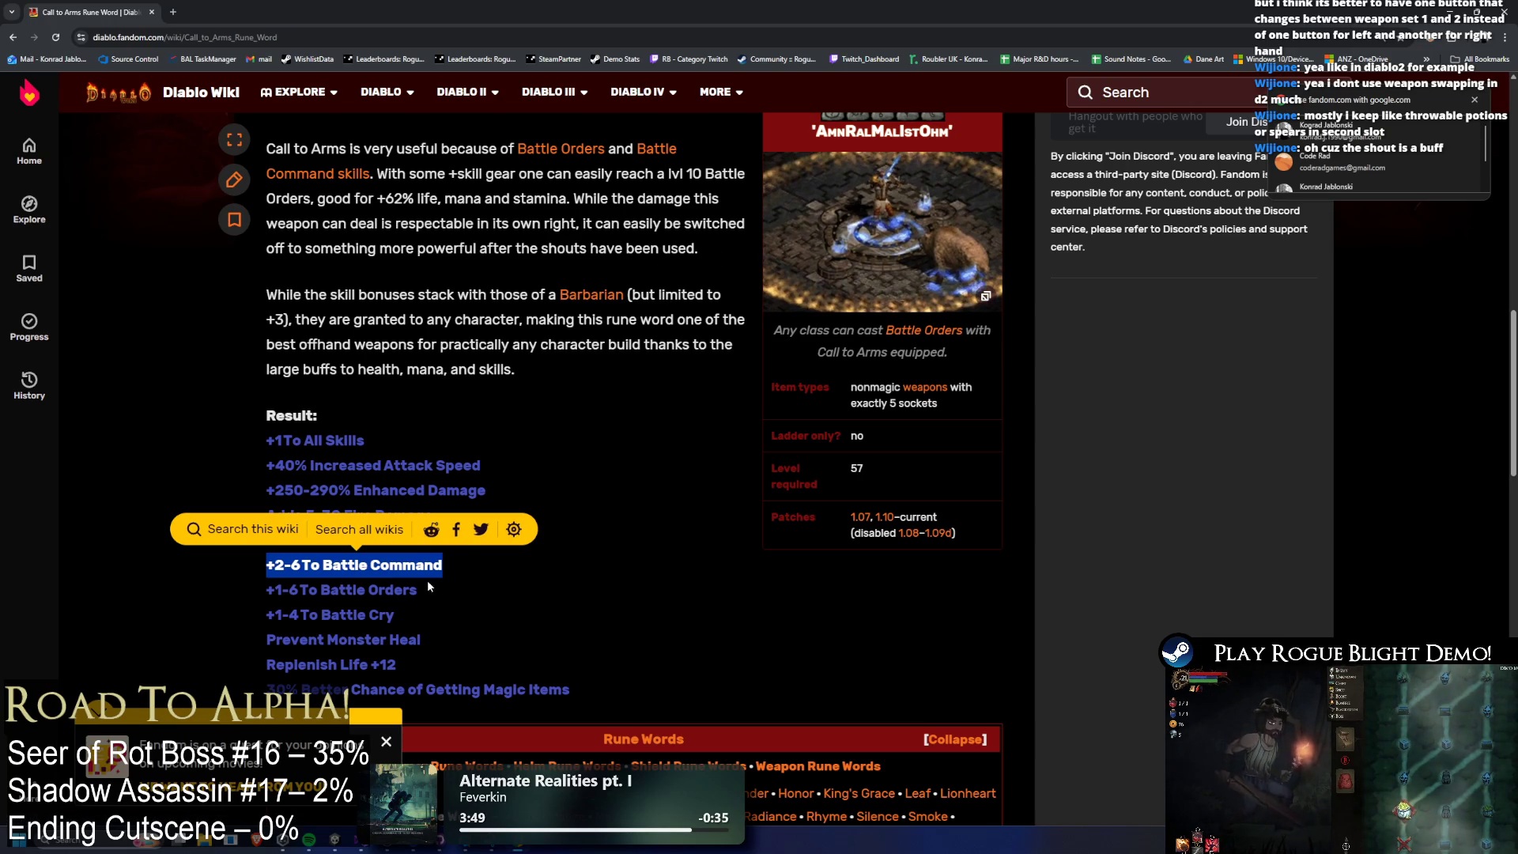
Skim through the Call to Arms rune word page on Diablo Wiki, then return to Unity.
{"action": "key", "text": "ctrl+a"}
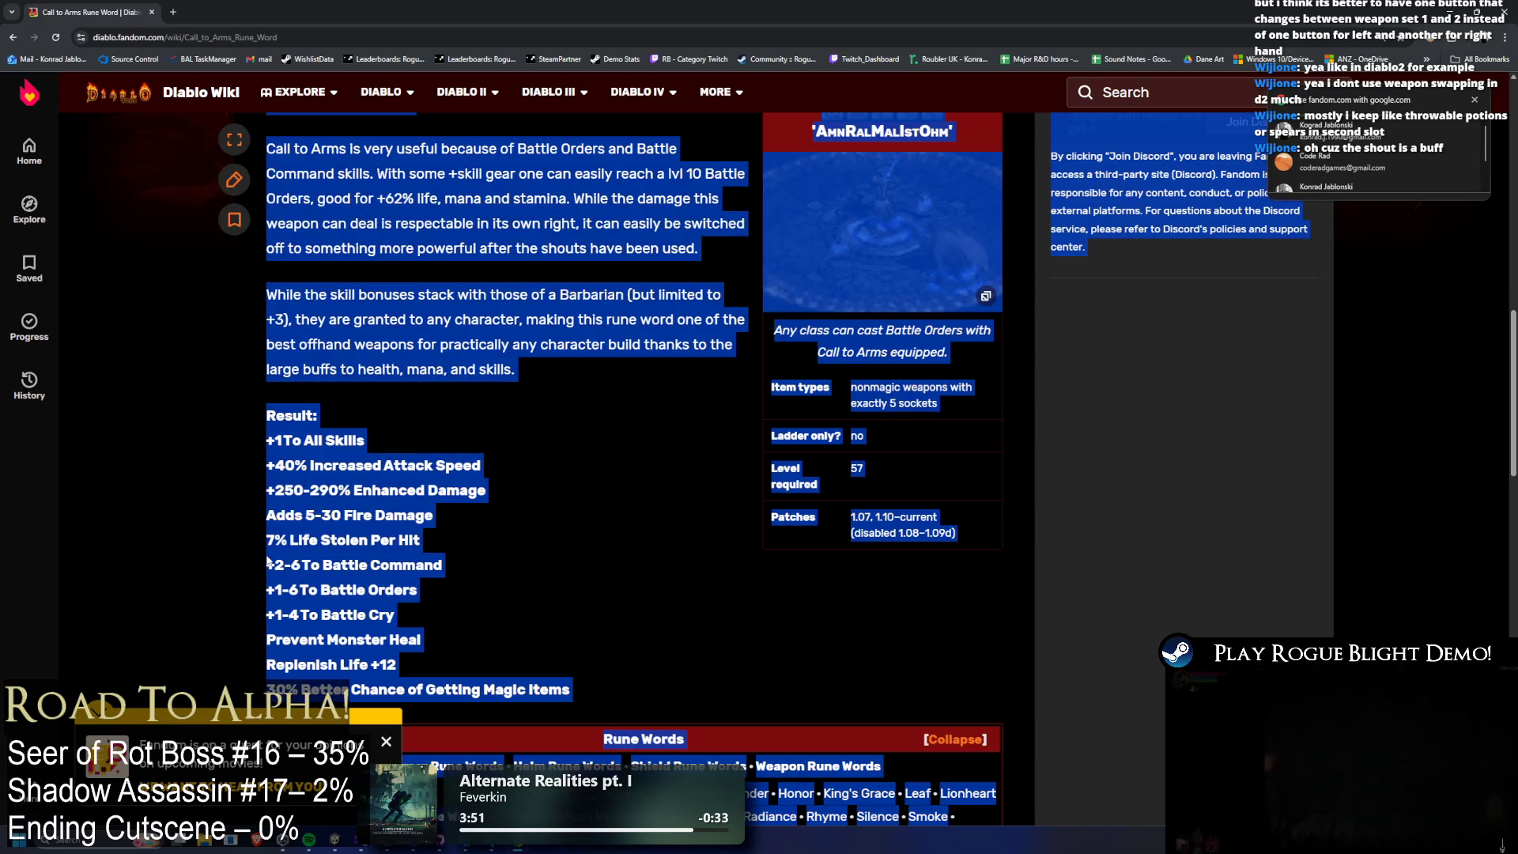
{"action": "left_click", "coordinate": [658, 505]}
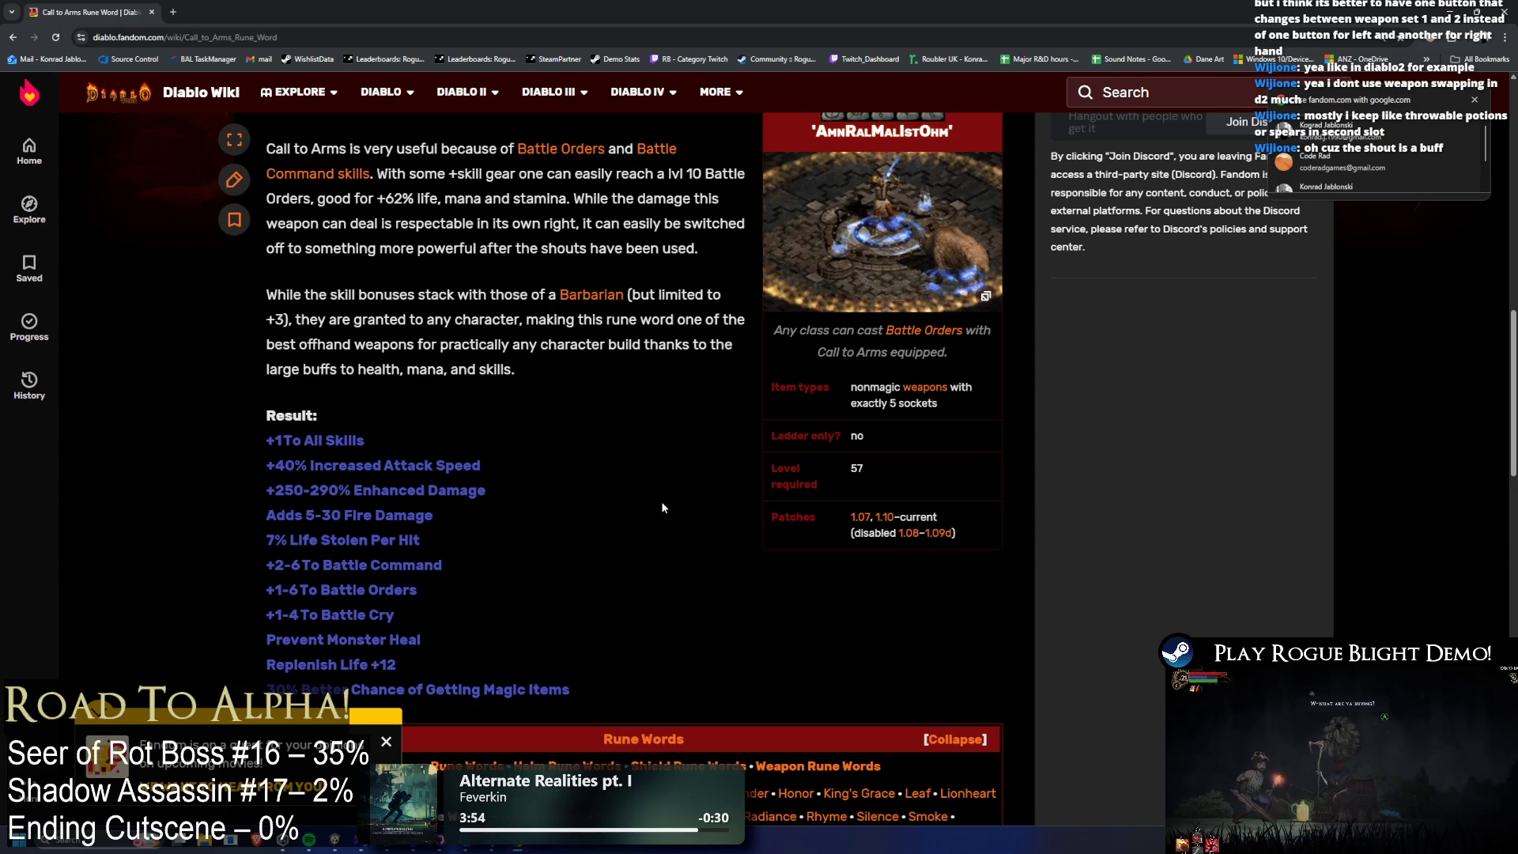
{"action": "scroll", "coordinate": [469, 269], "scroll_direction": "up", "scroll_amount": 2}
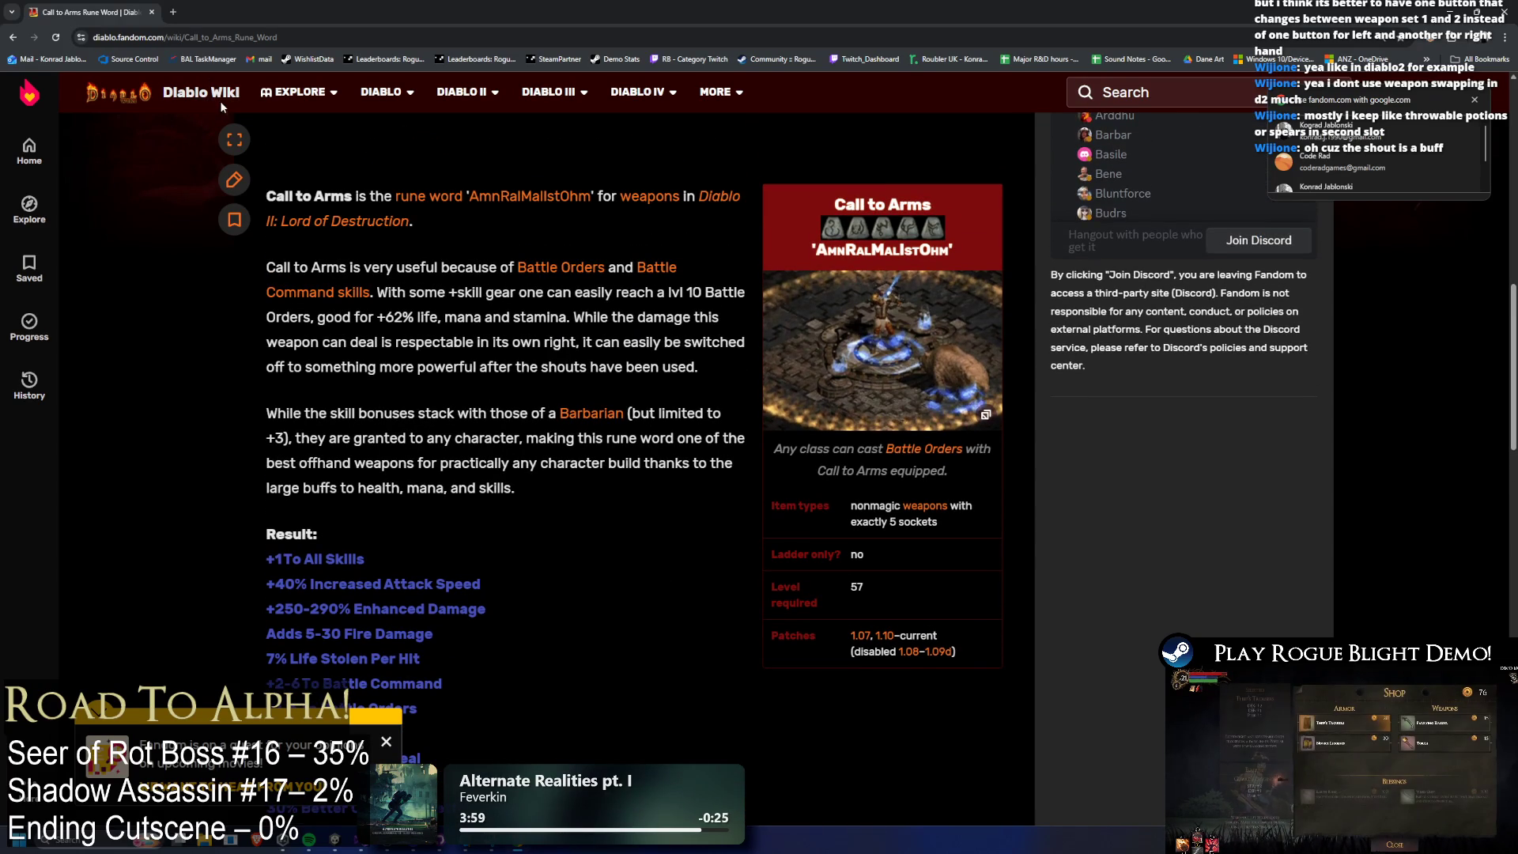
{"action": "scroll", "coordinate": [552, 271], "scroll_direction": "down", "scroll_amount": 2}
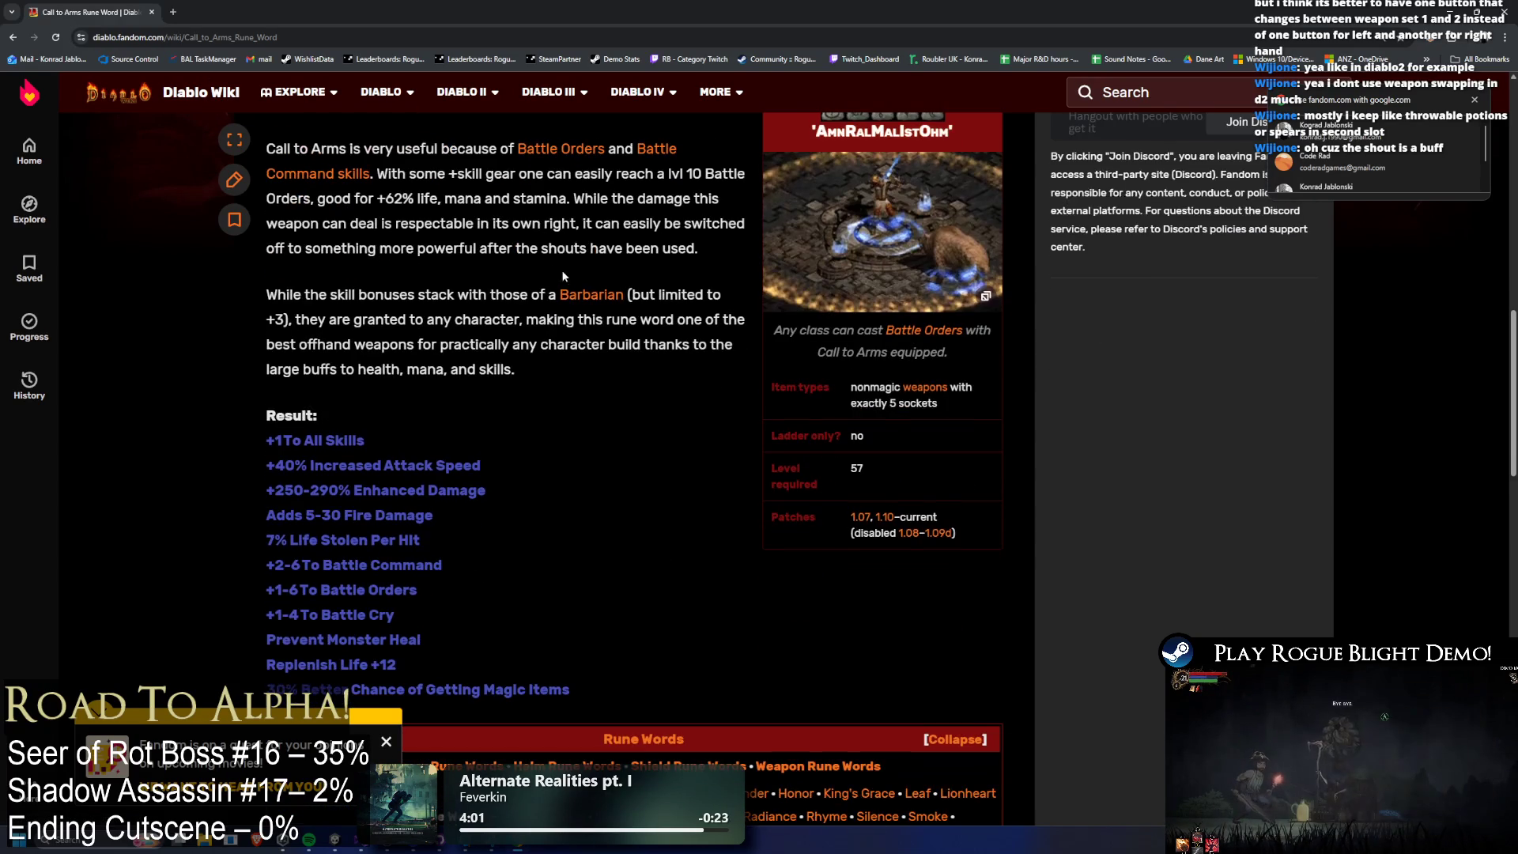
{"action": "scroll", "coordinate": [911, 234], "scroll_direction": "up", "scroll_amount": 2}
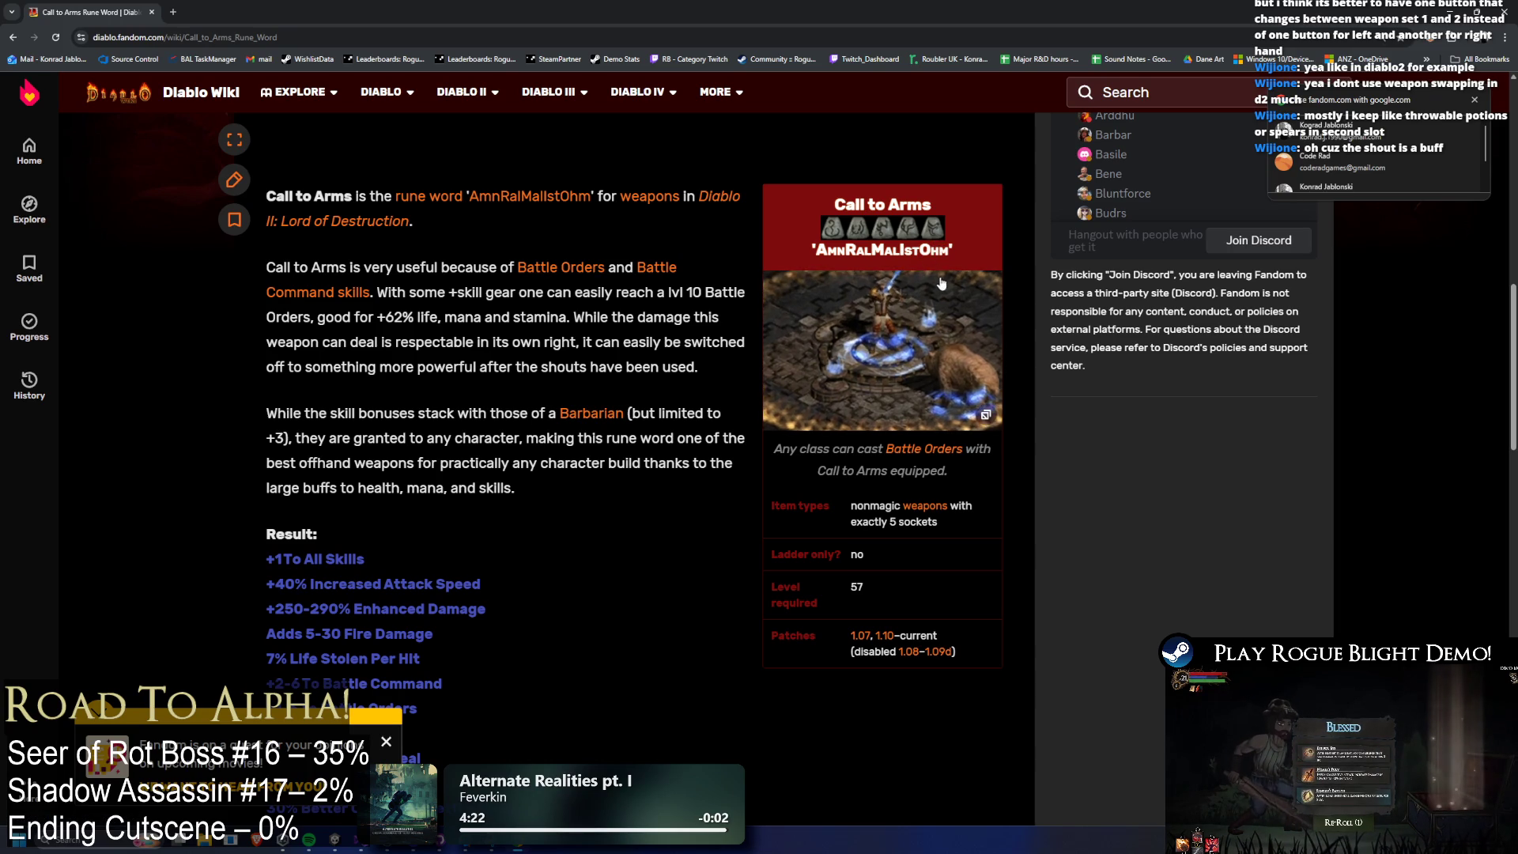
{"action": "scroll", "coordinate": [566, 321], "scroll_direction": "down", "scroll_amount": 10}
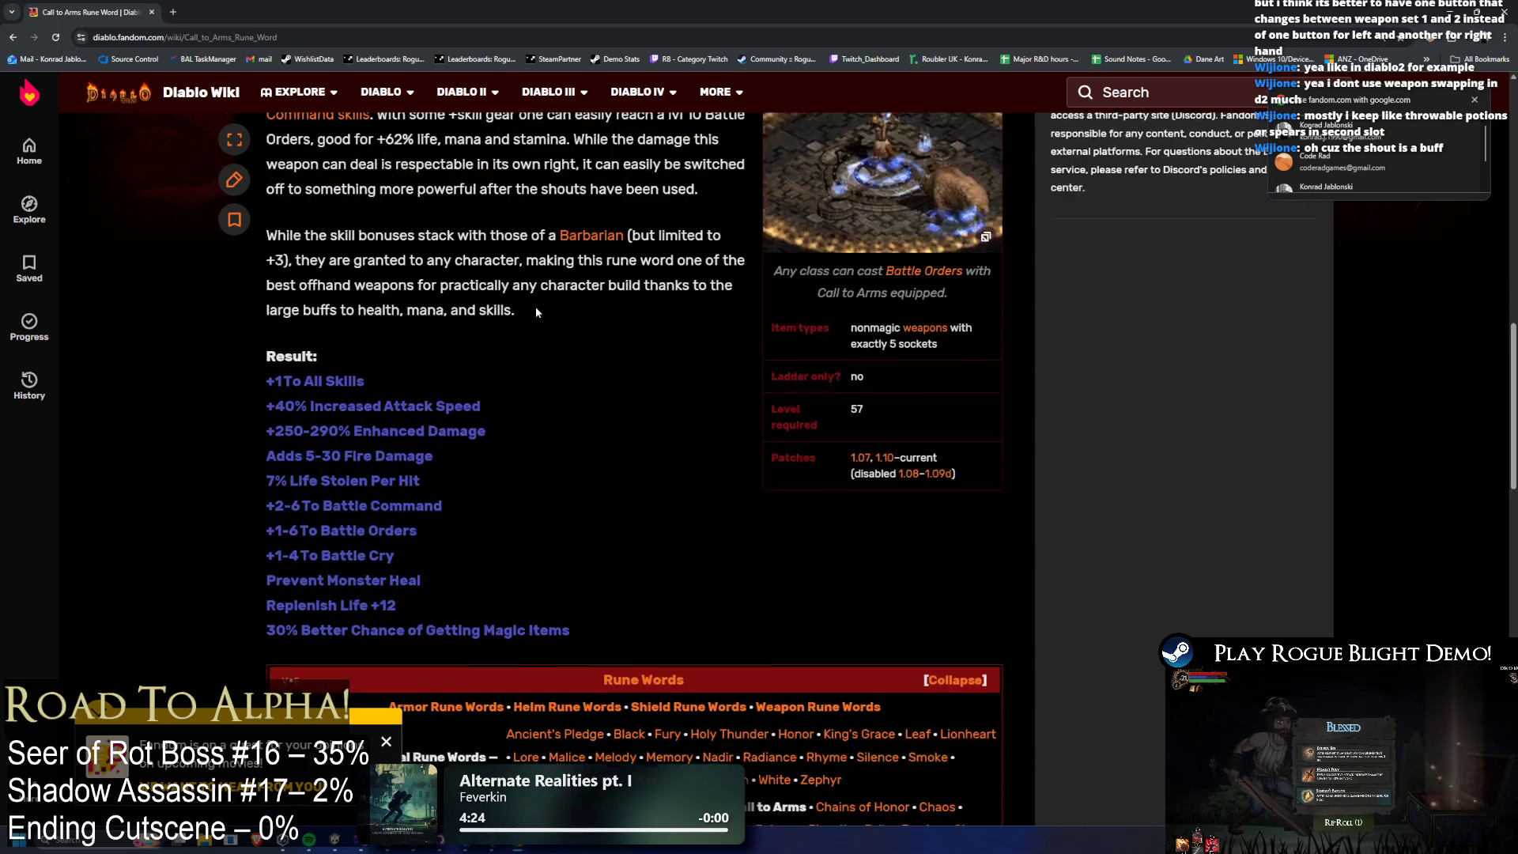
{"action": "scroll", "coordinate": [668, 348], "scroll_direction": "down", "scroll_amount": 3}
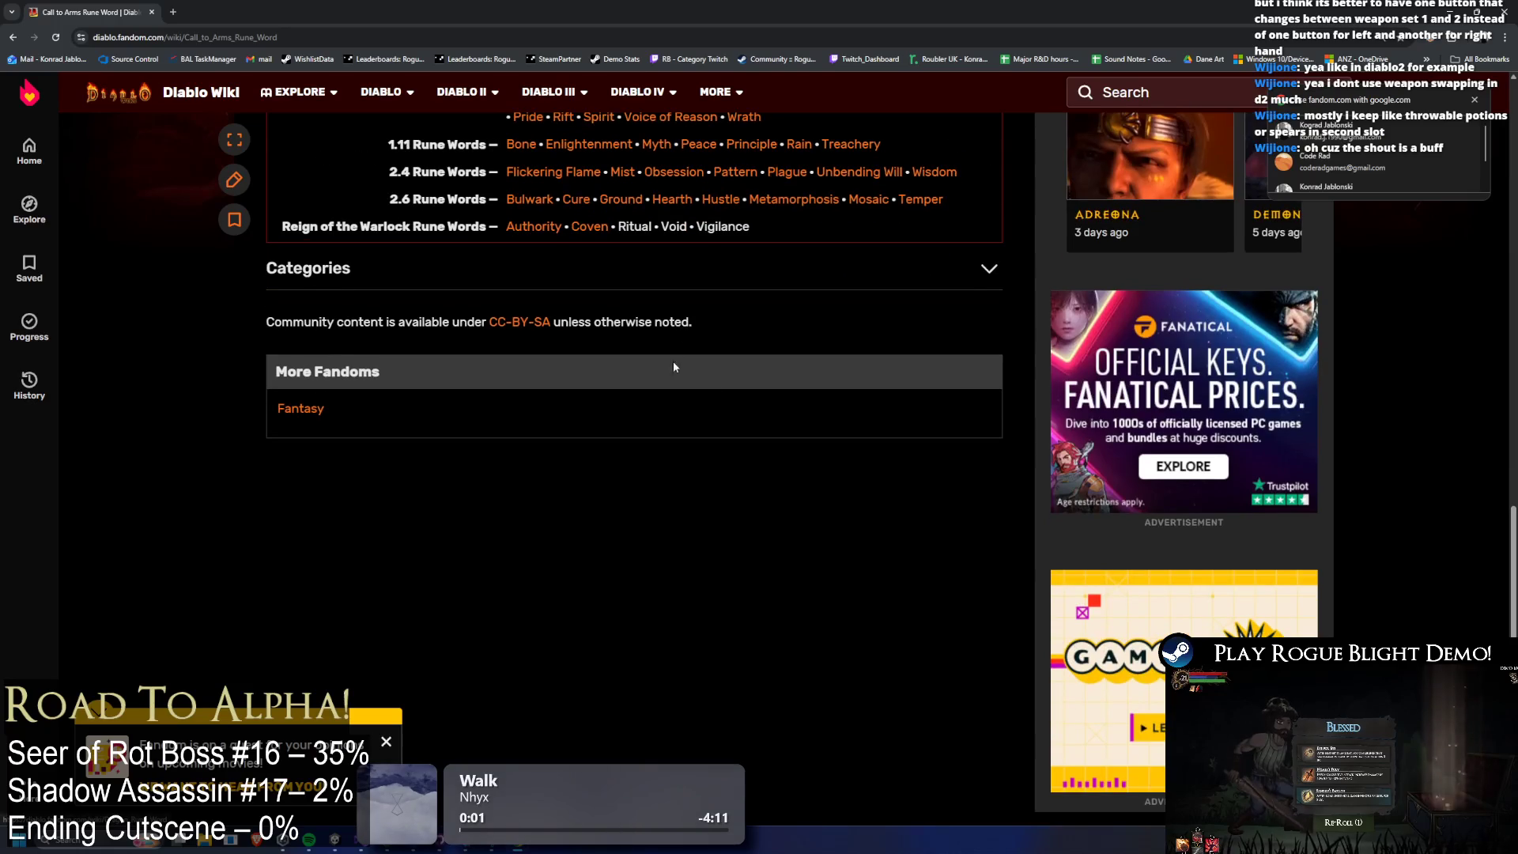
{"action": "scroll", "coordinate": [793, 542], "scroll_direction": "up", "scroll_amount": 13}
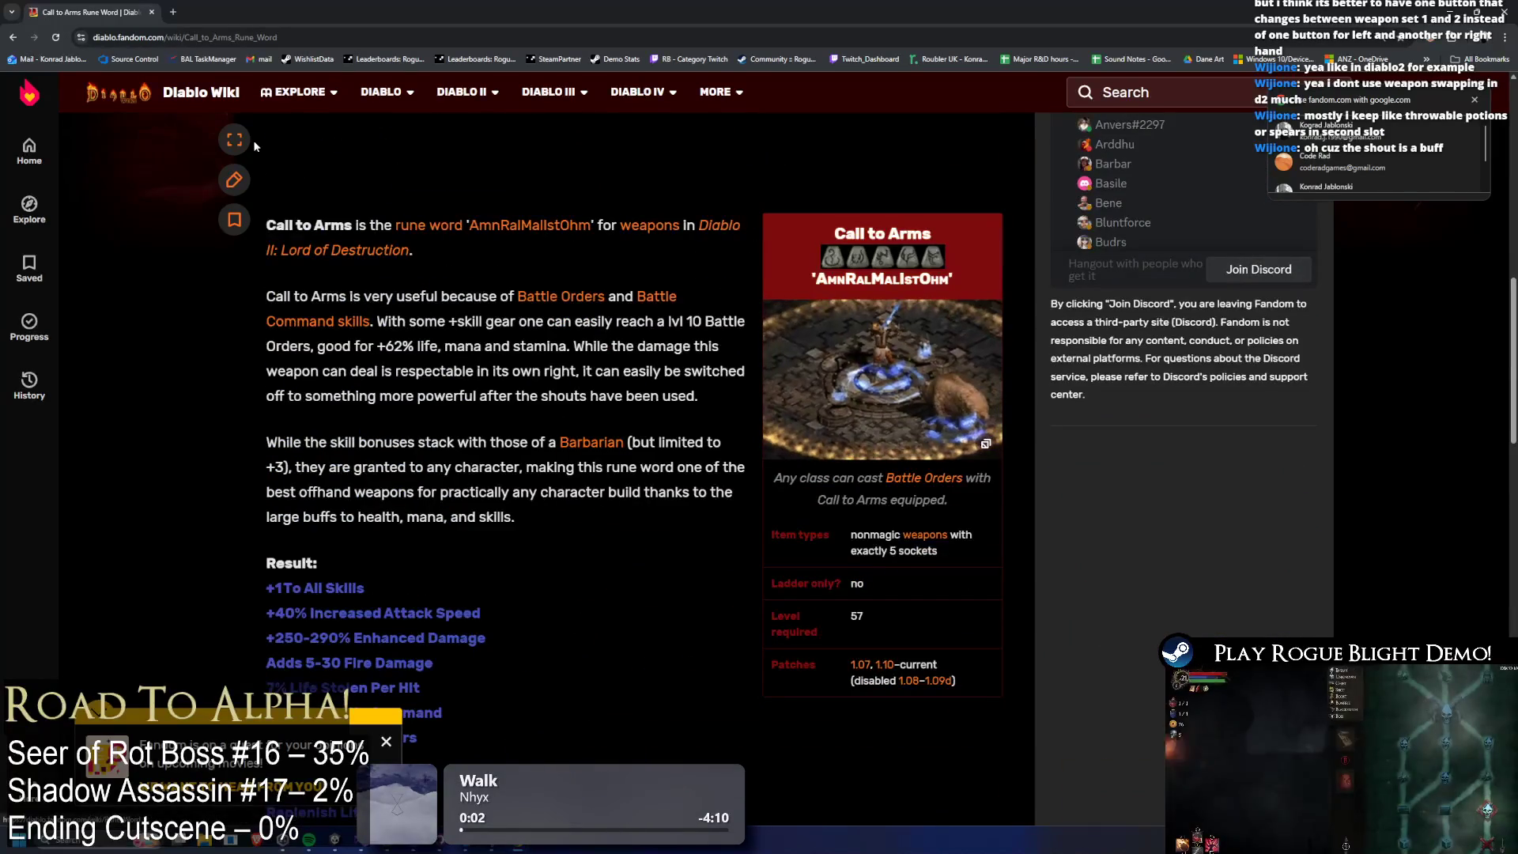
{"action": "key", "text": "alt+Tab"}
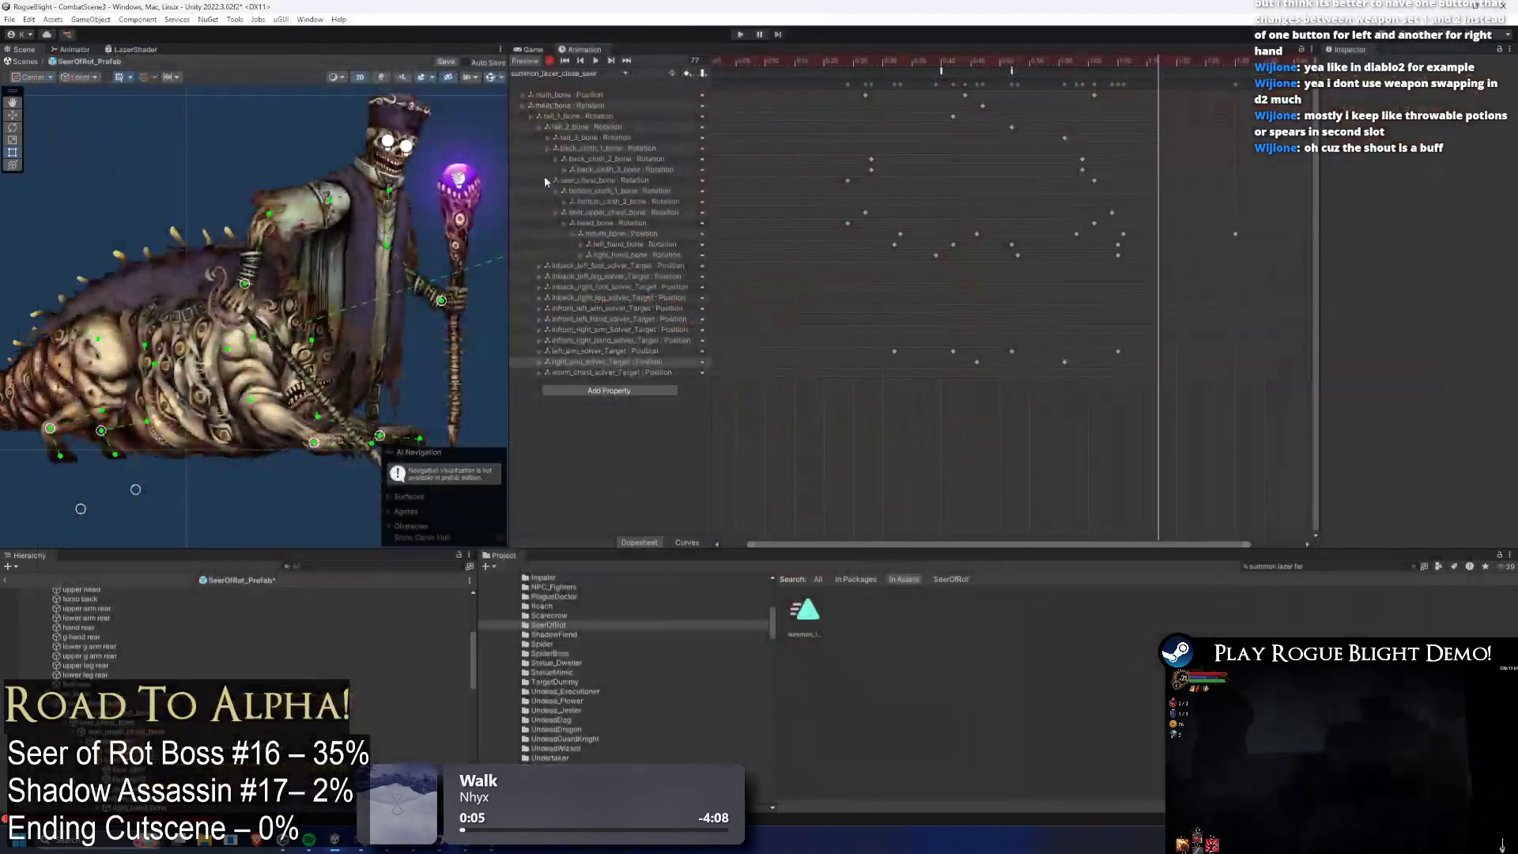
Fit the summon_lazer_close_seer keyframes in view, scrub to about frame 57, and select the mouth_bone Position track.
{"action": "key", "text": "a"}
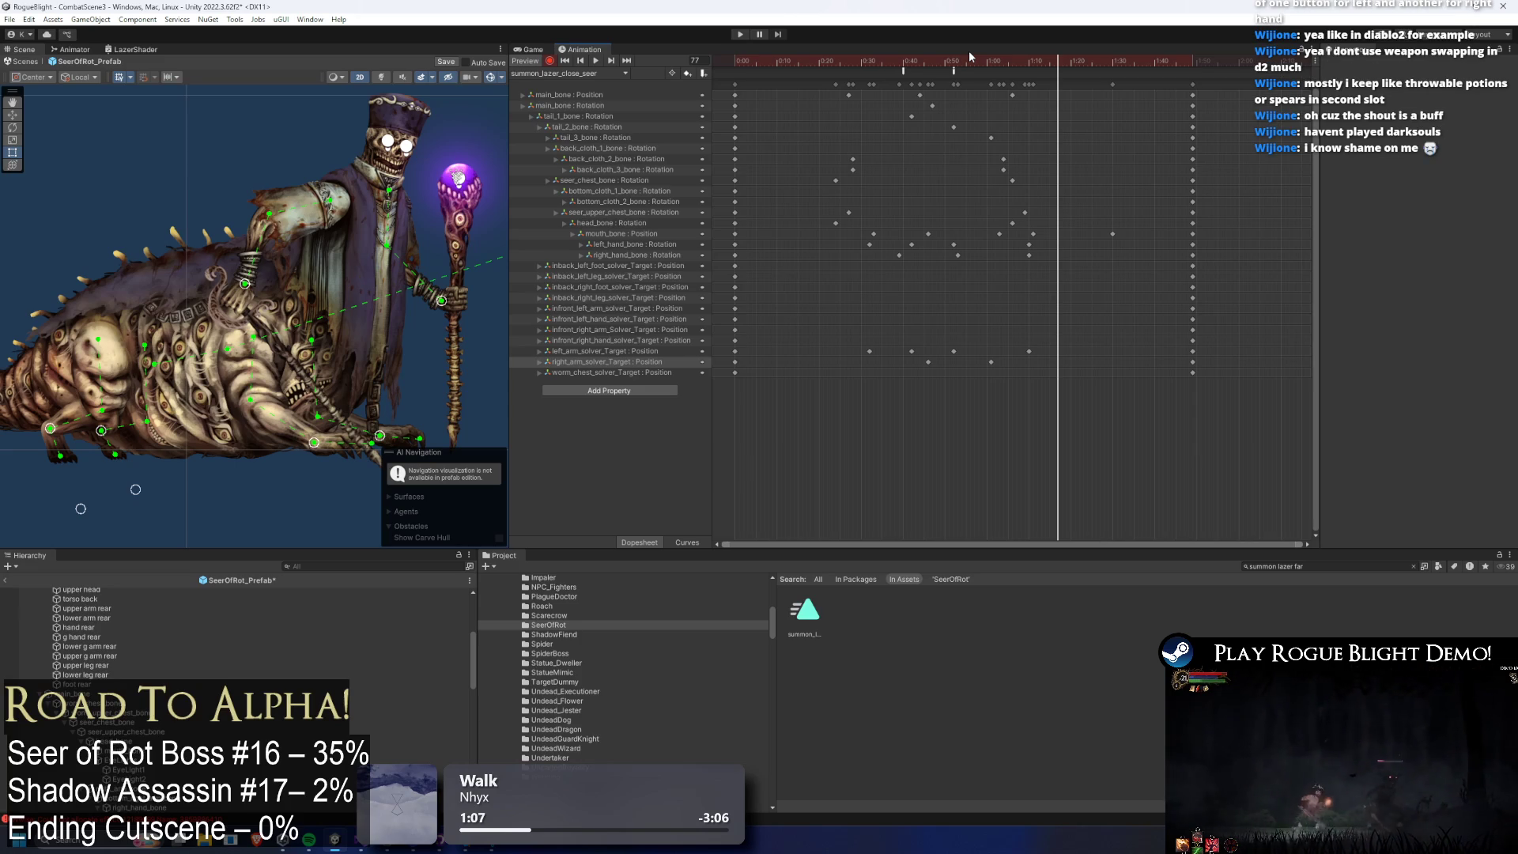
{"action": "mouse_move", "coordinate": [927, 60]}
{"action": "left_mouse_down"}
{"action": "mouse_move", "coordinate": [974, 60]}
{"action": "mouse_move", "coordinate": [909, 62]}
{"action": "mouse_move", "coordinate": [1059, 67]}
{"action": "mouse_move", "coordinate": [951, 67]}
{"action": "mouse_move", "coordinate": [1011, 63]}
{"action": "left_mouse_up"}
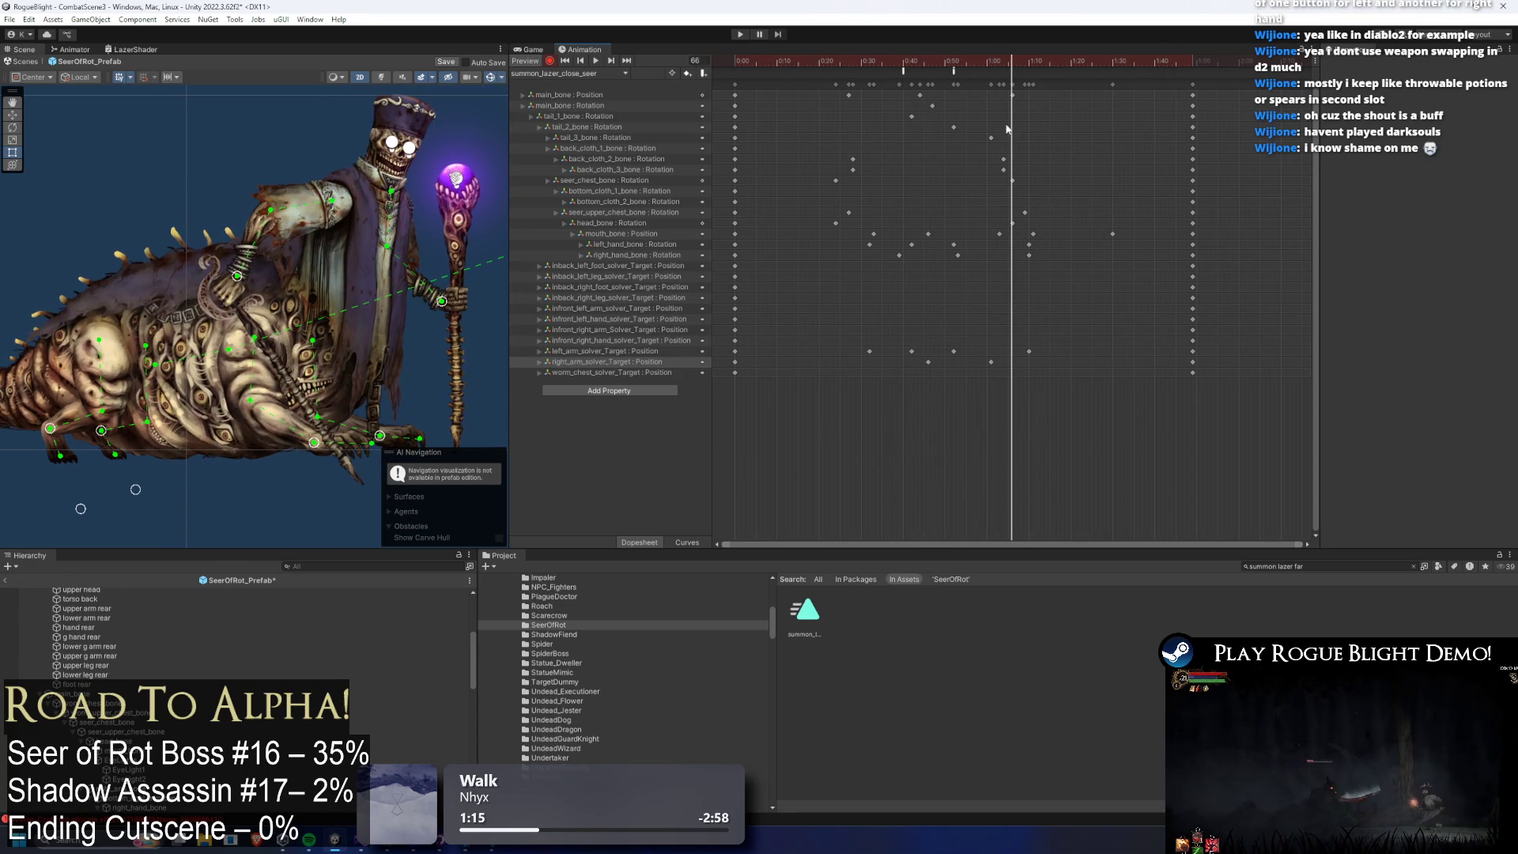
{"action": "left_click", "coordinate": [627, 235]}
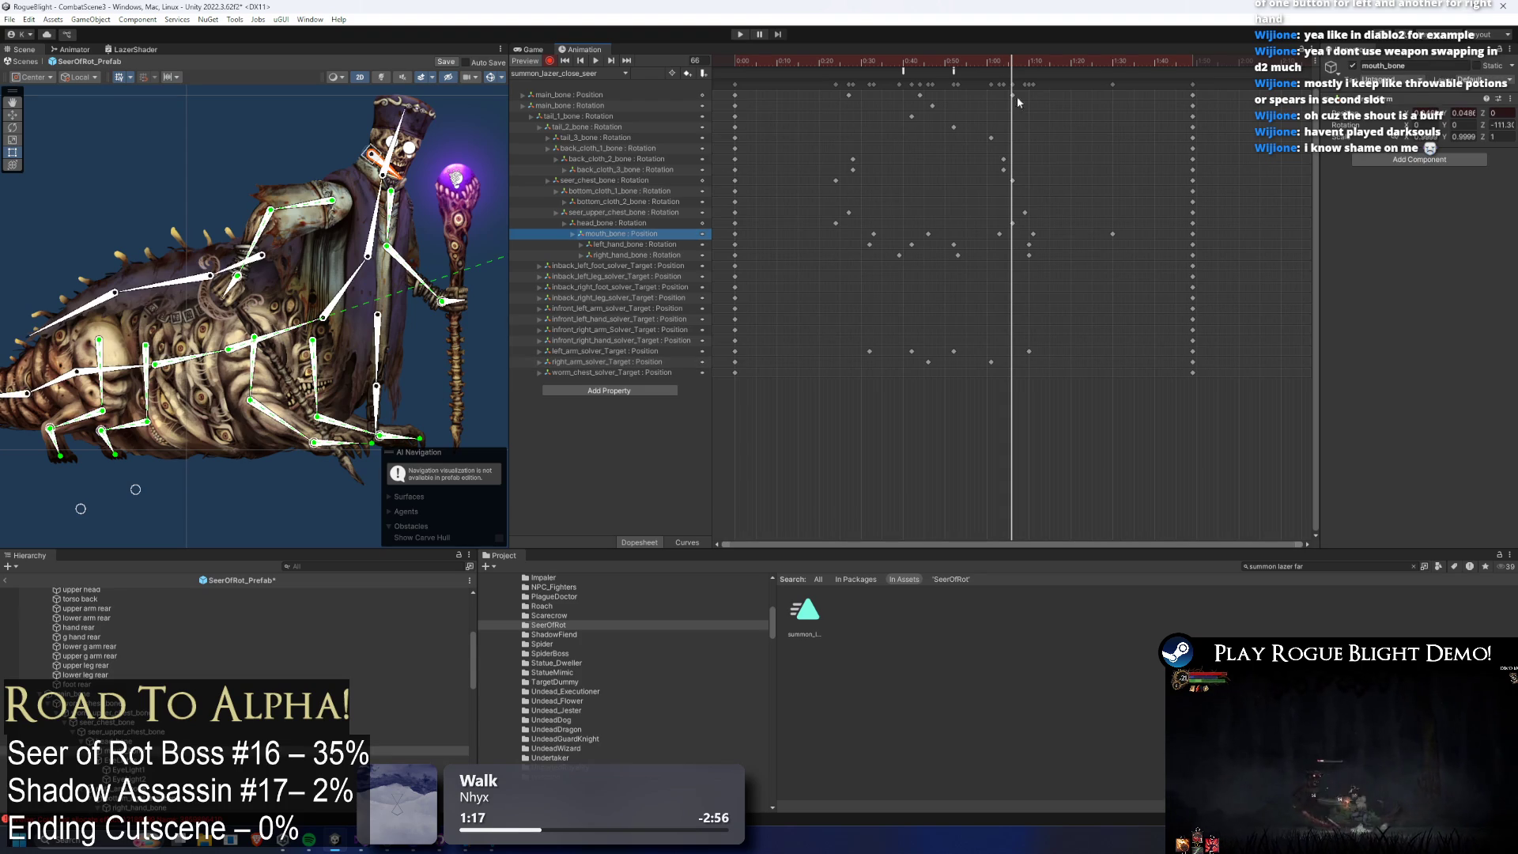
Frame the head bones and nudge the mouth bone slightly at frame 63, then preview.
{"action": "key", "text": "f"}
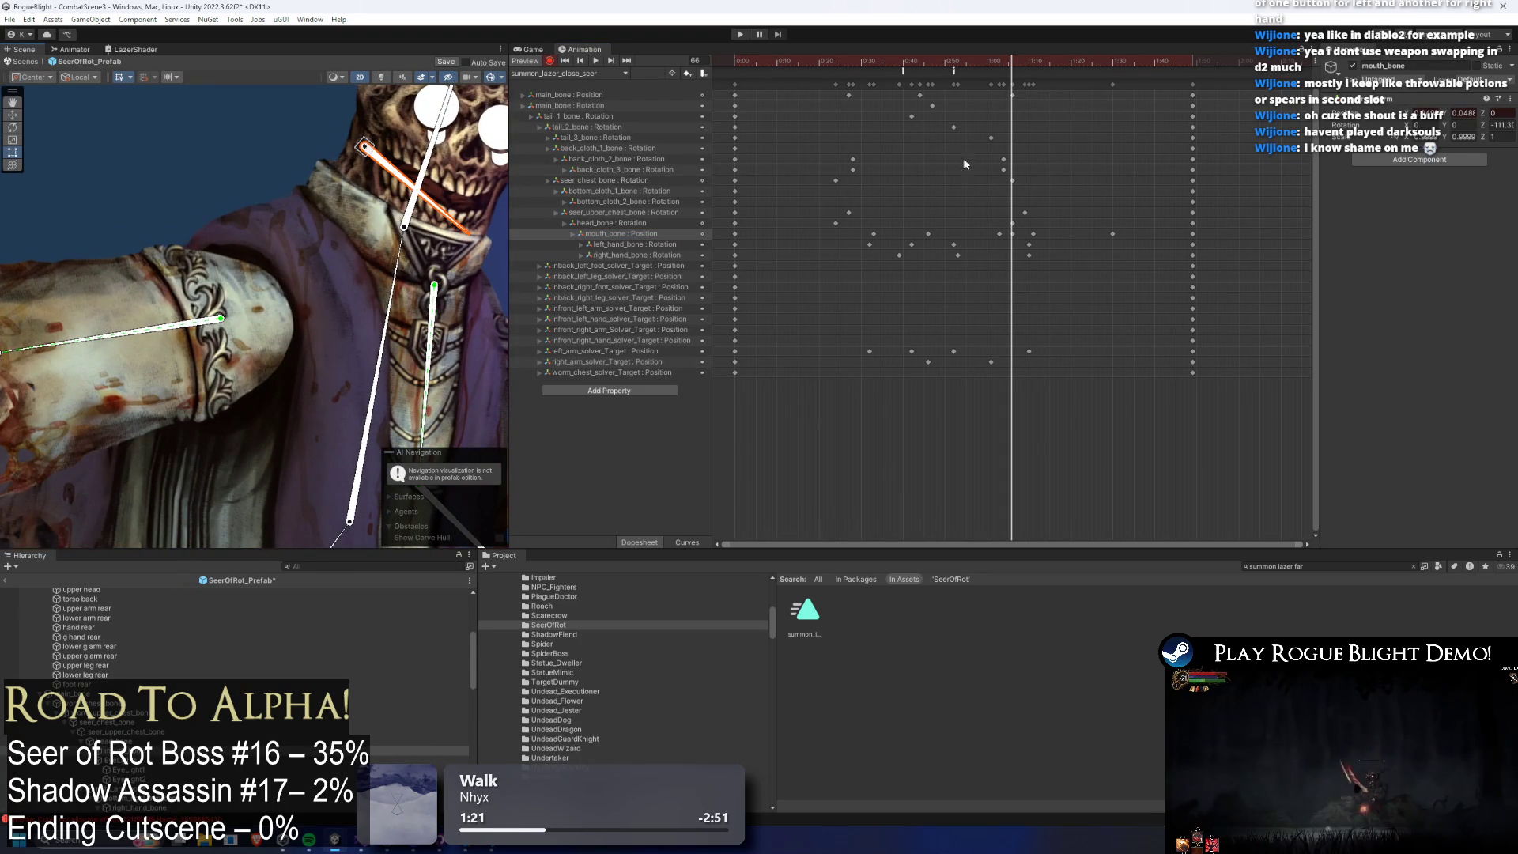
{"action": "left_click", "coordinate": [999, 67]}
{"action": "left_click", "coordinate": [998, 67]}
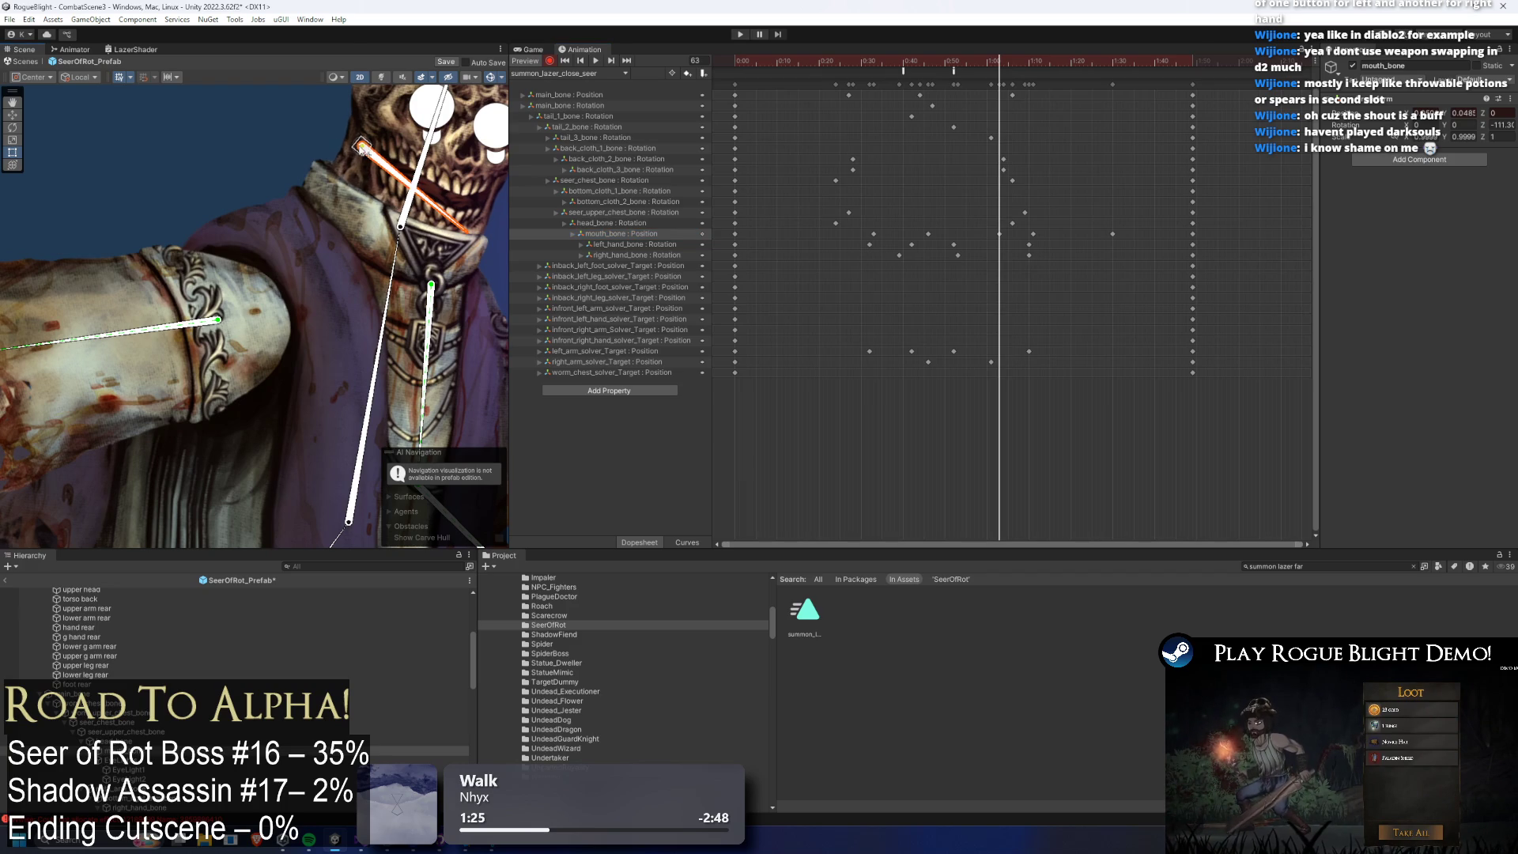
{"action": "left_click_drag", "start_coordinate": [368, 144], "coordinate": [364, 145]}
{"action": "left_click", "coordinate": [596, 60]}
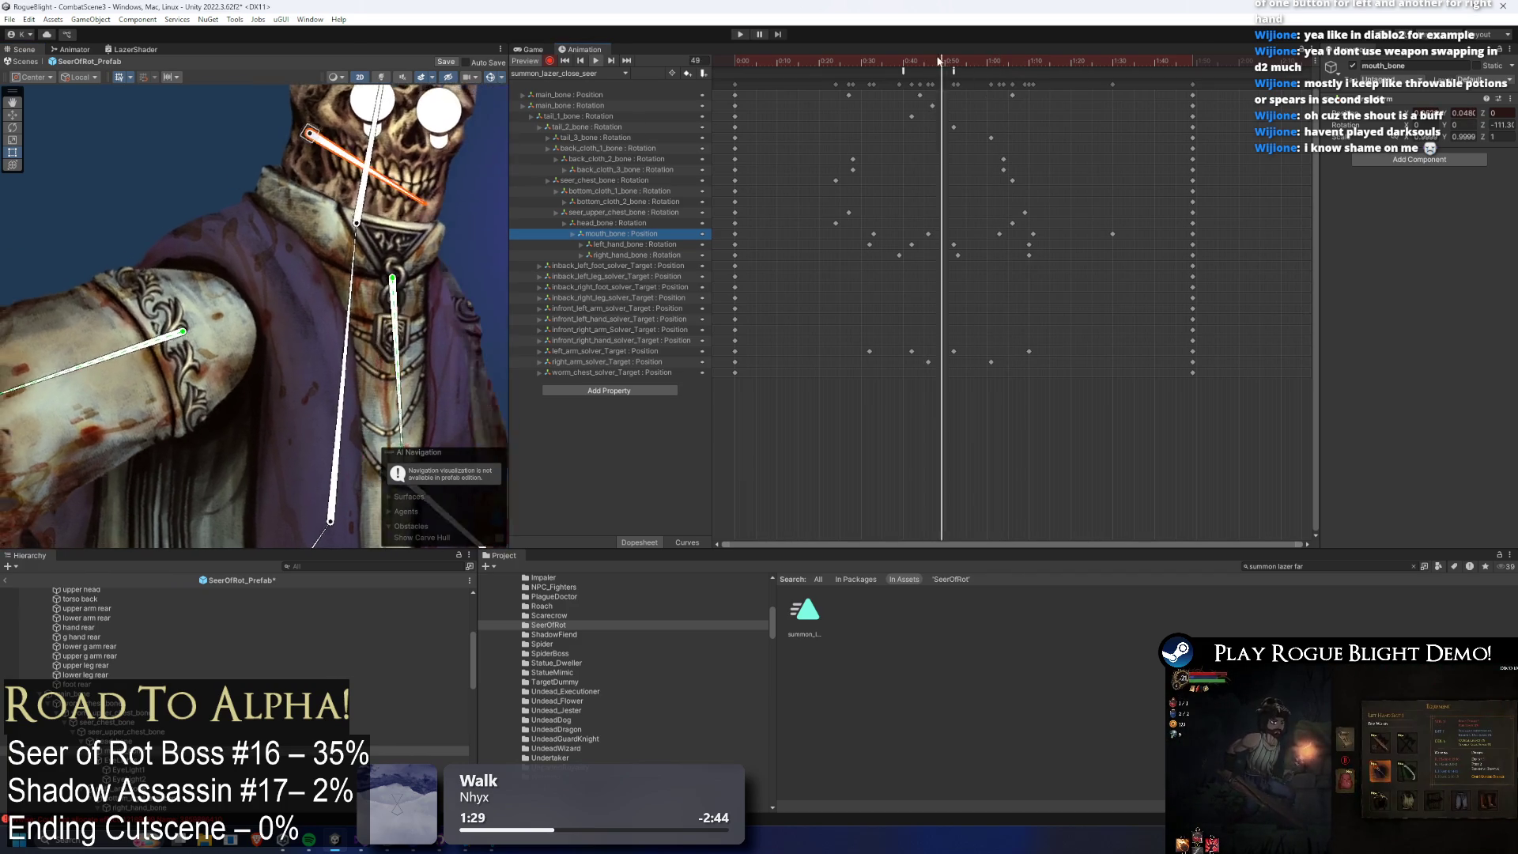
At frame 71, tilt the mouth bone up and left, preview again, and zoom out to the whole boss.
{"action": "left_click_drag", "start_coordinate": [1003, 56], "coordinate": [1032, 67]}
{"action": "left_click_drag", "start_coordinate": [362, 150], "coordinate": [366, 144]}
{"action": "left_click", "coordinate": [873, 64]}
{"action": "key", "text": "space"}
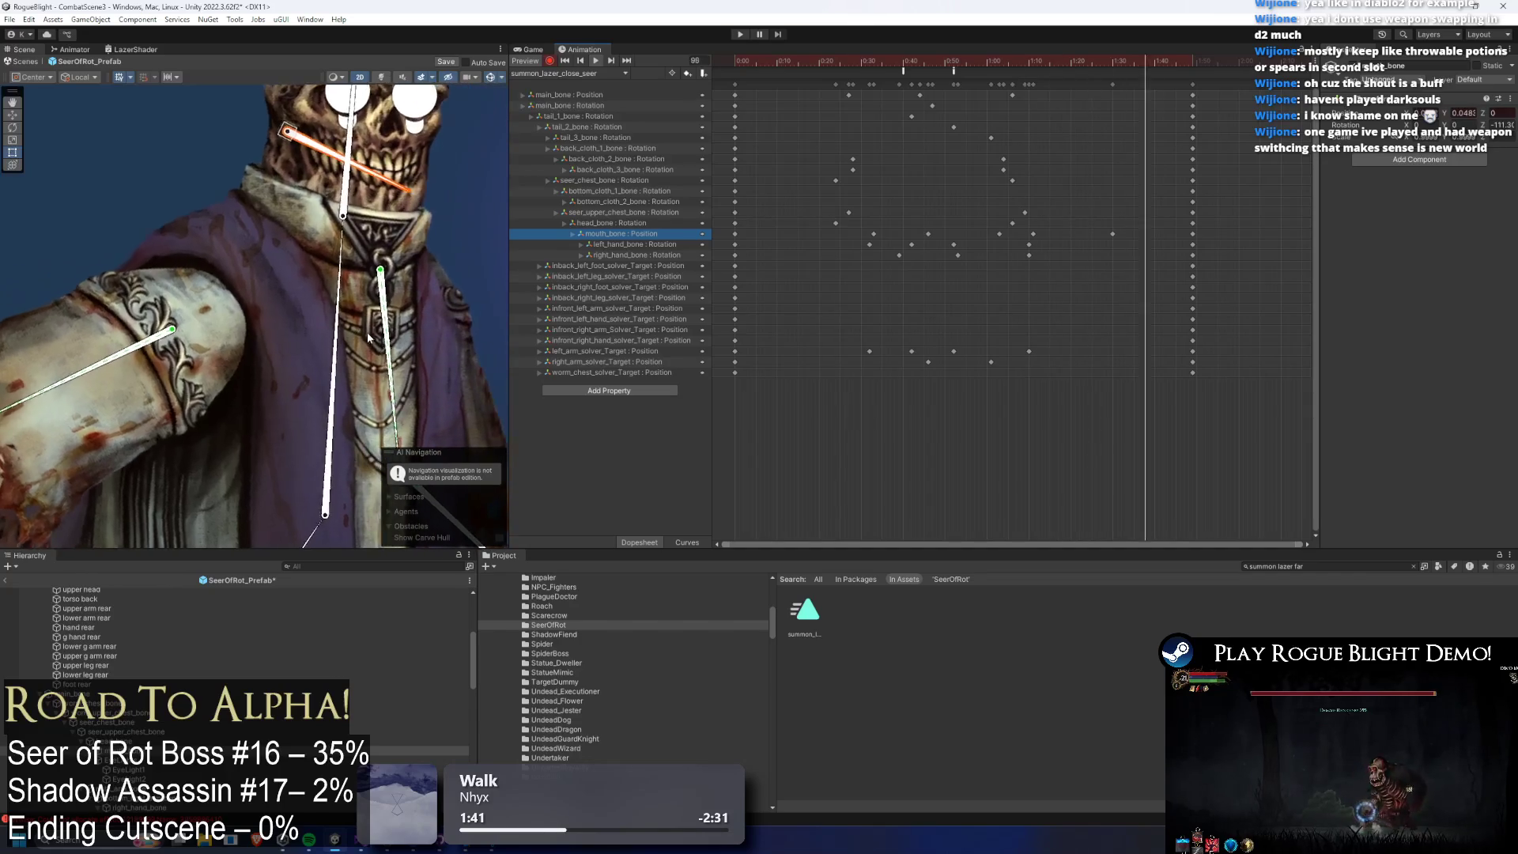
{"action": "scroll", "coordinate": [280, 301], "scroll_direction": "down", "scroll_amount": 5}
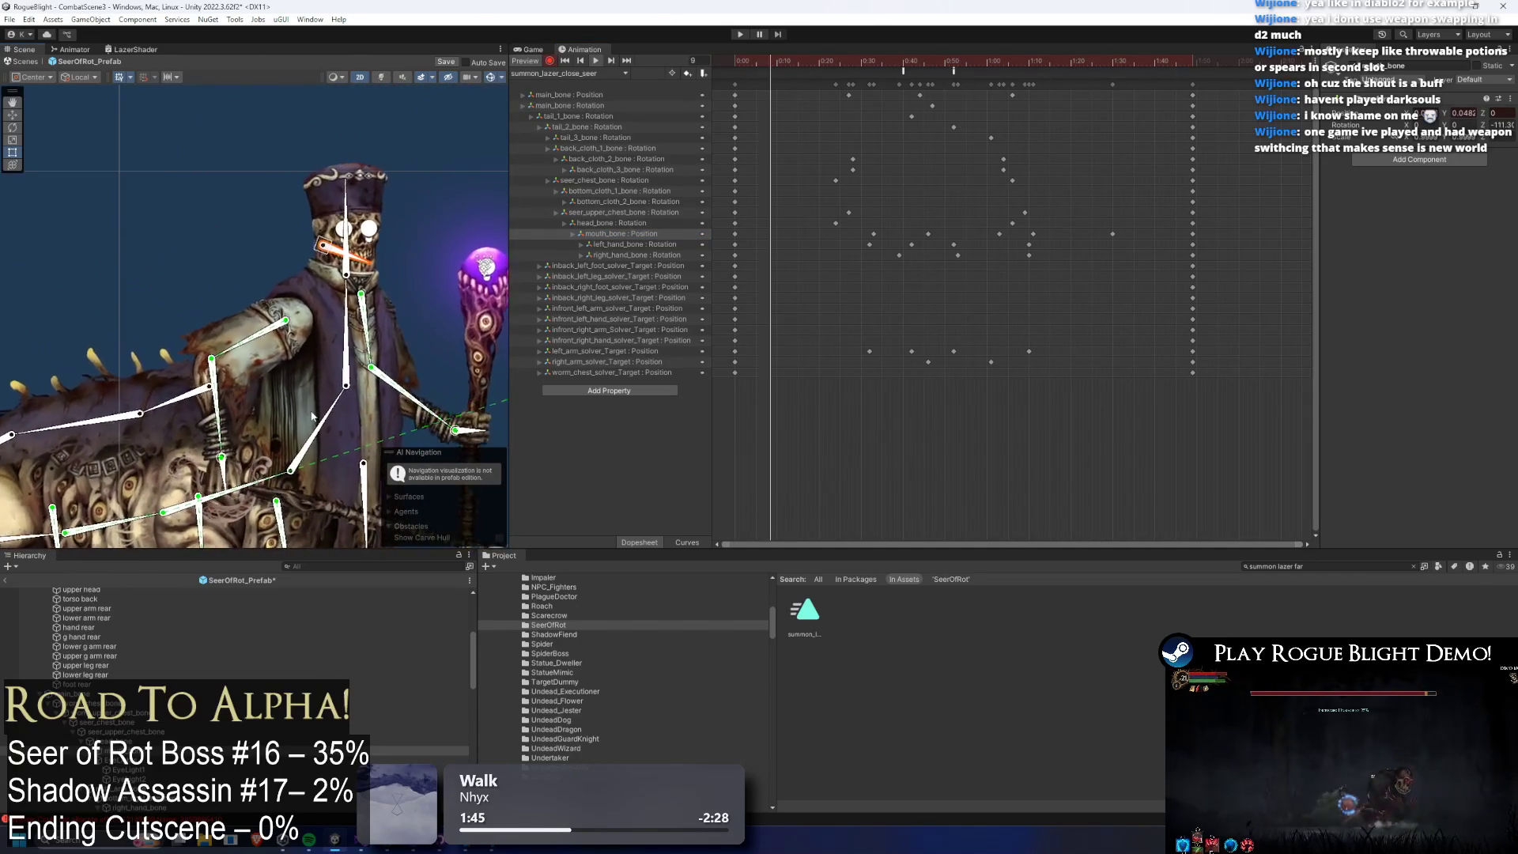
{"action": "scroll", "coordinate": [308, 261], "scroll_direction": "down", "scroll_amount": 3}
{"action": "mouse_move", "coordinate": [308, 253]}
{"action": "left_mouse_down"}
{"action": "mouse_move", "coordinate": [387, 270]}
{"action": "mouse_move", "coordinate": [374, 201]}
{"action": "left_mouse_up"}
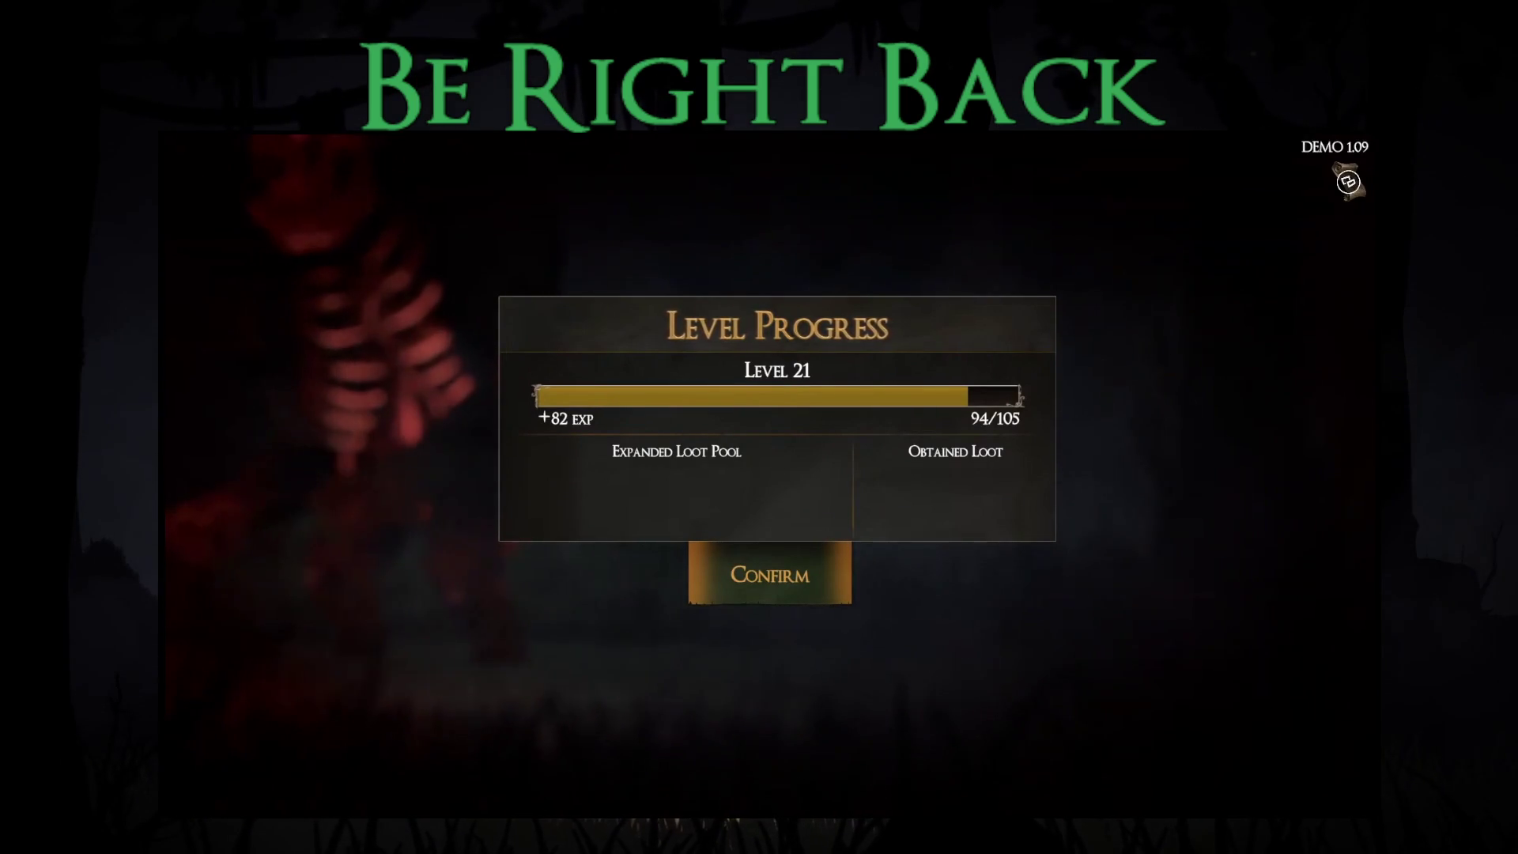
Confirm level progress, walk to the cart NPC, and pick Story Mode (Demo) at difficulty 6.
{"action": "key", "text": "Return"}
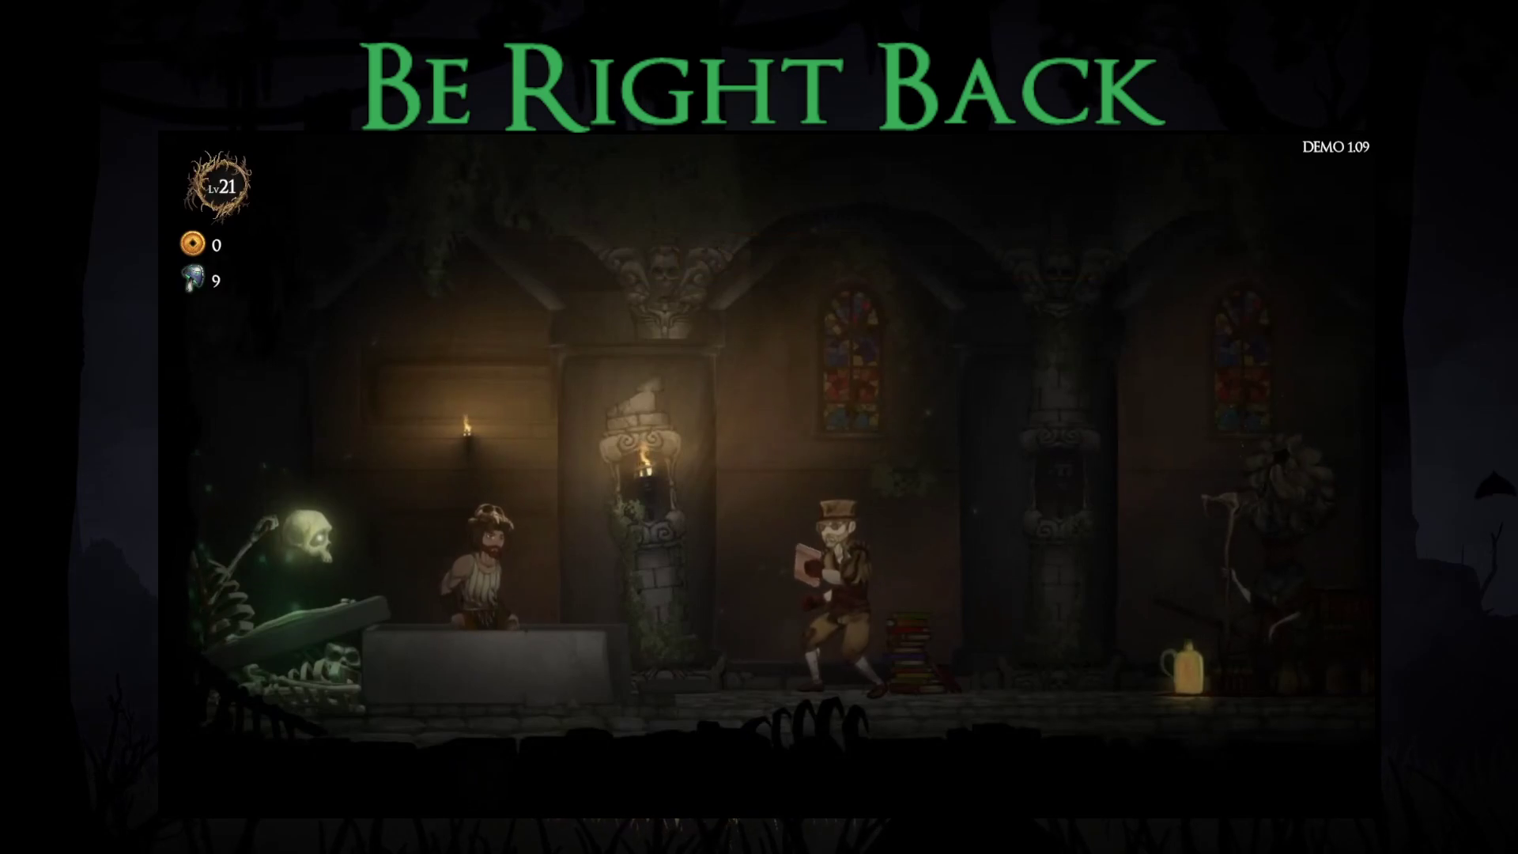
{"action": "key", "text": "Right"}
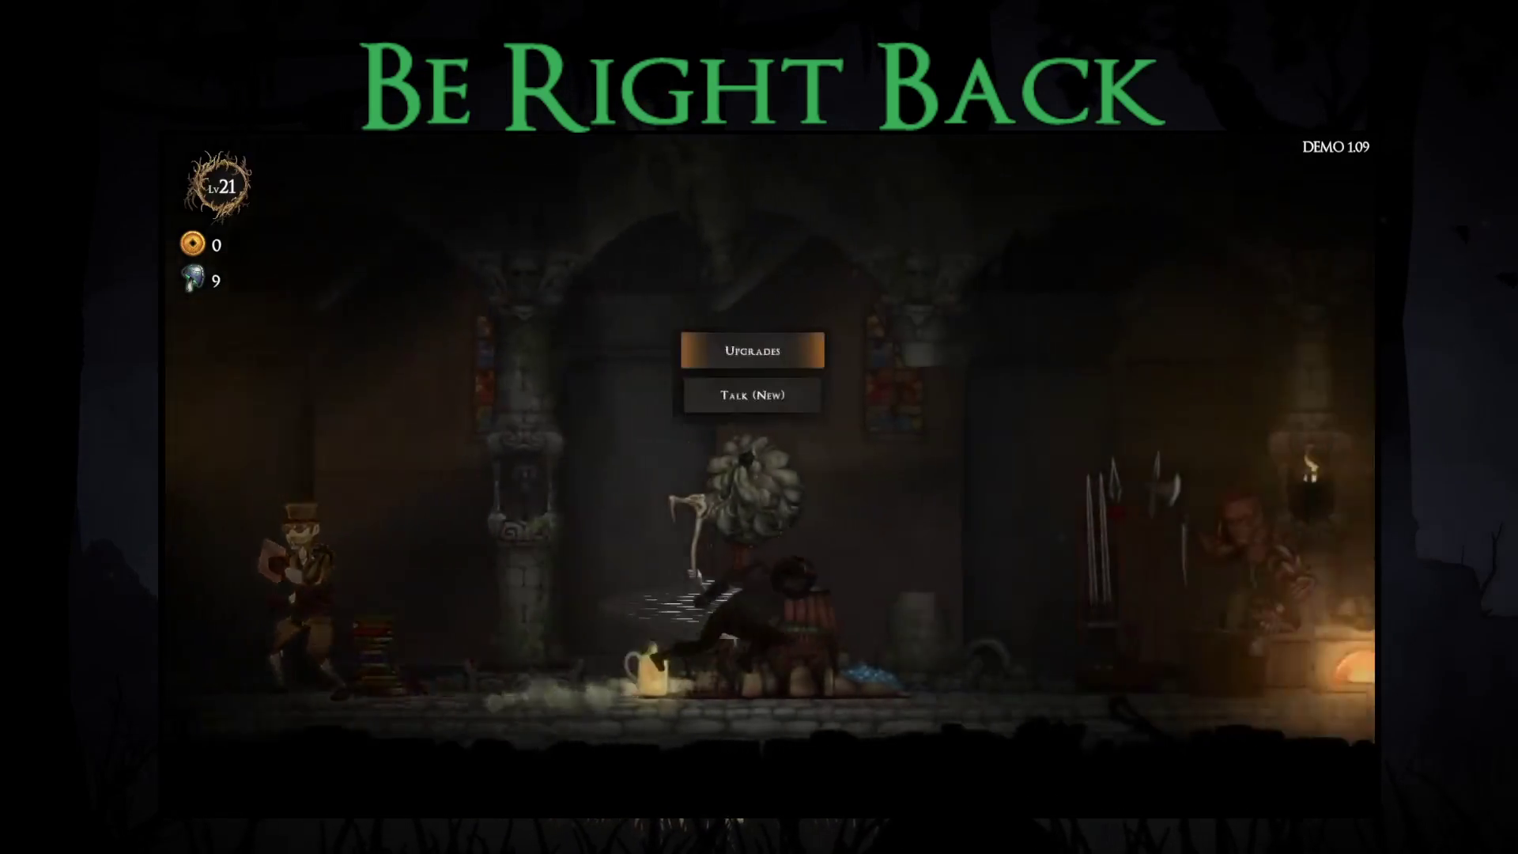
{"action": "key", "text": "Right"}
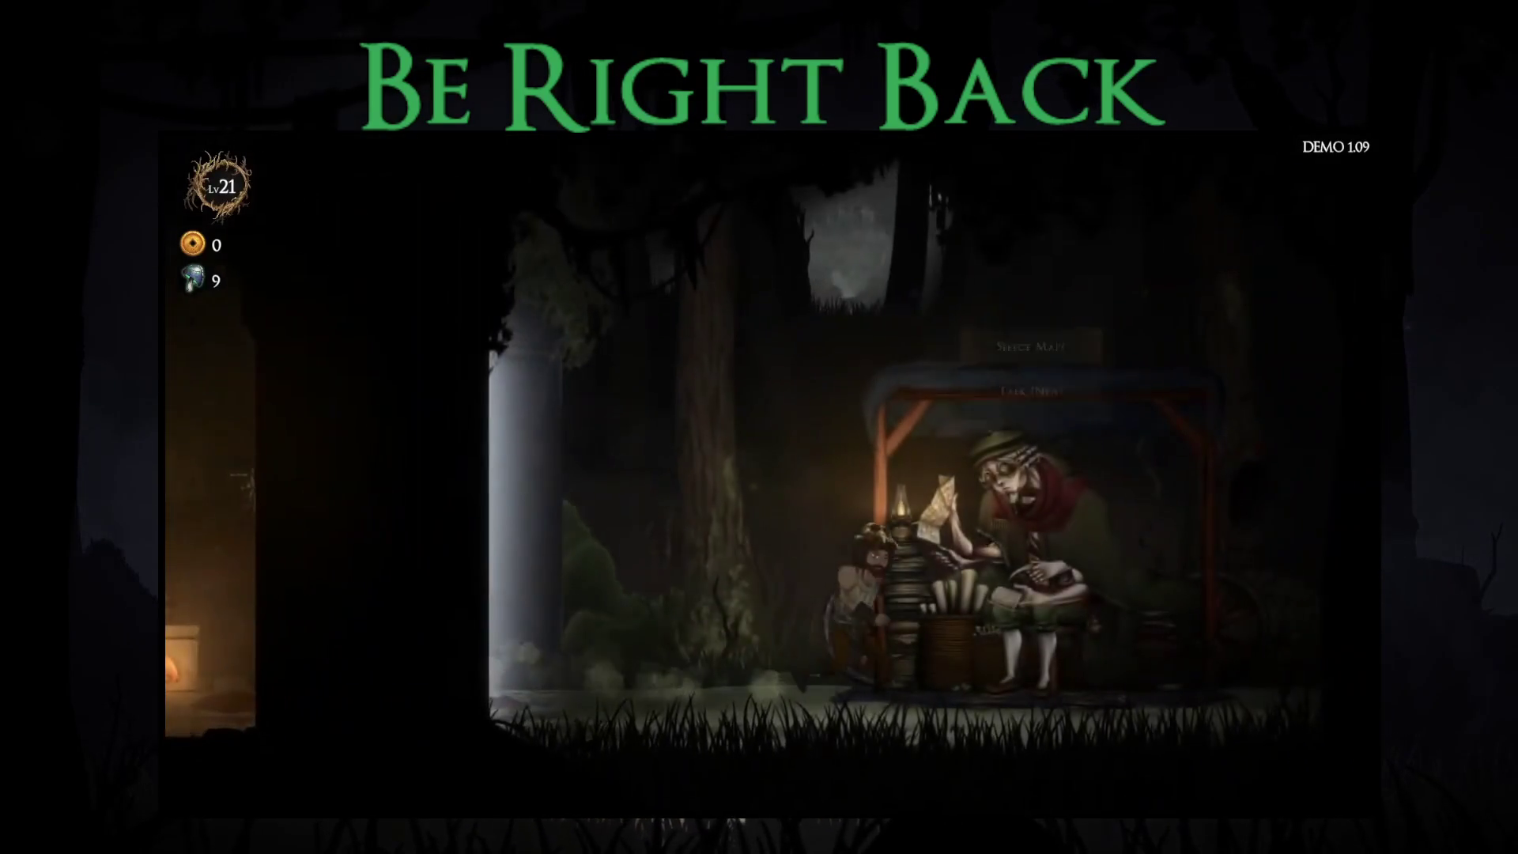
{"action": "key", "text": "Return"}
{"action": "key", "text": "Return"}
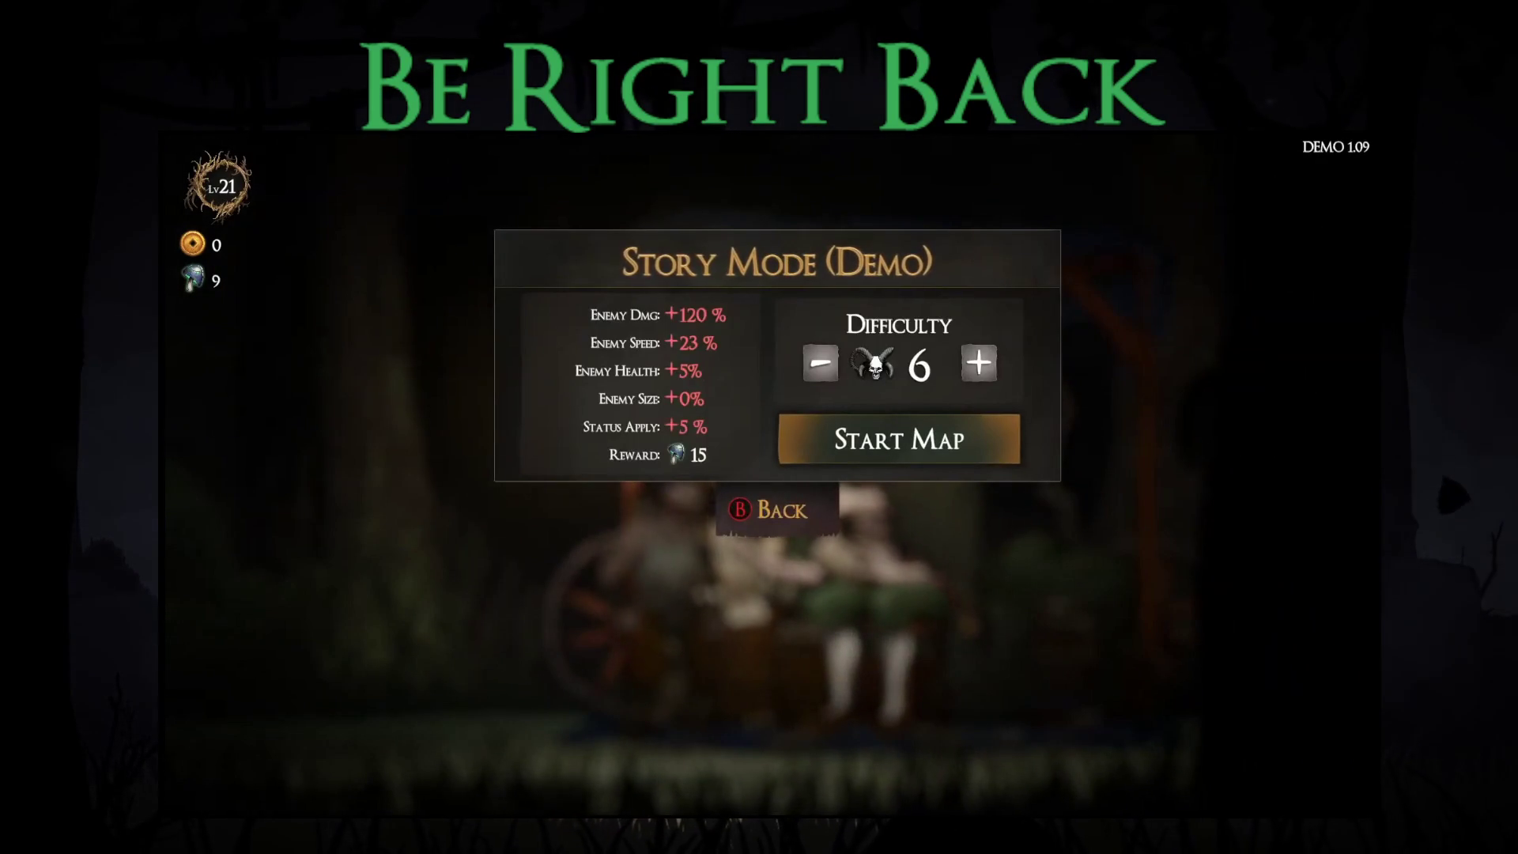
{"action": "key", "text": "Return"}
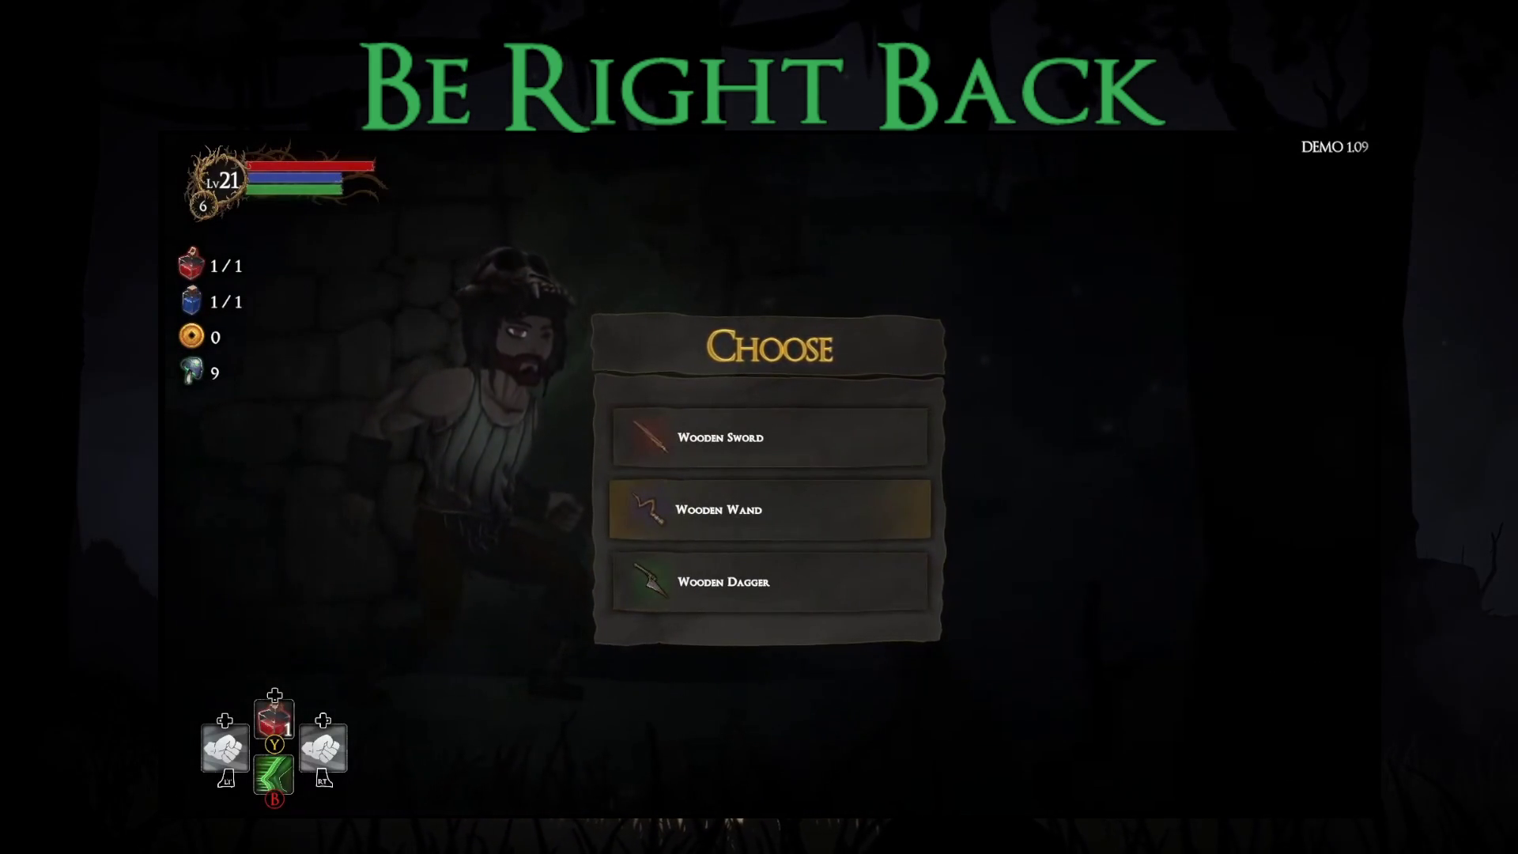
Take the Wooden Wand as the starting weapon and the Broken Sword blessing, then enter the enemy node.
{"action": "key", "text": "Return"}
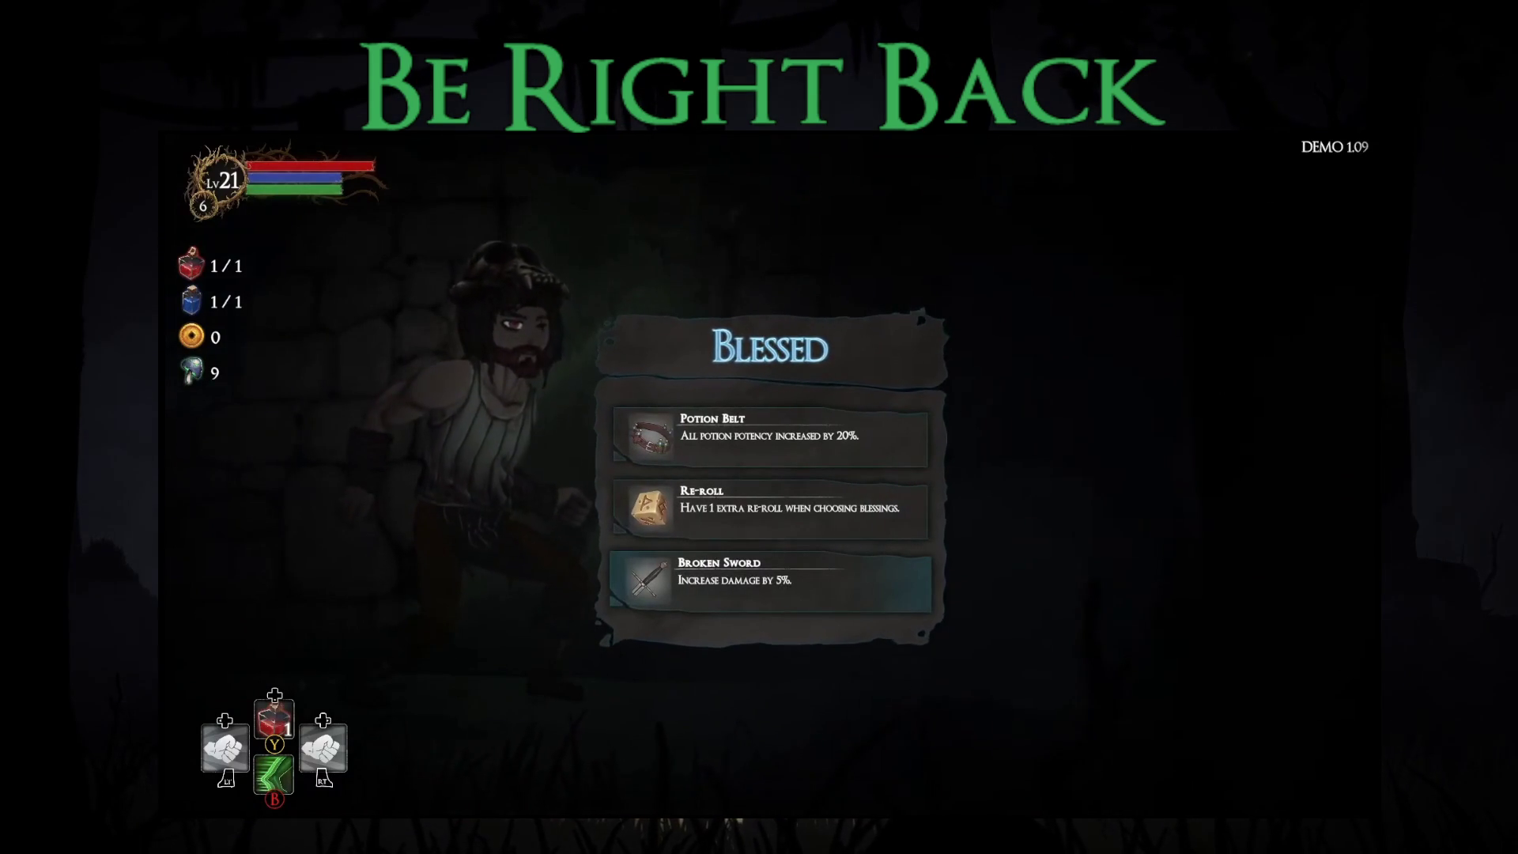
{"action": "key", "text": "Return"}
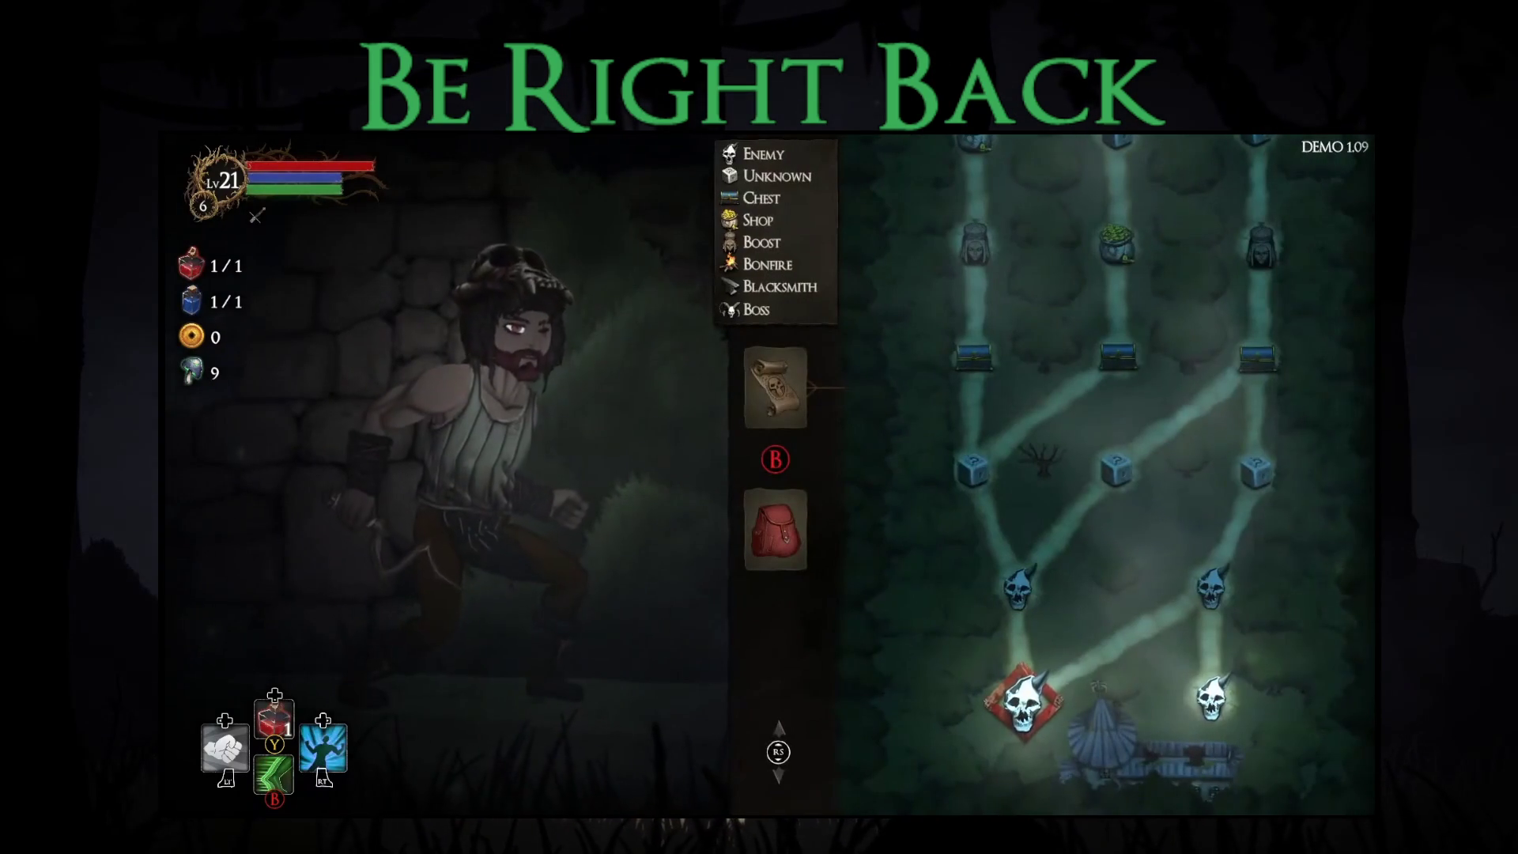
{"action": "key", "text": "Return"}
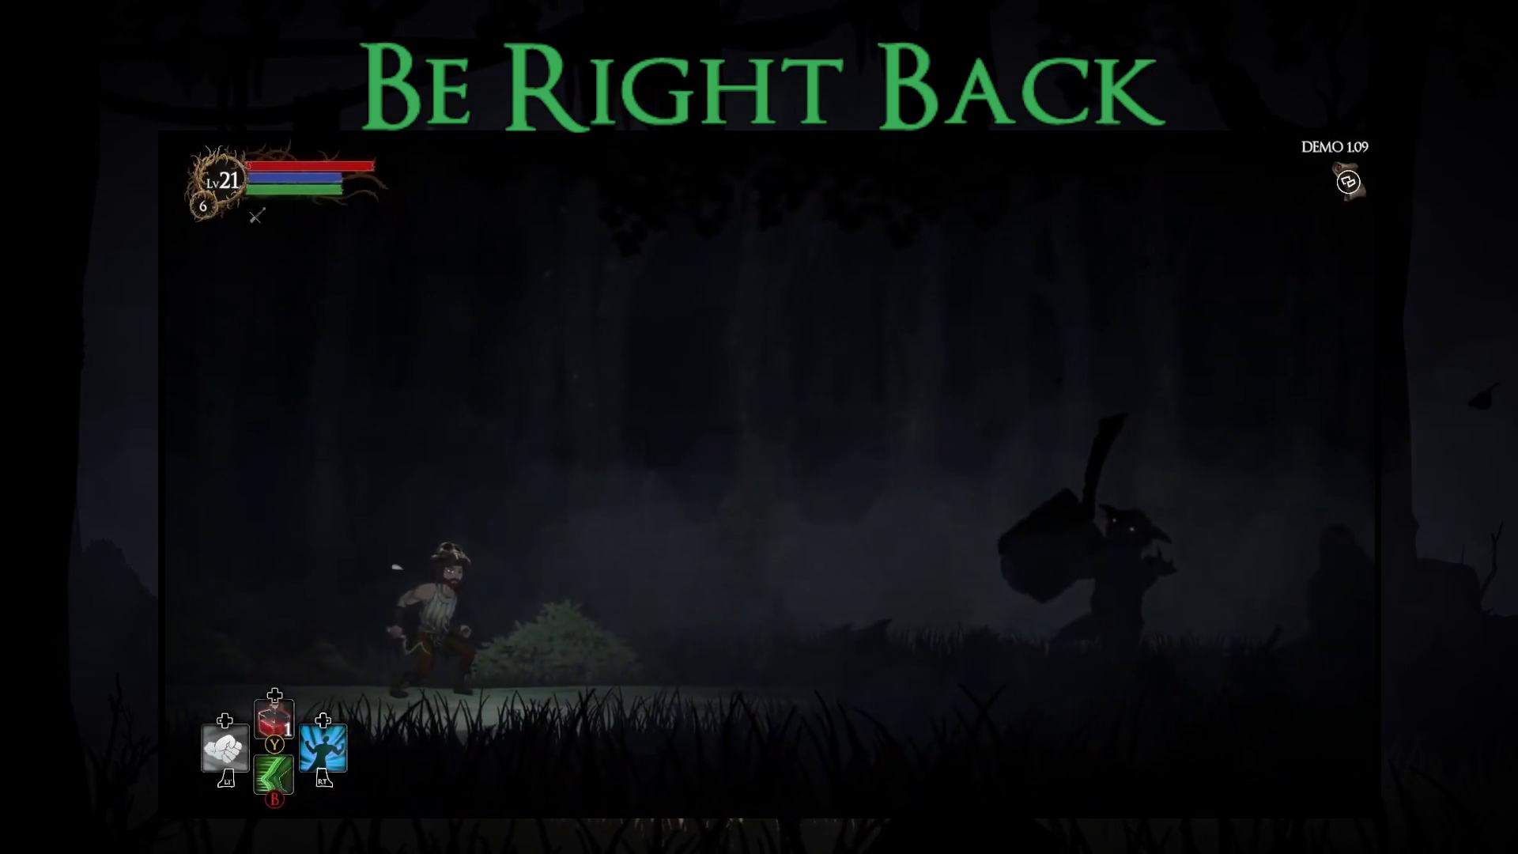
Kill the goblin and take all its loot, including 21 gold, Thief's Boots and Water Sword.
{"action": "key", "text": "space"}
{"action": "key", "text": "Right"}
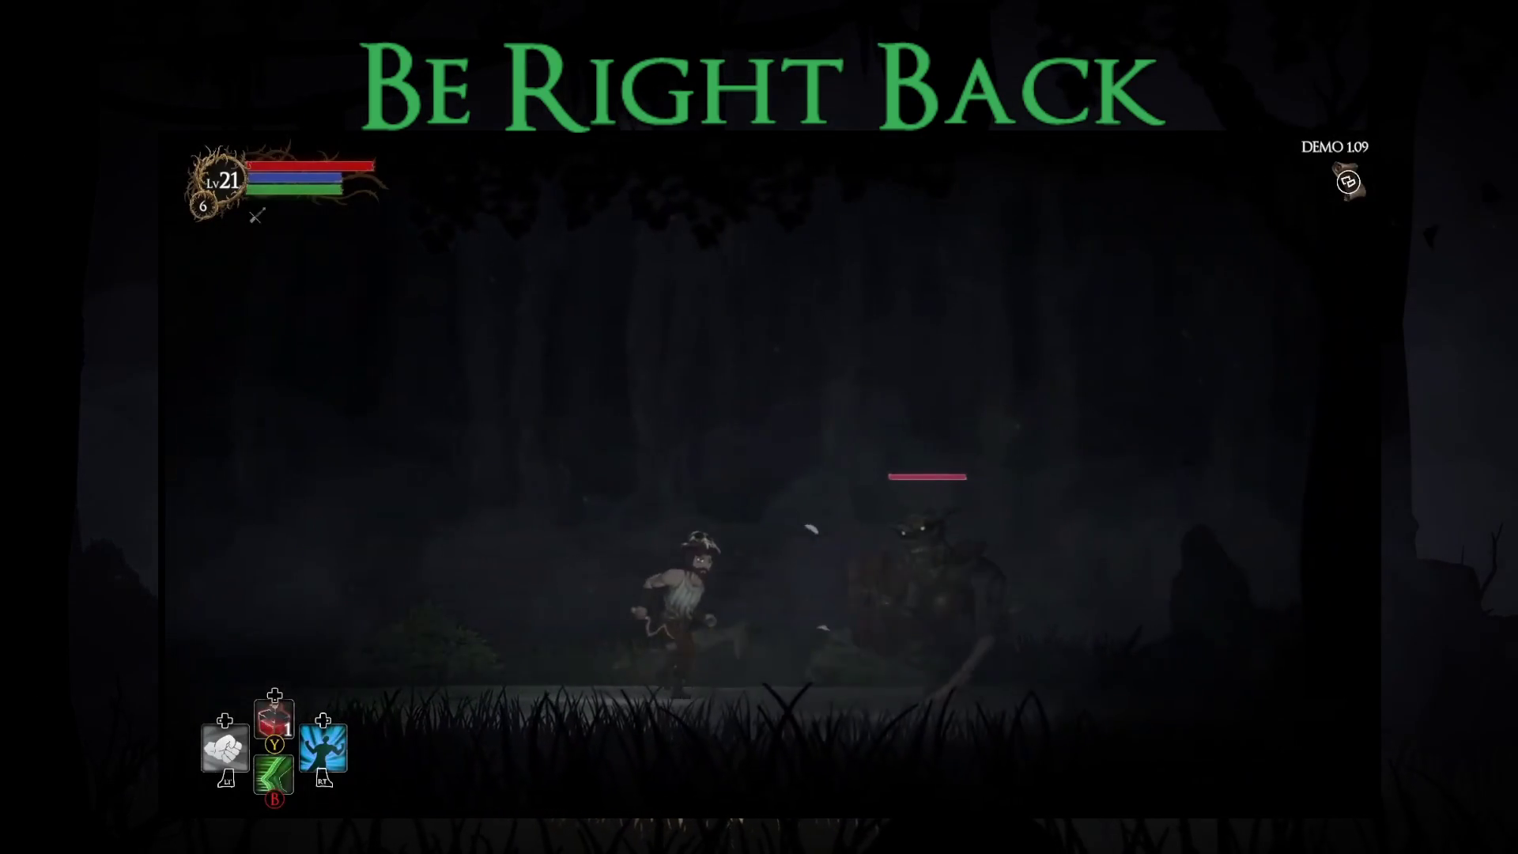
{"action": "key", "text": "Right"}
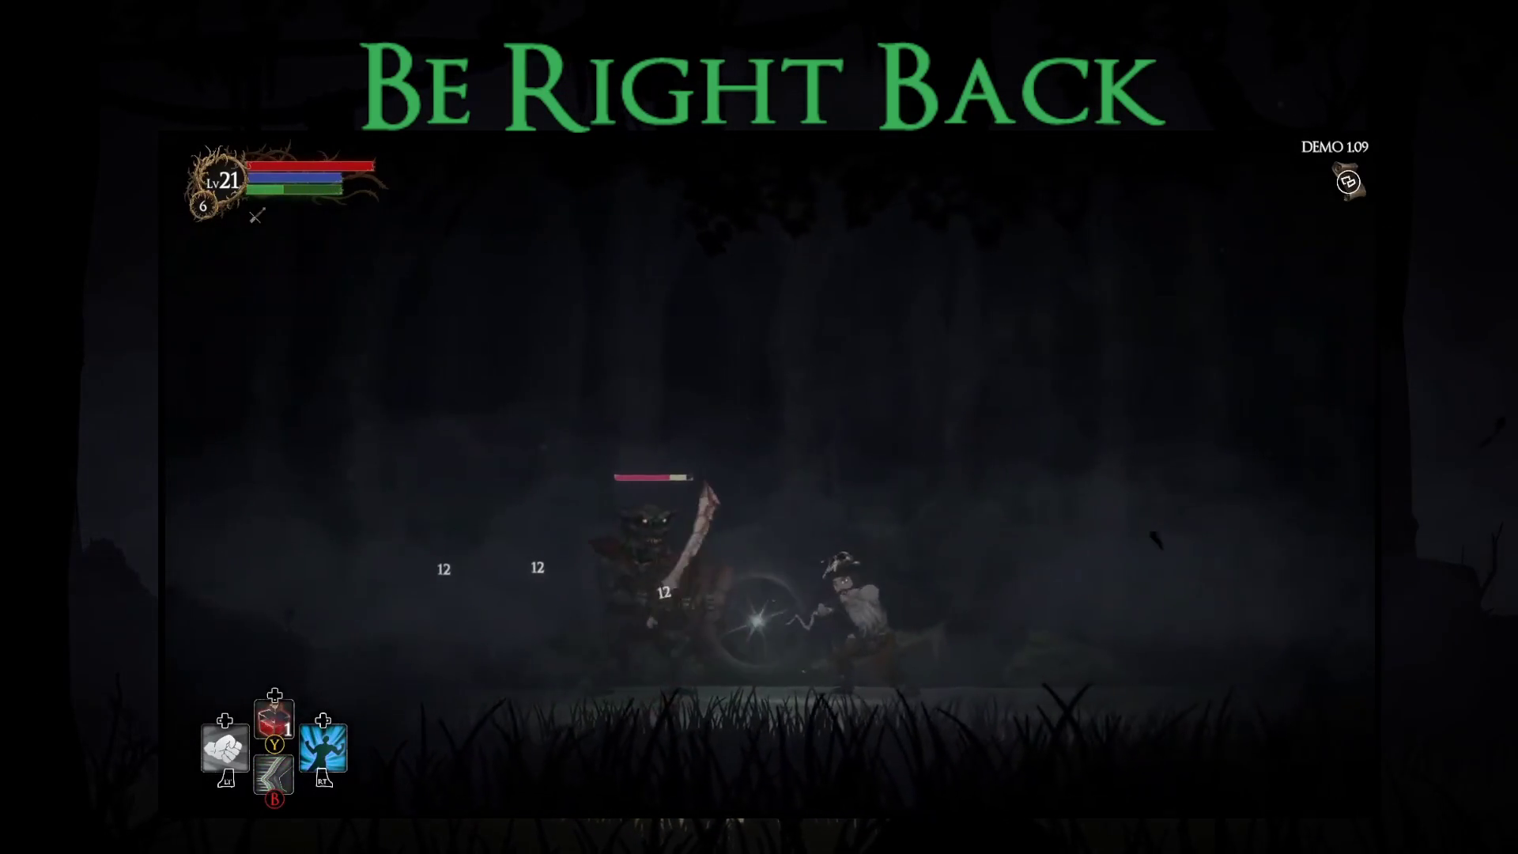
{"action": "key", "text": "Left"}
{"action": "key", "text": "Right"}
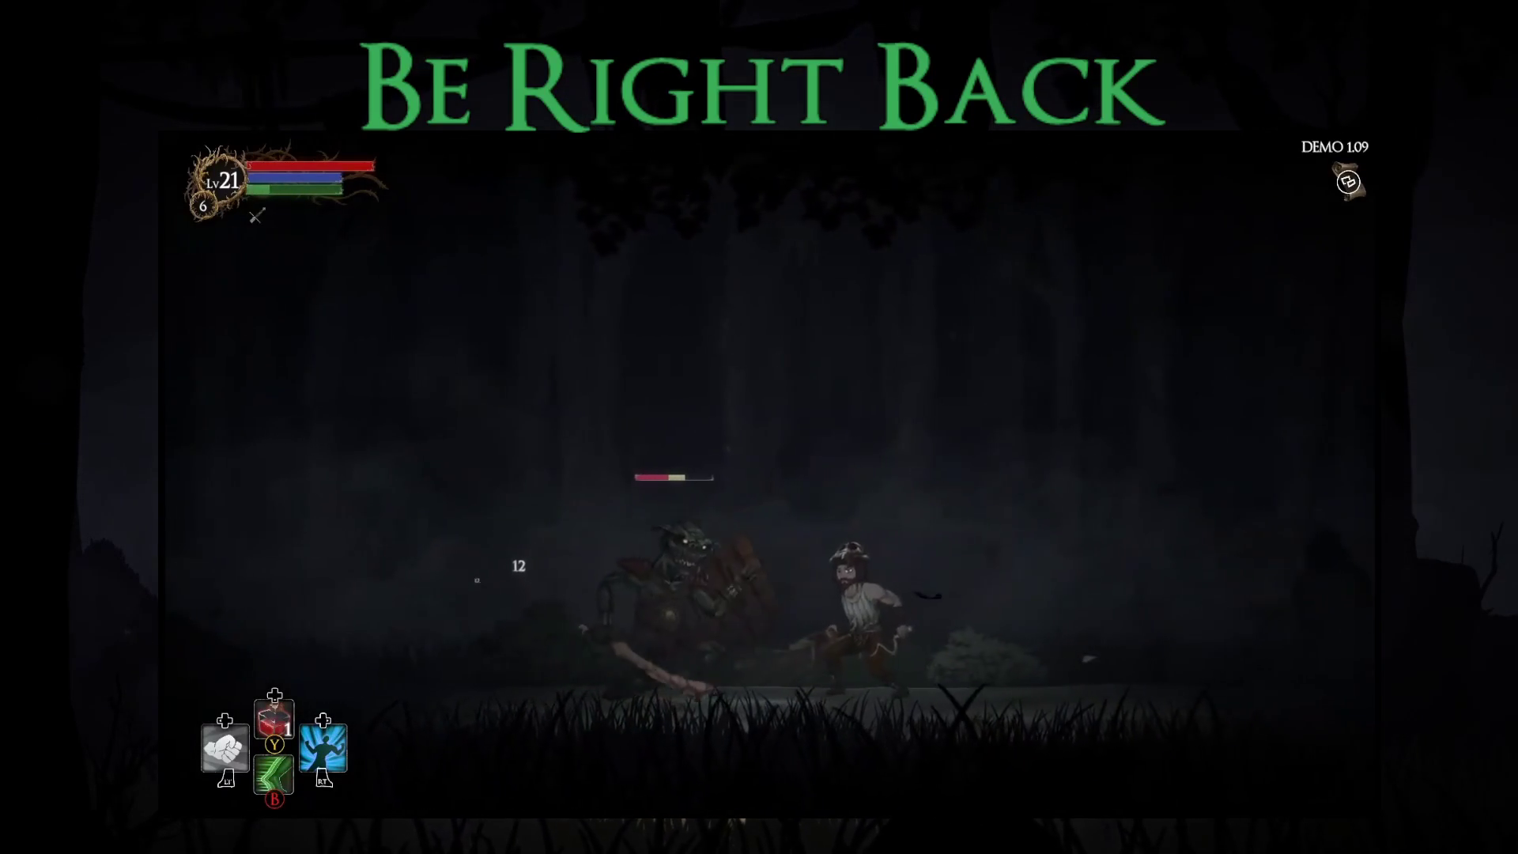
{"action": "key", "text": "Right"}
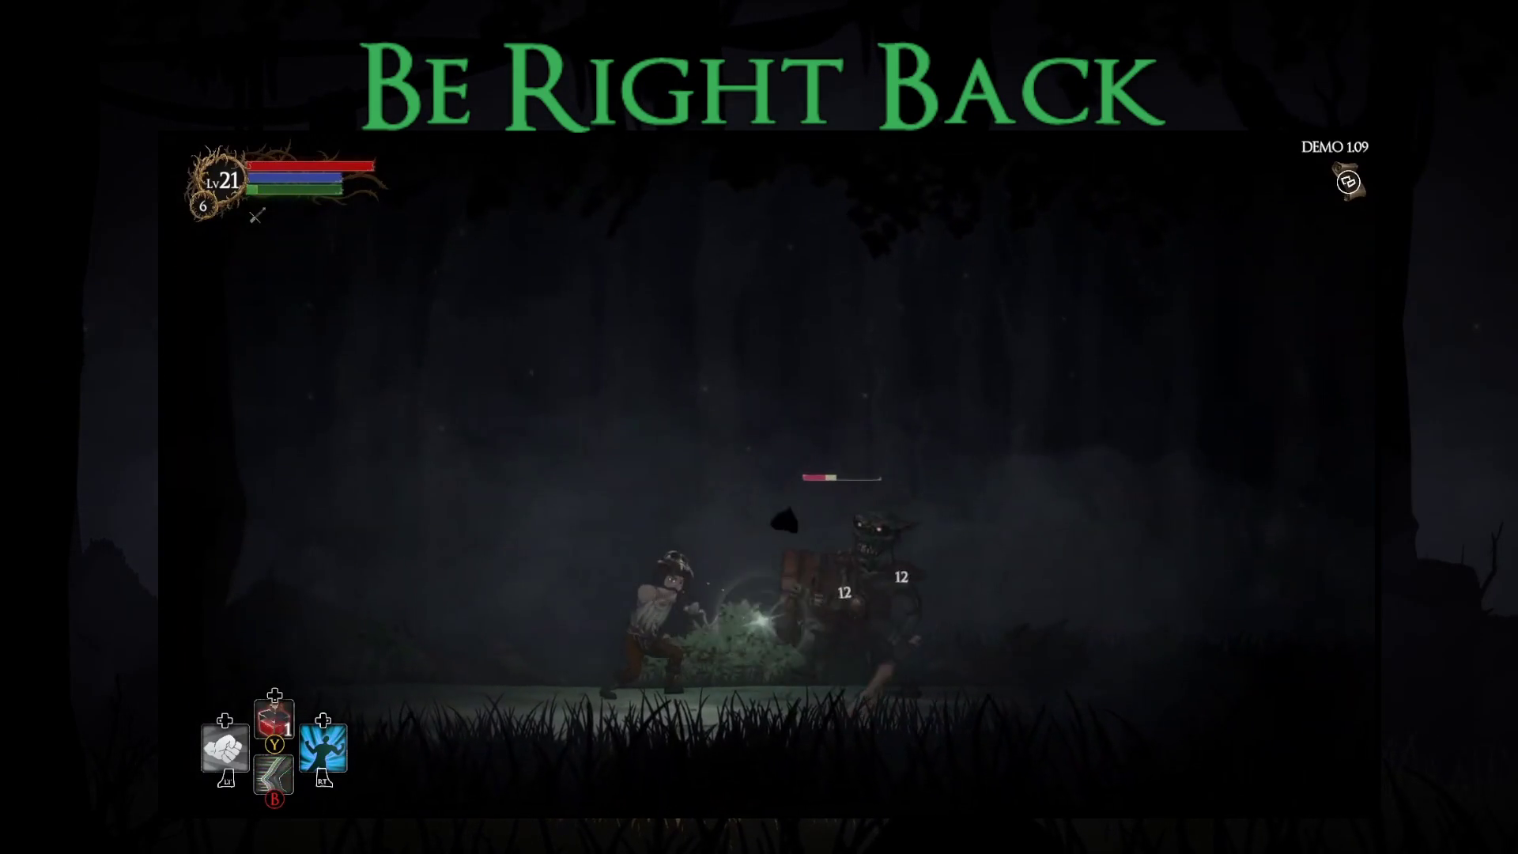
{"action": "key", "text": "Right"}
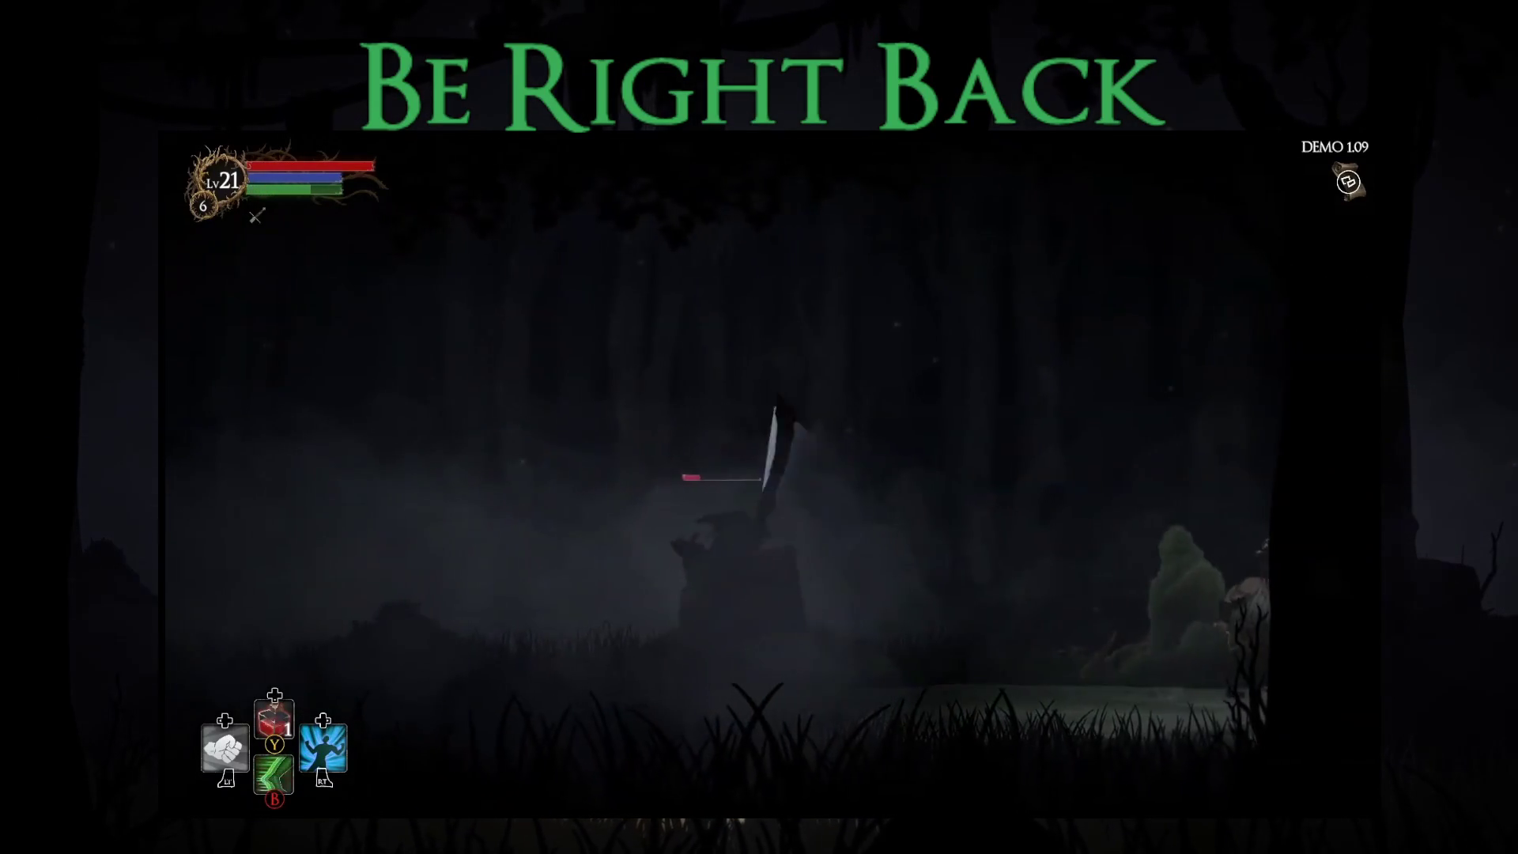
{"action": "key", "text": "Left"}
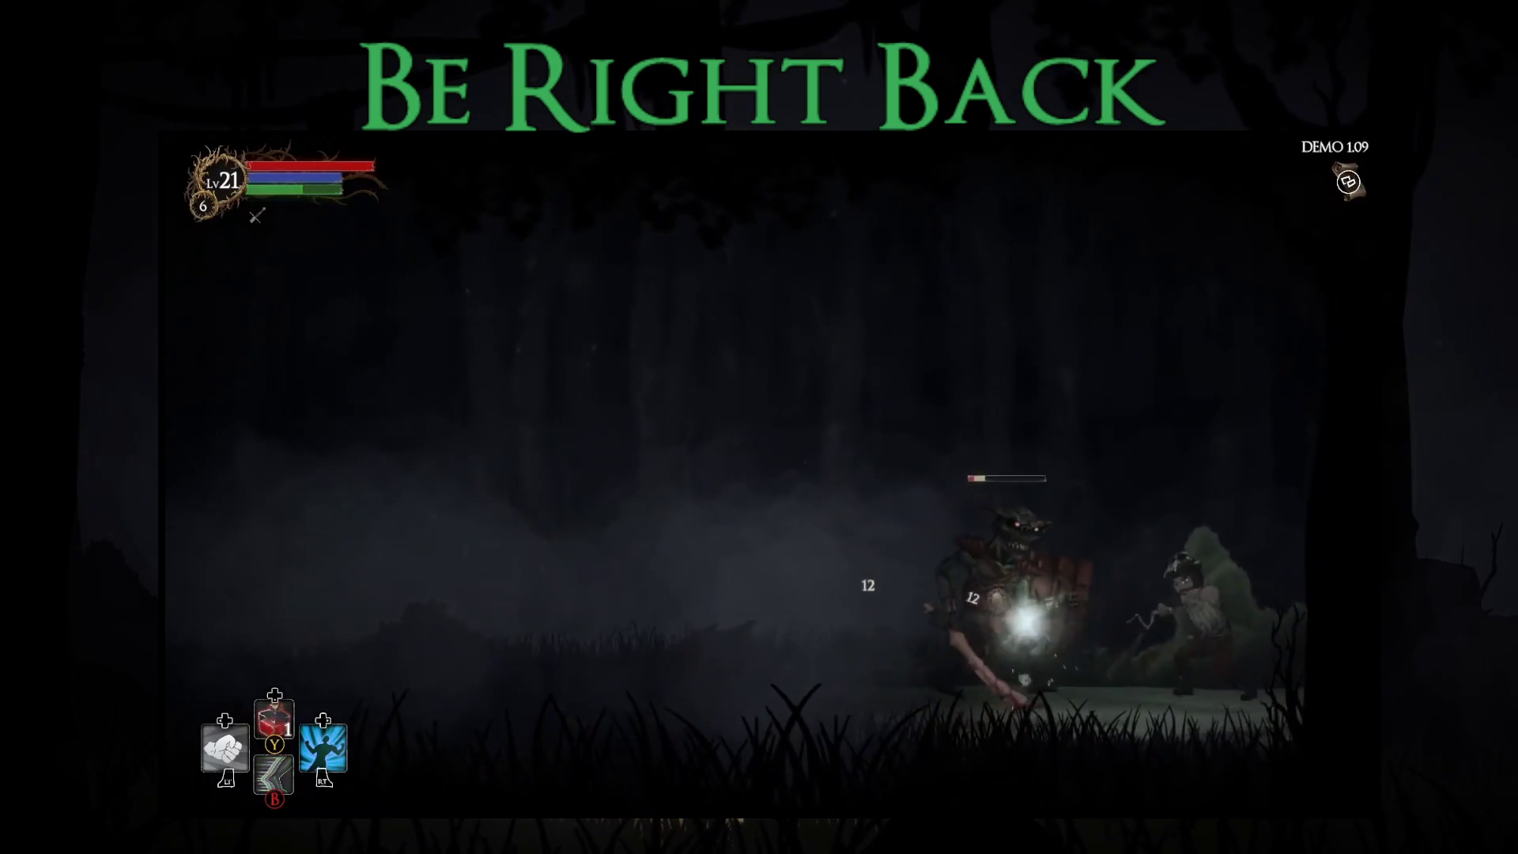
{"action": "key", "text": "x"}
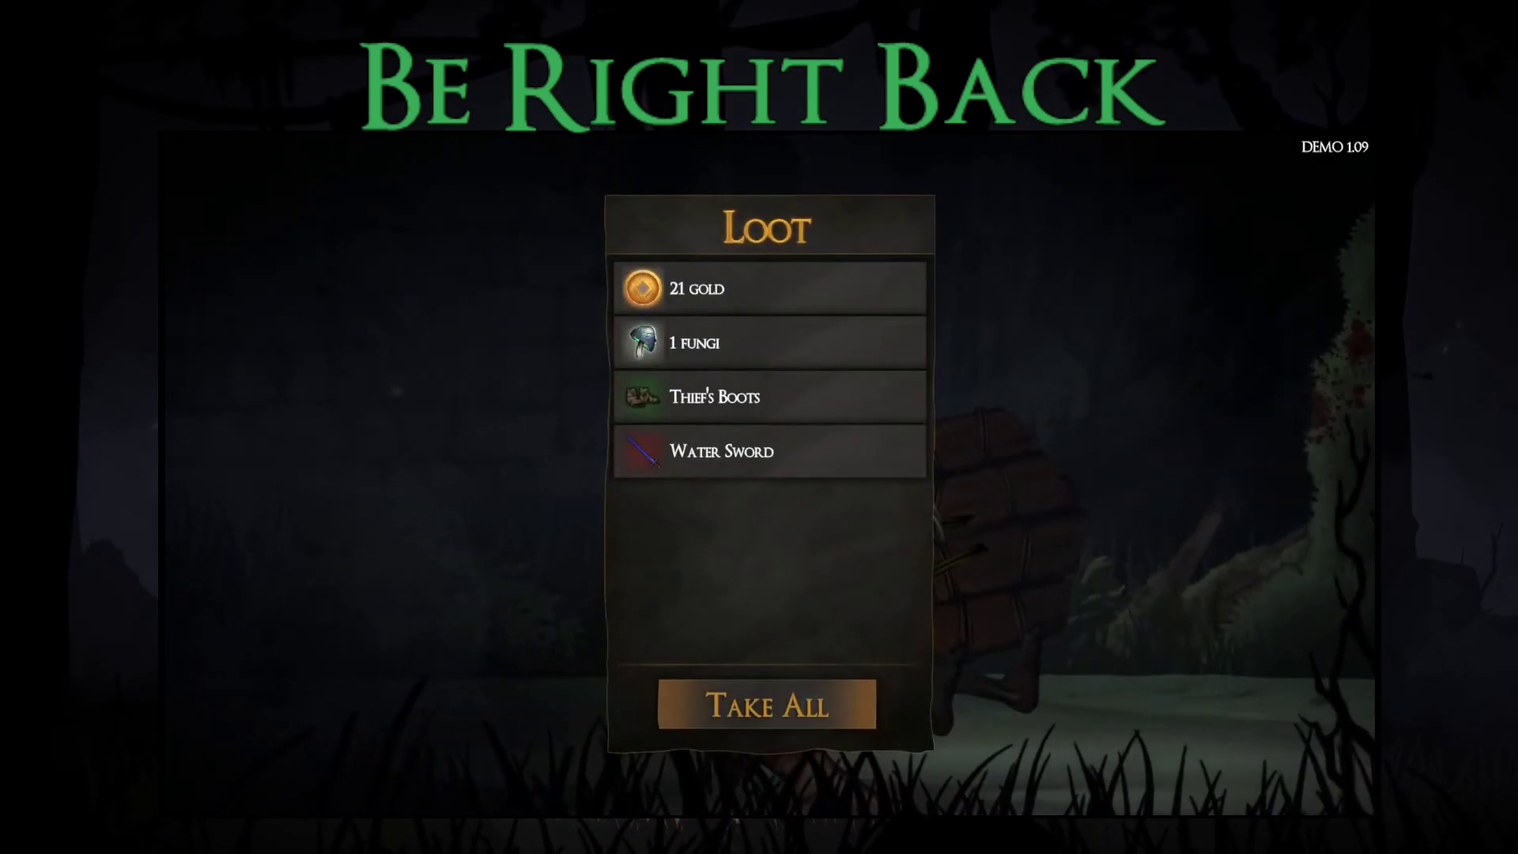
{"action": "key", "text": "Return"}
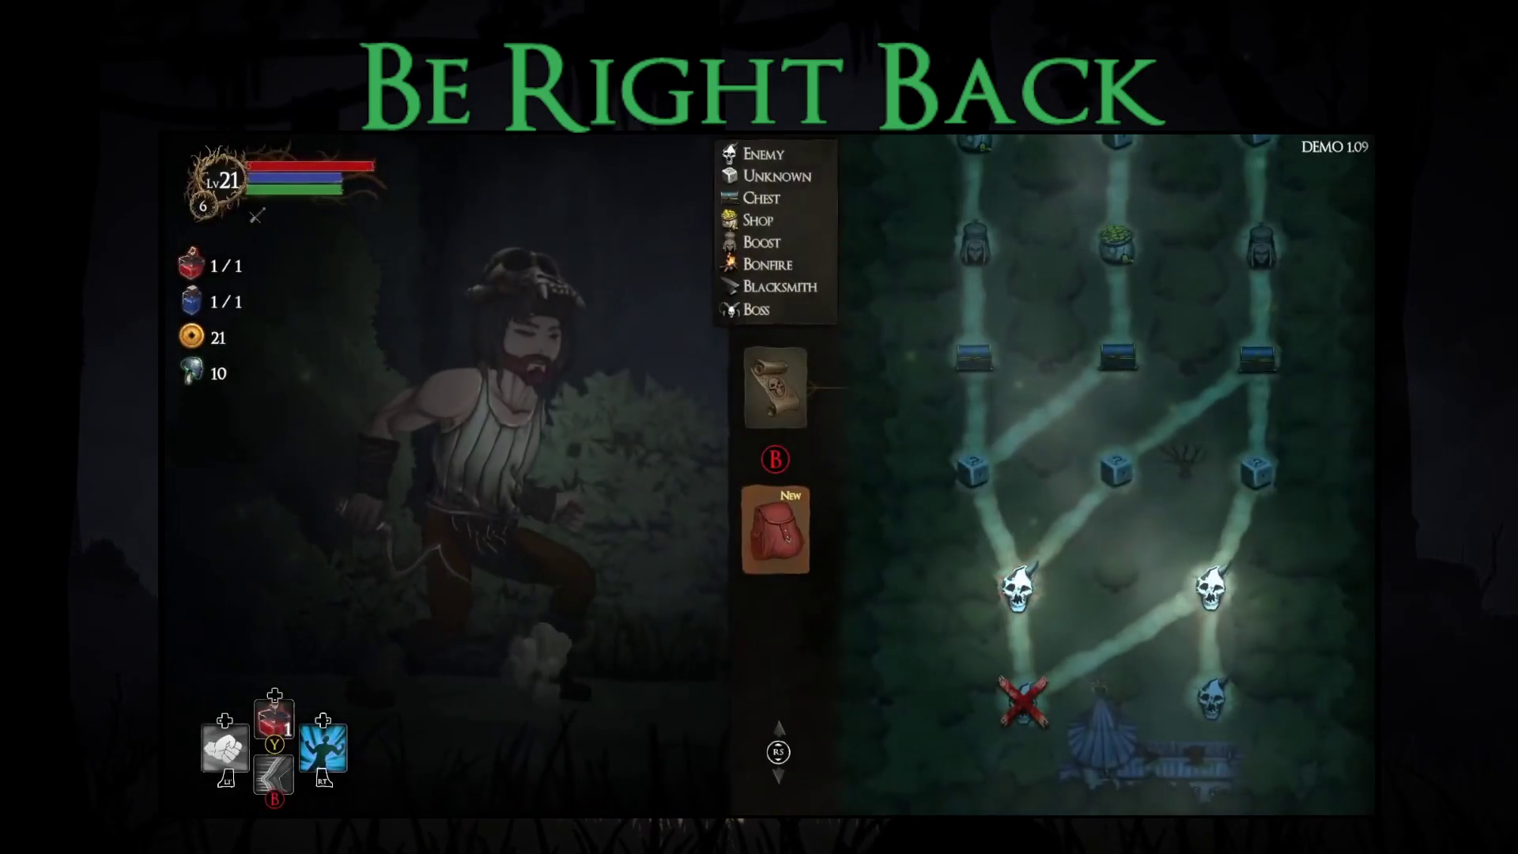
Equip the Water Sword in the right hand and travel to the next map node.
{"action": "key", "text": "Return"}
{"action": "key", "text": "Return"}
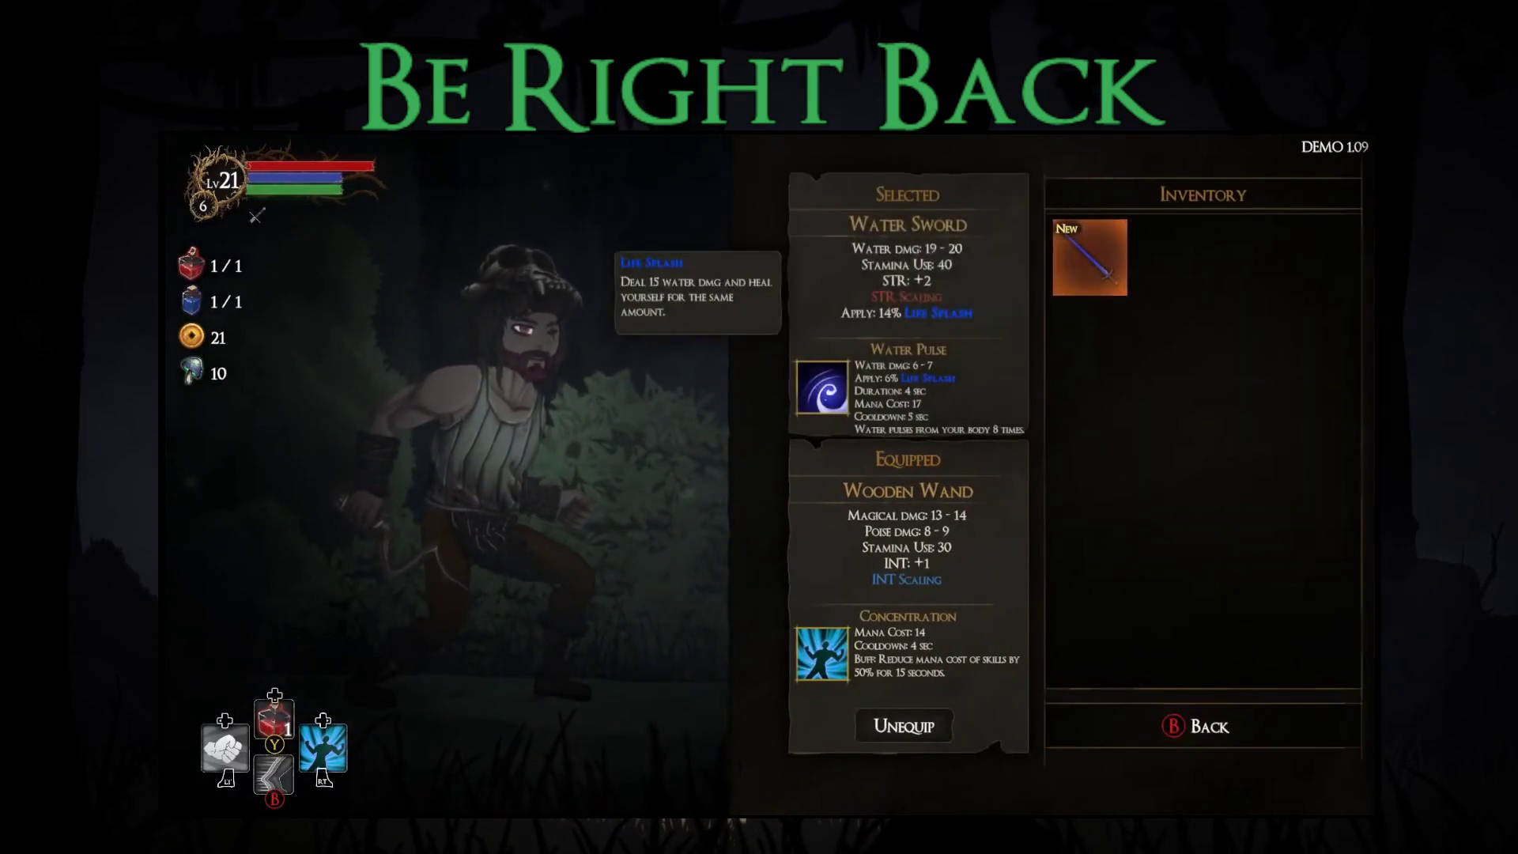
{"action": "key", "text": "Escape"}
{"action": "key", "text": "Right"}
{"action": "key", "text": "Return"}
{"action": "key", "text": "Return"}
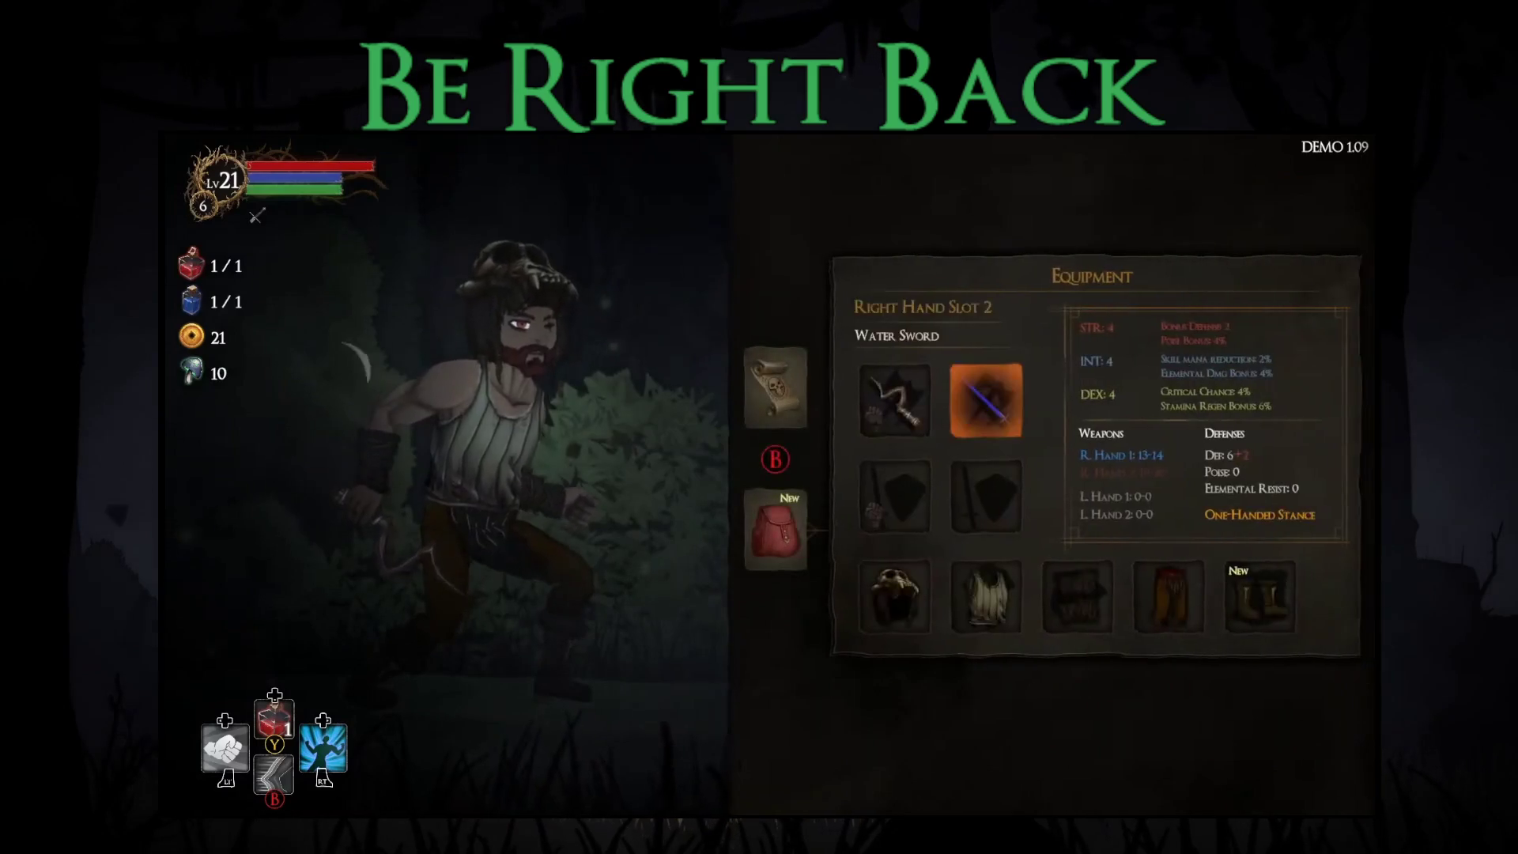
{"action": "key", "text": "Escape"}
{"action": "key", "text": "Escape"}
{"action": "key", "text": "Right"}
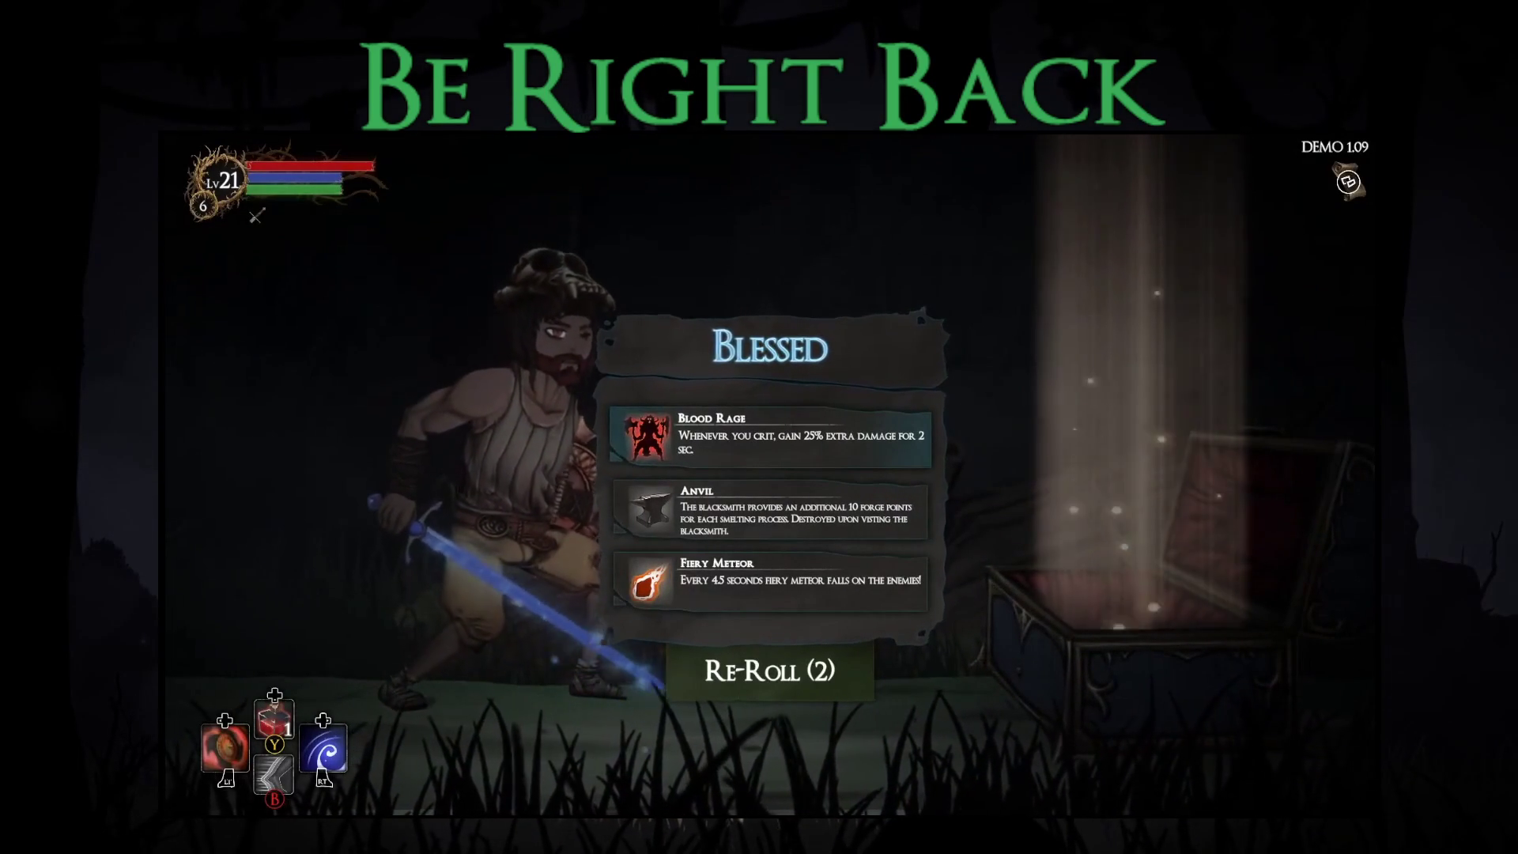
Re-roll the chest's Blessed choices once and take Invincible Barrier.
{"action": "left_click", "coordinate": [771, 510]}
{"action": "key", "text": "r"}
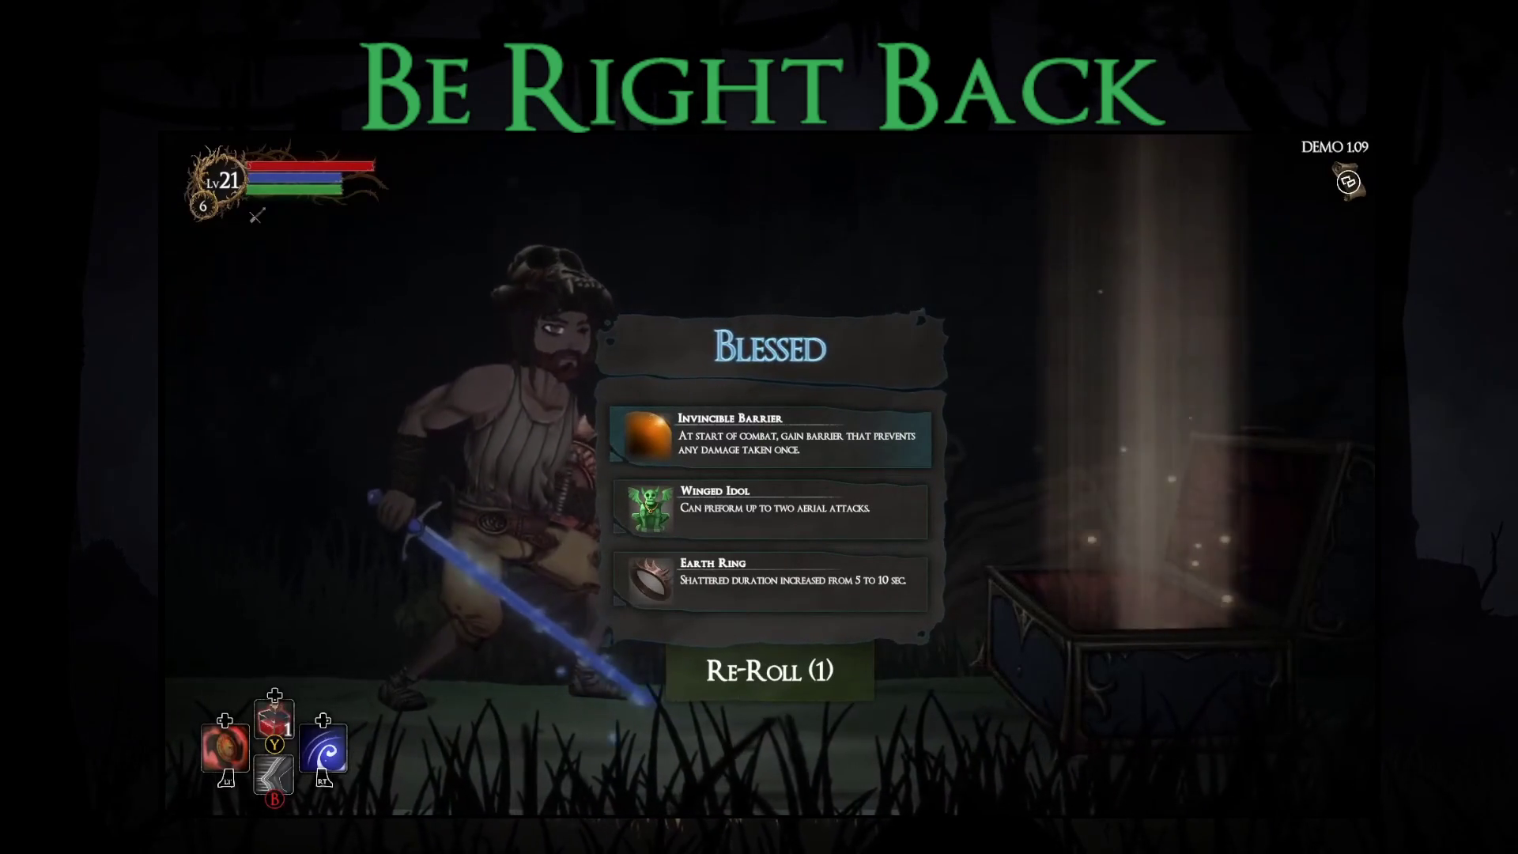
{"action": "key", "text": "Return"}
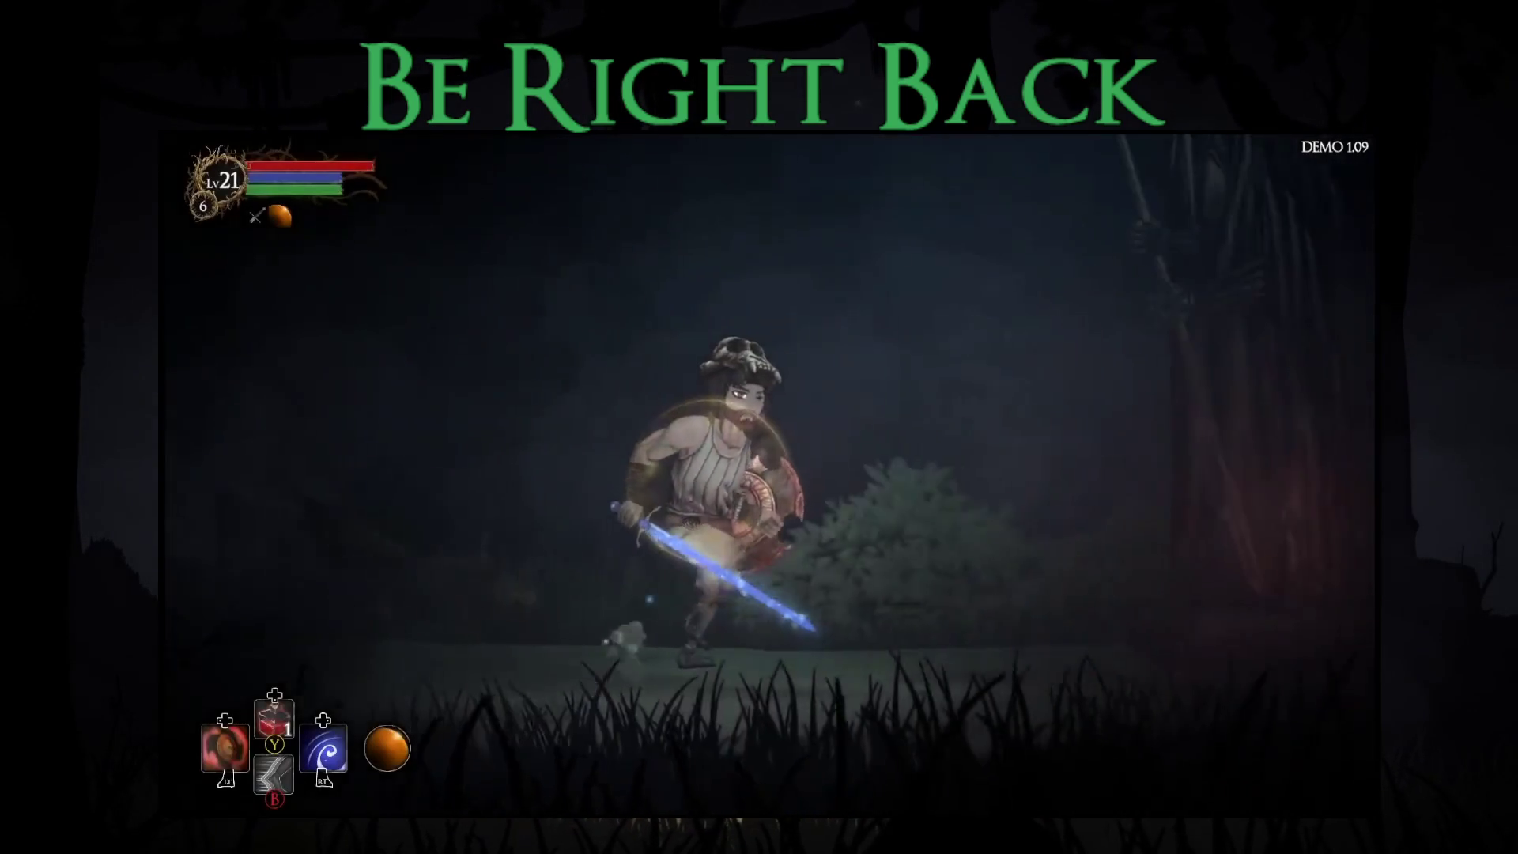
Pray at the spirit and choose Bonus Health for +40 maximum health.
{"action": "key", "text": "e"}
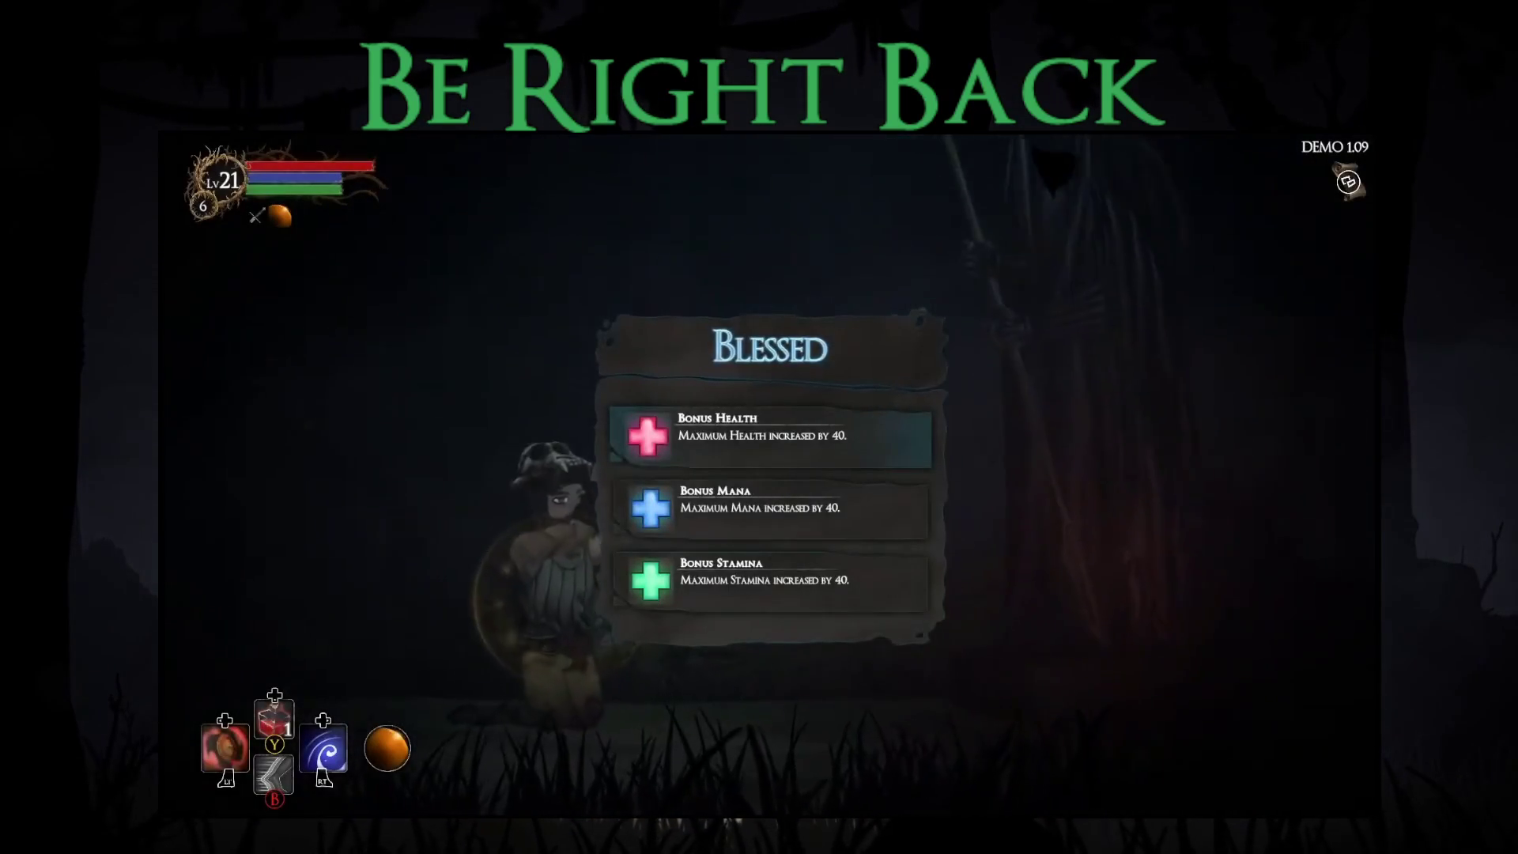
{"action": "key", "text": "Down"}
{"action": "key", "text": "Return"}
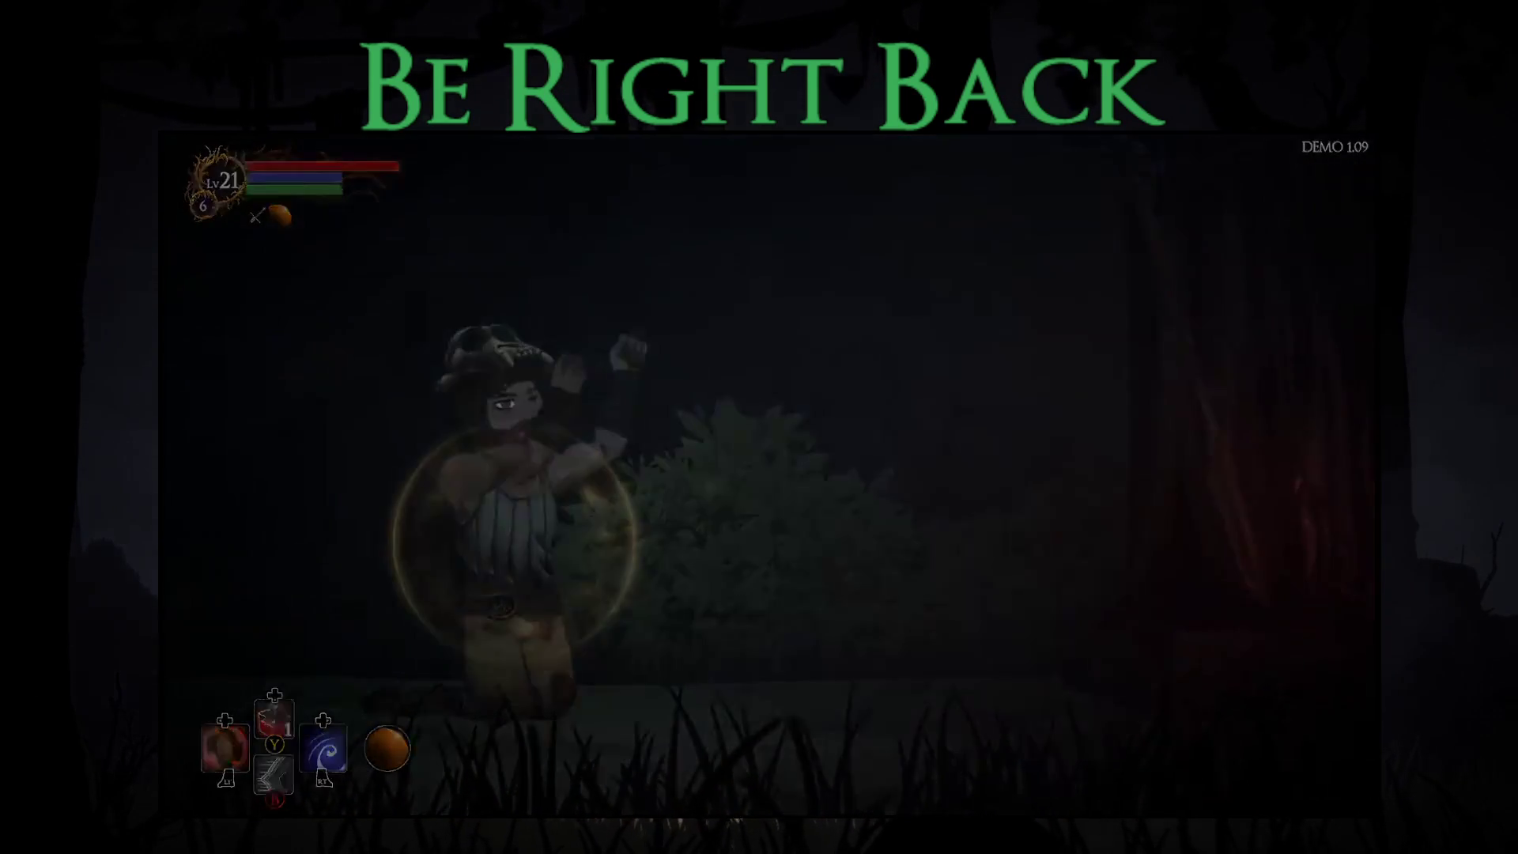
{"action": "key", "text": "Return"}
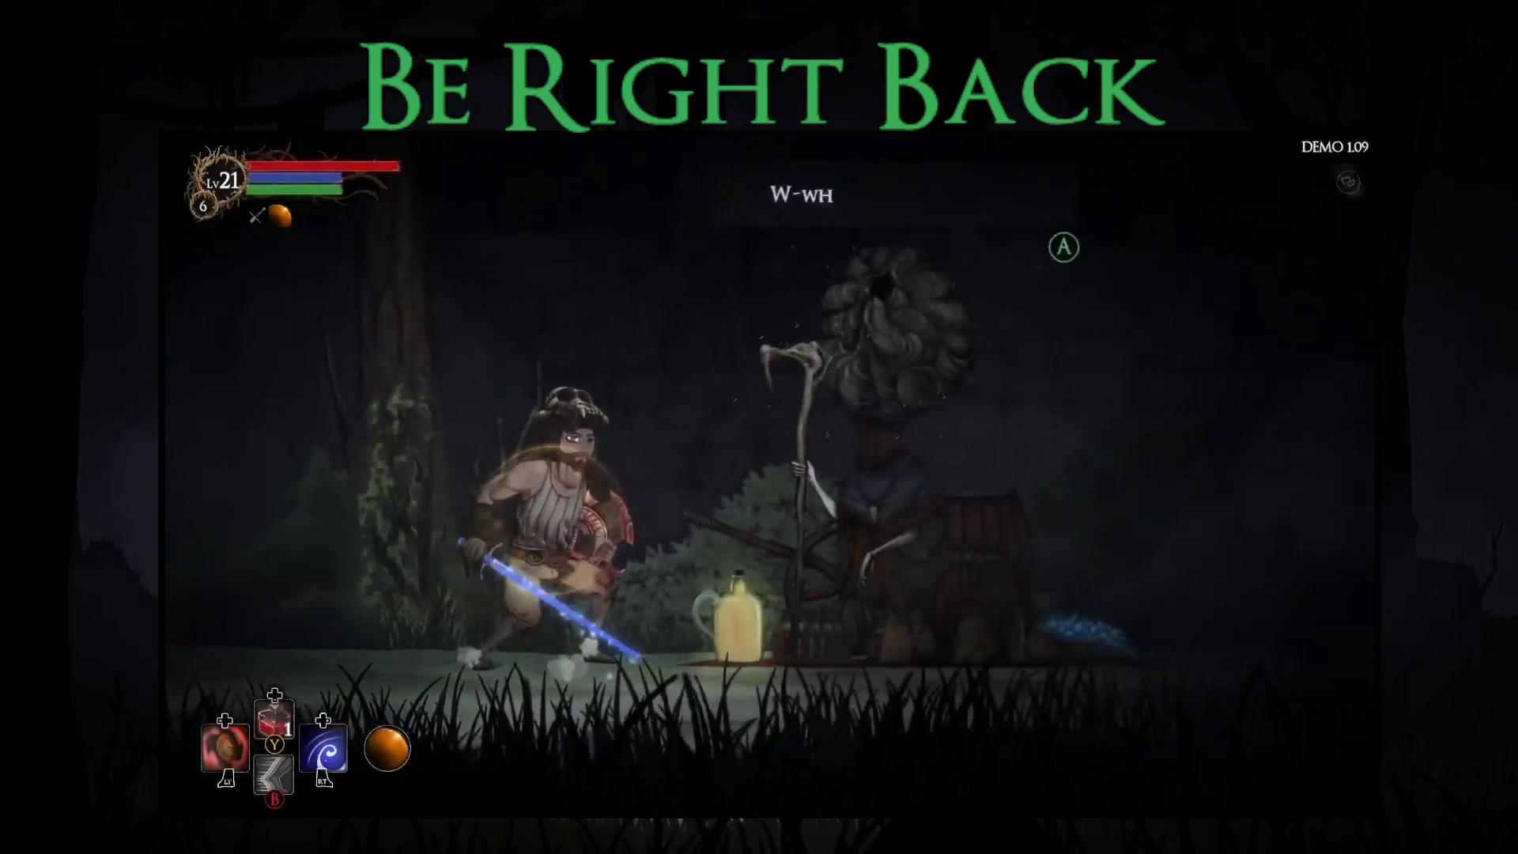
Browse the merchant's weapons, including the Earth Wand, and leave without buying.
{"action": "key", "text": "Return"}
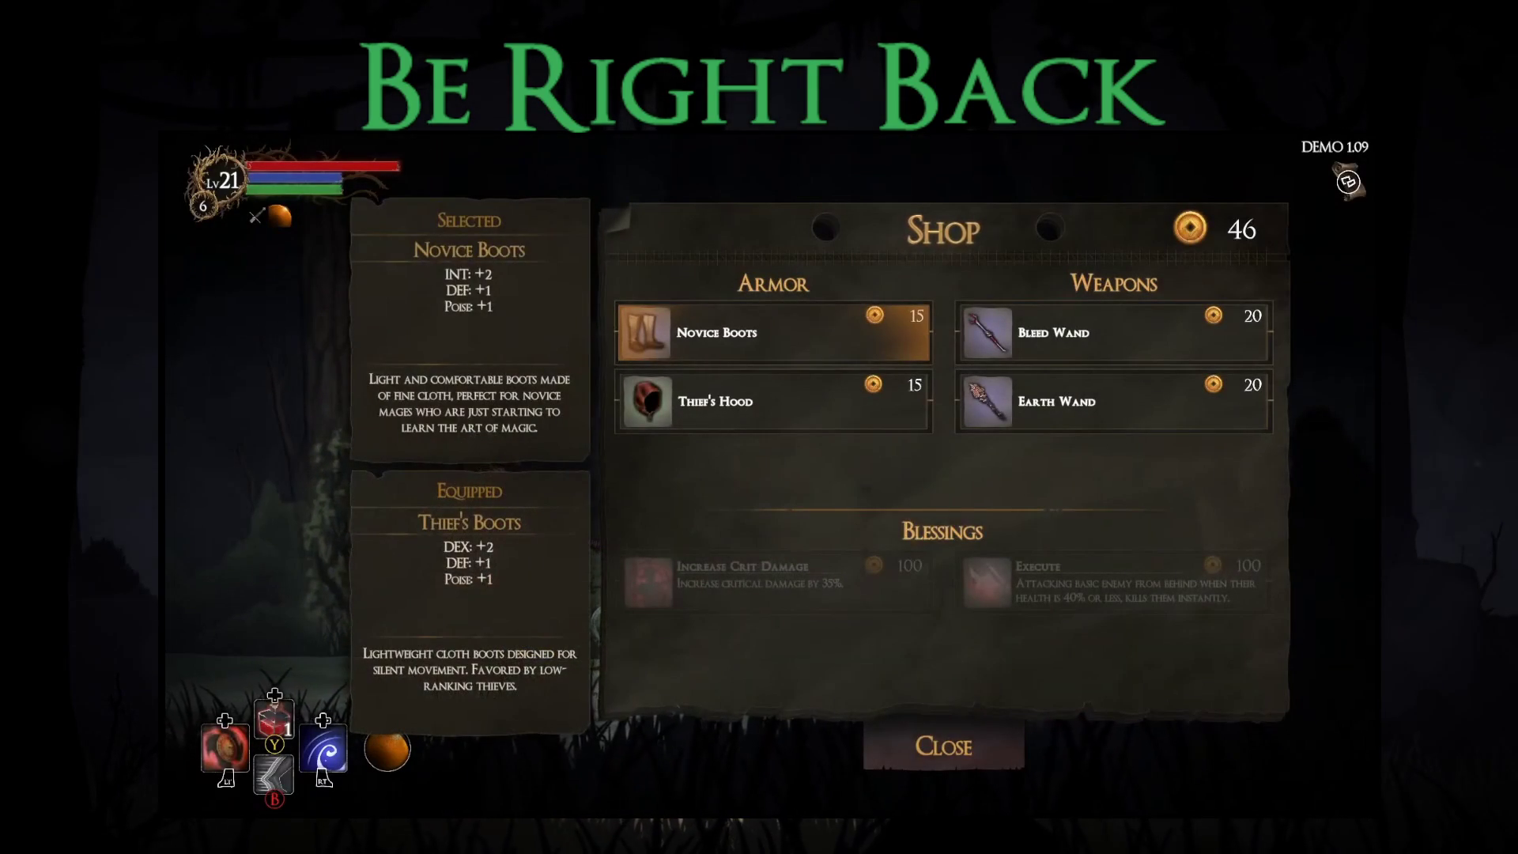
{"action": "key", "text": "Right"}
{"action": "key", "text": "Down"}
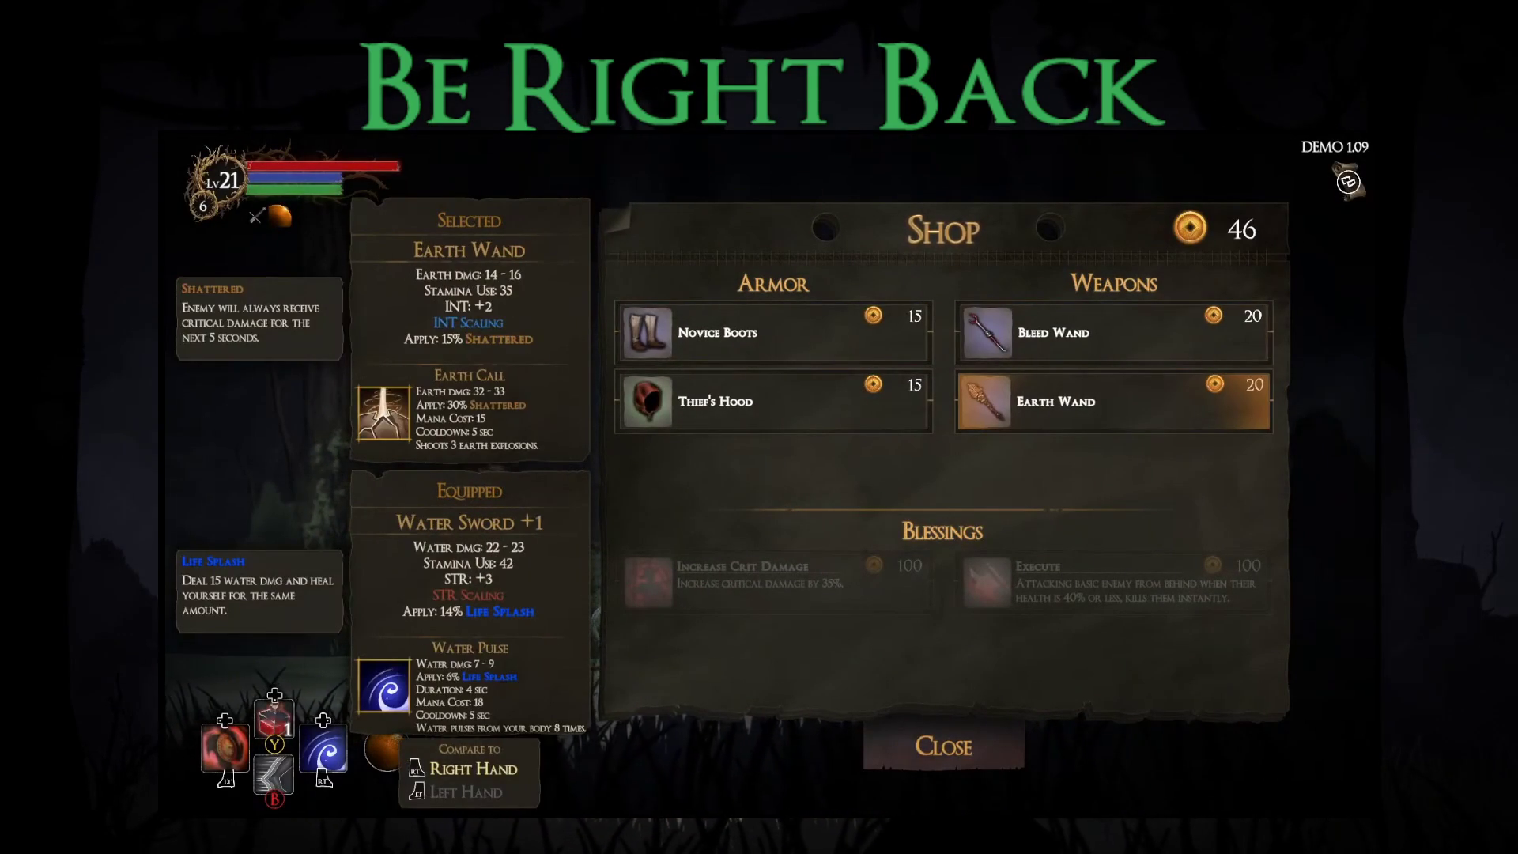
{"action": "key", "text": "Escape"}
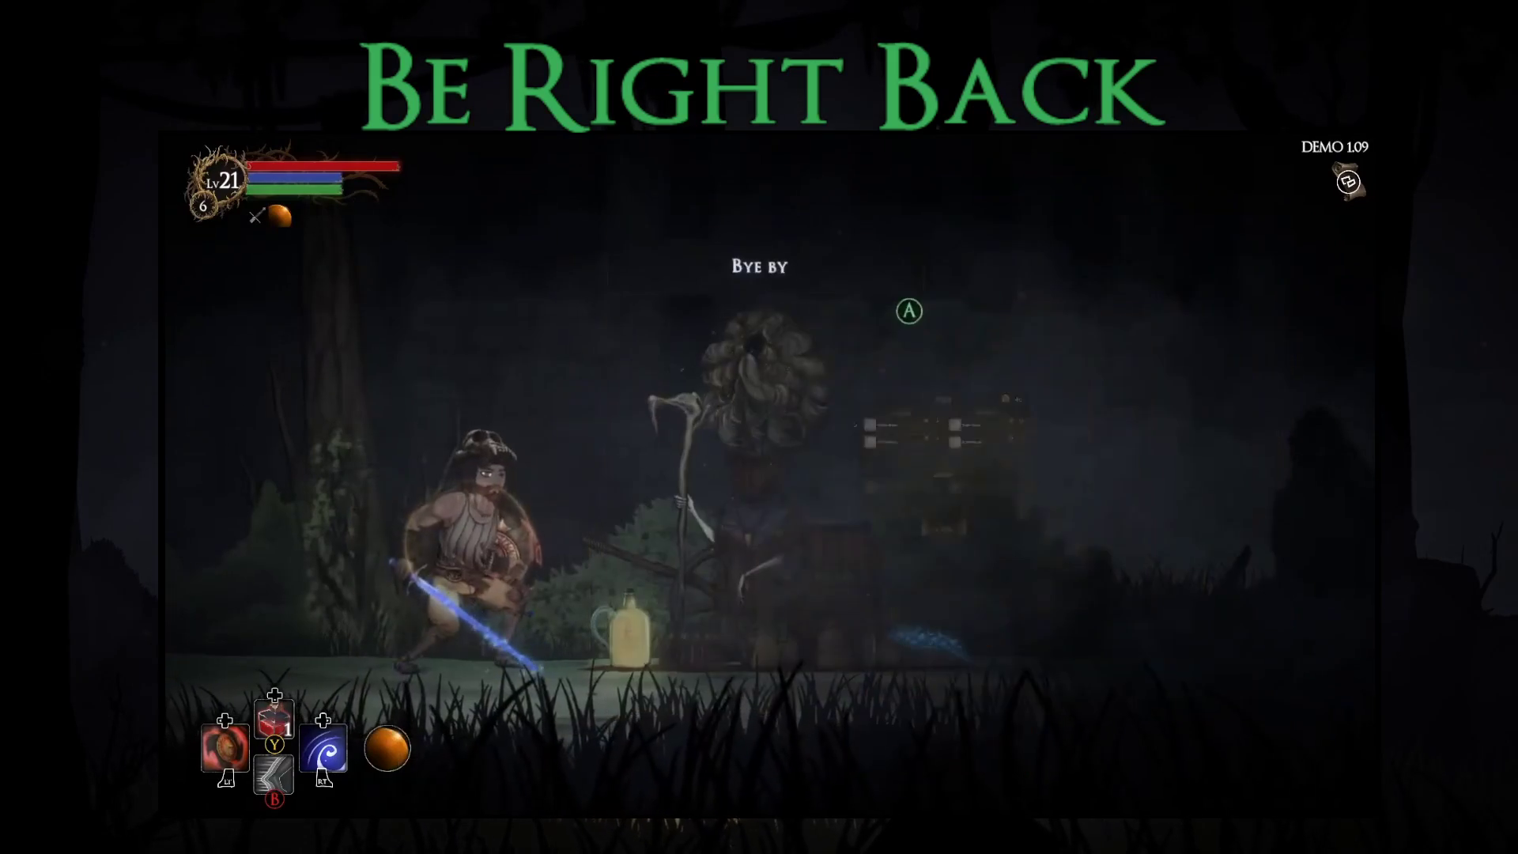
{"action": "key", "text": "Return"}
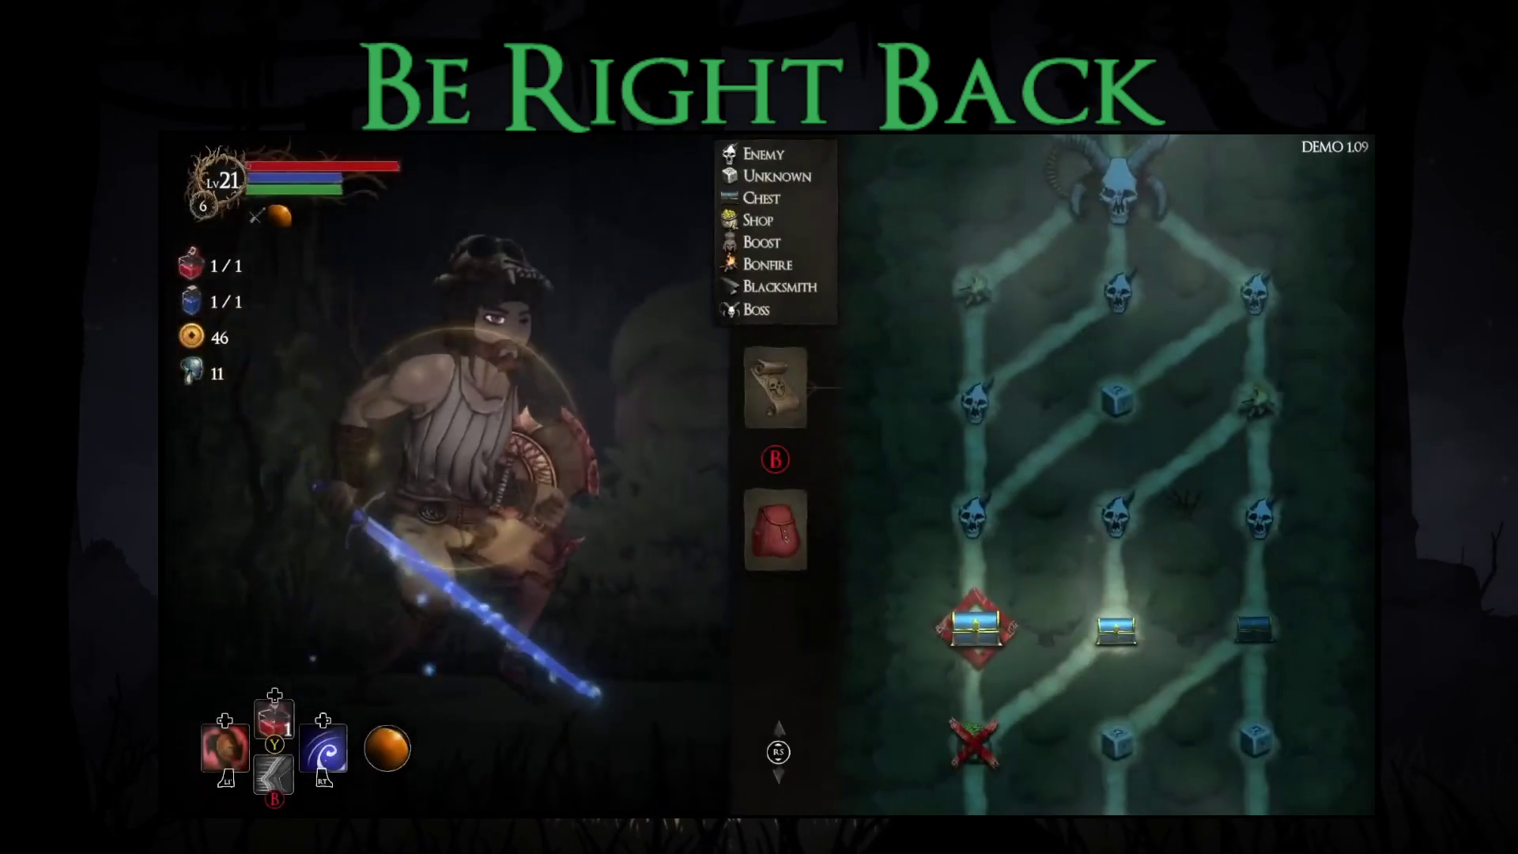
Open the chest at the next node and take the Ovilee's Strike blessing.
{"action": "key", "text": "Return"}
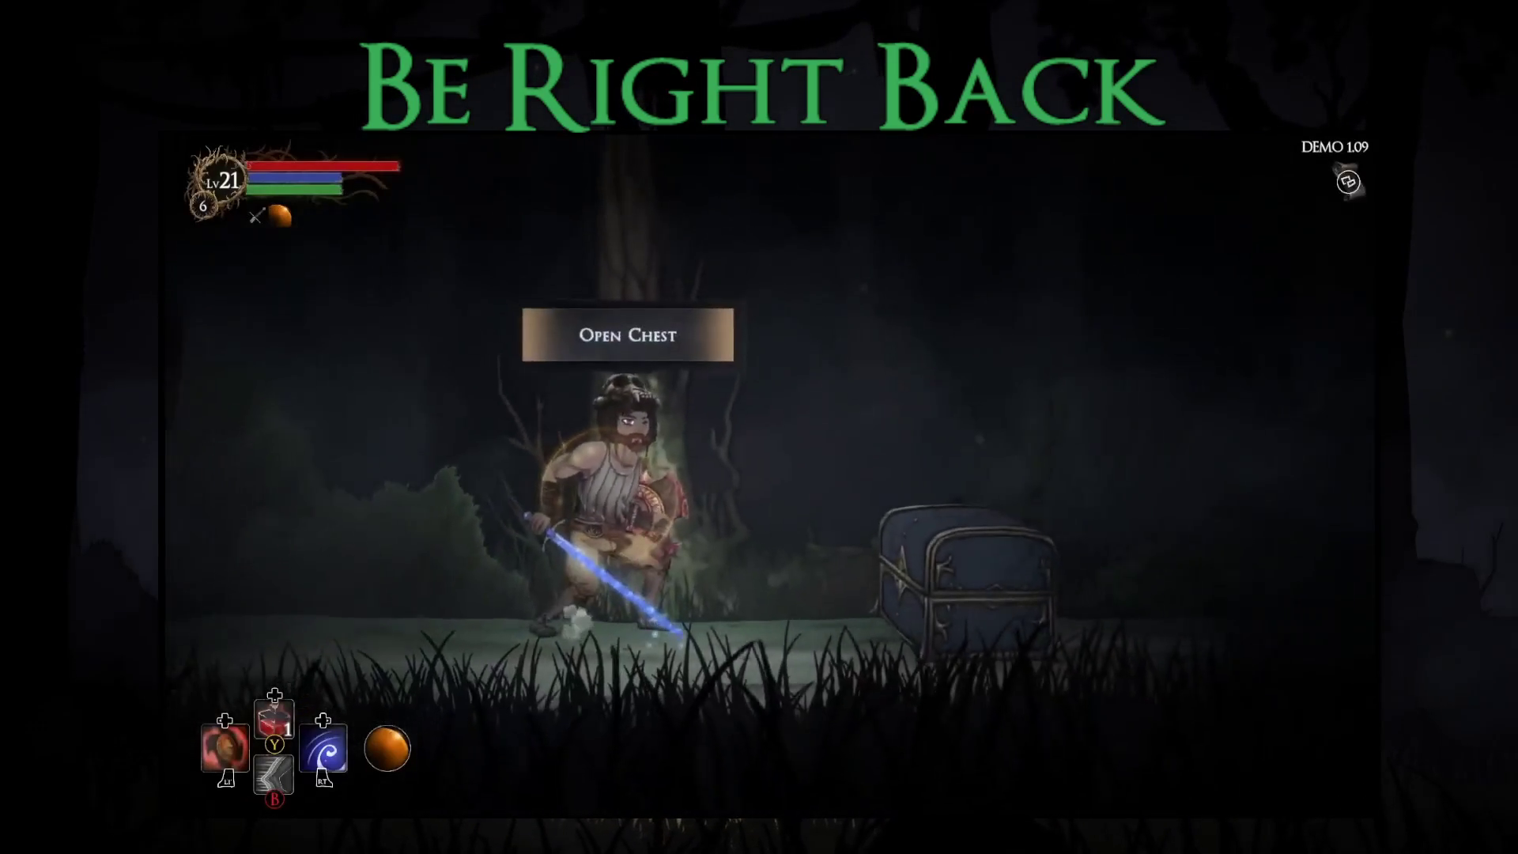
{"action": "key", "text": "Return"}
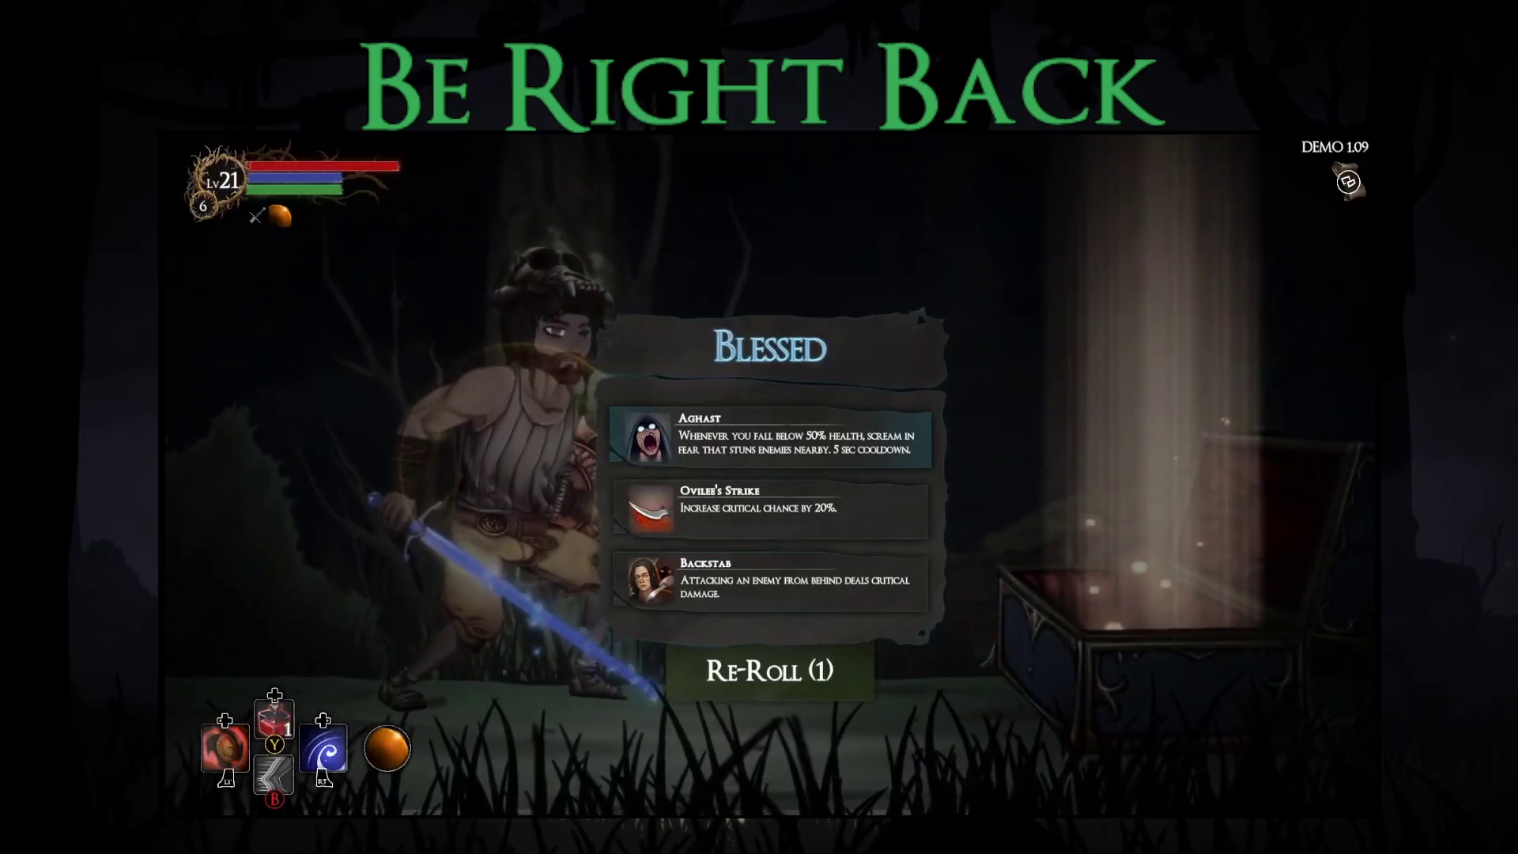
{"action": "key", "text": "Down"}
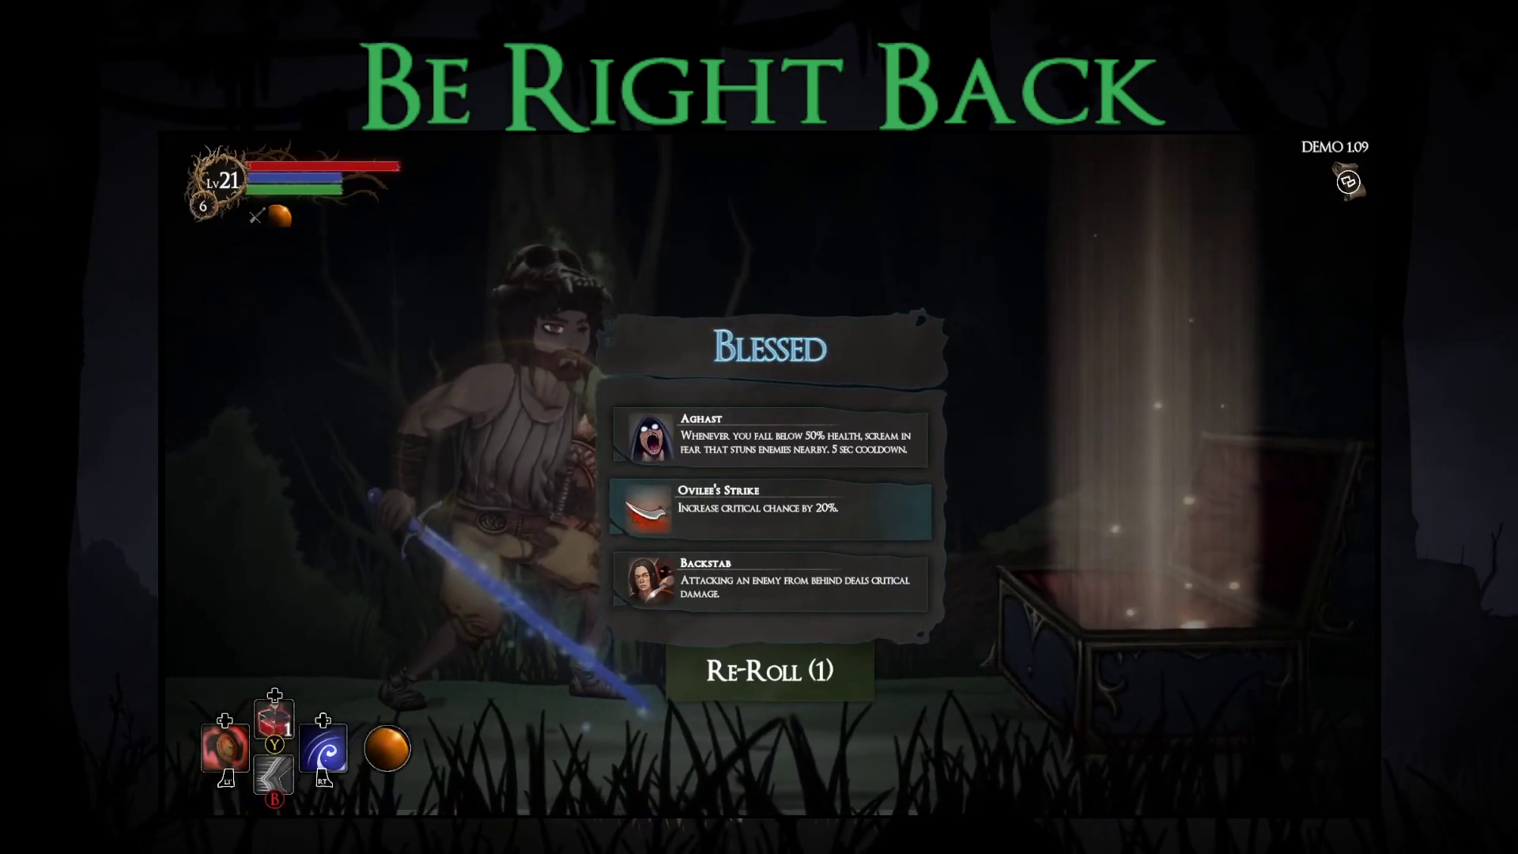
{"action": "key", "text": "Return"}
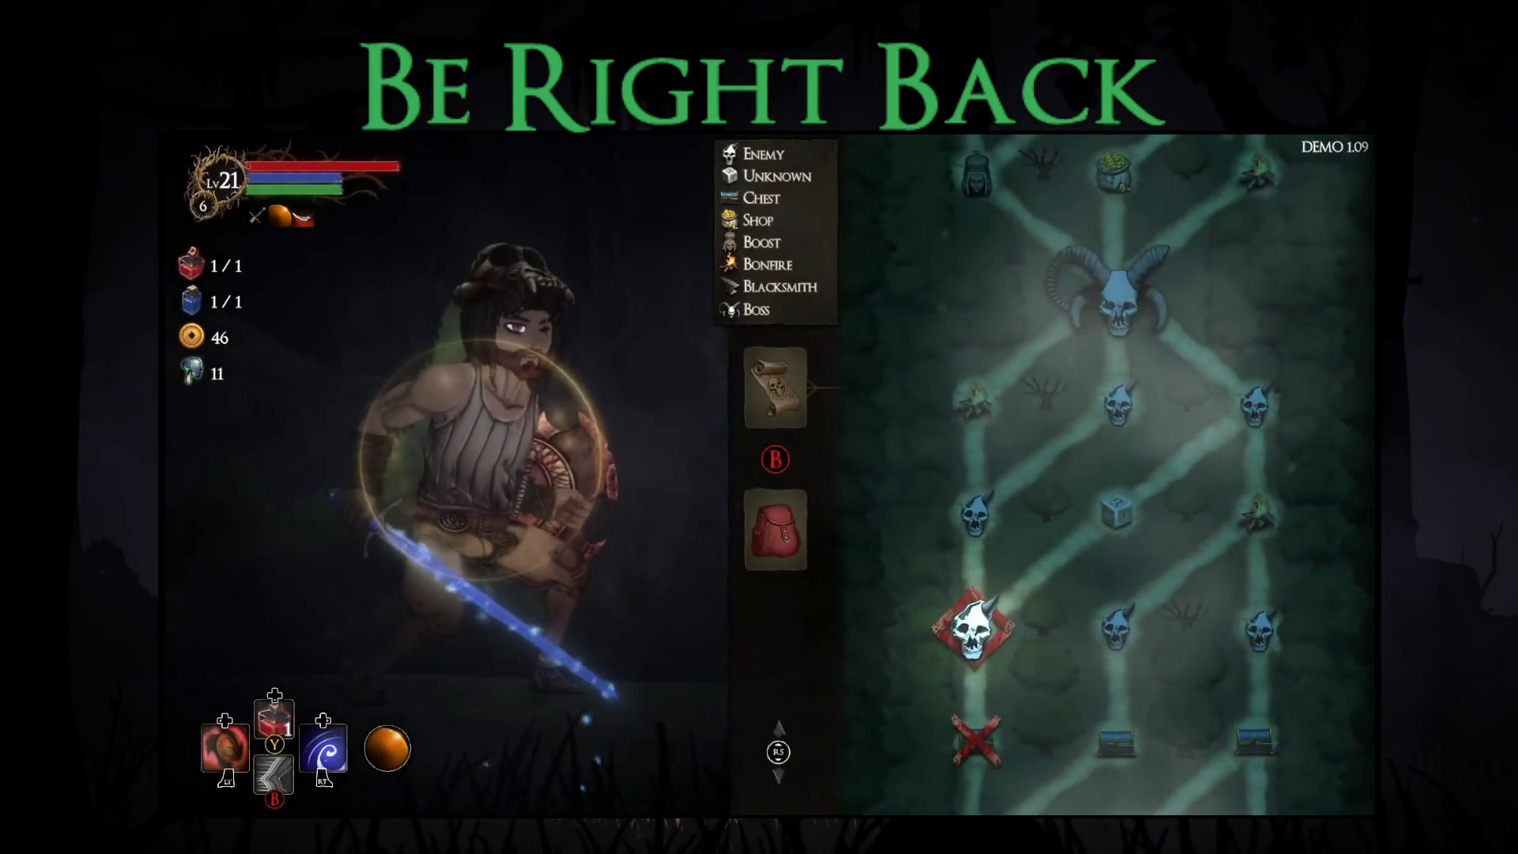
{"action": "key", "text": "Return"}
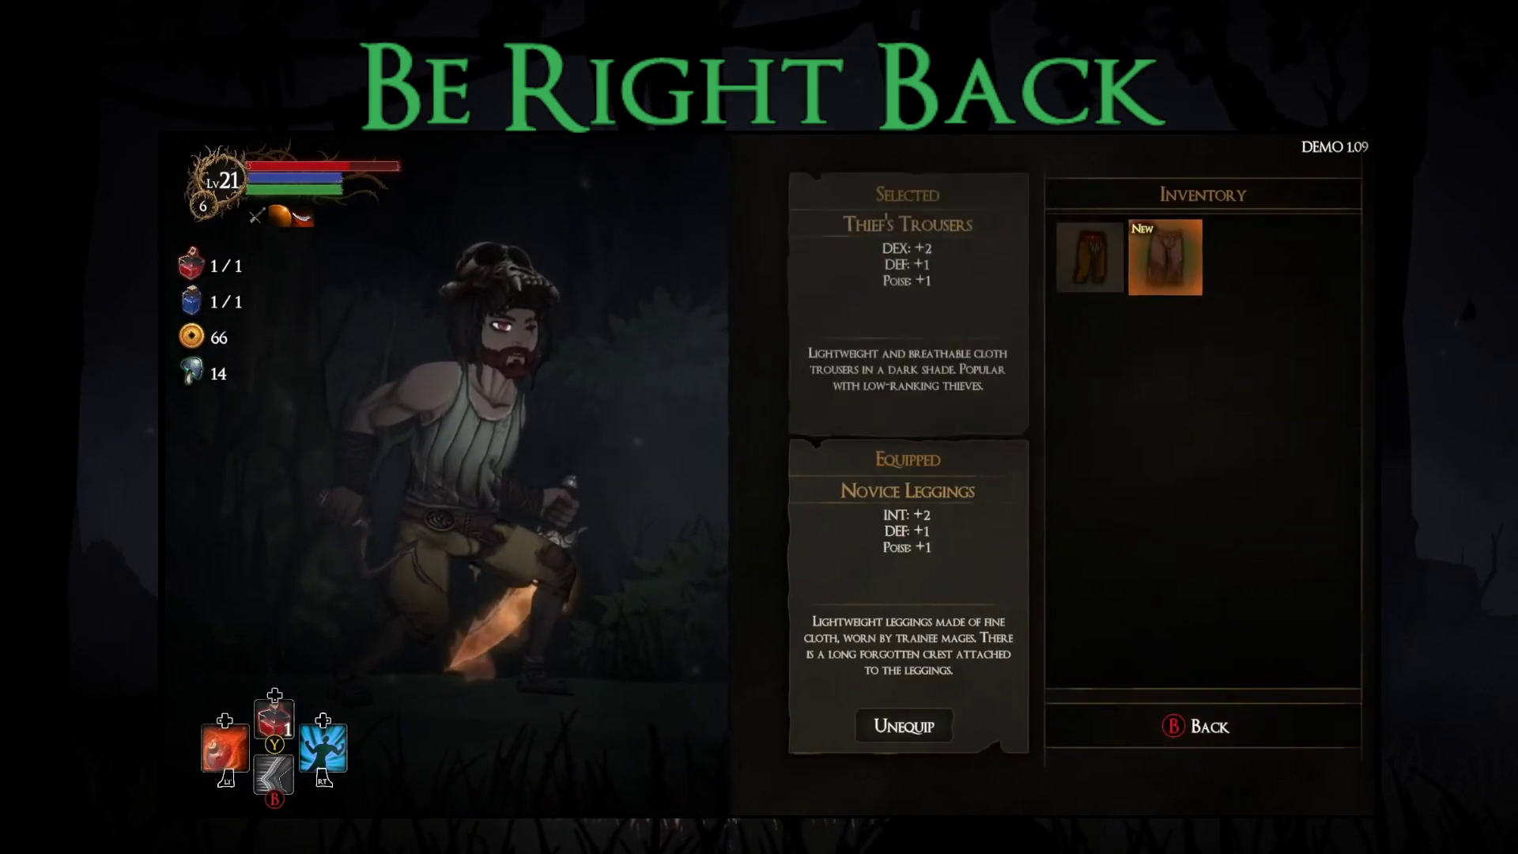
Inspect the newly found Thief's Trousers against the equipped Novice Leggings.
{"action": "left_click", "coordinate": [1166, 257]}
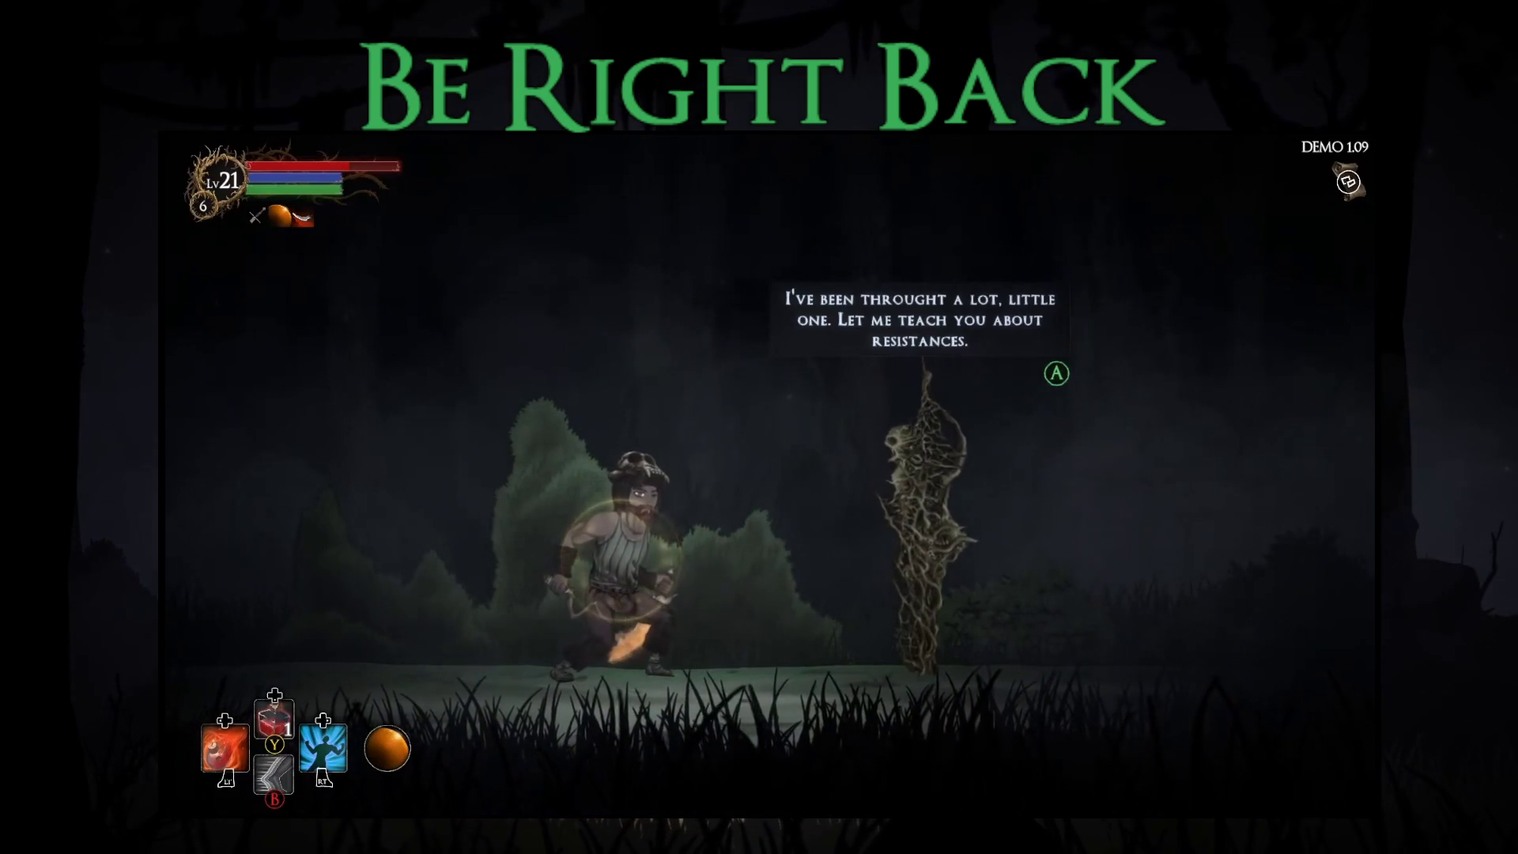
Learn Poison Resistance (+25%) from the rooted spirit, then attack the red-eyed beast at the red-skull node.
{"action": "key", "text": "Return"}
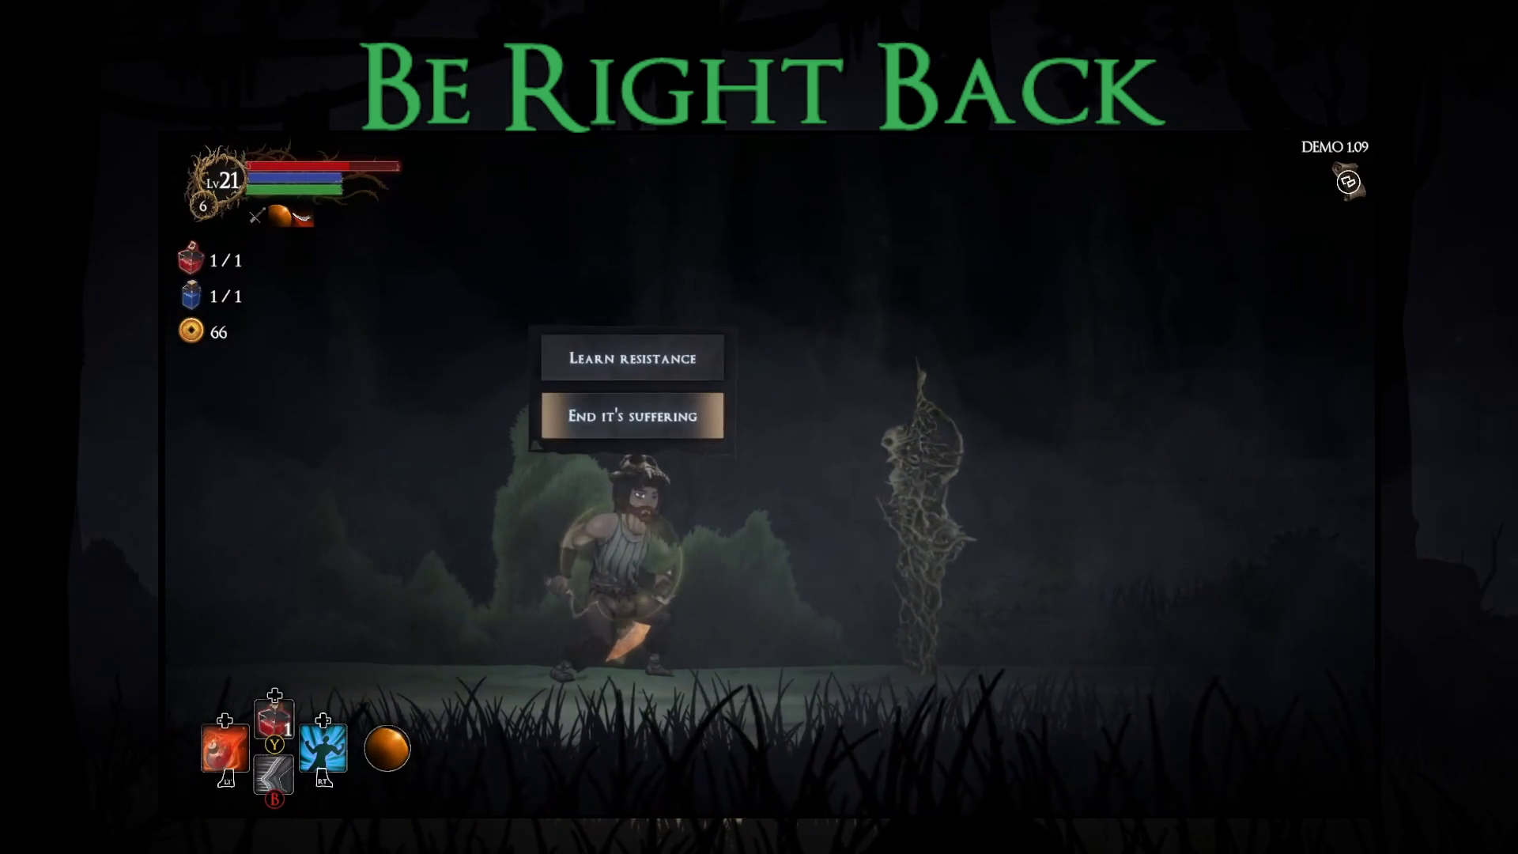
{"action": "key", "text": "Return"}
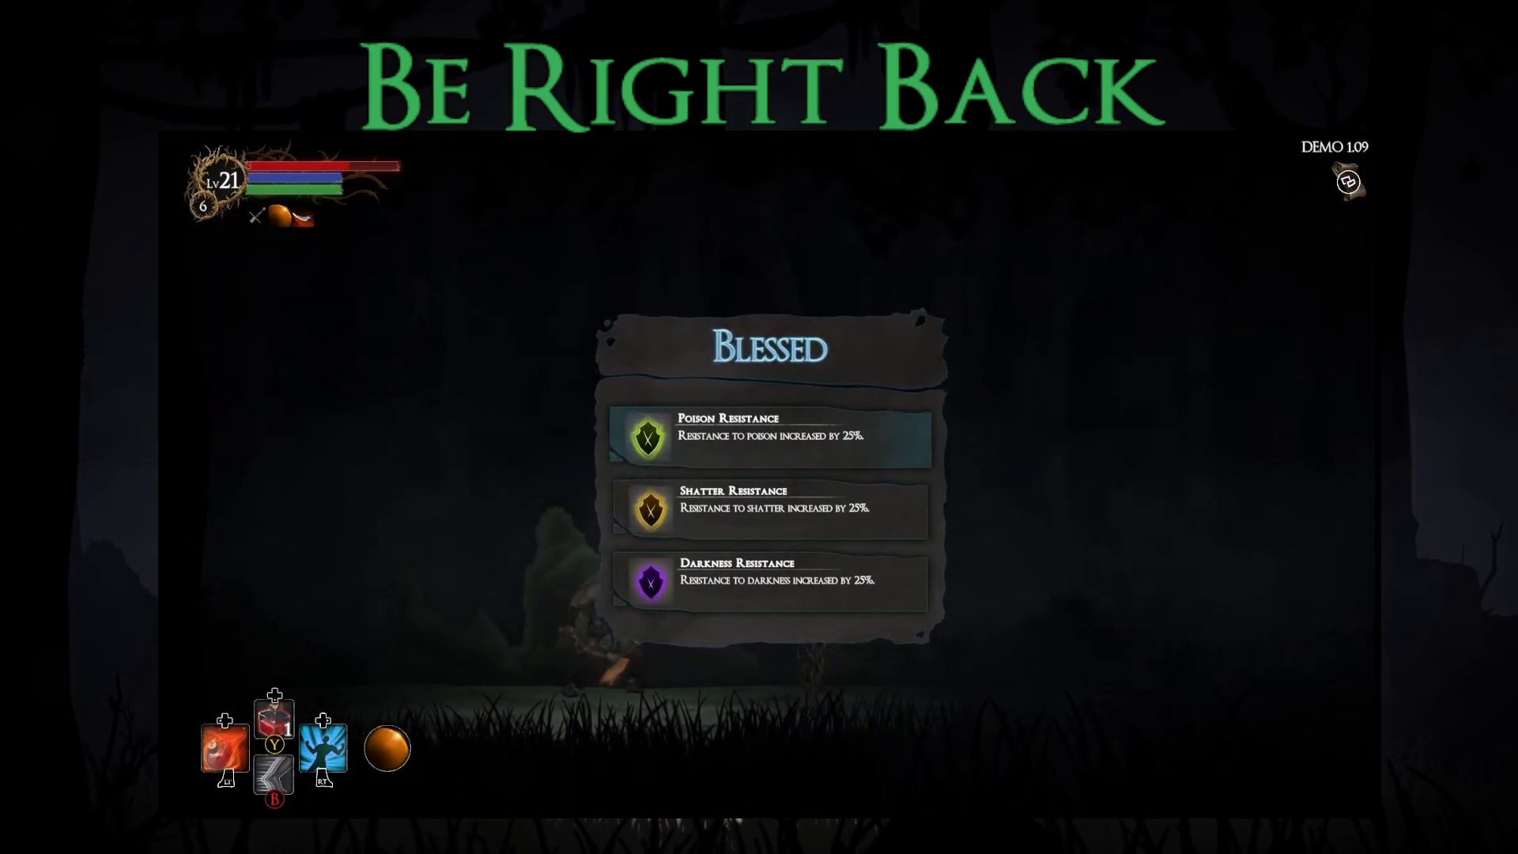
{"action": "key", "text": "Return"}
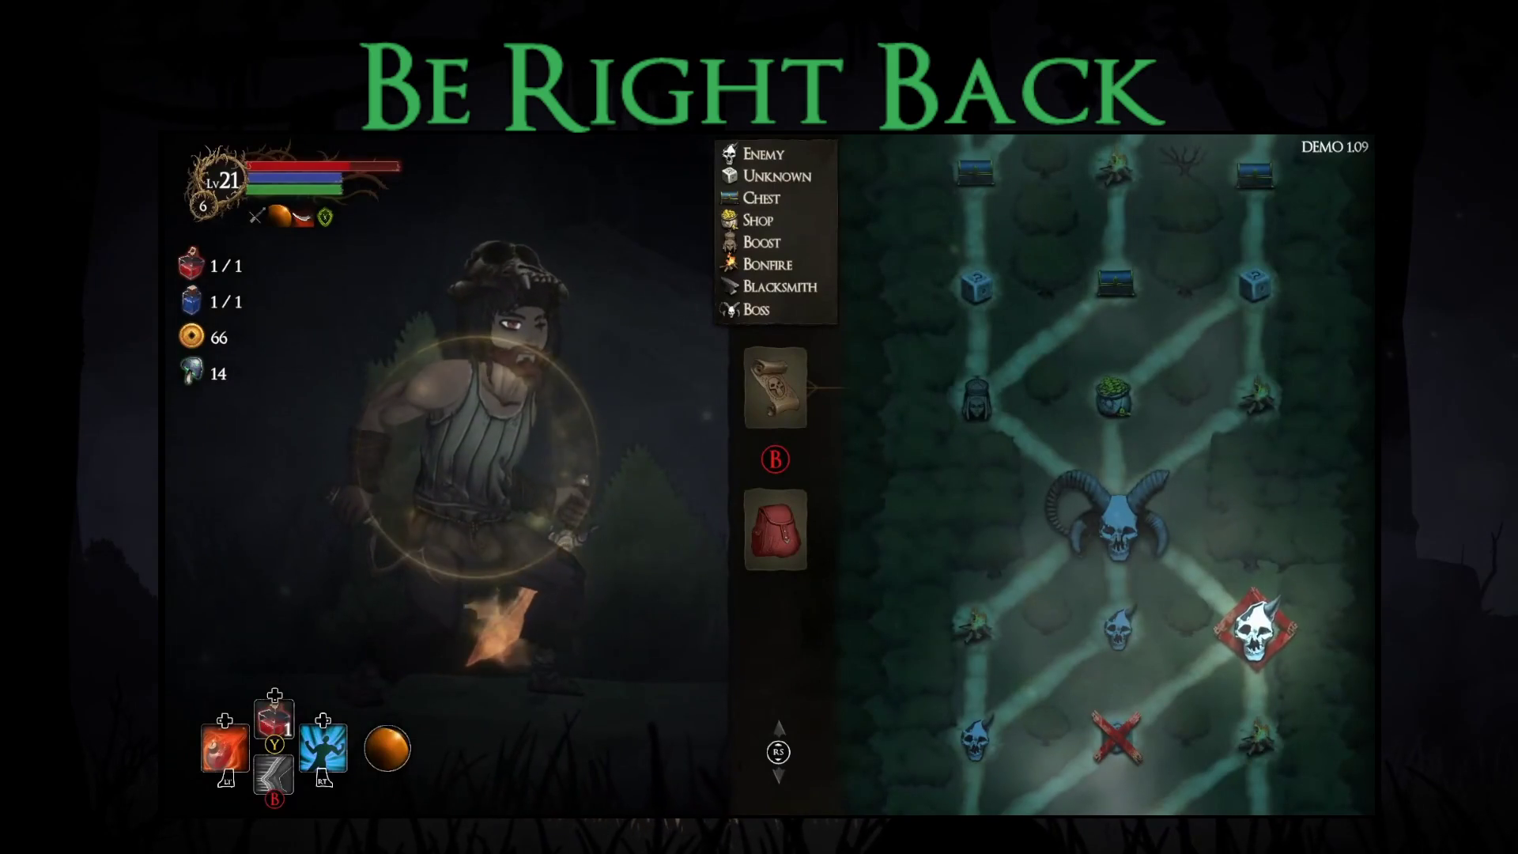
{"action": "key", "text": "Return"}
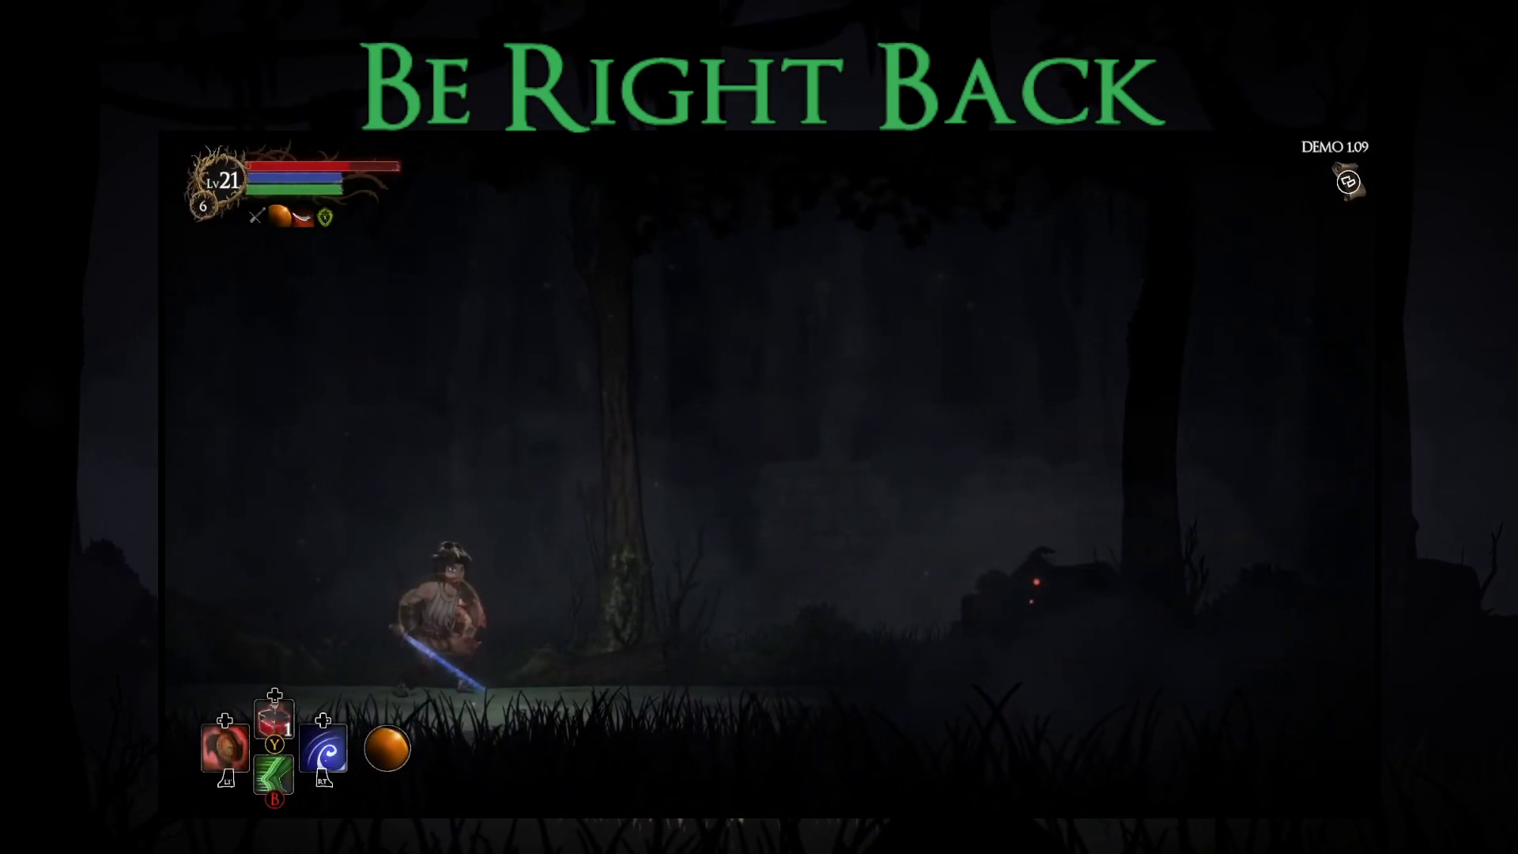
{"action": "key", "text": "Right"}
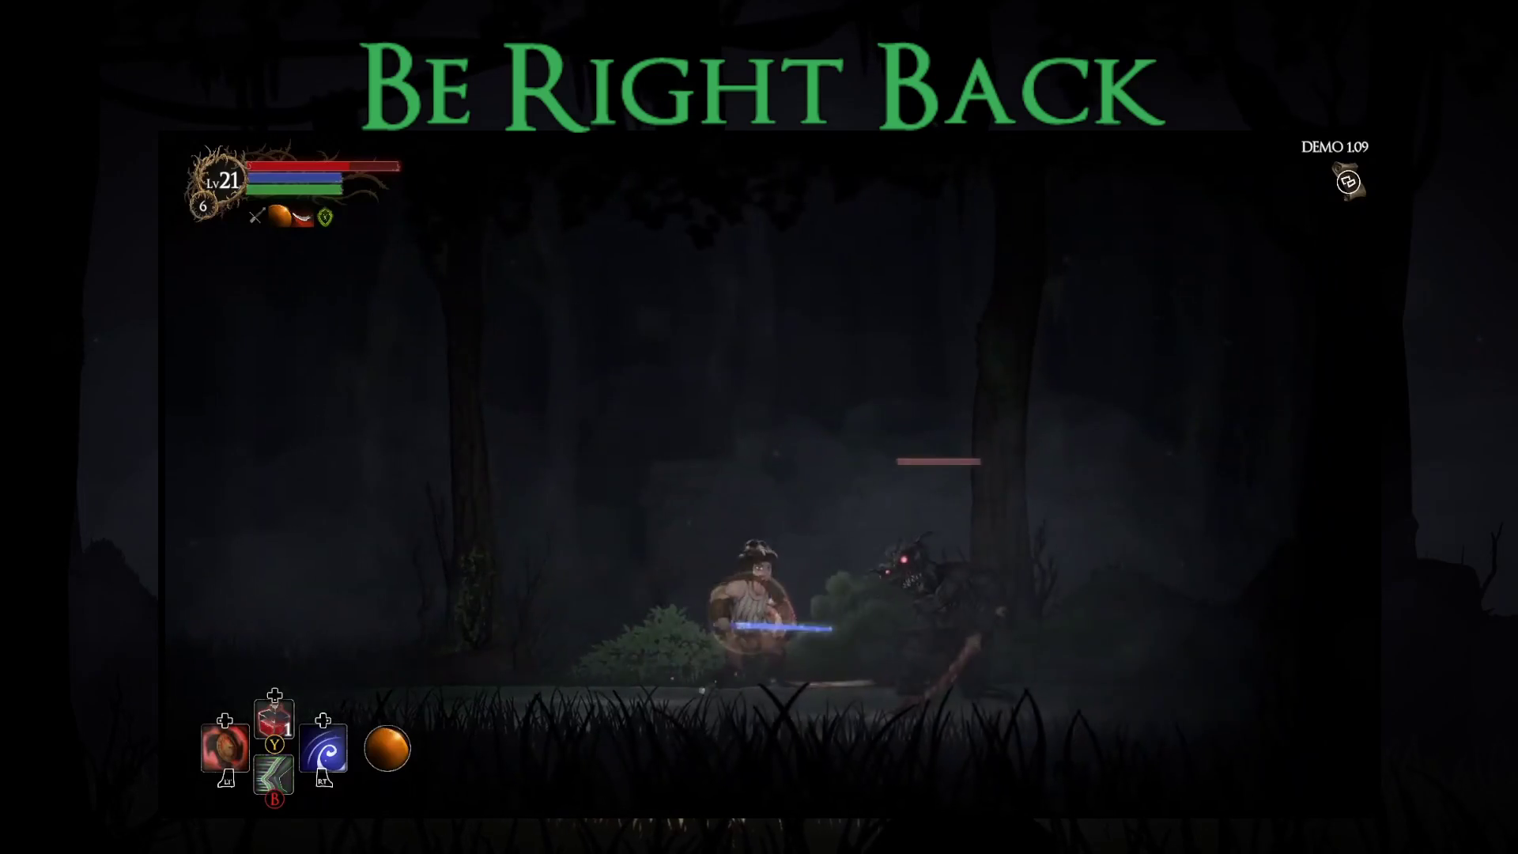
Dodge around the red-eyed beast, sword-strike it until it dies, then take all its loot.
{"action": "key", "text": "Left"}
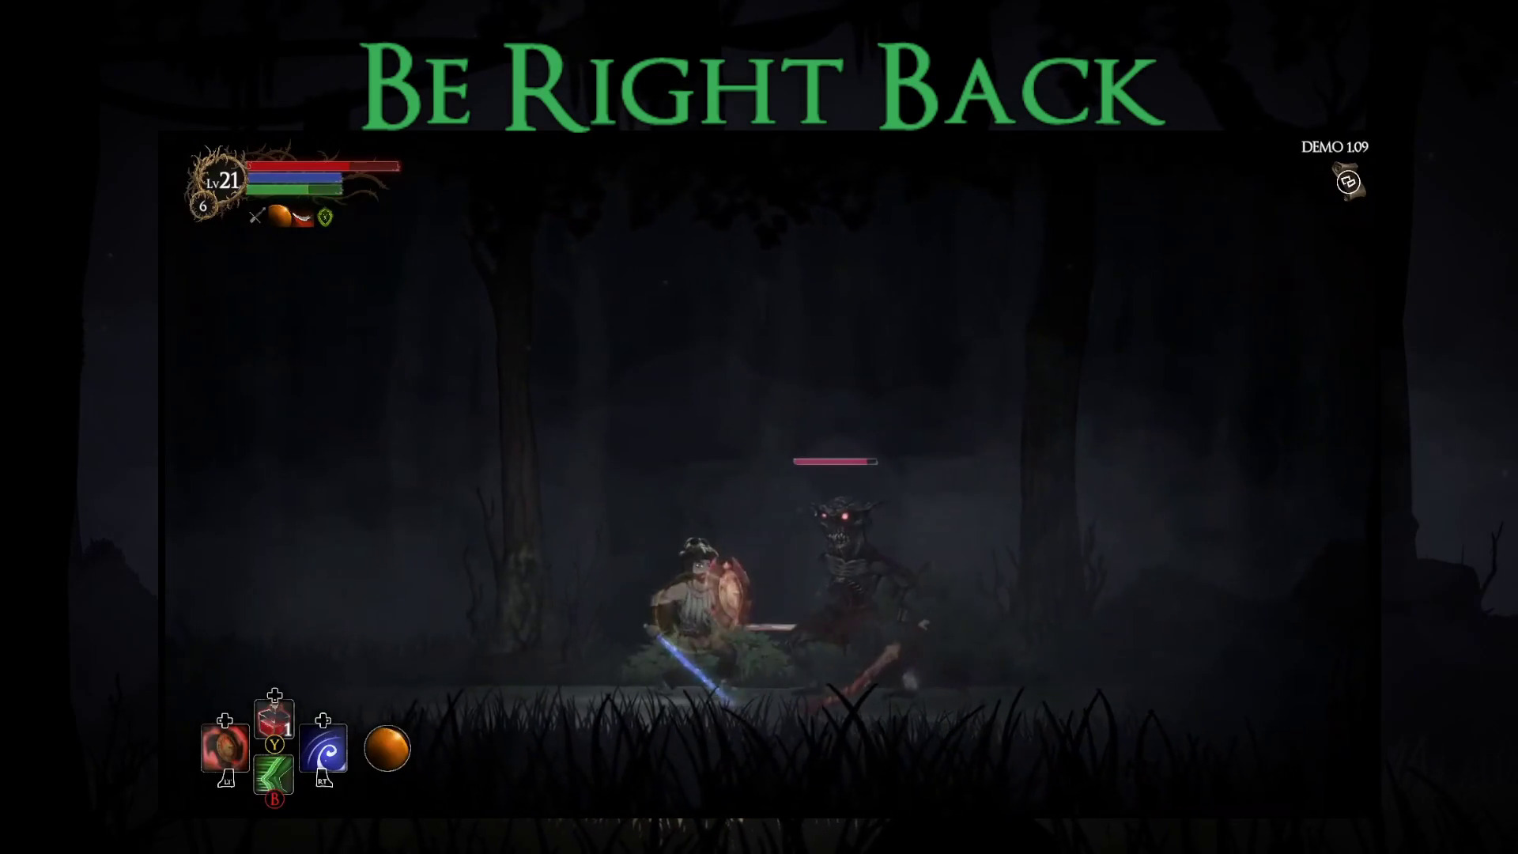
{"action": "key", "text": "Right"}
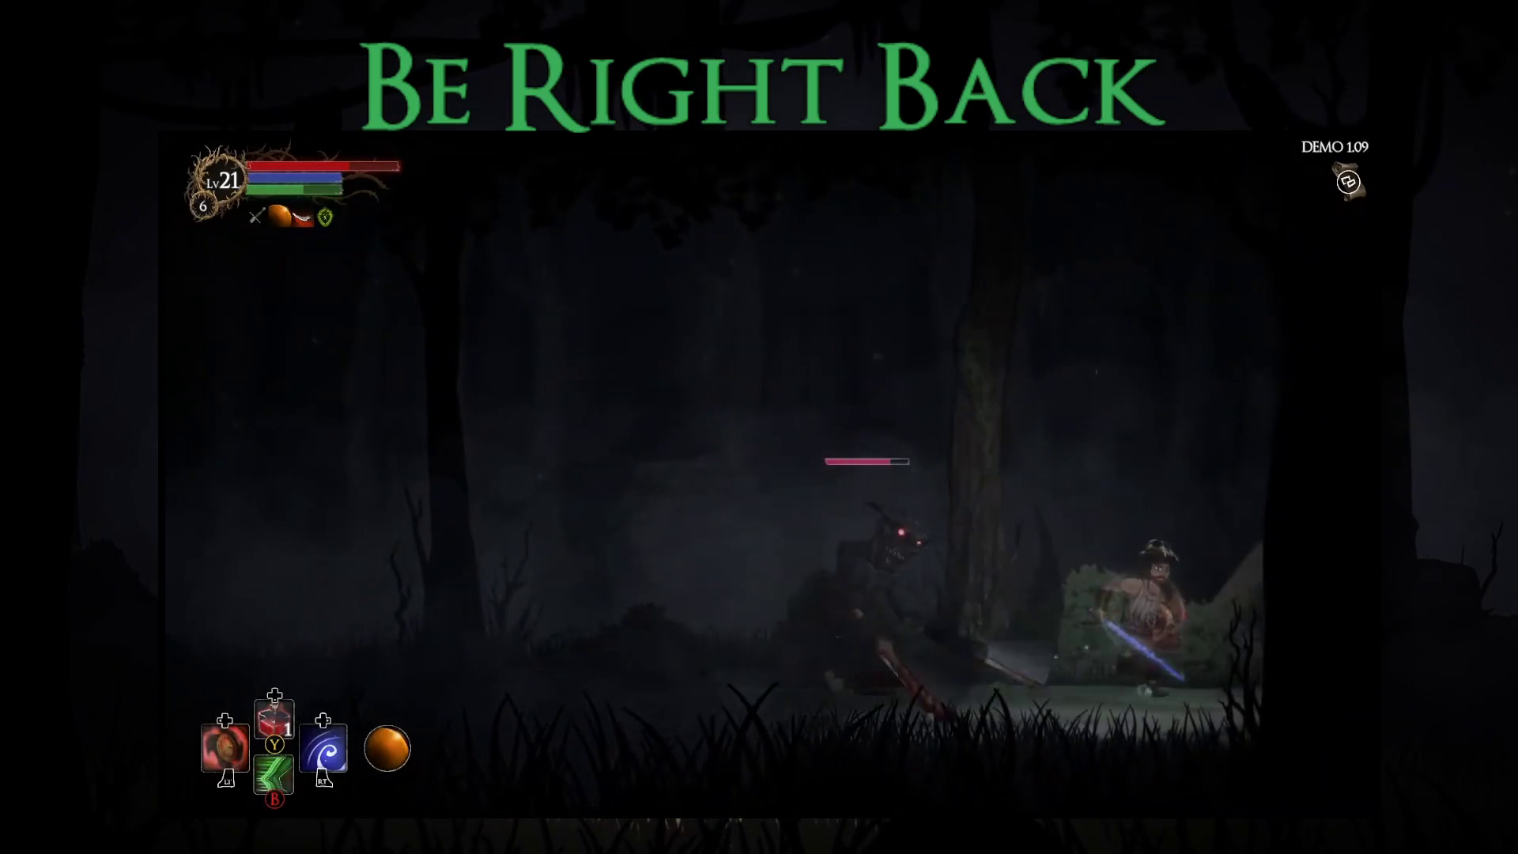
{"action": "key", "text": "Left"}
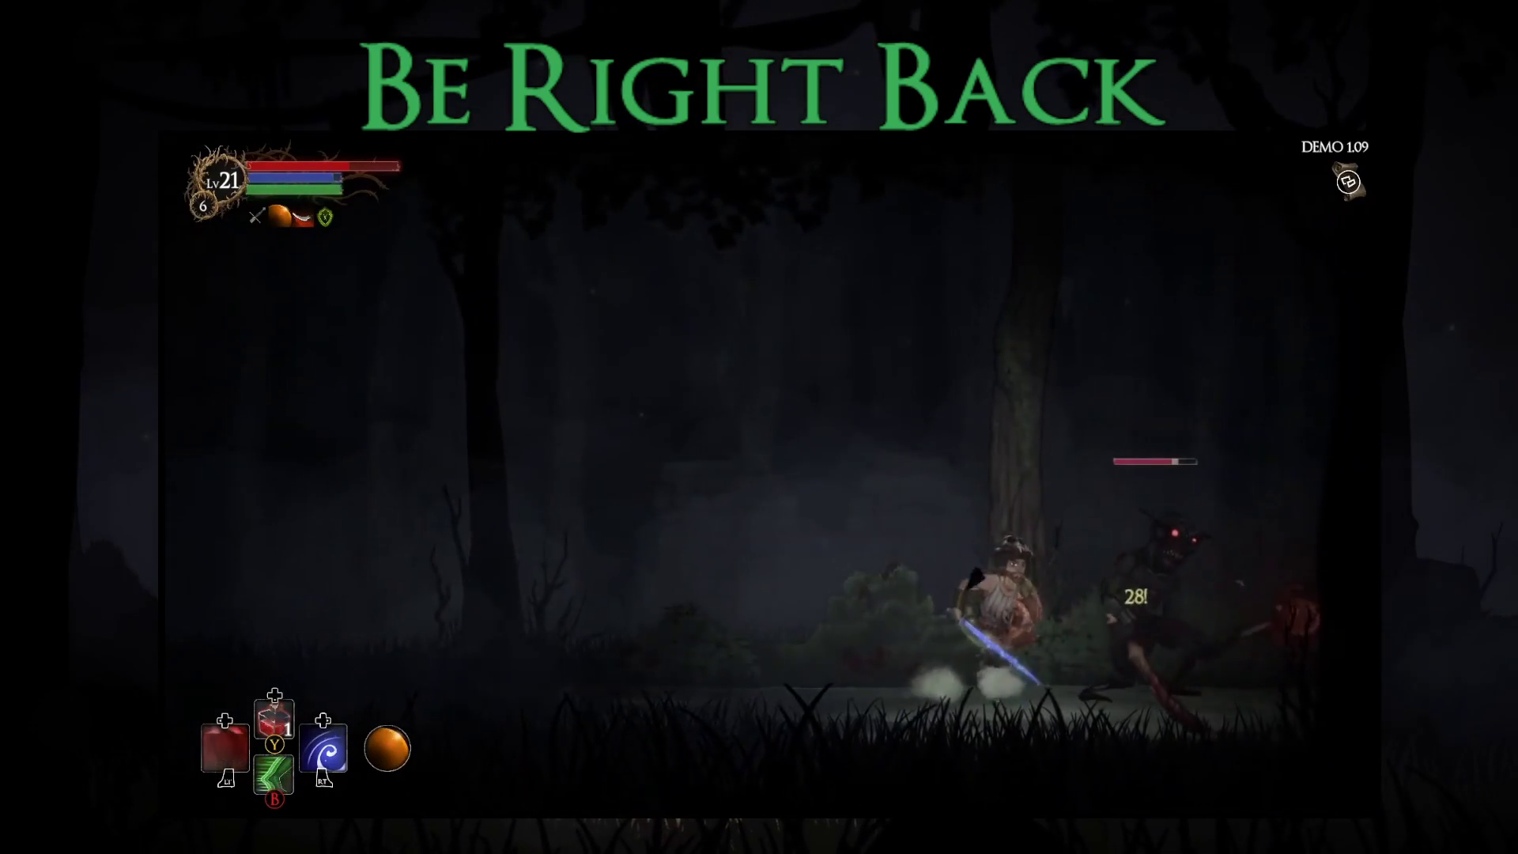
{"action": "key", "text": "Left"}
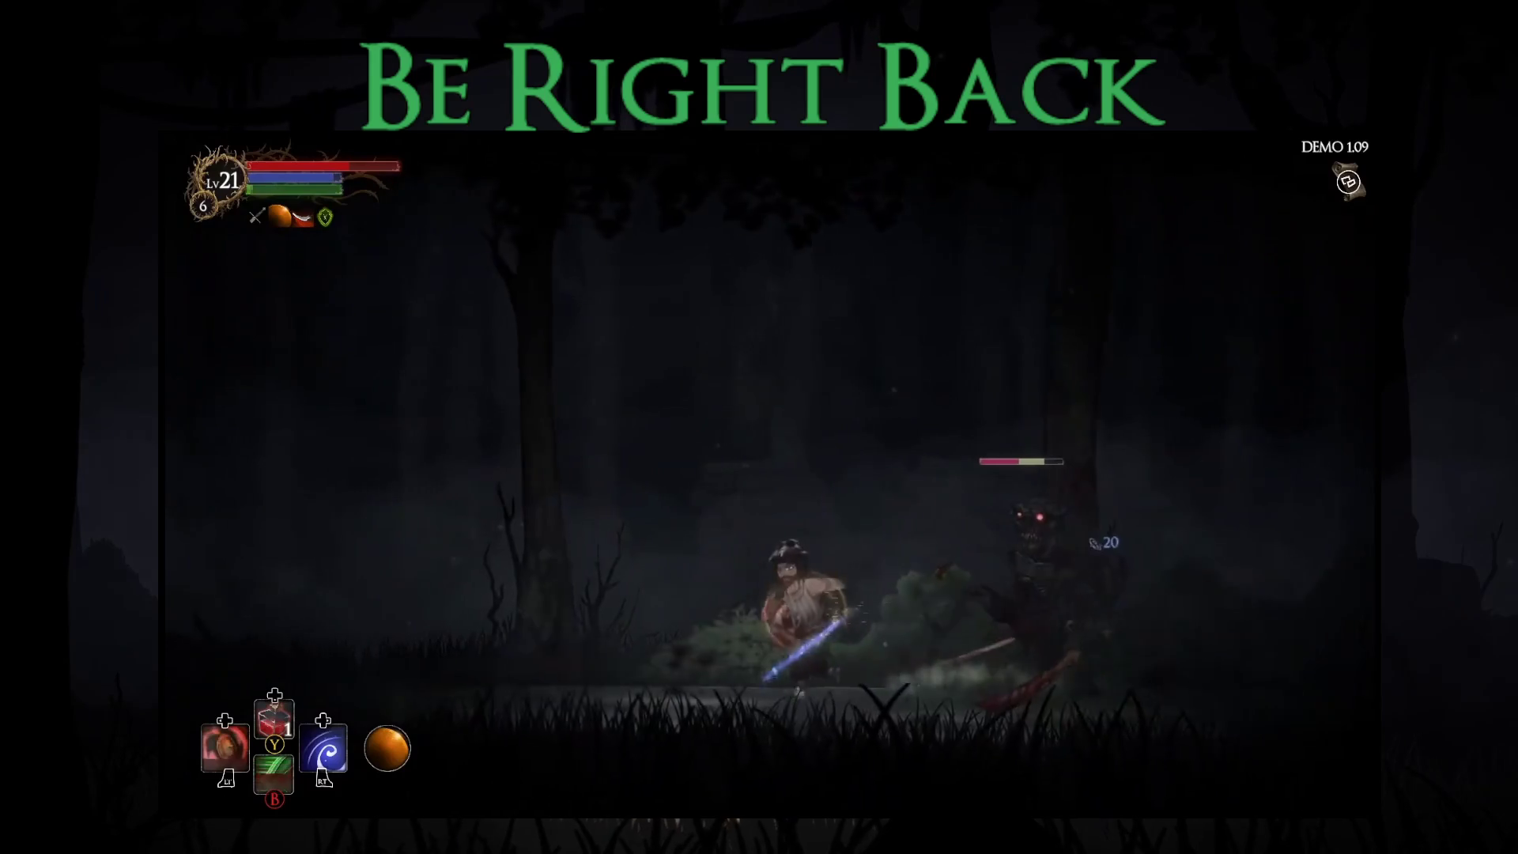
{"action": "key", "text": "Right"}
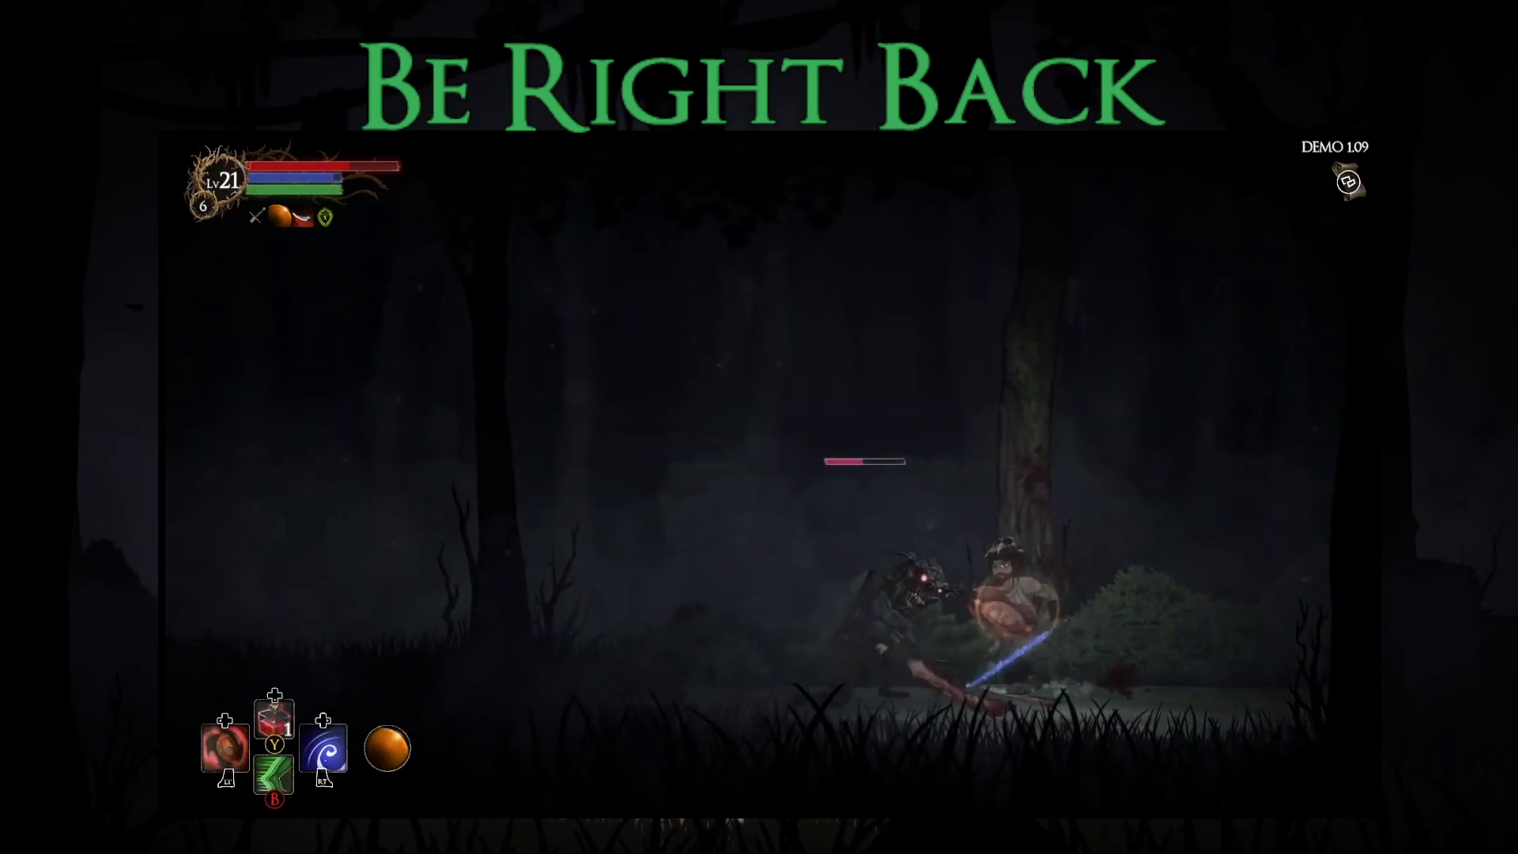
{"action": "key", "text": "x"}
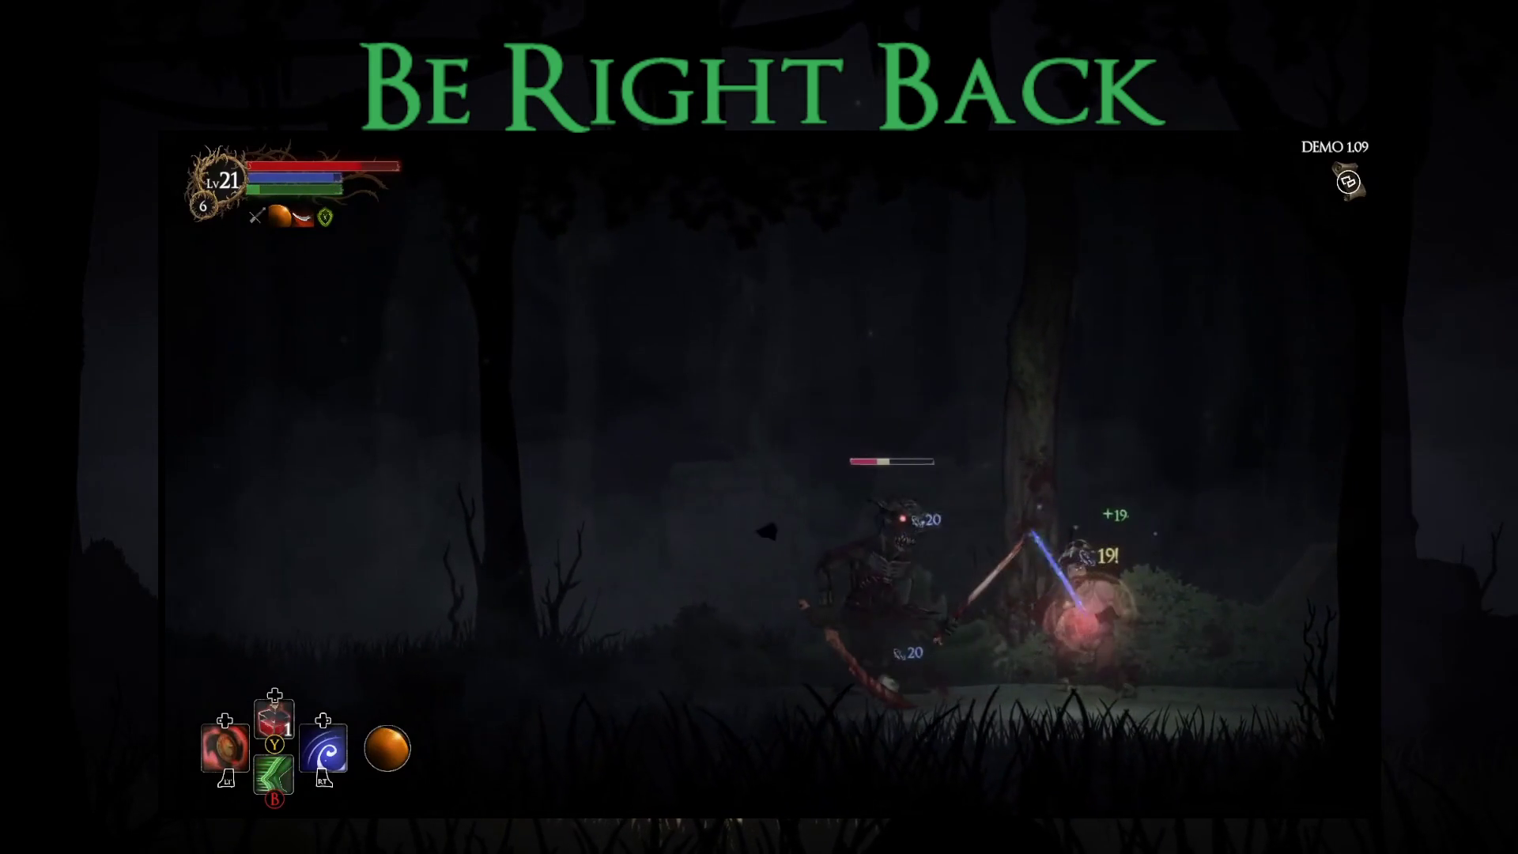
{"action": "key", "text": "Left"}
{"action": "key", "text": "x"}
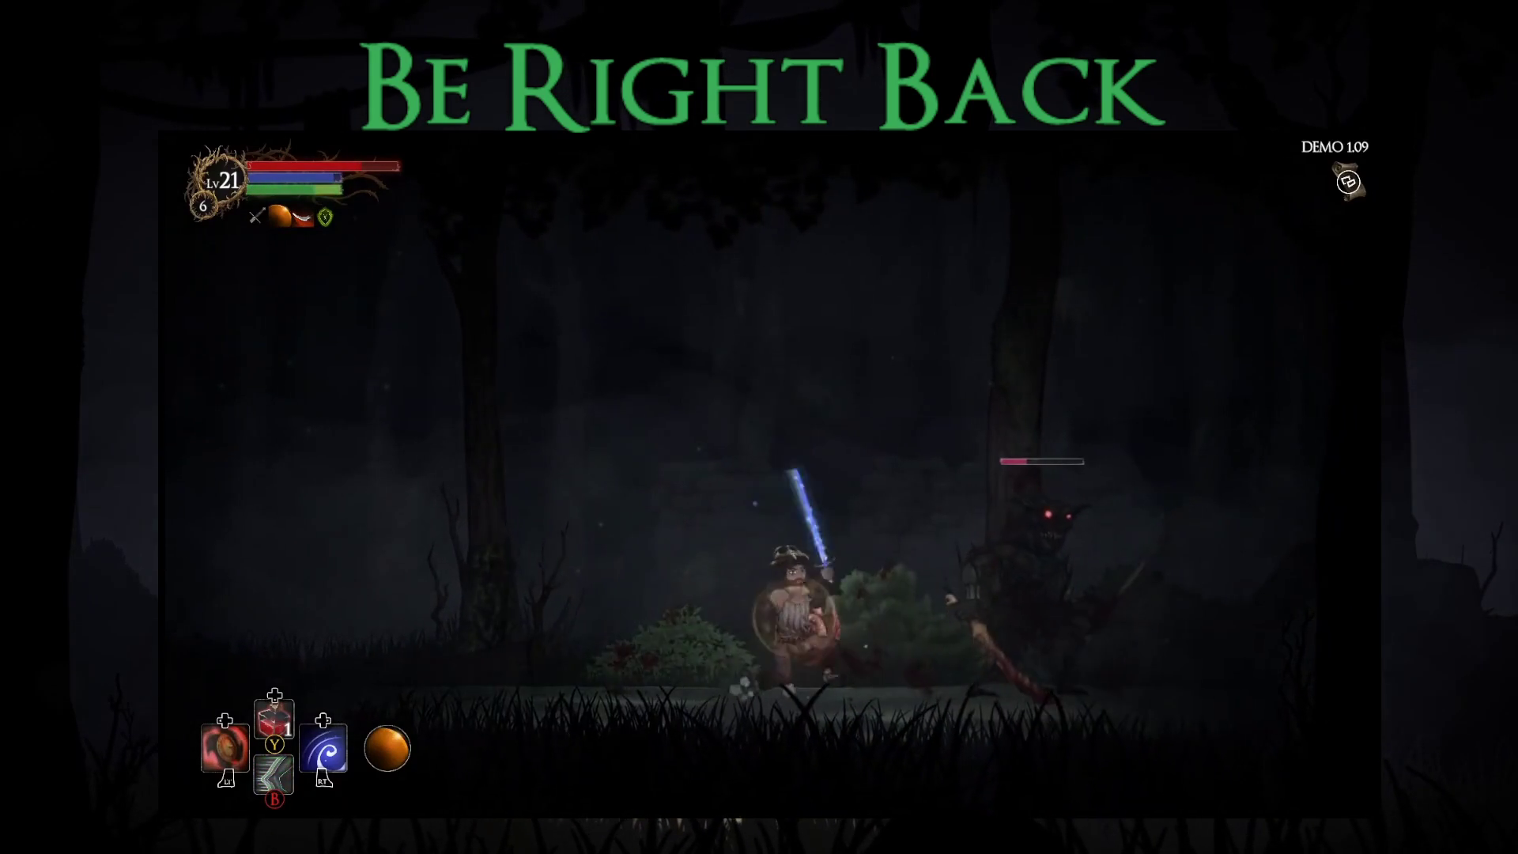
{"action": "key", "text": "Left"}
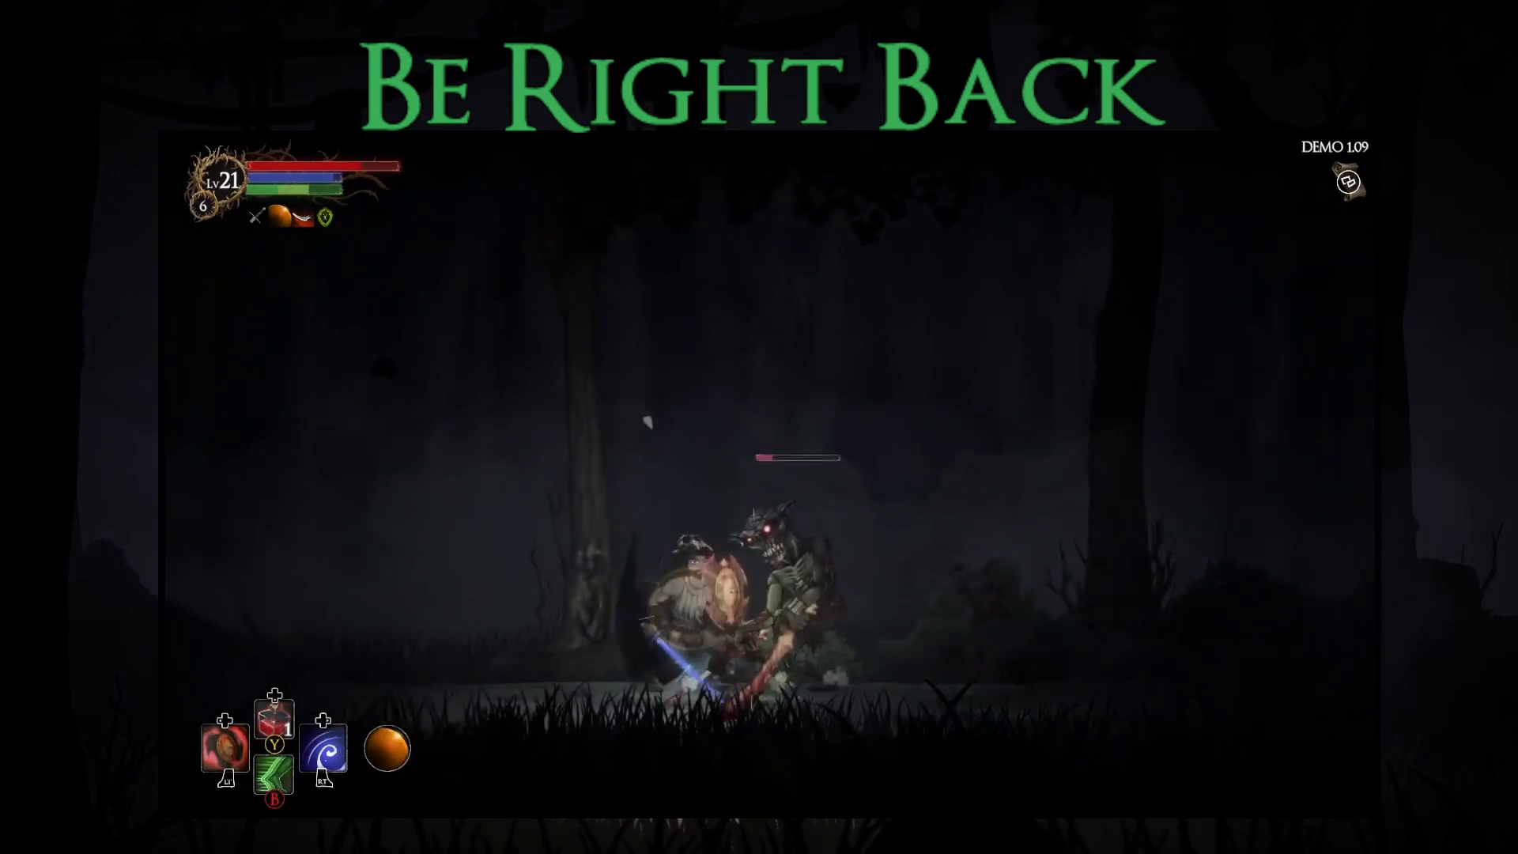
{"action": "key", "text": "Left"}
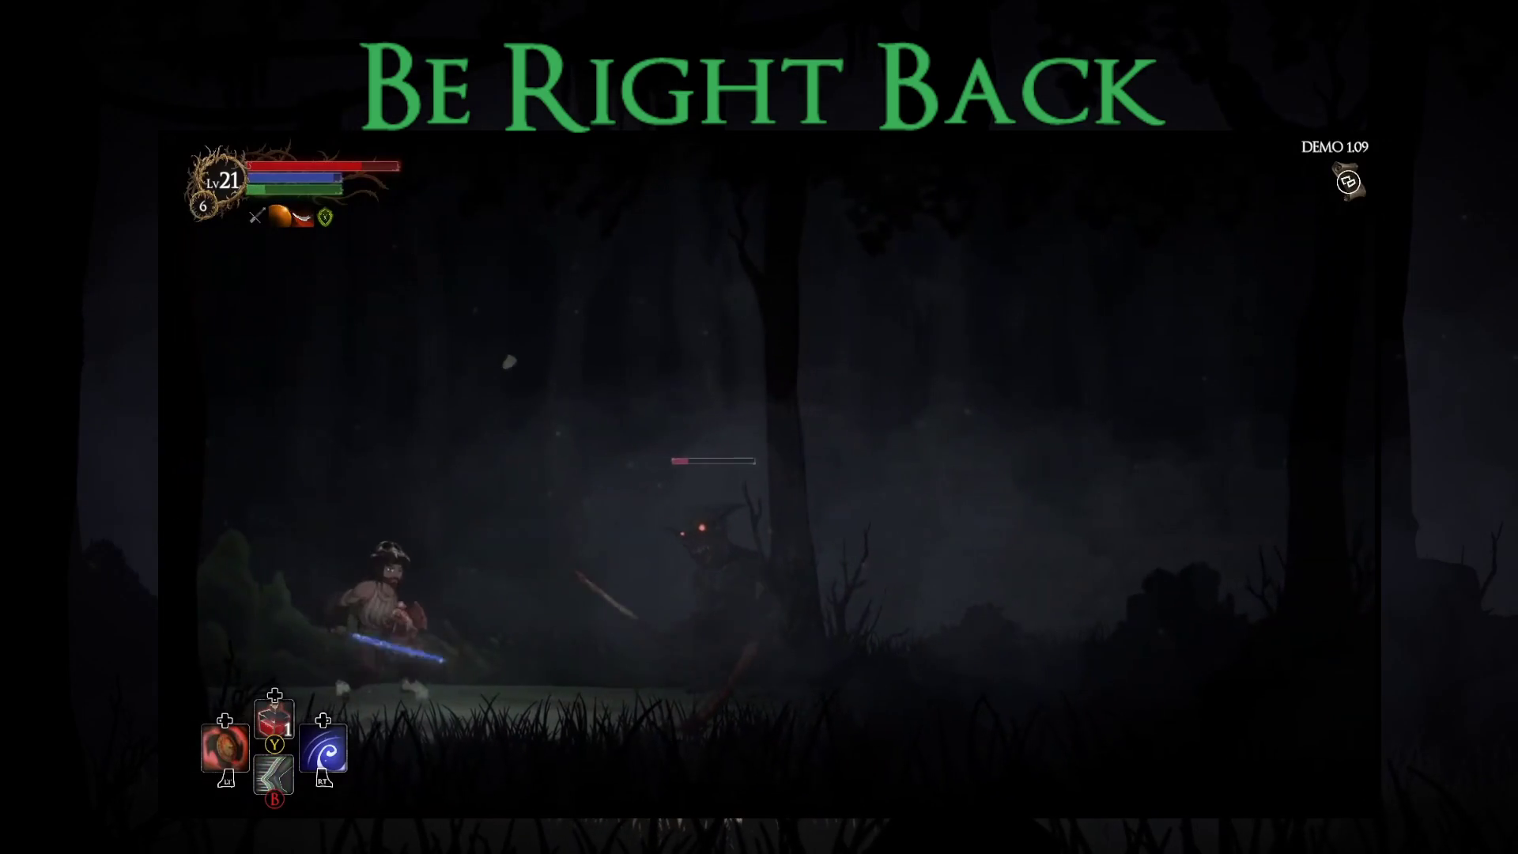
{"action": "key", "text": "x"}
{"action": "key", "text": "x"}
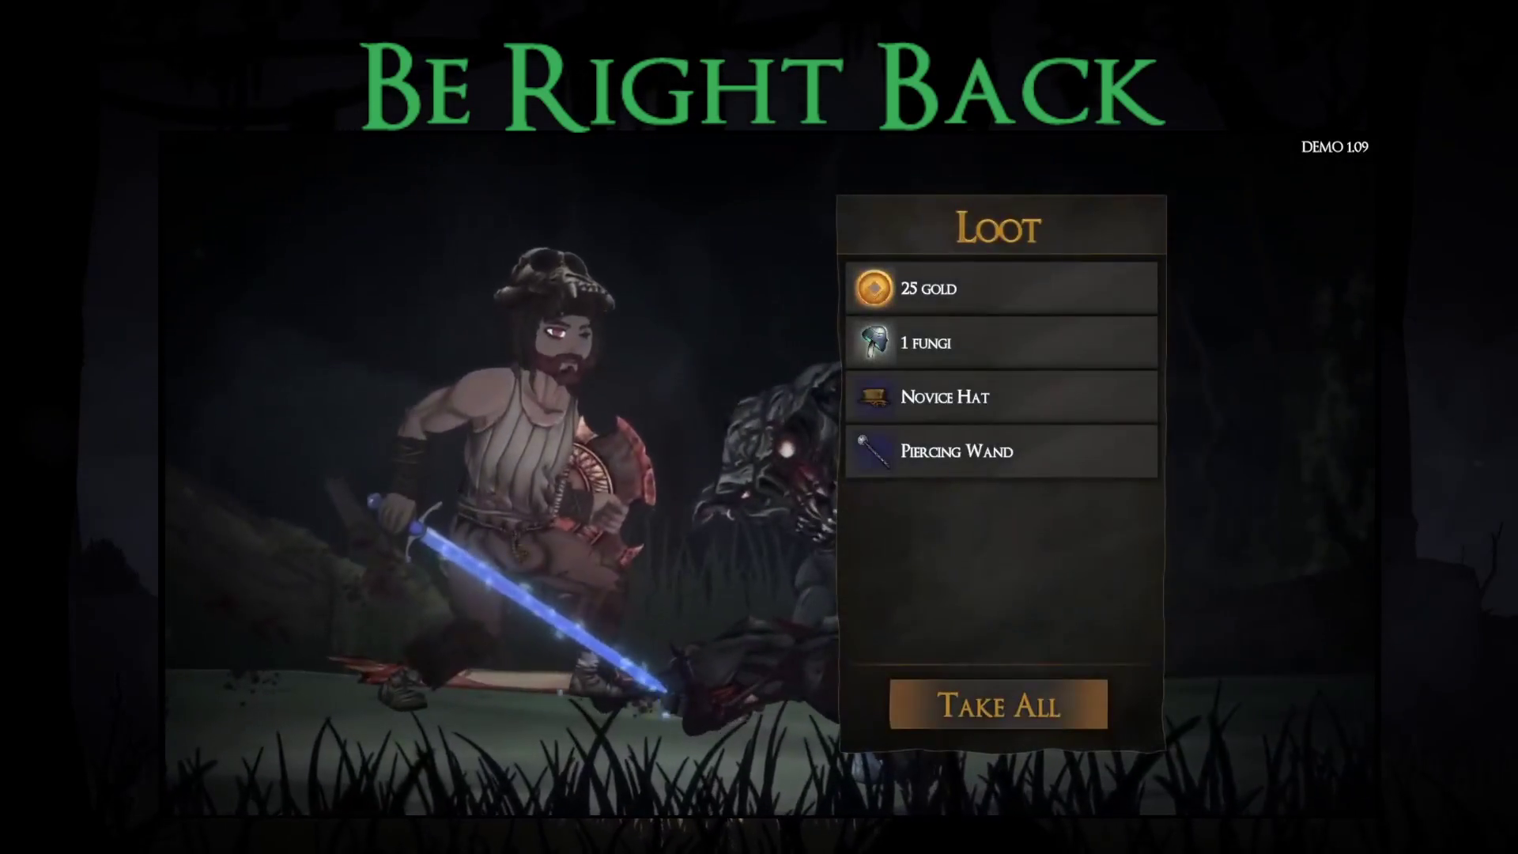
{"action": "key", "text": "Return"}
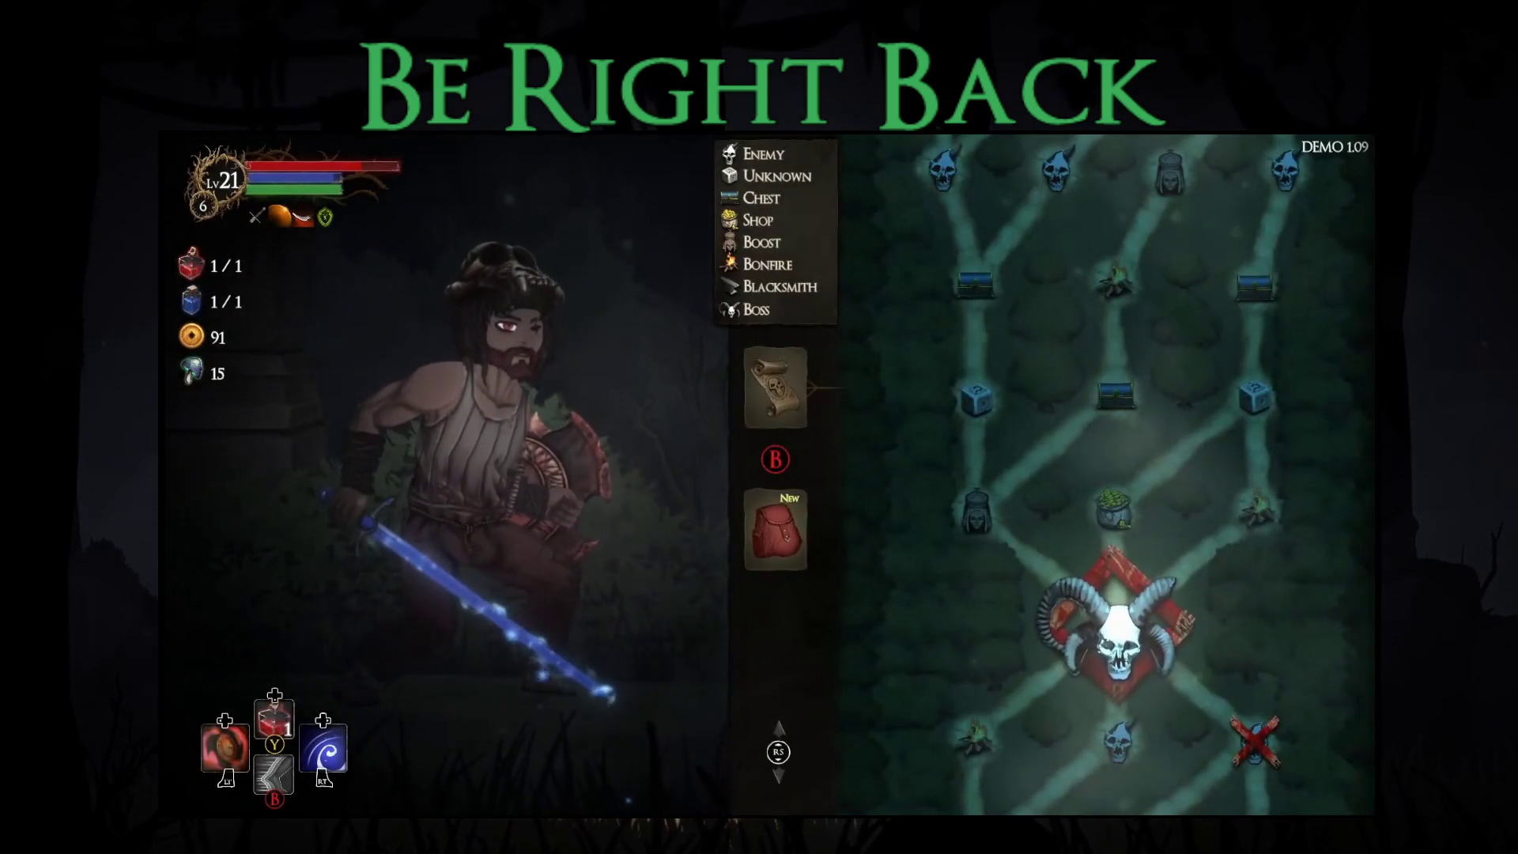
Look over the Bleed Shield in the Equipment view, then close the menus.
{"action": "key", "text": "Down"}
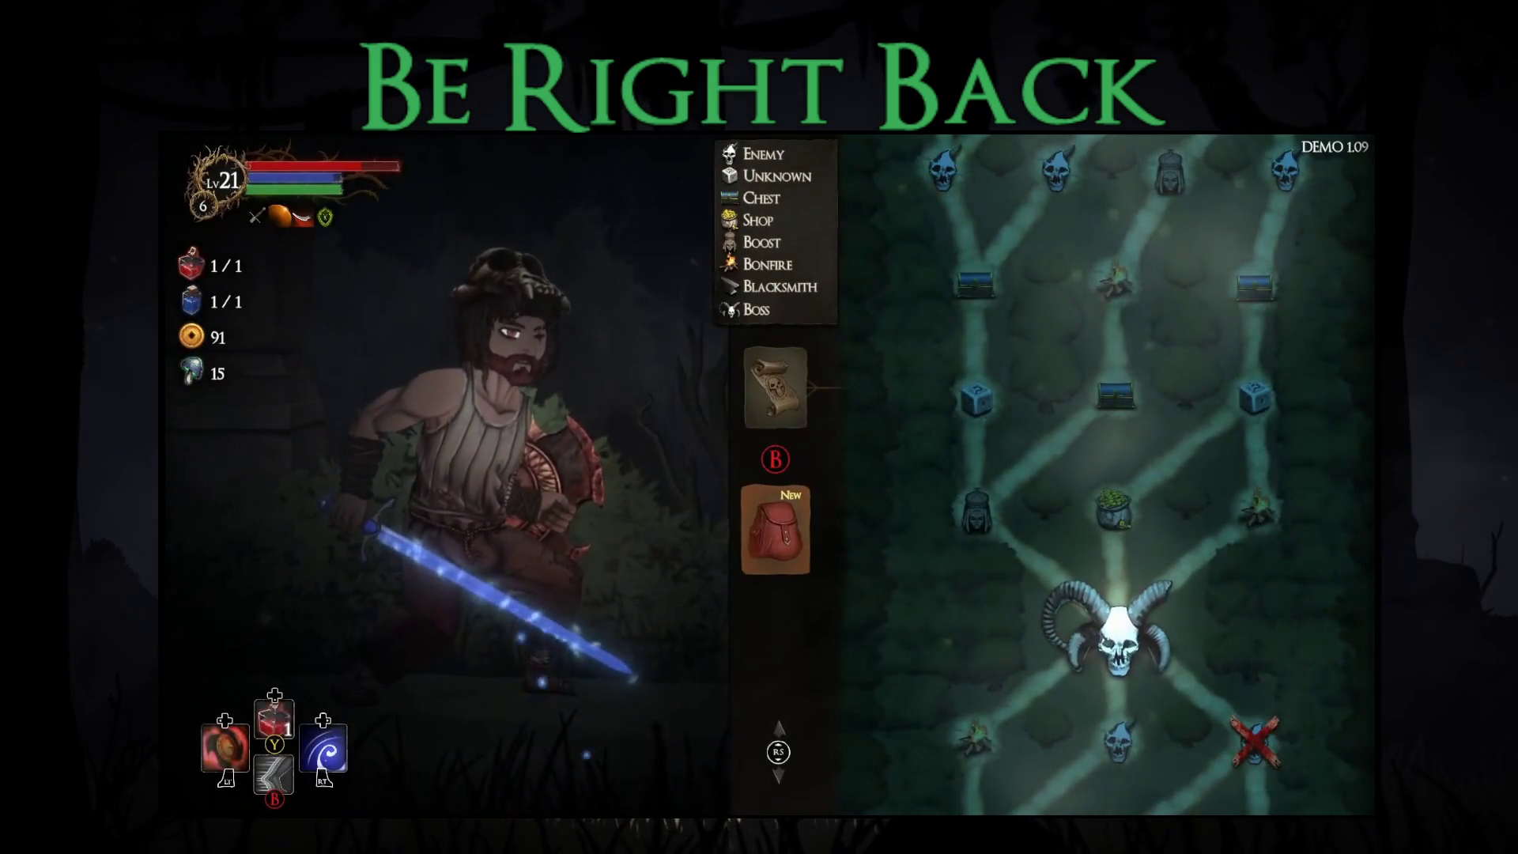
{"action": "key", "text": "Return"}
{"action": "key", "text": "Return"}
{"action": "key", "text": "Right"}
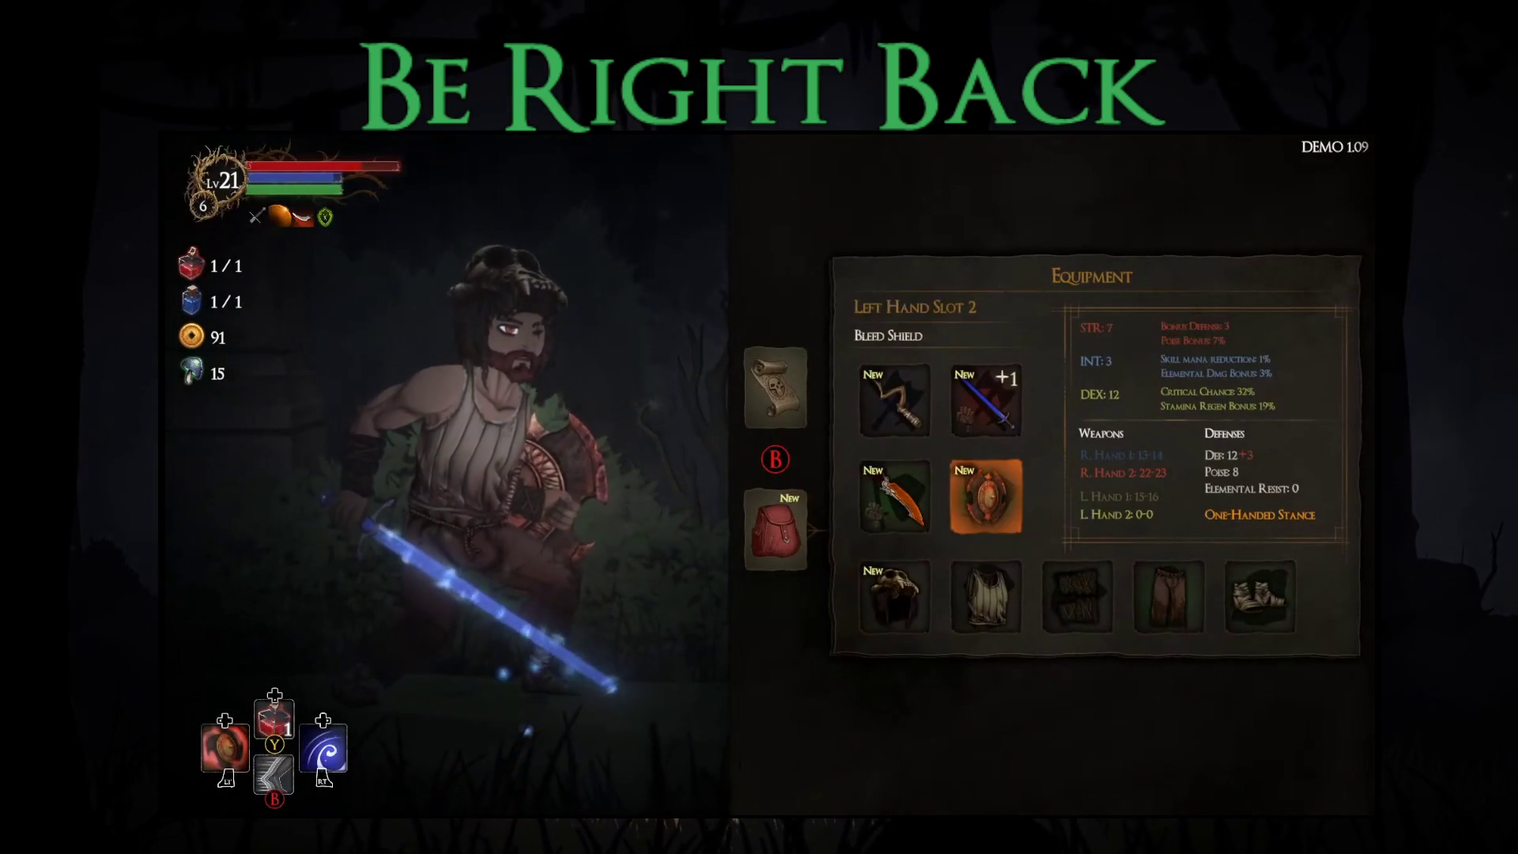
{"action": "key", "text": "Escape"}
{"action": "key", "text": "Escape"}
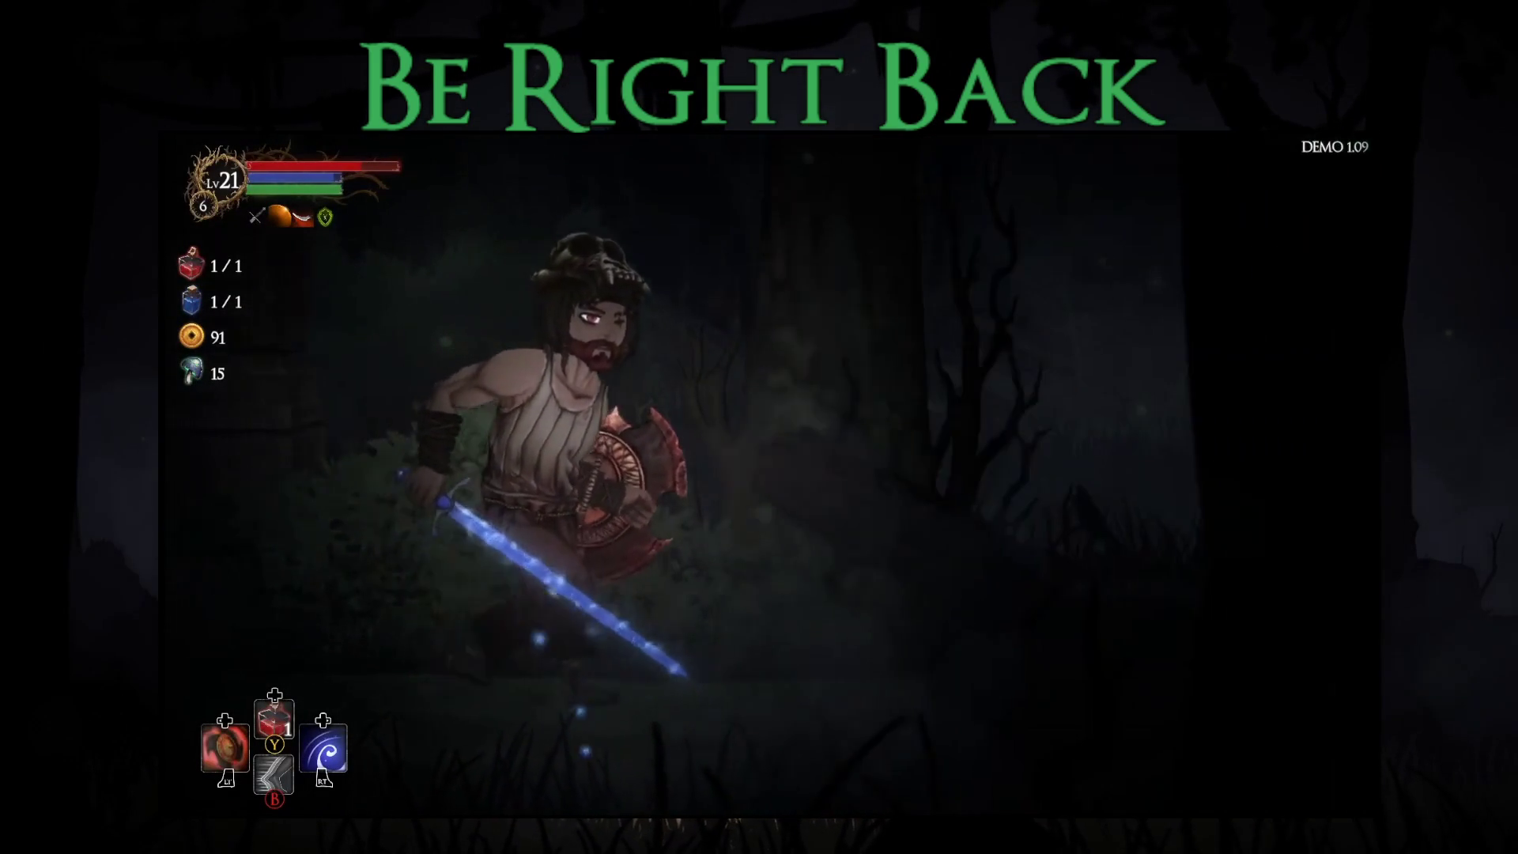
{"action": "key", "text": "Right"}
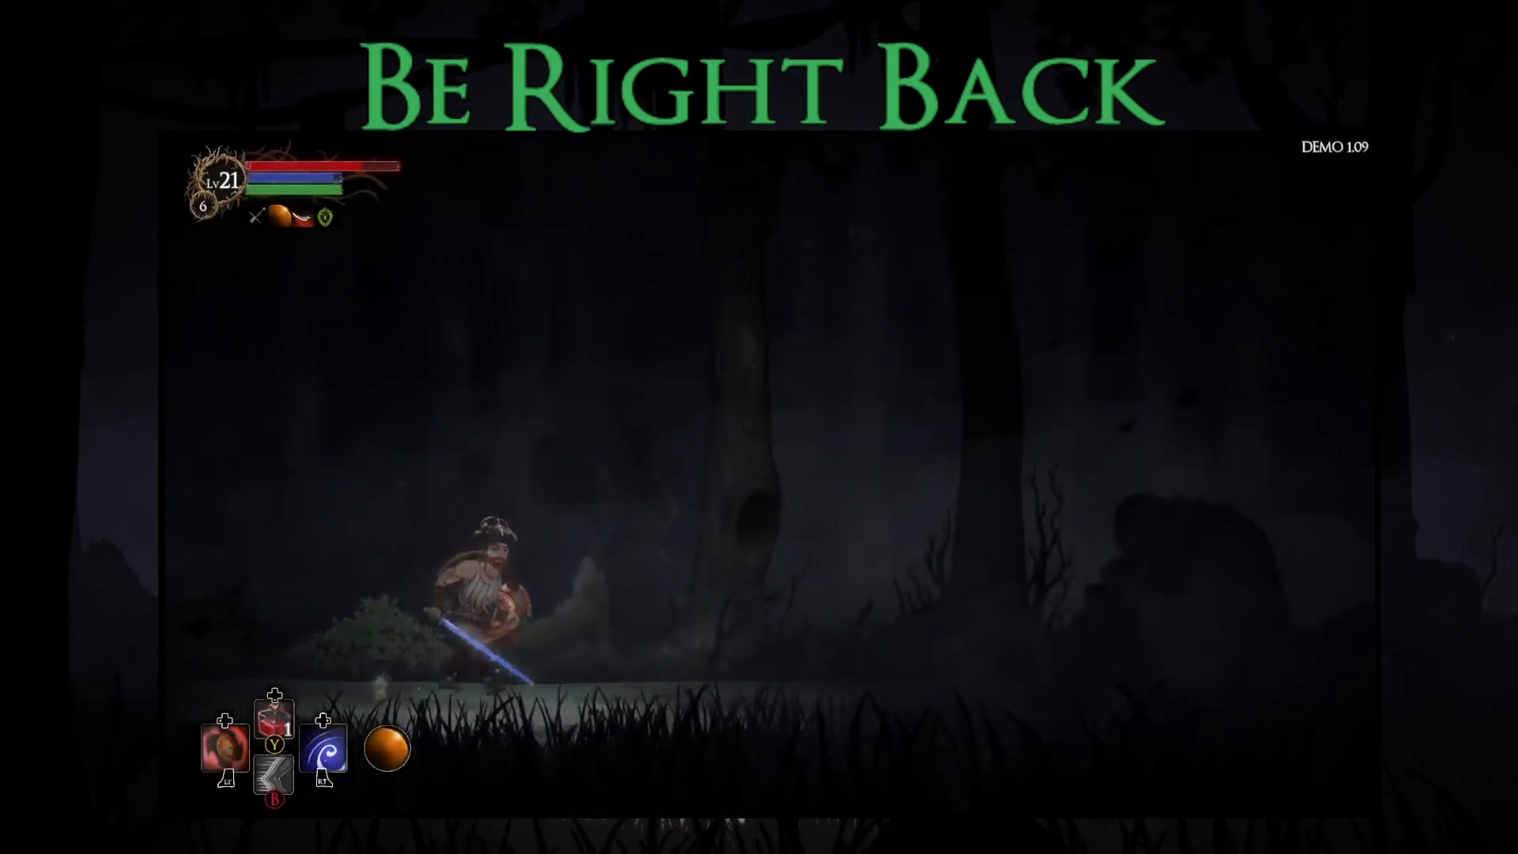
Walk right and fight the skeletal gorilla boss until it dies, then close its loot window.
{"action": "key", "text": "Right"}
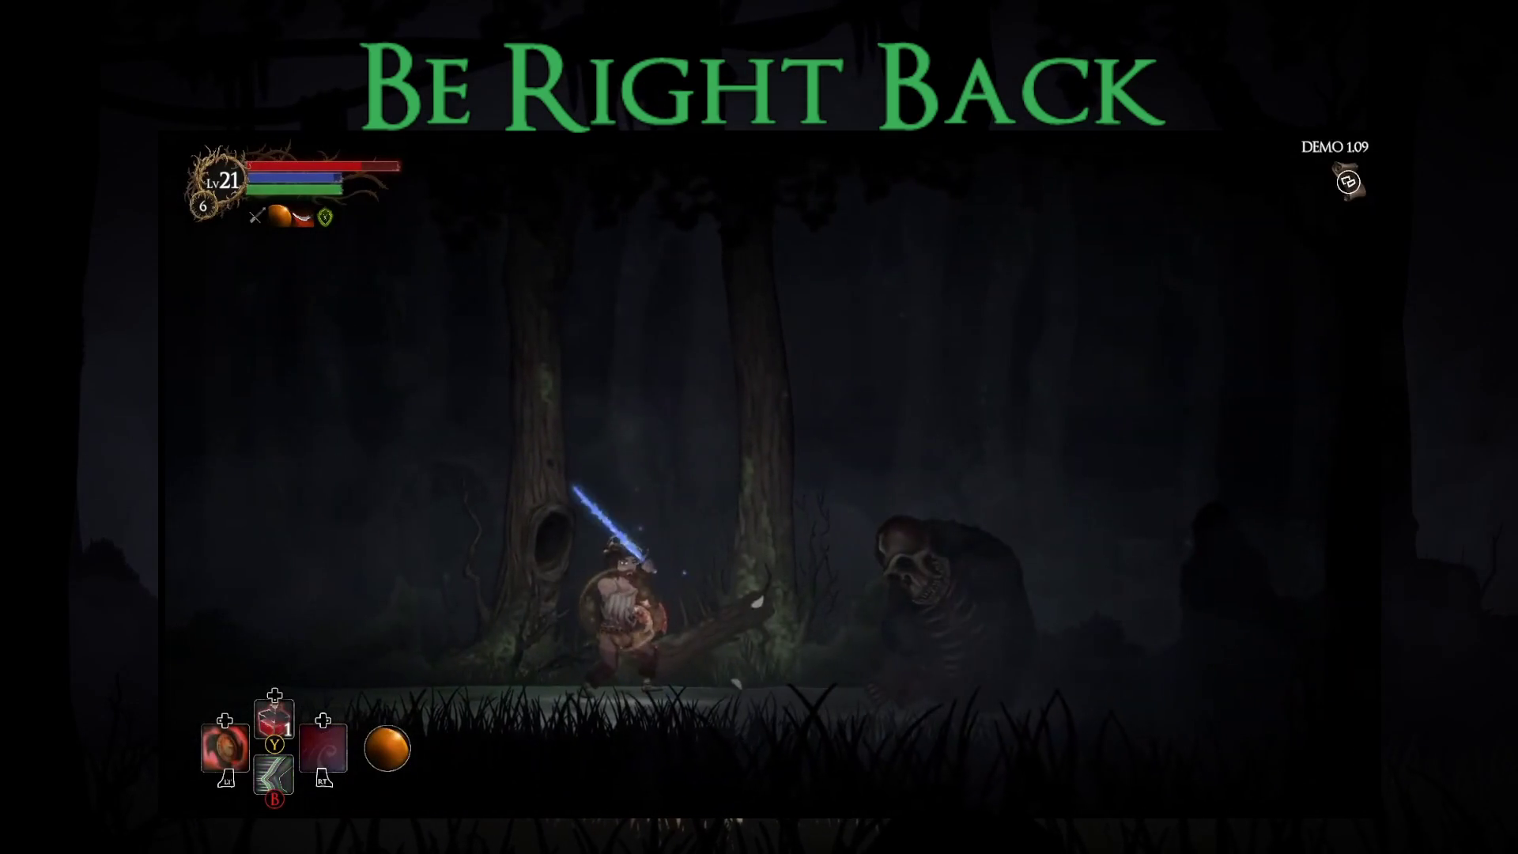
{"action": "key", "text": "Right"}
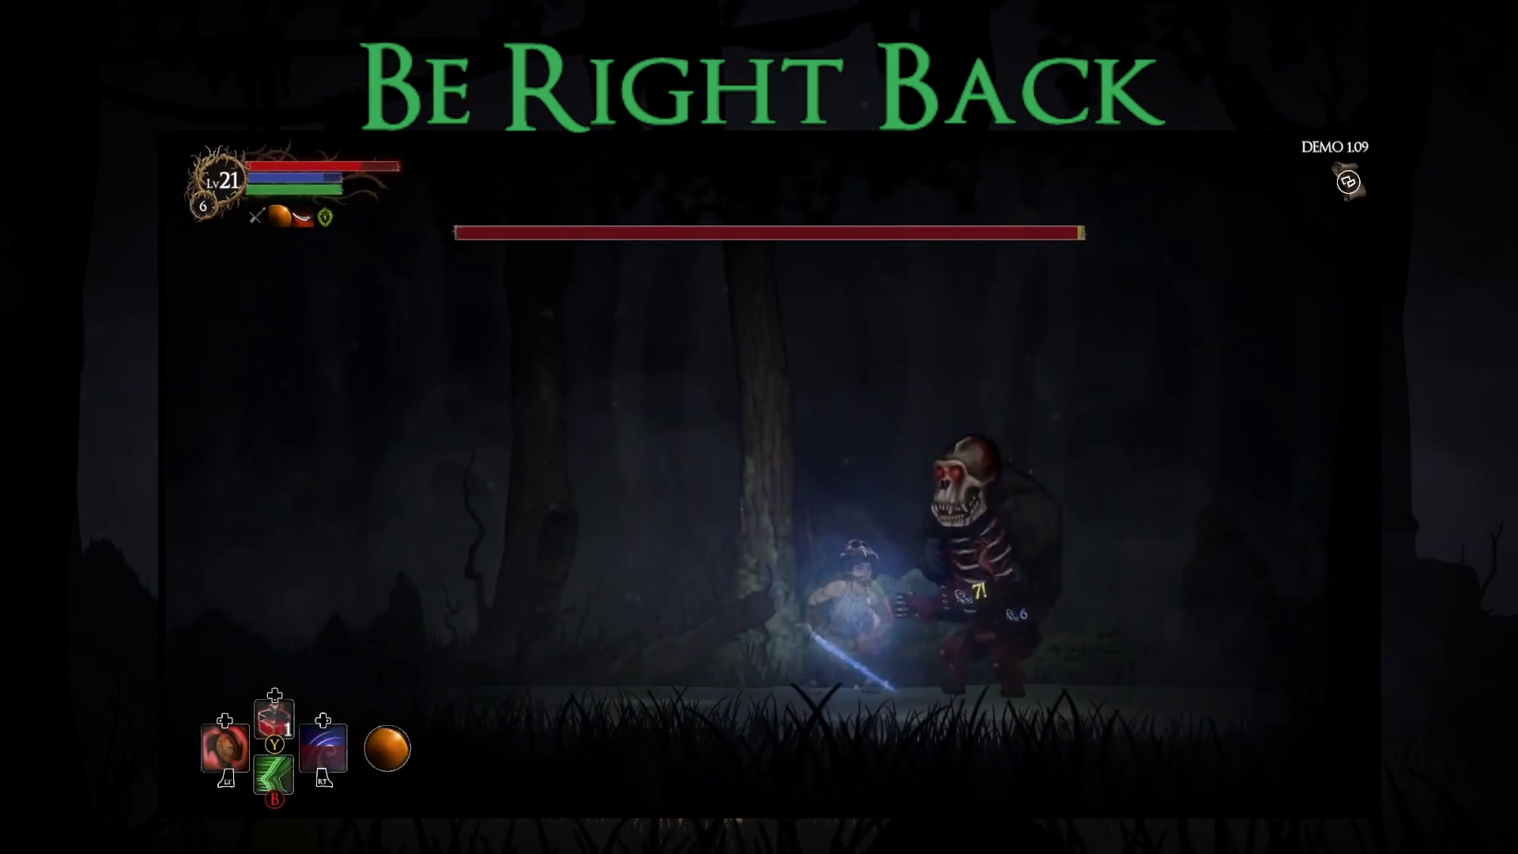
{"action": "key", "text": "Right"}
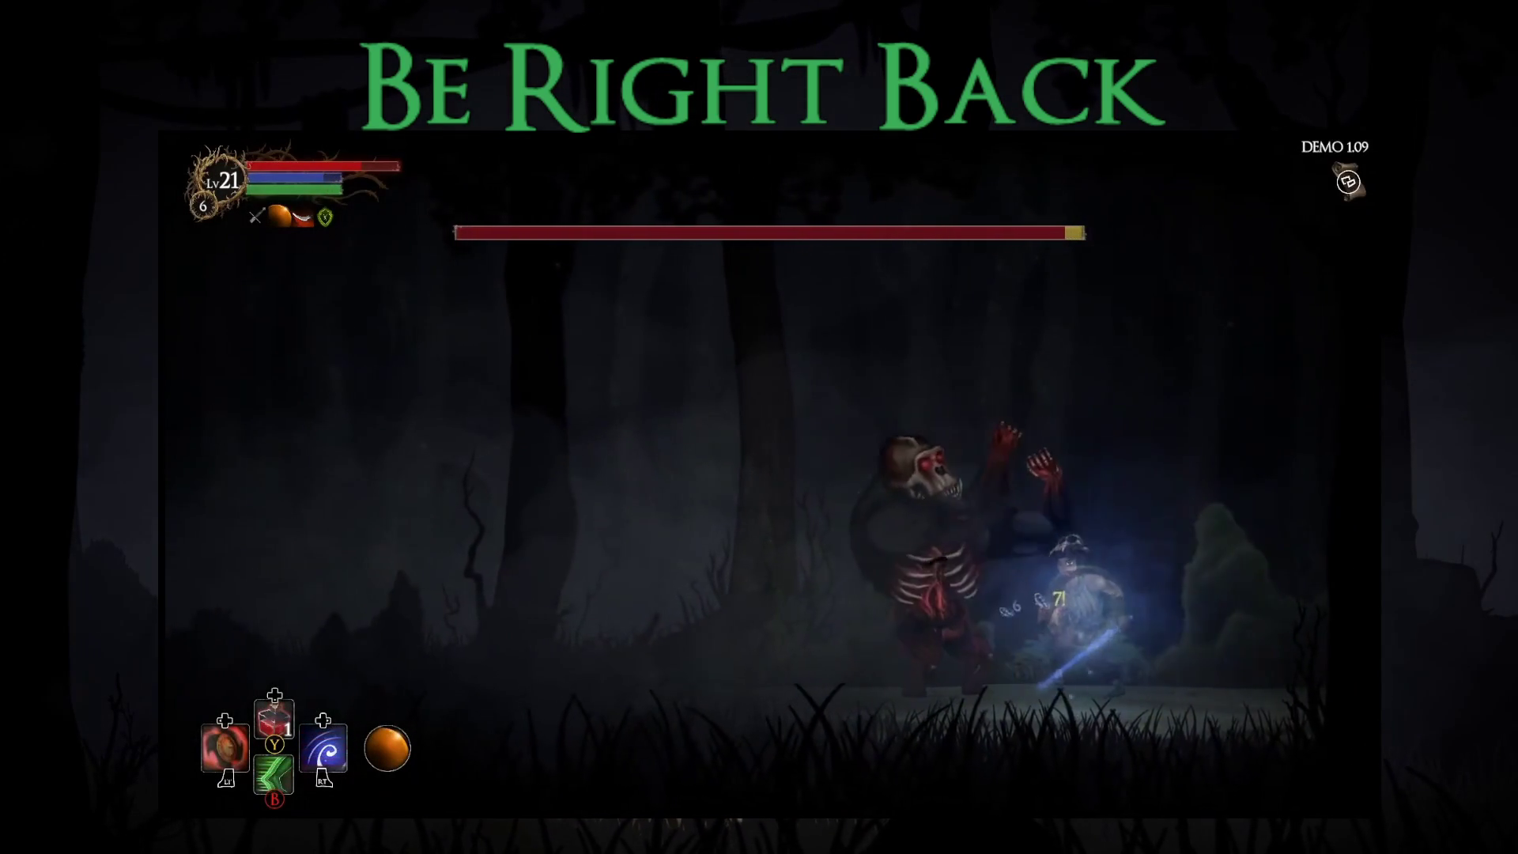
{"action": "key", "text": "Left"}
{"action": "key", "text": "Right"}
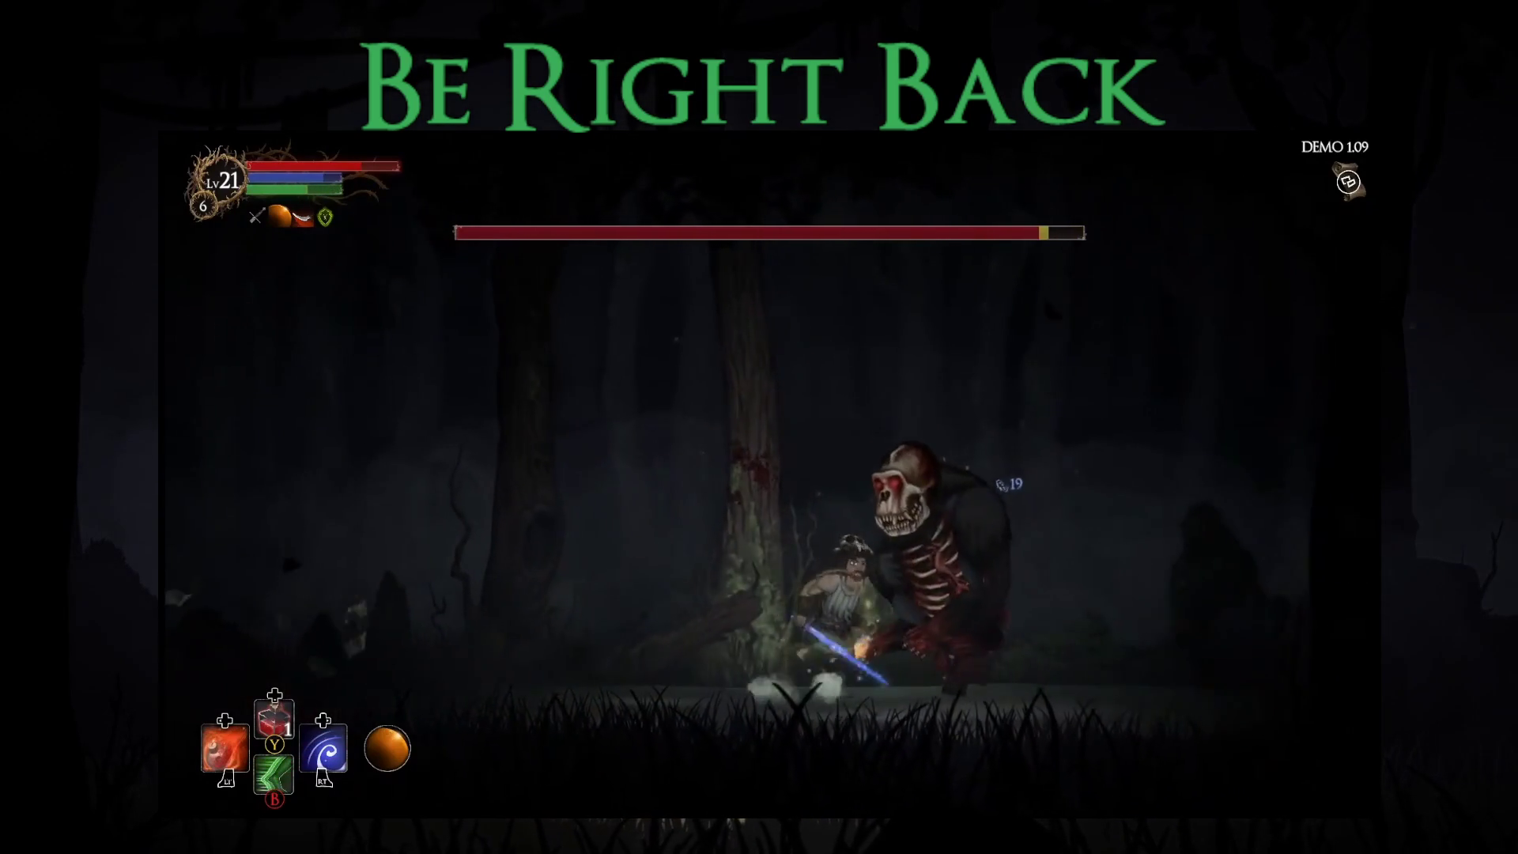
{"action": "key", "text": "Right"}
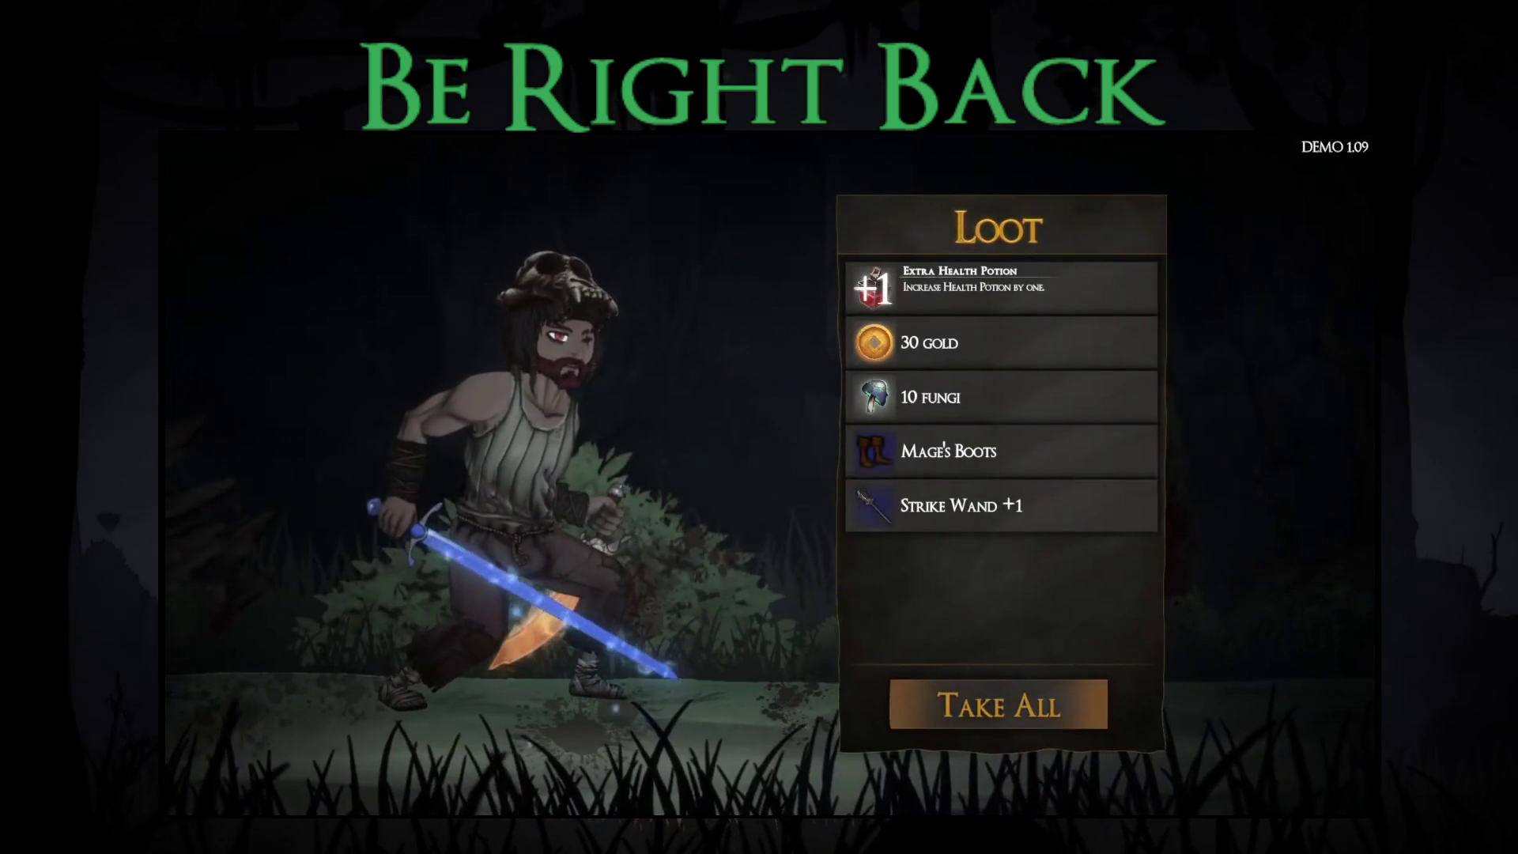
{"action": "key", "text": "Return"}
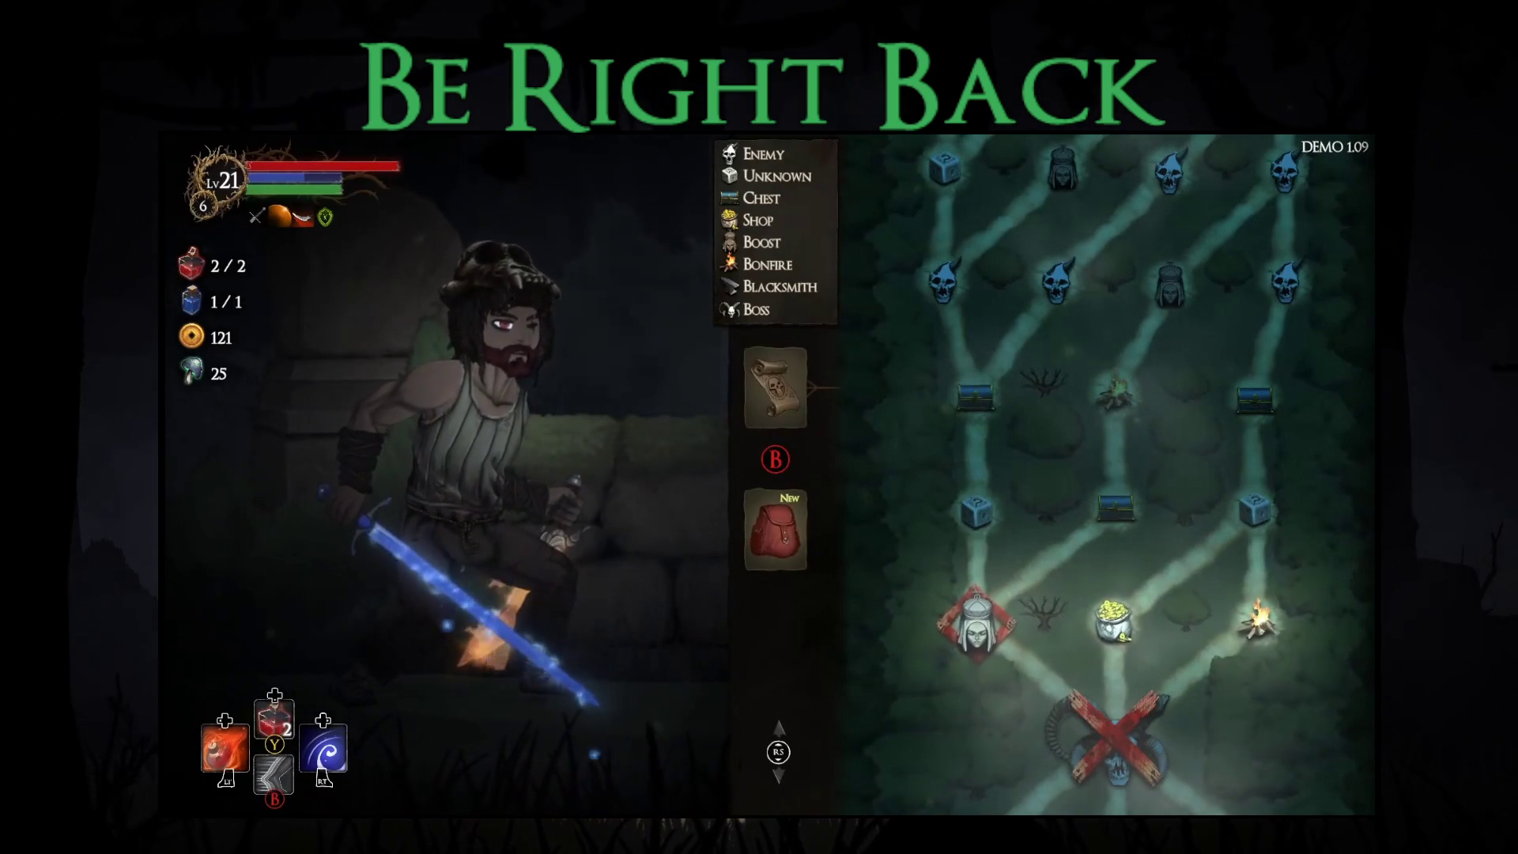
Equip the Mage's Boots and review the Water Sword +1 details.
{"action": "key", "text": "Down"}
{"action": "key", "text": "Right"}
{"action": "key", "text": "Right"}
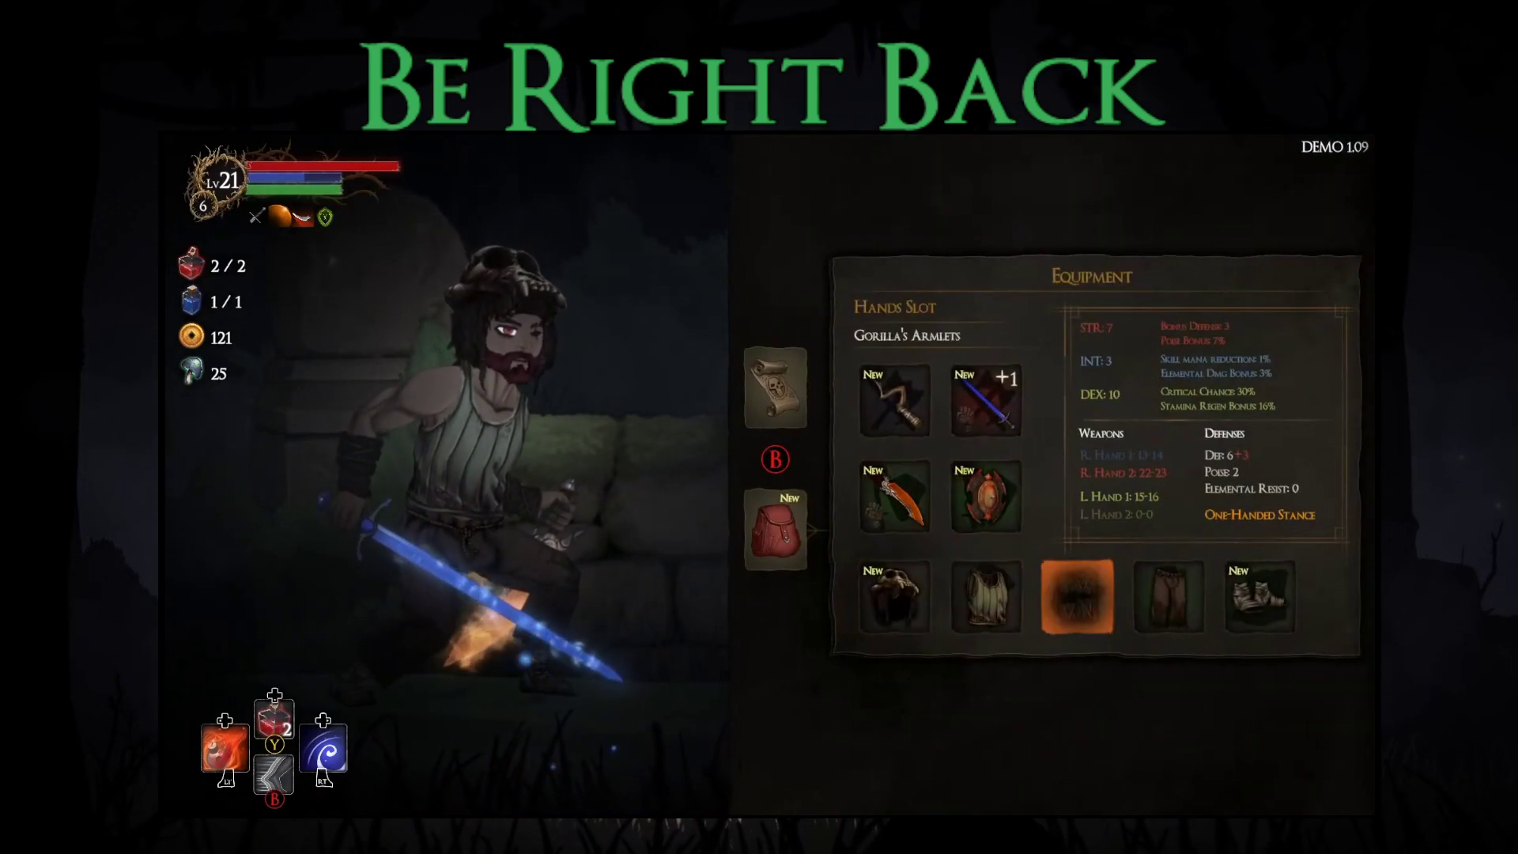
{"action": "key", "text": "Right"}
{"action": "key", "text": "Right"}
{"action": "key", "text": "Return"}
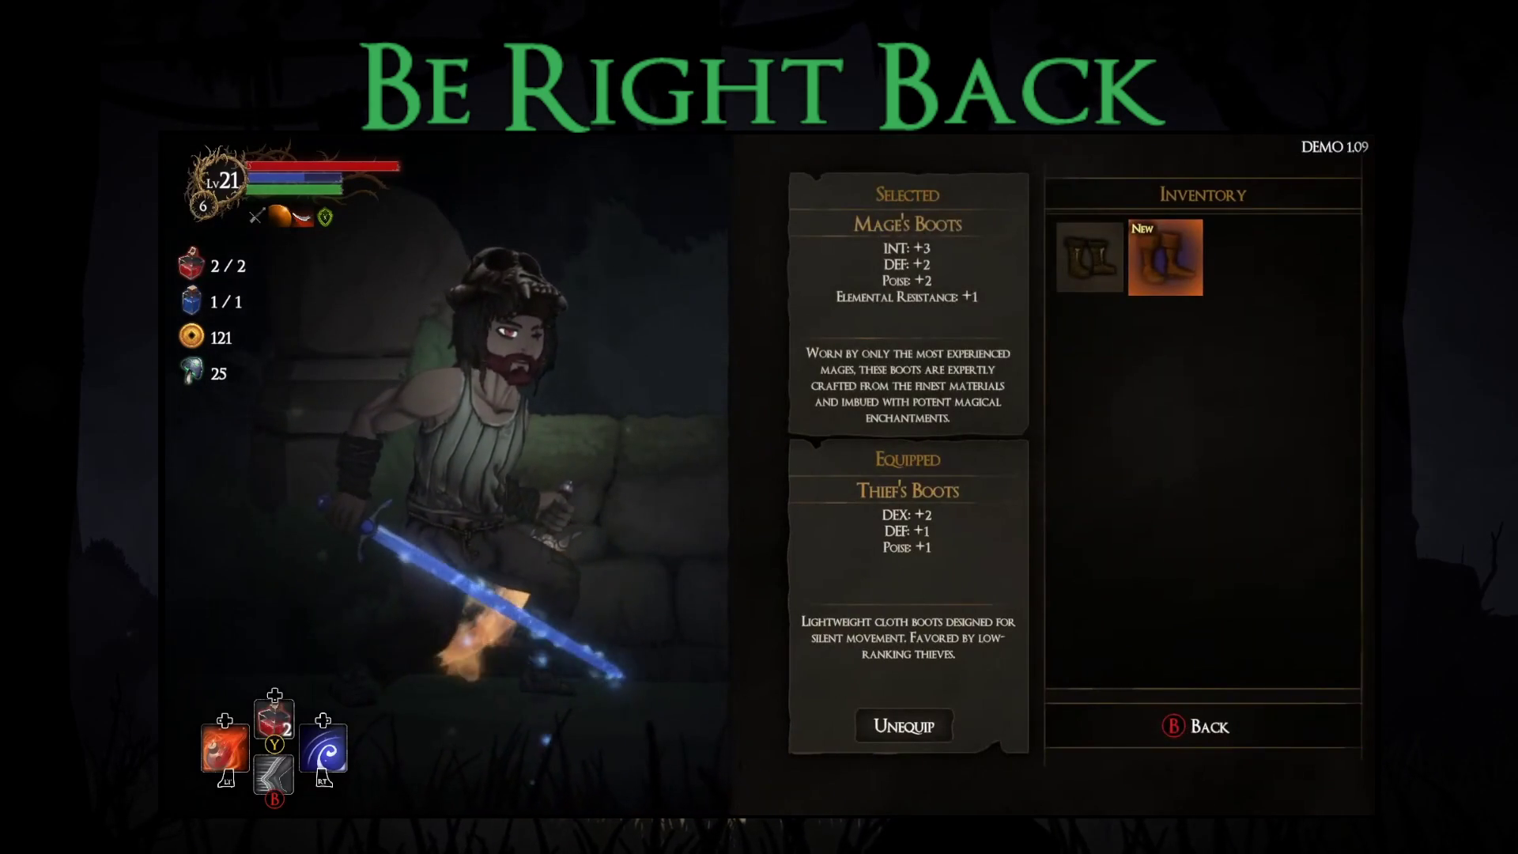
{"action": "key", "text": "Return"}
{"action": "key", "text": "Return"}
{"action": "key", "text": "Up"}
{"action": "key", "text": "Right"}
{"action": "key", "text": "Return"}
{"action": "key", "text": "Left"}
{"action": "key", "text": "Left"}
{"action": "key", "text": "Left"}
{"action": "key", "text": "Up"}
{"action": "key", "text": "Up"}
{"action": "key", "text": "Return"}
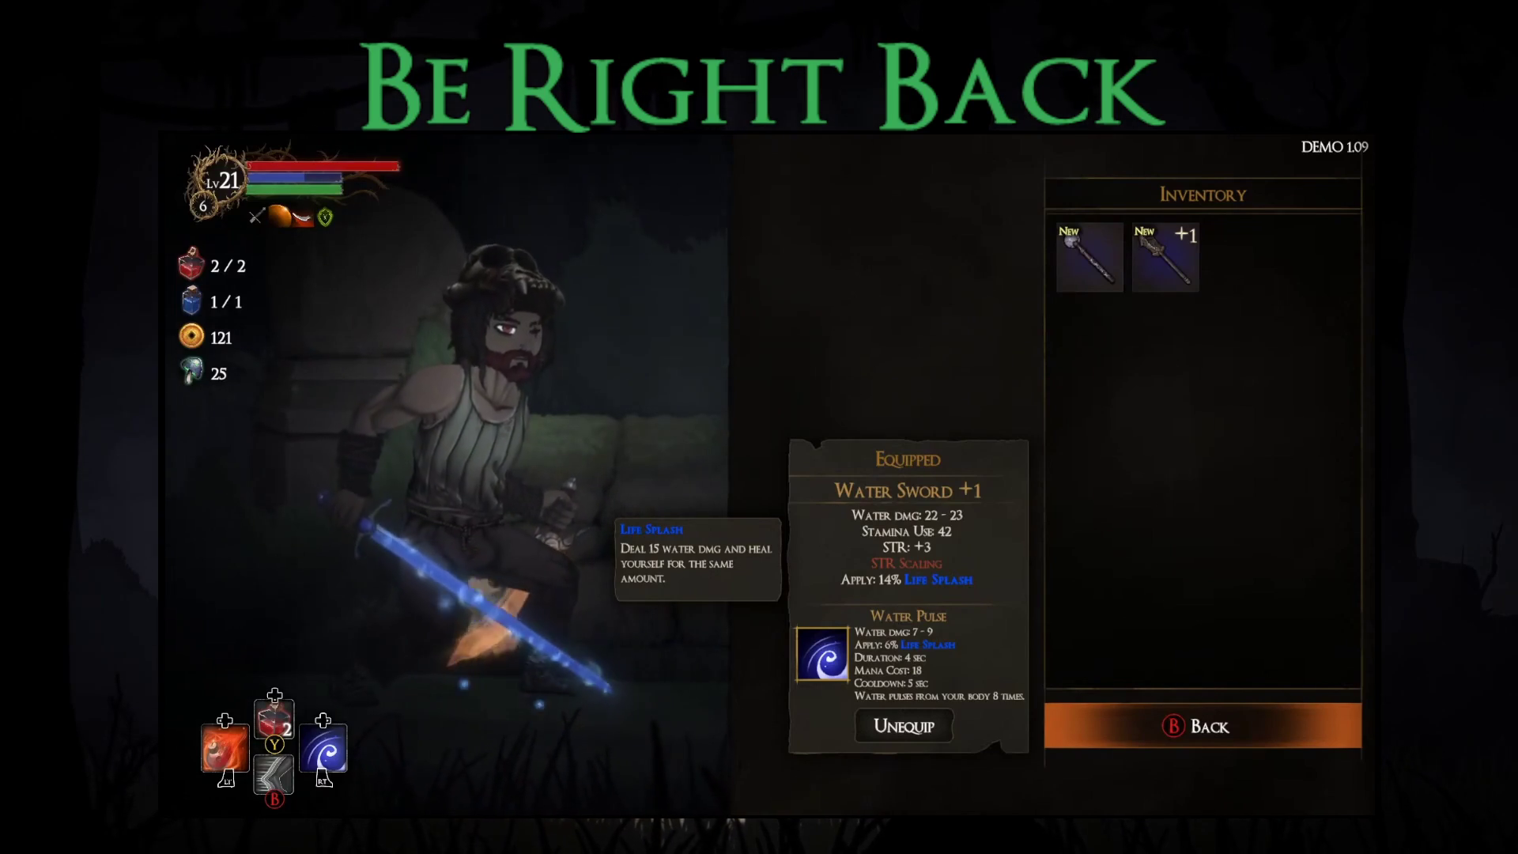
Equip the Novice Hat in the head slot and return to the map.
{"action": "key", "text": "Escape"}
{"action": "key", "text": "Left"}
{"action": "key", "text": "Down"}
{"action": "key", "text": "Down"}
{"action": "key", "text": "Return"}
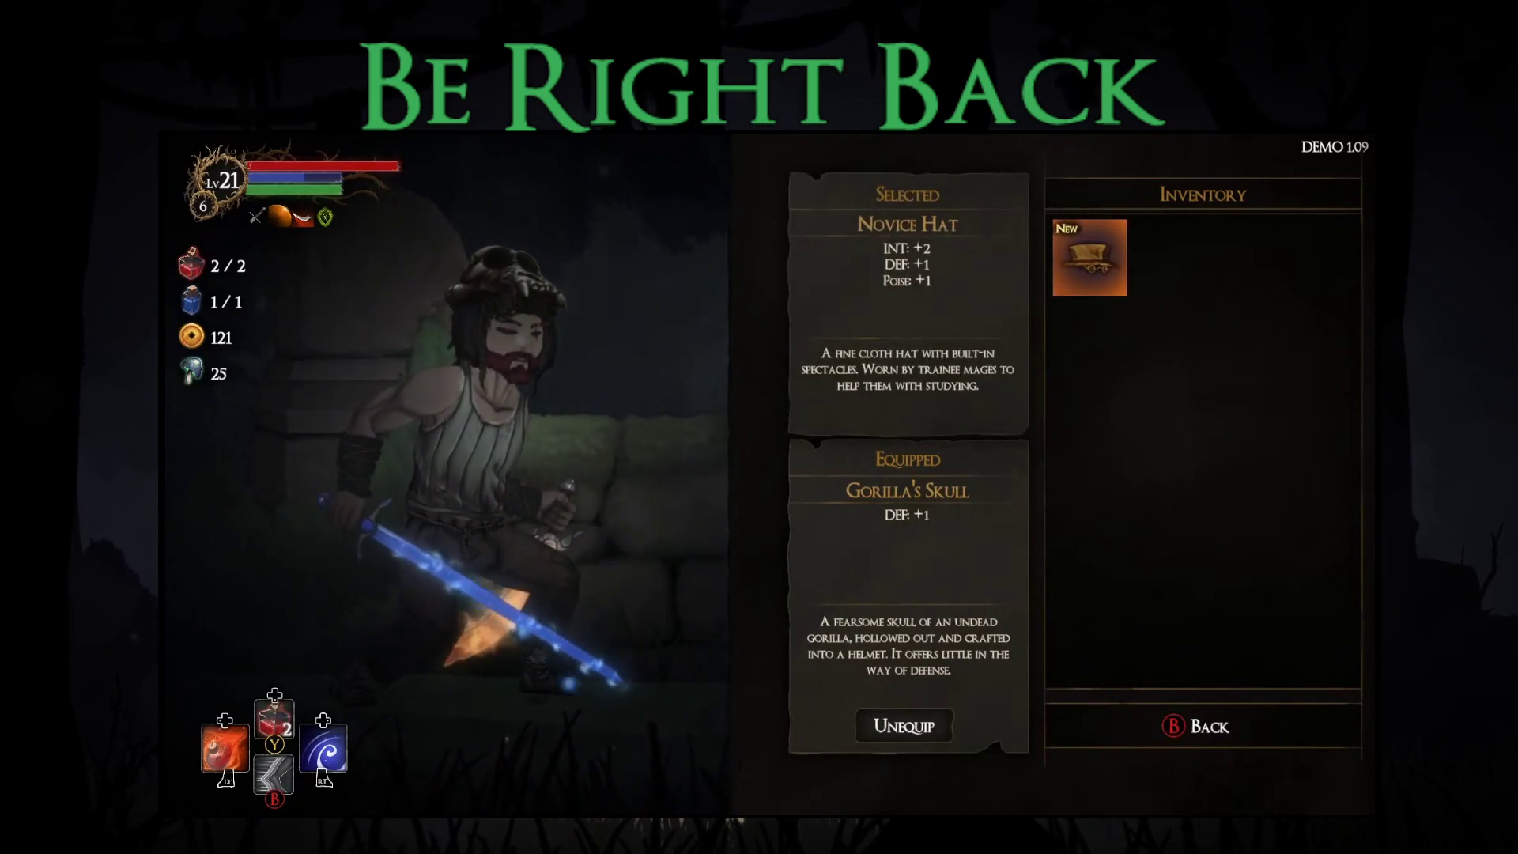
{"action": "key", "text": "Return"}
{"action": "key", "text": "Escape"}
{"action": "key", "text": "Escape"}
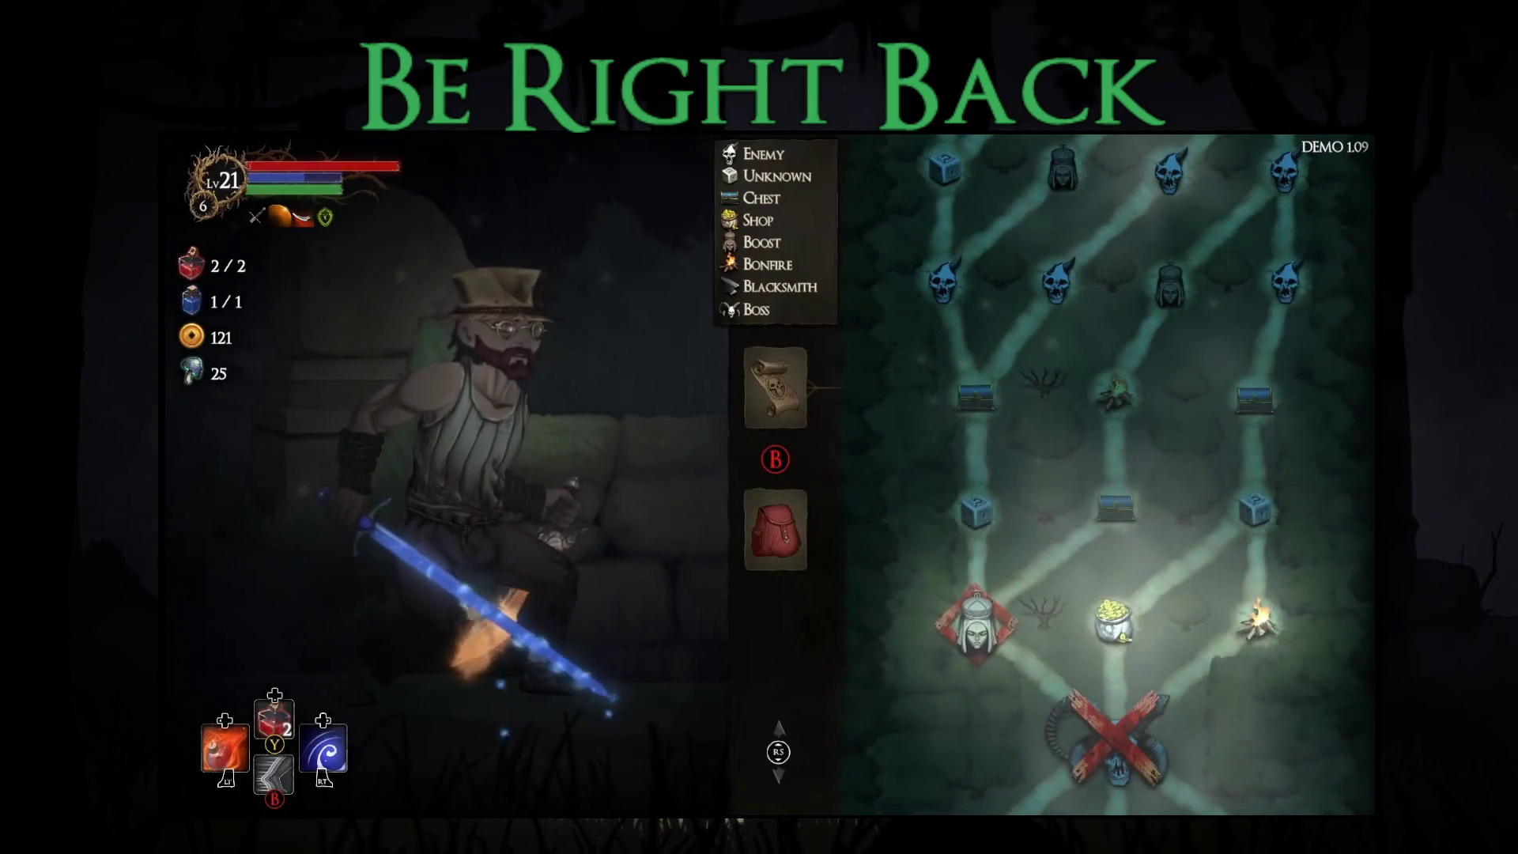
Travel to the next map stop and accept the shrine's Bonus Mana blessing.
{"action": "left_click", "coordinate": [1258, 621]}
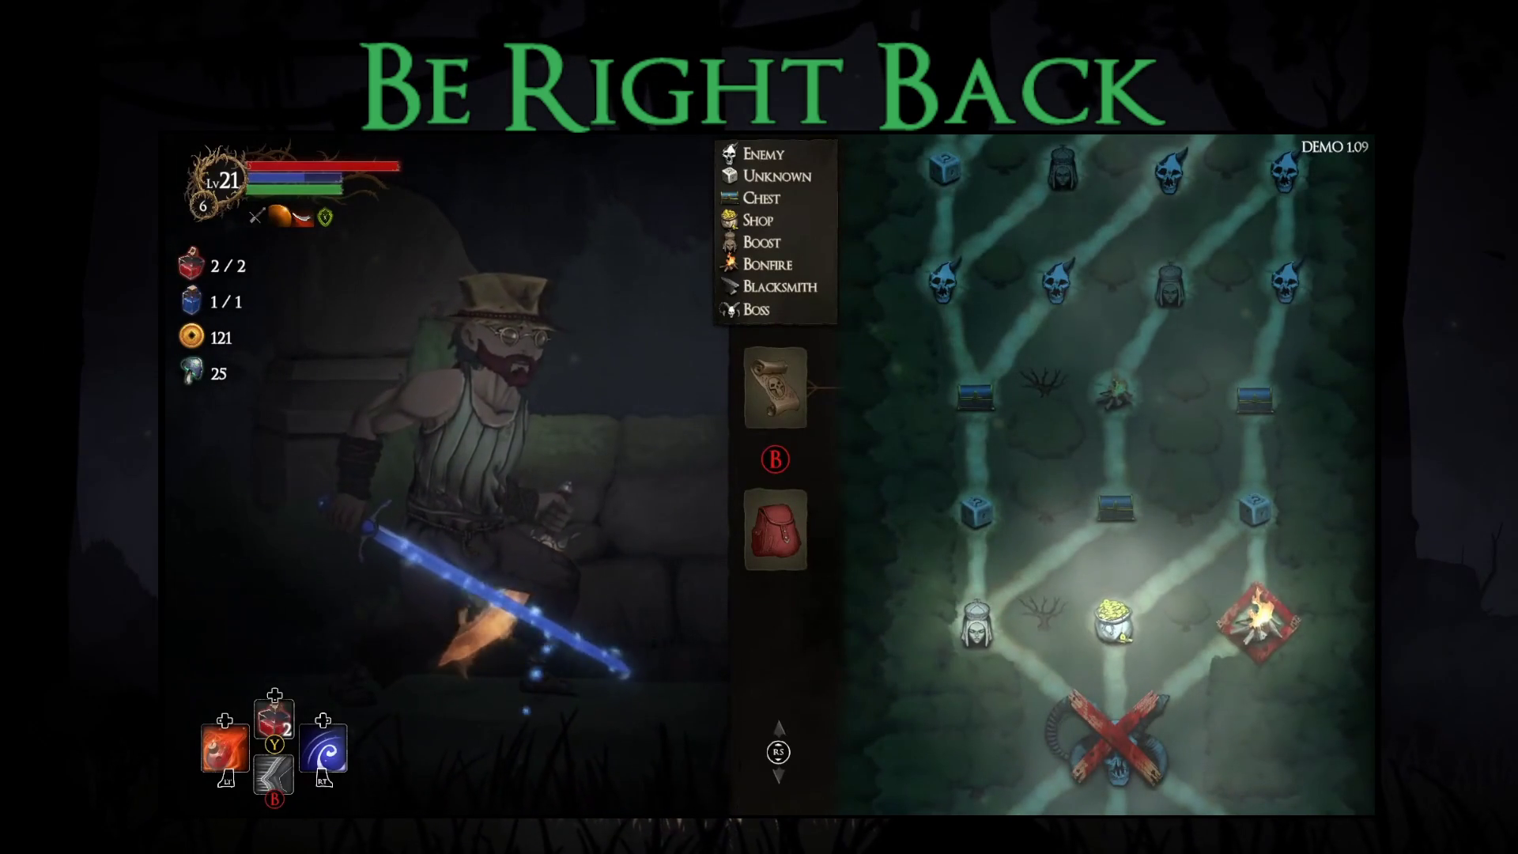
{"action": "left_click", "coordinate": [1114, 620]}
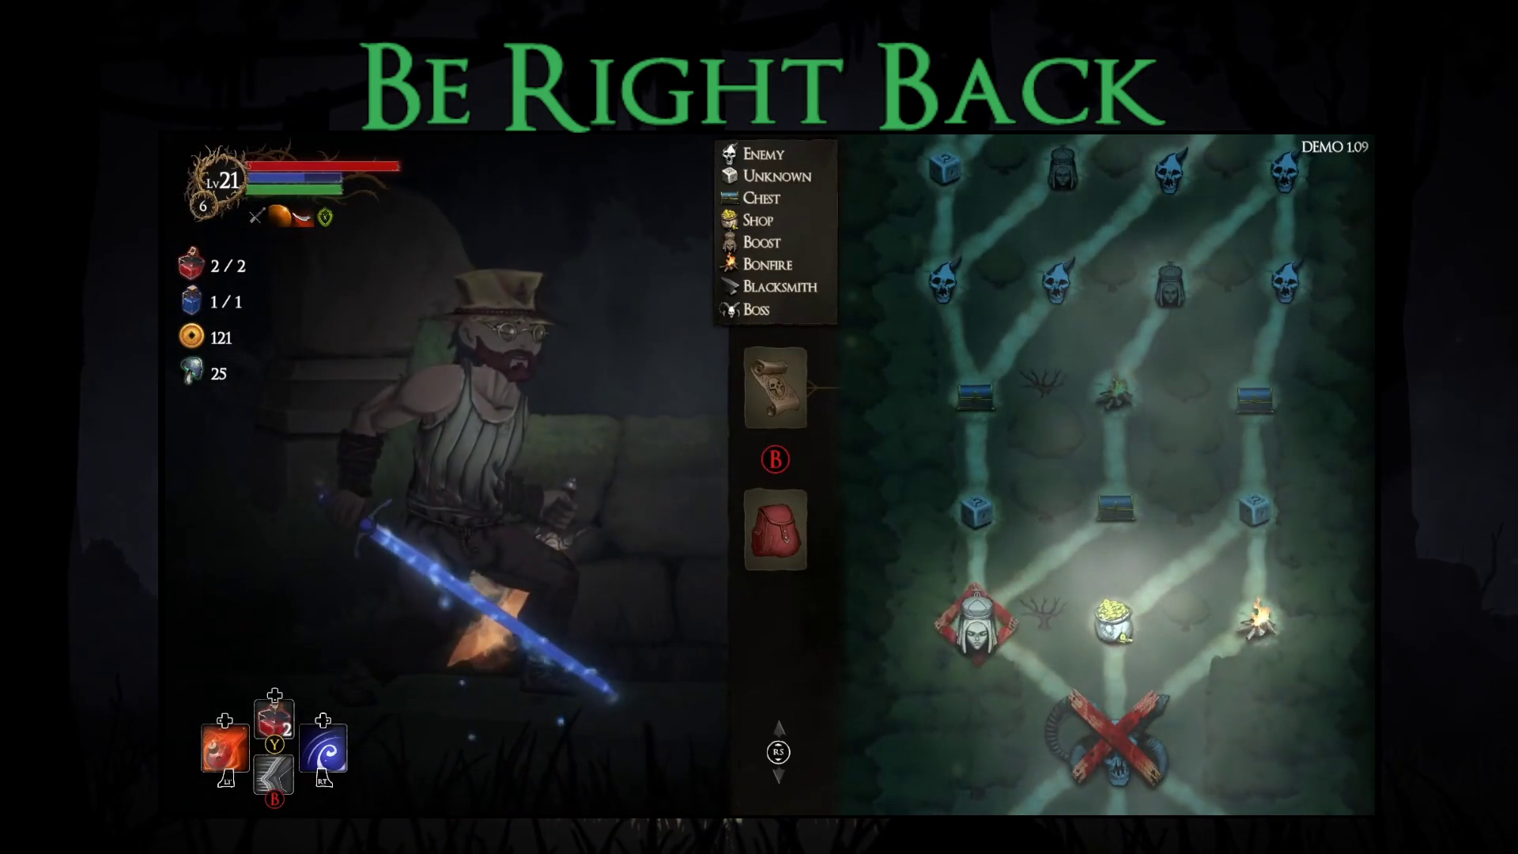
{"action": "key", "text": "Return"}
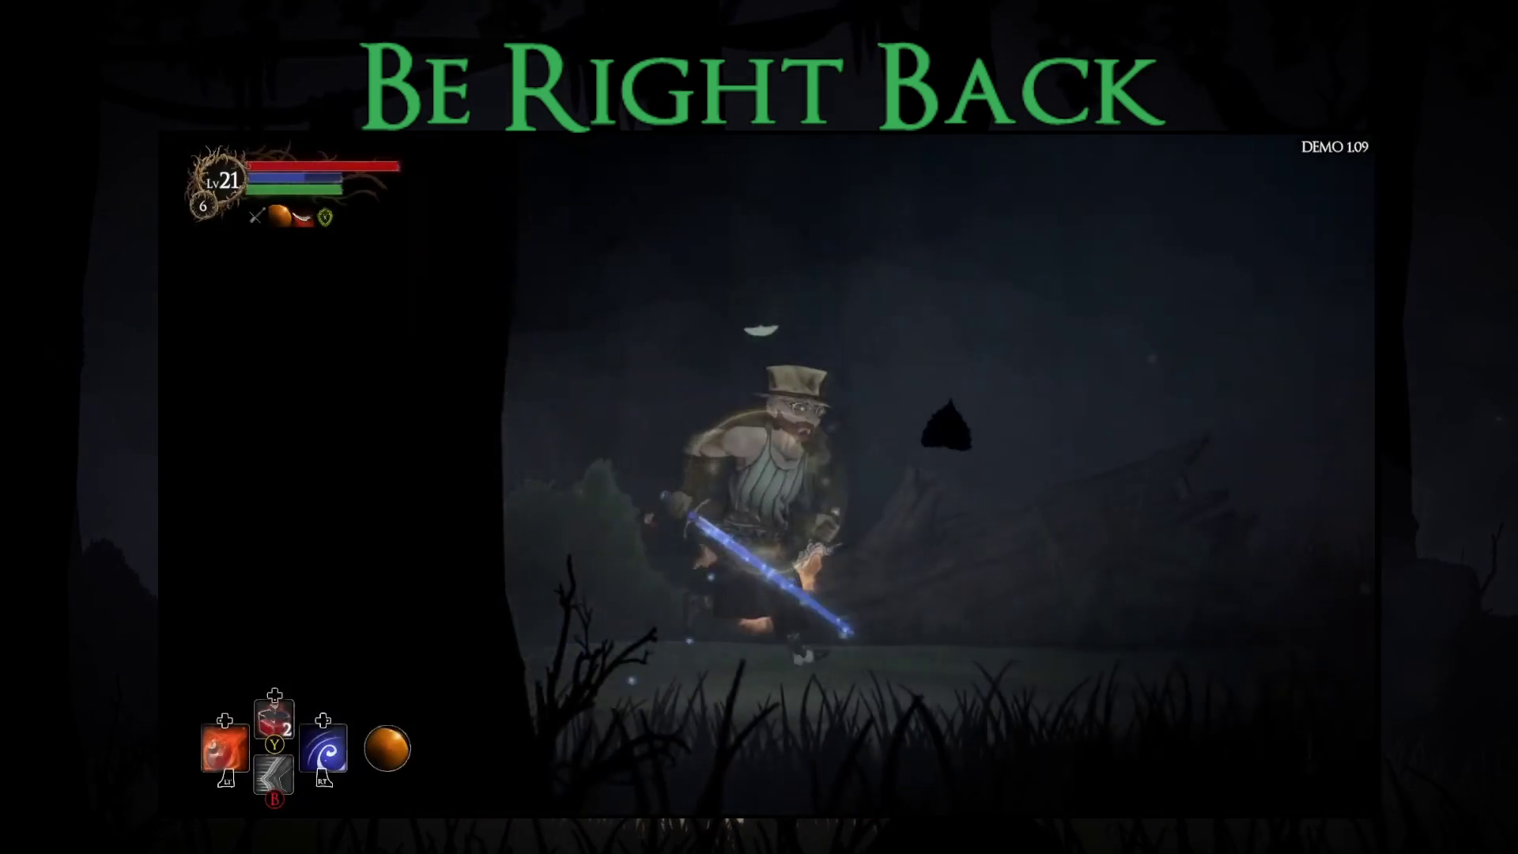
{"action": "key", "text": "e"}
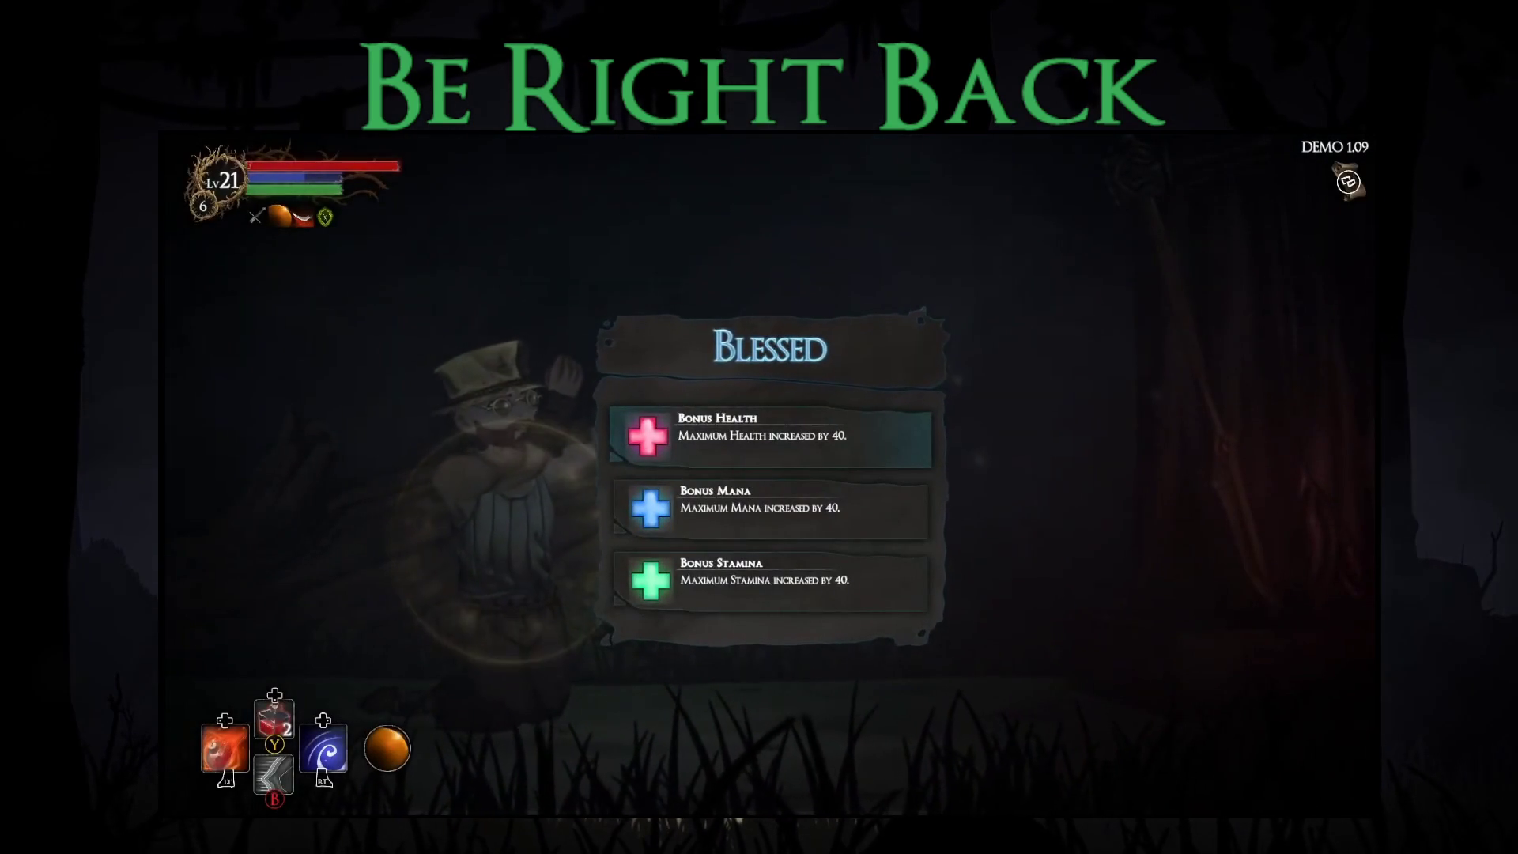
{"action": "key", "text": "Down"}
{"action": "key", "text": "Return"}
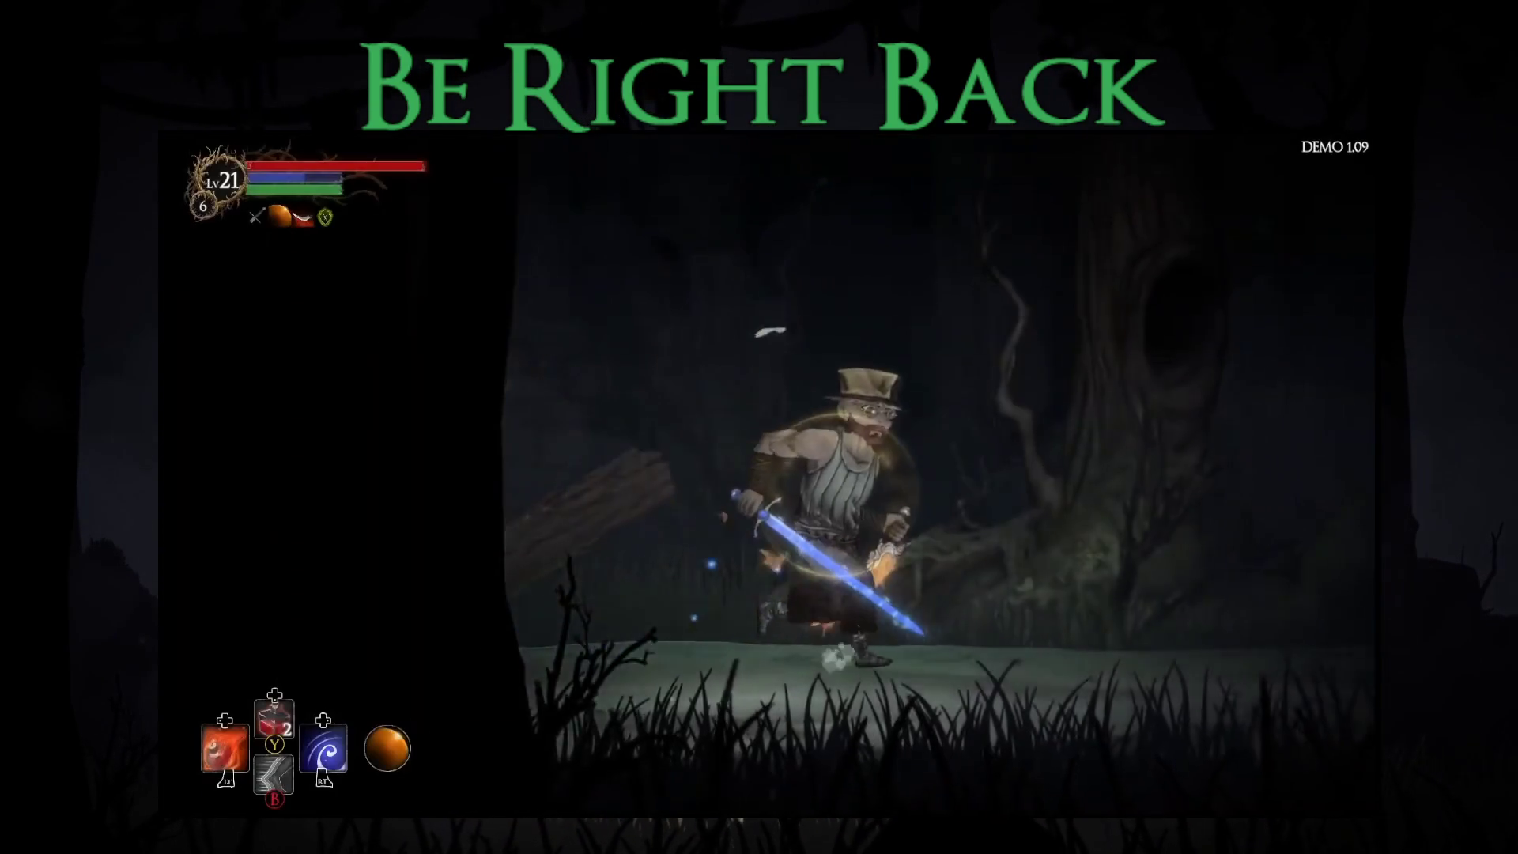
Skip stealing 2 fungi from the sleeping creature and ask it for directions instead.
{"action": "key", "text": "Return"}
{"action": "key", "text": "Down"}
{"action": "key", "text": "Down"}
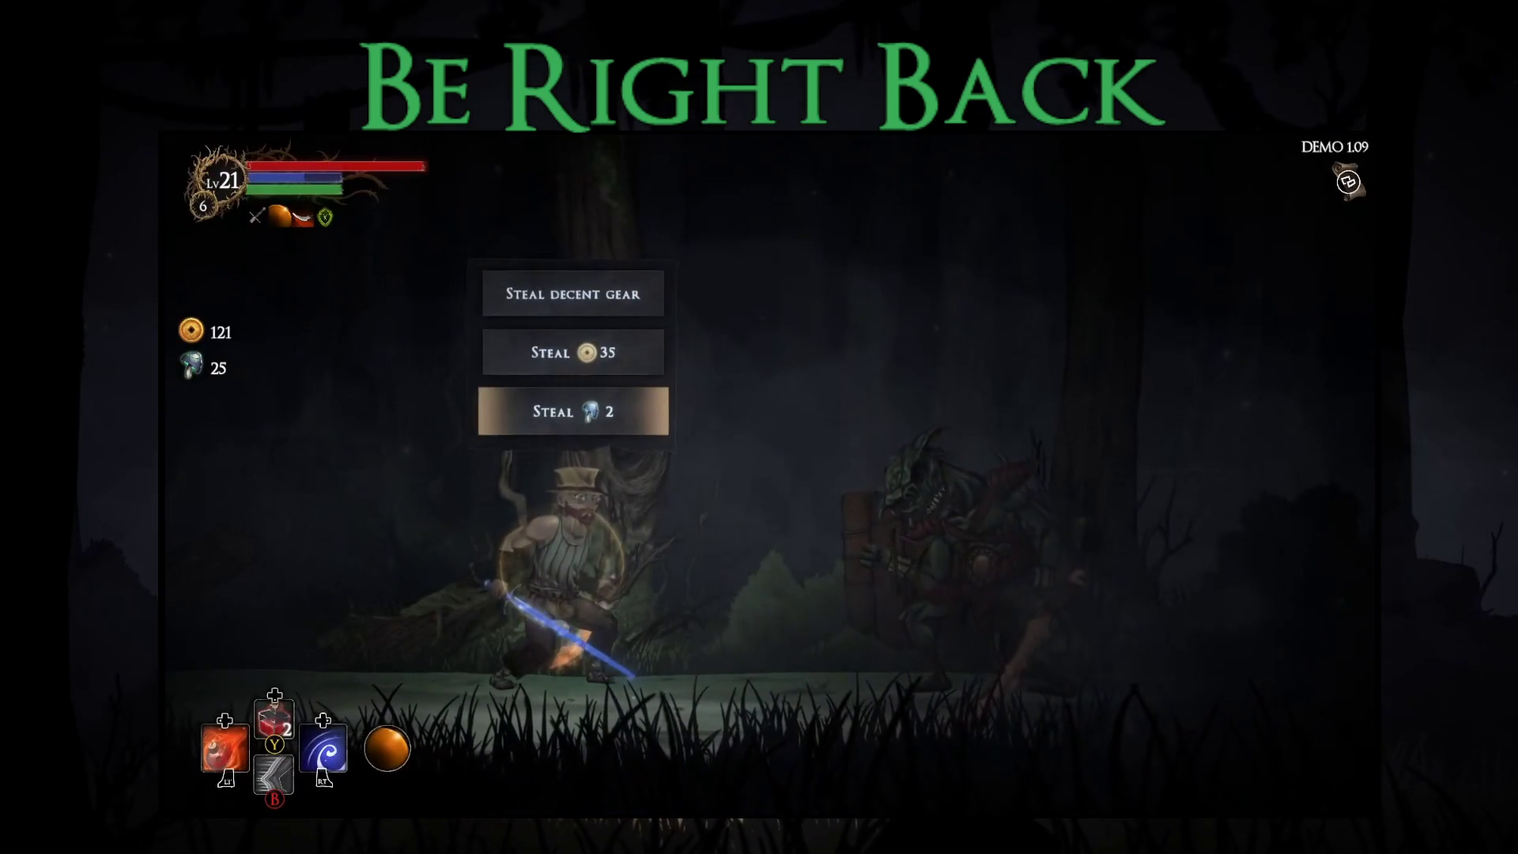
{"action": "key", "text": "Escape"}
{"action": "key", "text": "Return"}
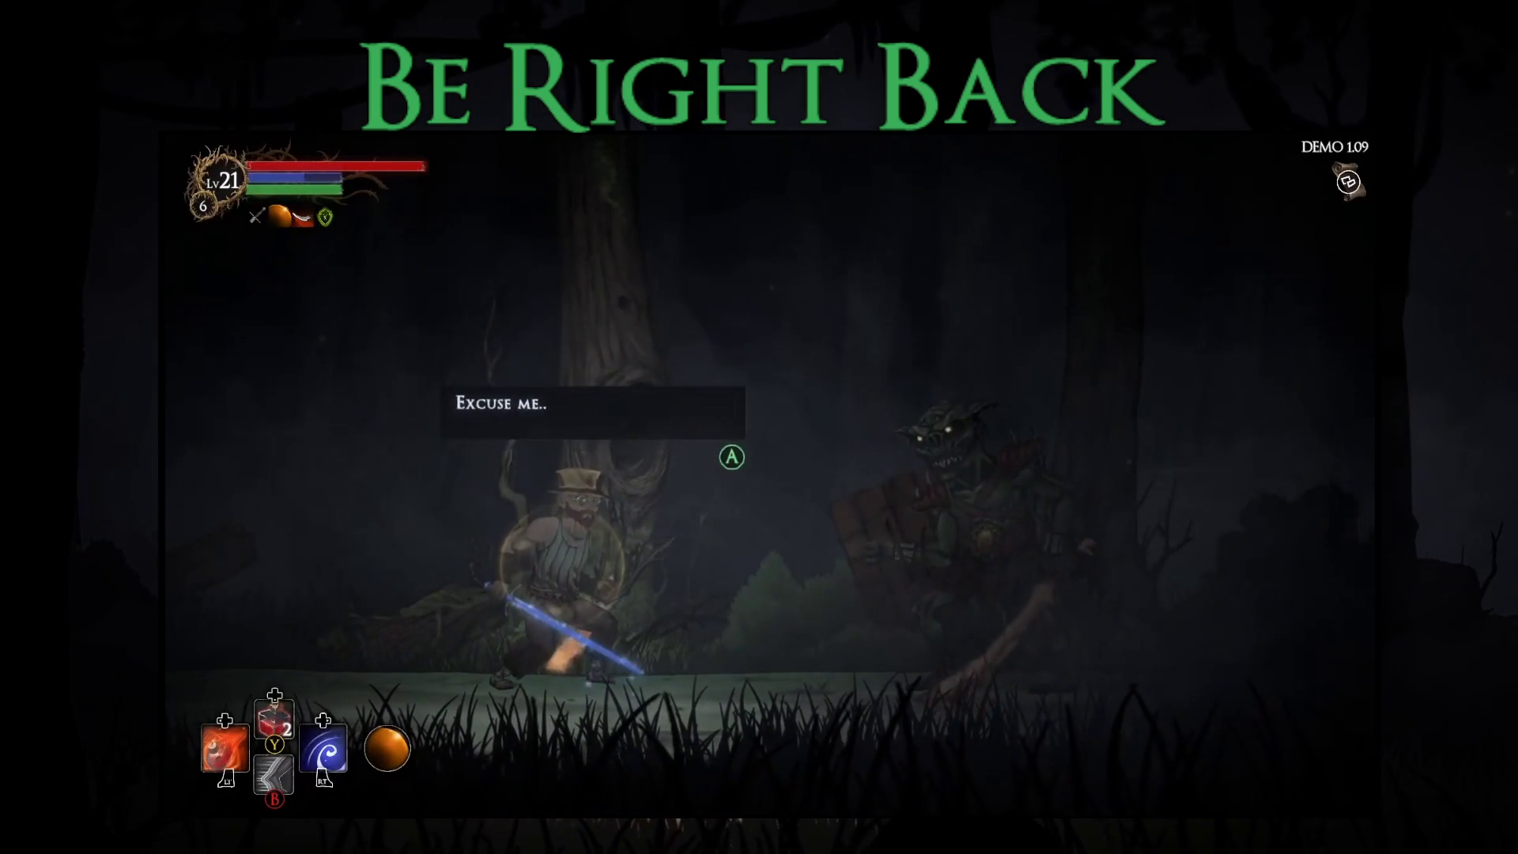
{"action": "key", "text": "Return"}
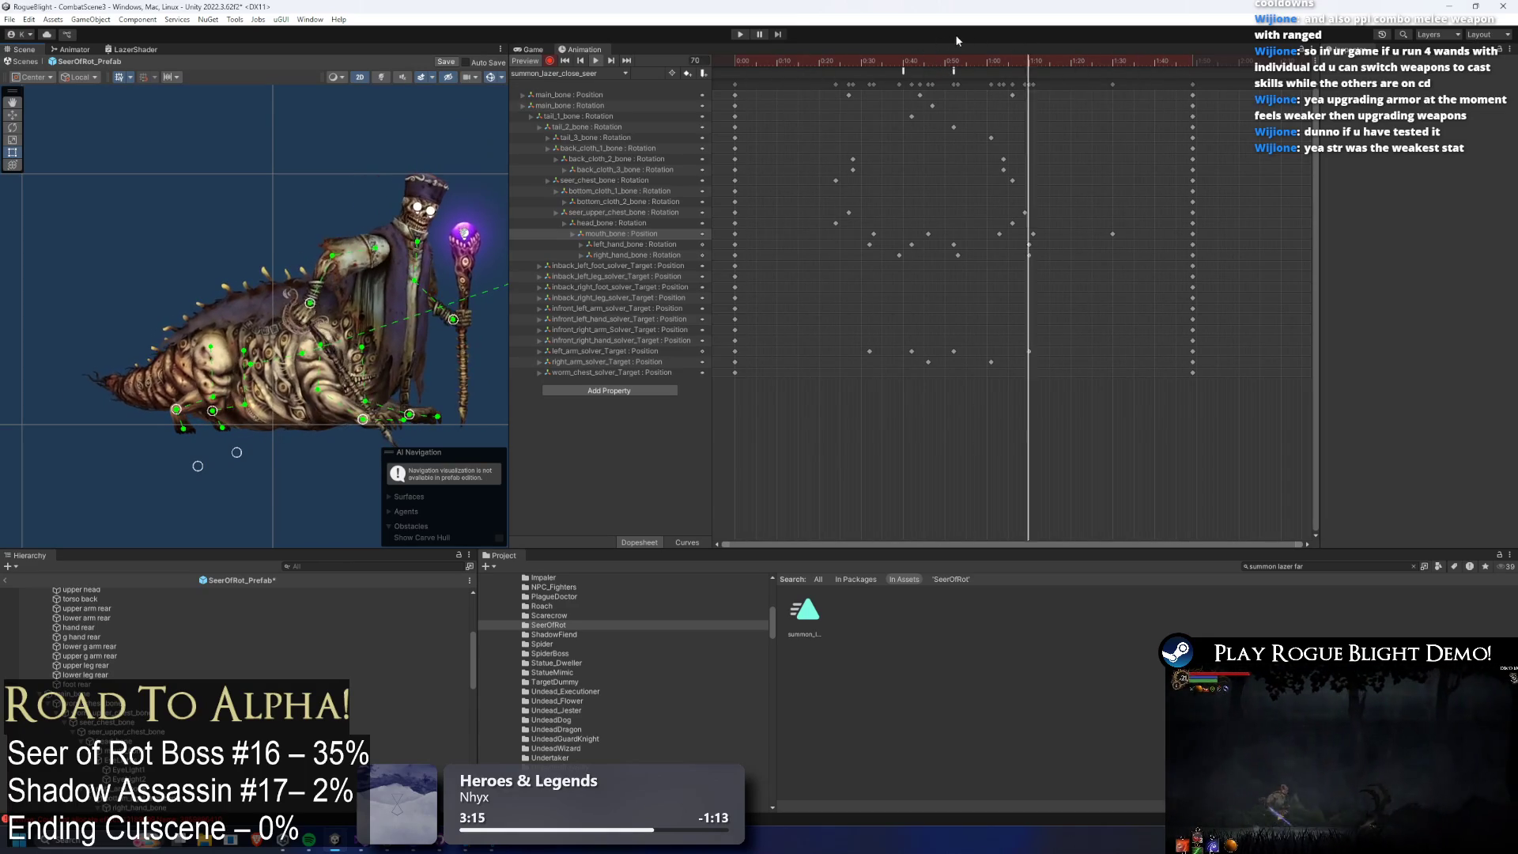
Move the right_arm_solver_Target keyframe earlier, near frame 46, and preview the animation.
{"action": "left_click", "coordinate": [932, 60]}
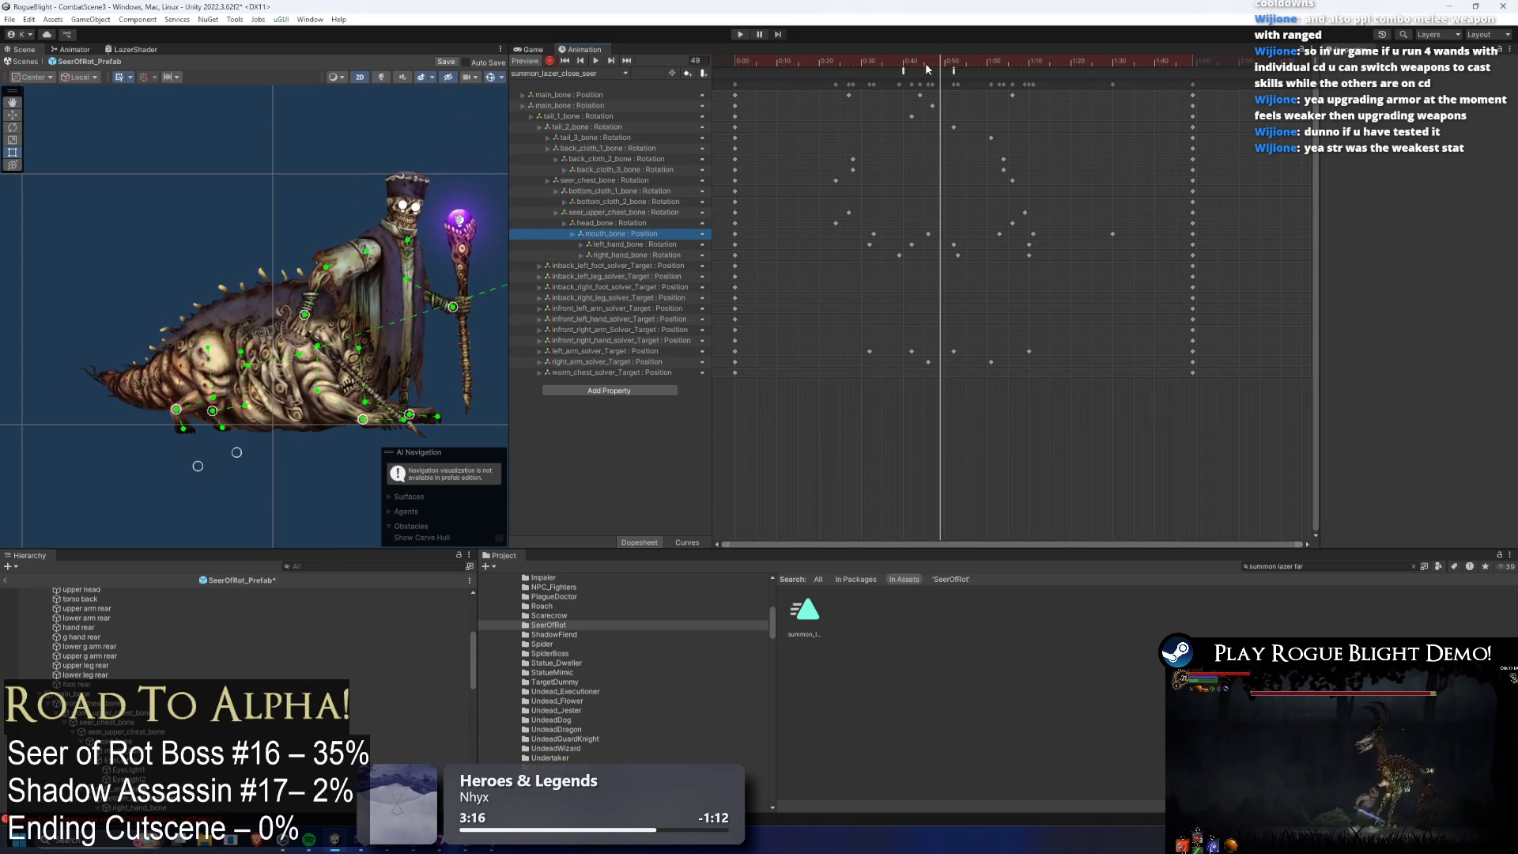
{"action": "scroll", "coordinate": [181, 379], "scroll_direction": "up", "scroll_amount": 2}
{"action": "scroll", "coordinate": [370, 308], "scroll_direction": "up", "scroll_amount": 1}
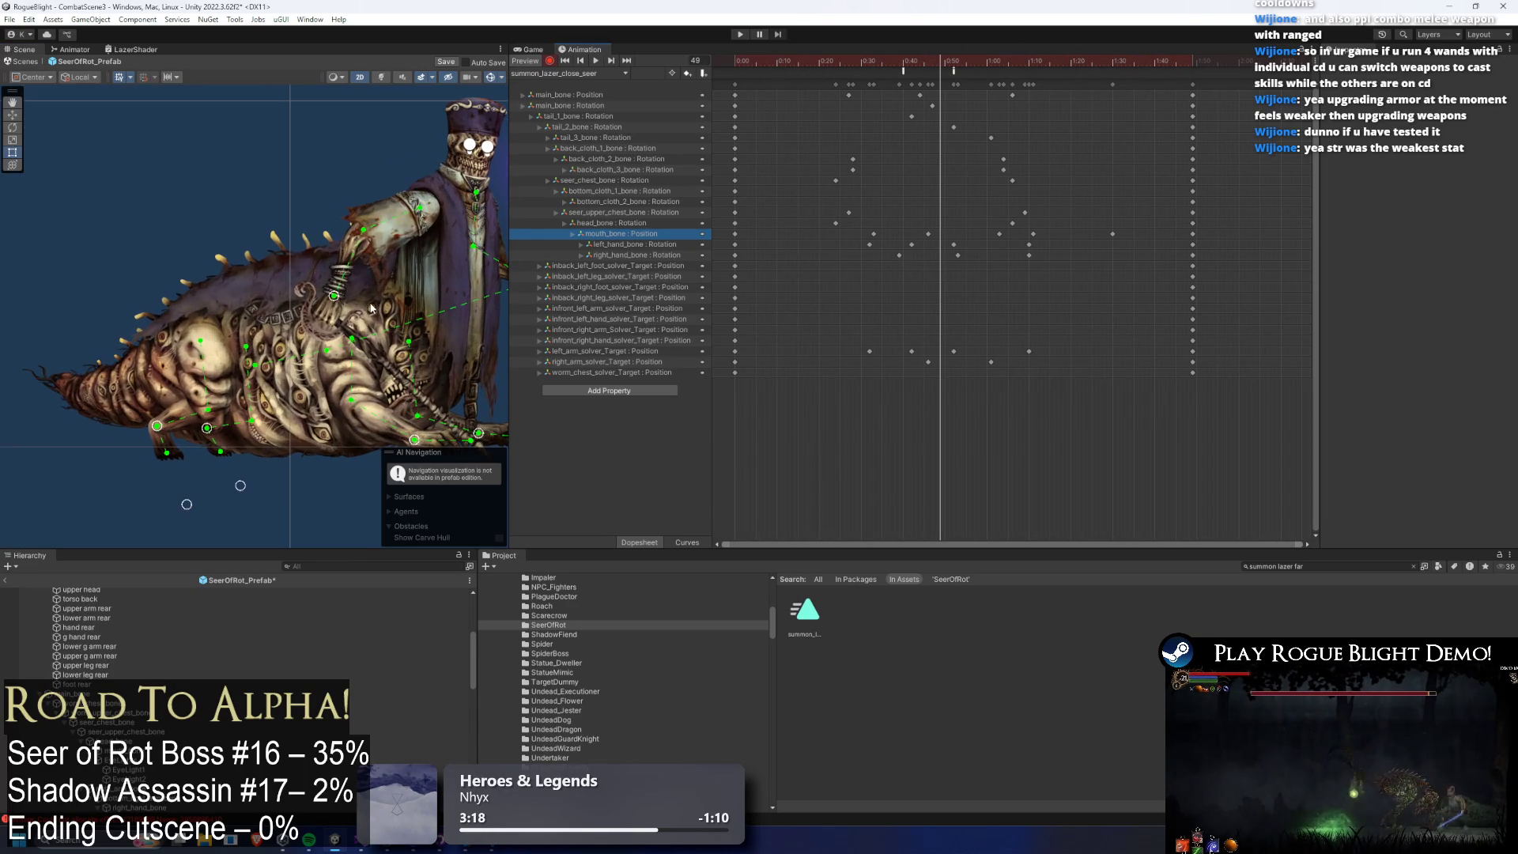
{"action": "left_click", "coordinate": [929, 63]}
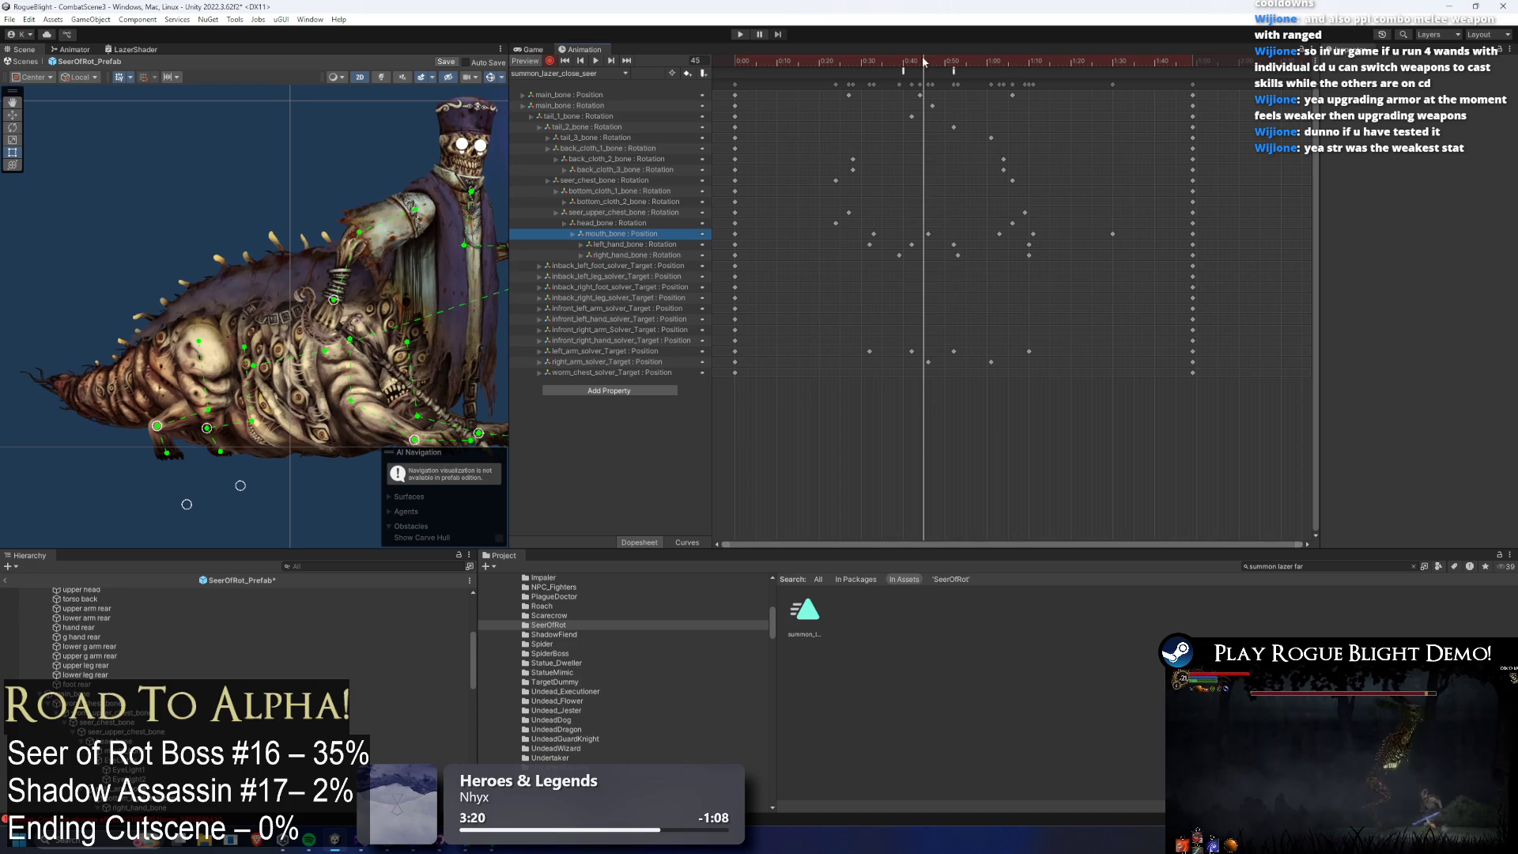
{"action": "left_click_drag", "start_coordinate": [929, 362], "coordinate": [874, 363]}
{"action": "key", "text": "space"}
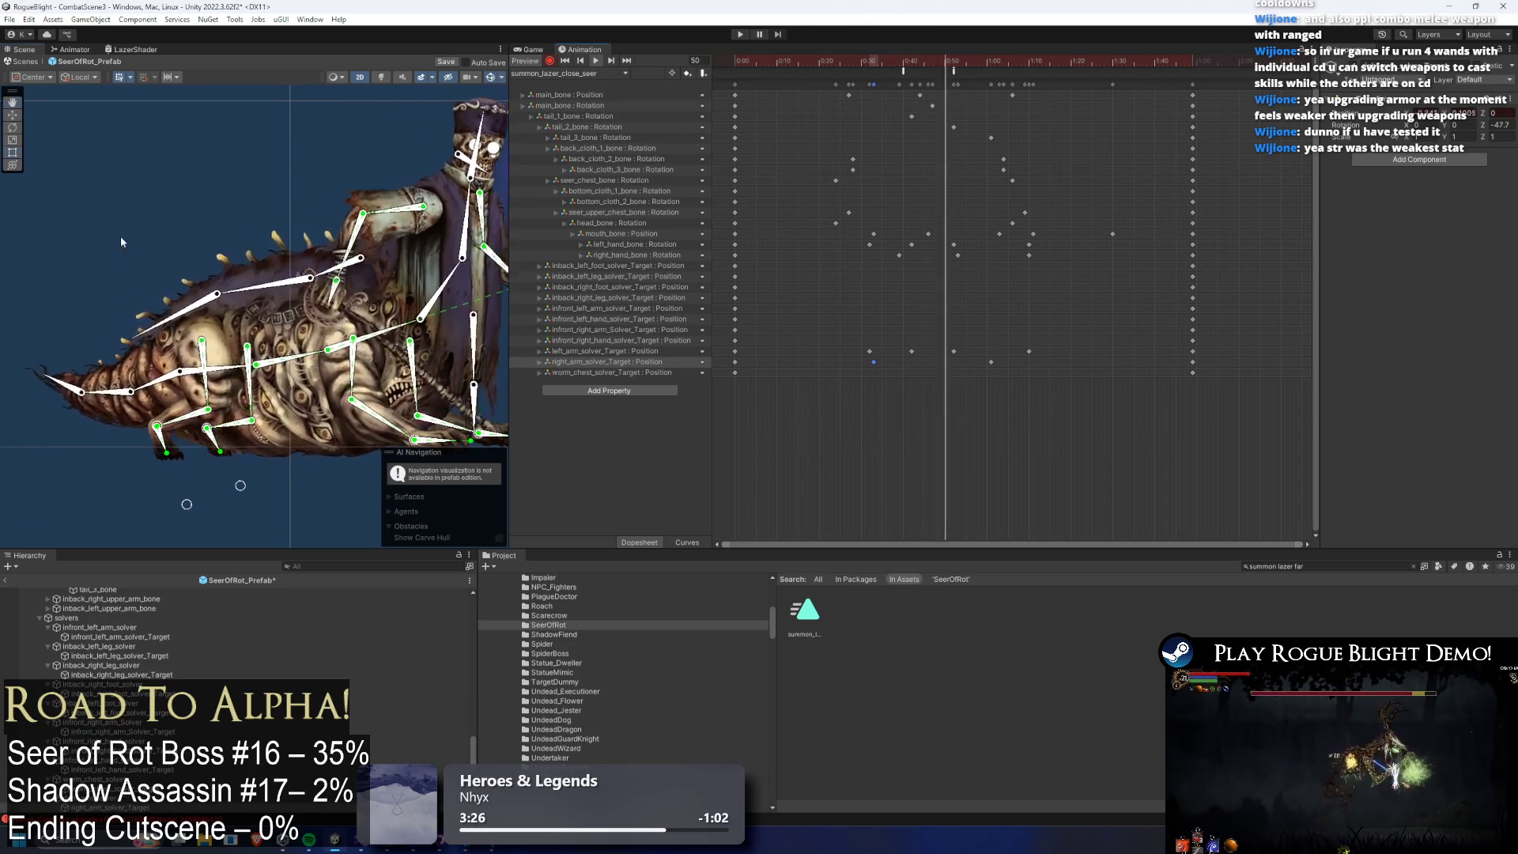
Select the upper arm sprite and right_hand_bone key, scrub to frame 58, and replay.
{"action": "left_click", "coordinate": [439, 162]}
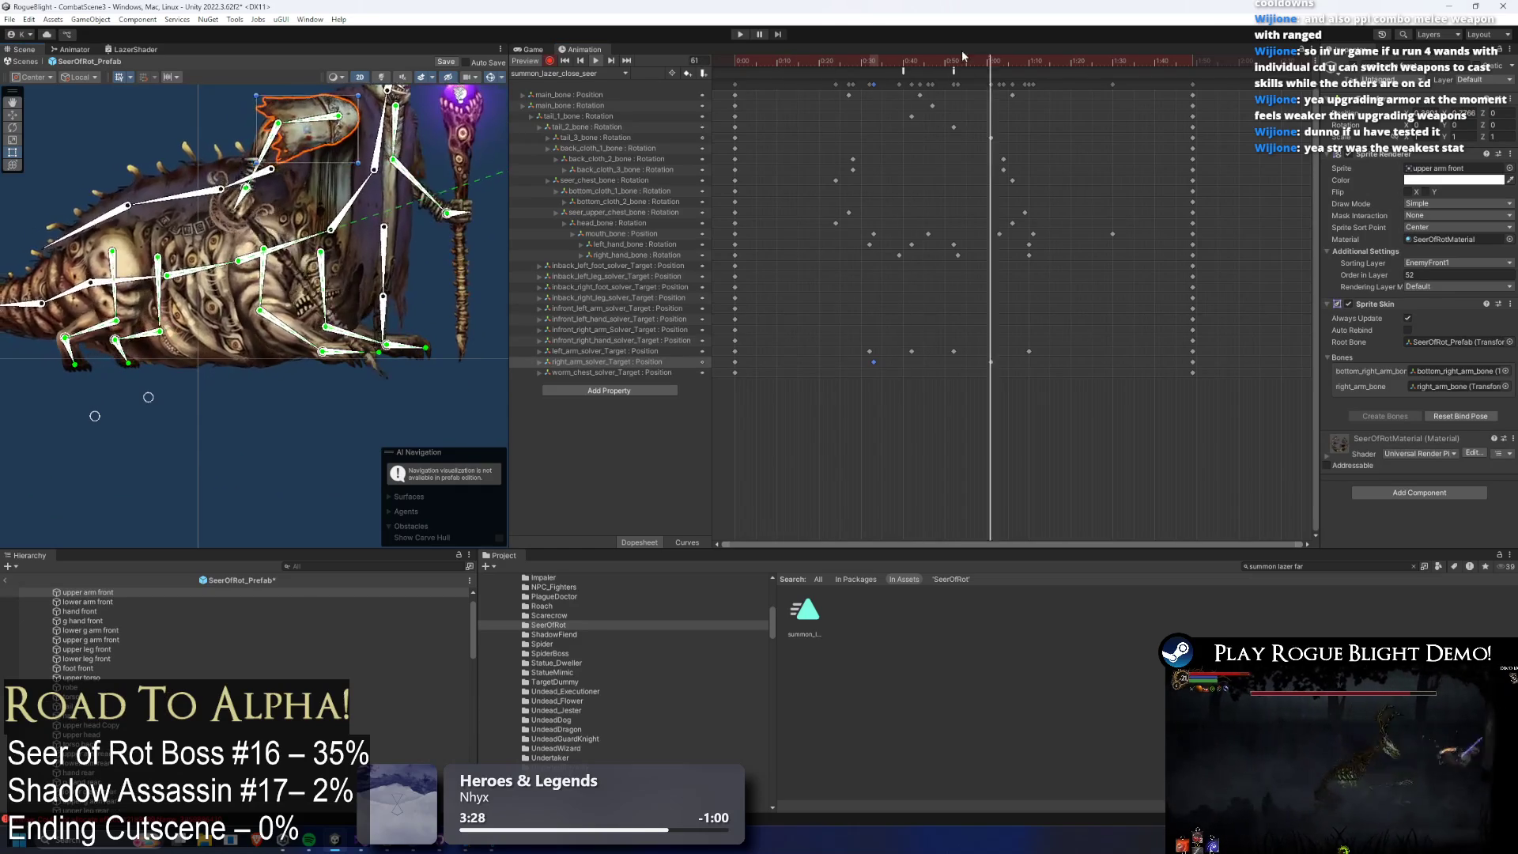
{"action": "left_click", "coordinate": [938, 62]}
{"action": "left_click_drag", "start_coordinate": [941, 65], "coordinate": [978, 63]}
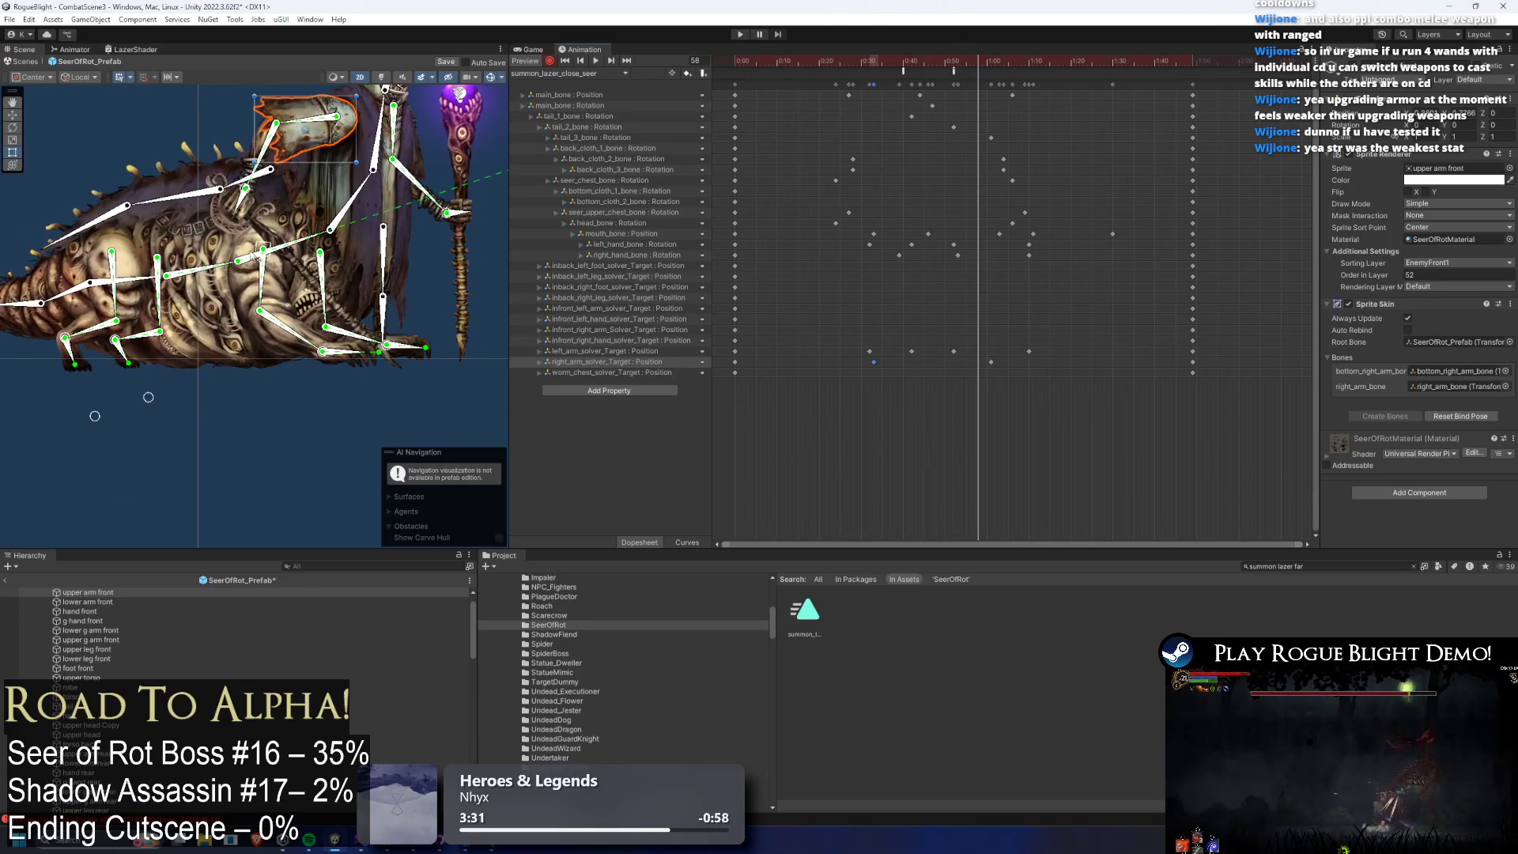
{"action": "left_click", "coordinate": [237, 192]}
{"action": "left_click", "coordinate": [958, 255]}
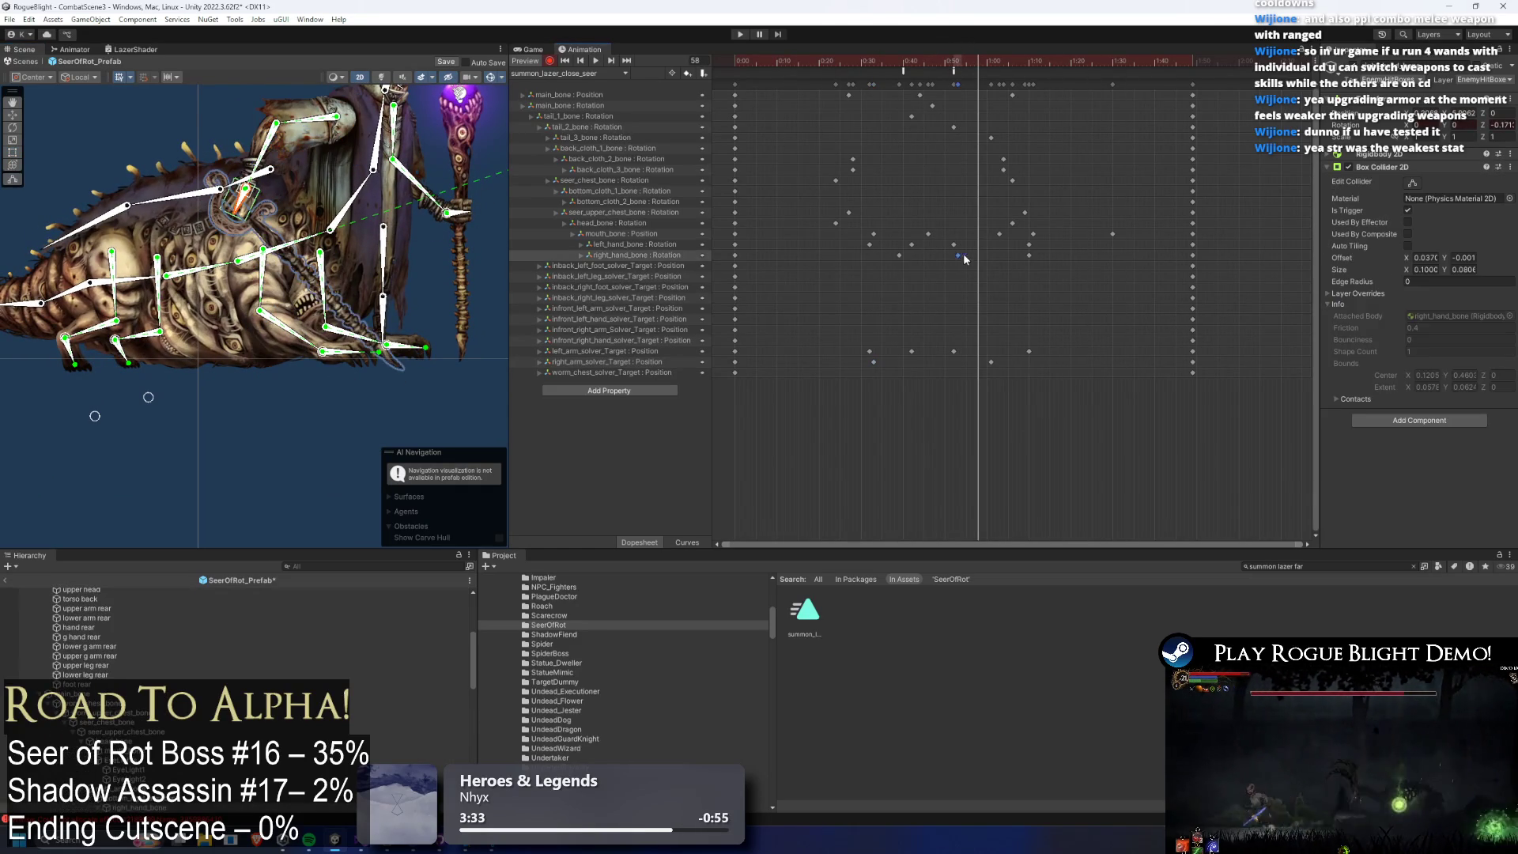
{"action": "key", "text": "space"}
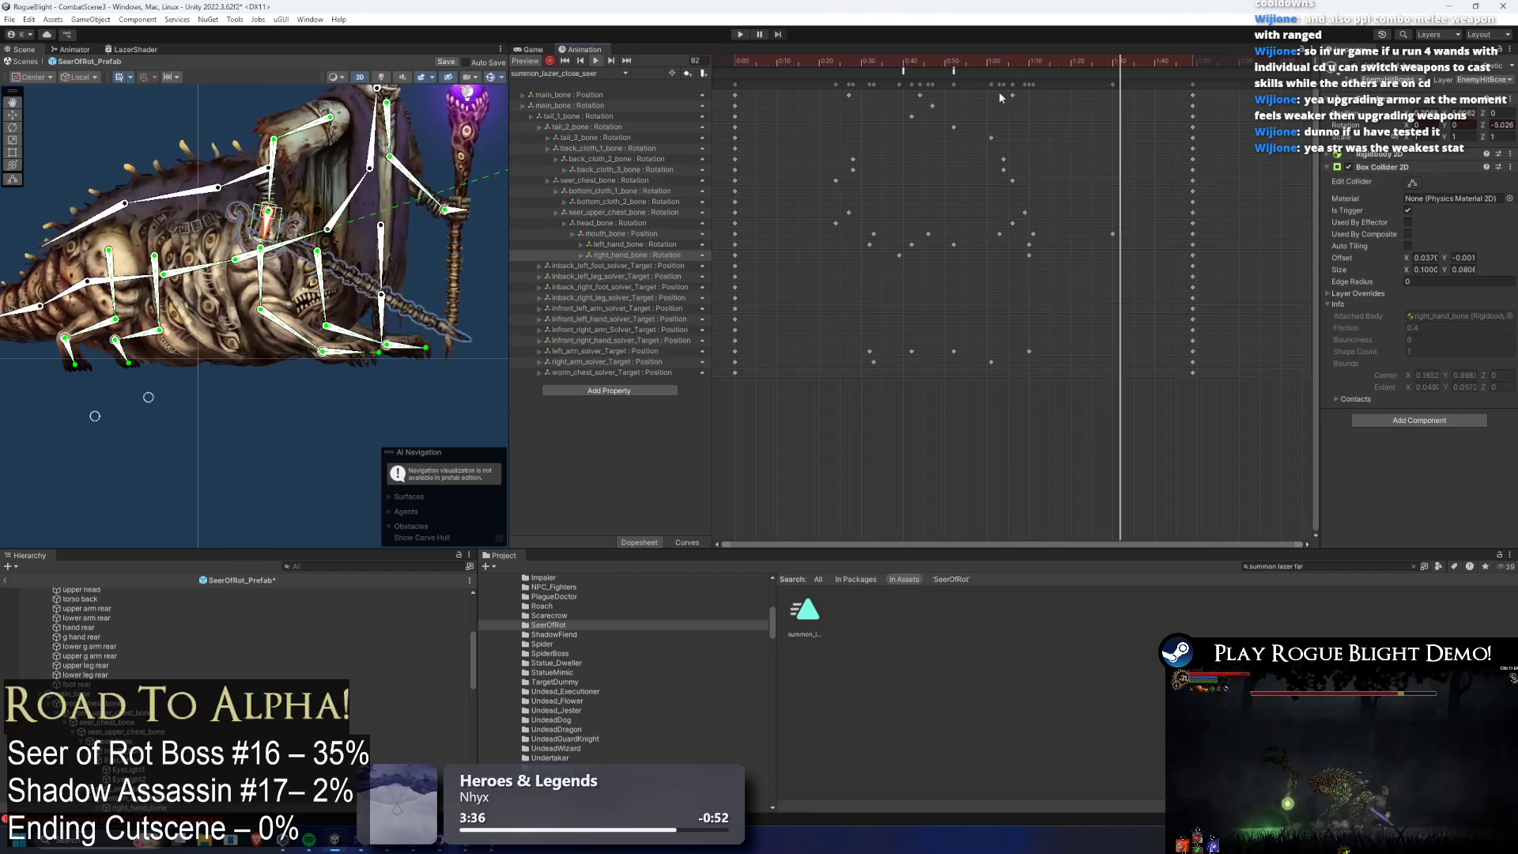
Scrub to frames 70–71, restart the preview and clear the selection.
{"action": "left_click_drag", "start_coordinate": [1006, 71], "coordinate": [1032, 69]}
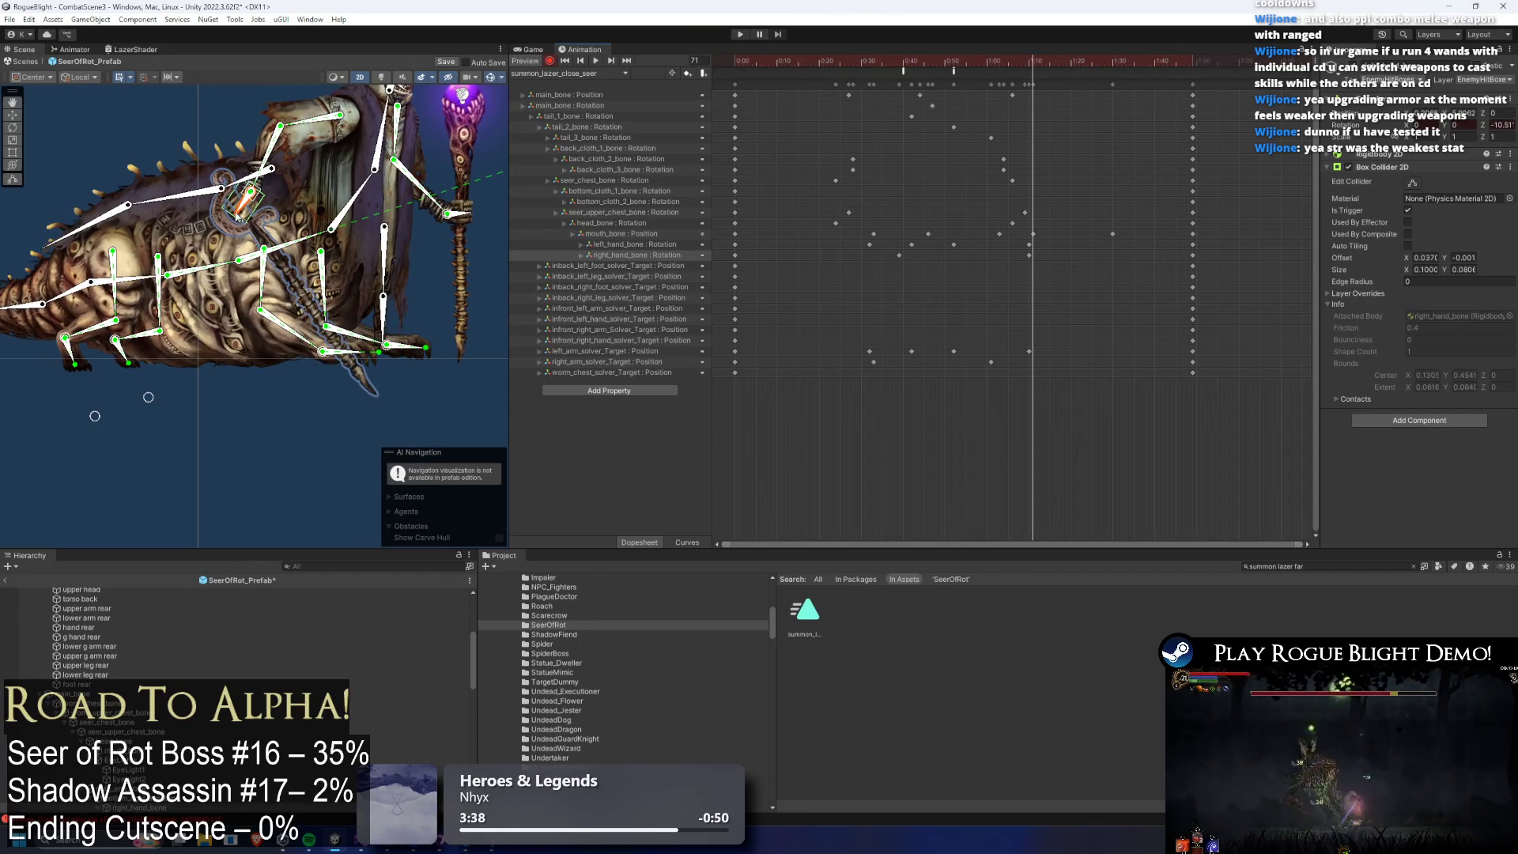
{"action": "left_click", "coordinate": [1030, 62]}
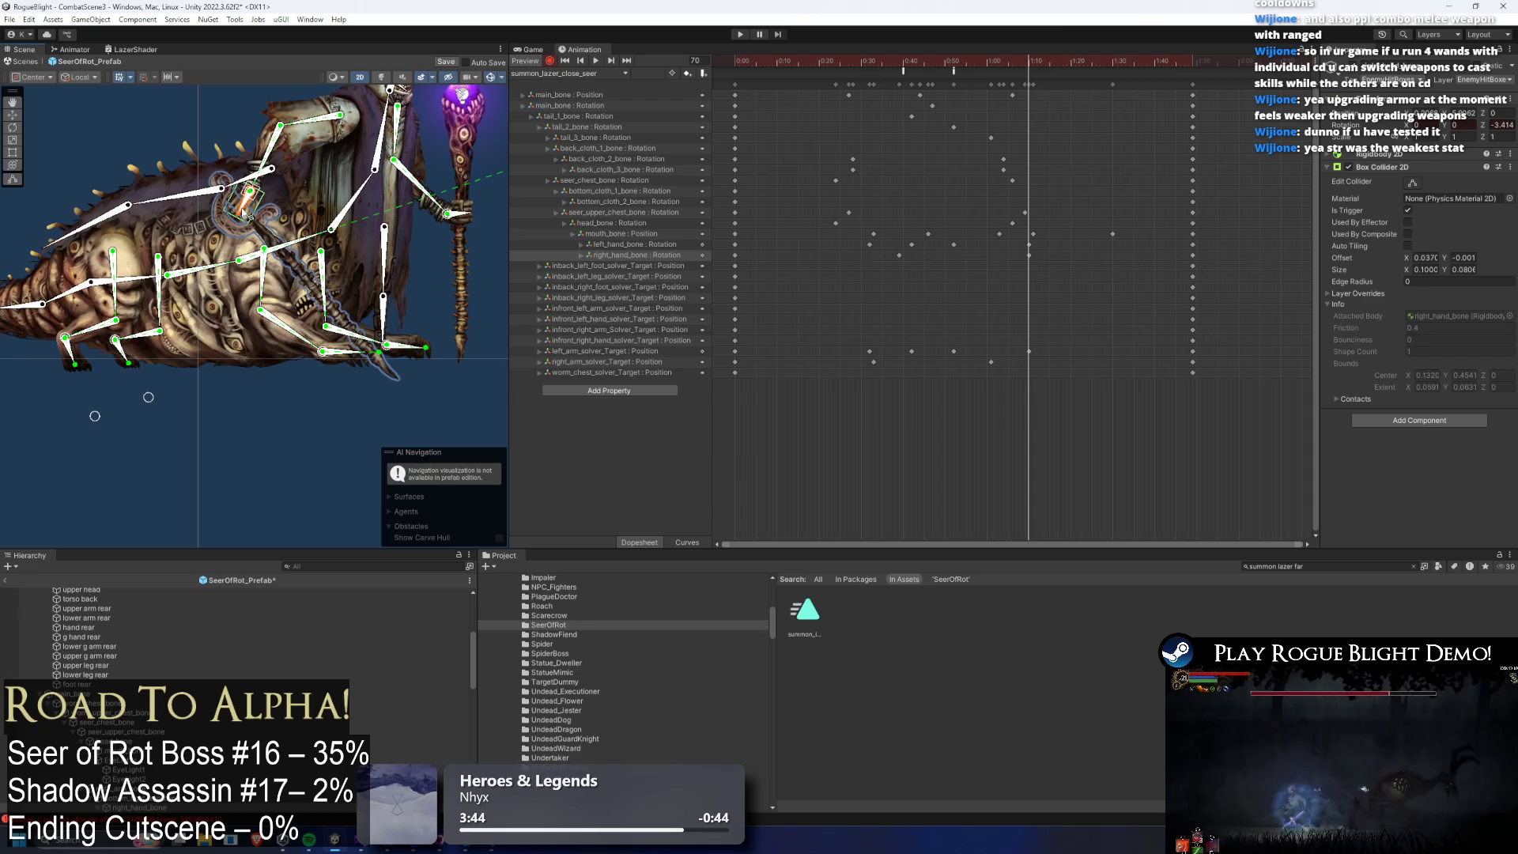
{"action": "left_click", "coordinate": [595, 60]}
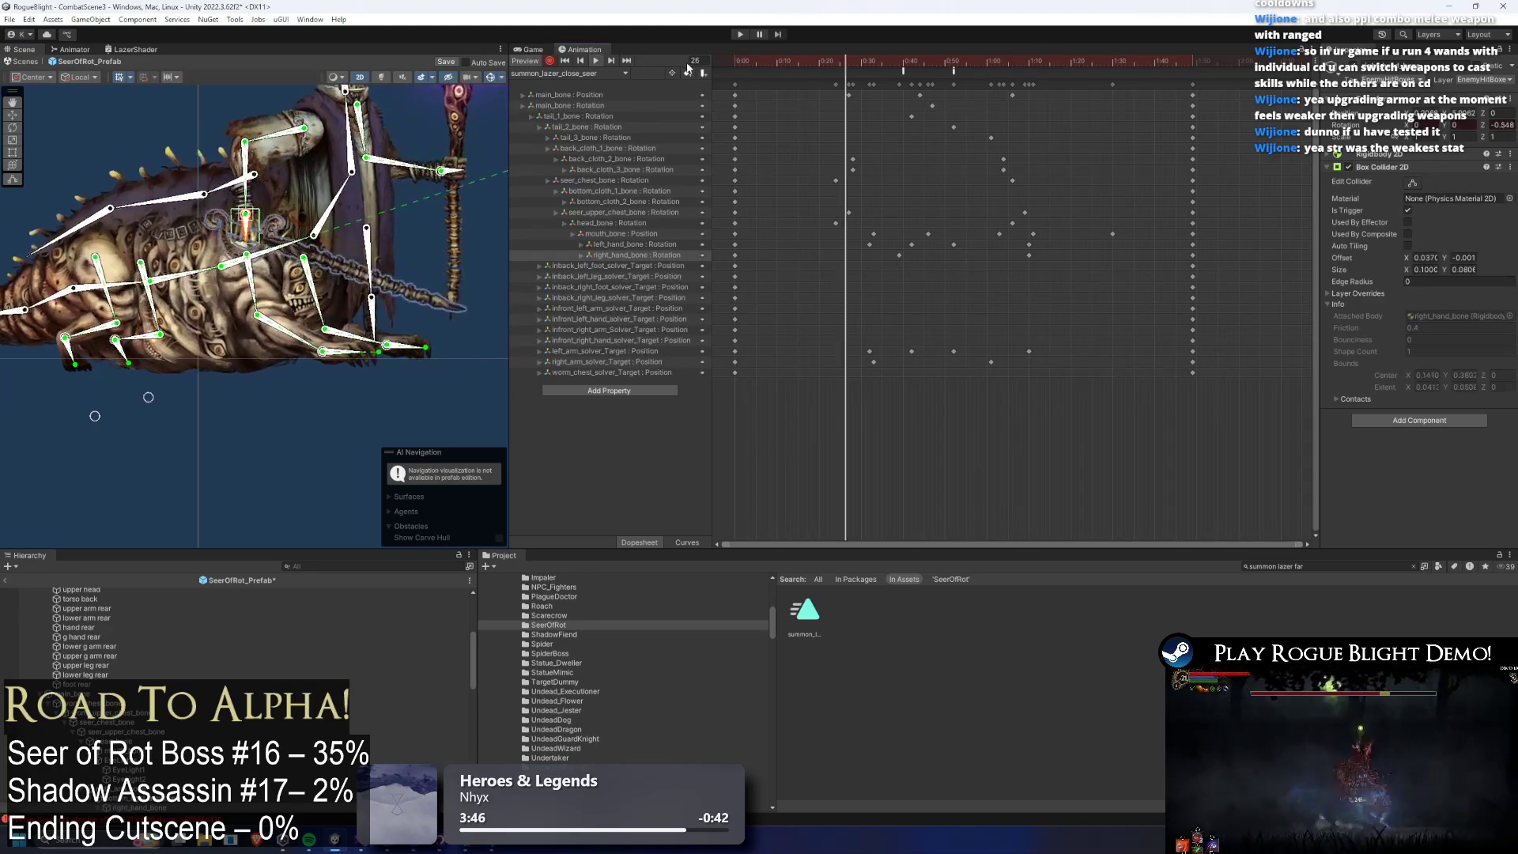
{"action": "left_click", "coordinate": [283, 407]}
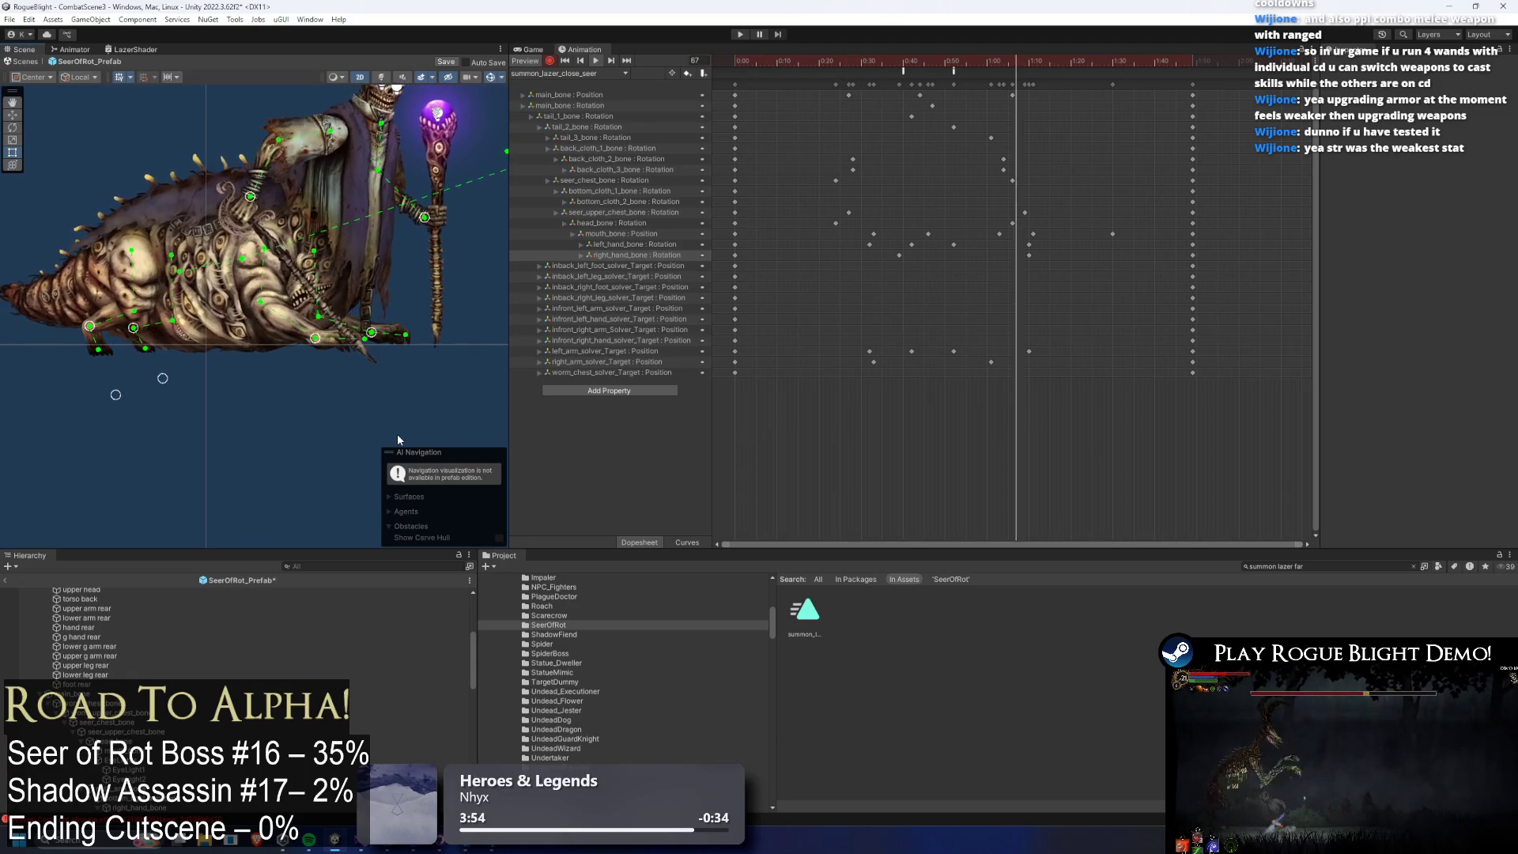
Recenter the boss, view the SpawnProjectile event details, and stop the playhead at frame 53.
{"action": "left_click_drag", "start_coordinate": [414, 296], "coordinate": [465, 349]}
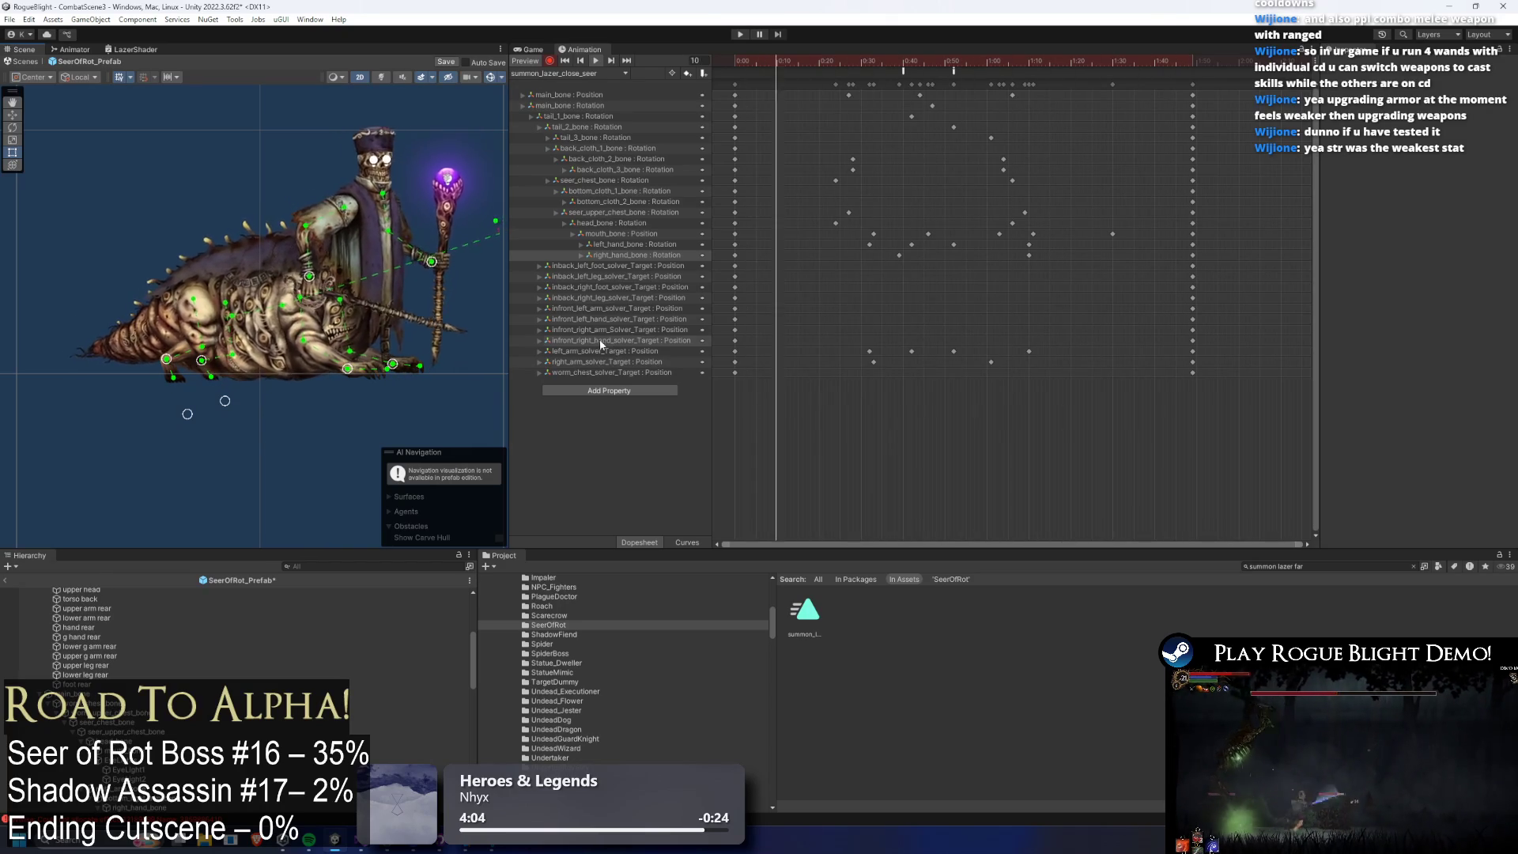
{"action": "left_click", "coordinate": [952, 71]}
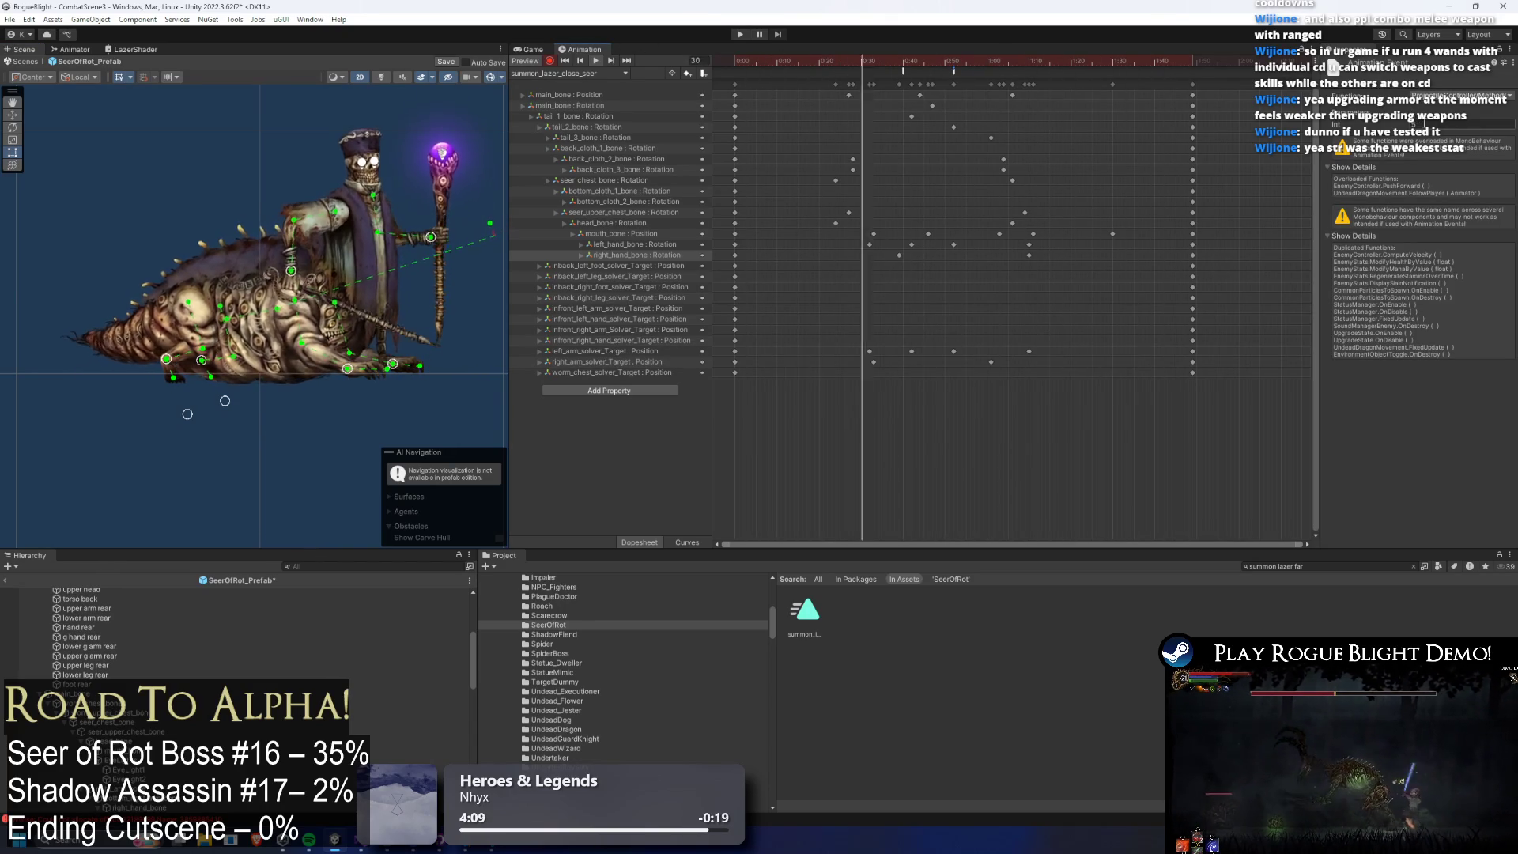
{"action": "left_click", "coordinate": [955, 68]}
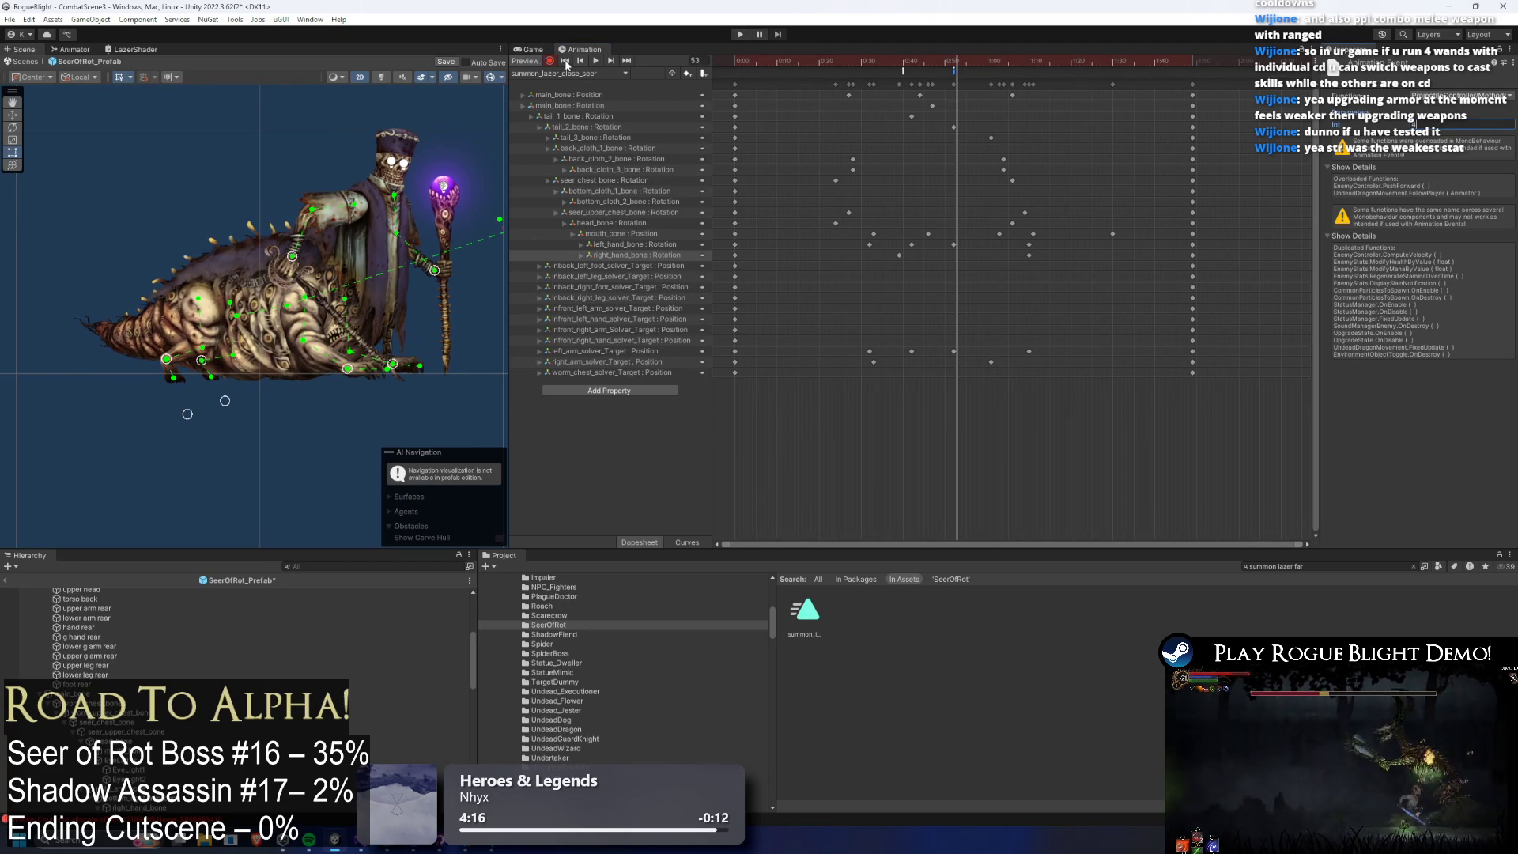
{"action": "left_click", "coordinate": [89, 50]}
Align the Fire Breath Down, SR Sword Slash and SR Fire Breath Down (P2) state nodes.
{"action": "scroll", "coordinate": [434, 138], "scroll_direction": "down", "scroll_amount": 5}
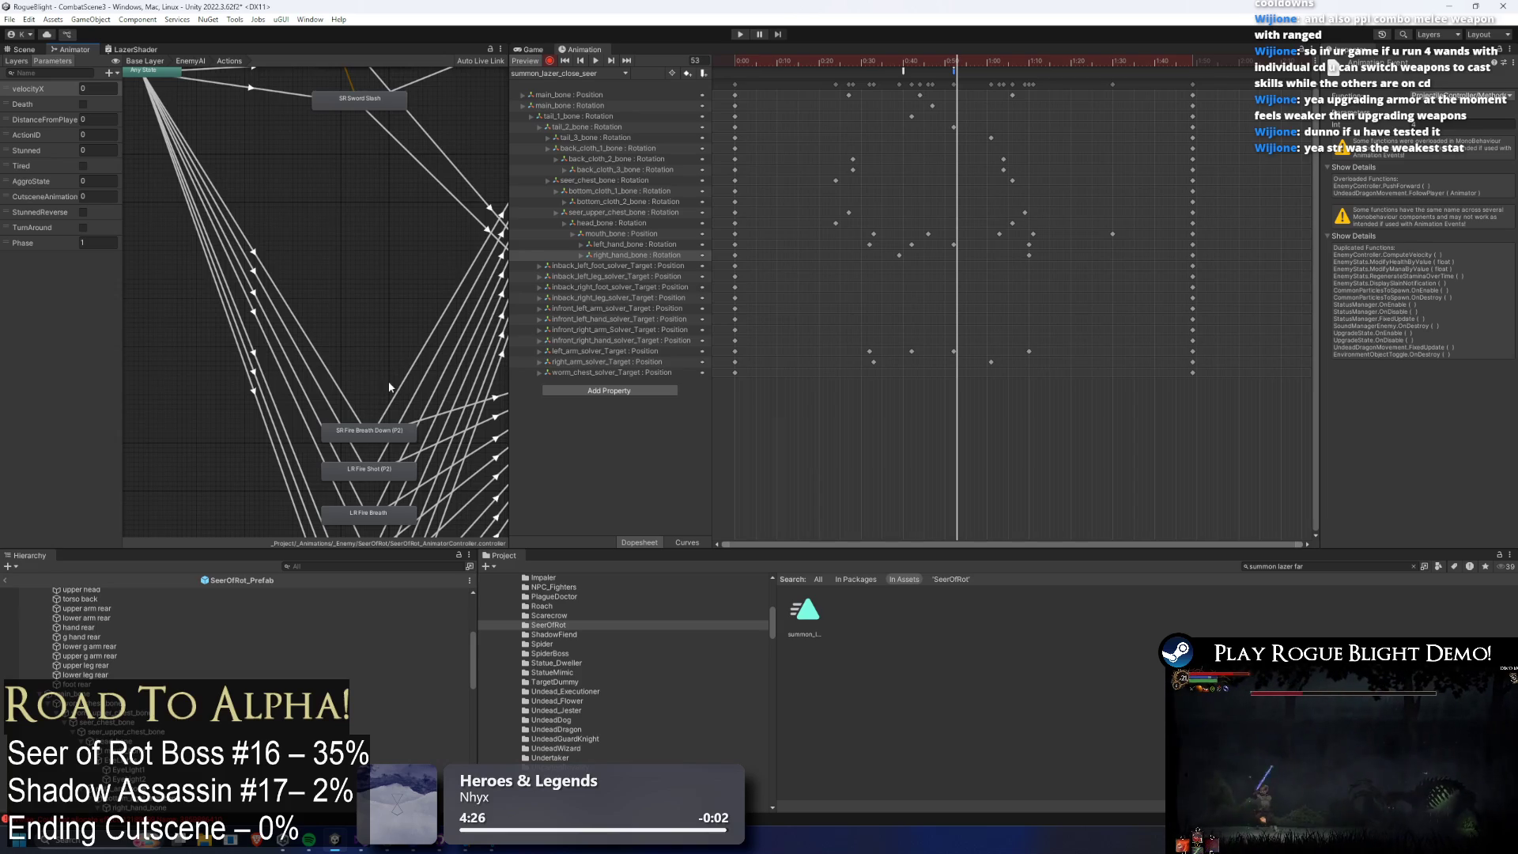
{"action": "scroll", "coordinate": [379, 393], "scroll_direction": "down", "scroll_amount": 5}
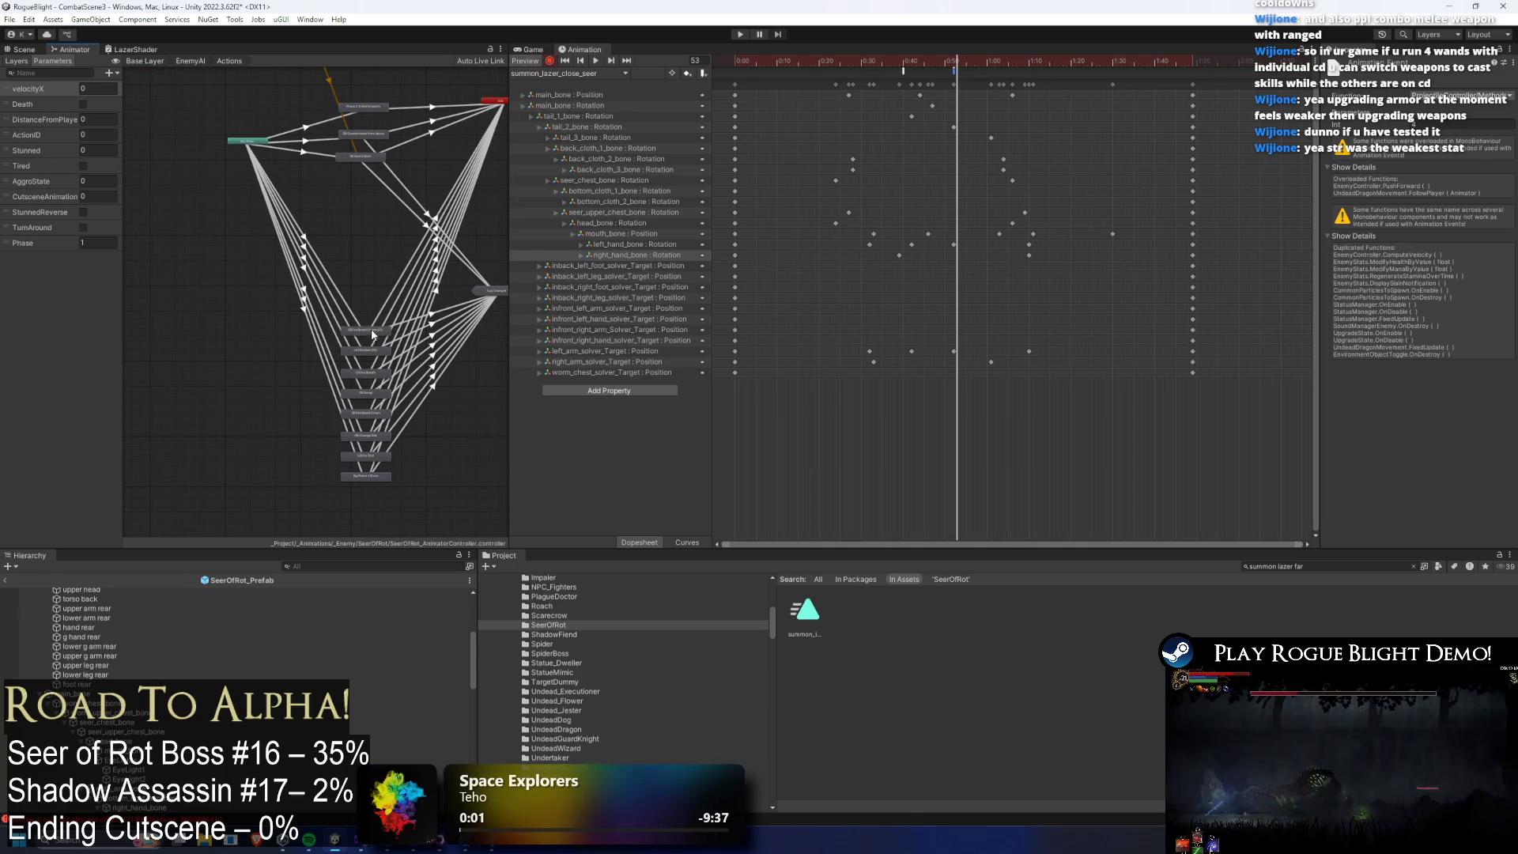
{"action": "left_click_drag", "start_coordinate": [374, 332], "coordinate": [365, 245]}
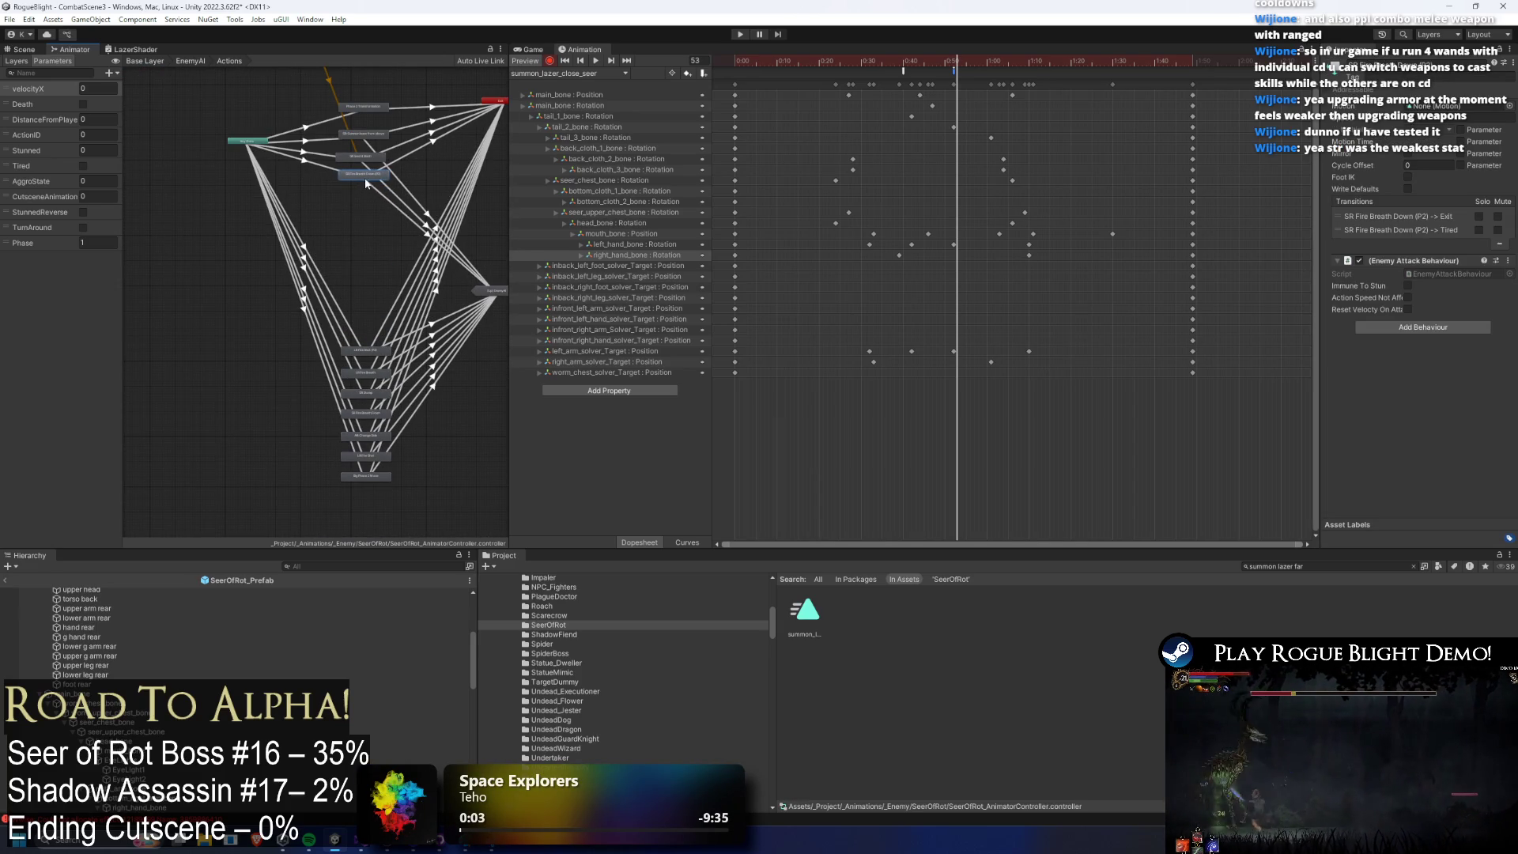
{"action": "scroll", "coordinate": [365, 182], "scroll_direction": "up", "scroll_amount": 8}
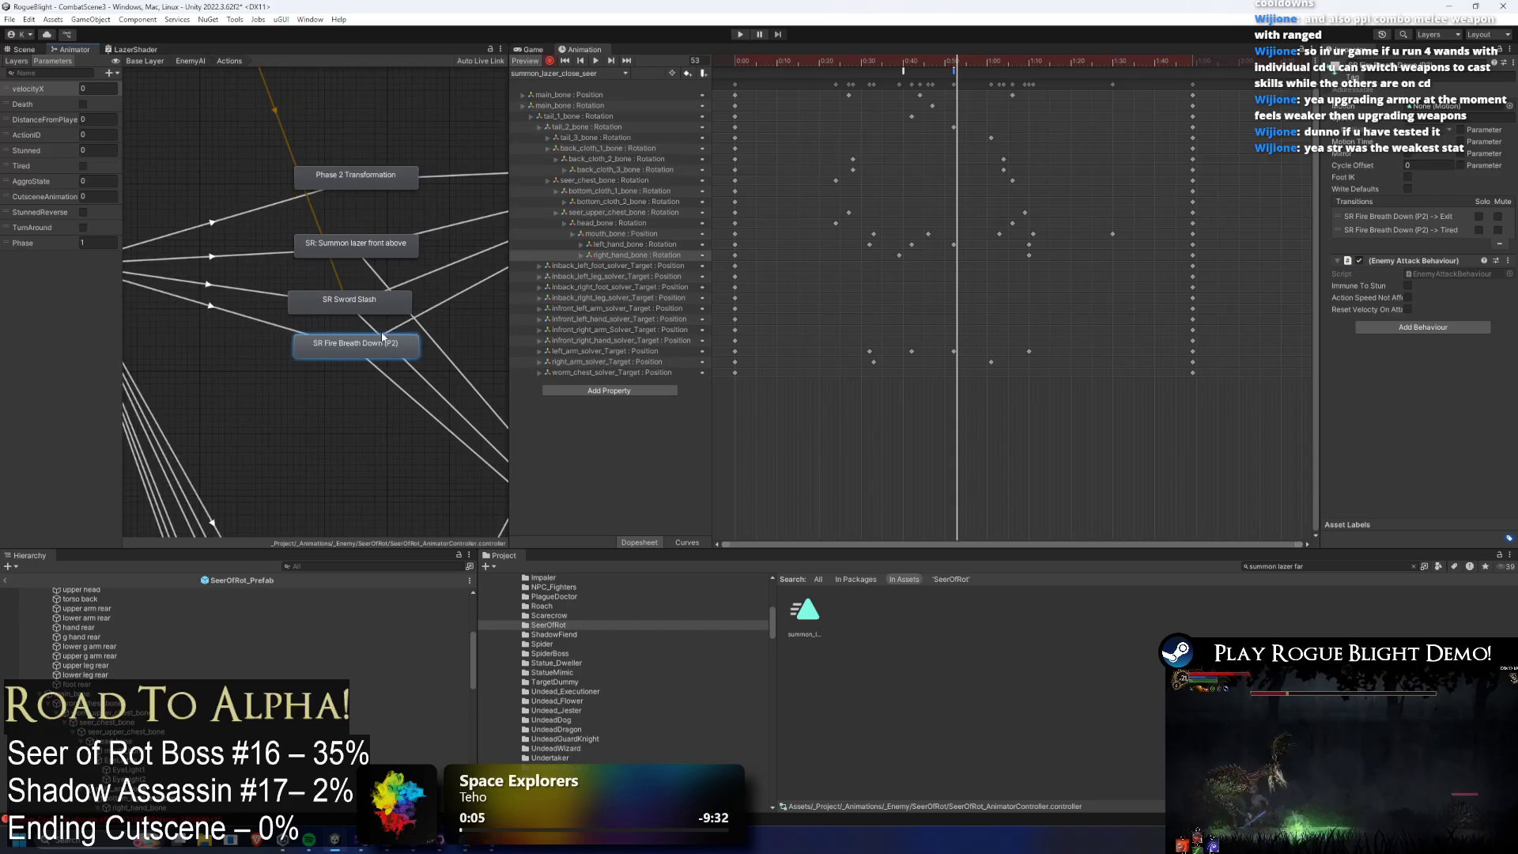
{"action": "left_click_drag", "start_coordinate": [380, 298], "coordinate": [384, 287]}
{"action": "left_click_drag", "start_coordinate": [367, 357], "coordinate": [370, 340]}
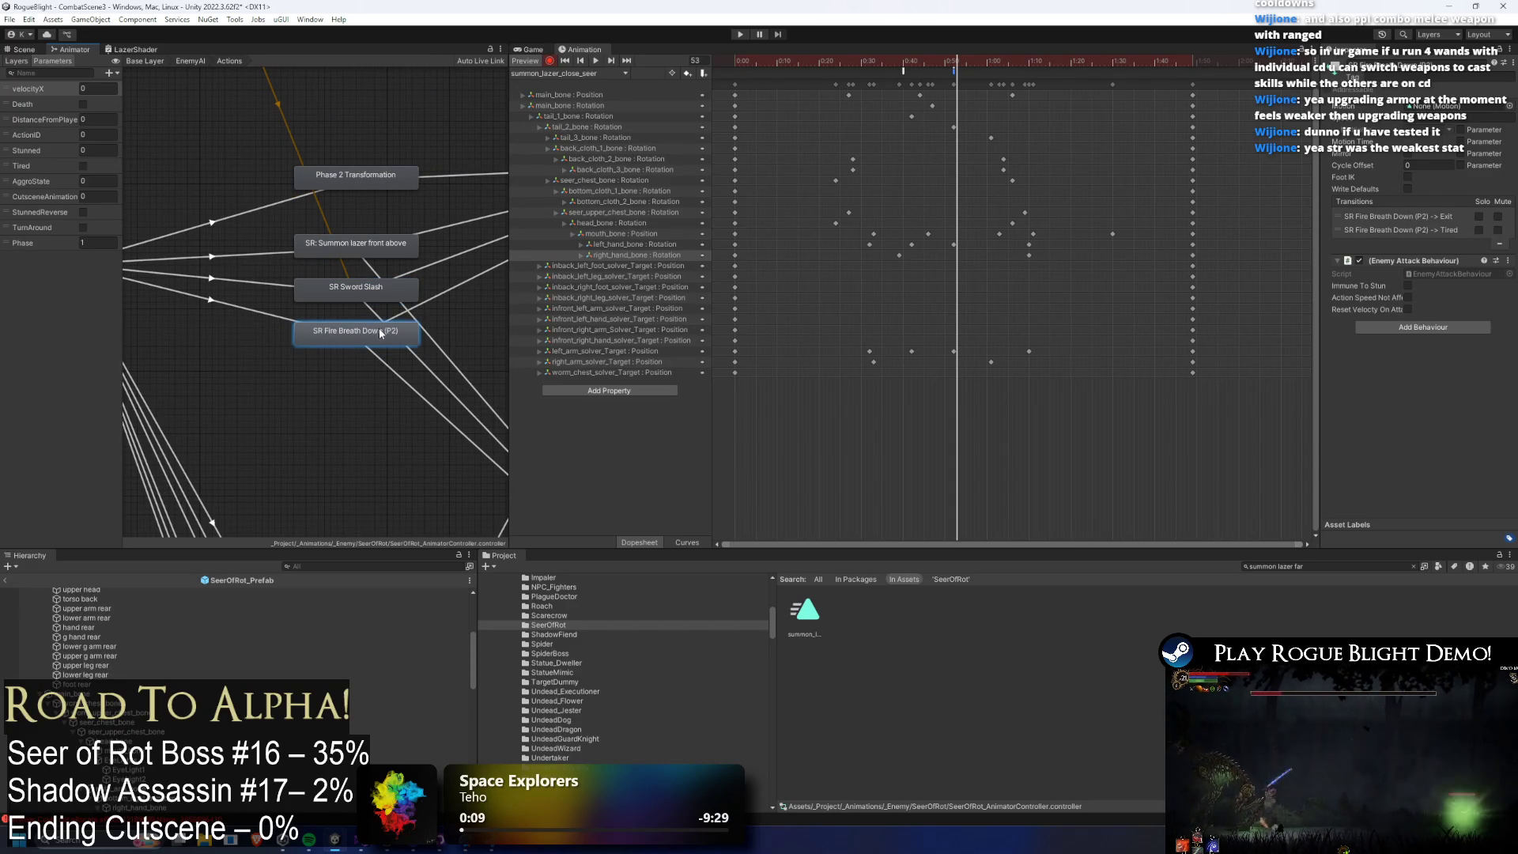
Review the Sword Slash and Summon lazer front states and the Any State transition conditions.
{"action": "left_click", "coordinate": [339, 297]}
{"action": "left_click", "coordinate": [353, 243]}
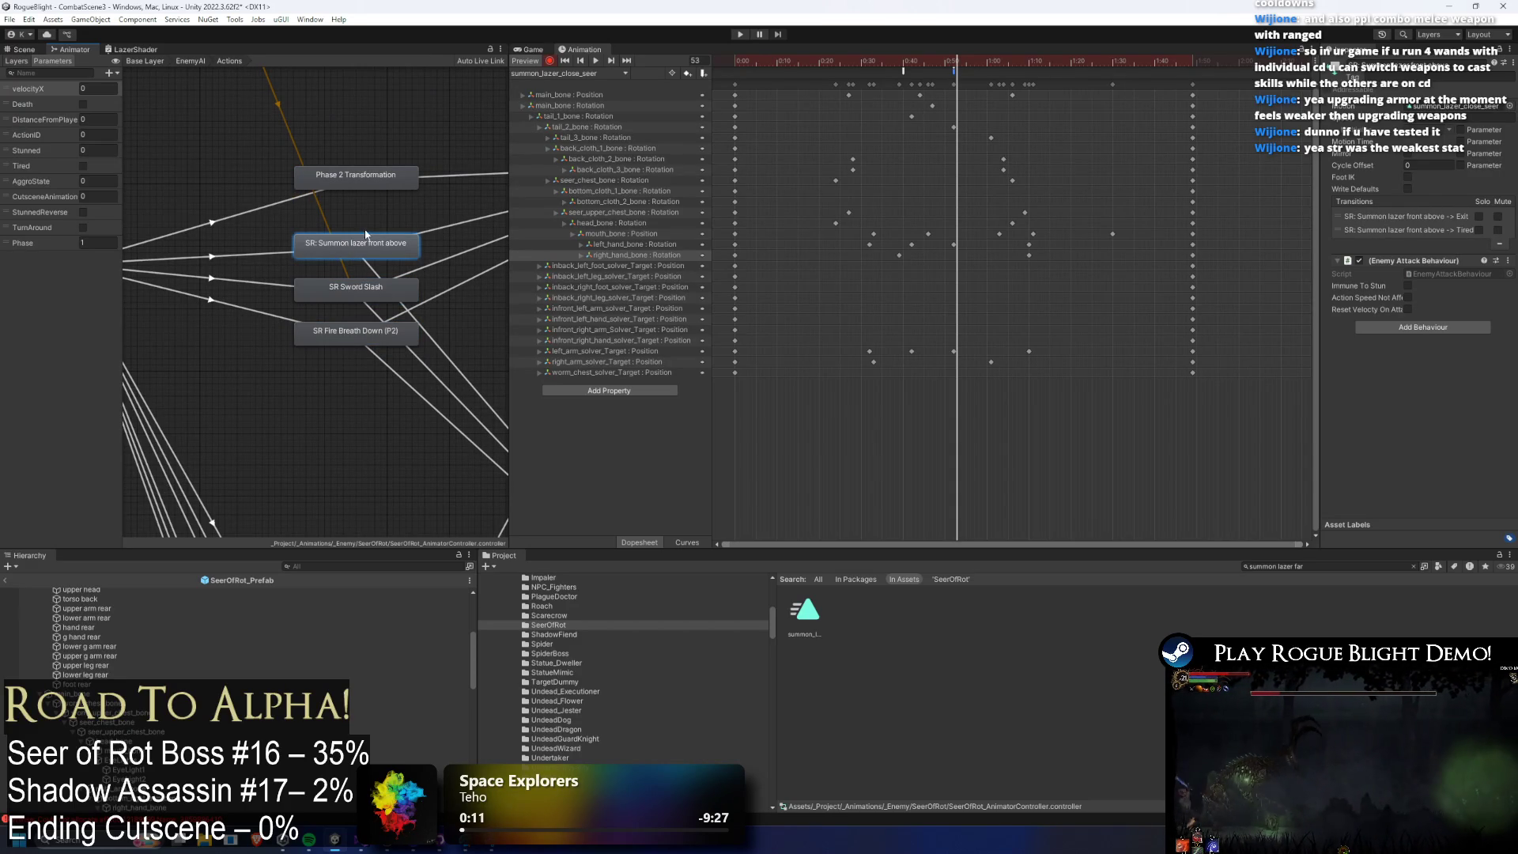
{"action": "left_click", "coordinate": [1484, 110]}
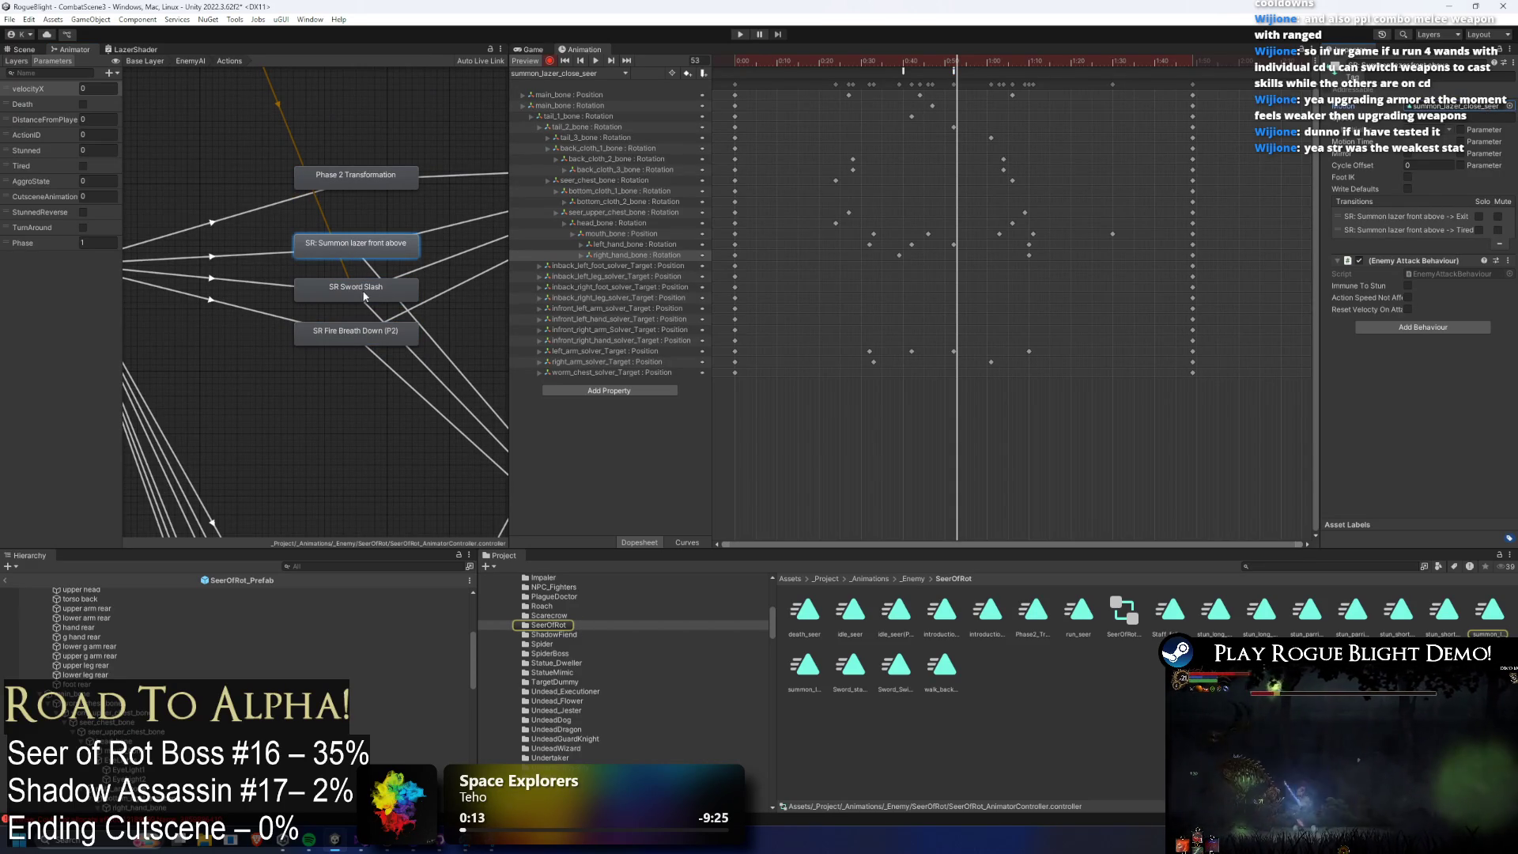
{"action": "left_click", "coordinate": [255, 254]}
{"action": "left_click", "coordinate": [246, 280]}
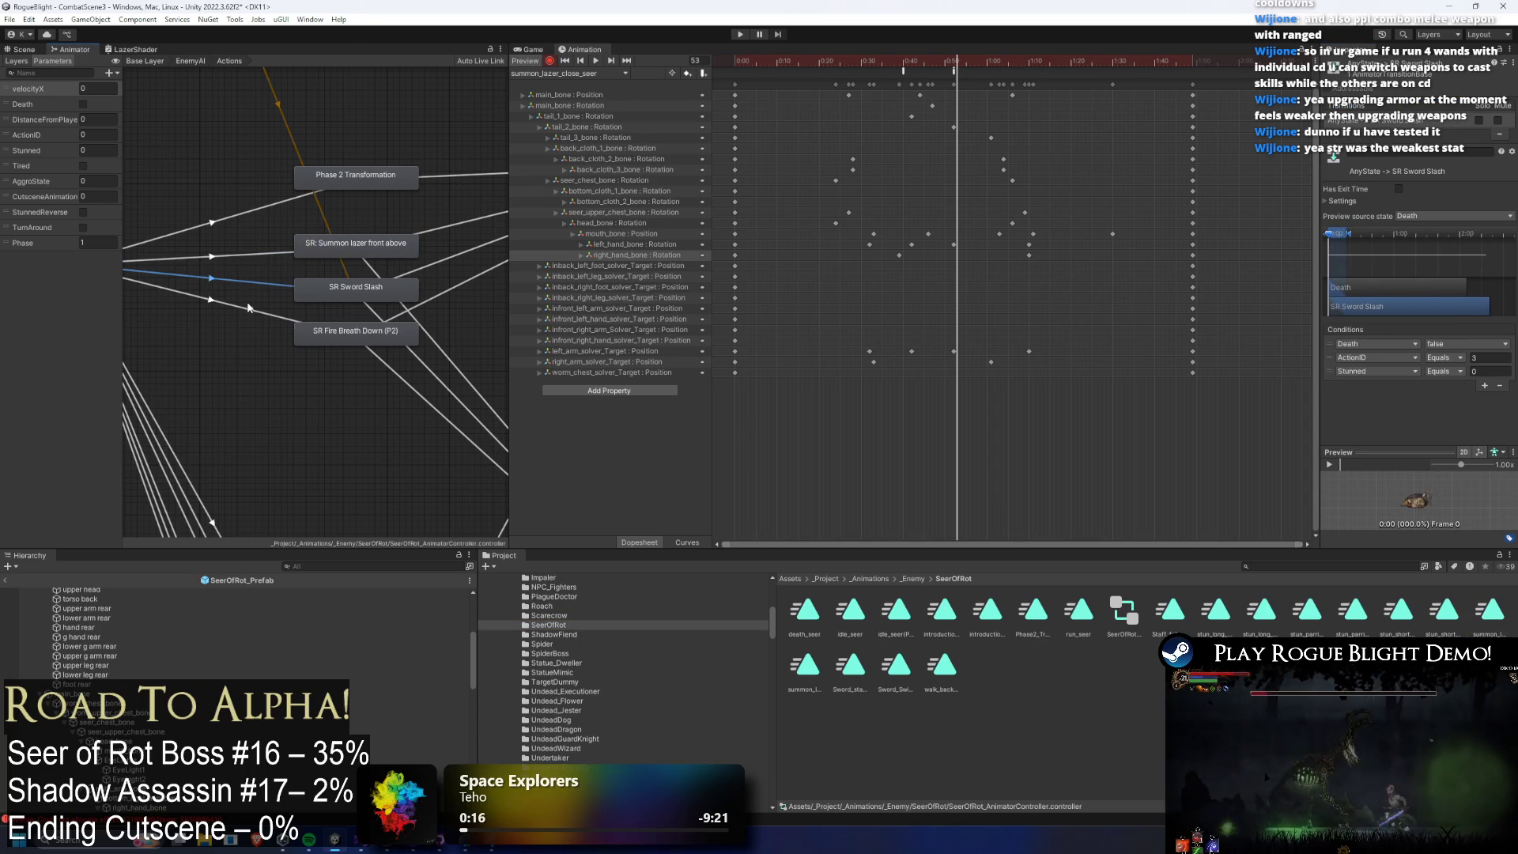
{"action": "left_click", "coordinate": [248, 307]}
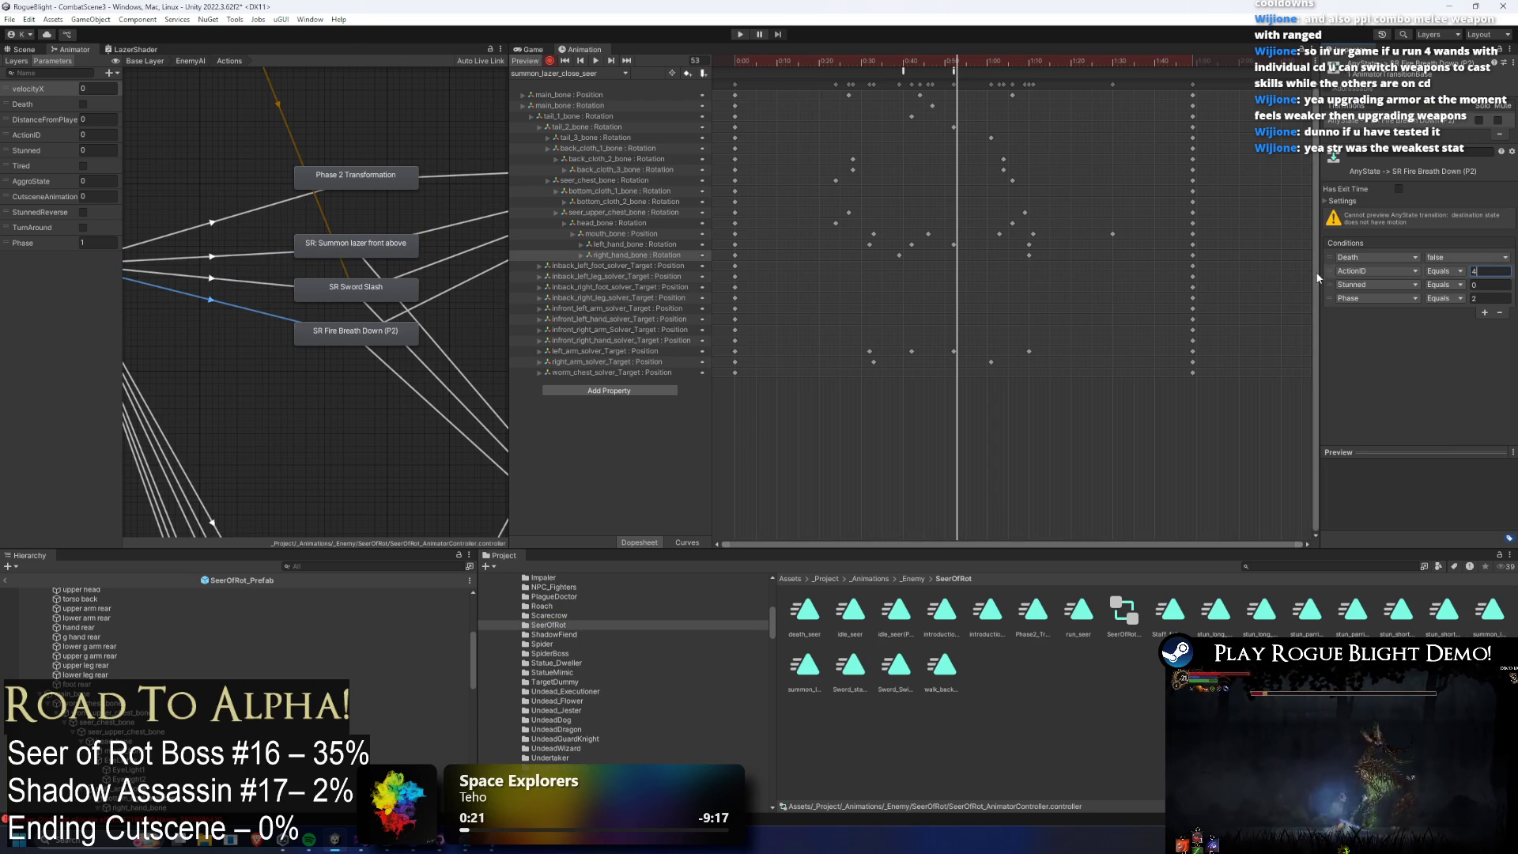
{"action": "left_click", "coordinate": [342, 328]}
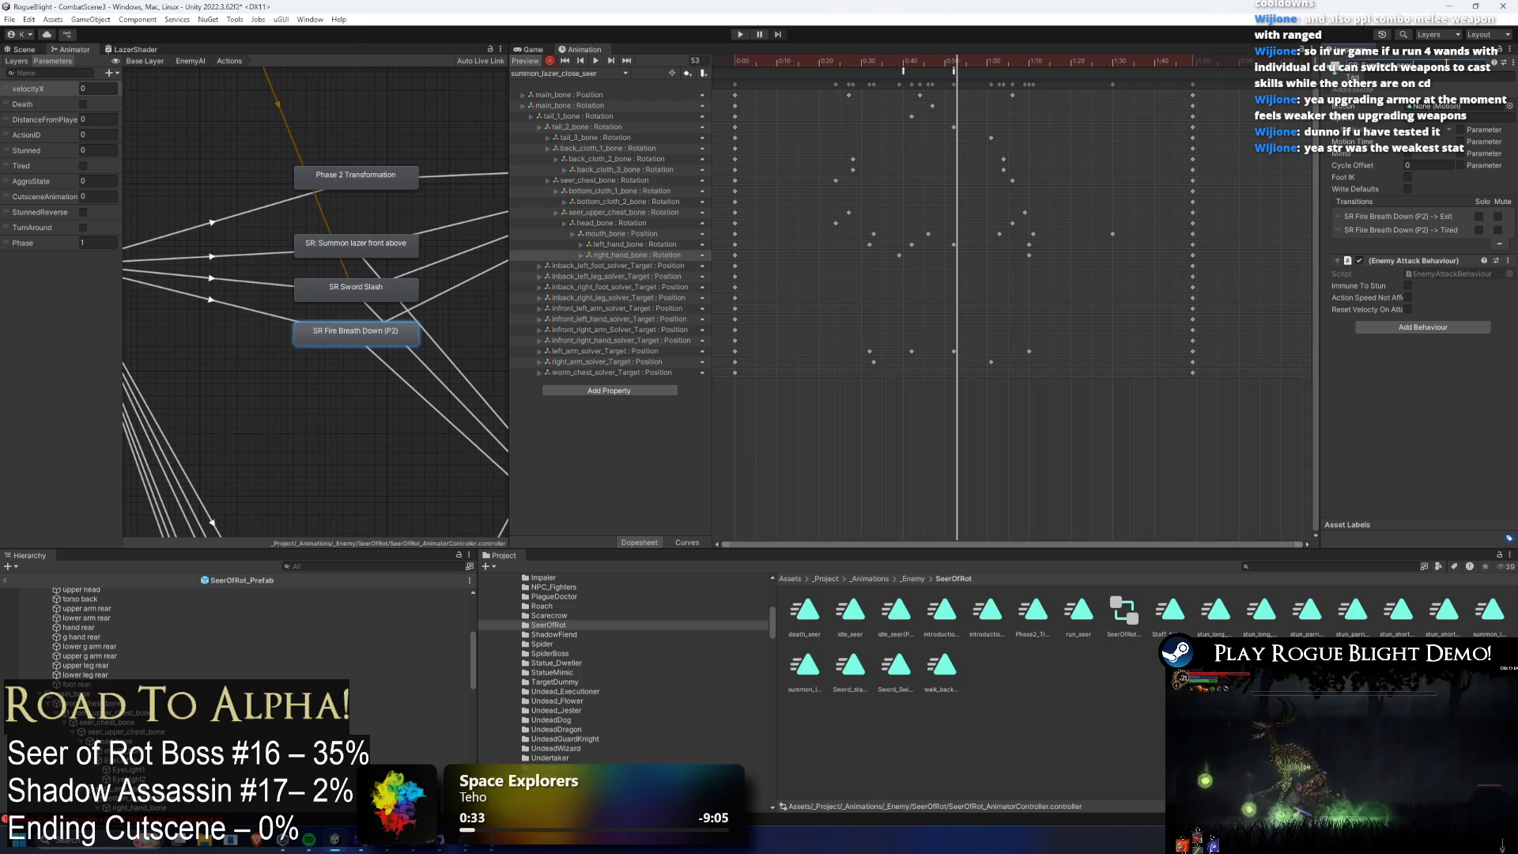
Assign the summon_lazer_far_seer clip via a 'summ' search and rename the state SR: Summon Lazer far.
{"action": "key", "text": "Return"}
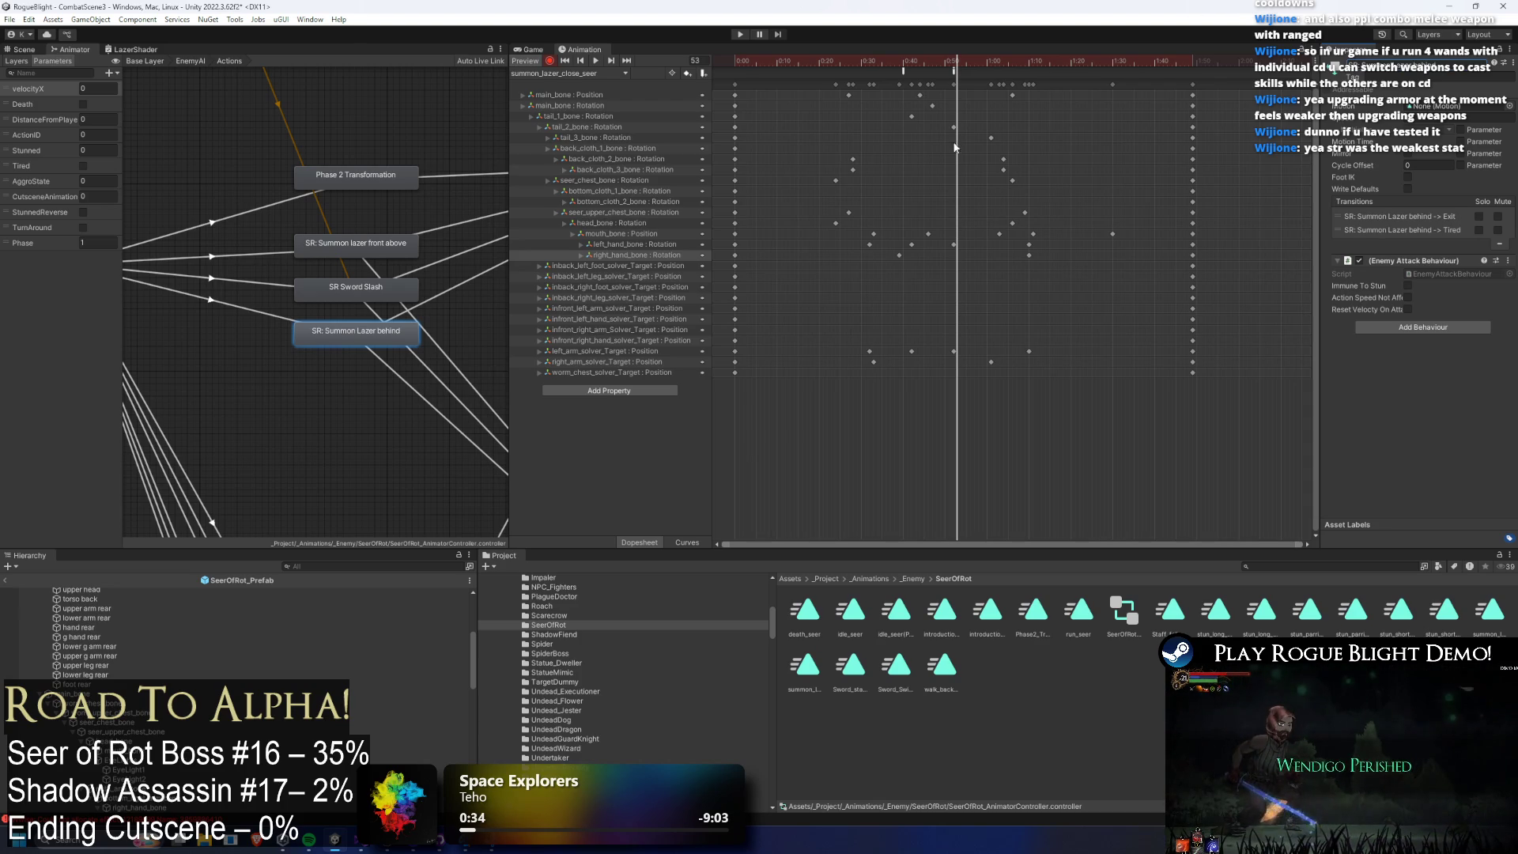
{"action": "left_click", "coordinate": [1510, 107]}
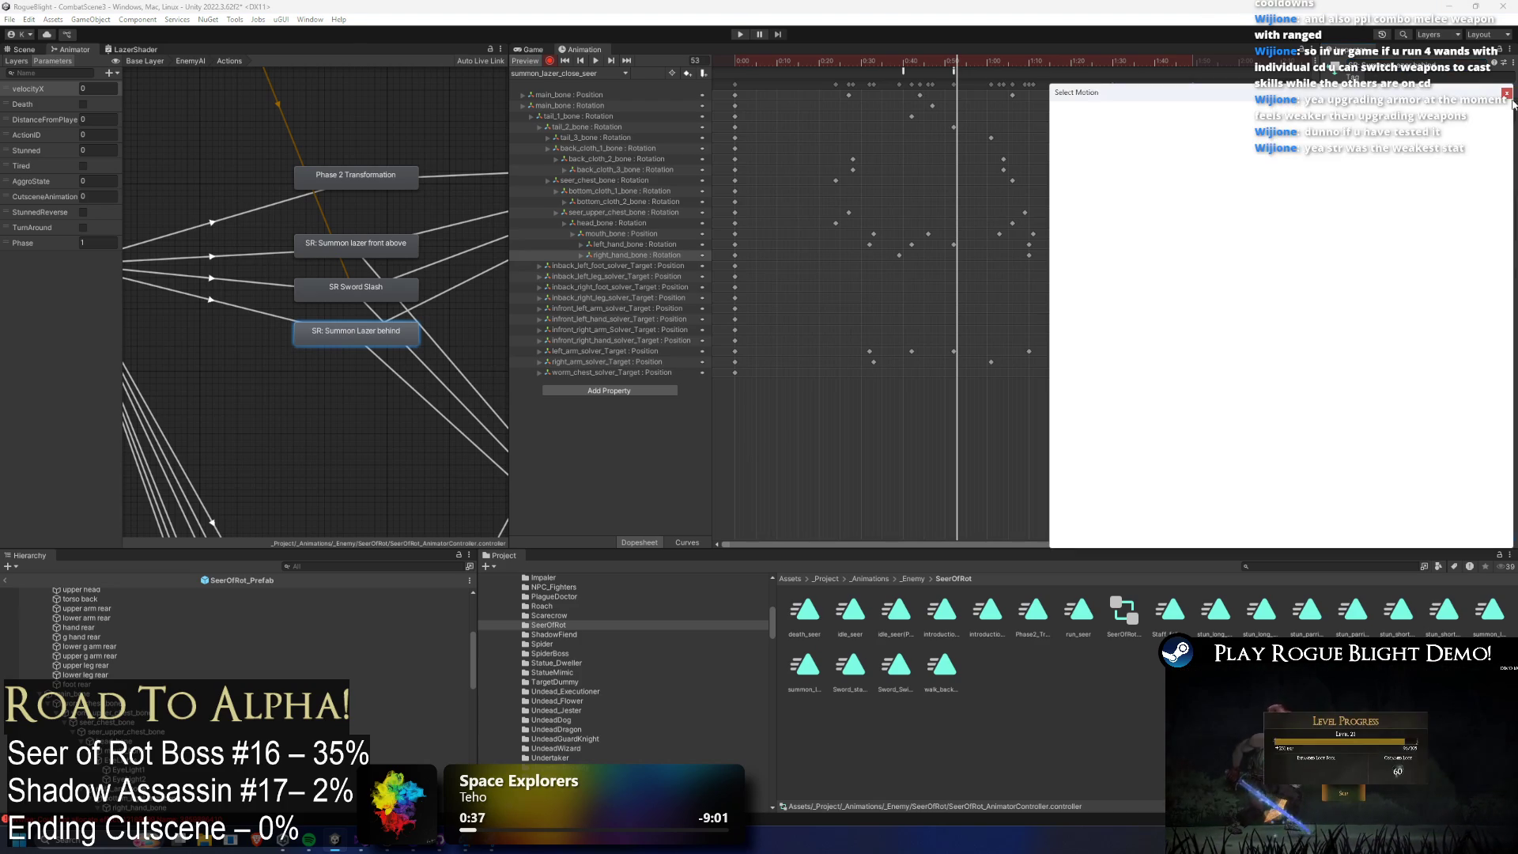
{"action": "type", "text": "lazer behind"}
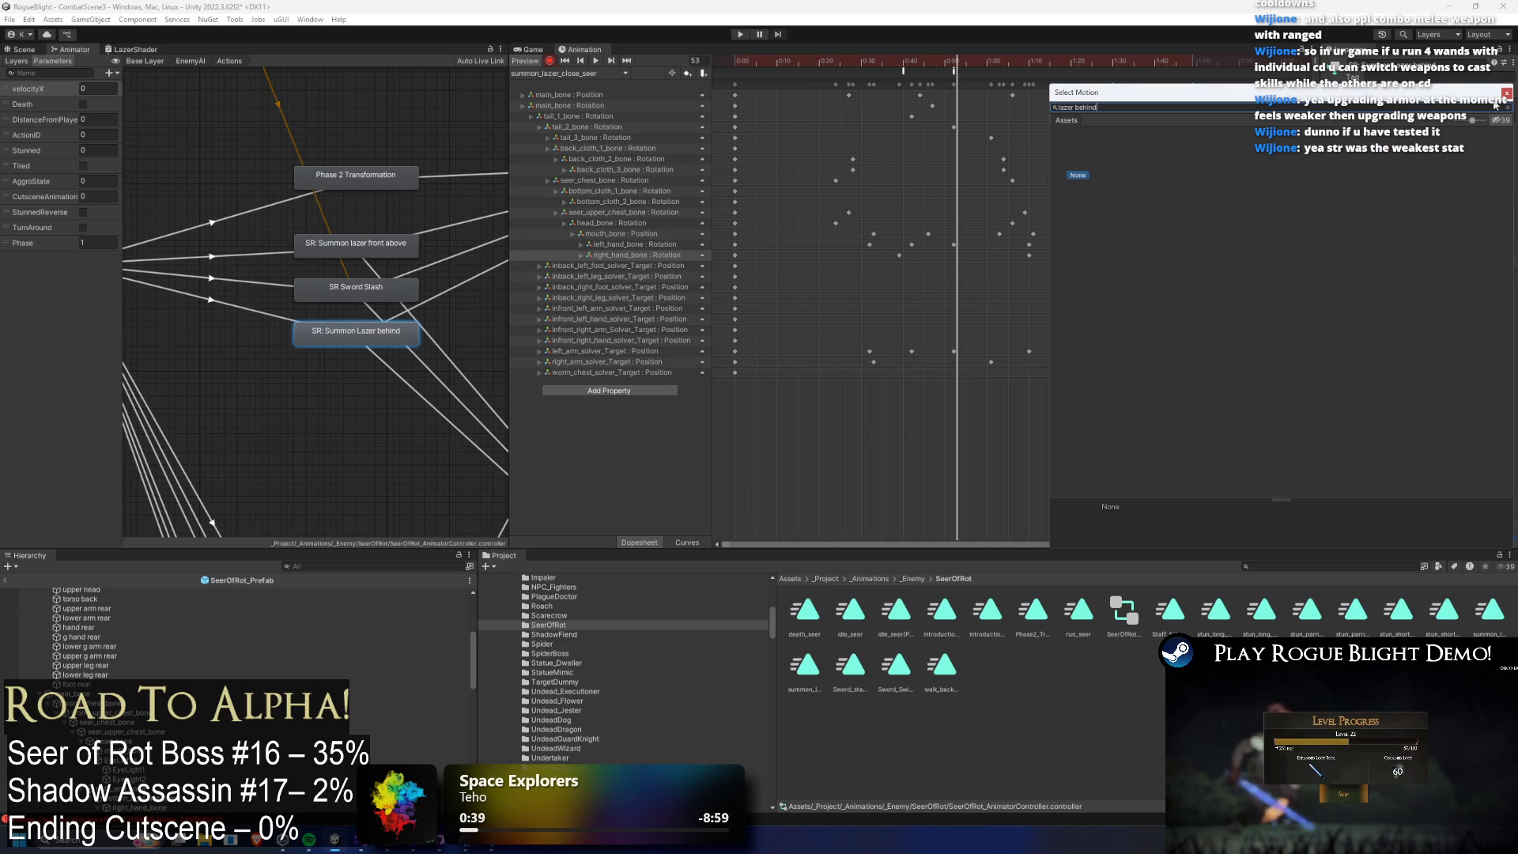
{"action": "key", "text": "ctrl+a"}
{"action": "type", "text": "summ"}
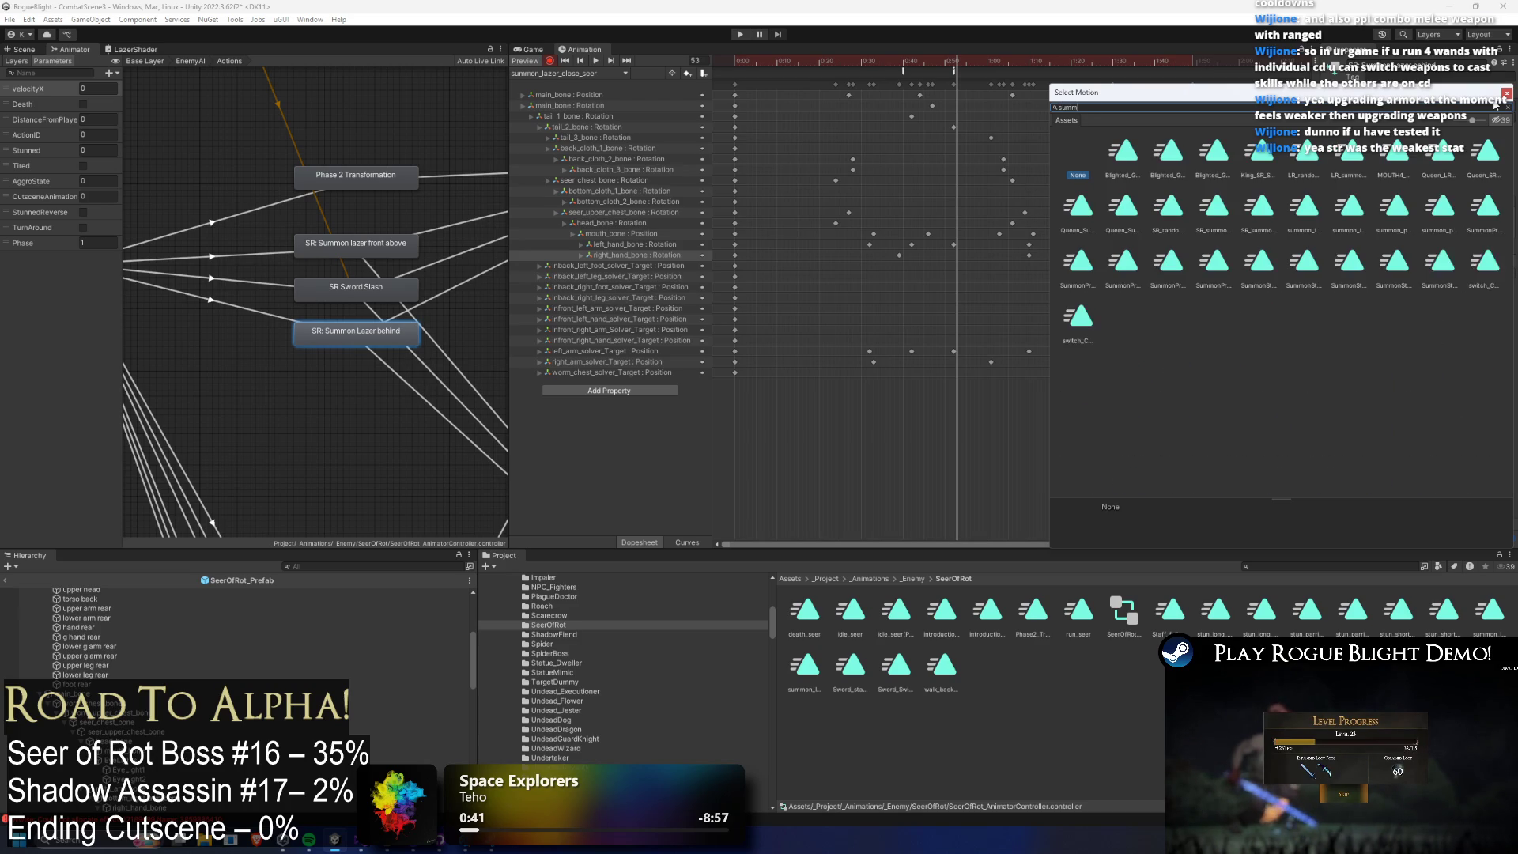
{"action": "type", "text": "s"}
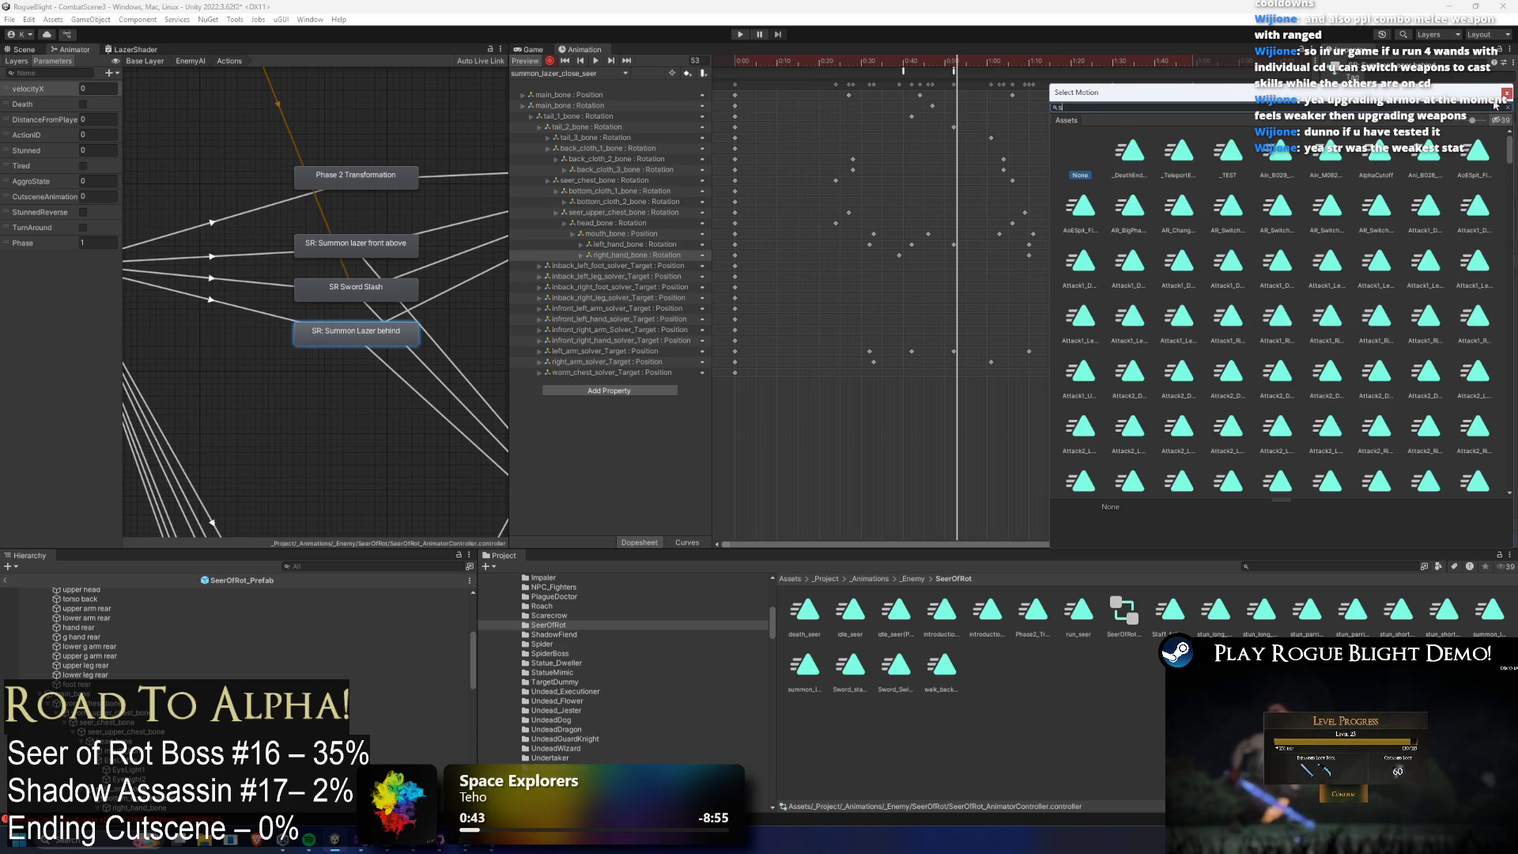
{"action": "type", "text": "eer summ"}
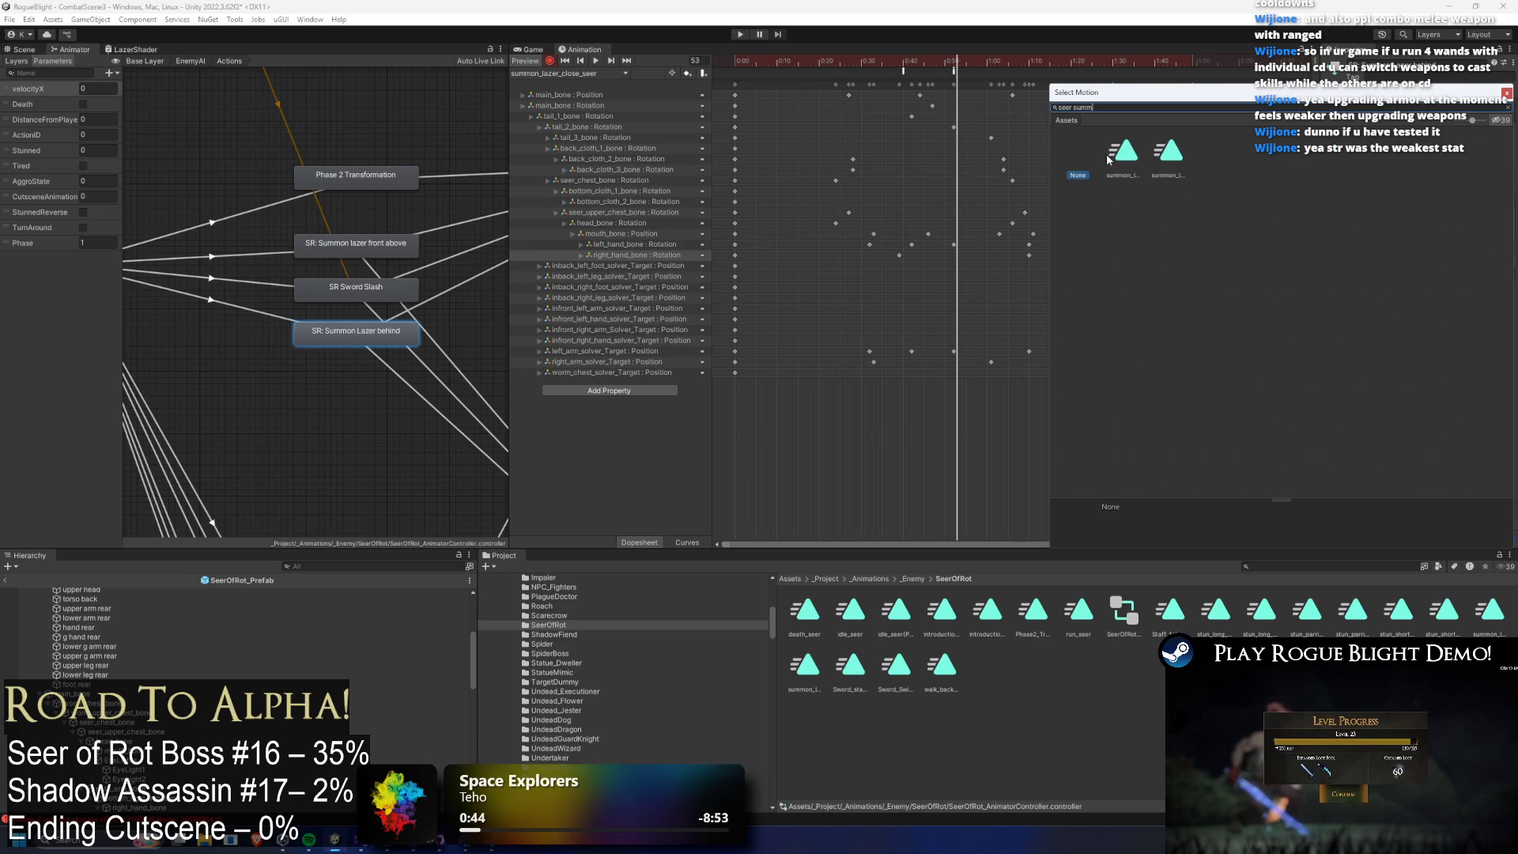
{"action": "double_click", "coordinate": [1169, 154]}
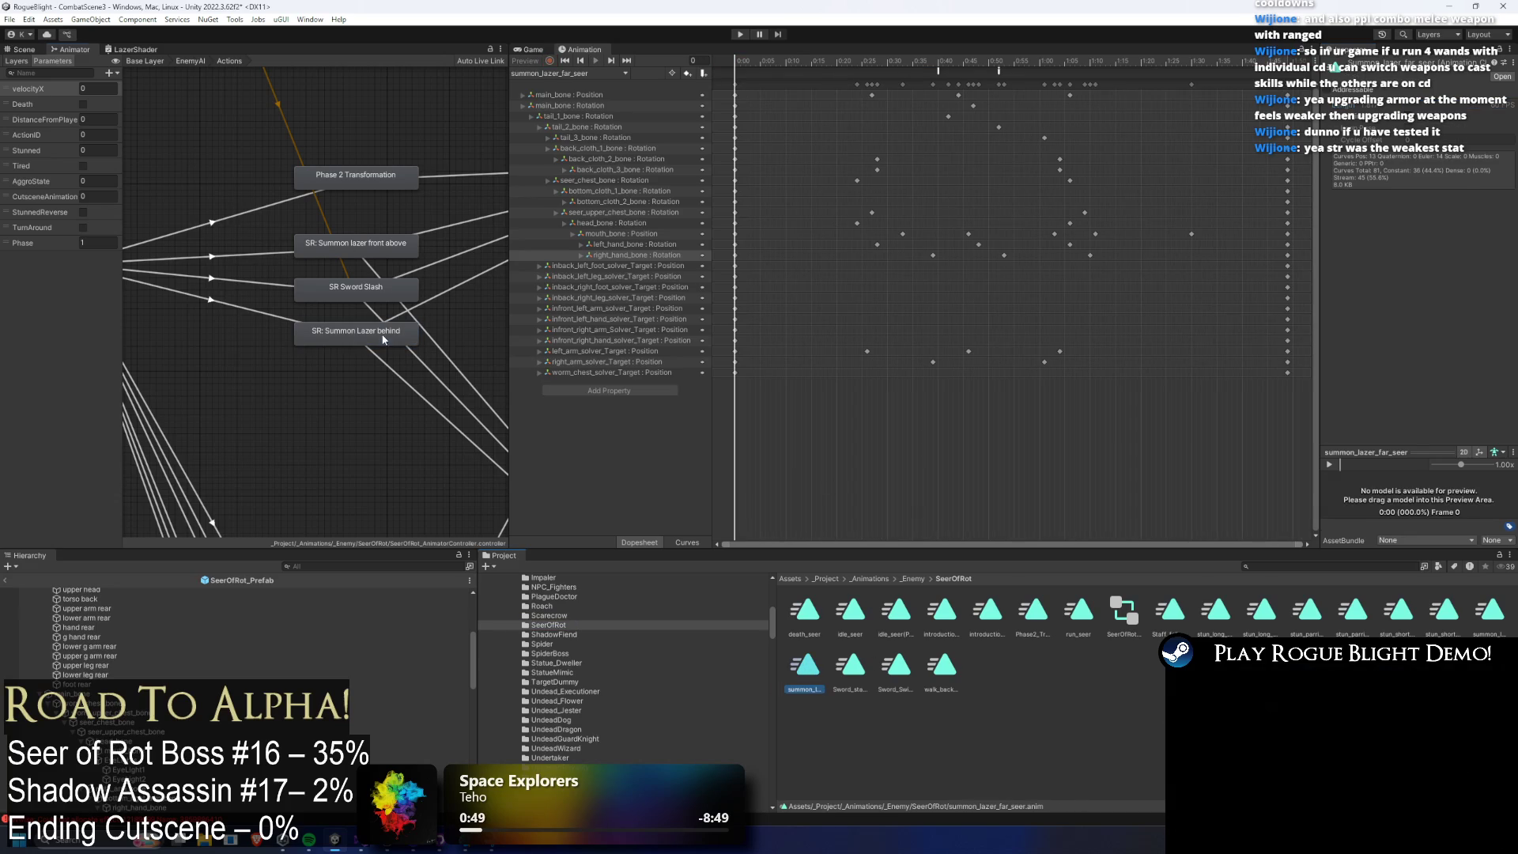
{"action": "double_click", "coordinate": [1423, 62]}
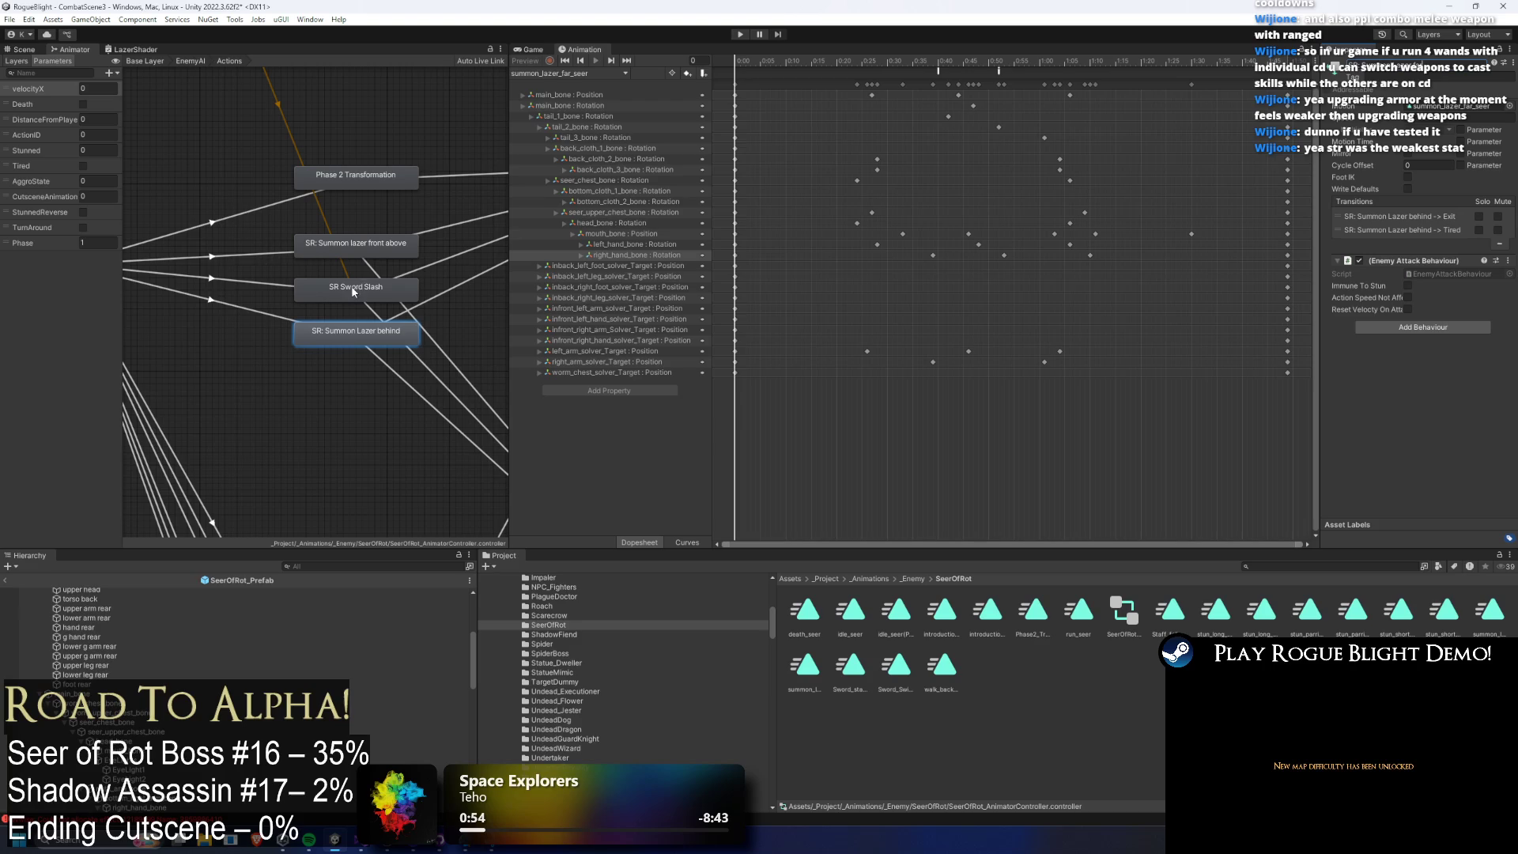
Compare conditions on the AnyState transitions into SR: Summon Lazer far and SR Sword Slash.
{"action": "left_click", "coordinate": [228, 271]}
{"action": "left_click", "coordinate": [224, 305]}
{"action": "left_click", "coordinate": [268, 283]}
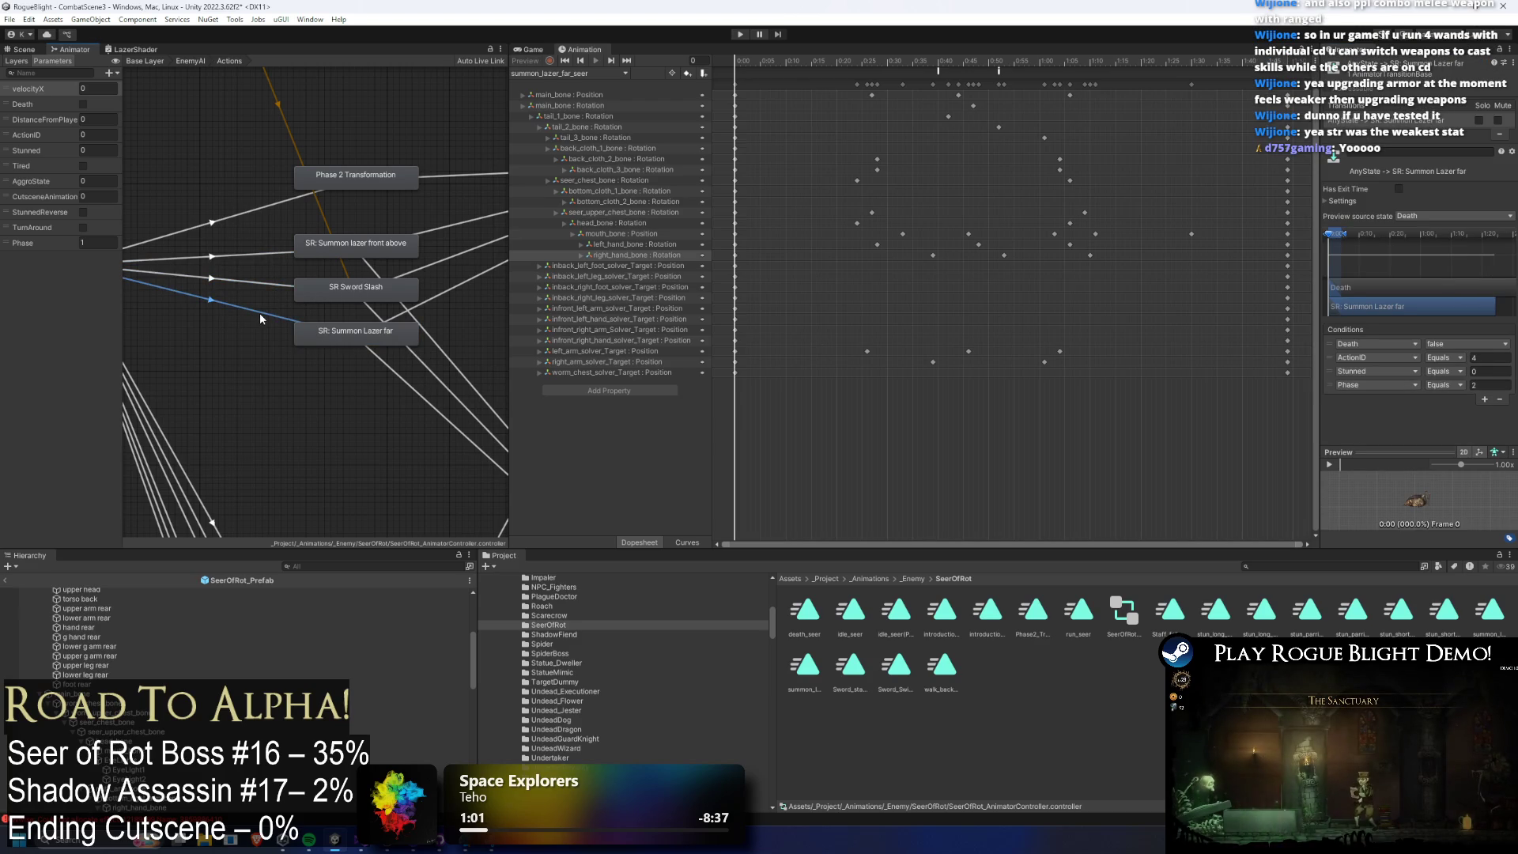
{"action": "left_click", "coordinate": [260, 312]}
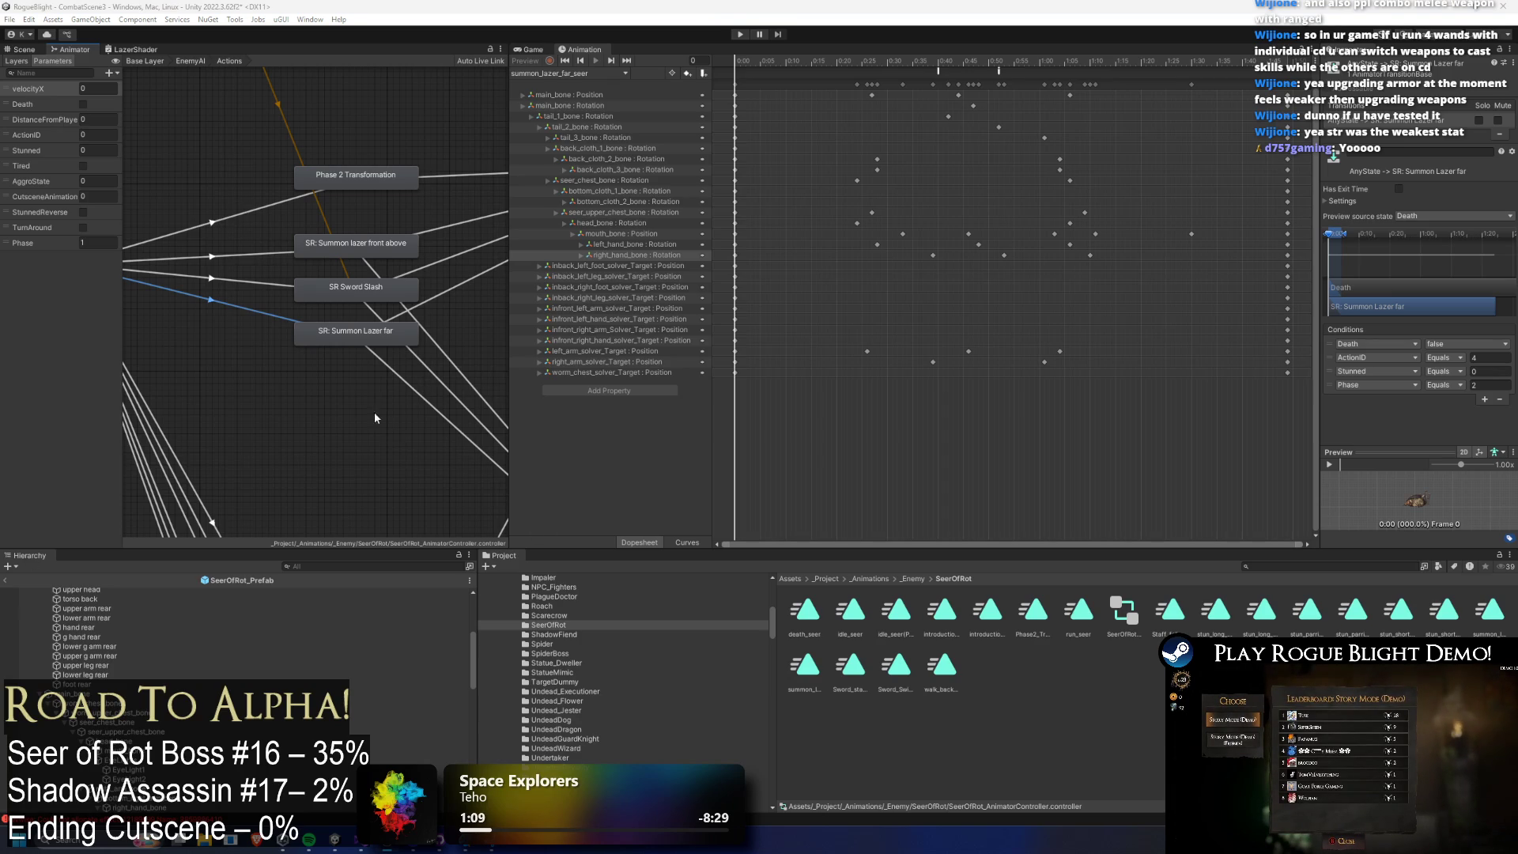
Check the Summon Lazer far transitions and states, then nudge Phase 2 Transformation slightly lower.
{"action": "left_click", "coordinate": [380, 359]}
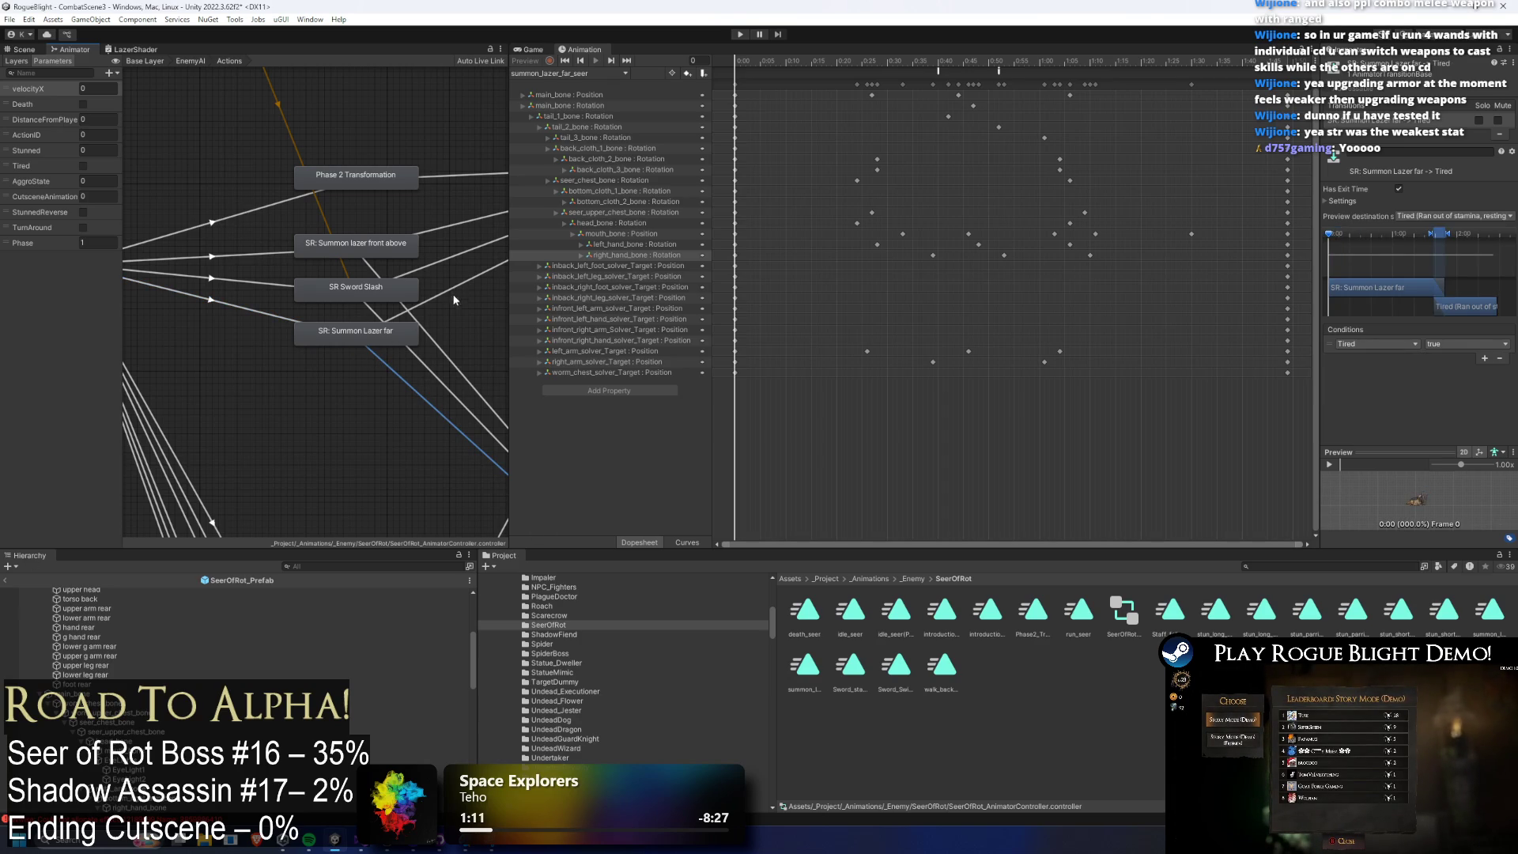
{"action": "left_click", "coordinate": [348, 290]}
{"action": "left_click", "coordinate": [356, 331]}
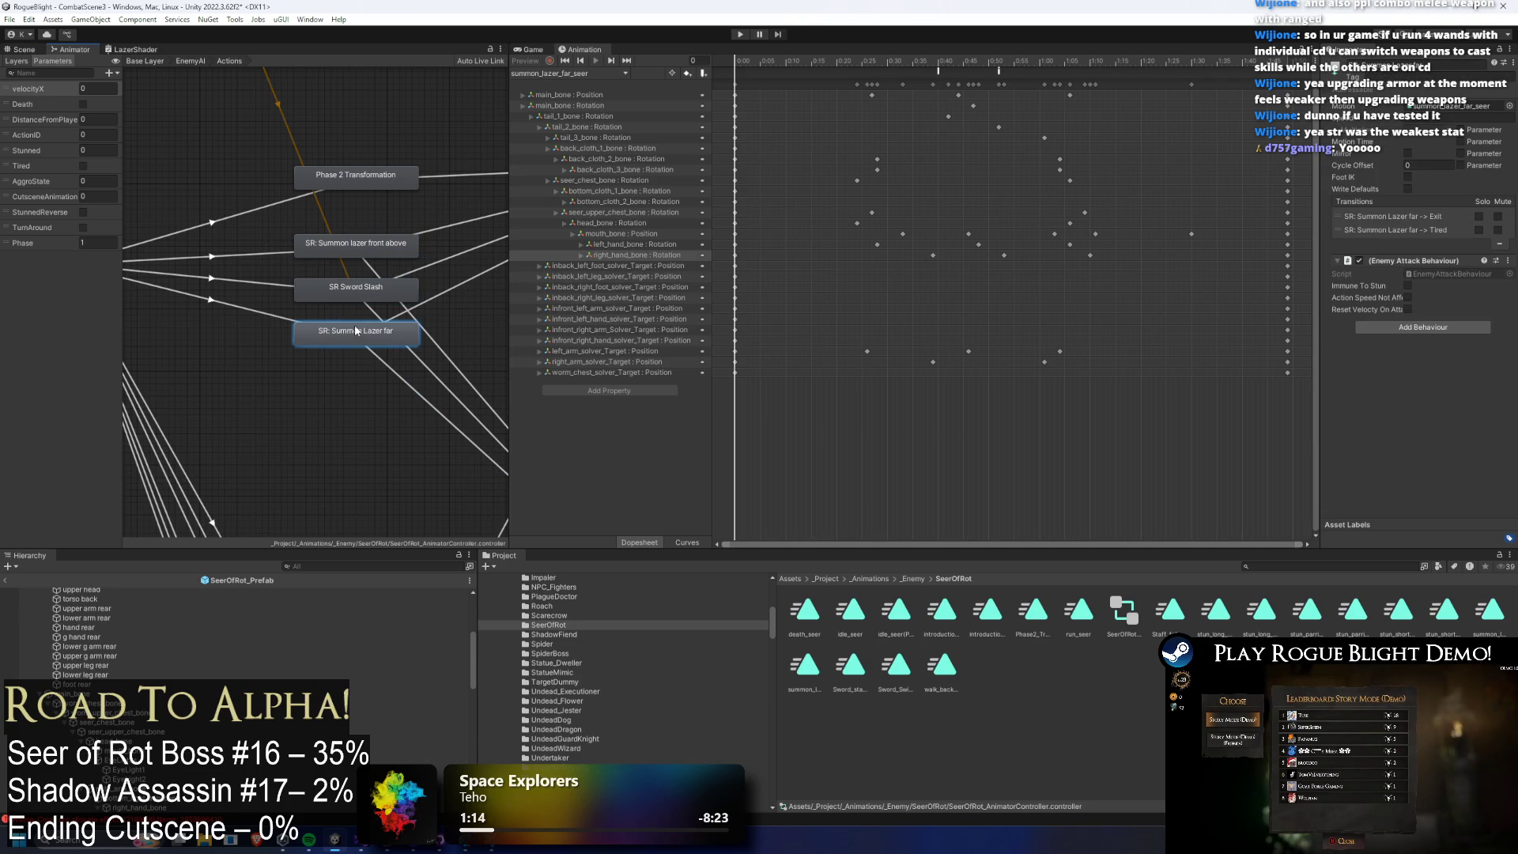
{"action": "left_click", "coordinate": [362, 247]}
{"action": "left_click_drag", "start_coordinate": [343, 178], "coordinate": [343, 196]}
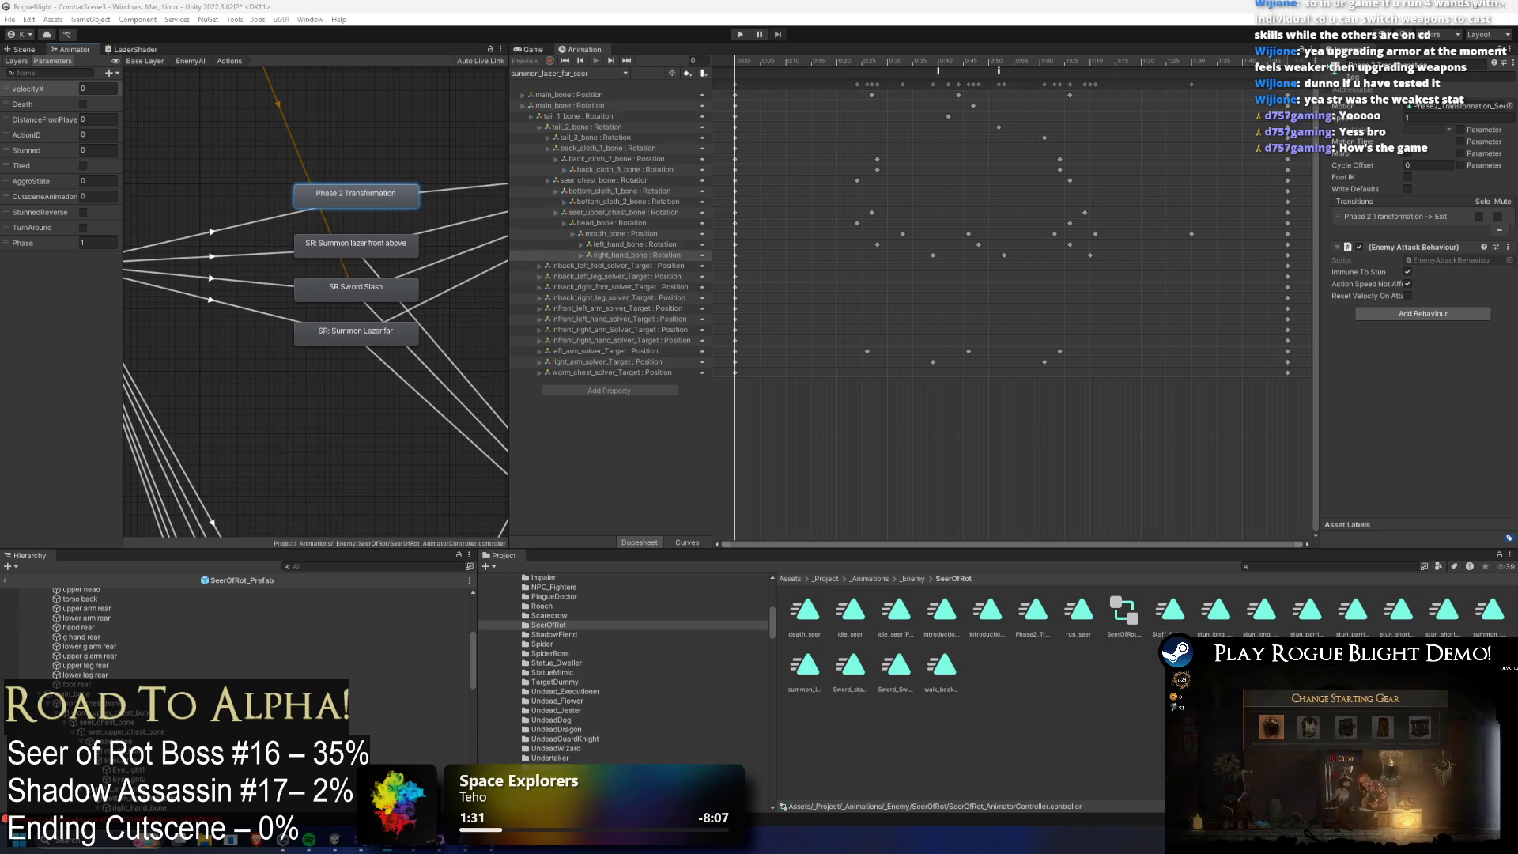
{"action": "left_click", "coordinate": [249, 313]}
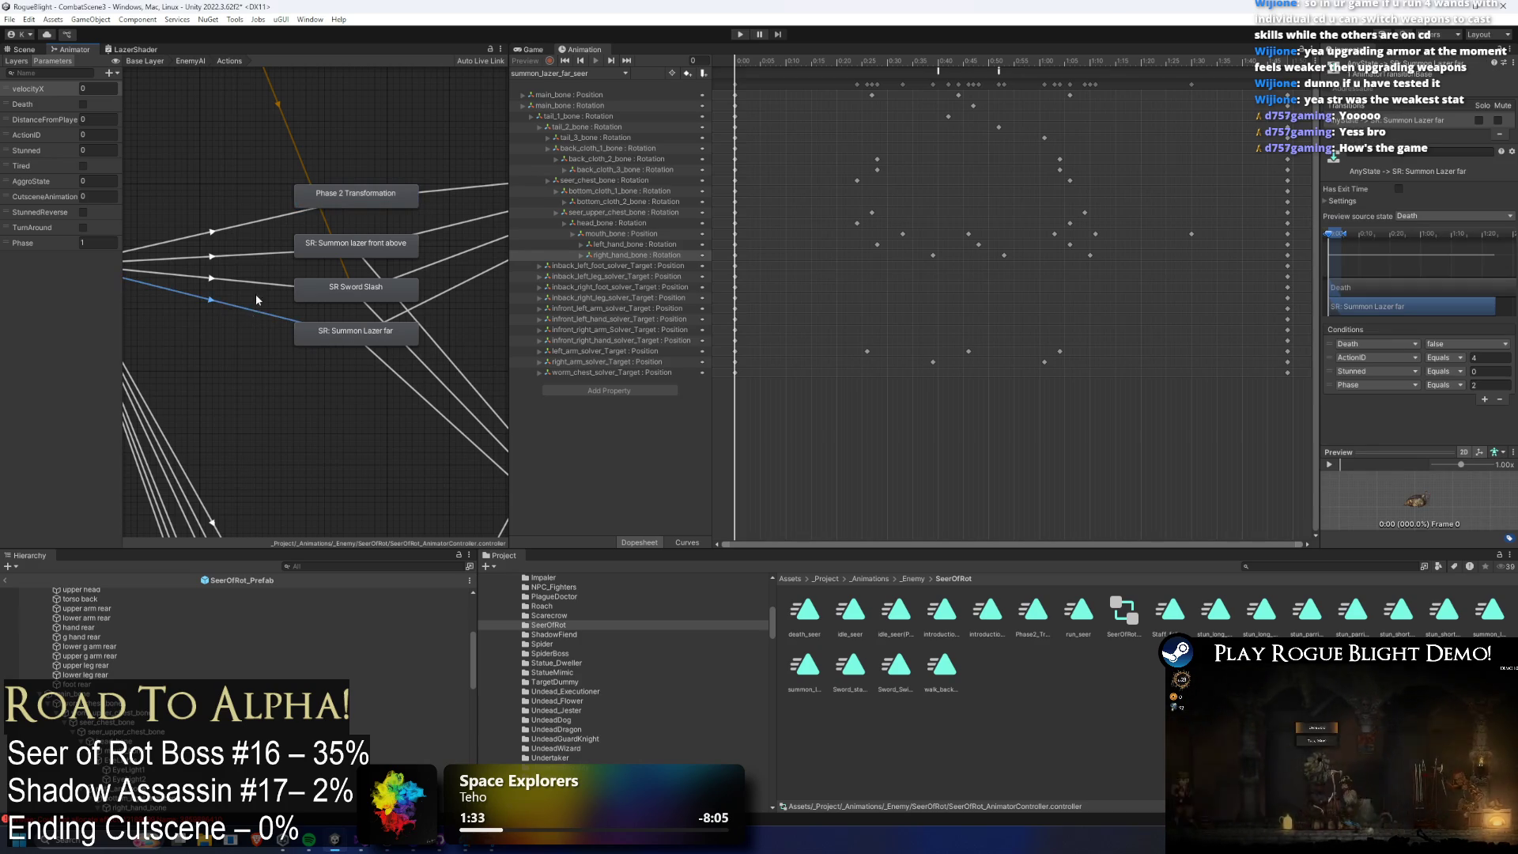
Raise the Sub EnemyAI node, then check the SR:Summon Lazer far state and AnyState→SR Sword Slash transition.
{"action": "scroll", "coordinate": [380, 304], "scroll_direction": "down", "scroll_amount": 5}
{"action": "mouse_move", "coordinate": [407, 356]}
{"action": "left_mouse_down"}
{"action": "mouse_move", "coordinate": [411, 258]}
{"action": "mouse_move", "coordinate": [393, 296]}
{"action": "left_mouse_up"}
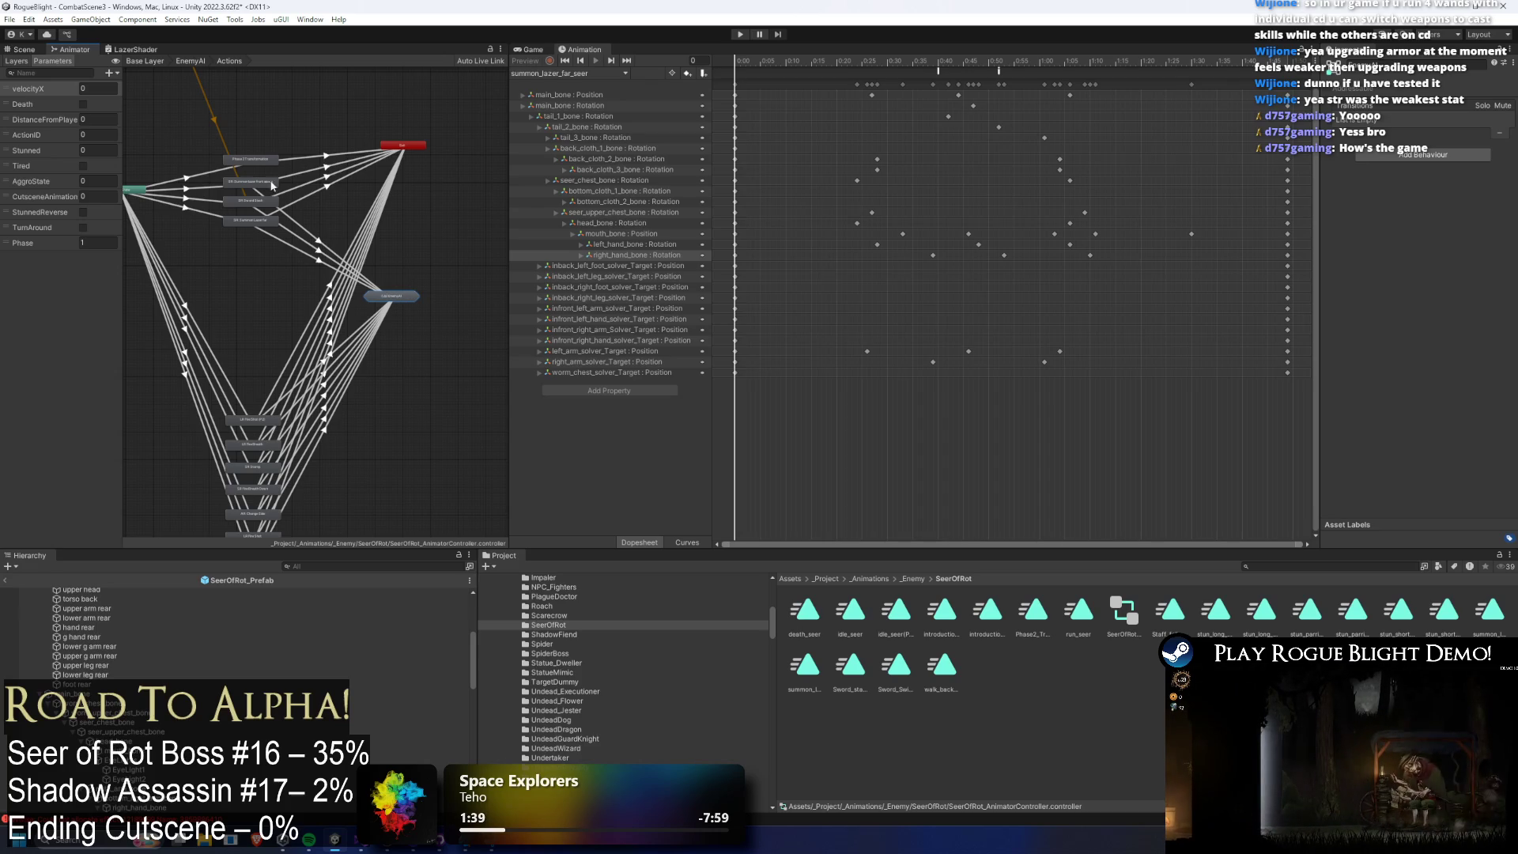
{"action": "scroll", "coordinate": [236, 221], "scroll_direction": "up", "scroll_amount": 3}
{"action": "left_click_drag", "start_coordinate": [317, 208], "coordinate": [339, 232]}
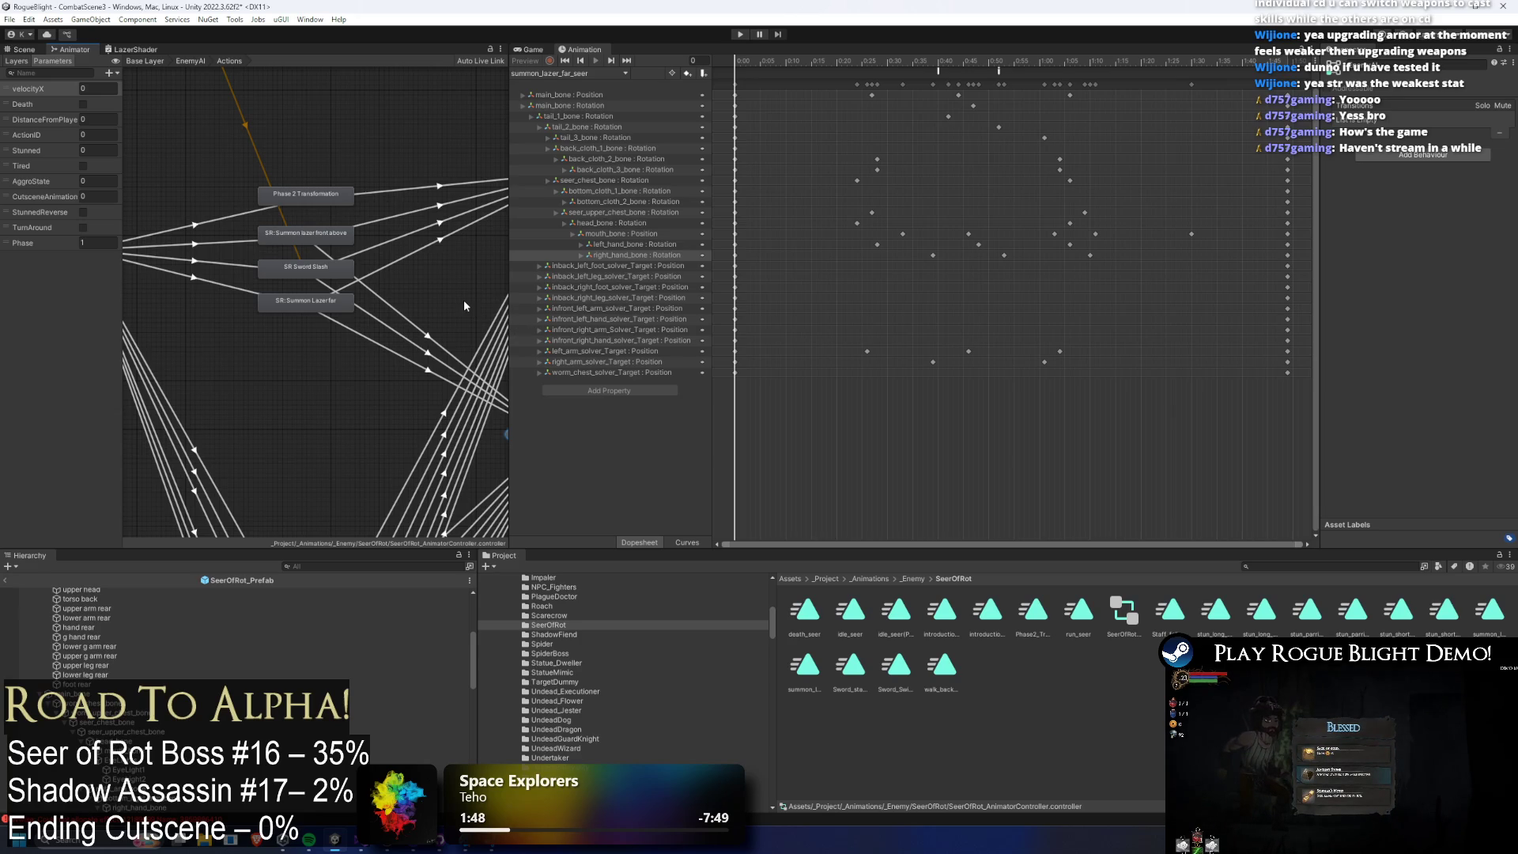
{"action": "left_click", "coordinate": [307, 303]}
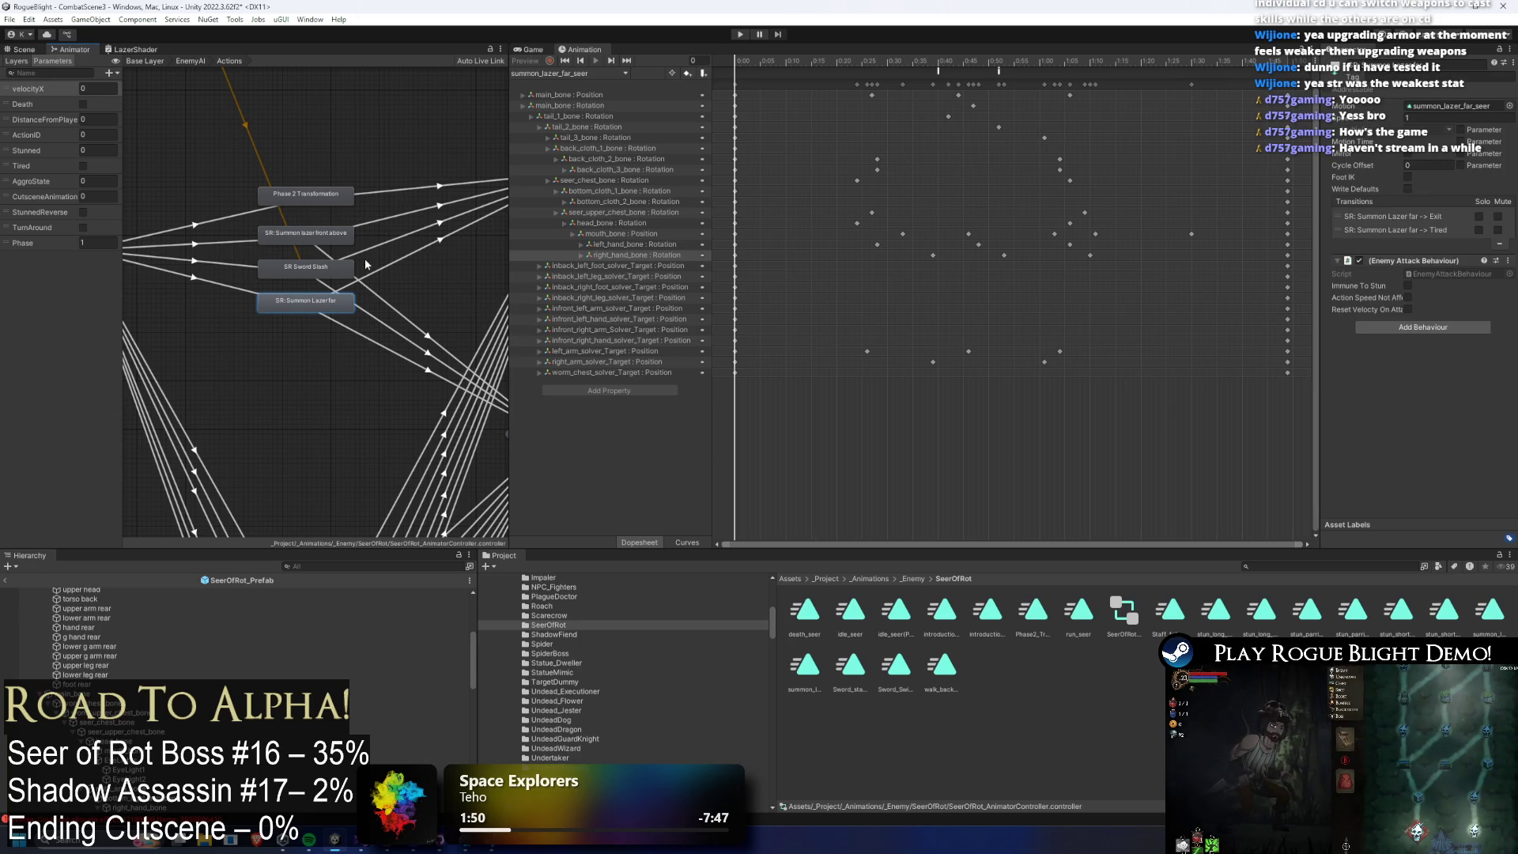
{"action": "left_click", "coordinate": [223, 264]}
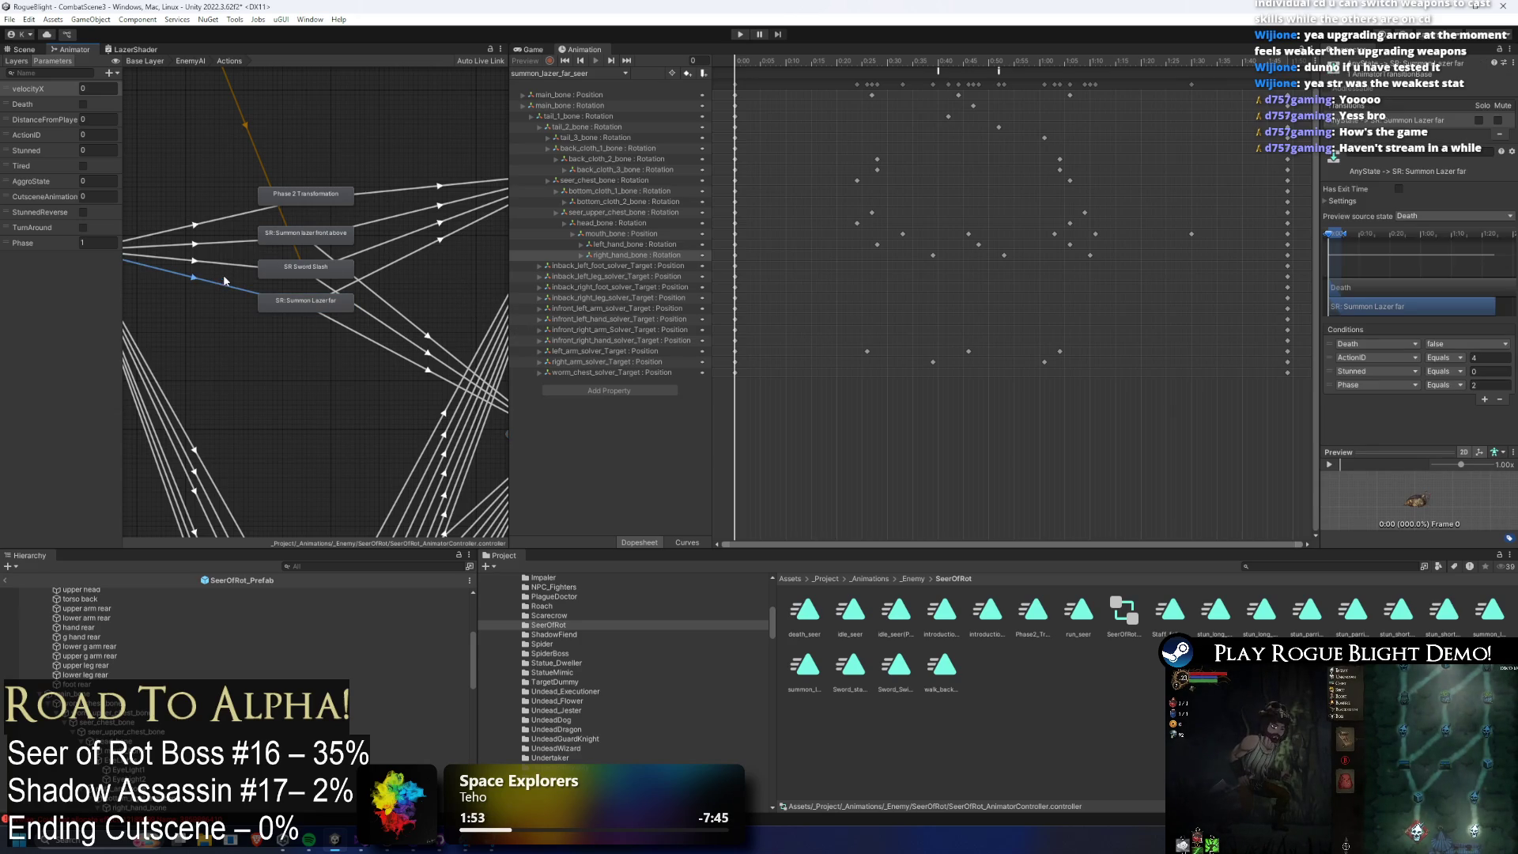
{"action": "scroll", "coordinate": [118, 624], "scroll_direction": "up", "scroll_amount": 5}
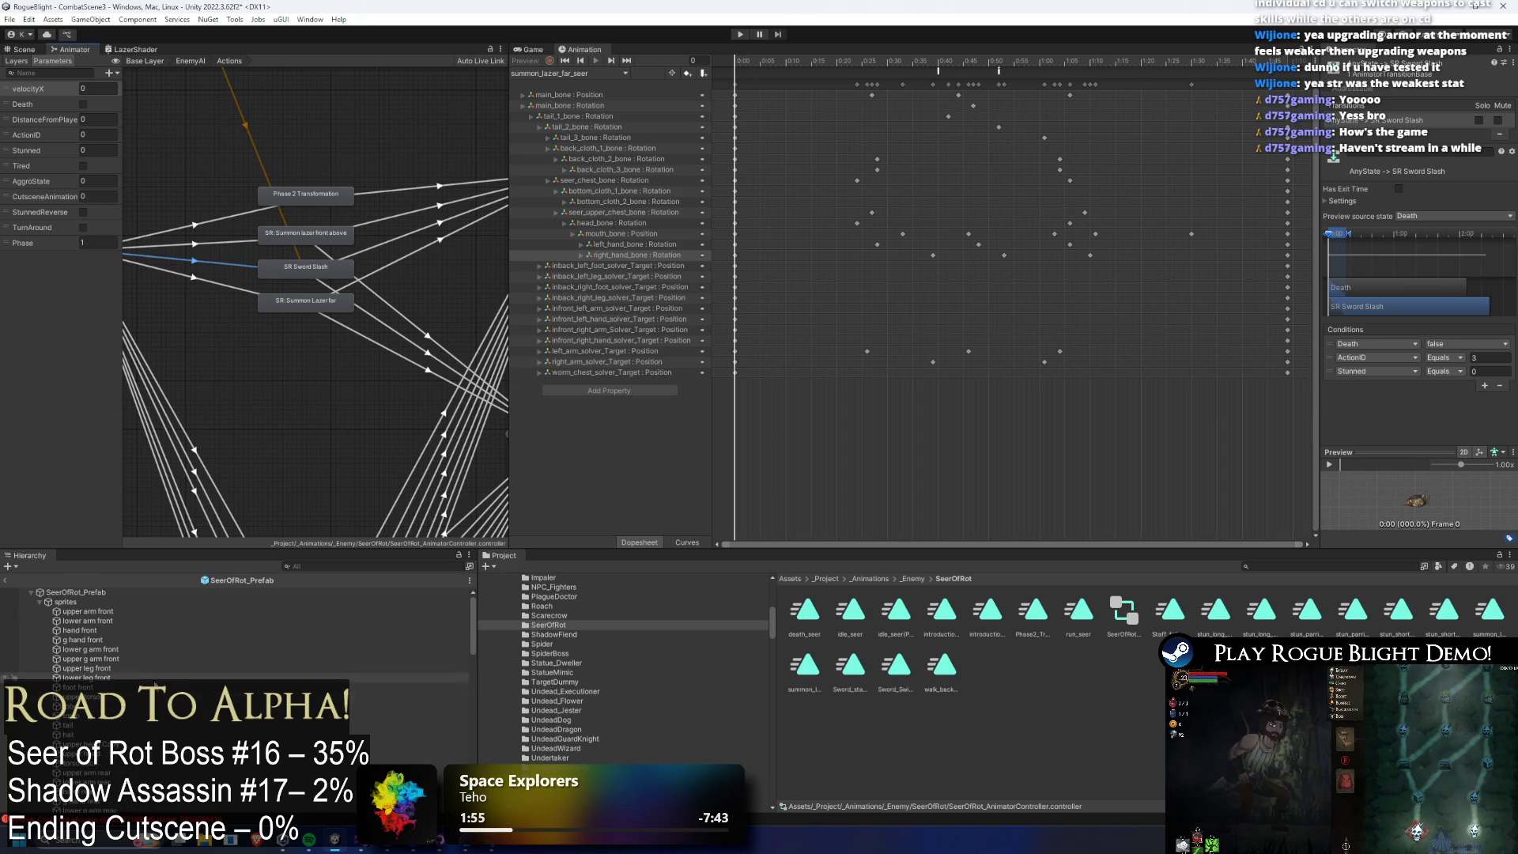
{"action": "left_click", "coordinate": [119, 593]}
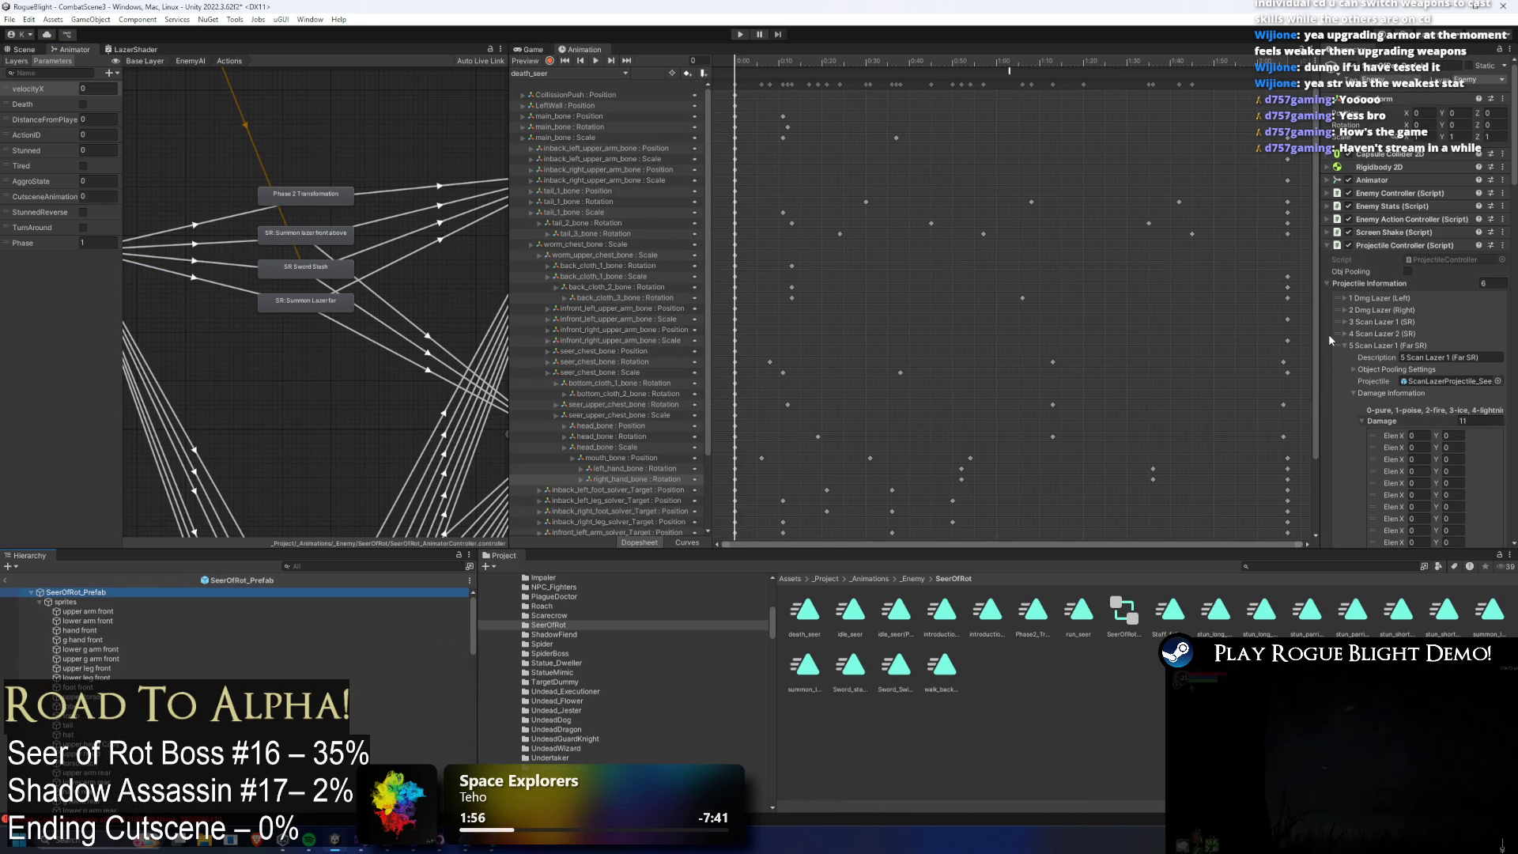
Widen the Inspector, collapse the Scan Lazer 1 (Far SR) entry and Projectile Controller, and expand Enemy Action Controller.
{"action": "left_click_drag", "start_coordinate": [1322, 331], "coordinate": [1051, 338]}
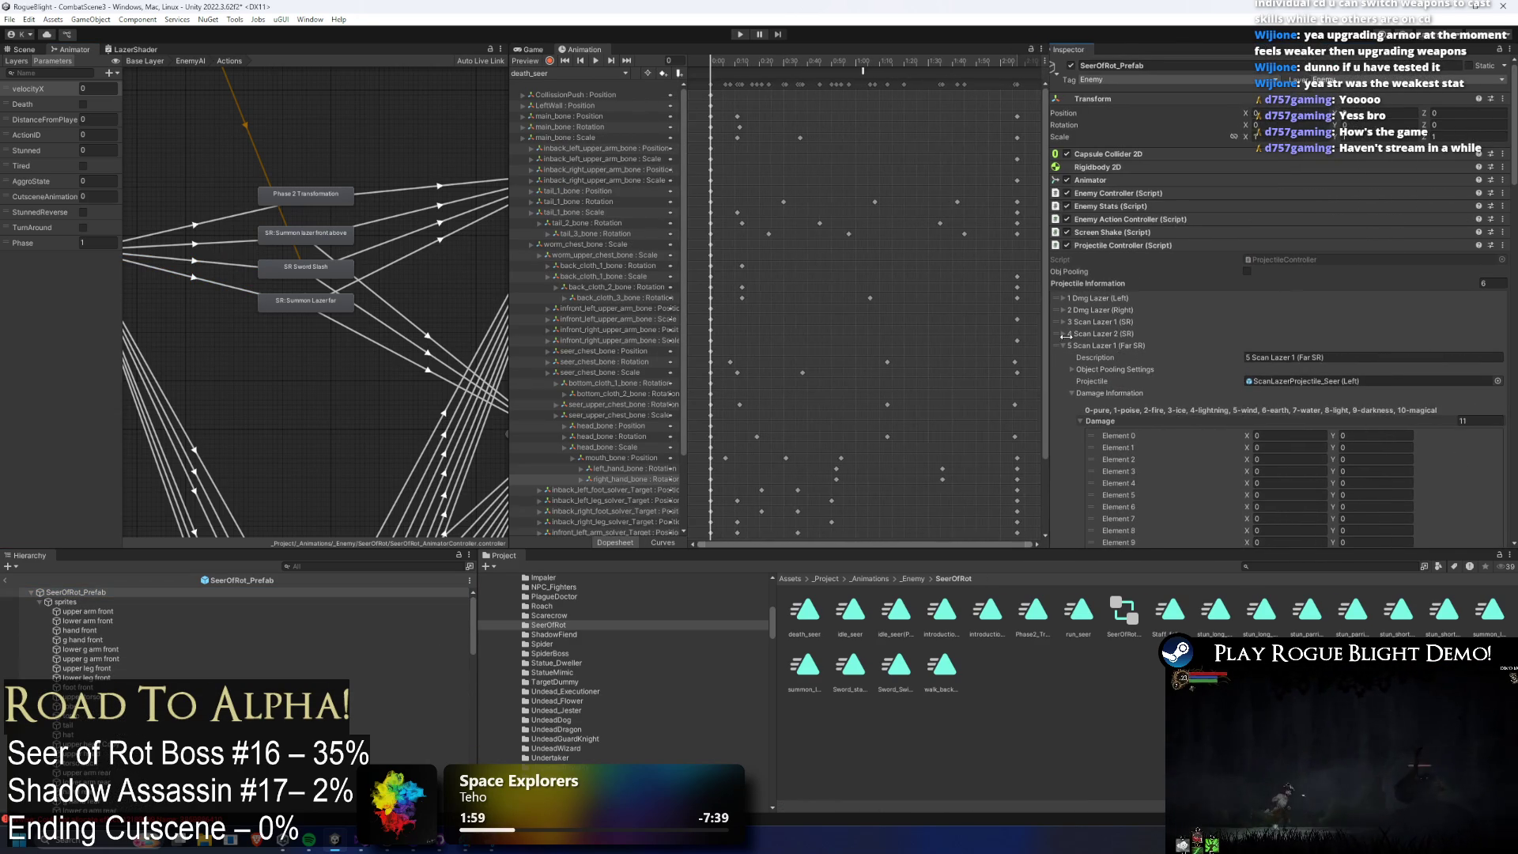
{"action": "left_click", "coordinate": [1079, 346]}
{"action": "left_click", "coordinate": [1165, 357]}
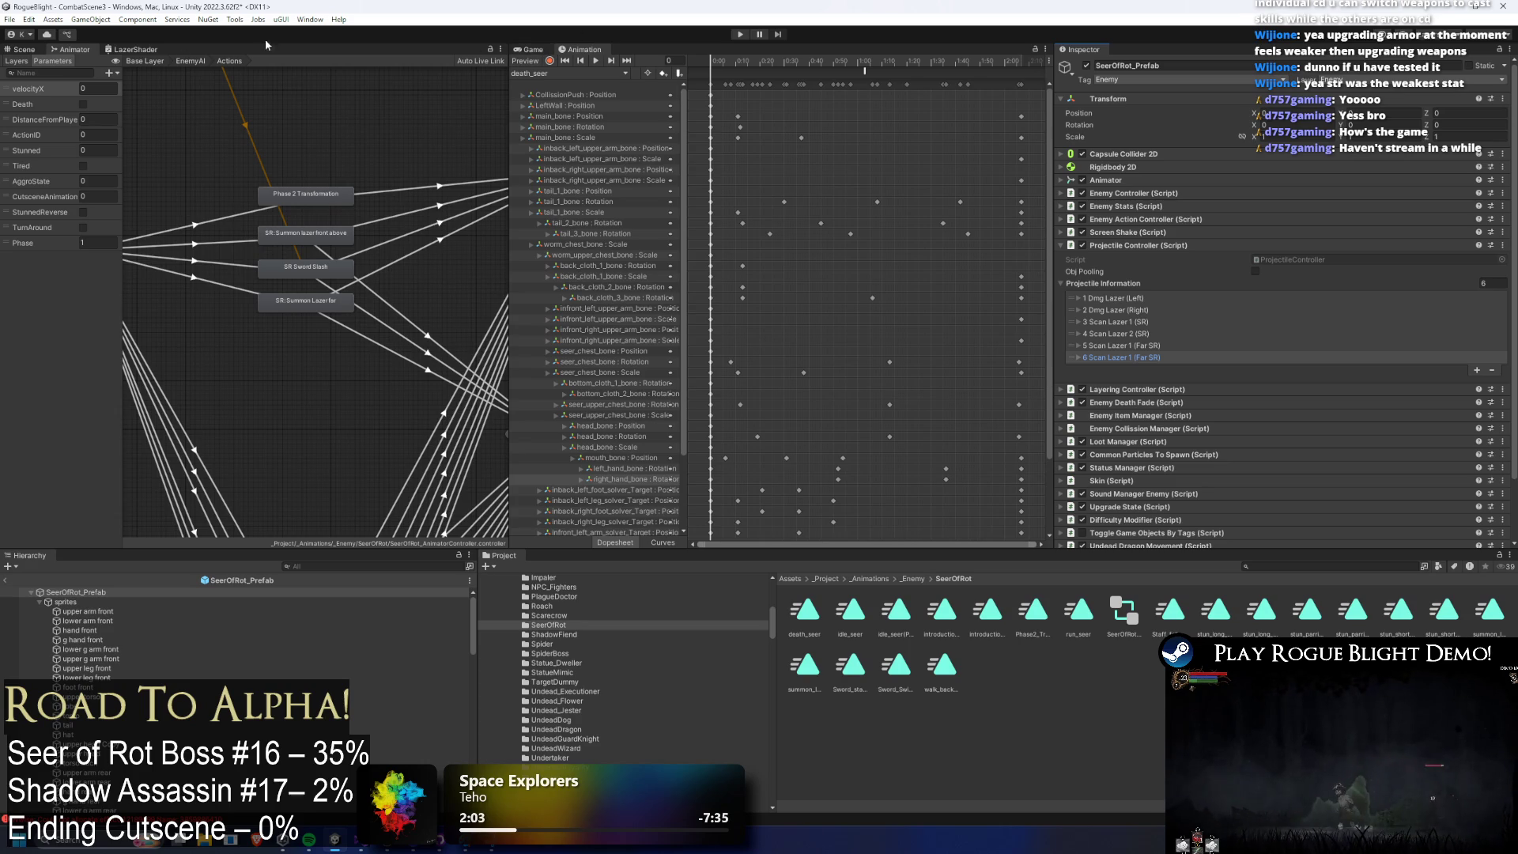
{"action": "left_click", "coordinate": [527, 49]}
{"action": "left_click", "coordinate": [583, 49]}
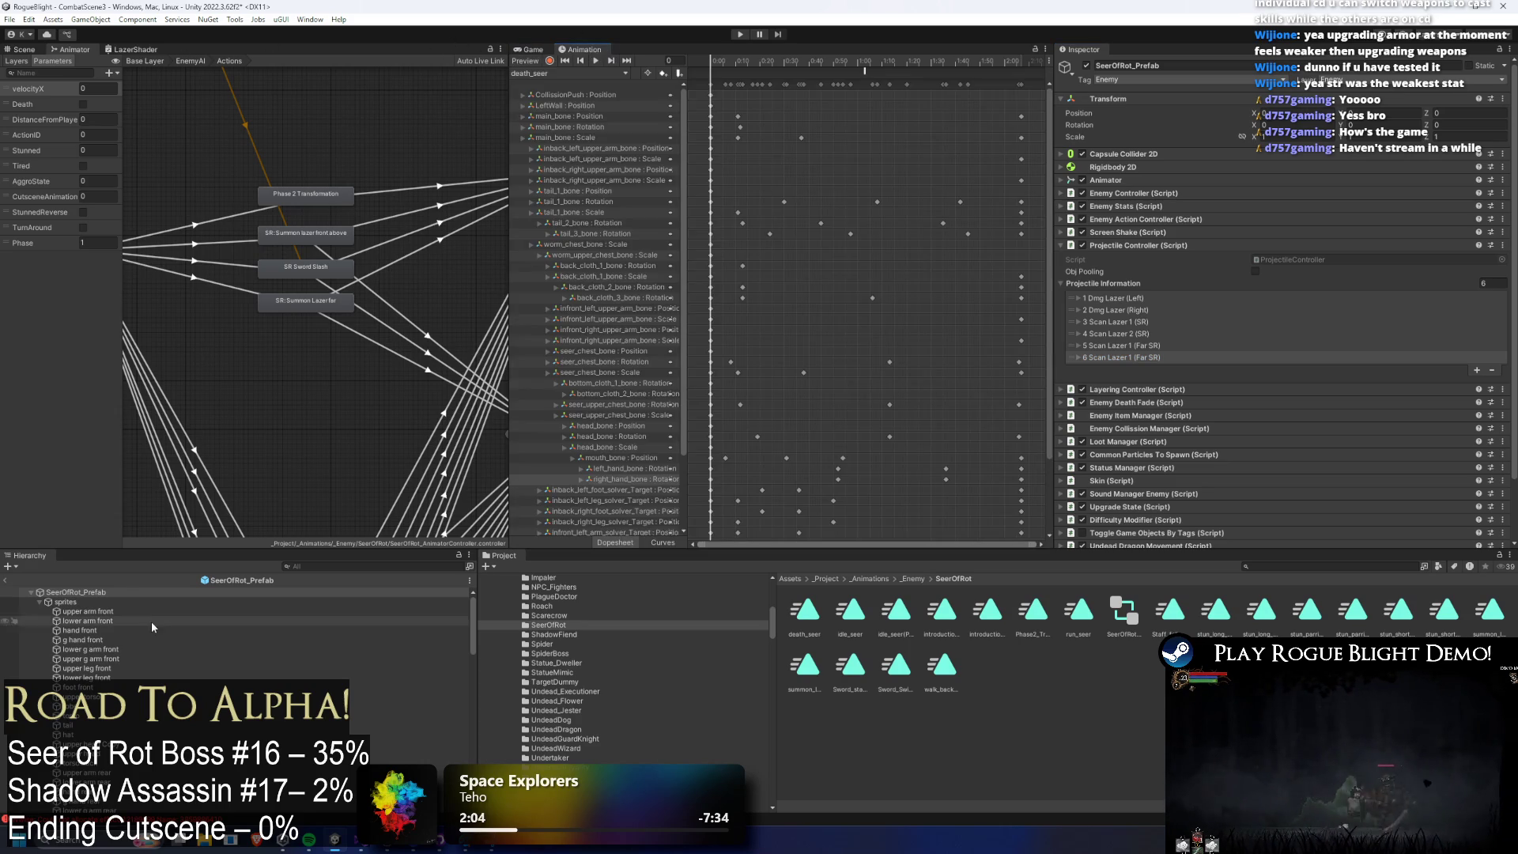
{"action": "left_click", "coordinate": [124, 592]}
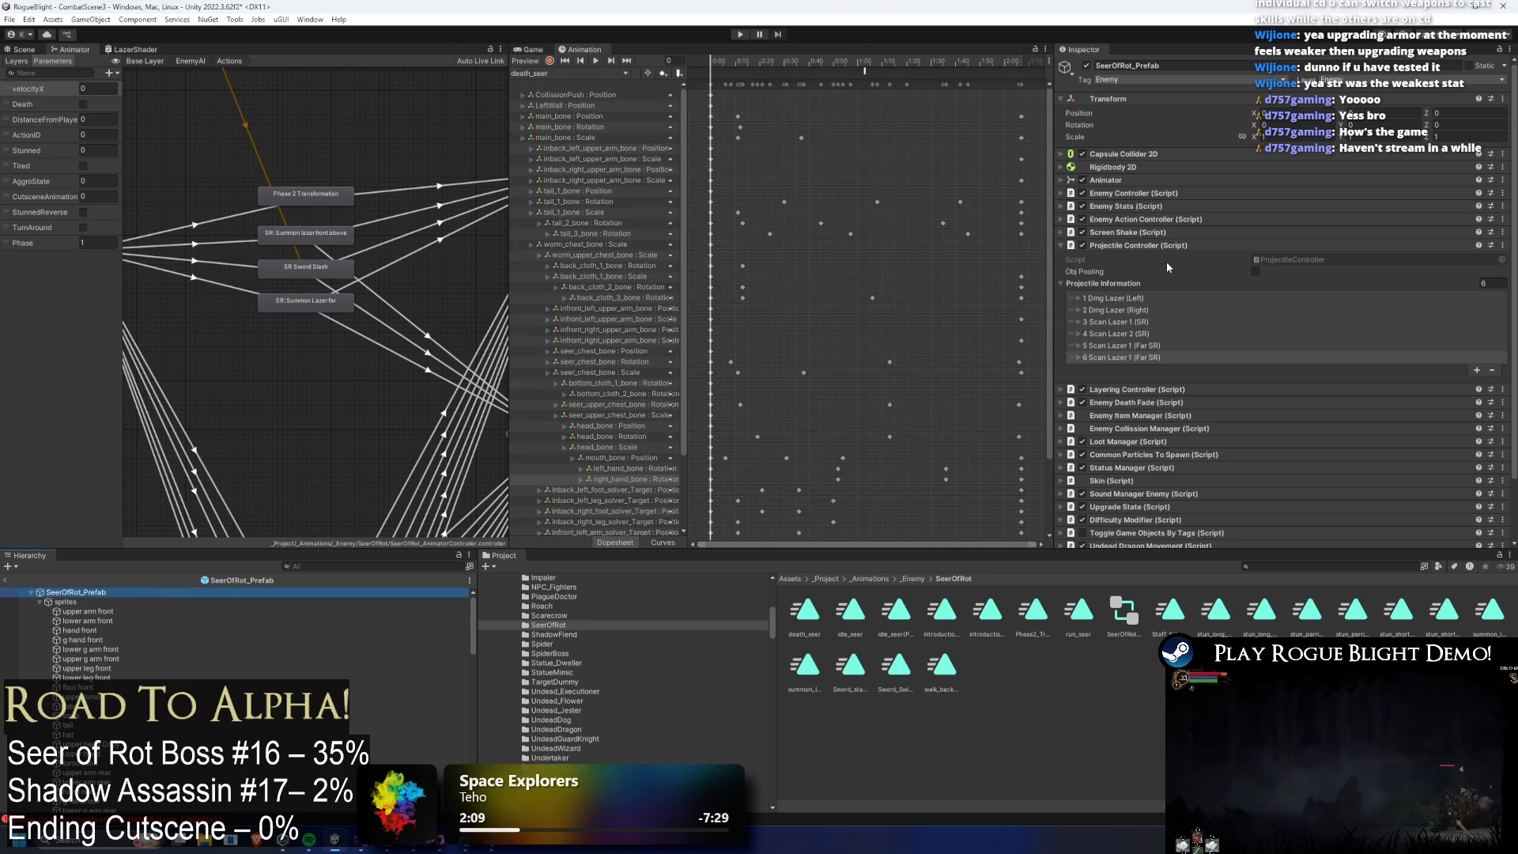
{"action": "left_click", "coordinate": [1162, 245]}
{"action": "left_click", "coordinate": [1170, 219]}
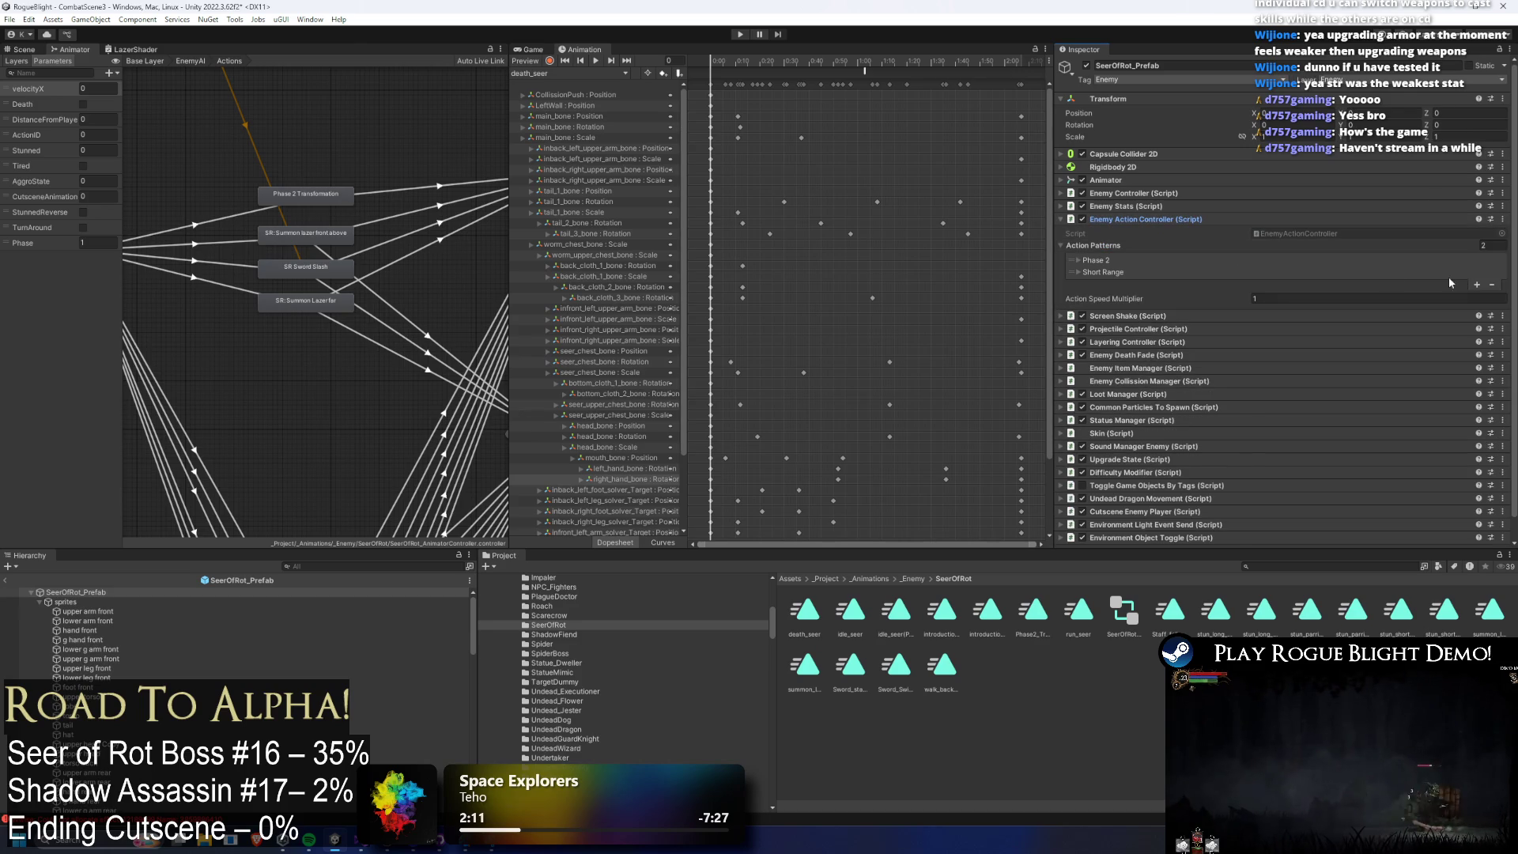
Add action pattern Element 2 with Action ID 4, described as 'Summon Lazer Far'.
{"action": "left_click", "coordinate": [1377, 270]}
{"action": "scroll", "coordinate": [1392, 285], "scroll_direction": "down", "scroll_amount": 5}
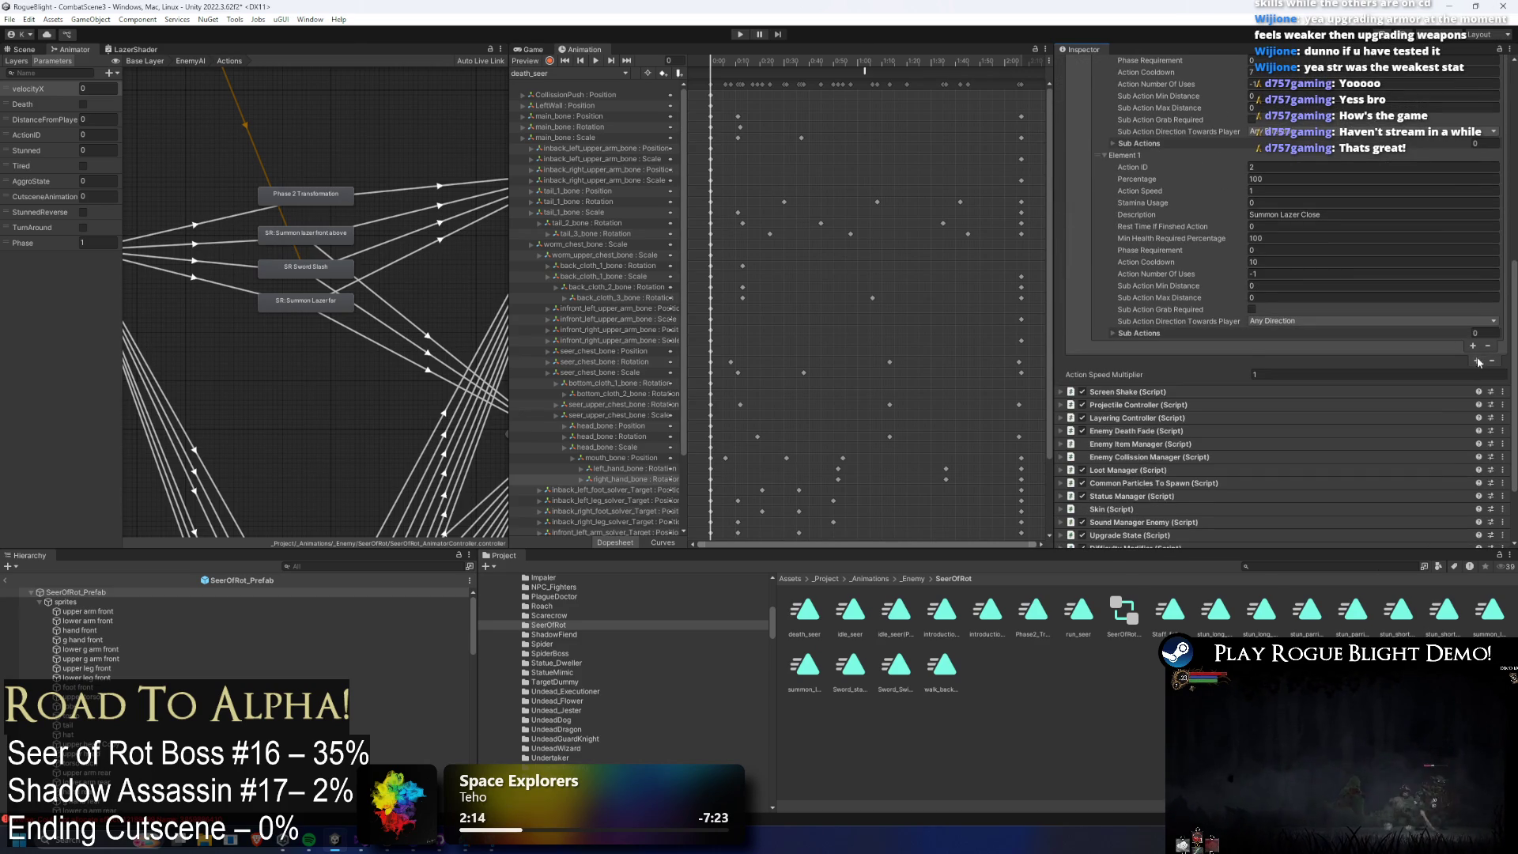
{"action": "left_click", "coordinate": [1479, 361]}
{"action": "left_click", "coordinate": [1479, 347]}
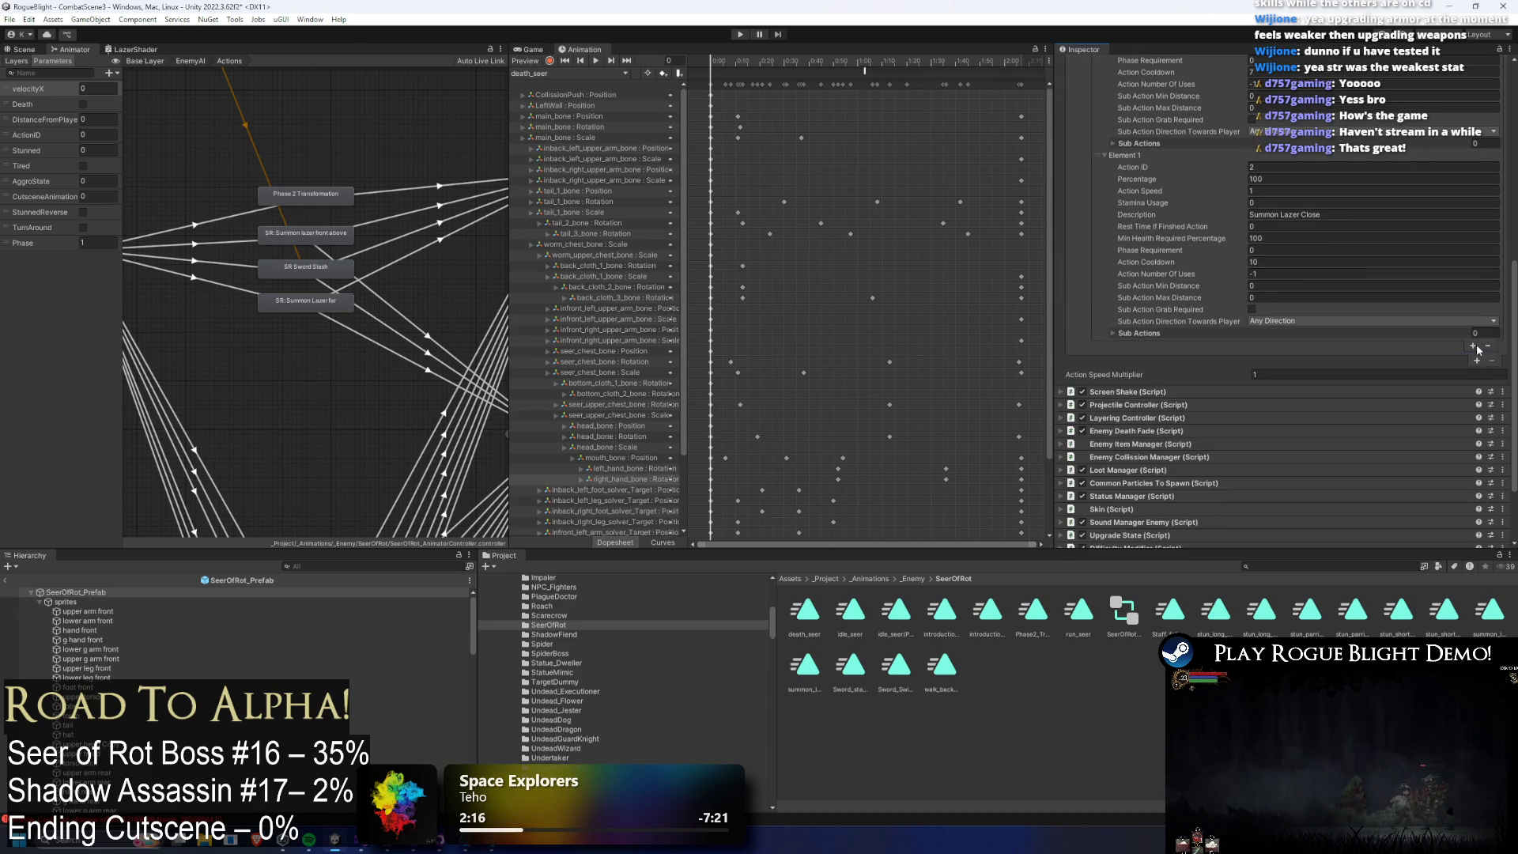
{"action": "left_click", "coordinate": [1473, 346]}
{"action": "left_click", "coordinate": [1372, 348]}
{"action": "left_click", "coordinate": [1282, 357]}
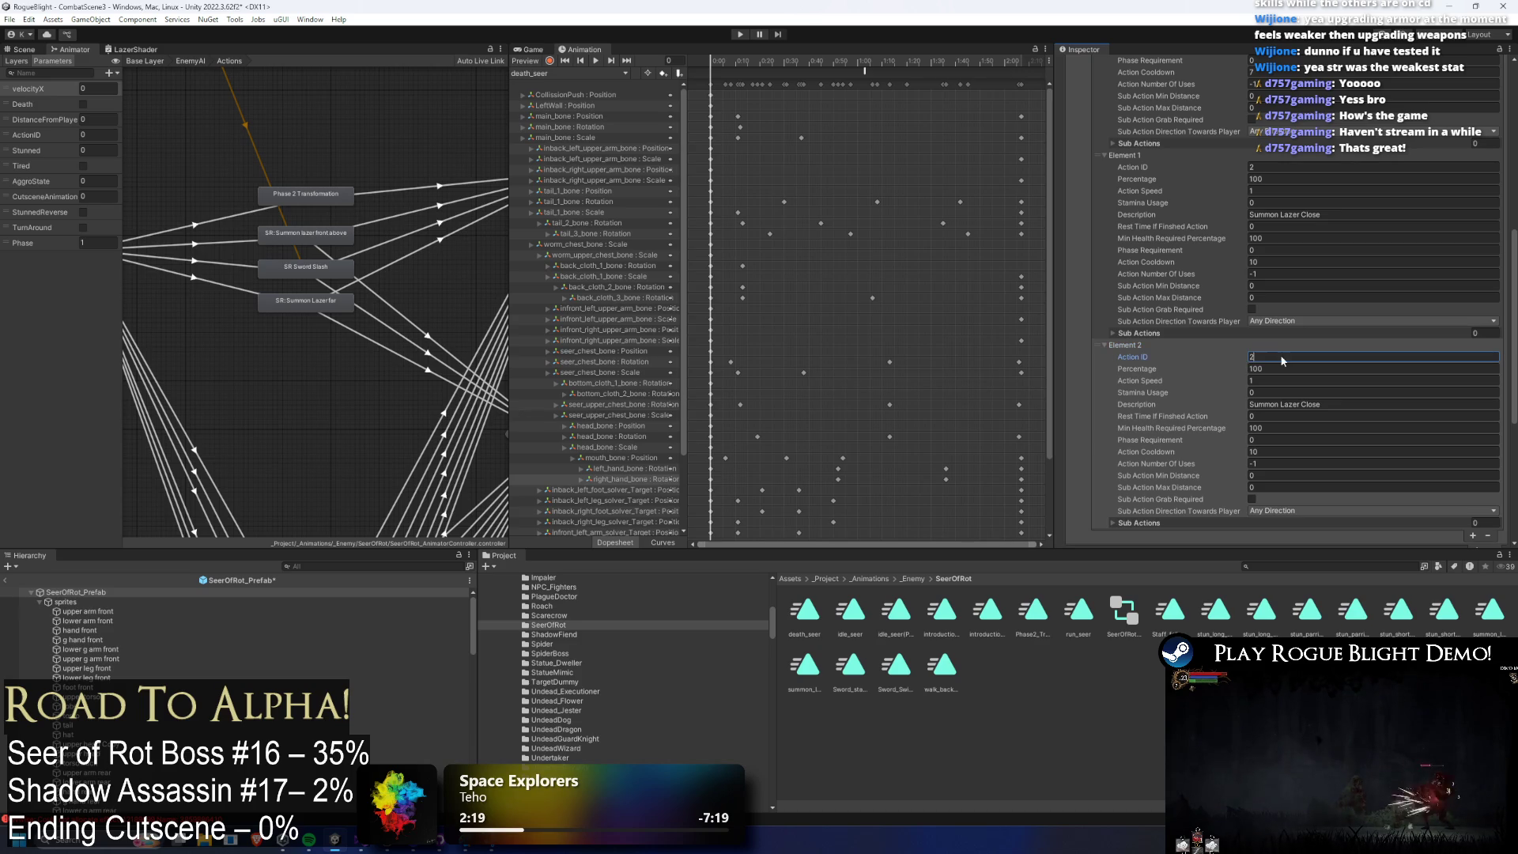
{"action": "type", "text": "4"}
{"action": "key", "text": "Return"}
{"action": "scroll", "coordinate": [1130, 484], "scroll_direction": "up", "scroll_amount": 3}
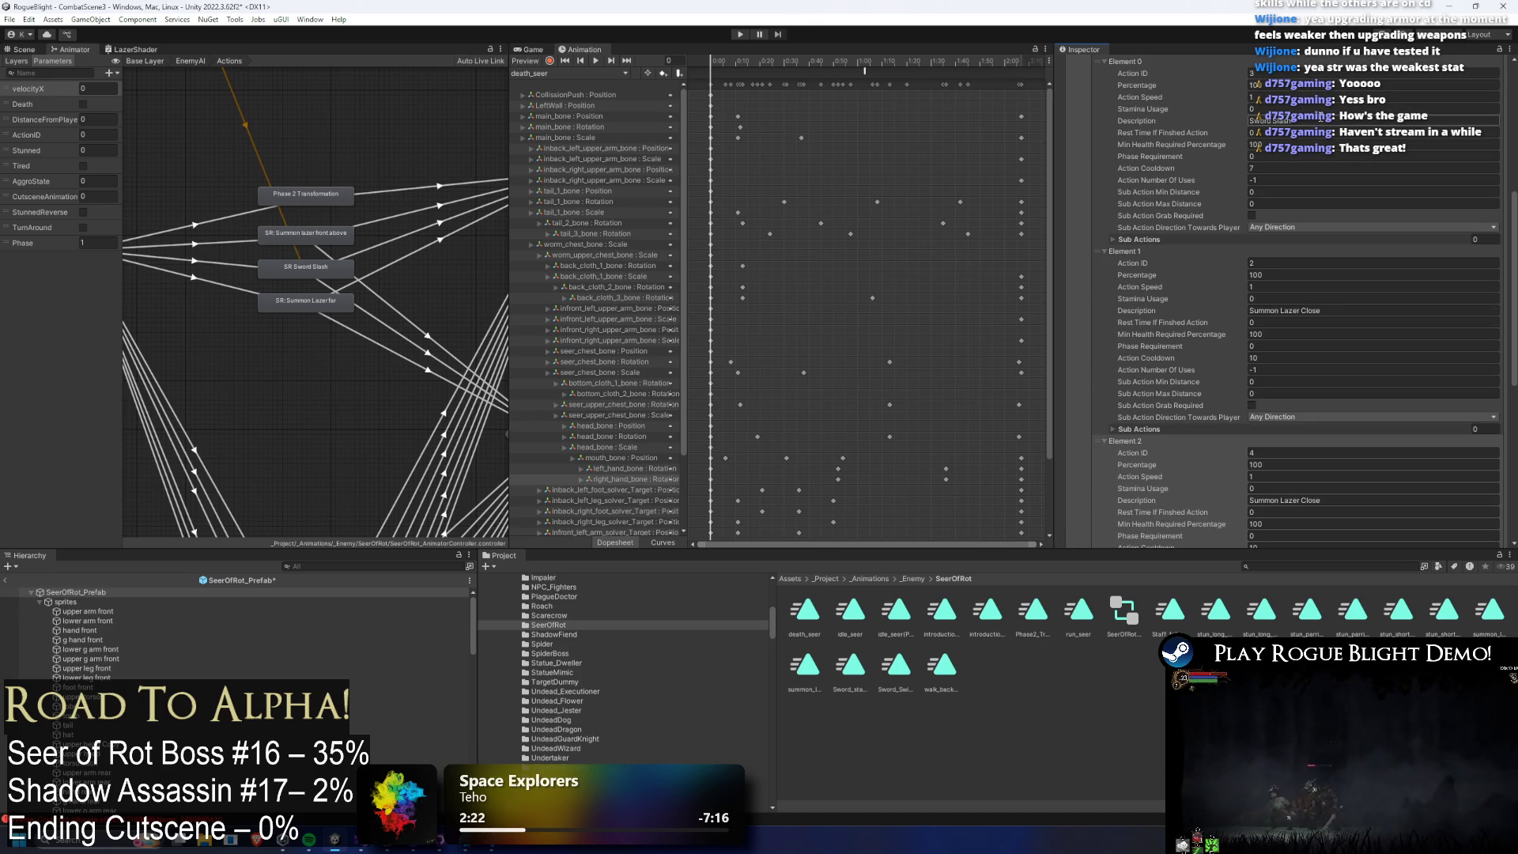
{"action": "left_click", "coordinate": [1335, 498]}
{"action": "key", "text": "BackSpace"}
{"action": "key", "text": "BackSpace"}
{"action": "key", "text": "BackSpace"}
{"action": "type", "text": "far"}
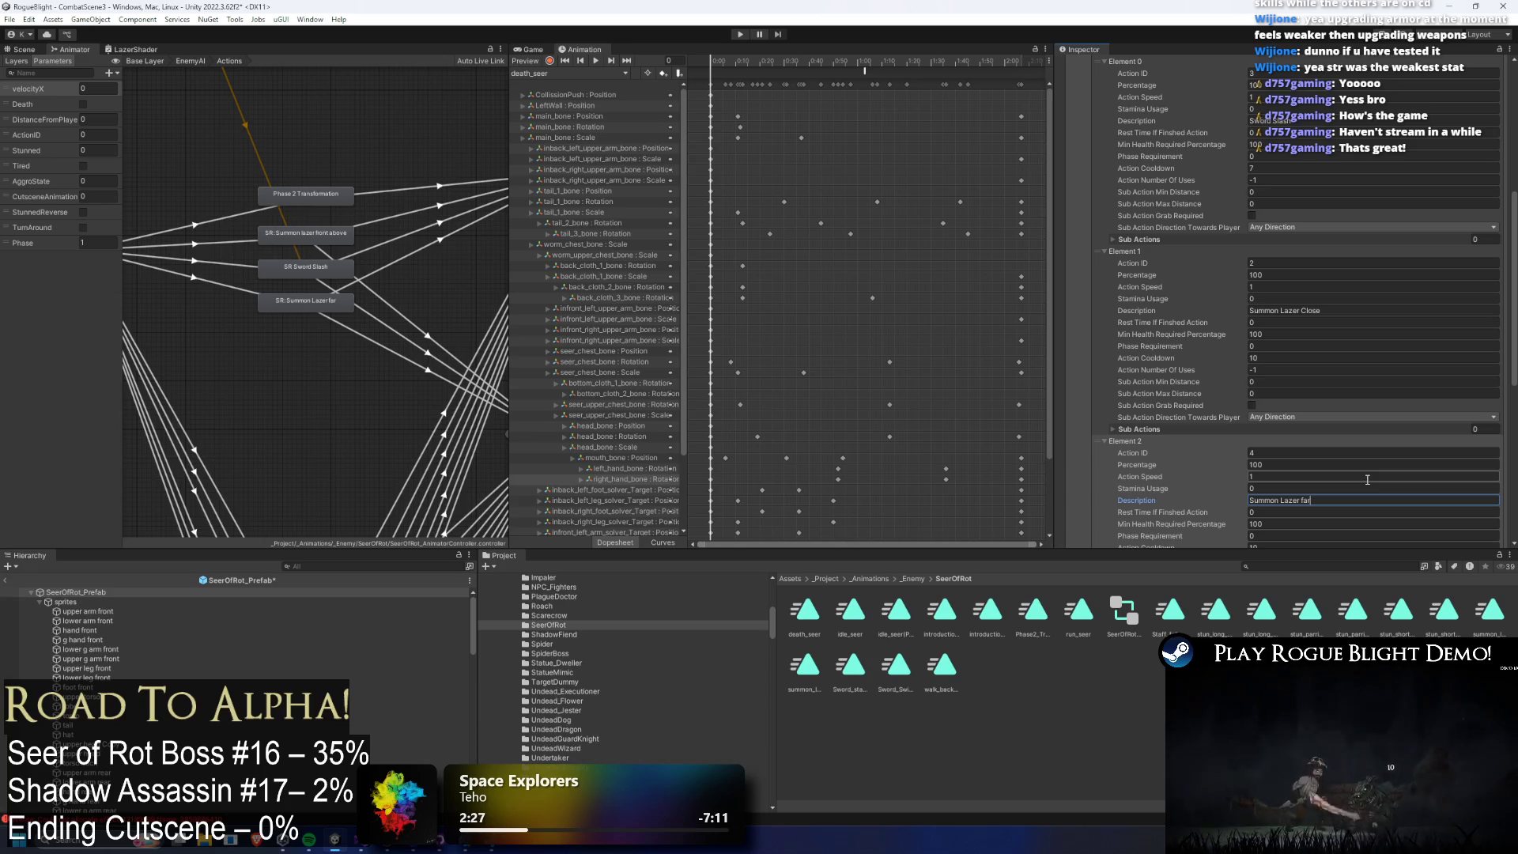
{"action": "key", "text": "BackSpace"}
{"action": "key", "text": "BackSpace"}
{"action": "key", "text": "BackSpace"}
{"action": "type", "text": "Far"}
Try minimum health values 33 and 3 on Elements 0 and 1, then undo.
{"action": "double_click", "coordinate": [1344, 145]}
{"action": "type", "text": "33"}
{"action": "double_click", "coordinate": [1343, 334]}
{"action": "type", "text": "3"}
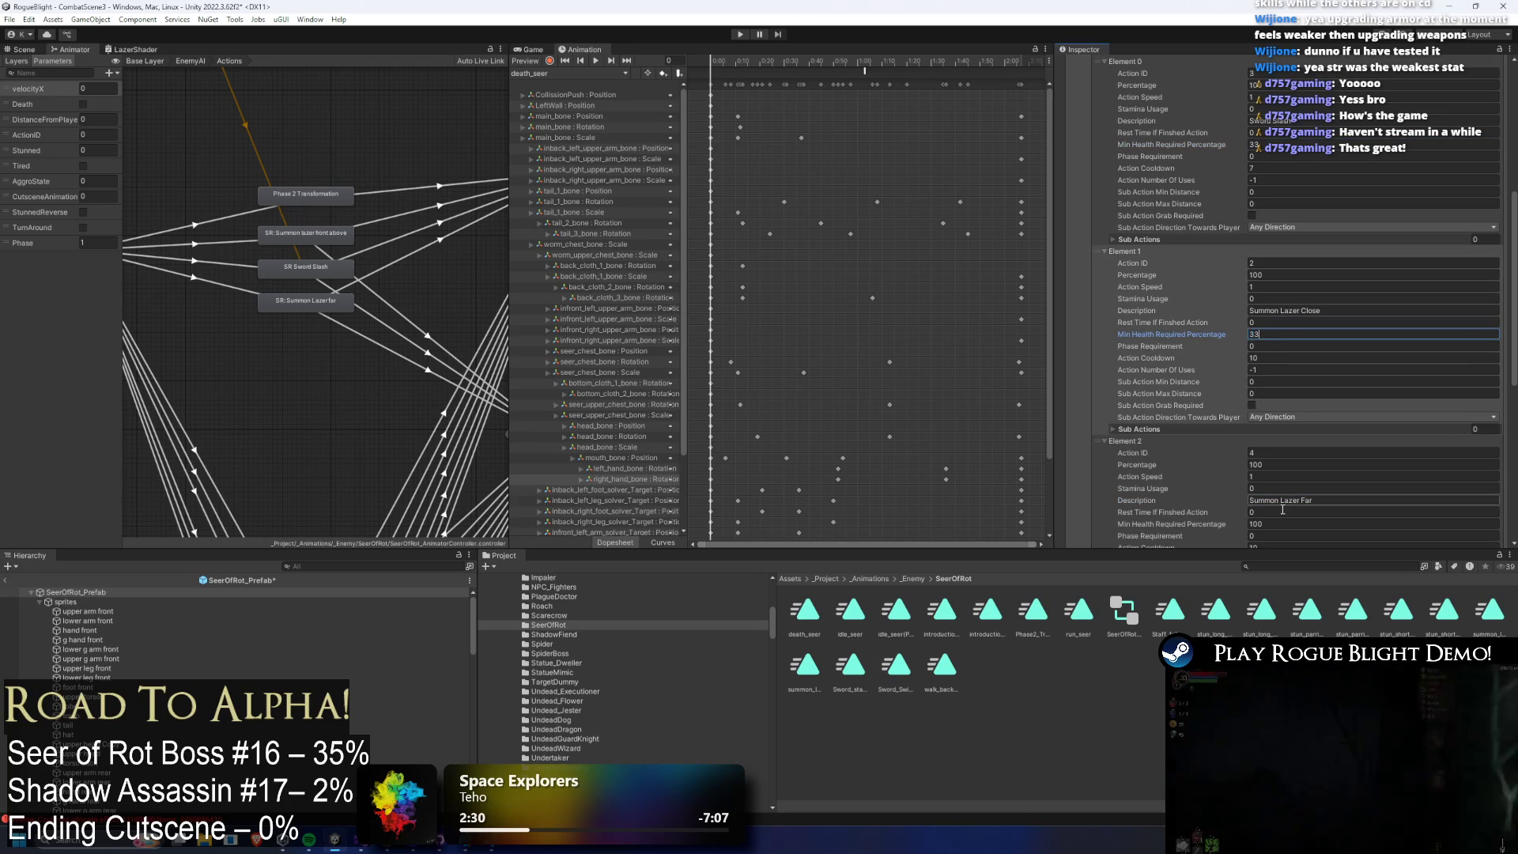
{"action": "left_click", "coordinate": [1282, 524]}
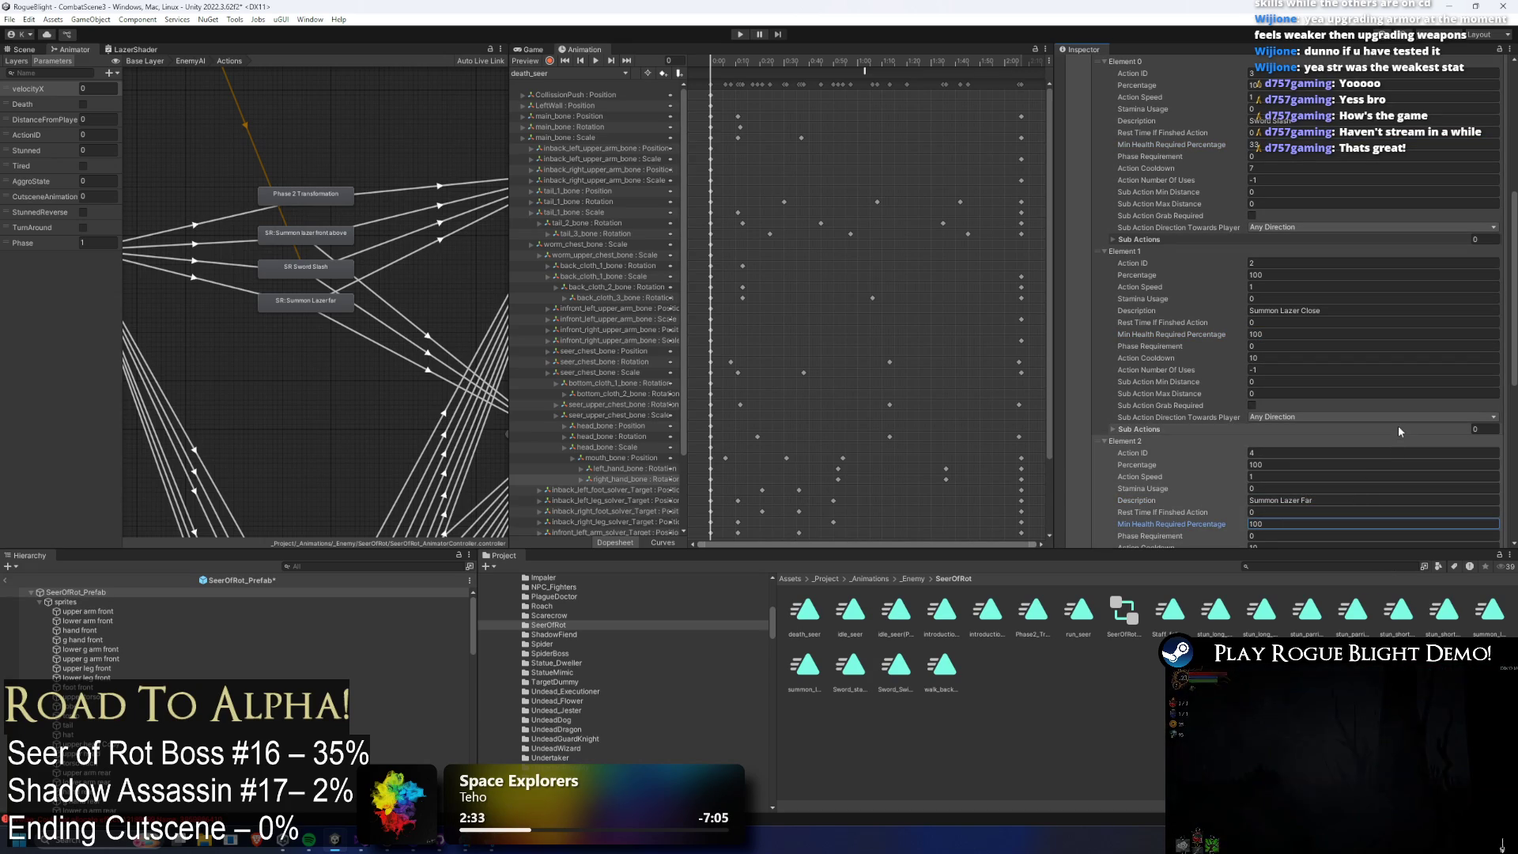
{"action": "key", "text": "ctrl+z"}
Set Element 0's percentage to 33 and both Summon Lazer entries to 34, then start playtest.
{"action": "double_click", "coordinate": [1282, 85]}
{"action": "type", "text": "33"}
{"action": "double_click", "coordinate": [1283, 275]}
{"action": "type", "text": "33"}
{"action": "left_click", "coordinate": [1284, 465]}
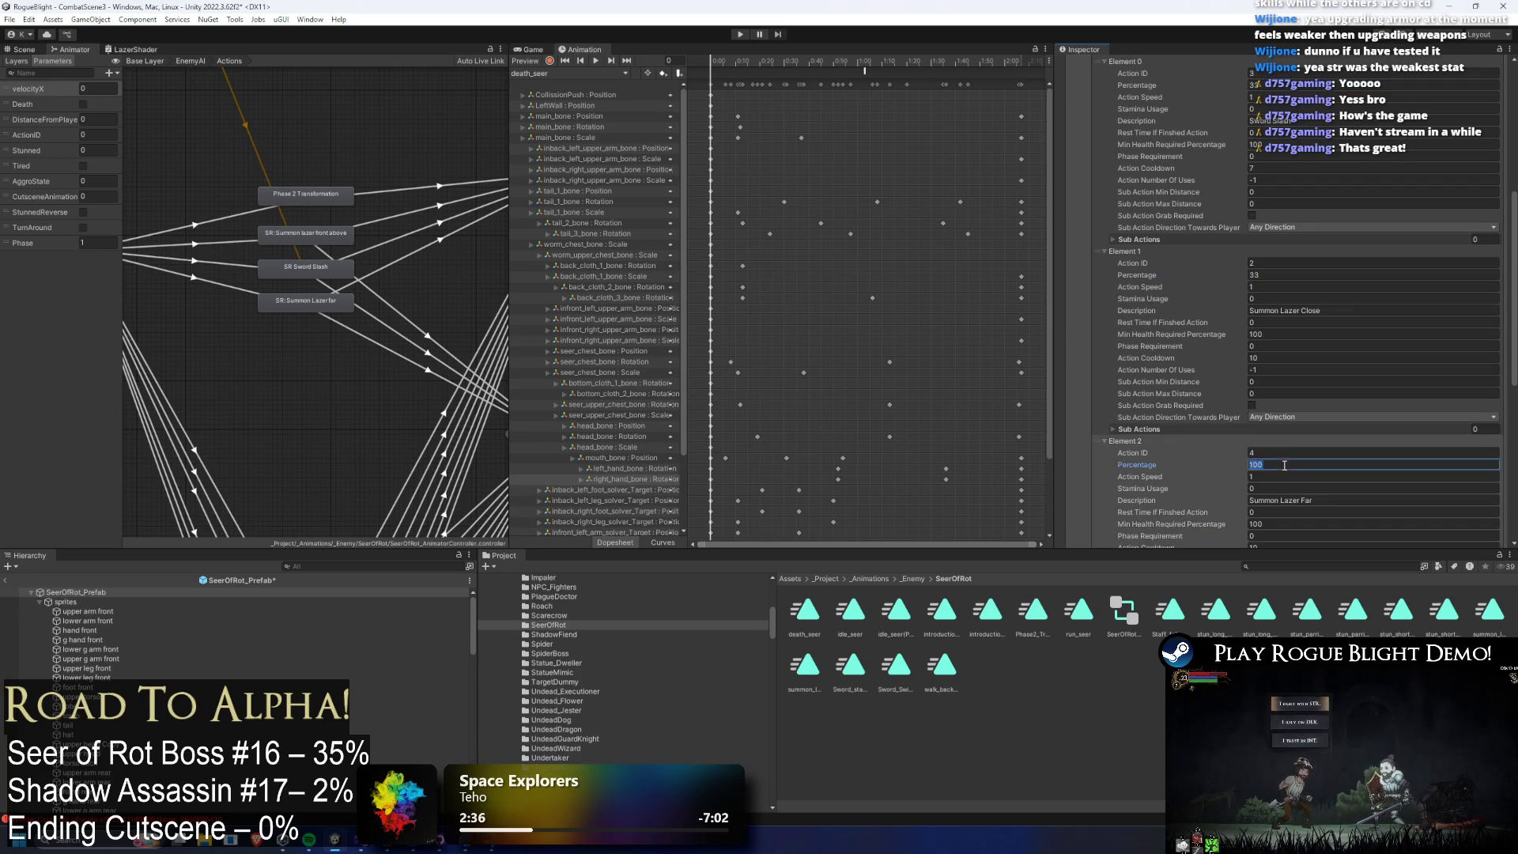
{"action": "type", "text": "34"}
{"action": "key", "text": "BackSpace"}
{"action": "key", "text": "BackSpace"}
{"action": "key", "text": "BackSpace"}
{"action": "type", "text": "34"}
{"action": "key", "text": "Return"}
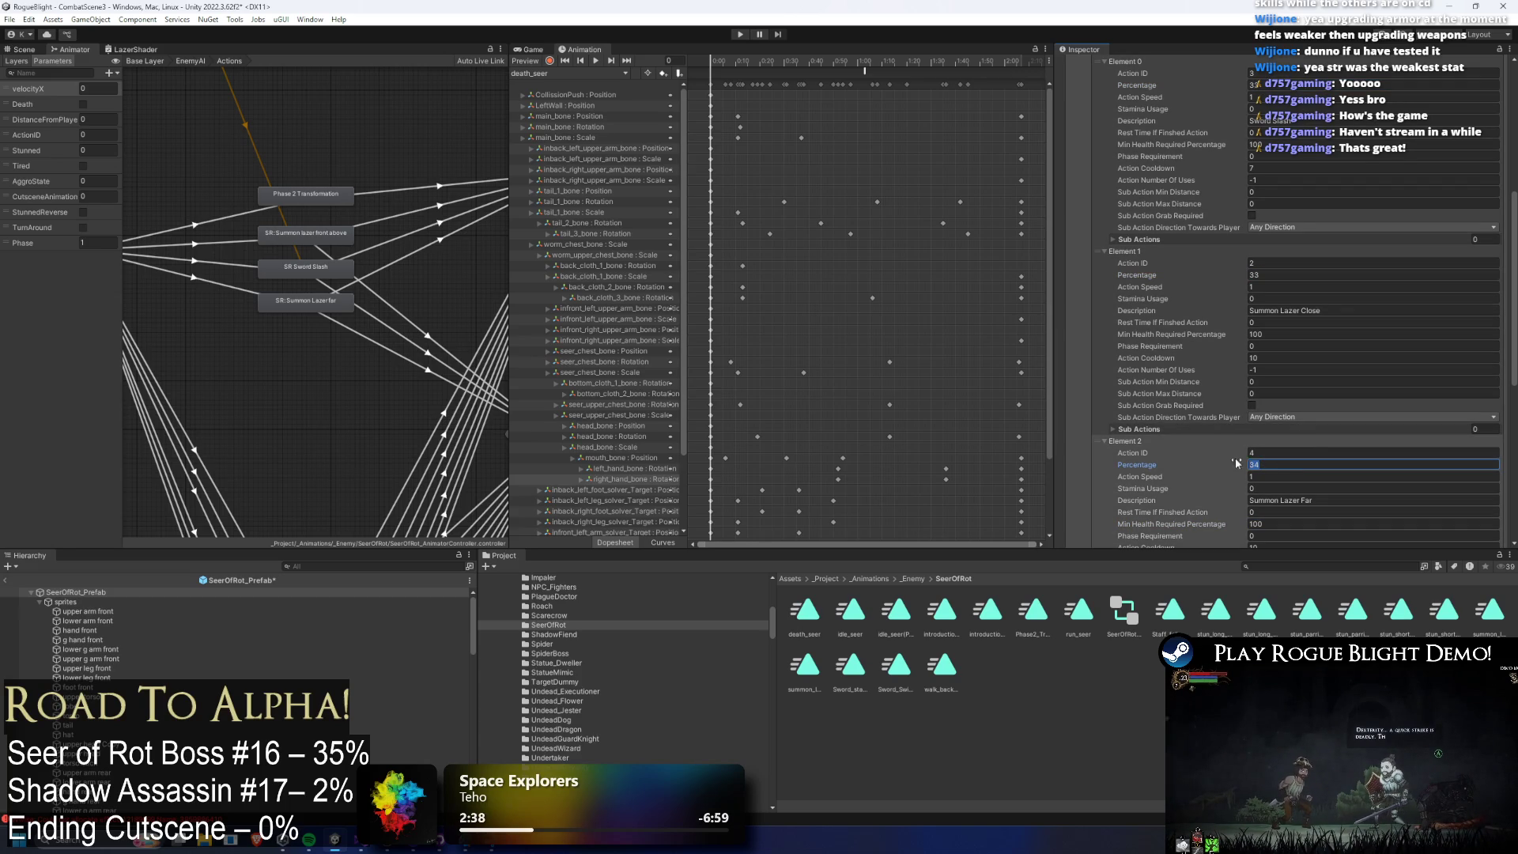
{"action": "left_click", "coordinate": [1269, 275]}
{"action": "key", "text": "BackSpace"}
{"action": "type", "text": "4"}
{"action": "scroll", "coordinate": [1294, 168], "scroll_direction": "down", "scroll_amount": 3}
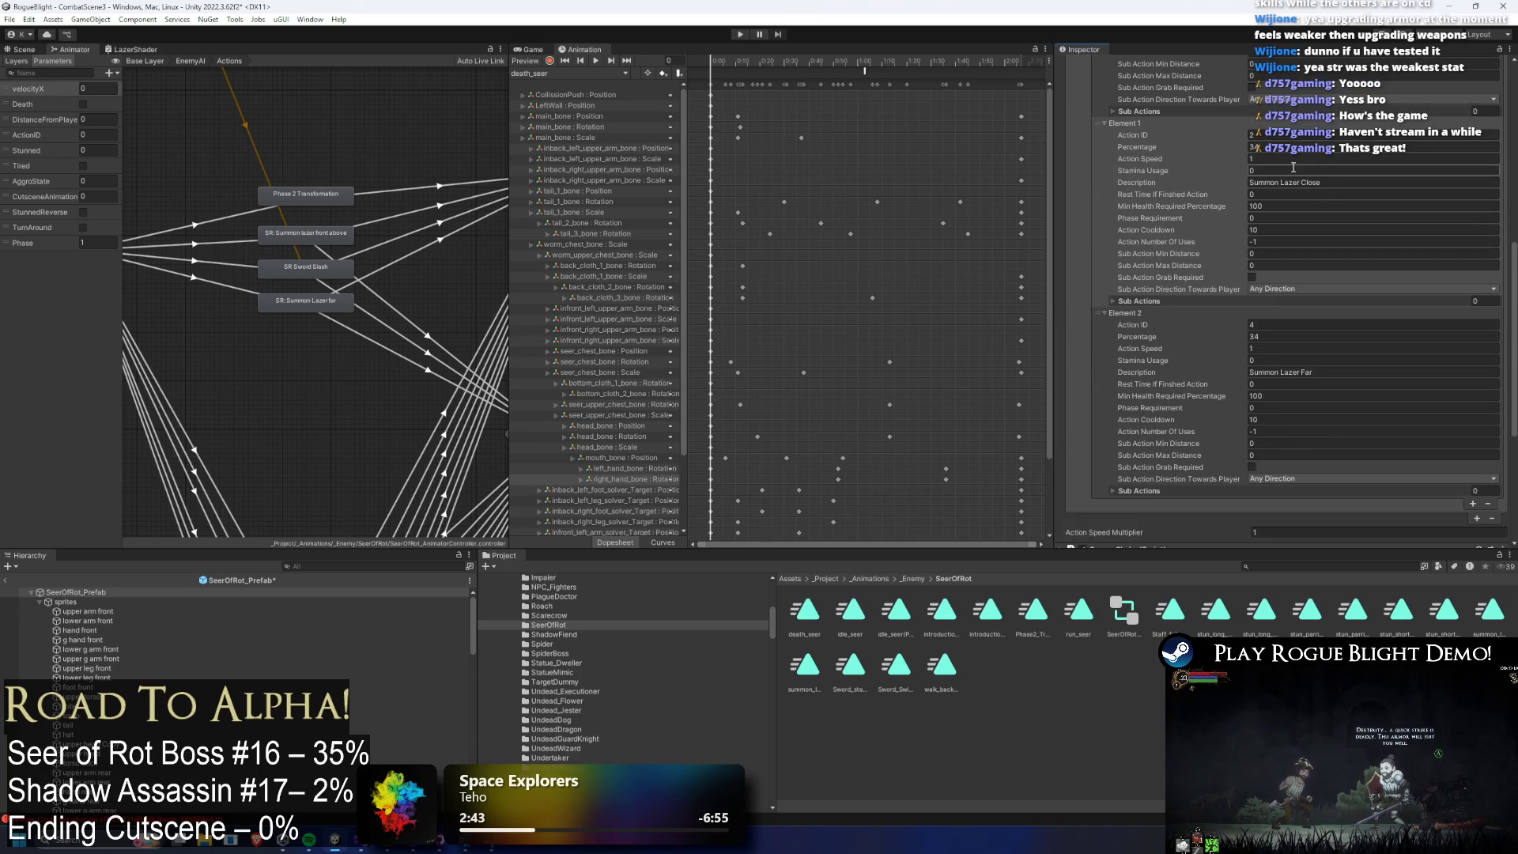
{"action": "left_click", "coordinate": [743, 34]}
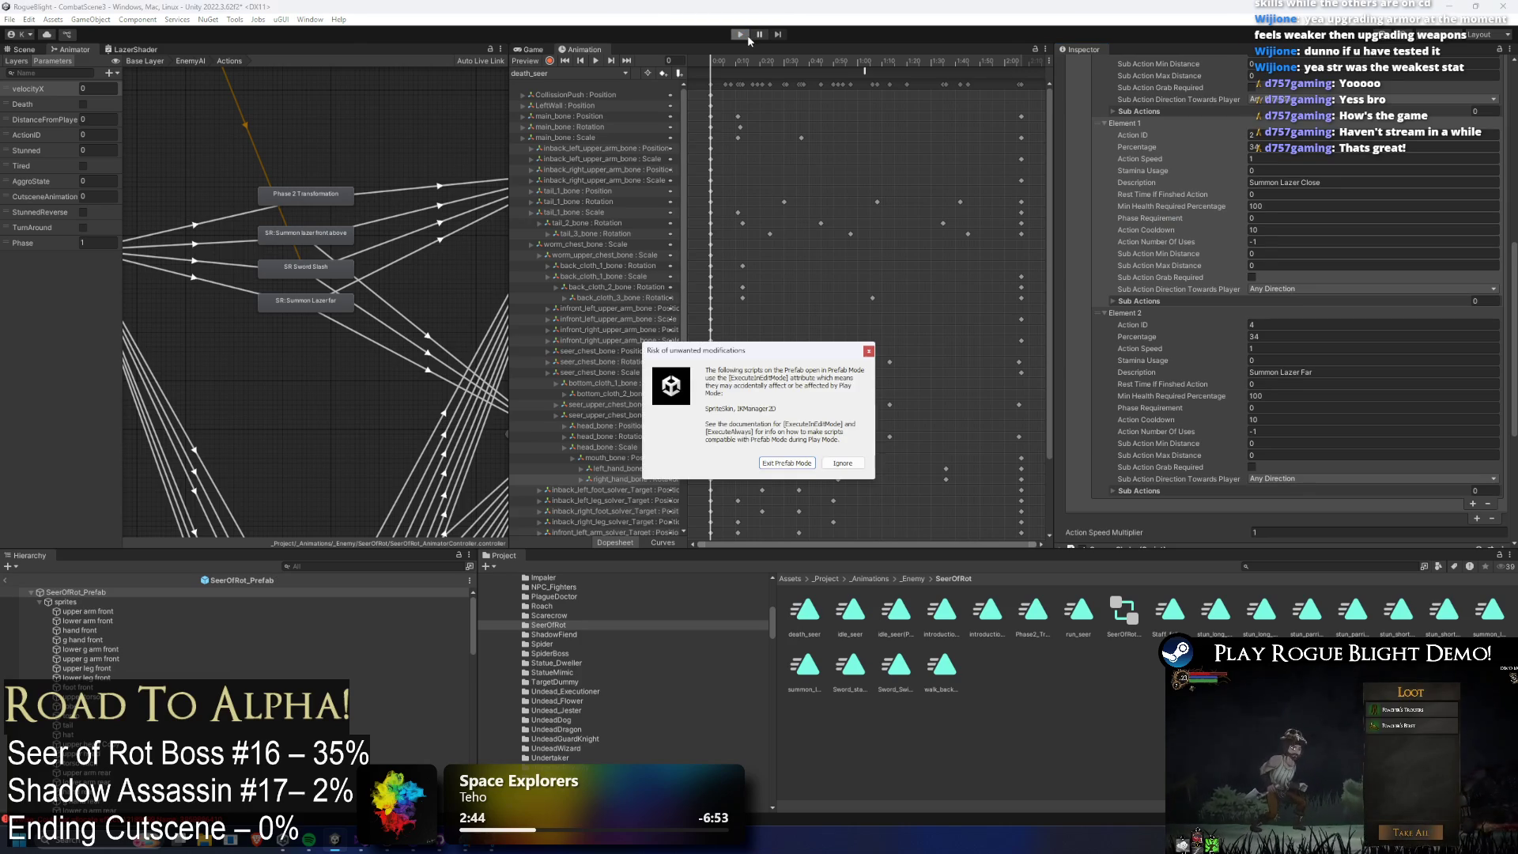
Ignore the unwanted-modifications prefab warning so Play Mode loads the boss arena.
{"action": "key", "text": "Return"}
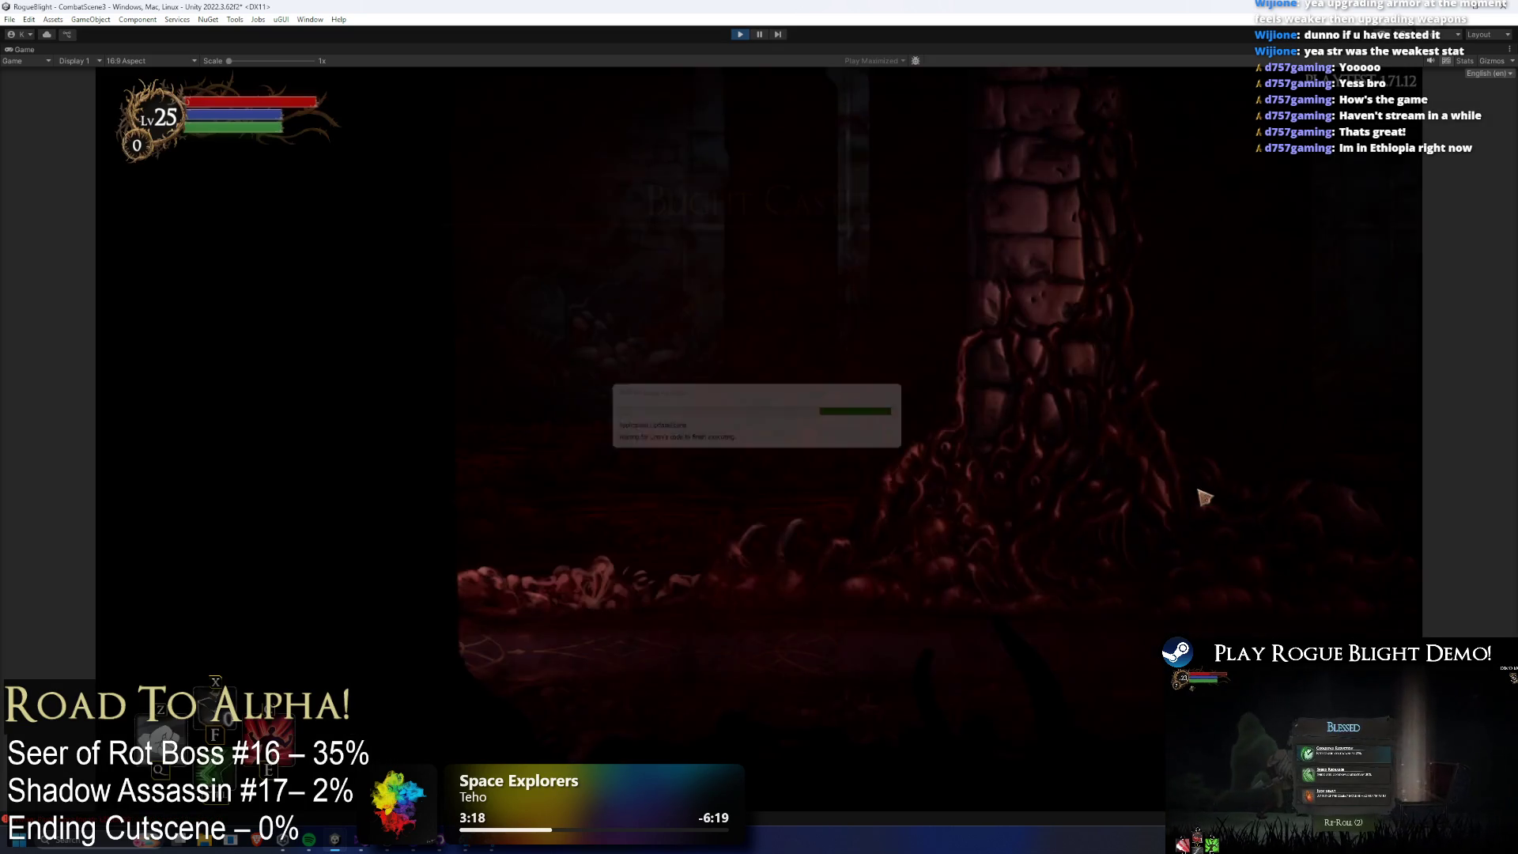
Close in on the Seer of Rot, attacking with X and Z and dodging its staff slam.
{"action": "key", "text": "x"}
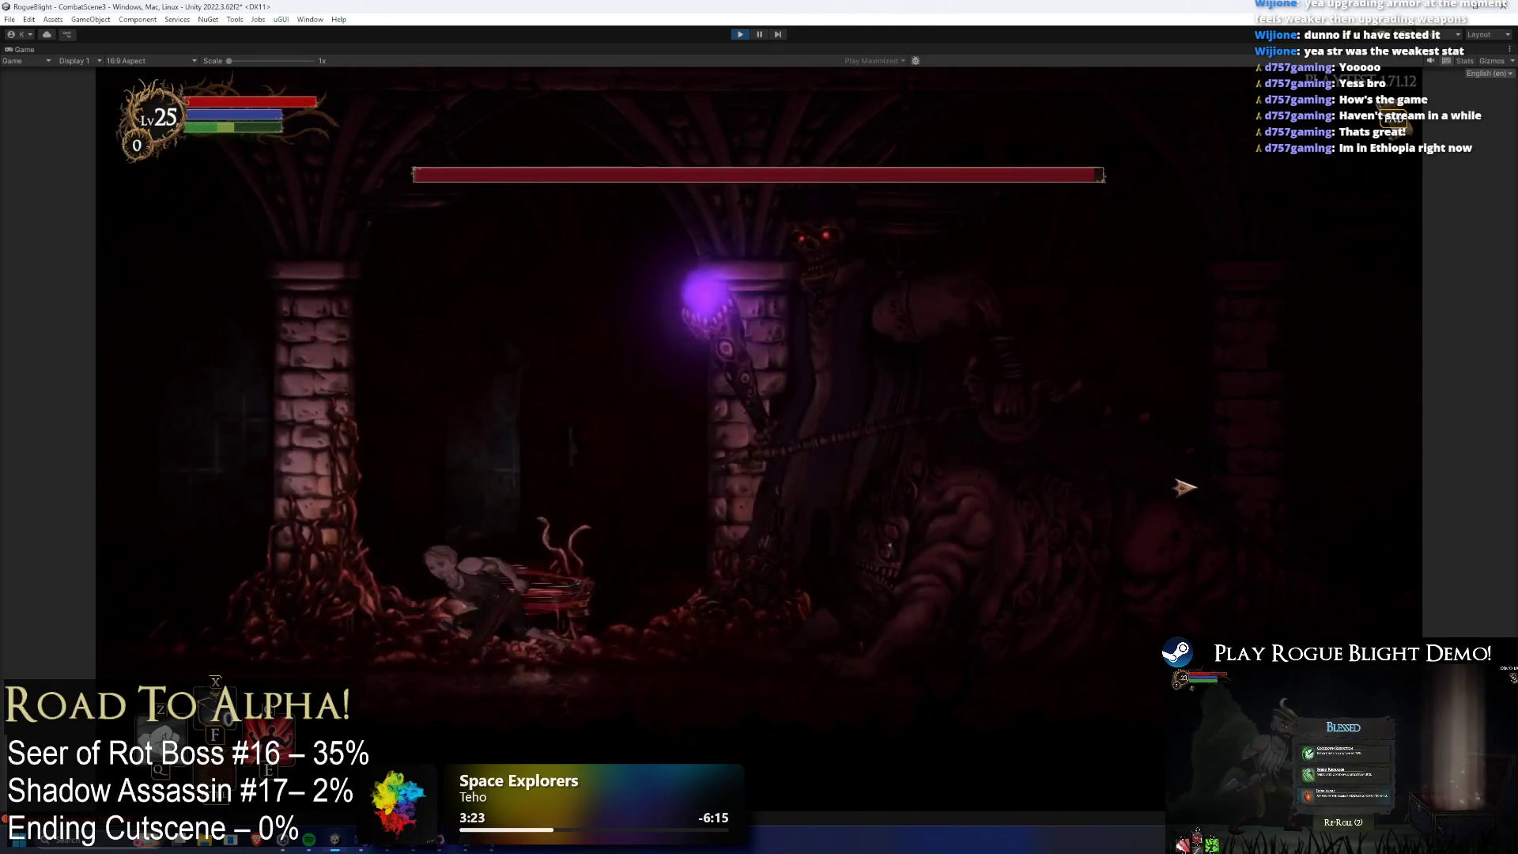
{"action": "key", "text": "z"}
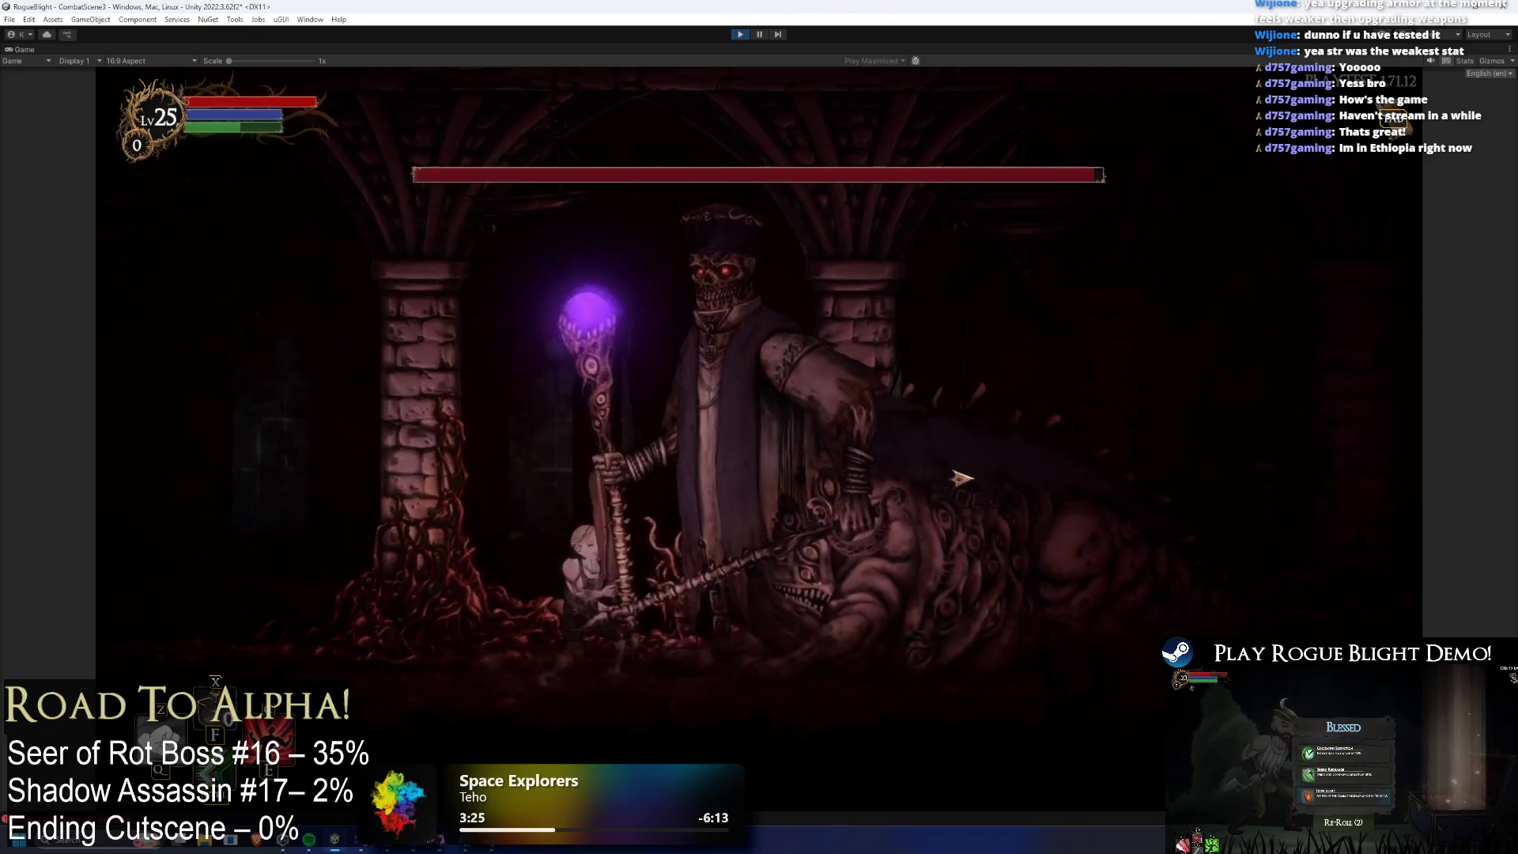
{"action": "key", "text": "x"}
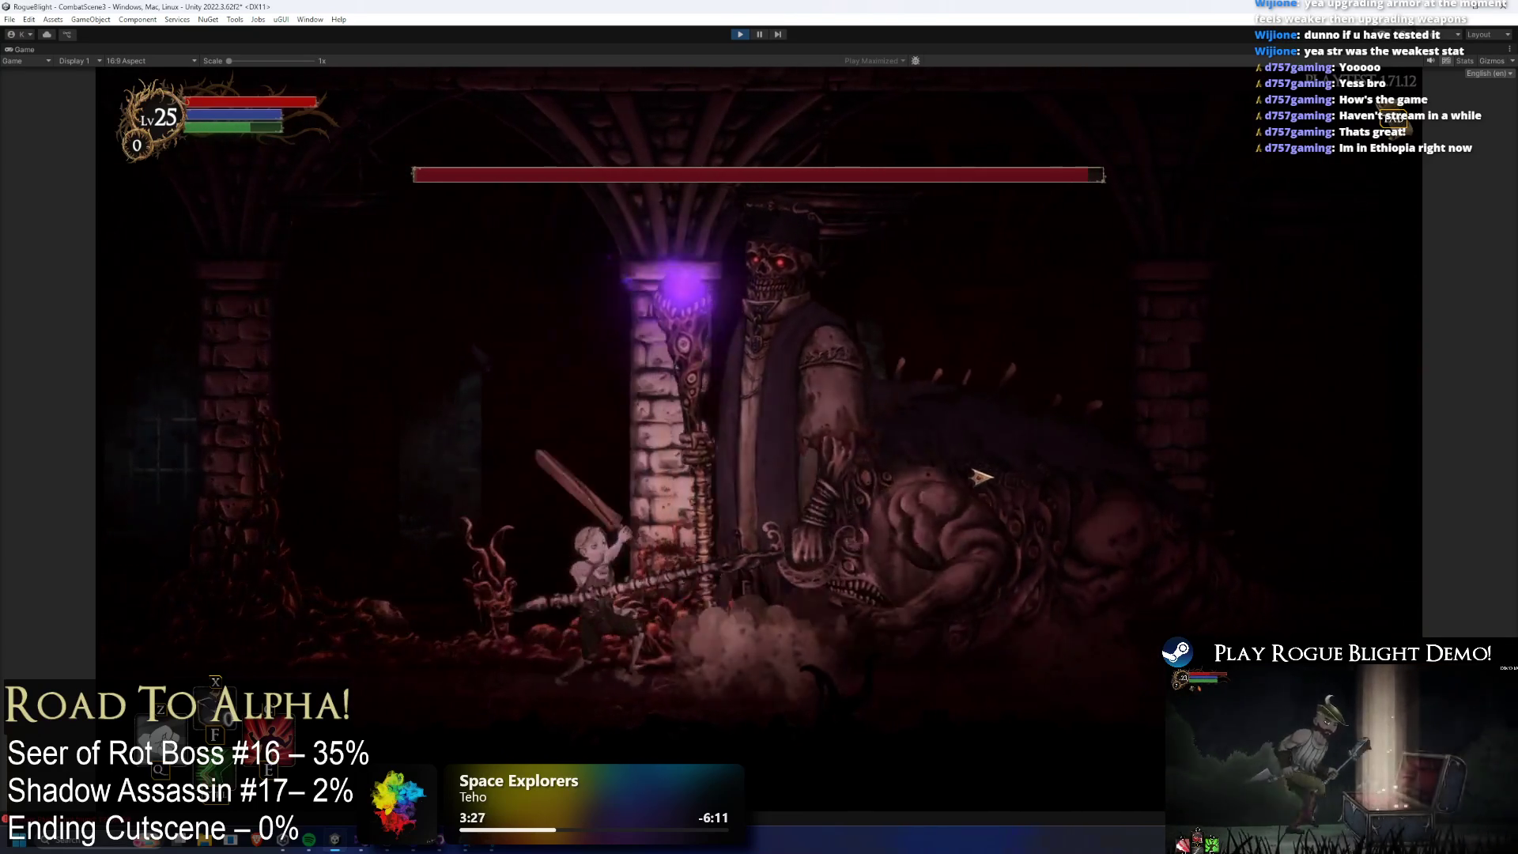
{"action": "key", "text": "x"}
{"action": "key", "text": "Left"}
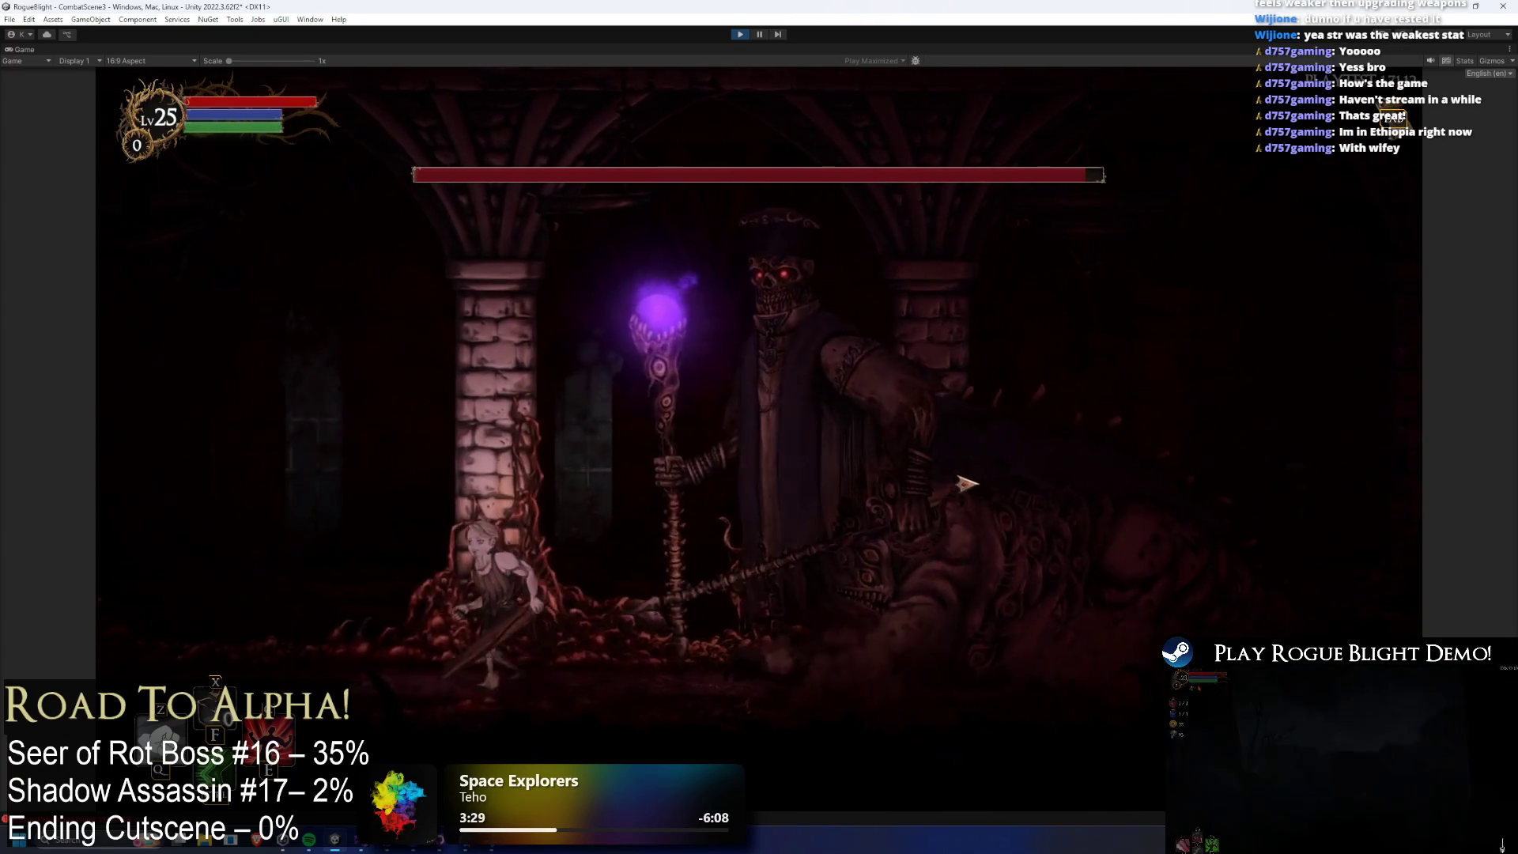
{"action": "key", "text": "Right"}
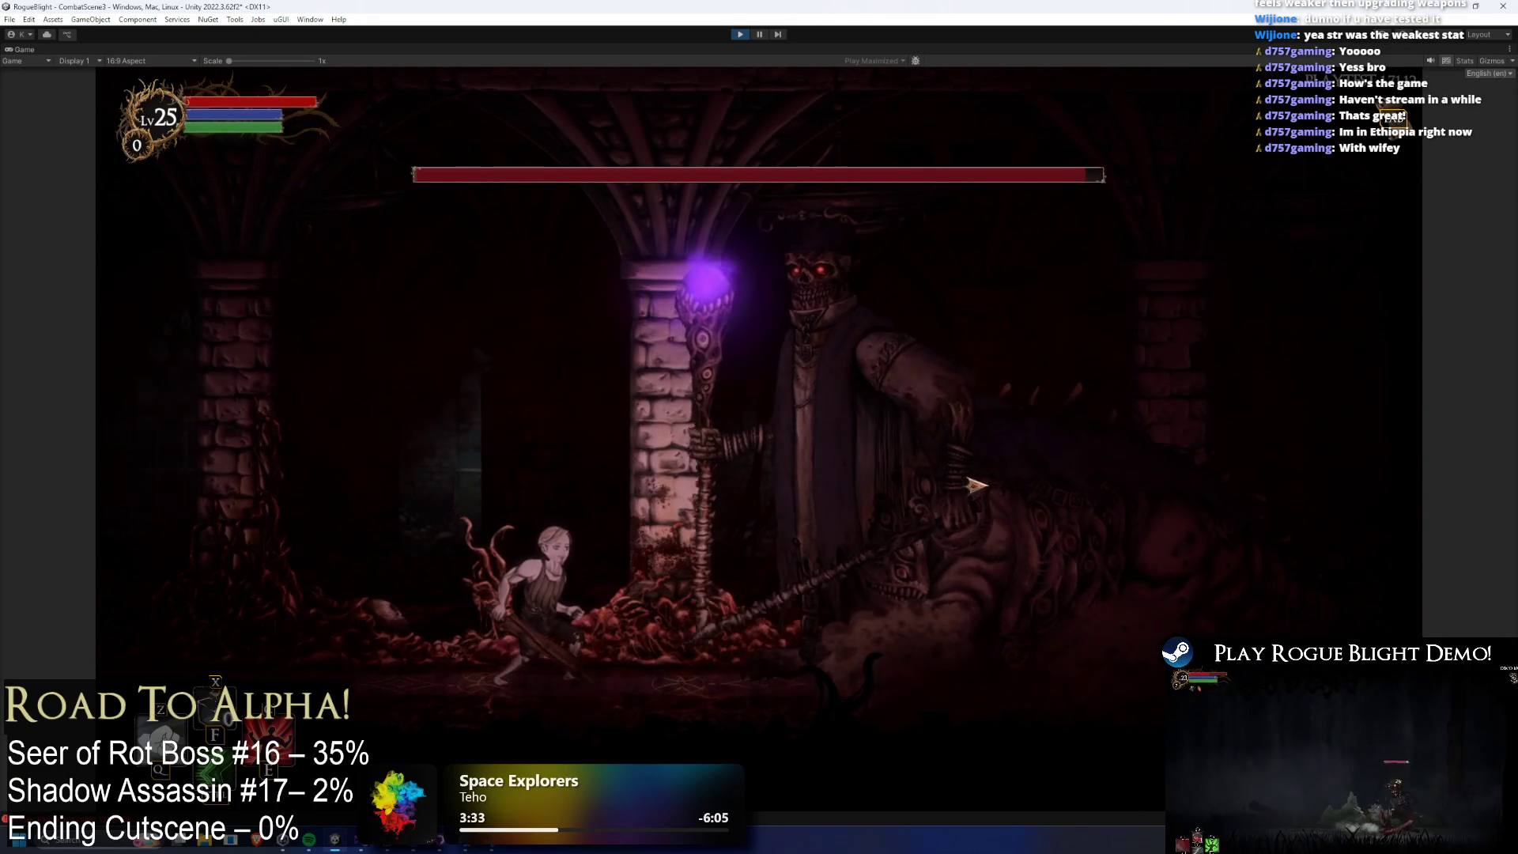
{"action": "key", "text": "Right"}
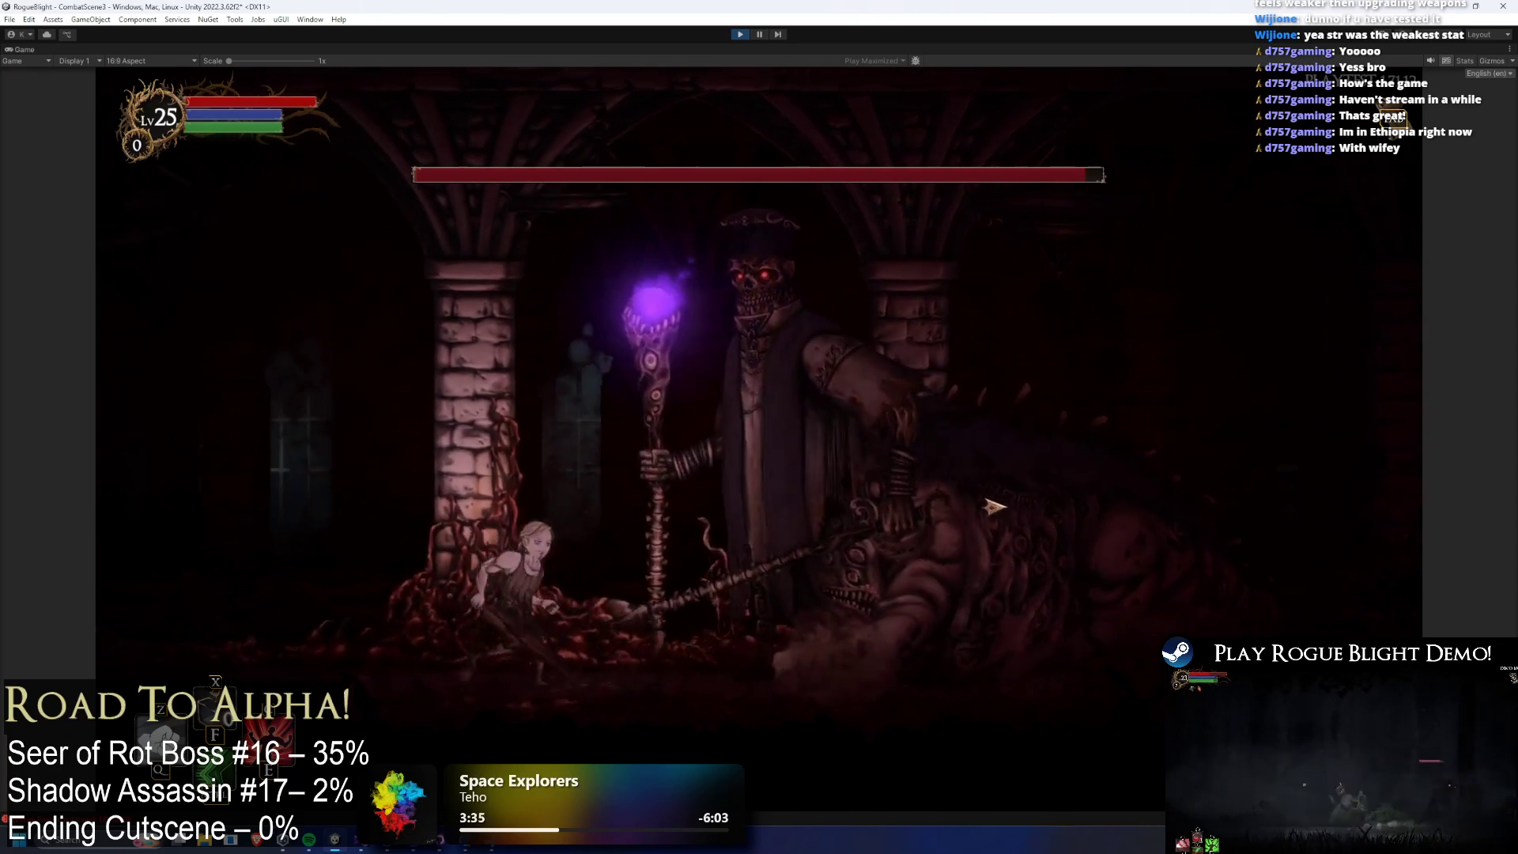
{"action": "key", "text": "Right"}
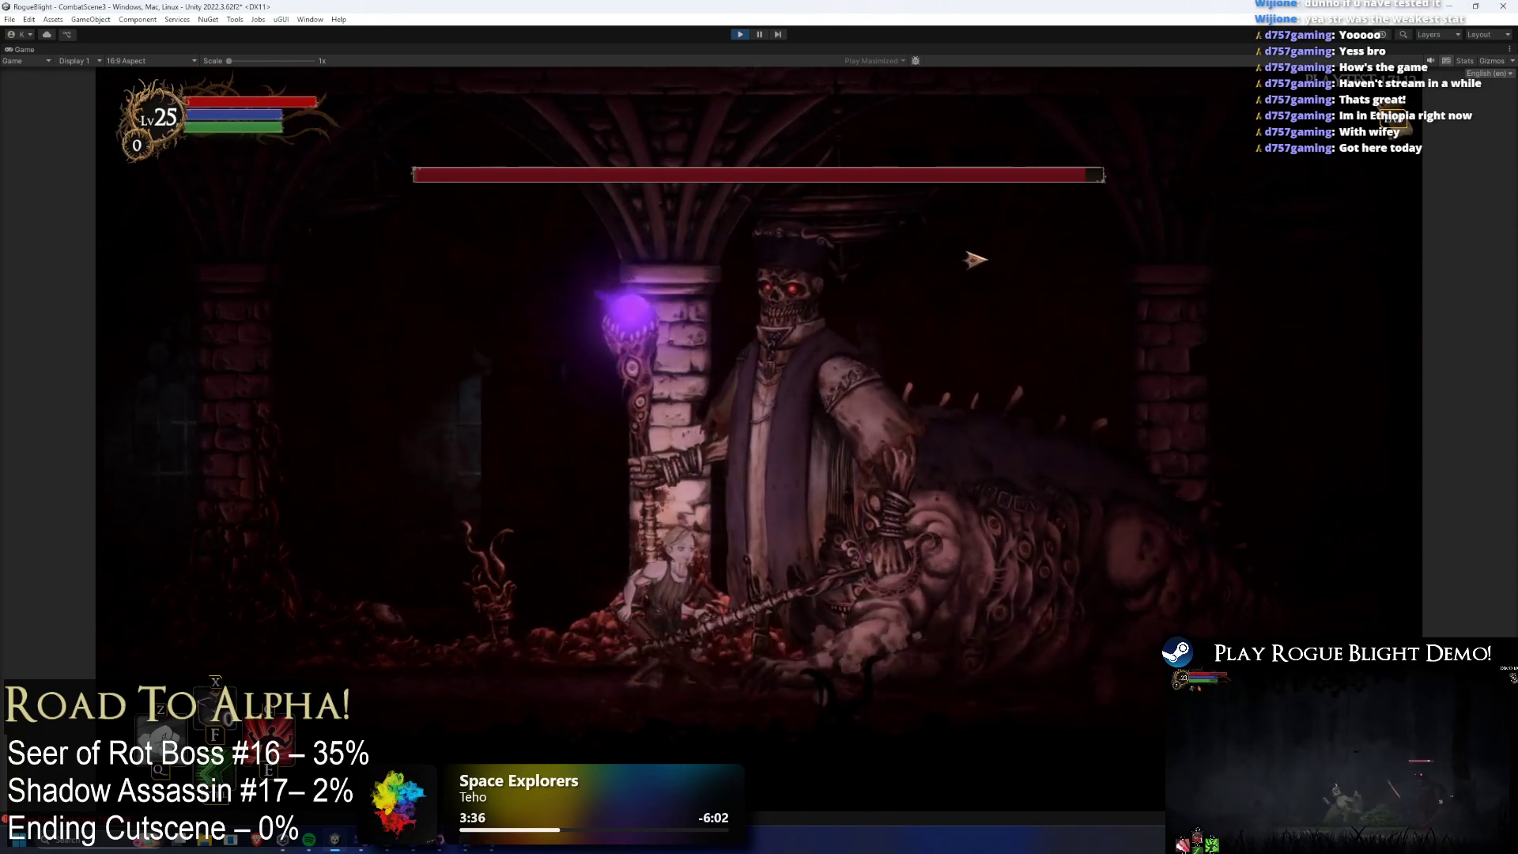
{"action": "key", "text": "Left"}
{"action": "key", "text": "space"}
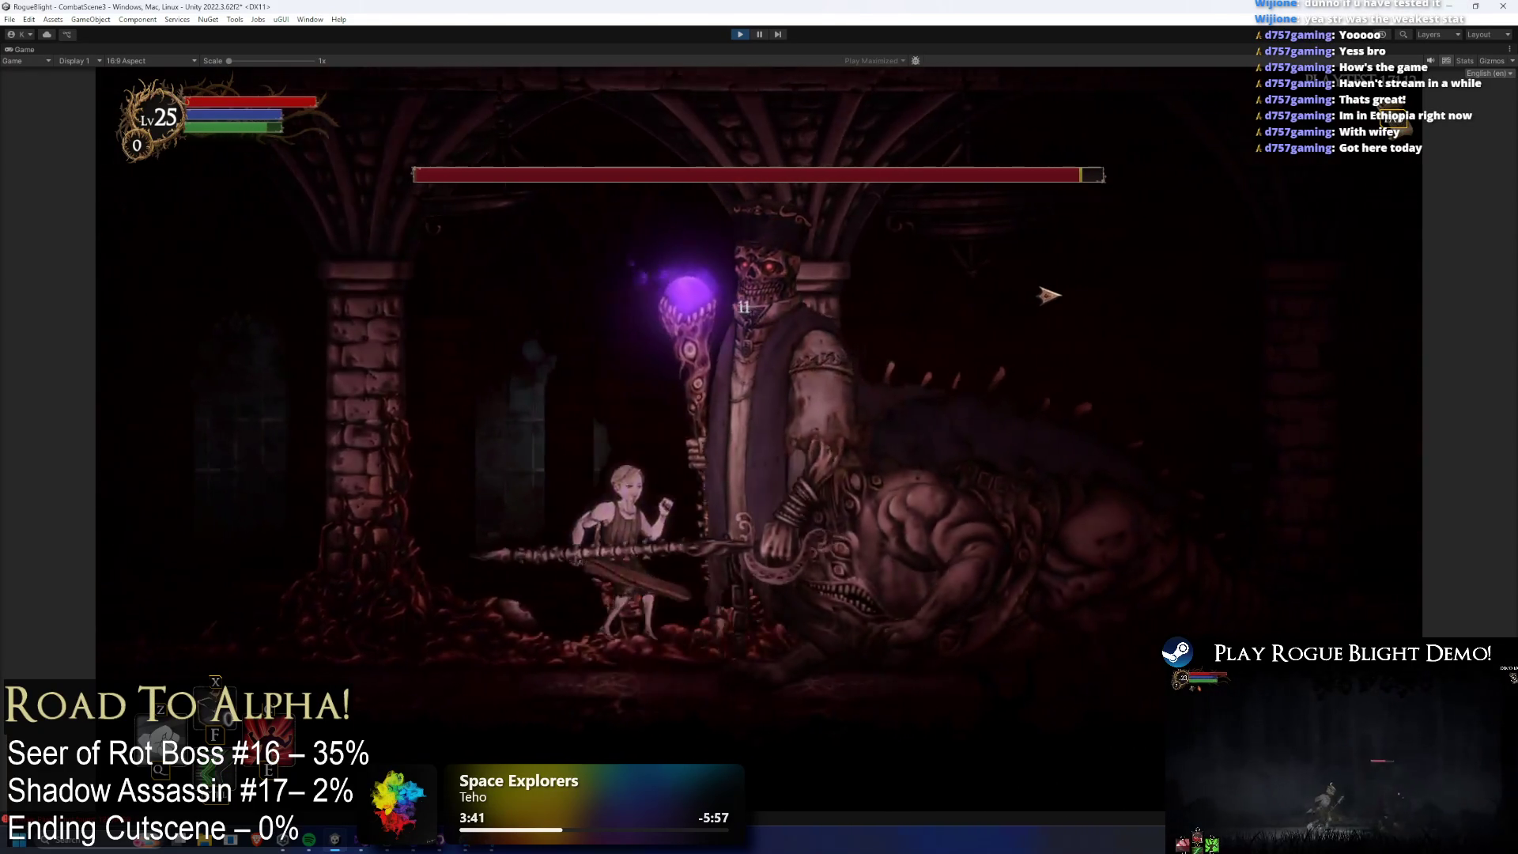
{"action": "key", "text": "d"}
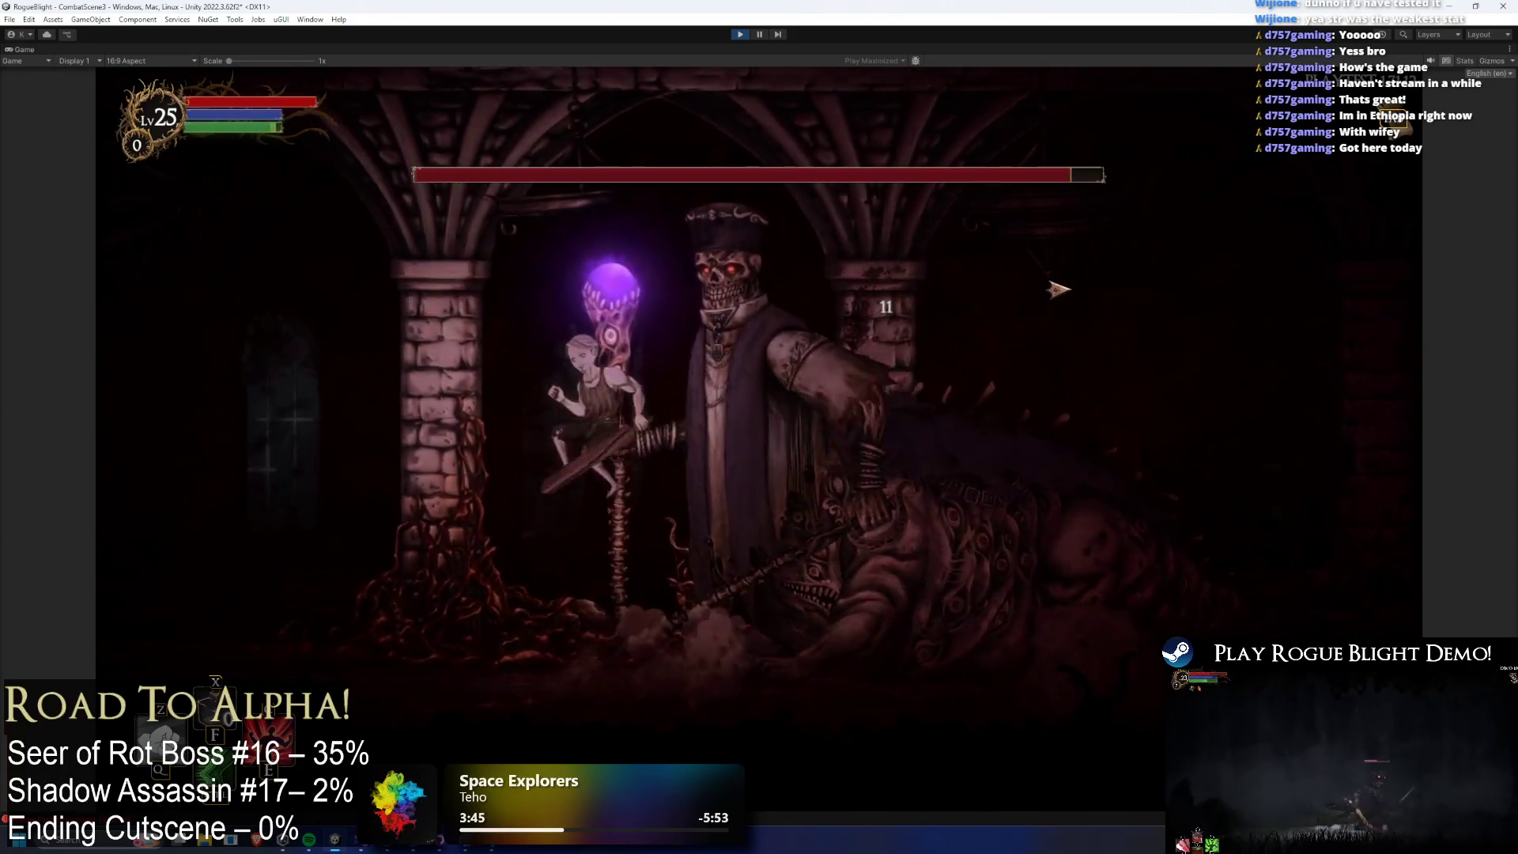
Jump and slash the boss repeatedly, then retreat left and run back toward it.
{"action": "key", "text": "space"}
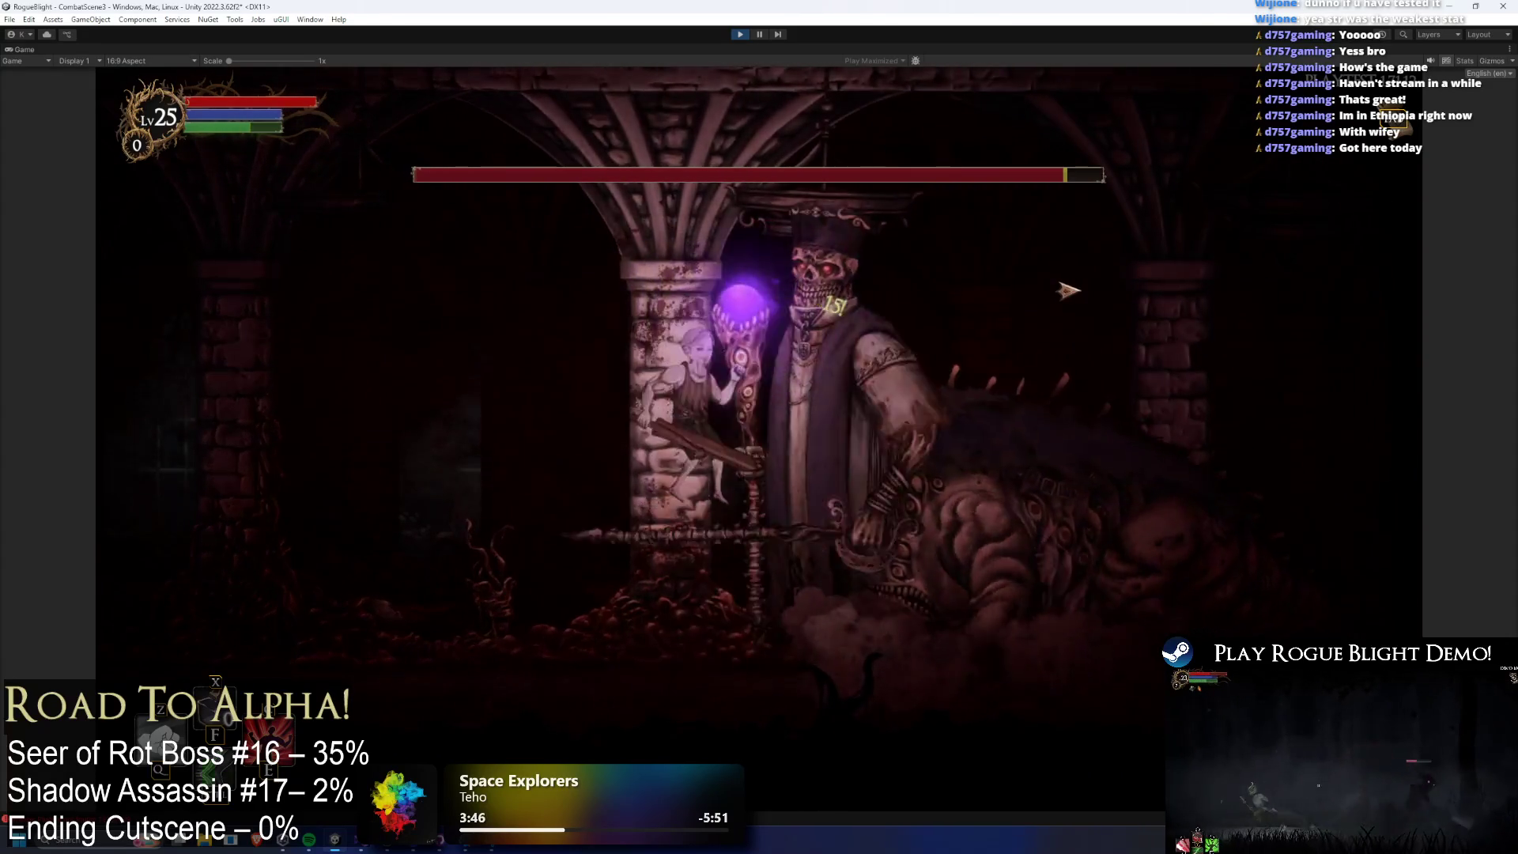
{"action": "left_click", "coordinate": [1067, 290]}
{"action": "key", "text": "space"}
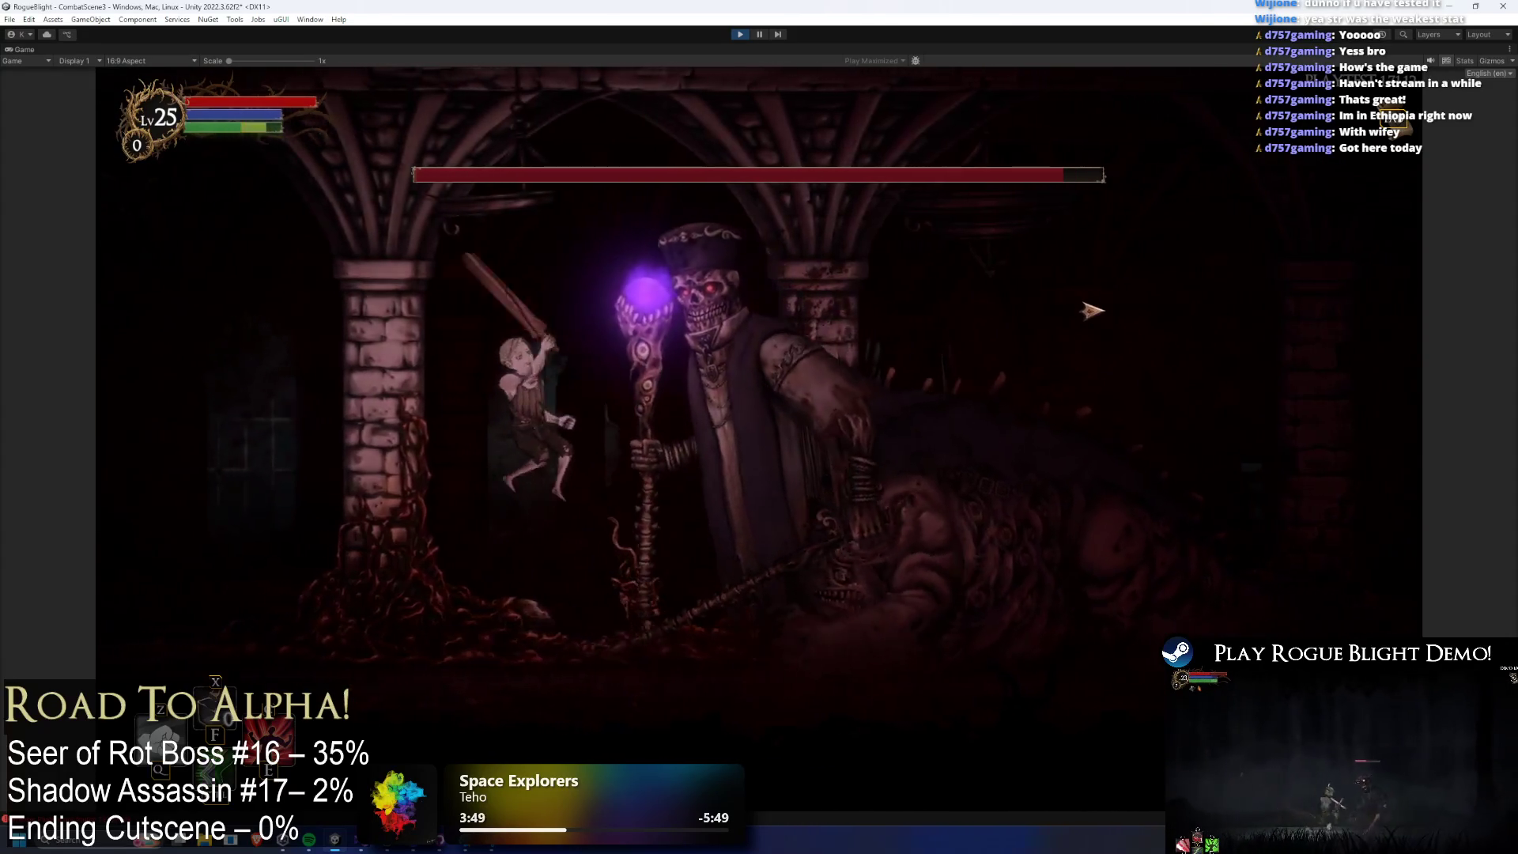
{"action": "left_click", "coordinate": [1091, 309]}
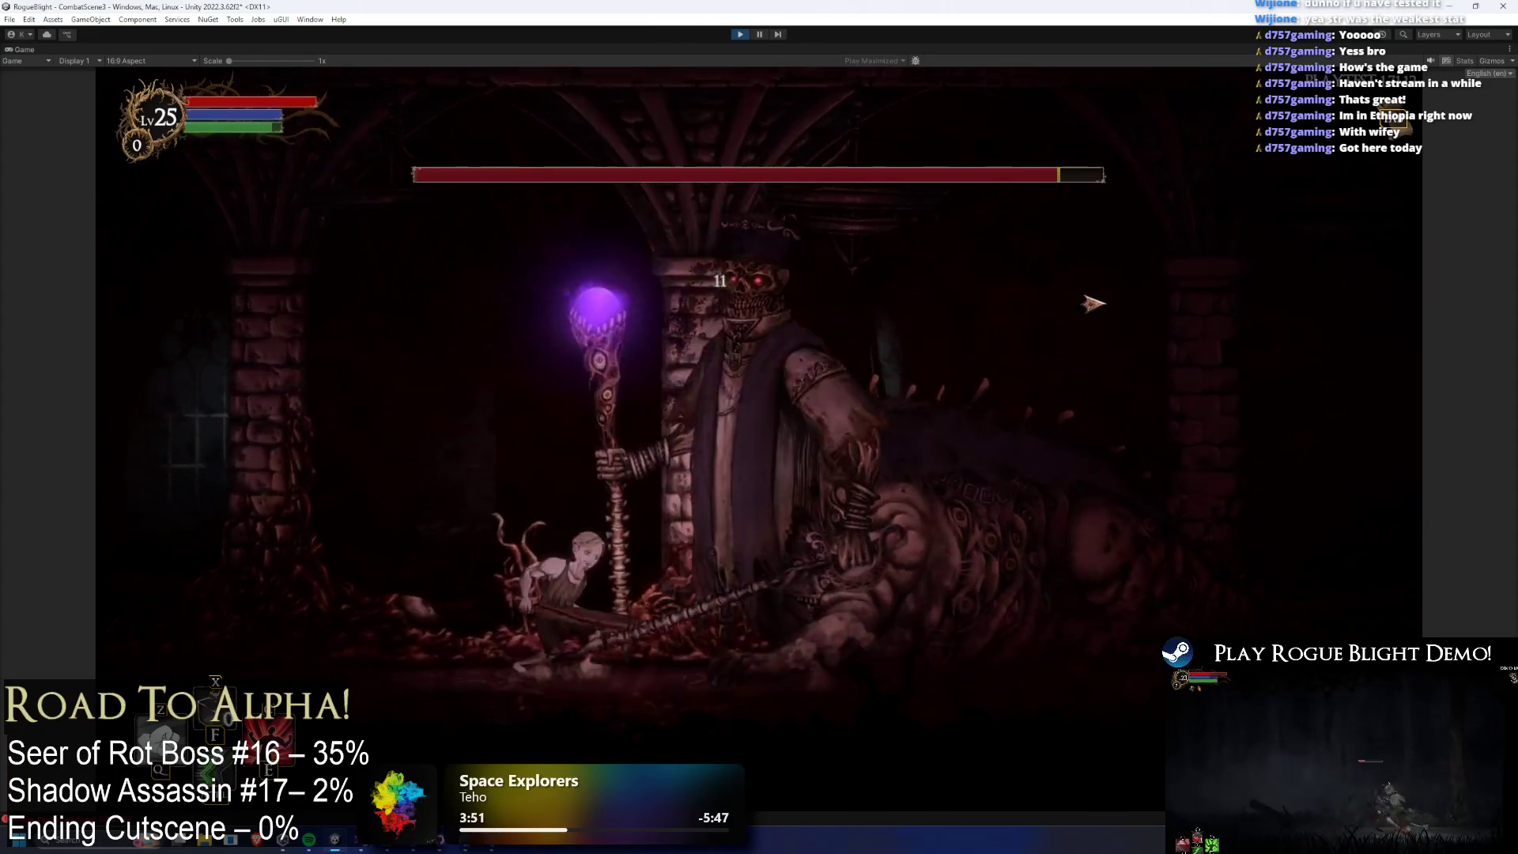
{"action": "key", "text": "space"}
{"action": "left_click", "coordinate": [1067, 307]}
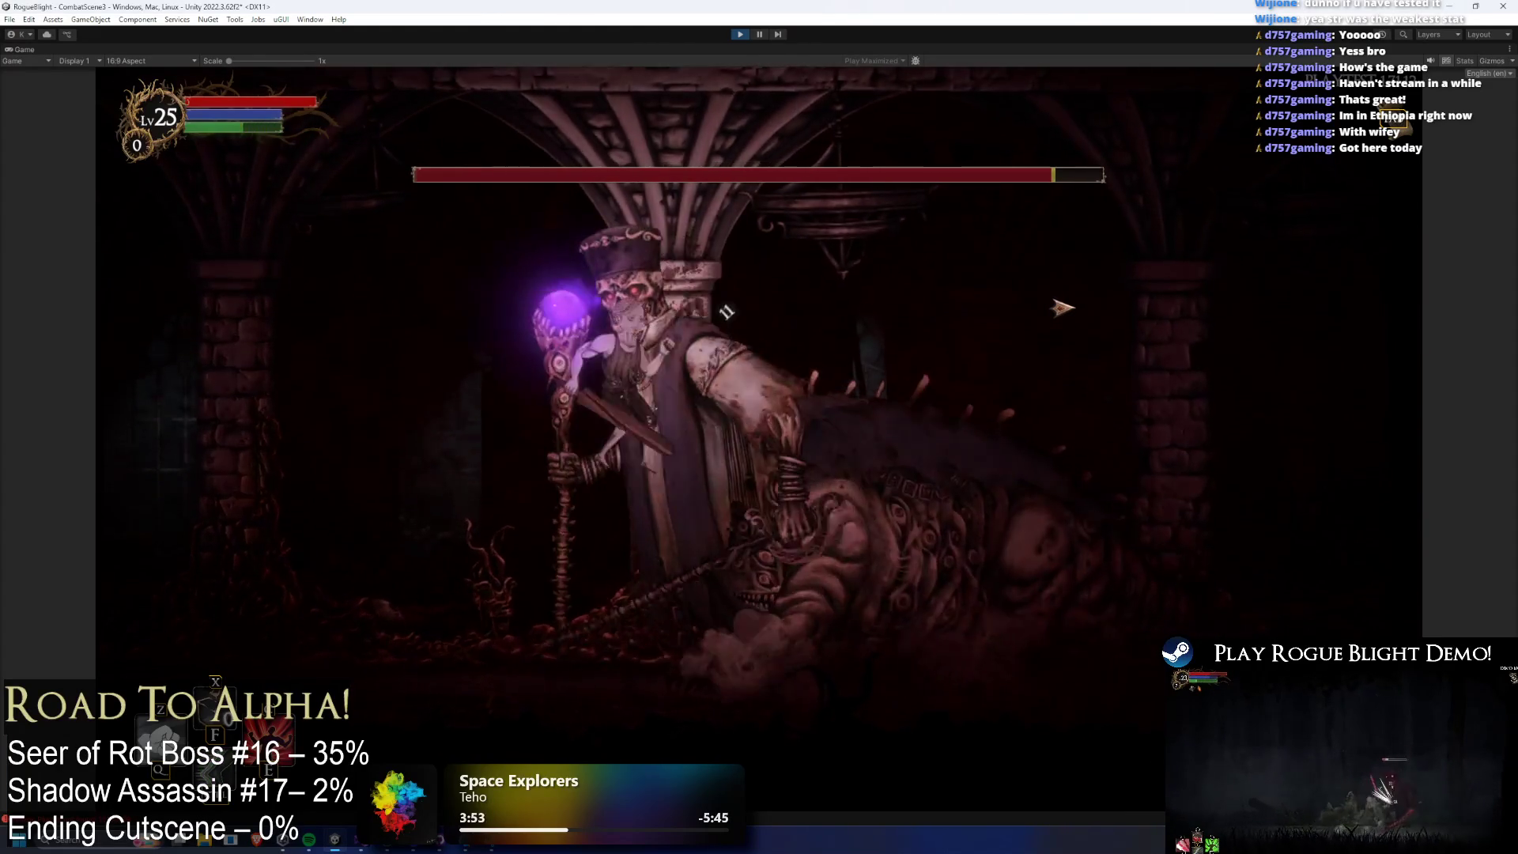
{"action": "left_click", "coordinate": [1062, 307]}
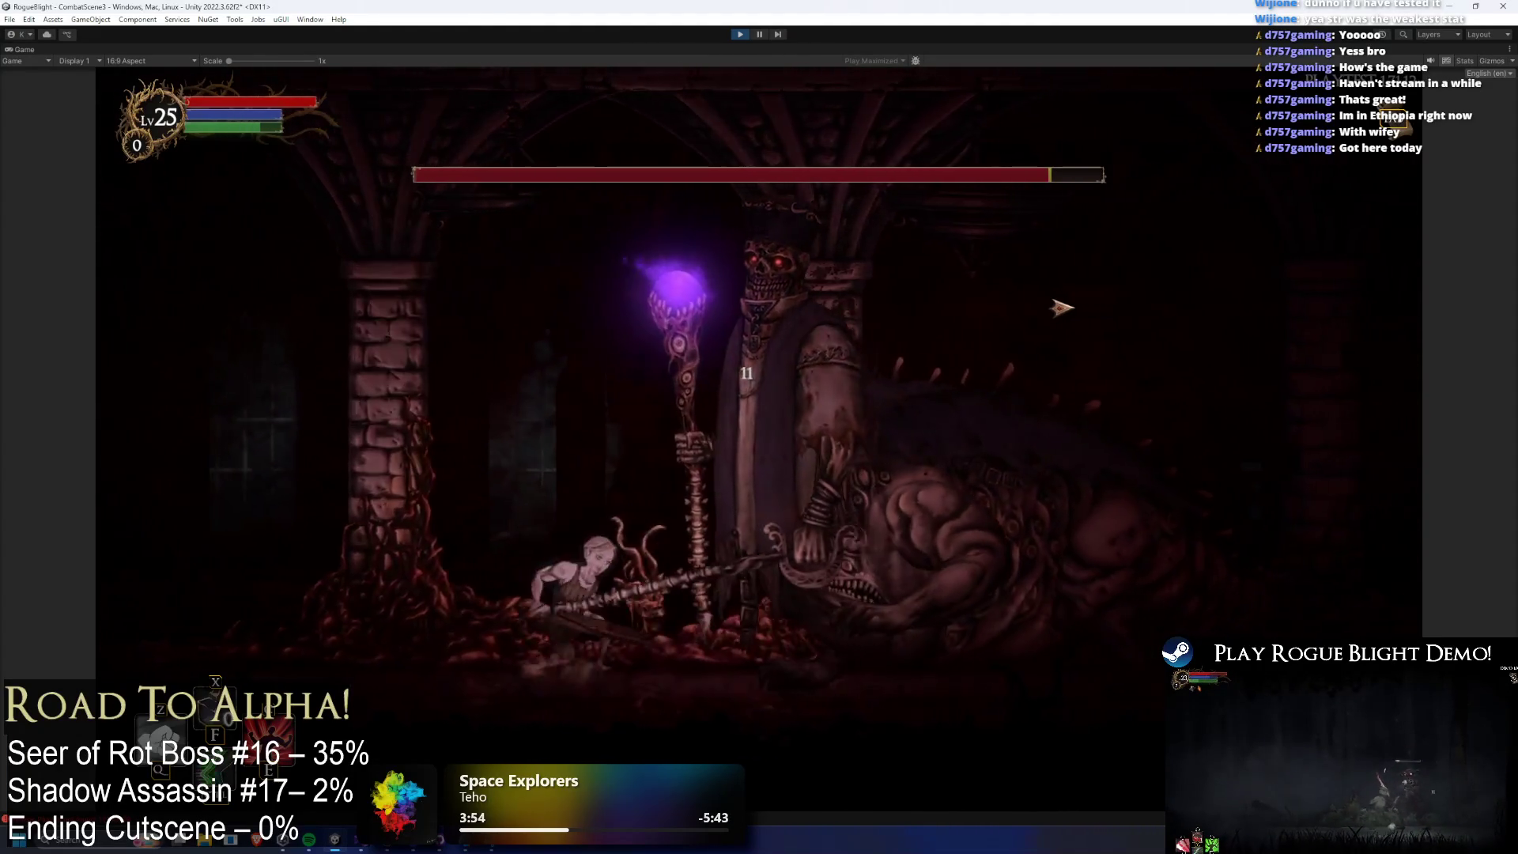
{"action": "left_click", "coordinate": [1062, 307]}
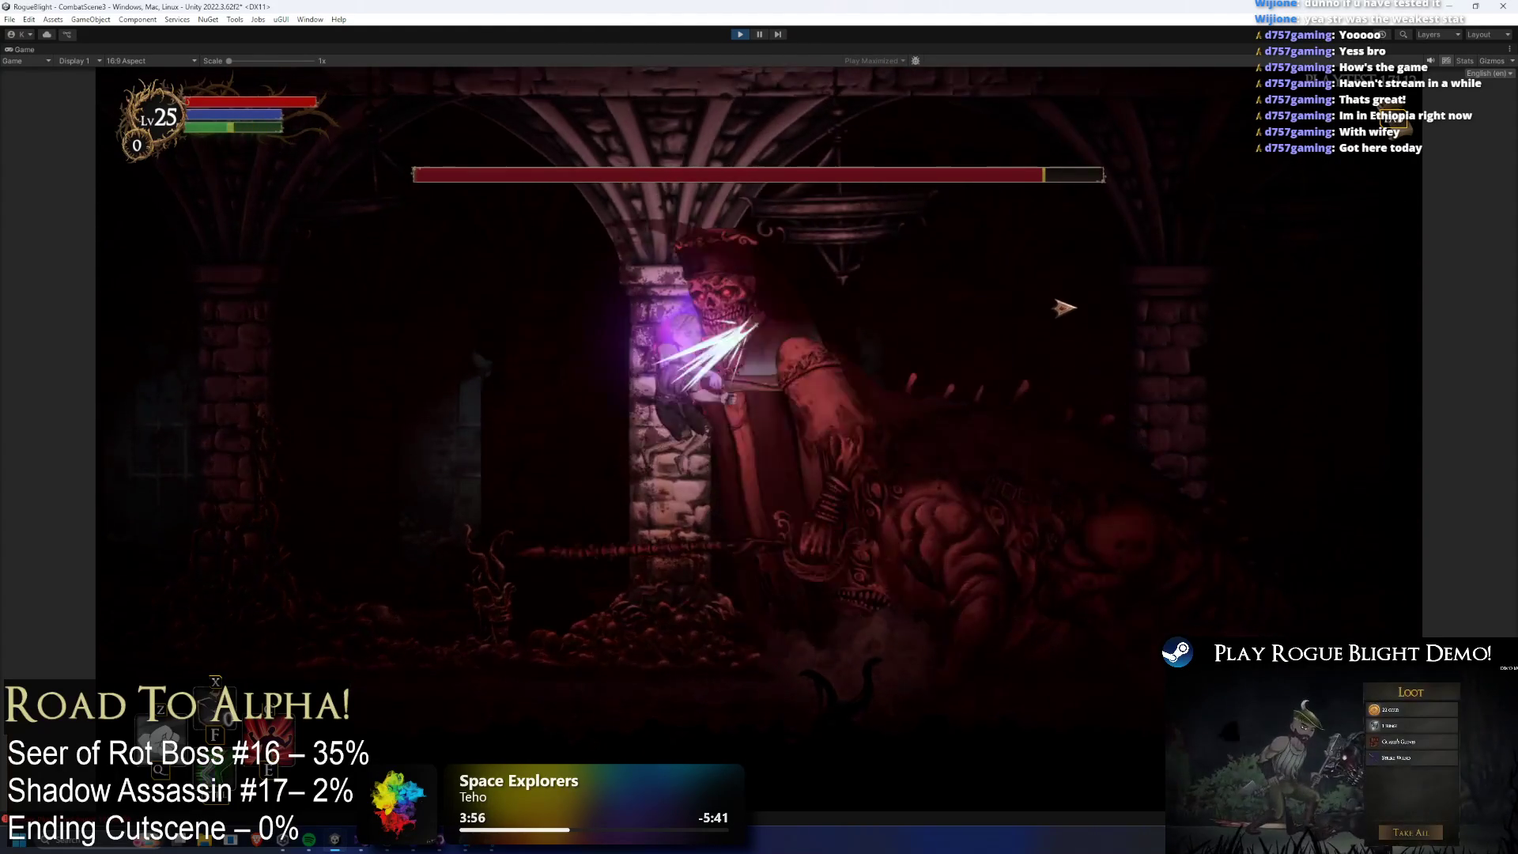
{"action": "left_click", "coordinate": [1071, 310]}
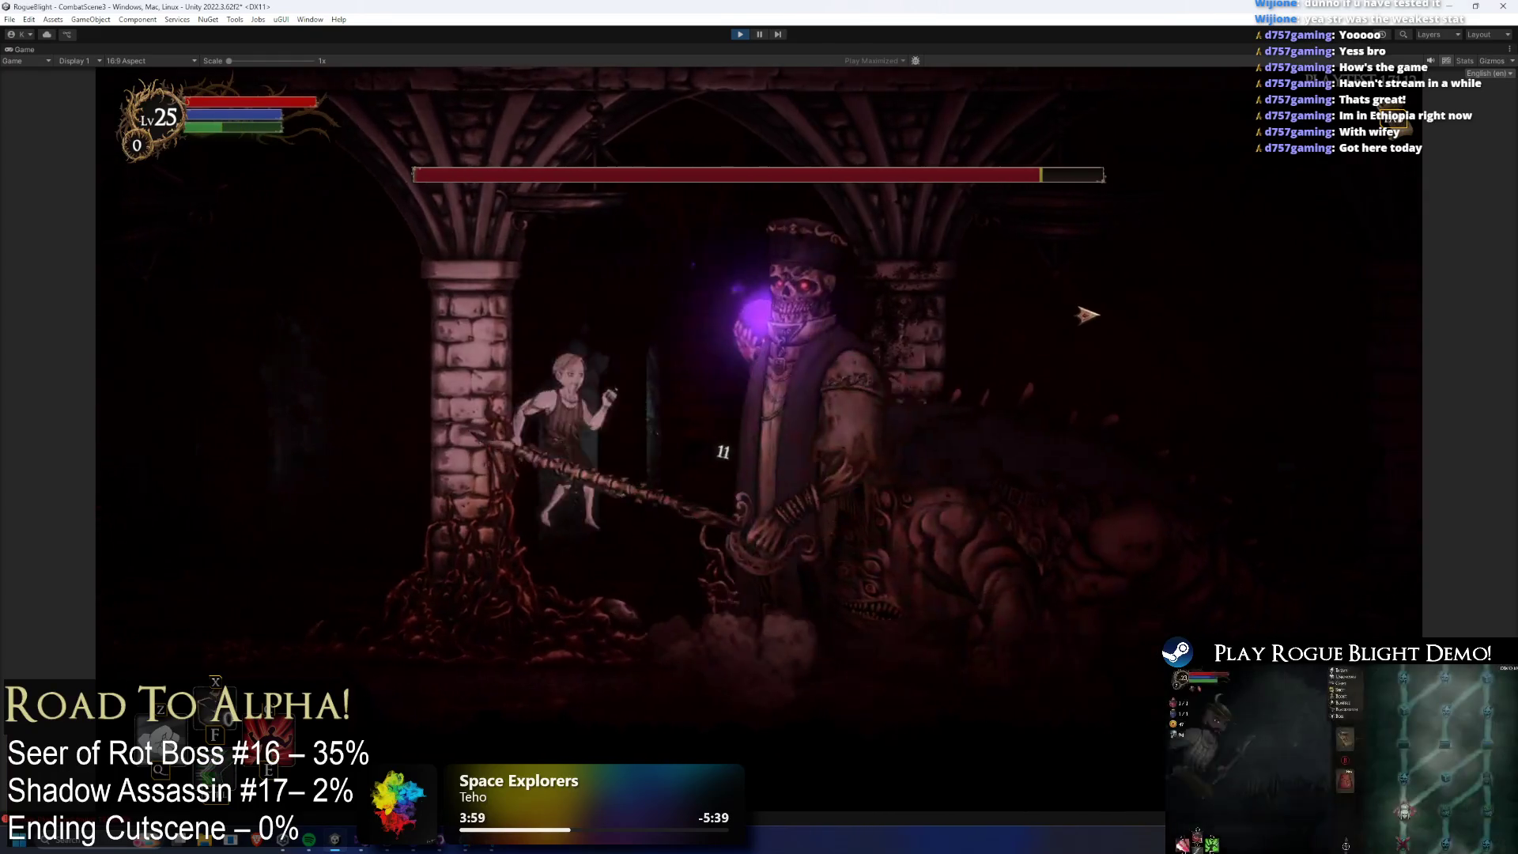
{"action": "left_click", "coordinate": [1091, 317]}
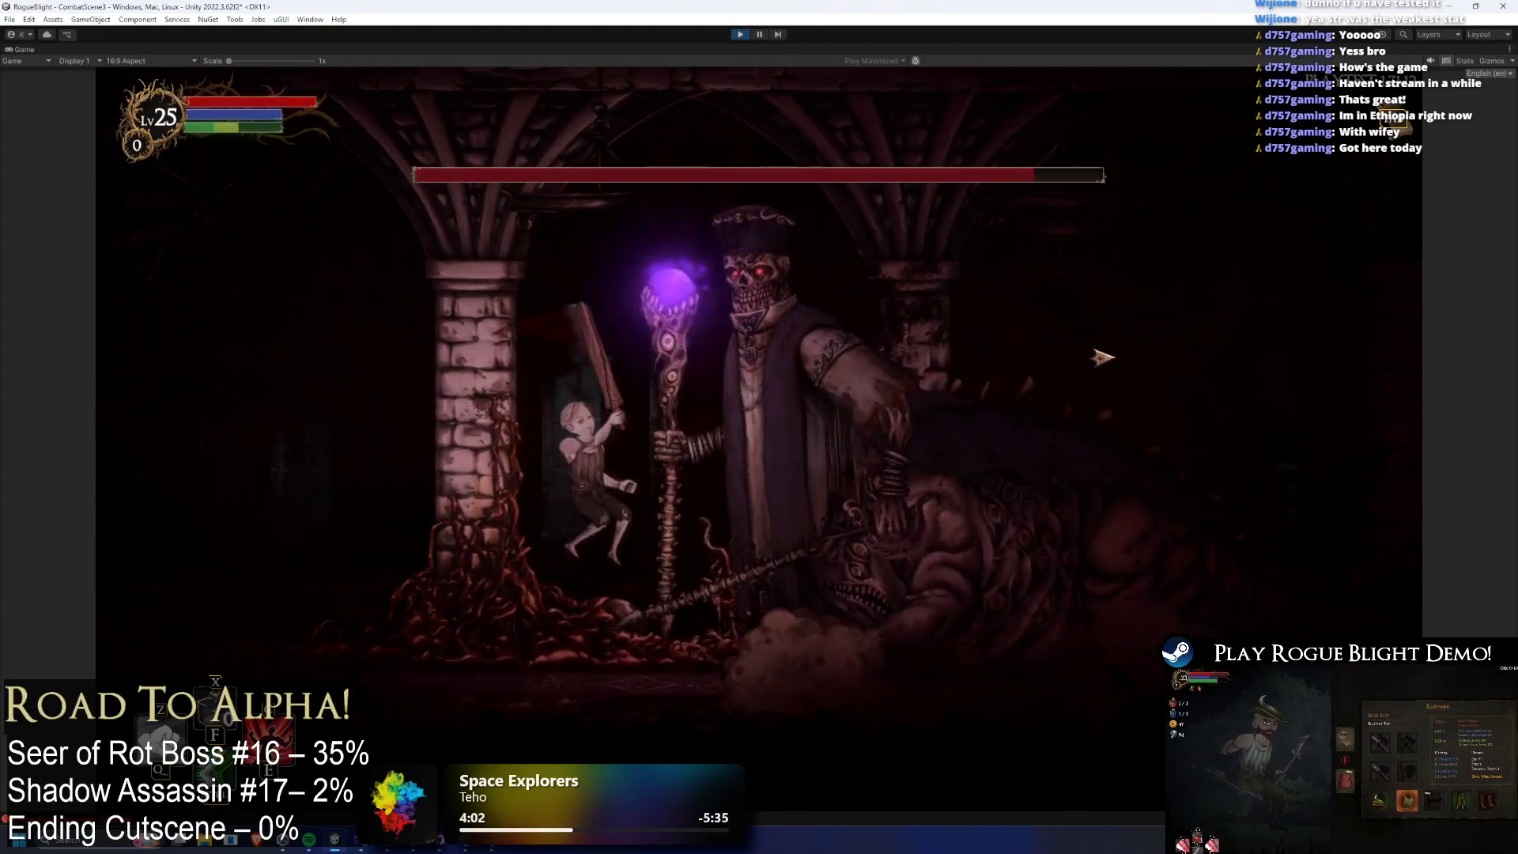
{"action": "left_click", "coordinate": [1104, 353]}
{"action": "left_click", "coordinate": [1127, 289]}
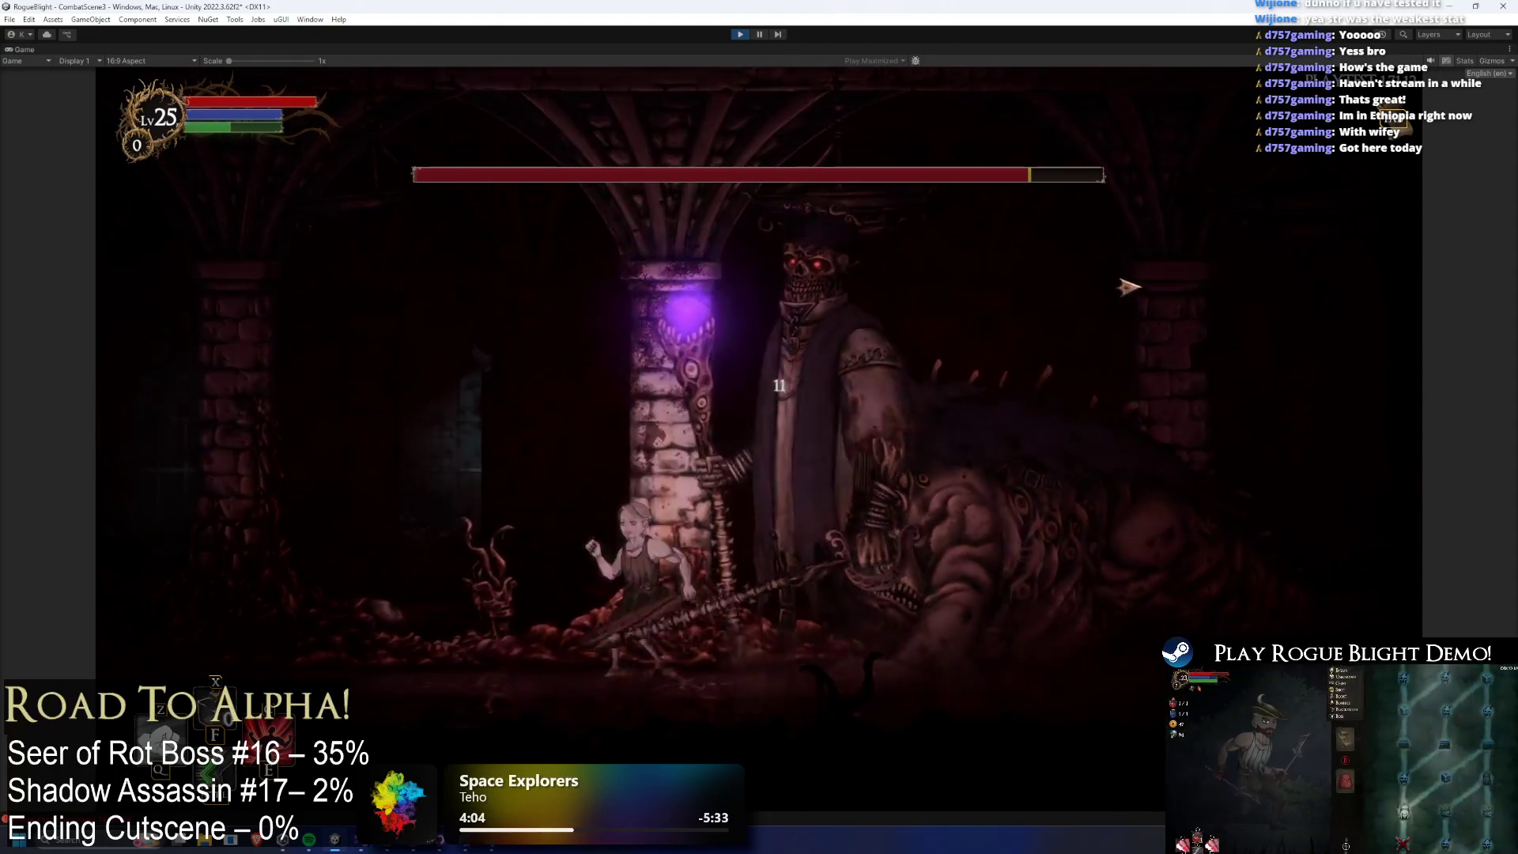
{"action": "left_click", "coordinate": [1010, 288]}
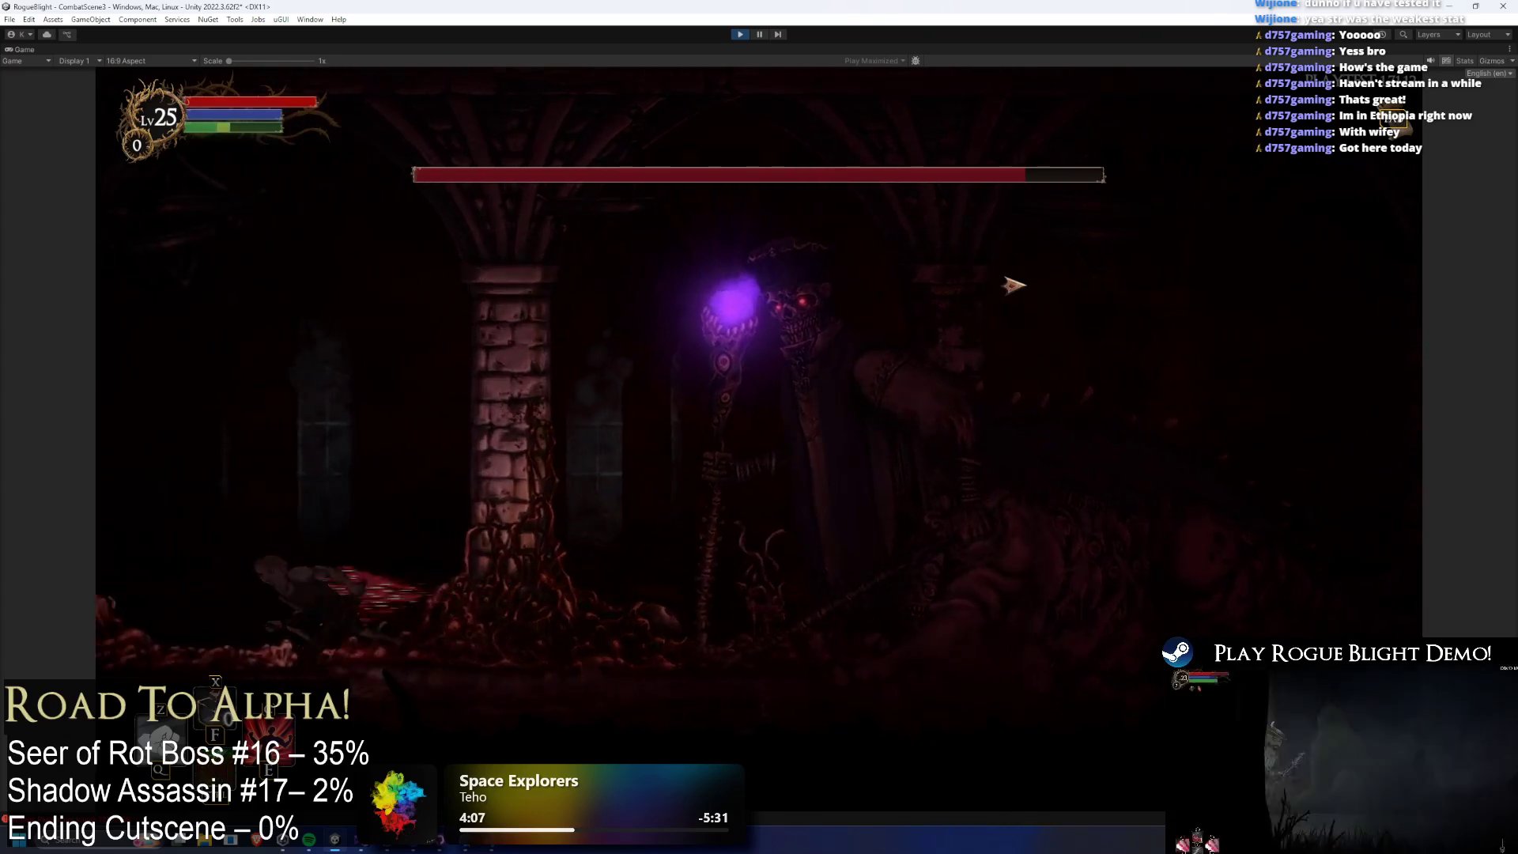
{"action": "key", "text": "d"}
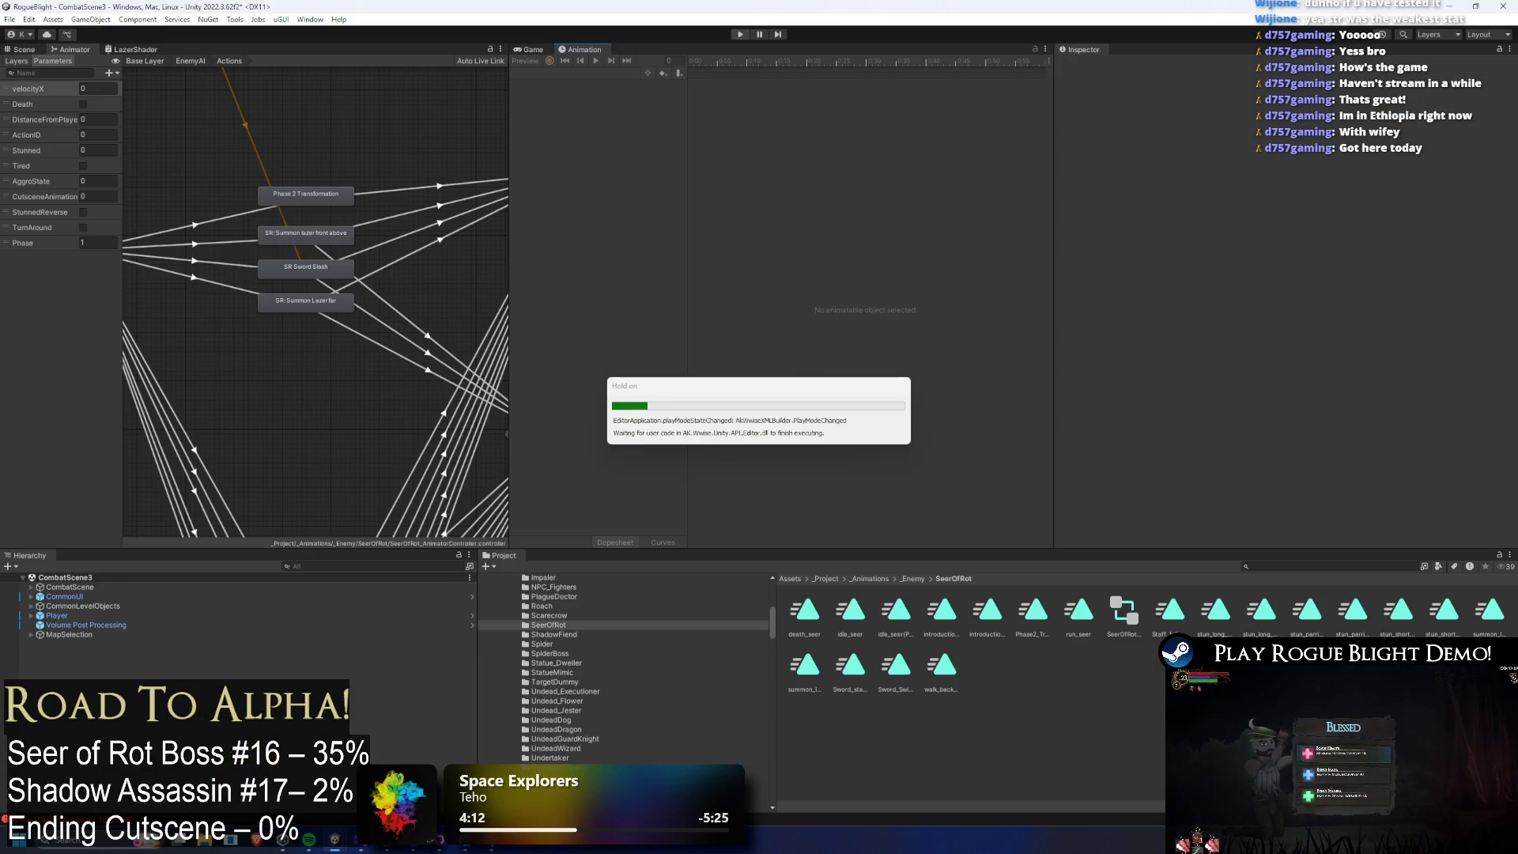
Search the Project panel for 'seer prefa' and open the SeerOfRot prefab in Prefab Mode.
{"action": "left_click", "coordinate": [1275, 564]}
{"action": "type", "text": "seer prefa"}
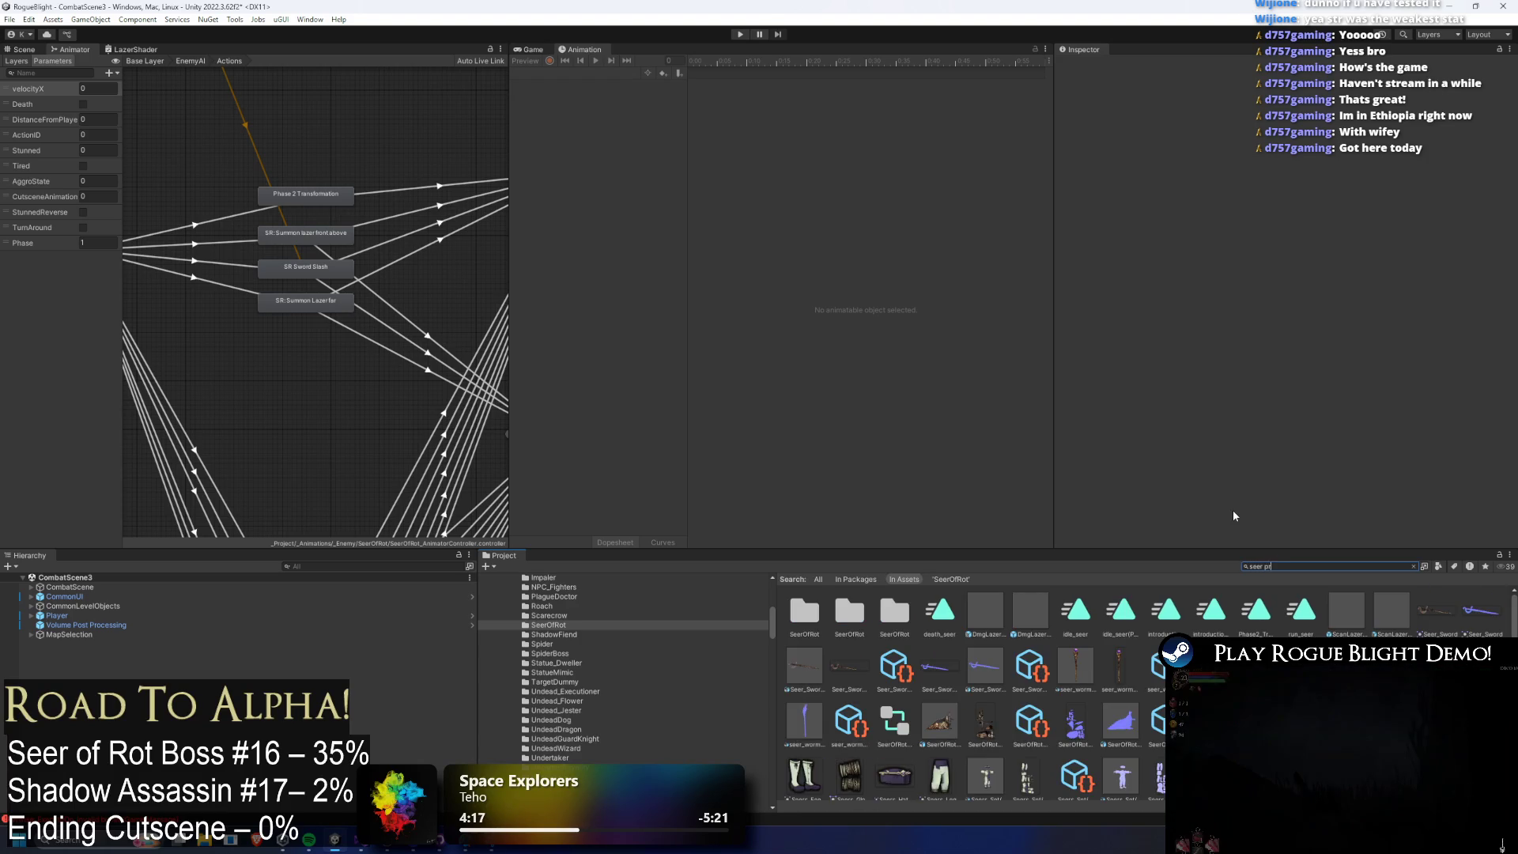
{"action": "left_click", "coordinate": [817, 608]}
{"action": "double_click", "coordinate": [817, 609]}
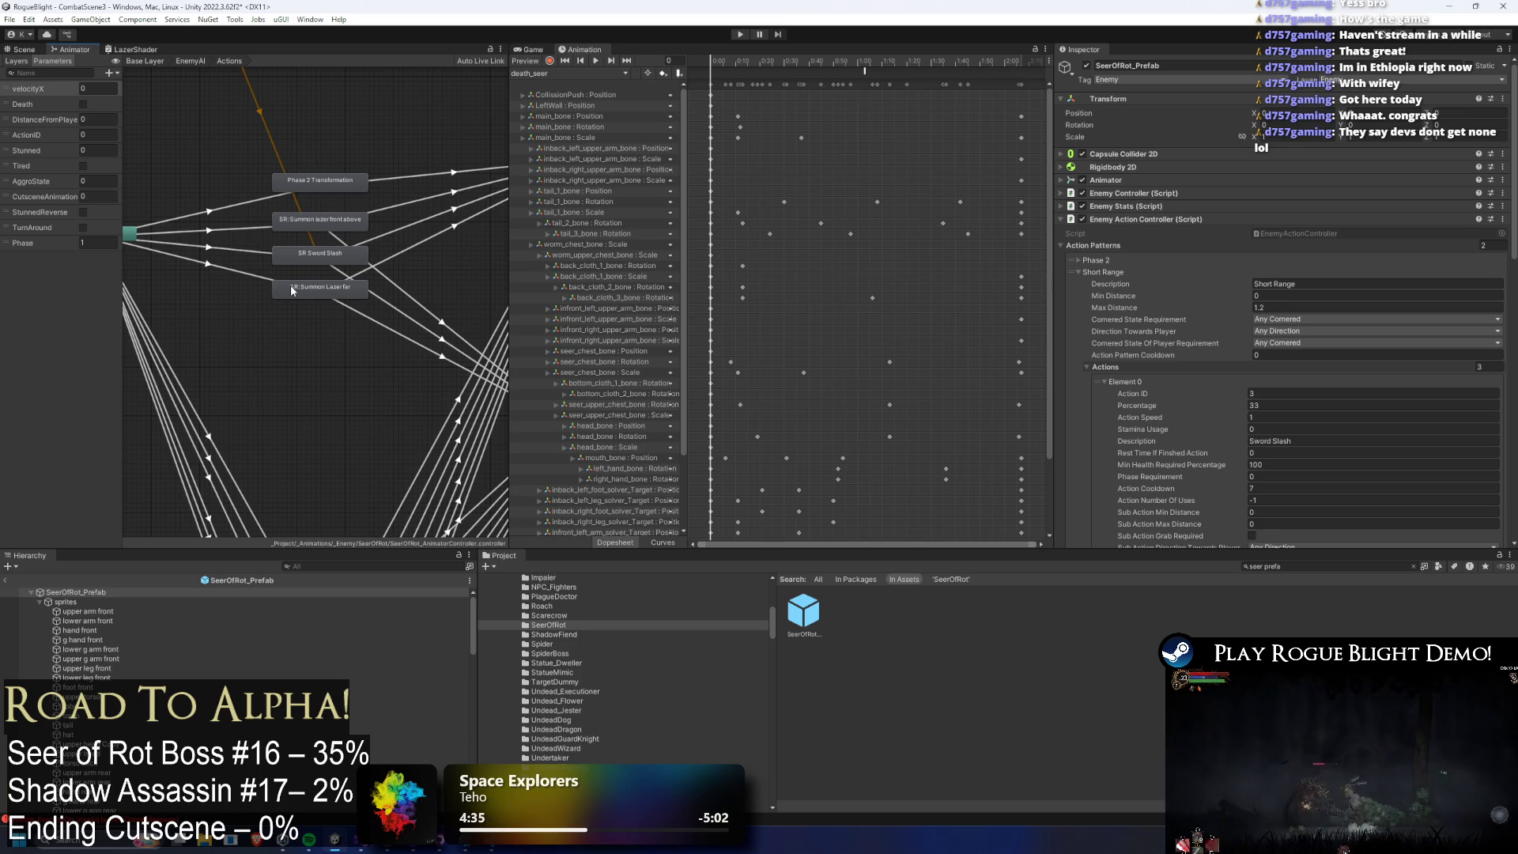
Remove the Phase equals 2 condition from the SR: Summon Lazer far transition and save.
{"action": "left_click", "coordinate": [232, 274]}
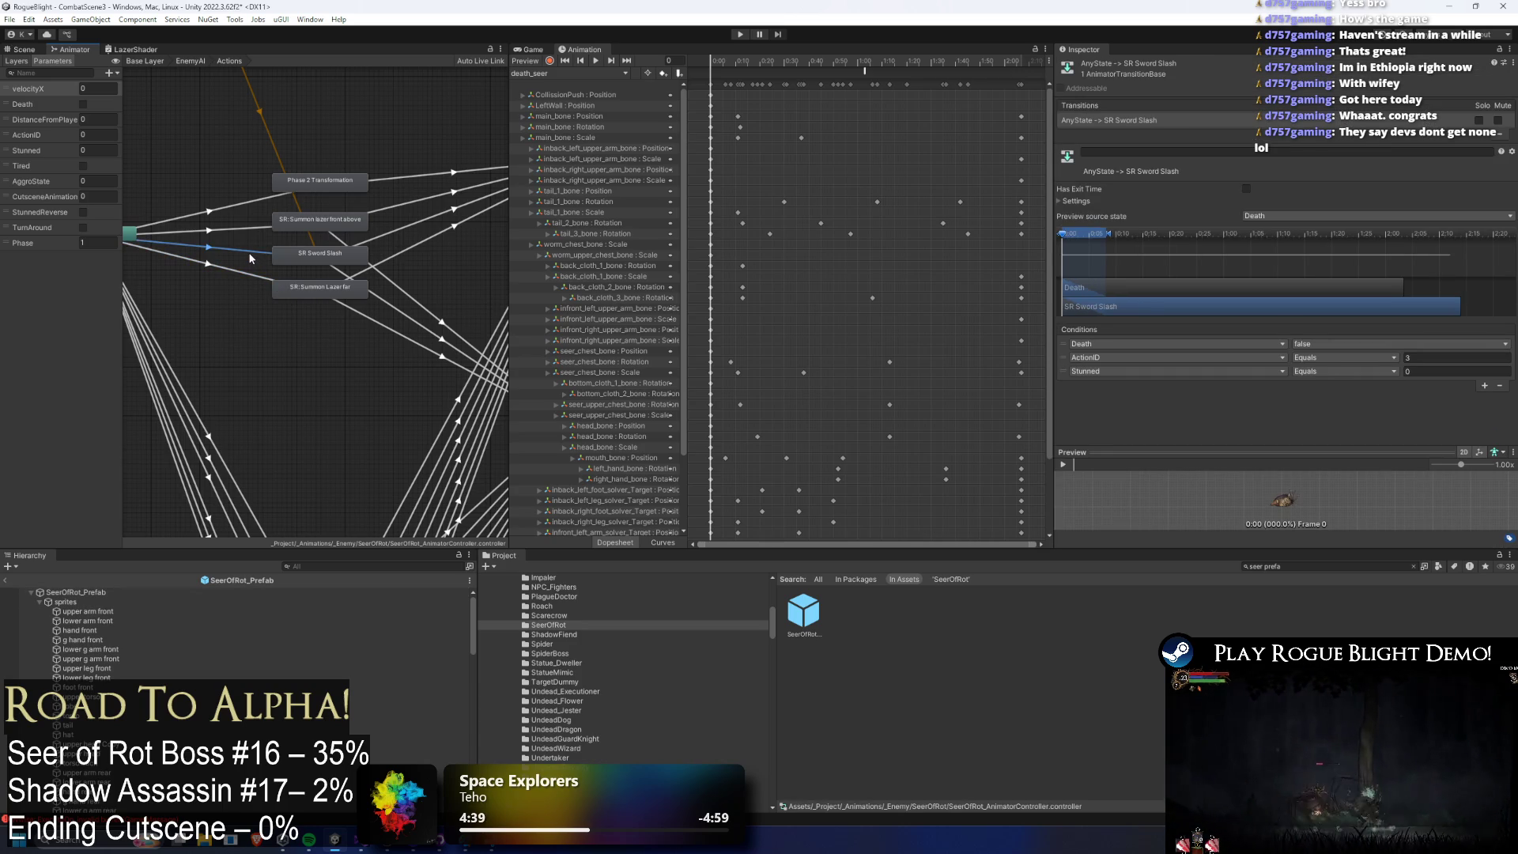
{"action": "left_click", "coordinate": [241, 277]}
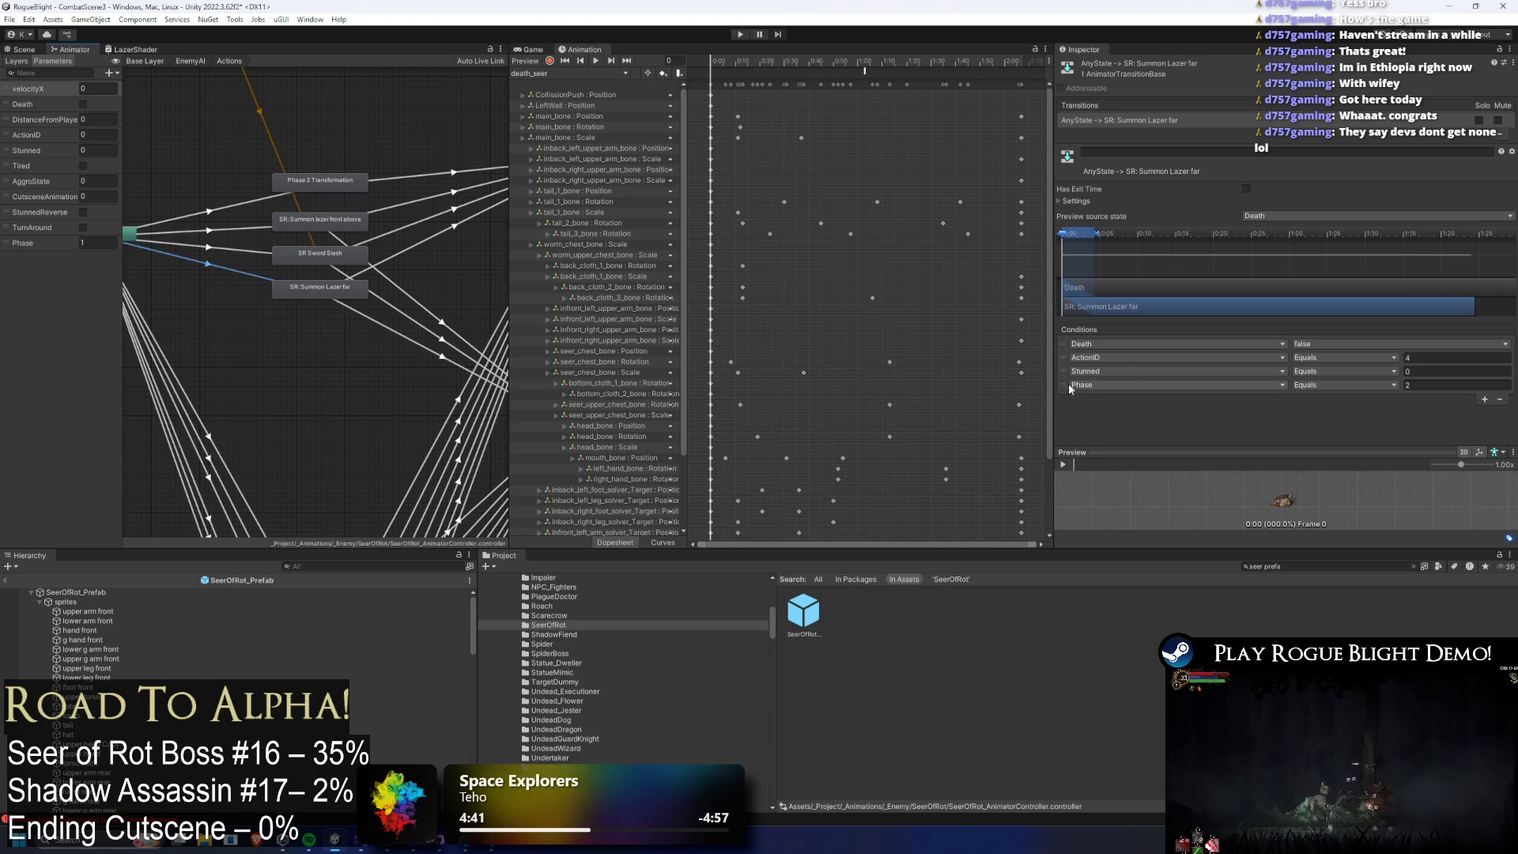
{"action": "key", "text": "Delete"}
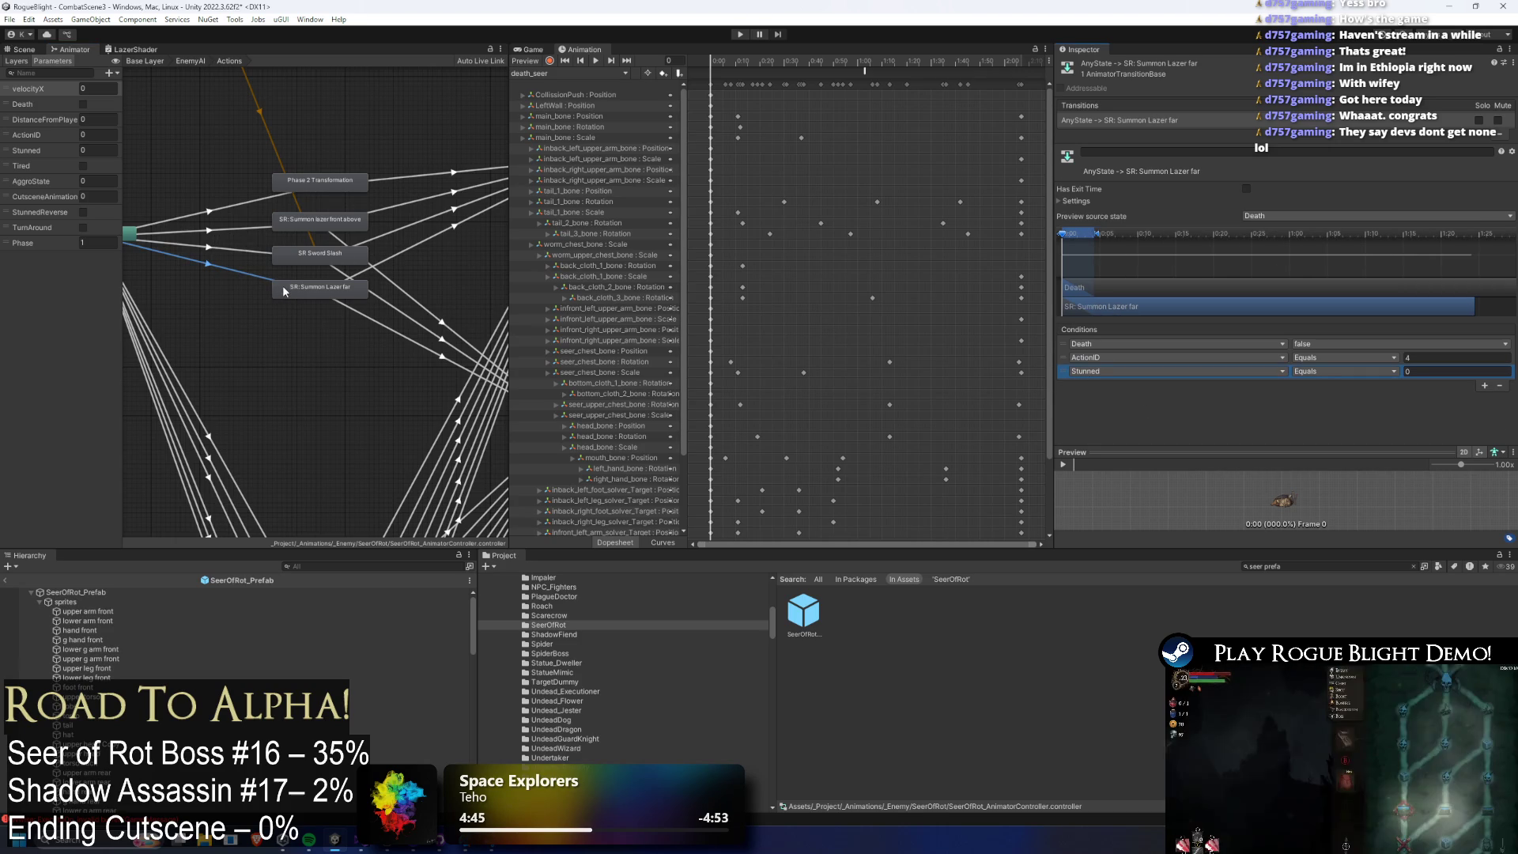
{"action": "key", "text": "ctrl+s"}
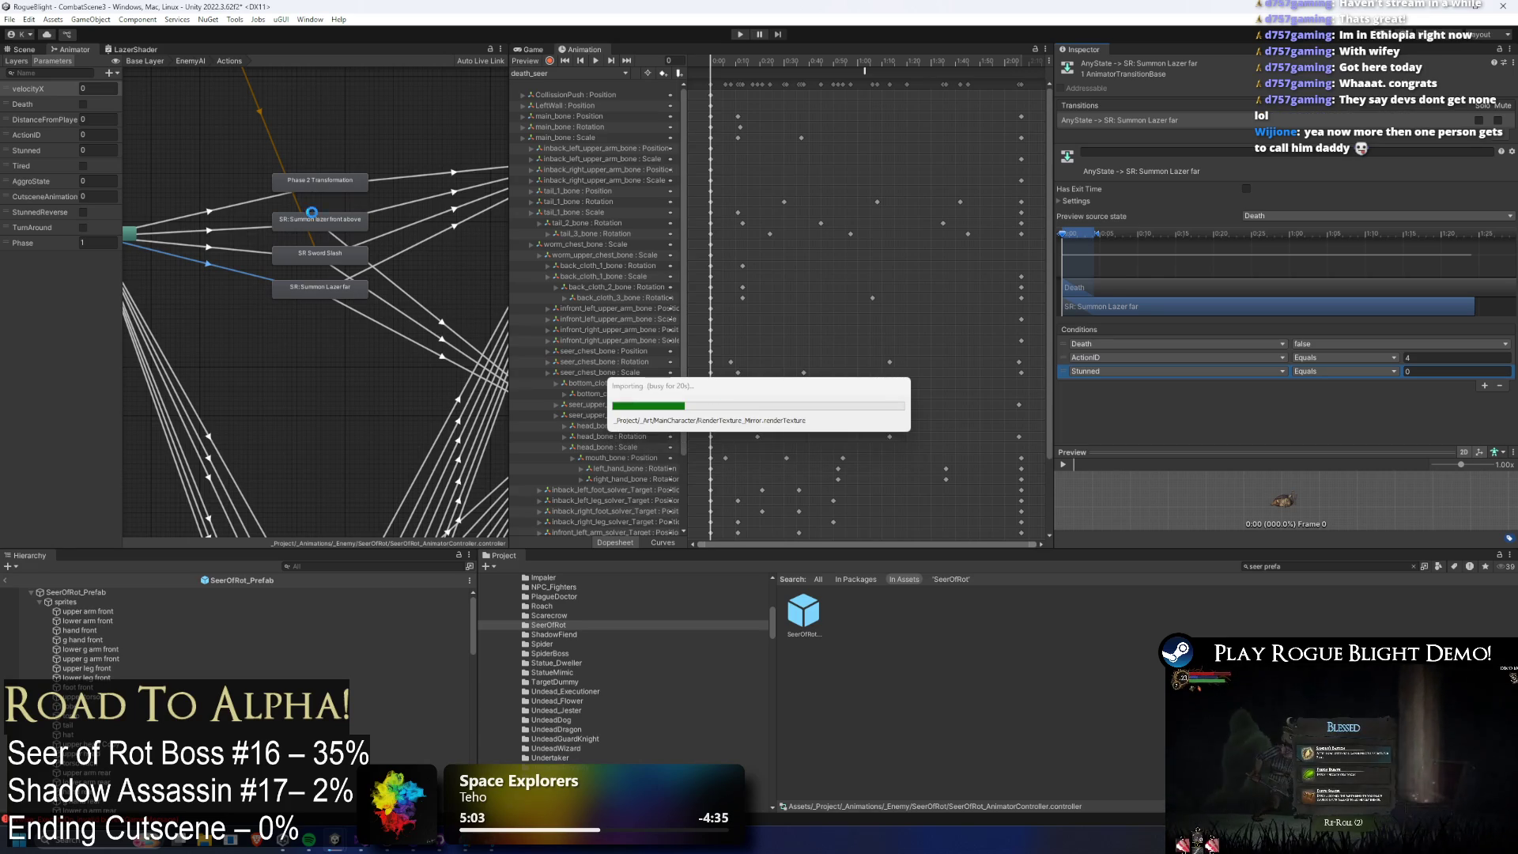
Review the Sword Slash, summon-laser and Phase 2 Transformation transitions, save, and launch the playtest.
{"action": "left_click", "coordinate": [224, 251]}
{"action": "left_click", "coordinate": [240, 229]}
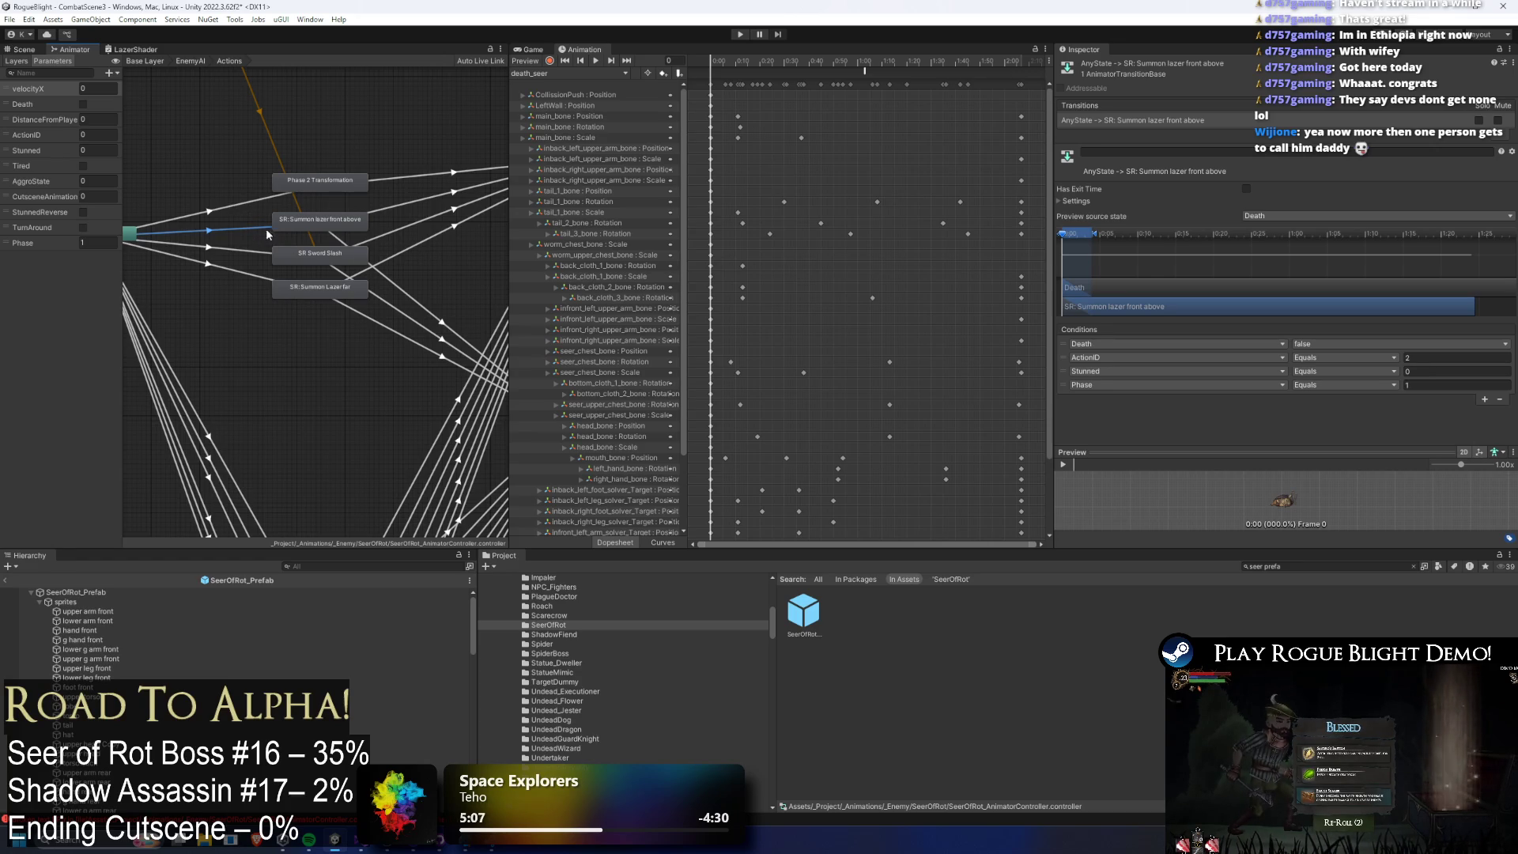
{"action": "left_click", "coordinate": [1062, 387]}
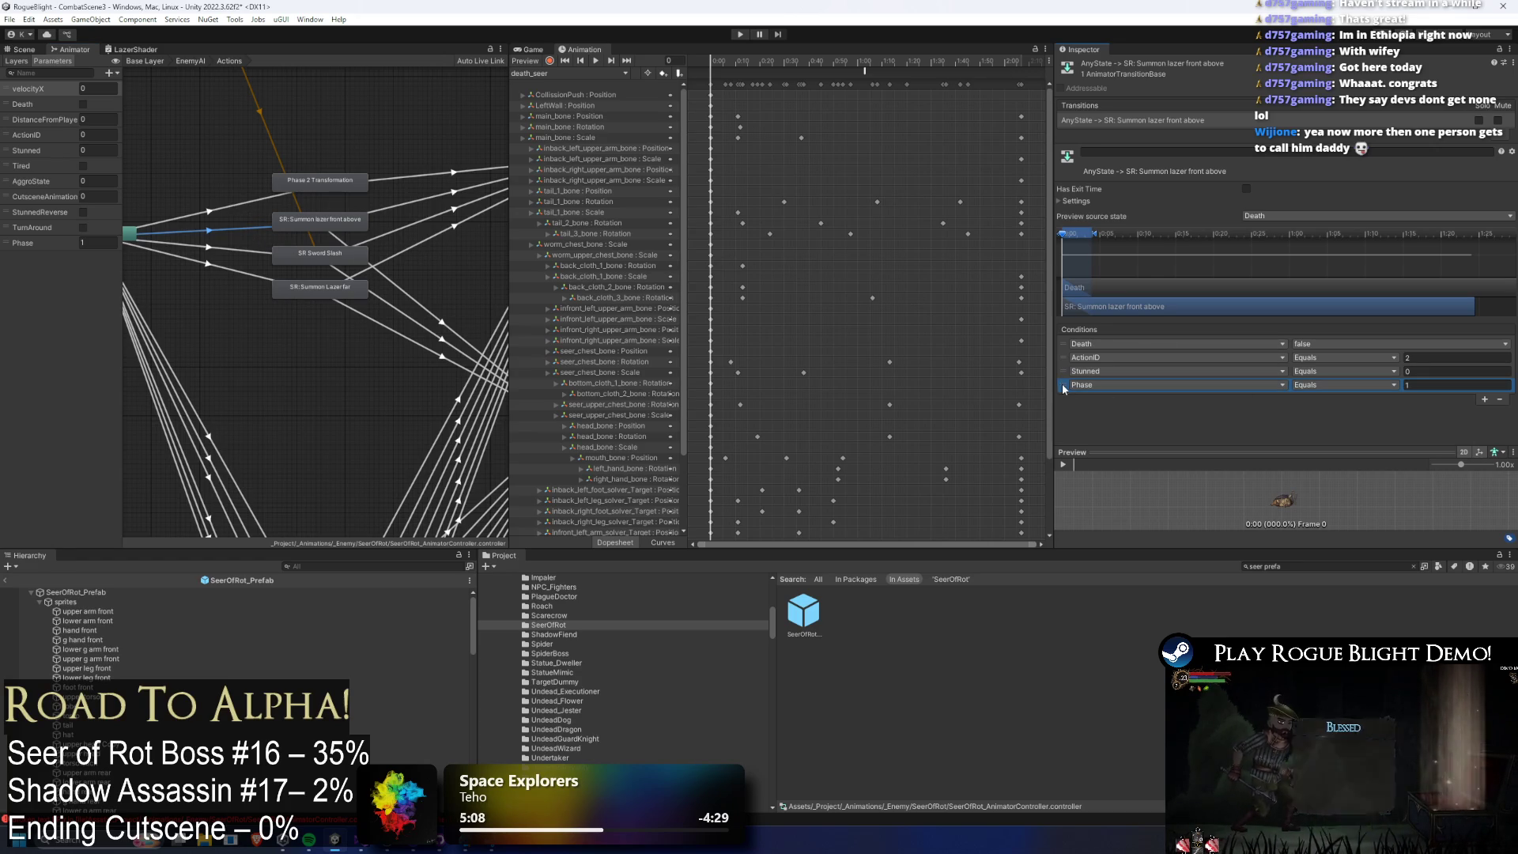
{"action": "left_click", "coordinate": [210, 211]}
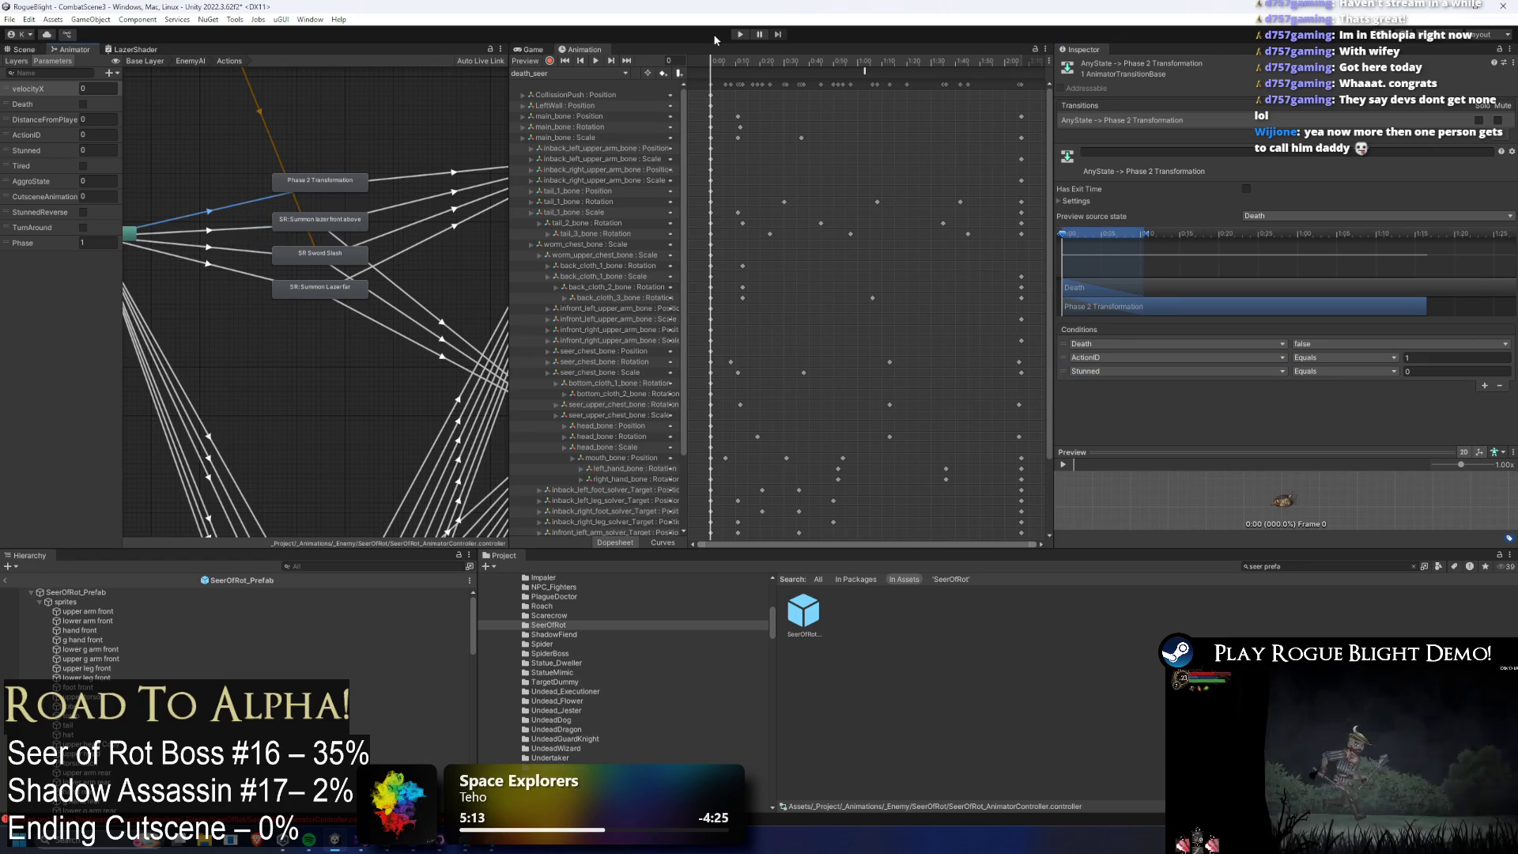
{"action": "key", "text": "ctrl+s"}
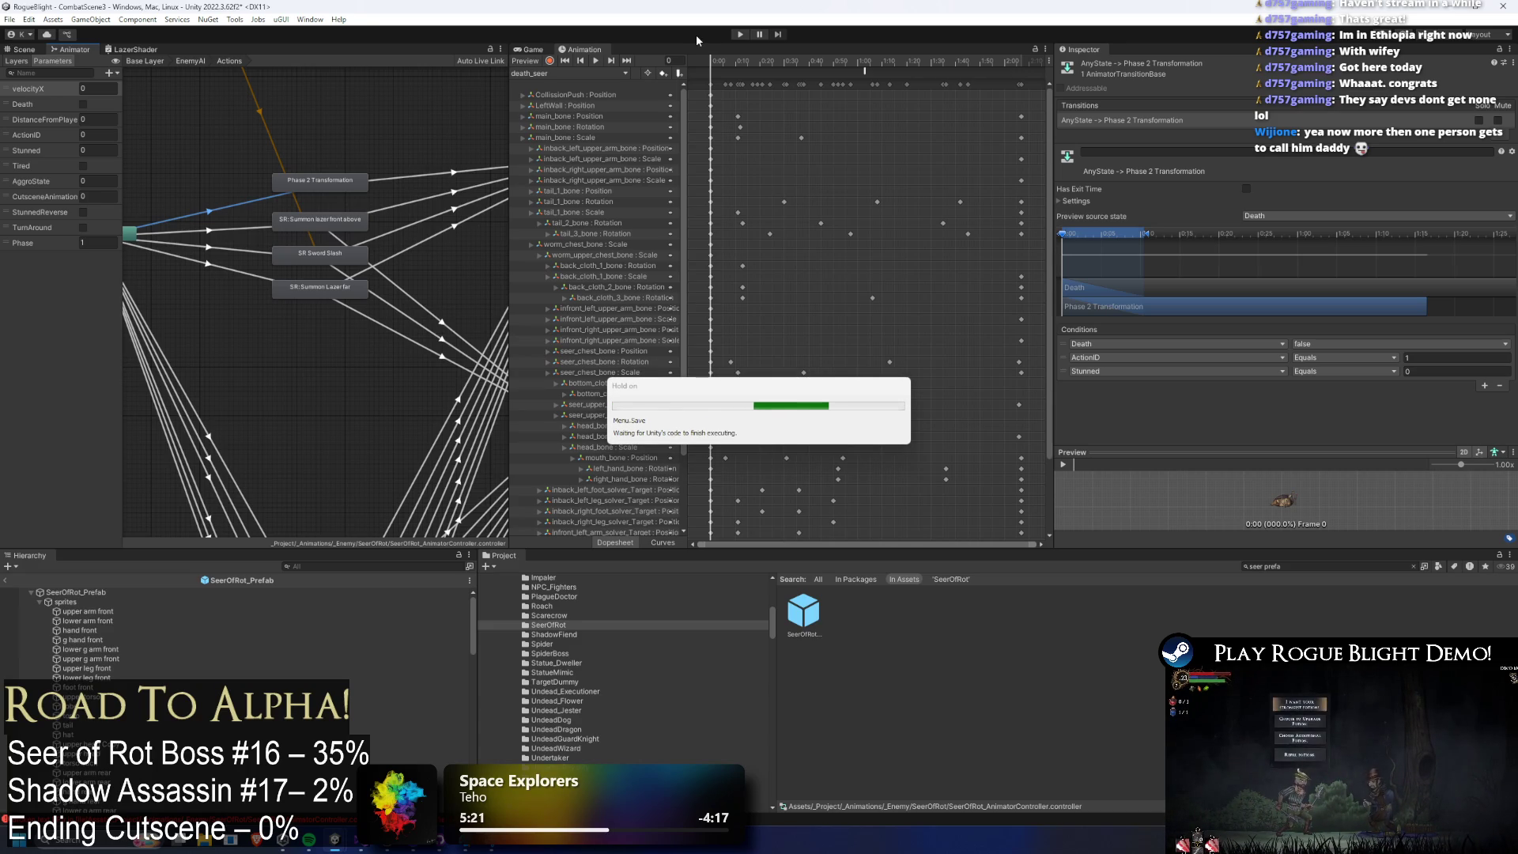
{"action": "key", "text": "Return"}
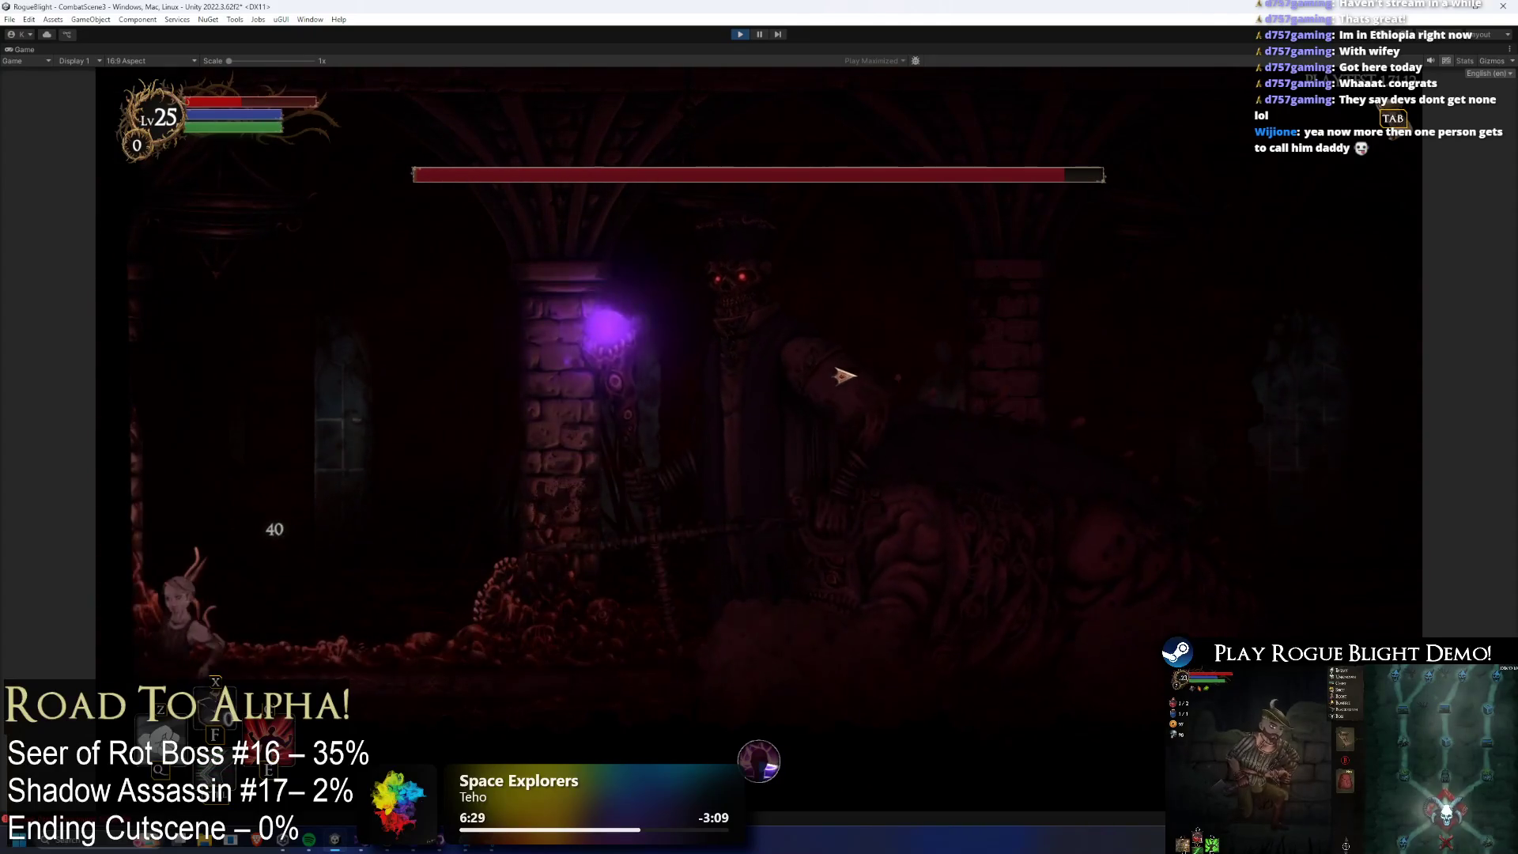
Turn on cheats with F1 to restore the hero's health and mana.
{"action": "key", "text": "F1"}
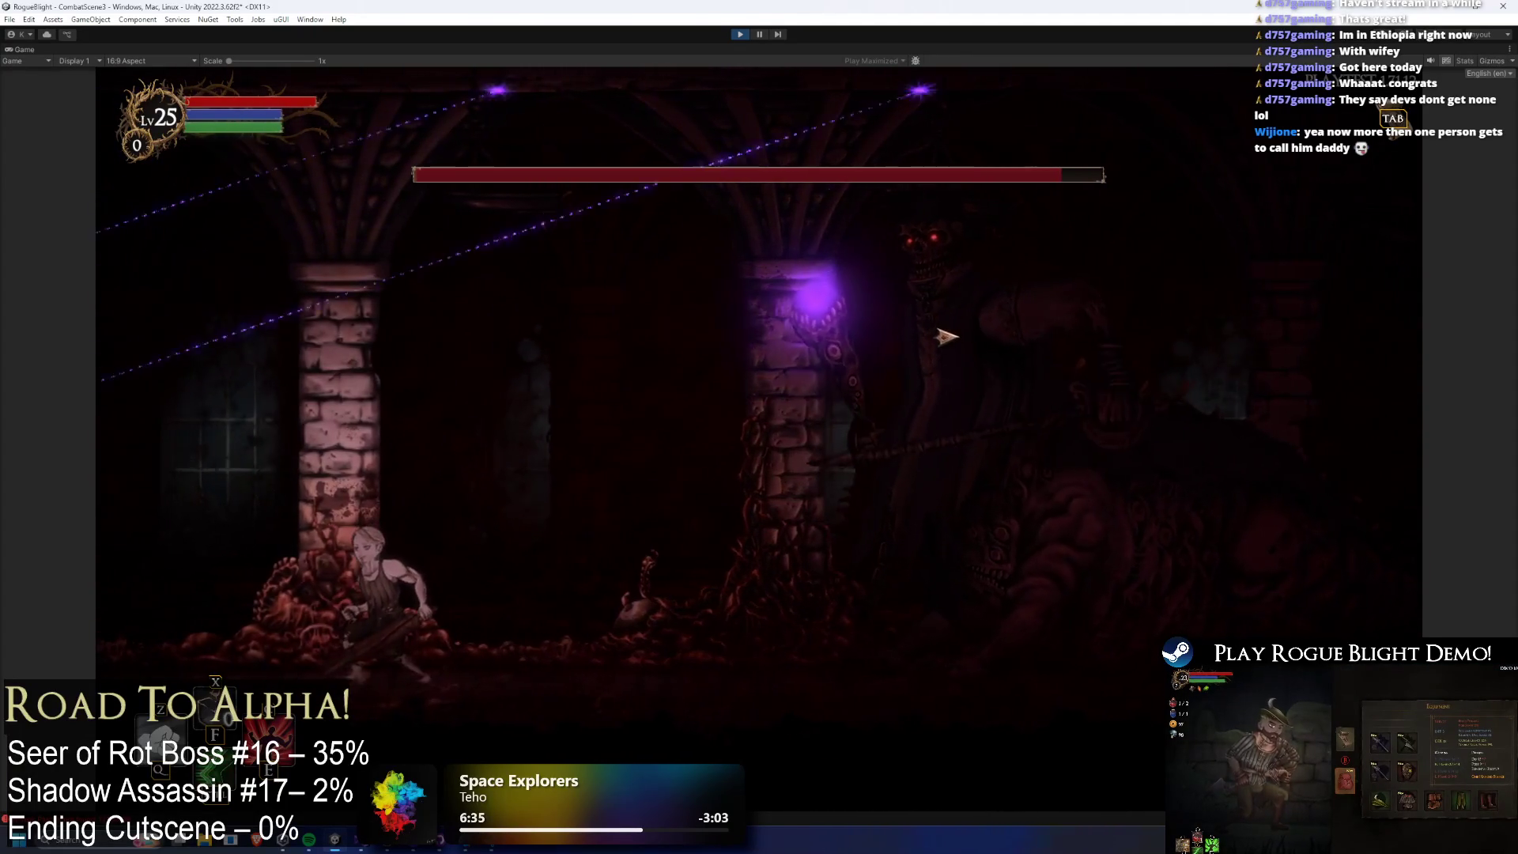
Move back and forth near the pillar and slash at the Seer of Rot.
{"action": "key", "text": "Left"}
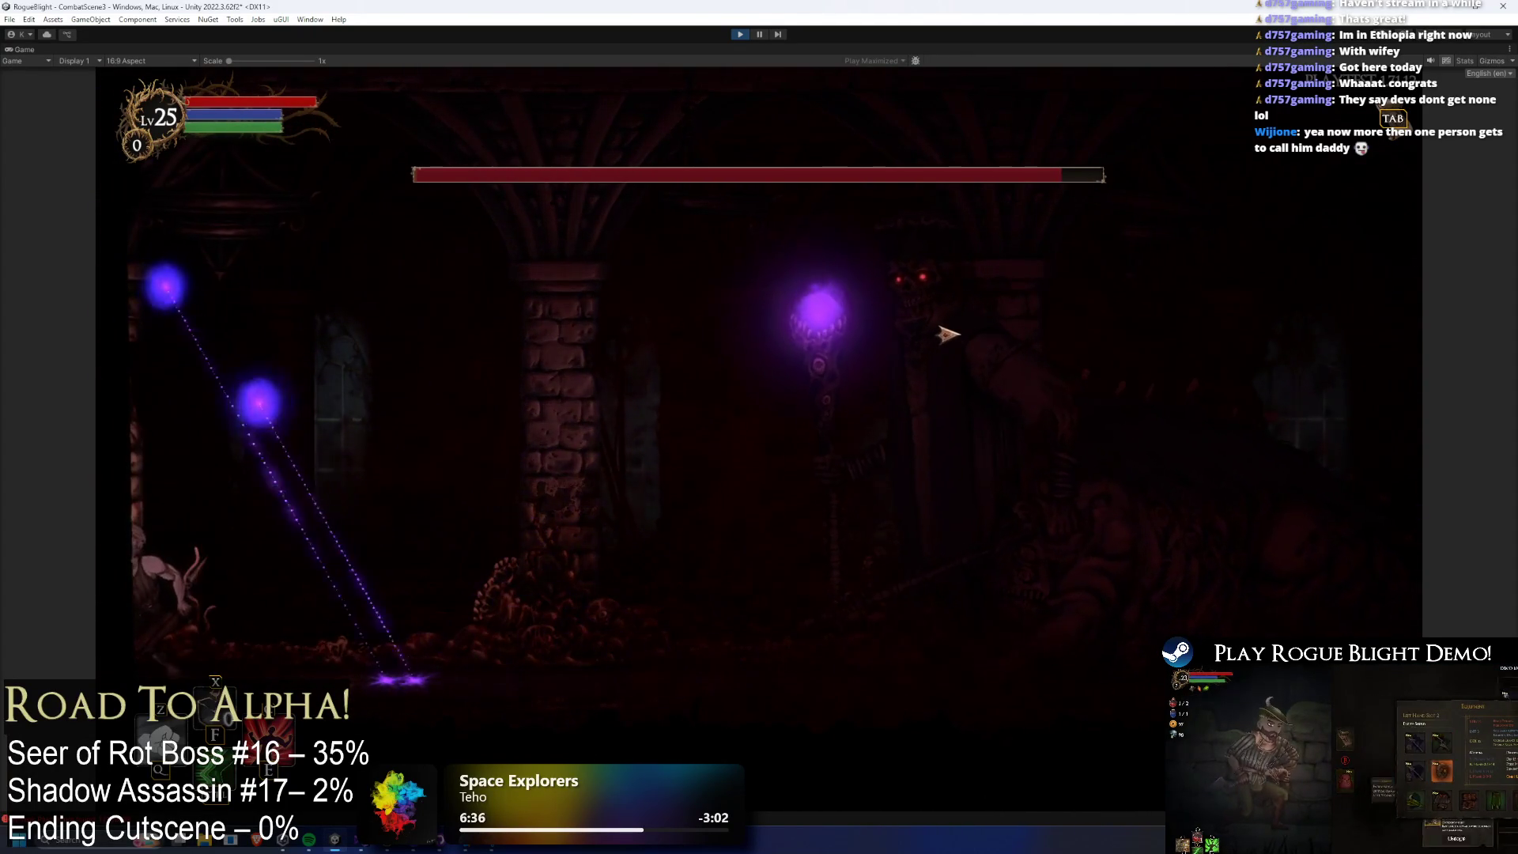
{"action": "key", "text": "Right"}
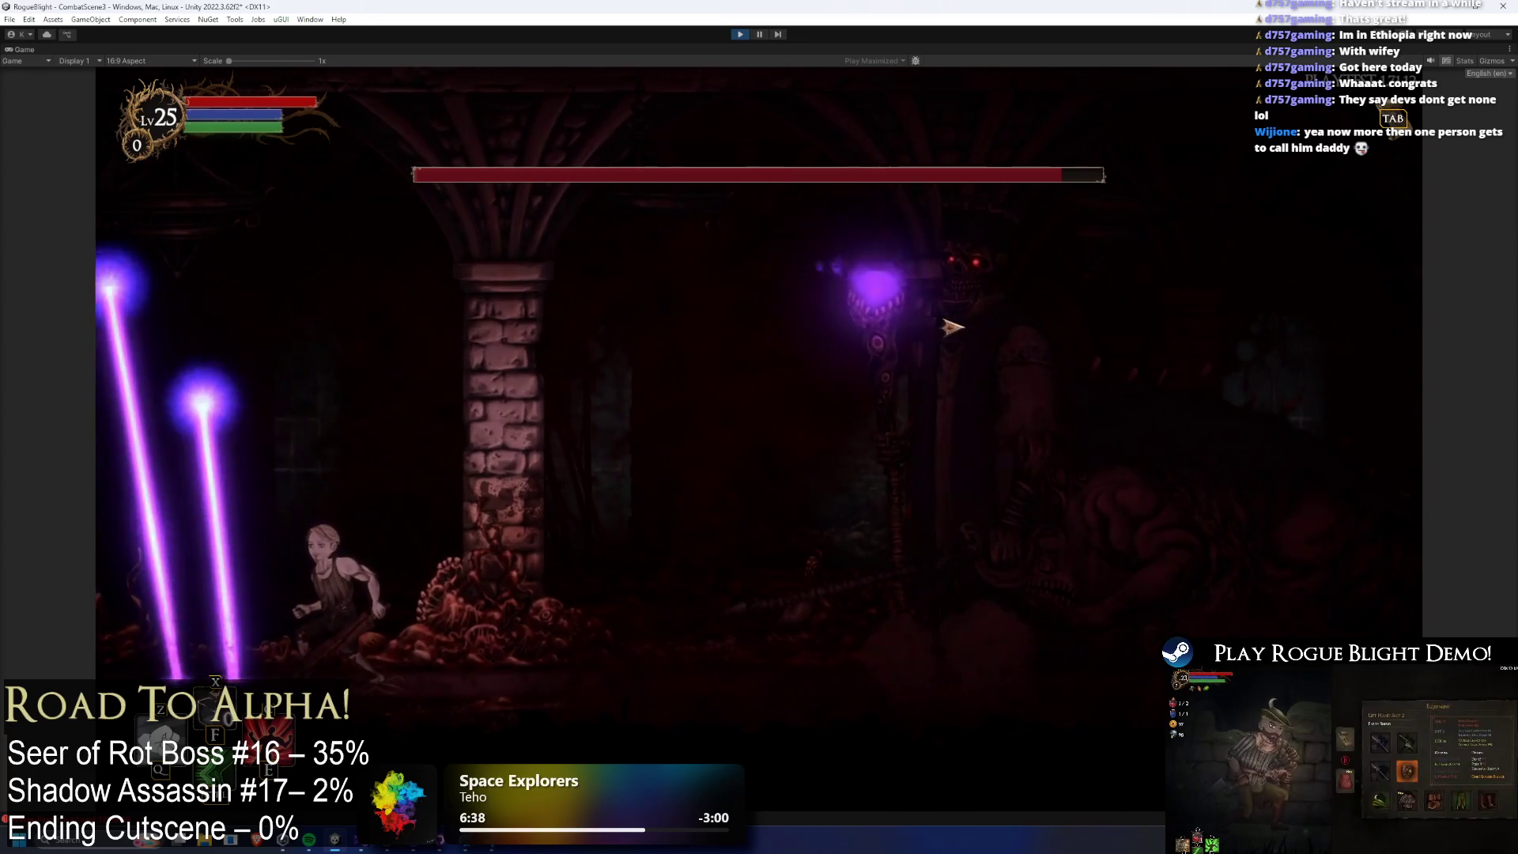
{"action": "key", "text": "Right"}
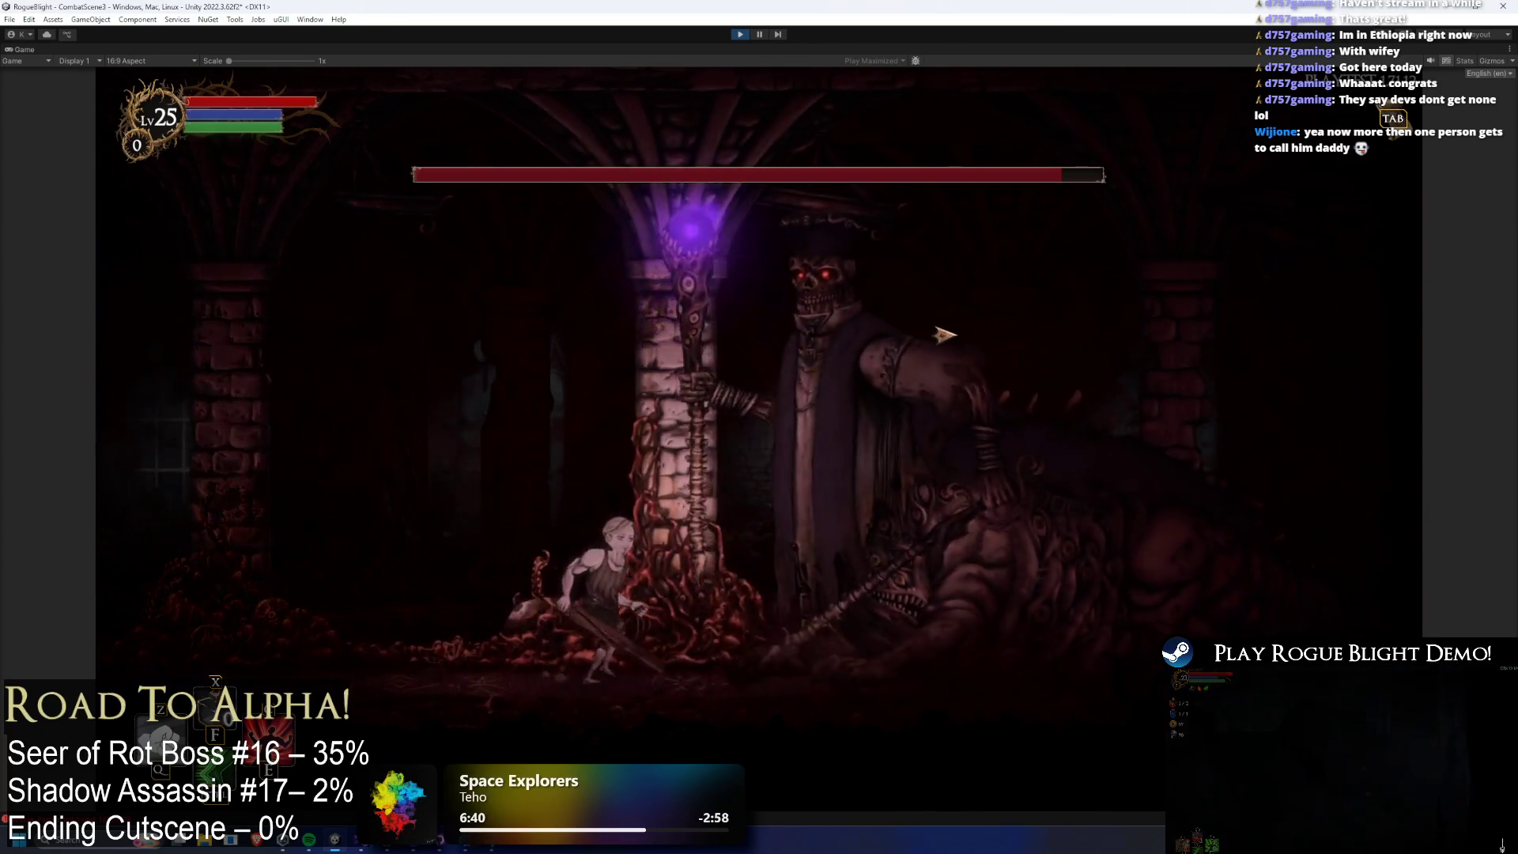
{"action": "key", "text": "Left"}
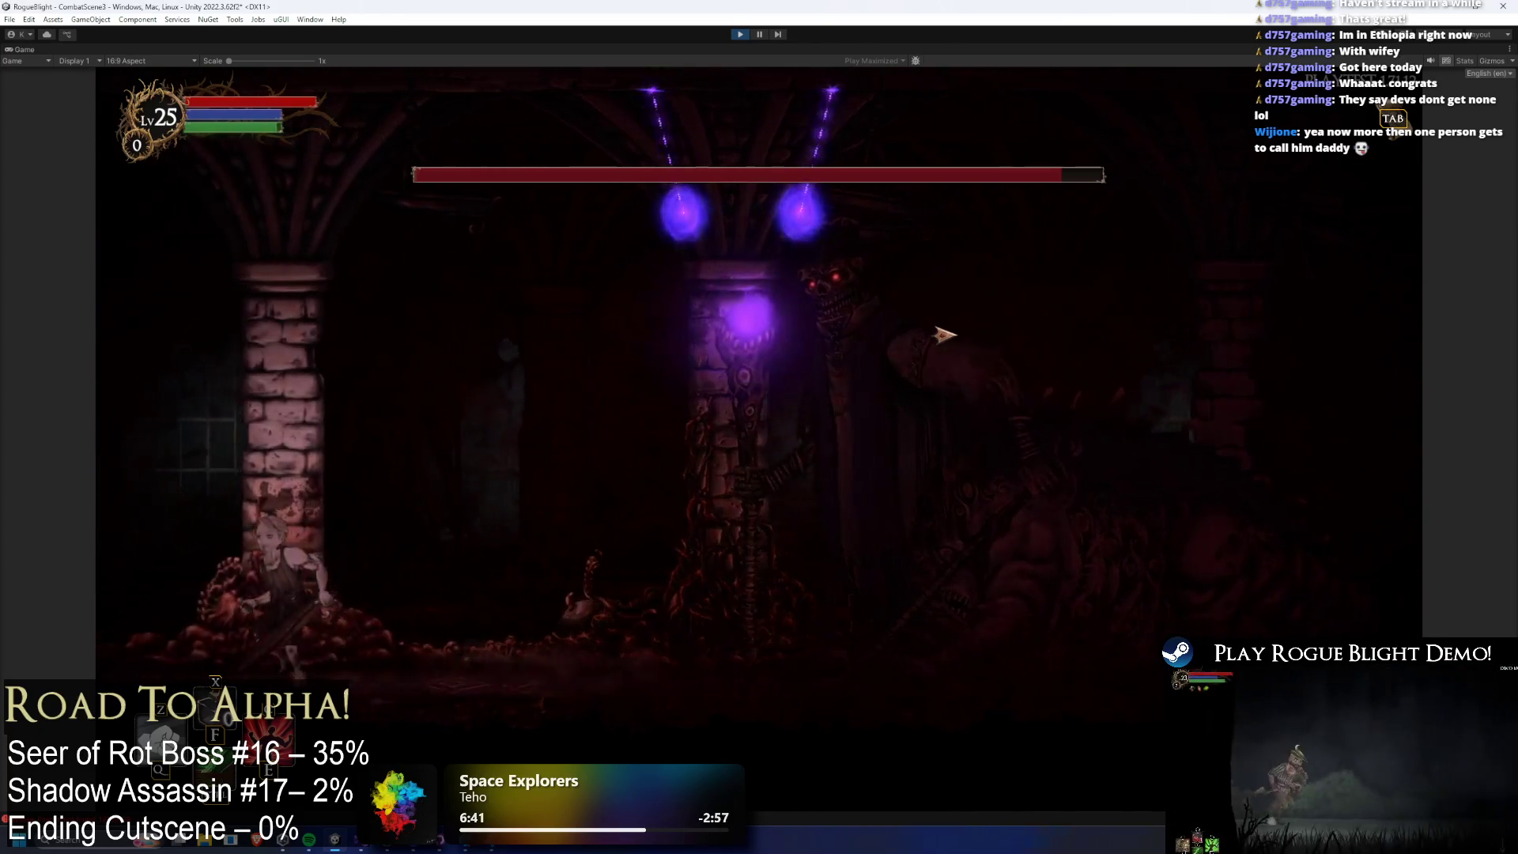
{"action": "key", "text": "Right"}
{"action": "left_click", "coordinate": [955, 335]}
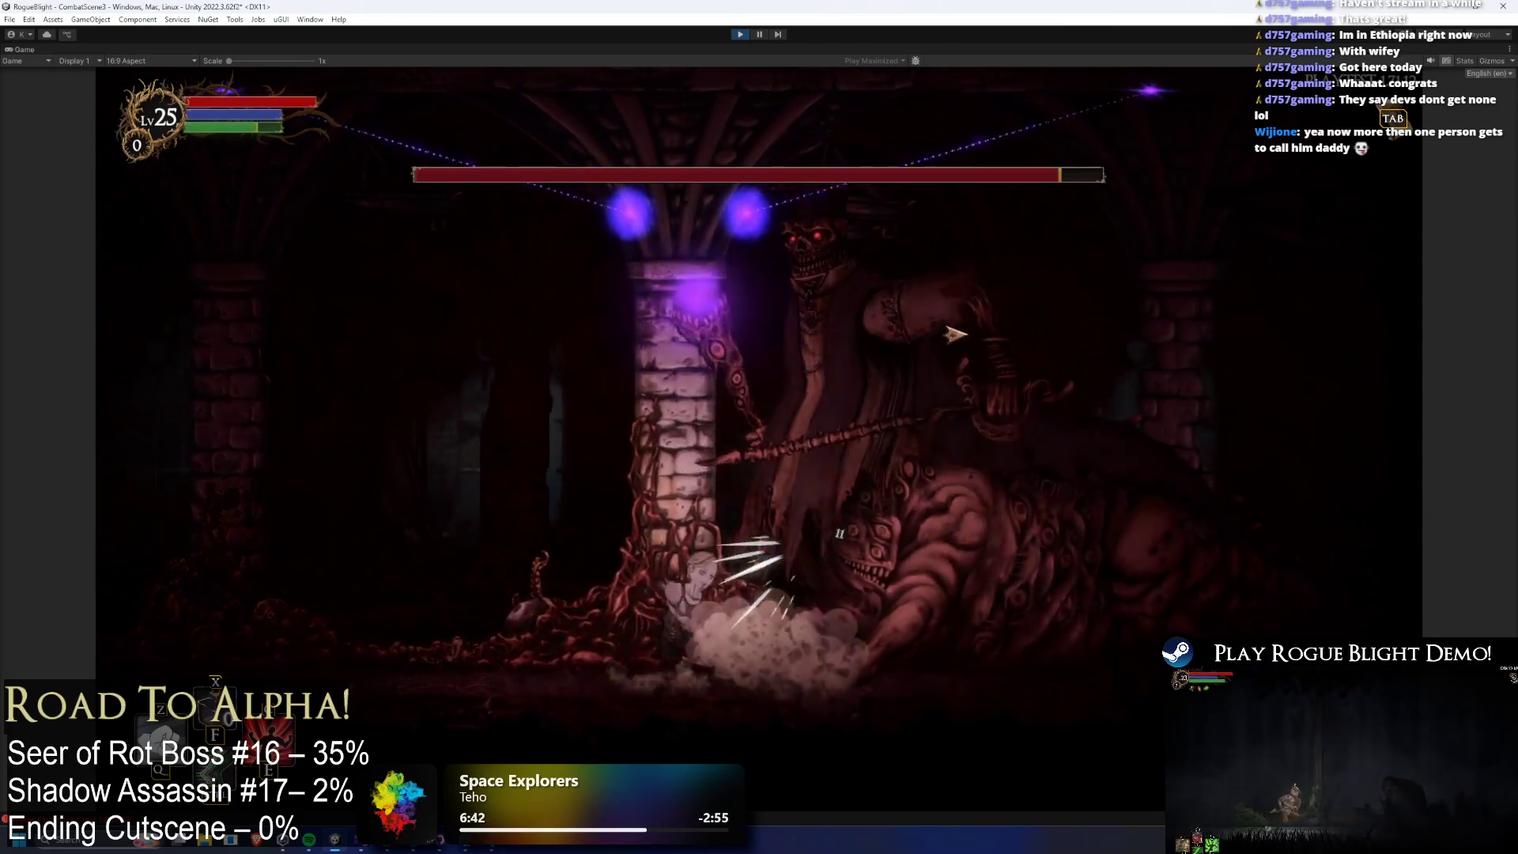
{"action": "key", "text": "Left"}
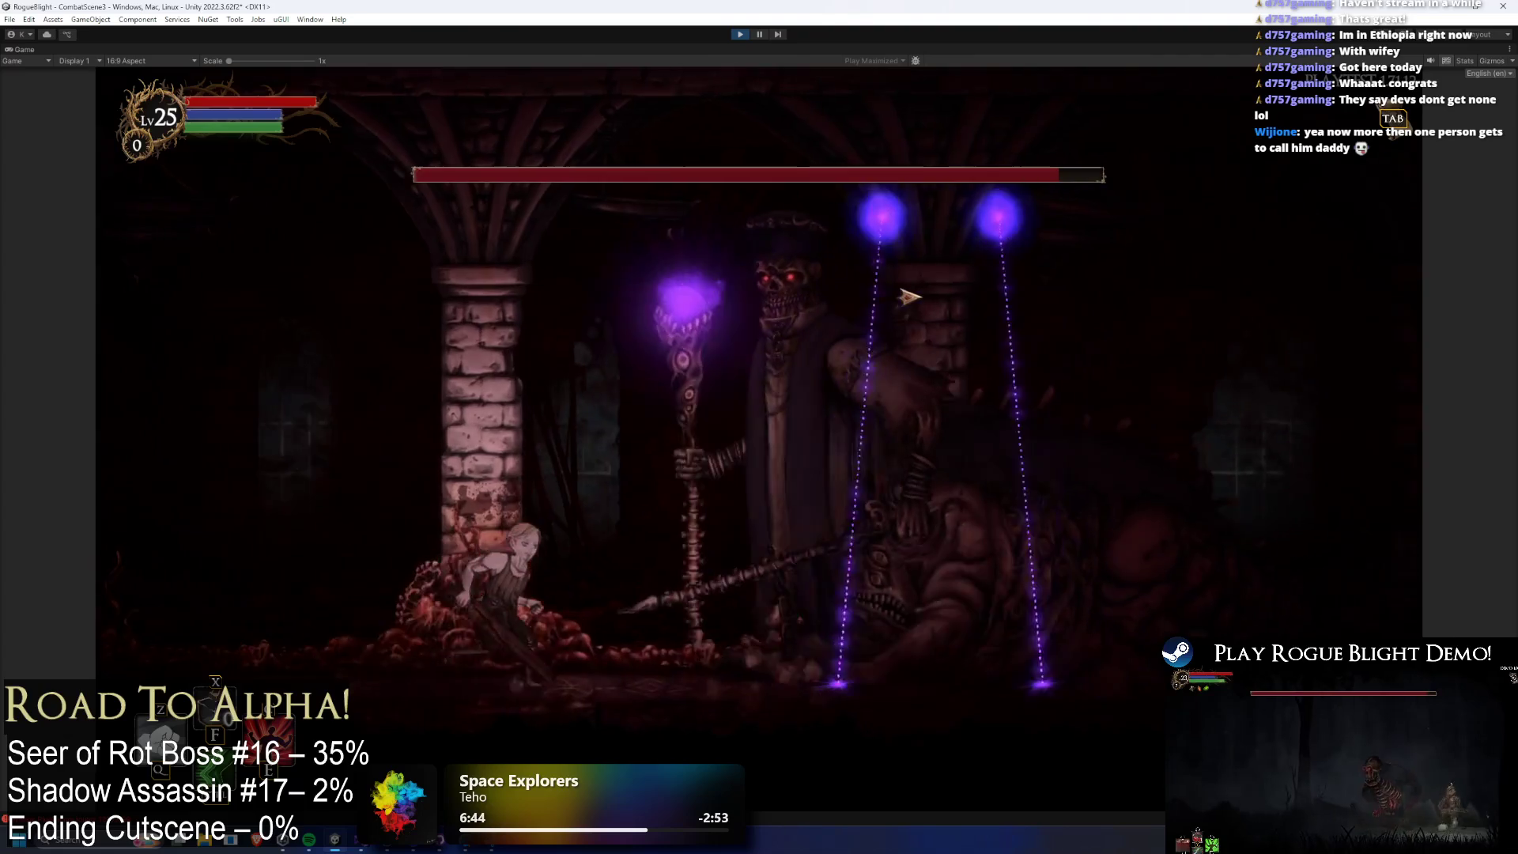
{"action": "left_click", "coordinate": [909, 296]}
{"action": "left_click", "coordinate": [914, 305]}
Dodge the laser toward the left wall, then run back and strike the boss.
{"action": "key", "text": "Left"}
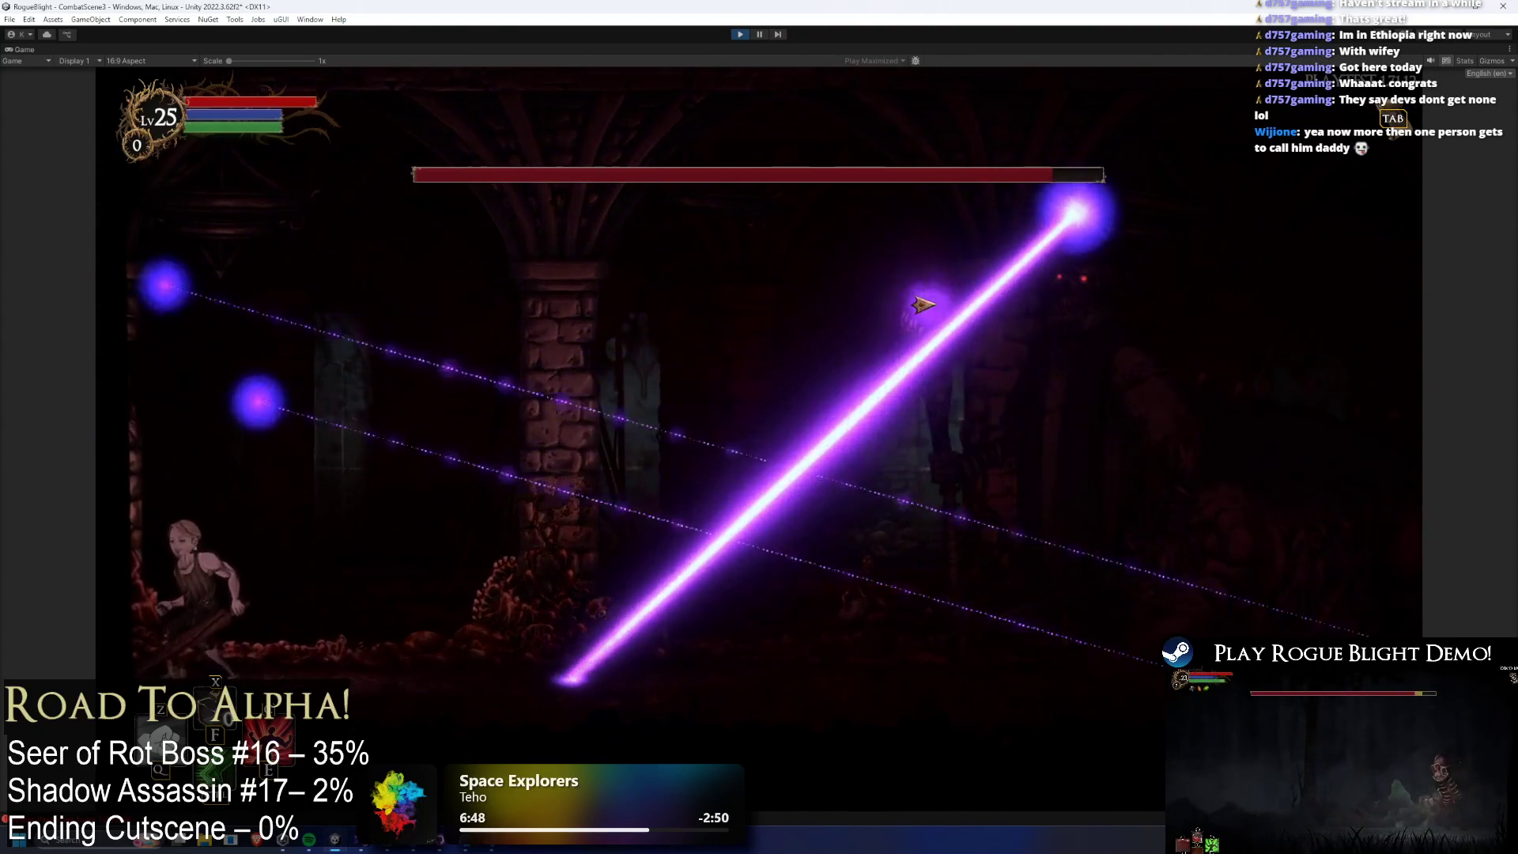
{"action": "key", "text": "Left"}
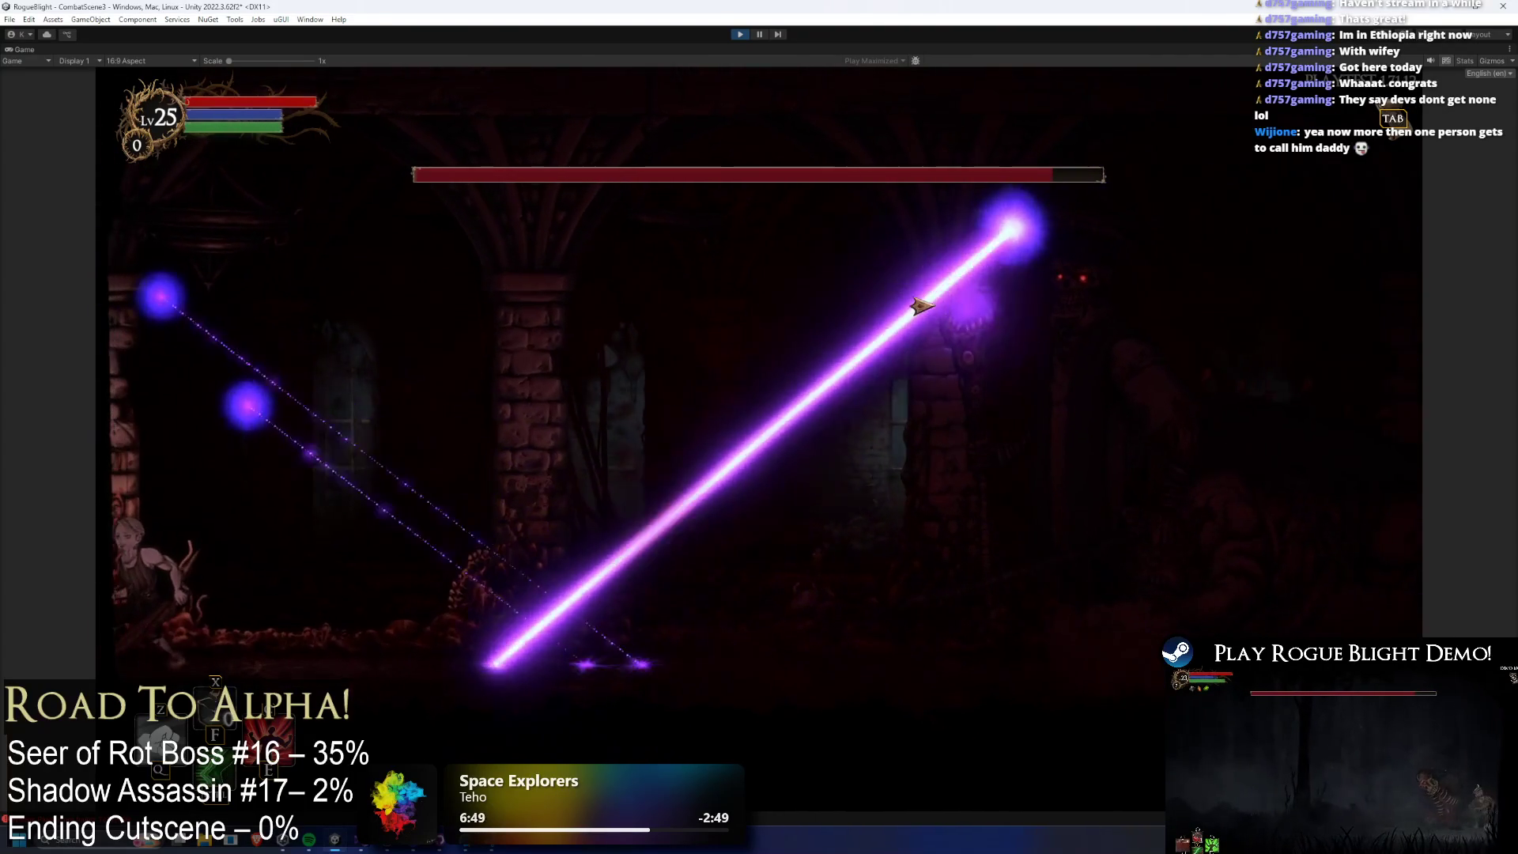
{"action": "key", "text": "Right"}
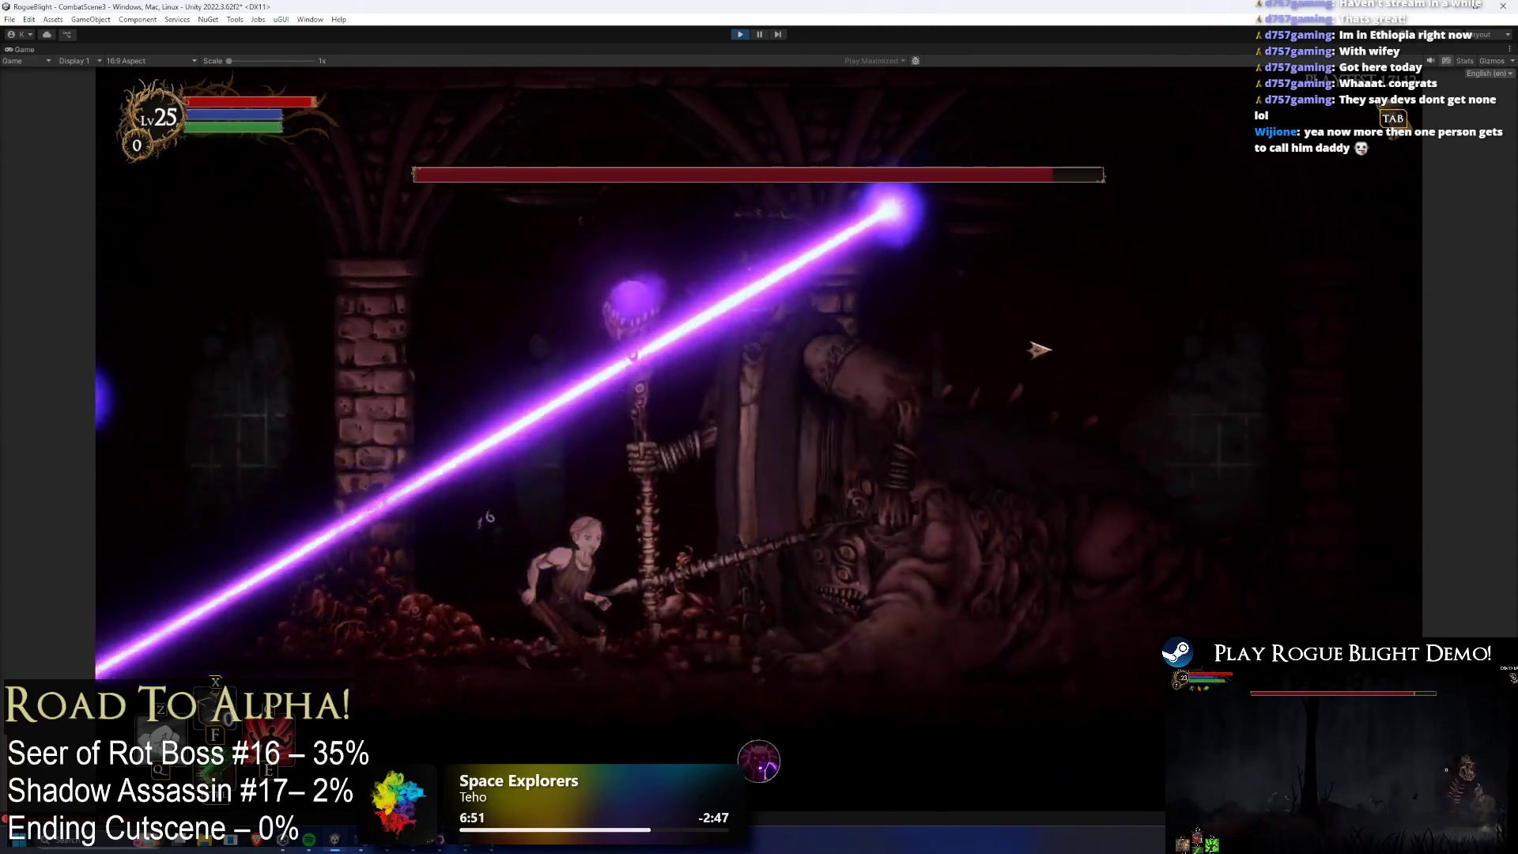
{"action": "left_click", "coordinate": [1036, 342]}
{"action": "key", "text": "Left"}
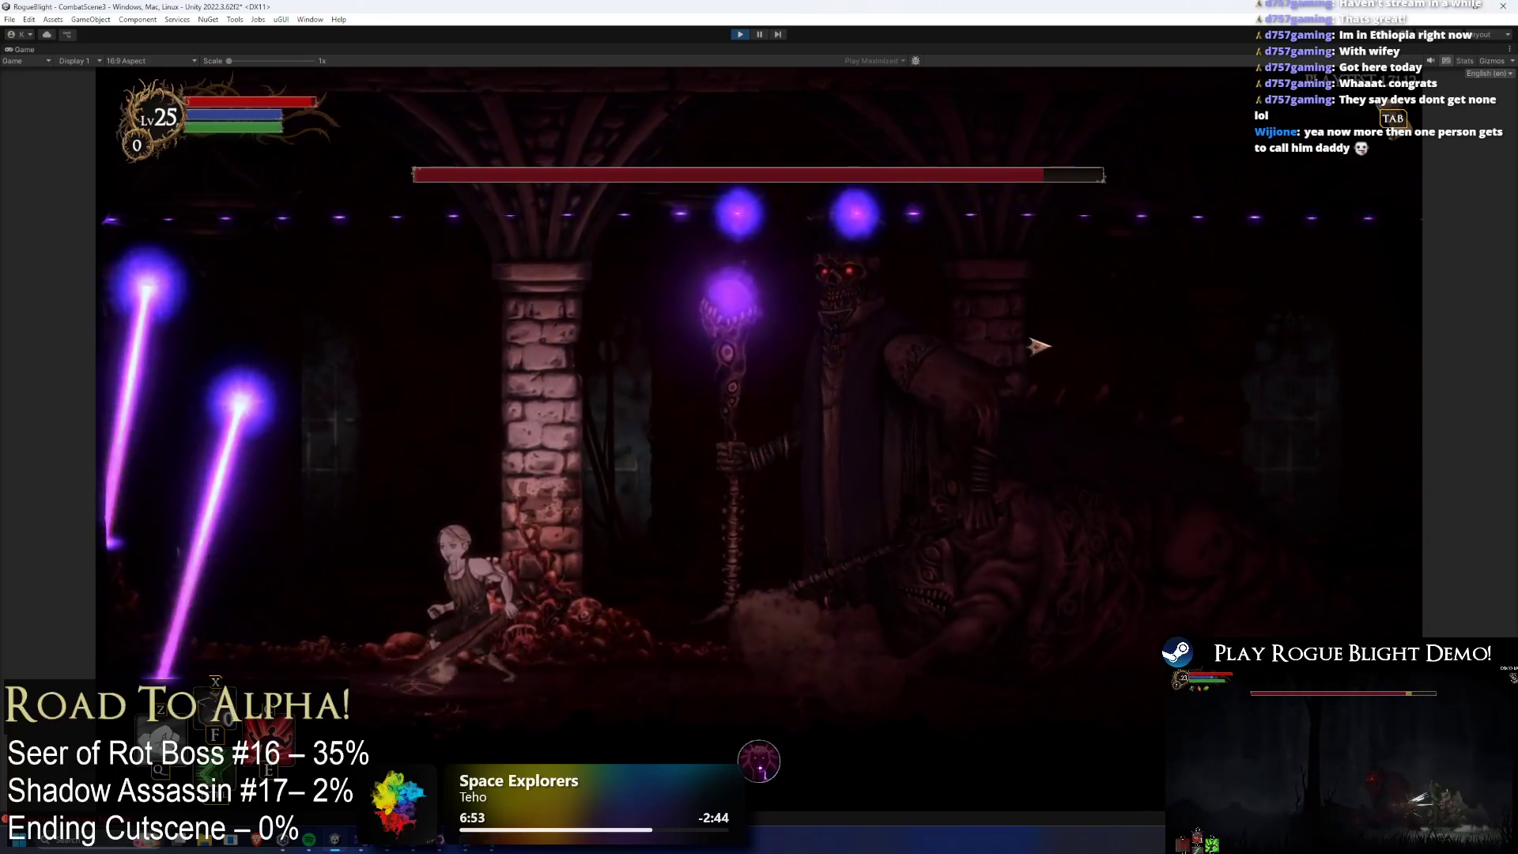
{"action": "key", "text": "Right"}
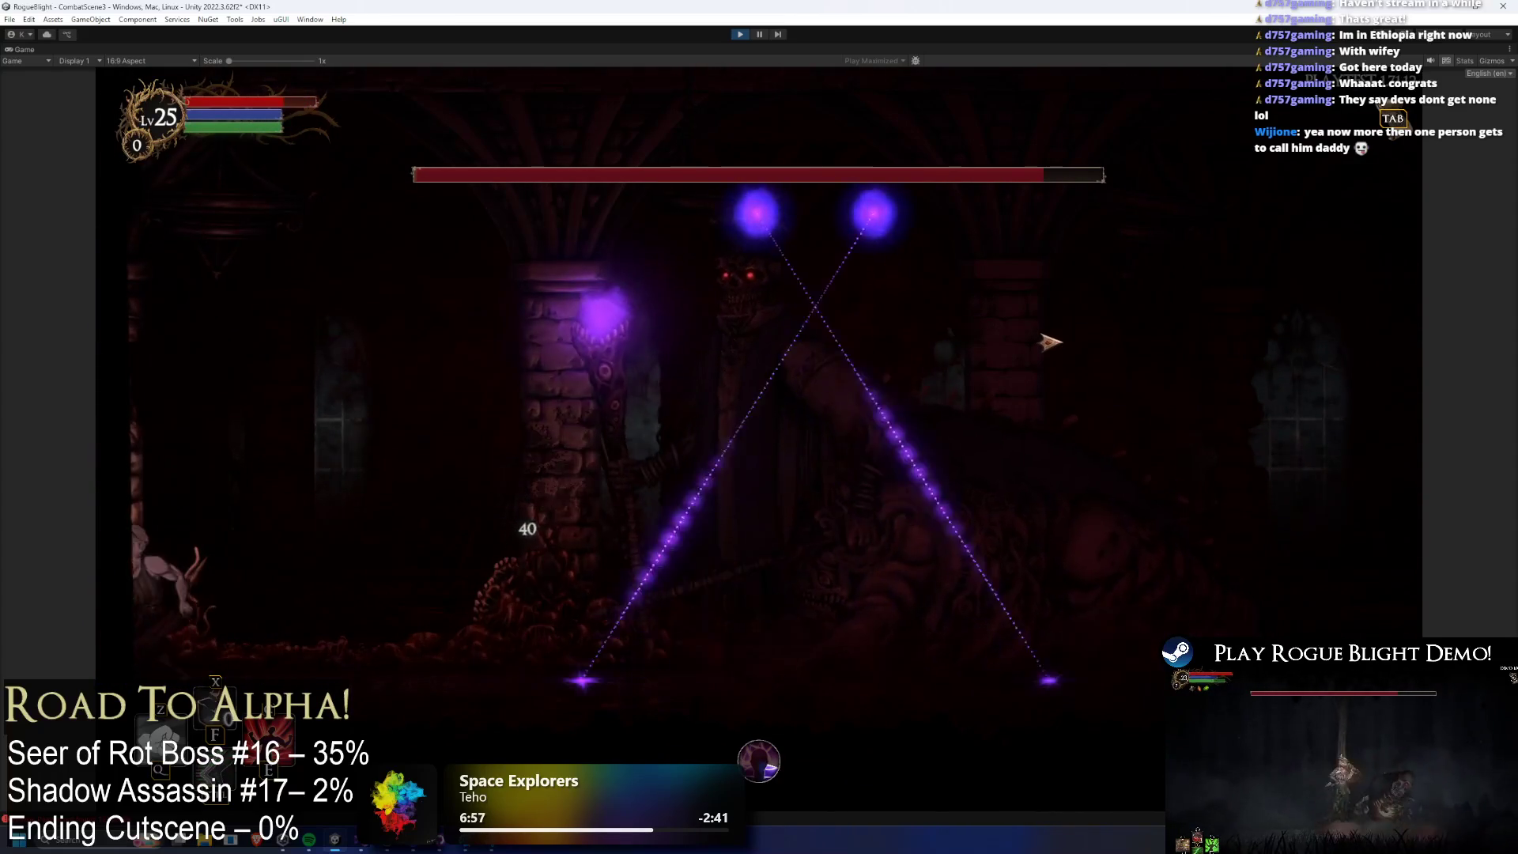
{"action": "key", "text": "Right"}
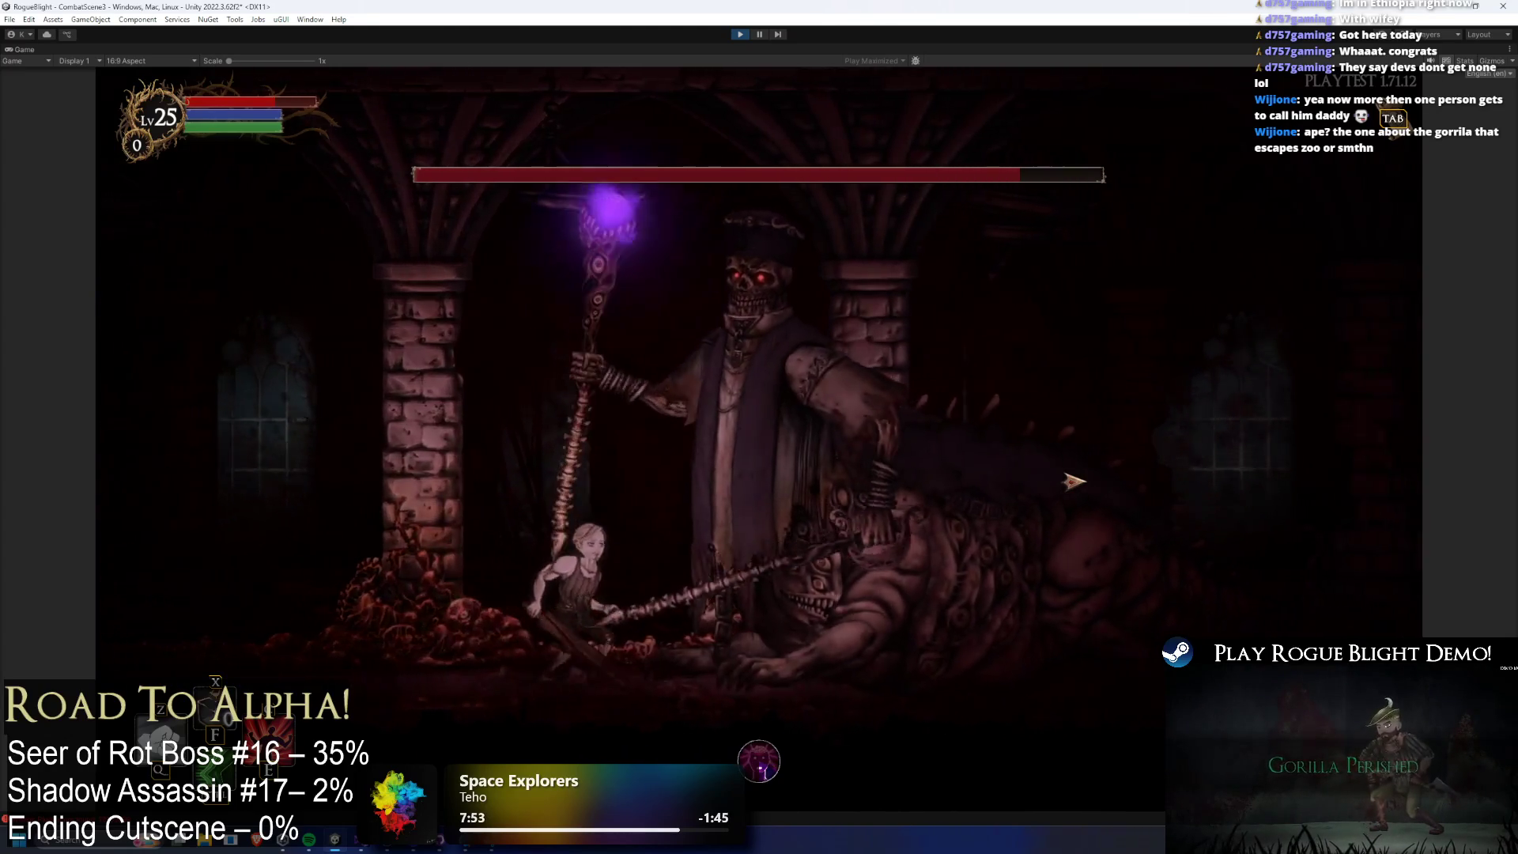
Pause the game with Escape and bring up Windows app search.
{"action": "key", "text": "Escape"}
{"action": "key", "text": "super"}
Browse app results for 'g', close the search, and switch to the Chrome window.
{"action": "type", "text": "g"}
{"action": "key", "text": "ctrl+Tab"}
{"action": "key", "text": "Down"}
{"action": "key", "text": "Down"}
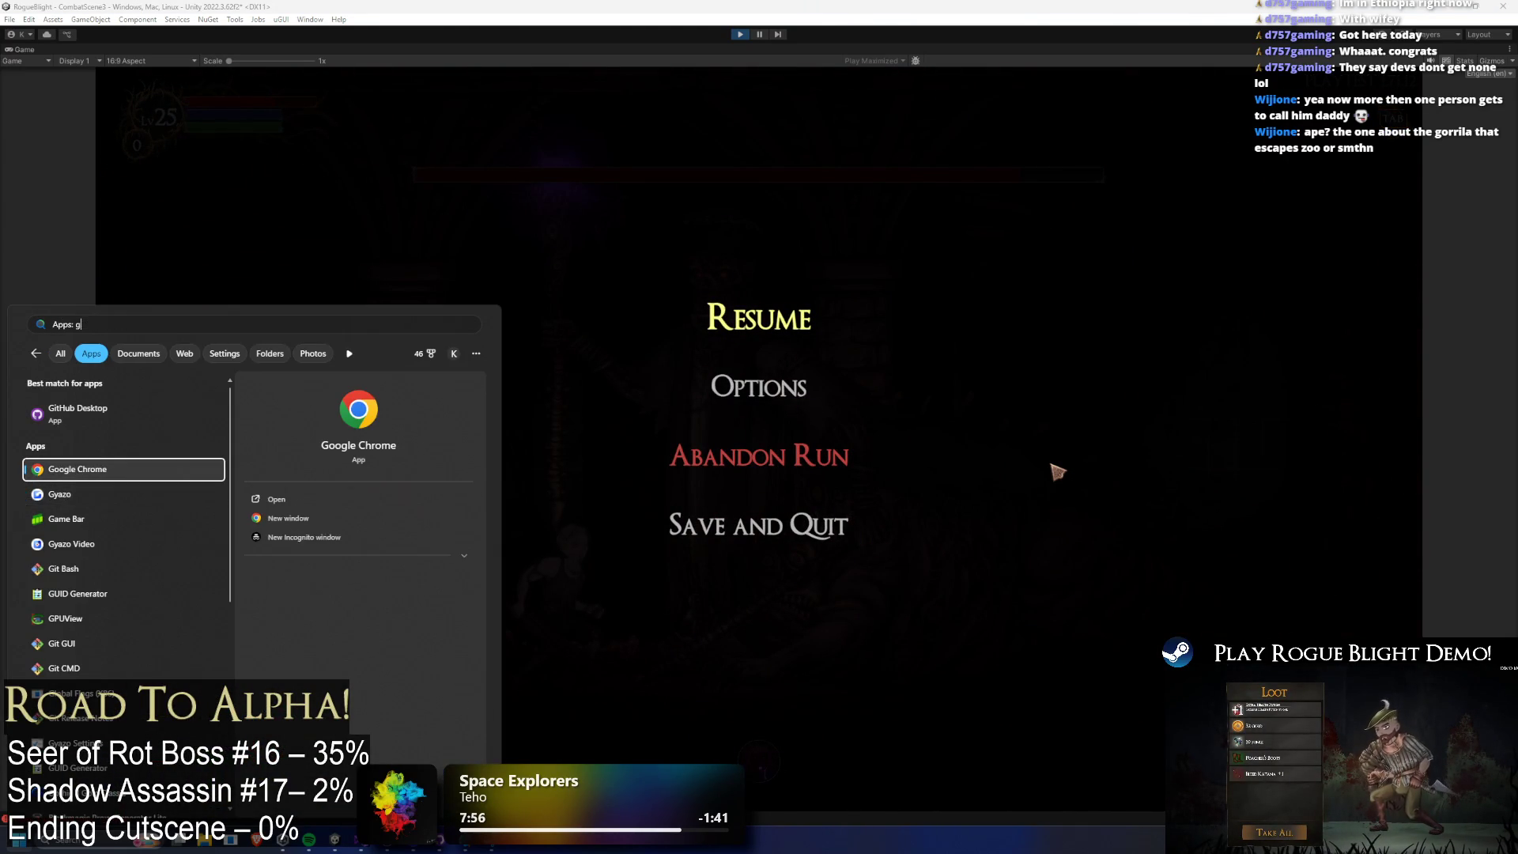
{"action": "key", "text": "Escape"}
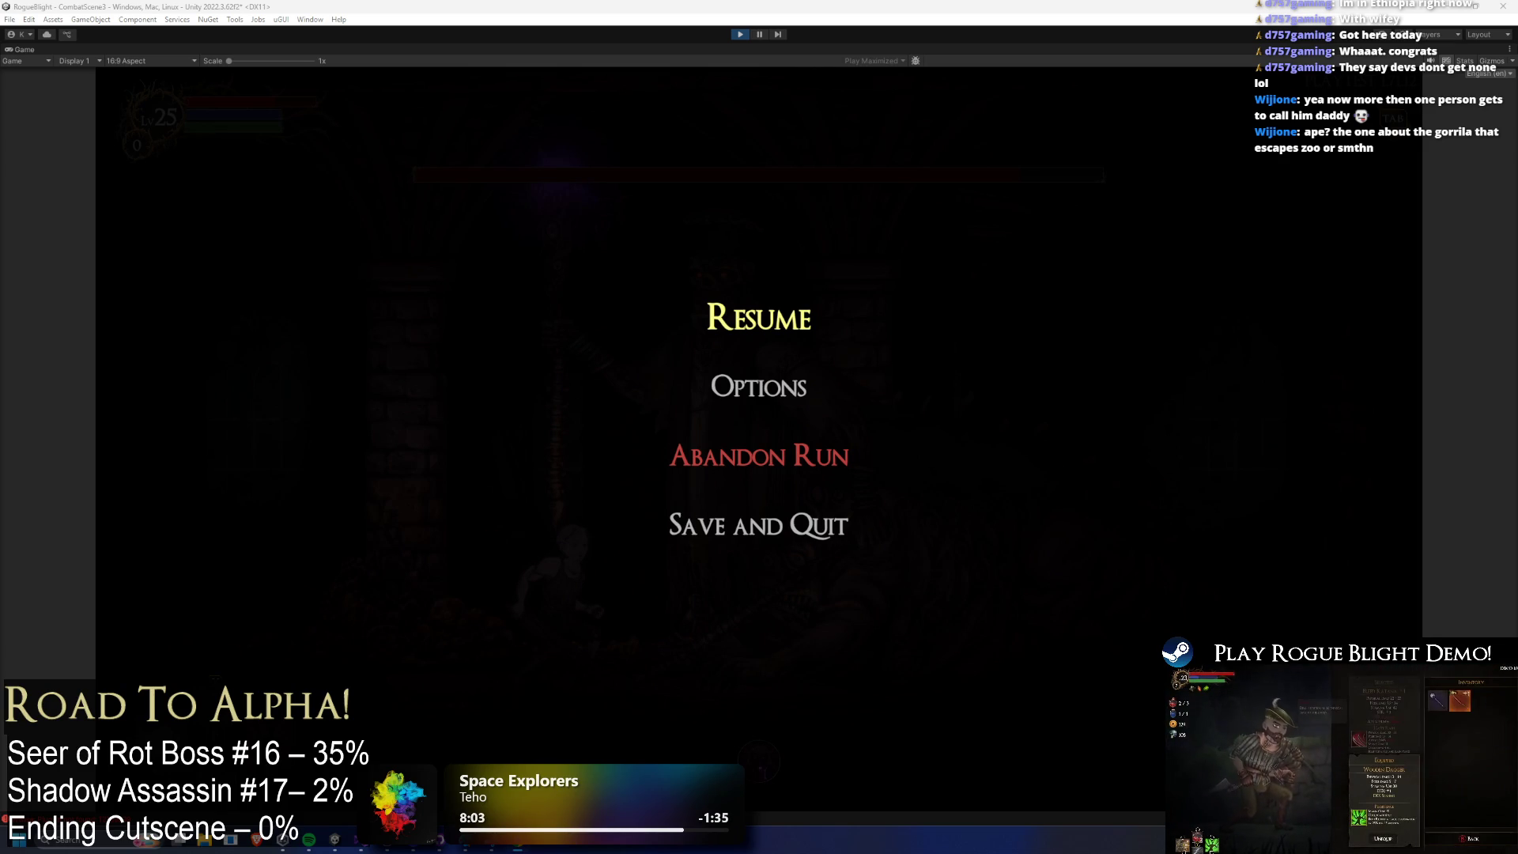
{"action": "key", "text": "alt+Tab"}
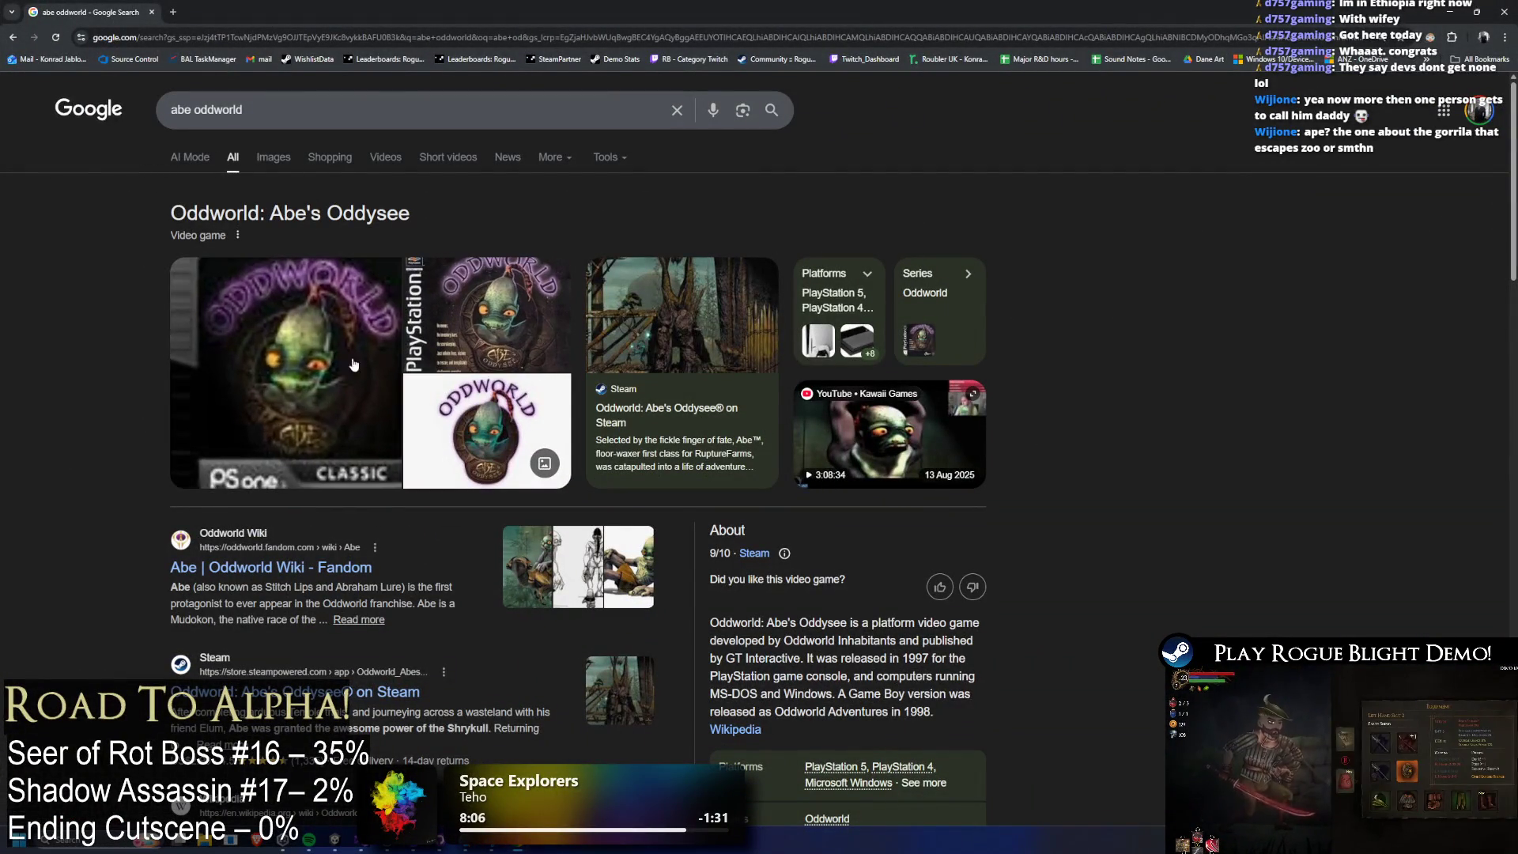
Play the Abe's Oddysee YouTube video from the 'abe oddworld' videos, skipping ahead and toggling fullscreen.
{"action": "left_click", "coordinate": [378, 161]}
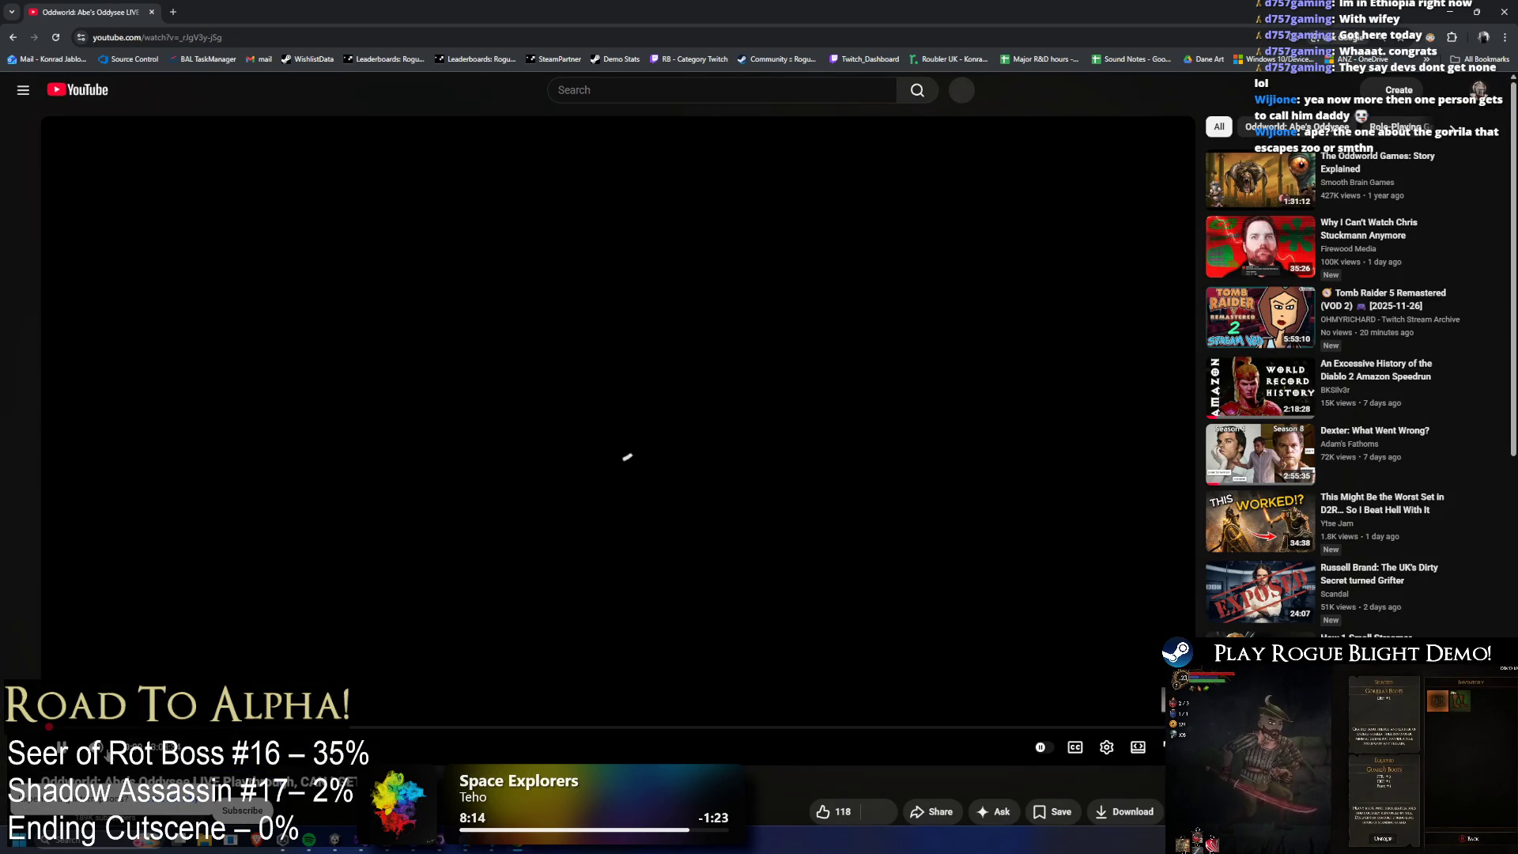
{"action": "left_click", "coordinate": [142, 726]}
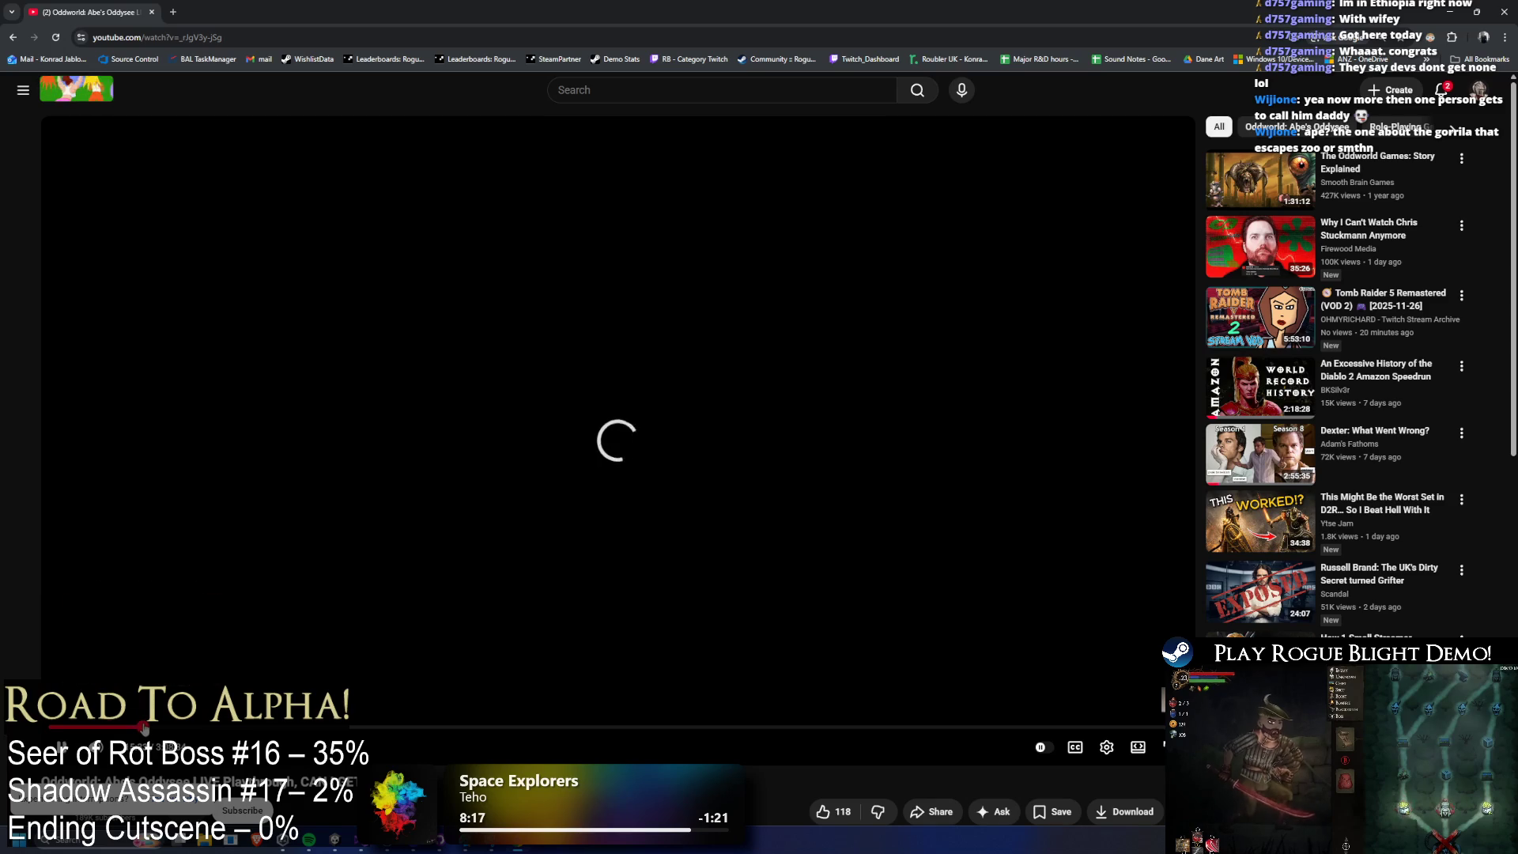
{"action": "left_click", "coordinate": [1162, 747]}
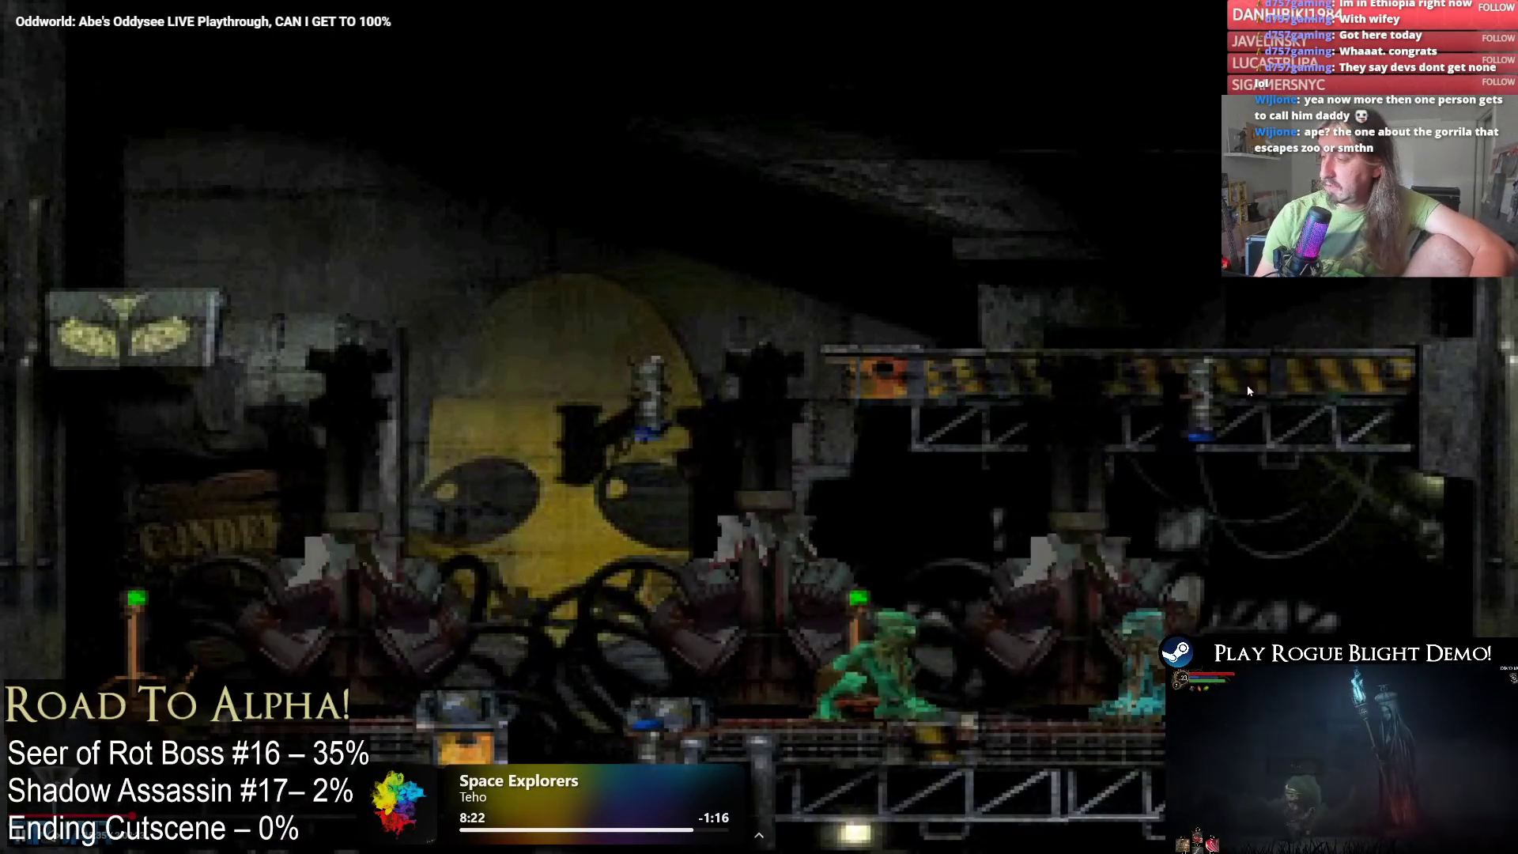
{"action": "key", "text": "Escape"}
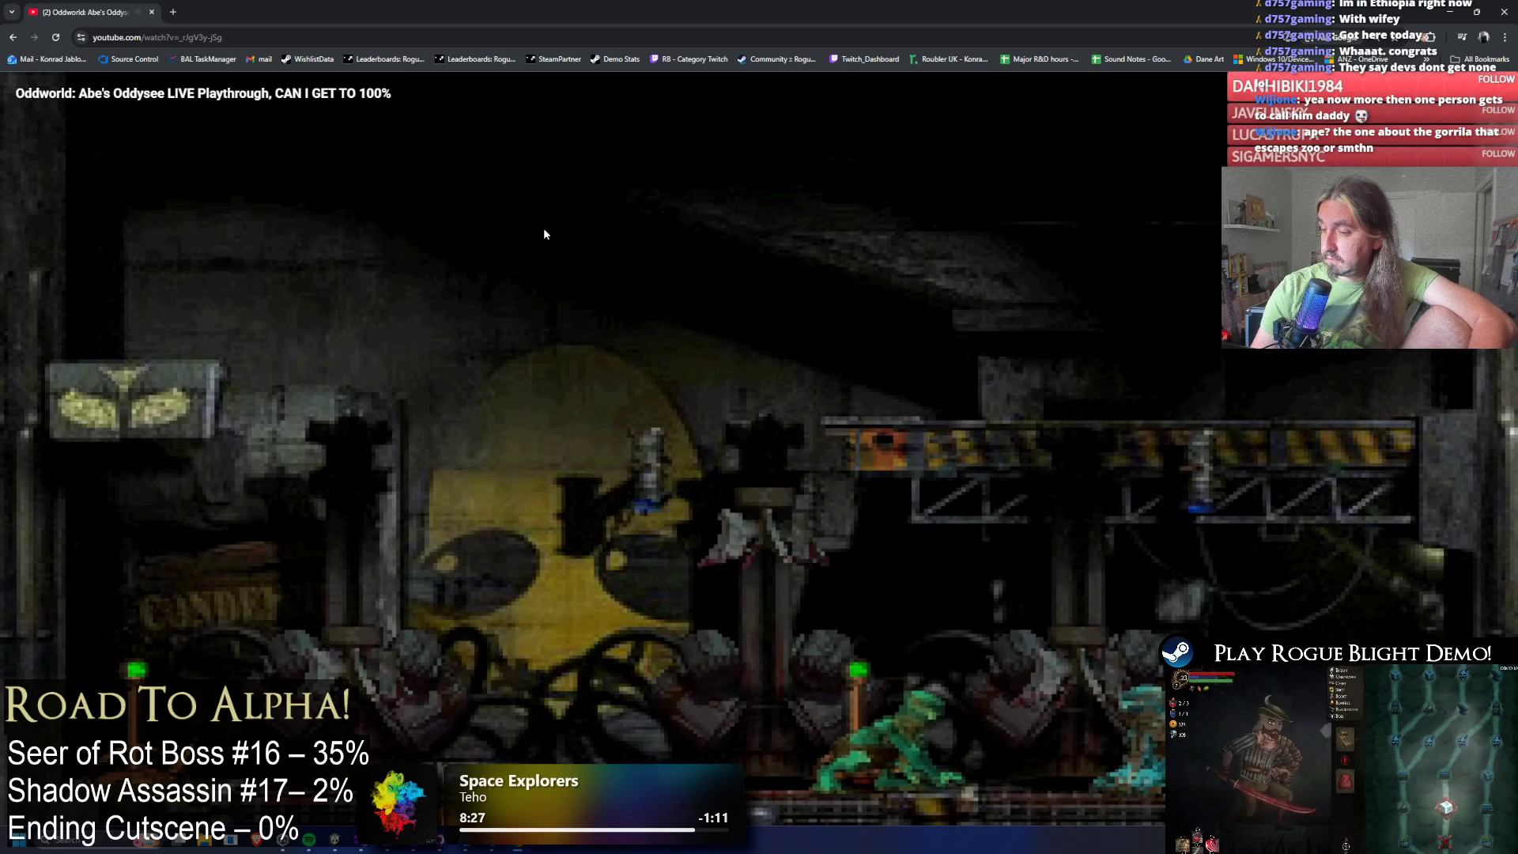
{"action": "mouse_move", "coordinate": [432, 6]}
{"action": "left_mouse_down"}
{"action": "mouse_move", "coordinate": [455, 79]}
{"action": "mouse_move", "coordinate": [407, 55]}
{"action": "mouse_move", "coordinate": [443, 2]}
{"action": "left_mouse_up"}
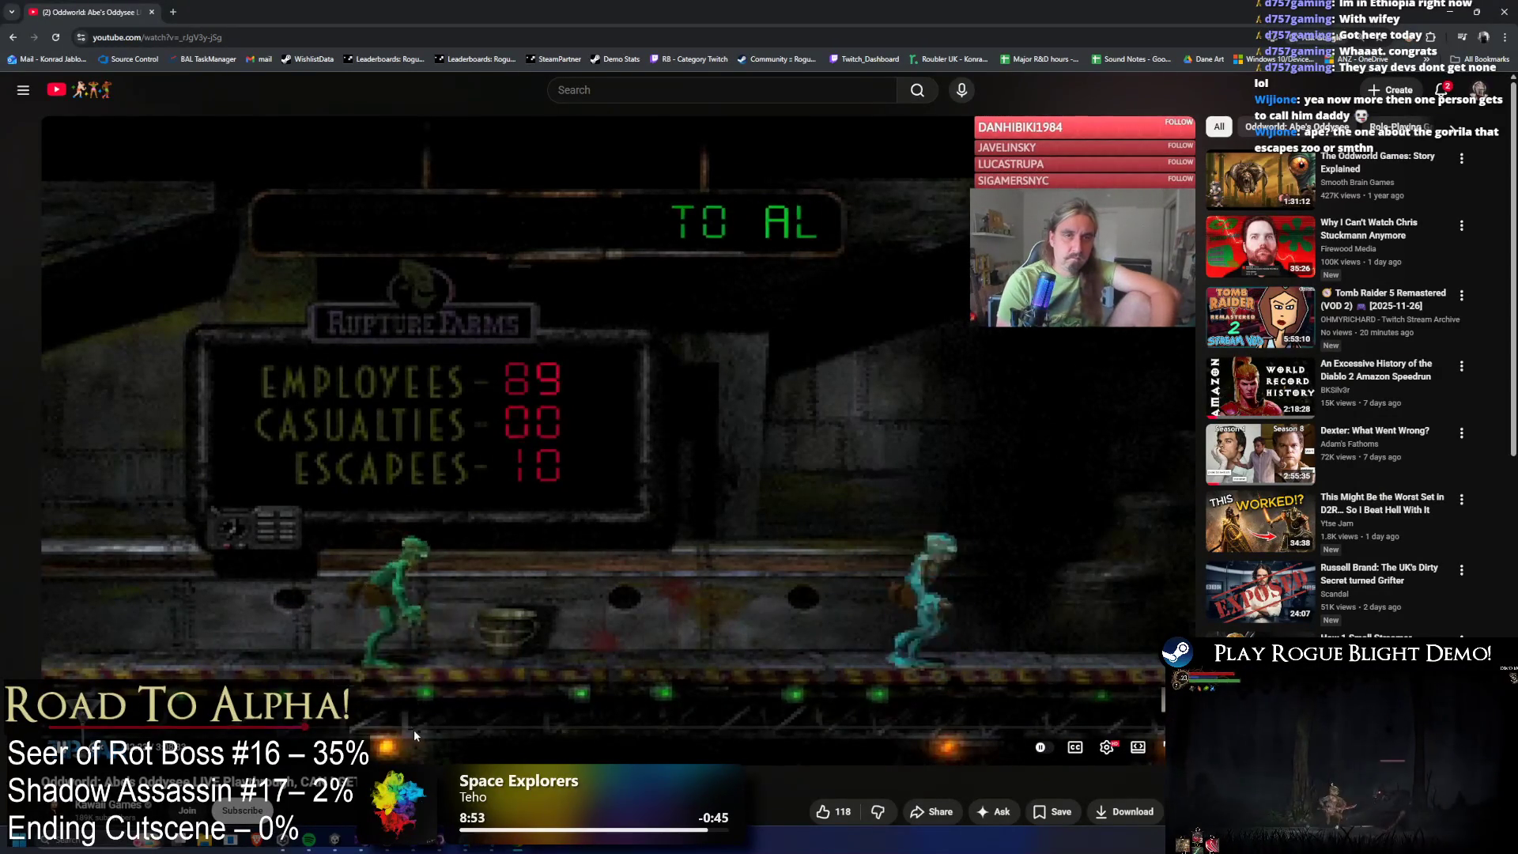
Scrub the Abe's Oddysee video forward, pausing and resuming, to the searchlit fence scene near 1:24.
{"action": "left_click_drag", "start_coordinate": [475, 733], "coordinate": [524, 728]}
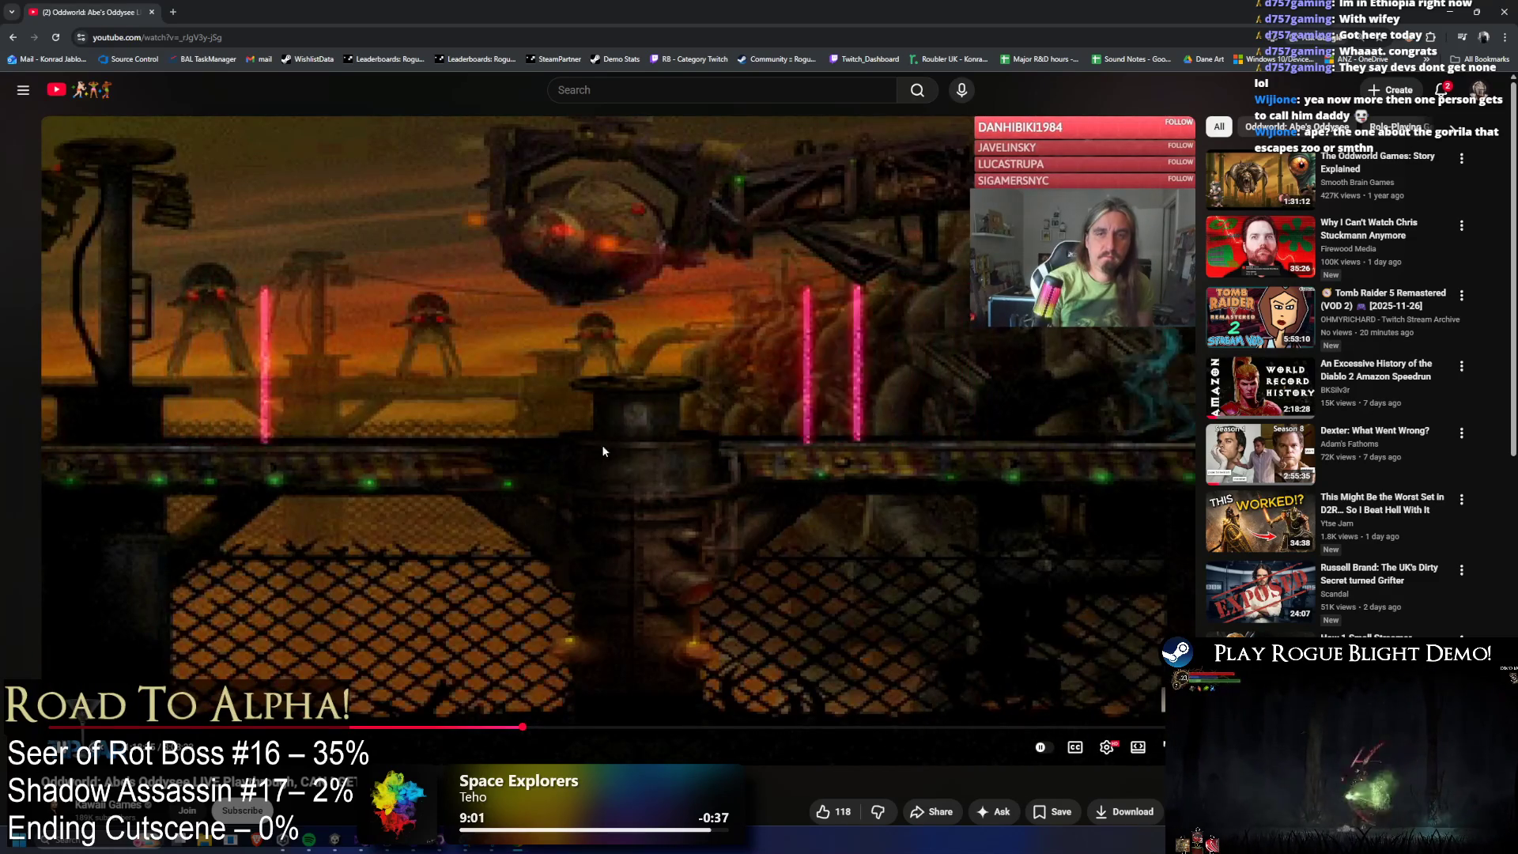
{"action": "left_click", "coordinate": [387, 342]}
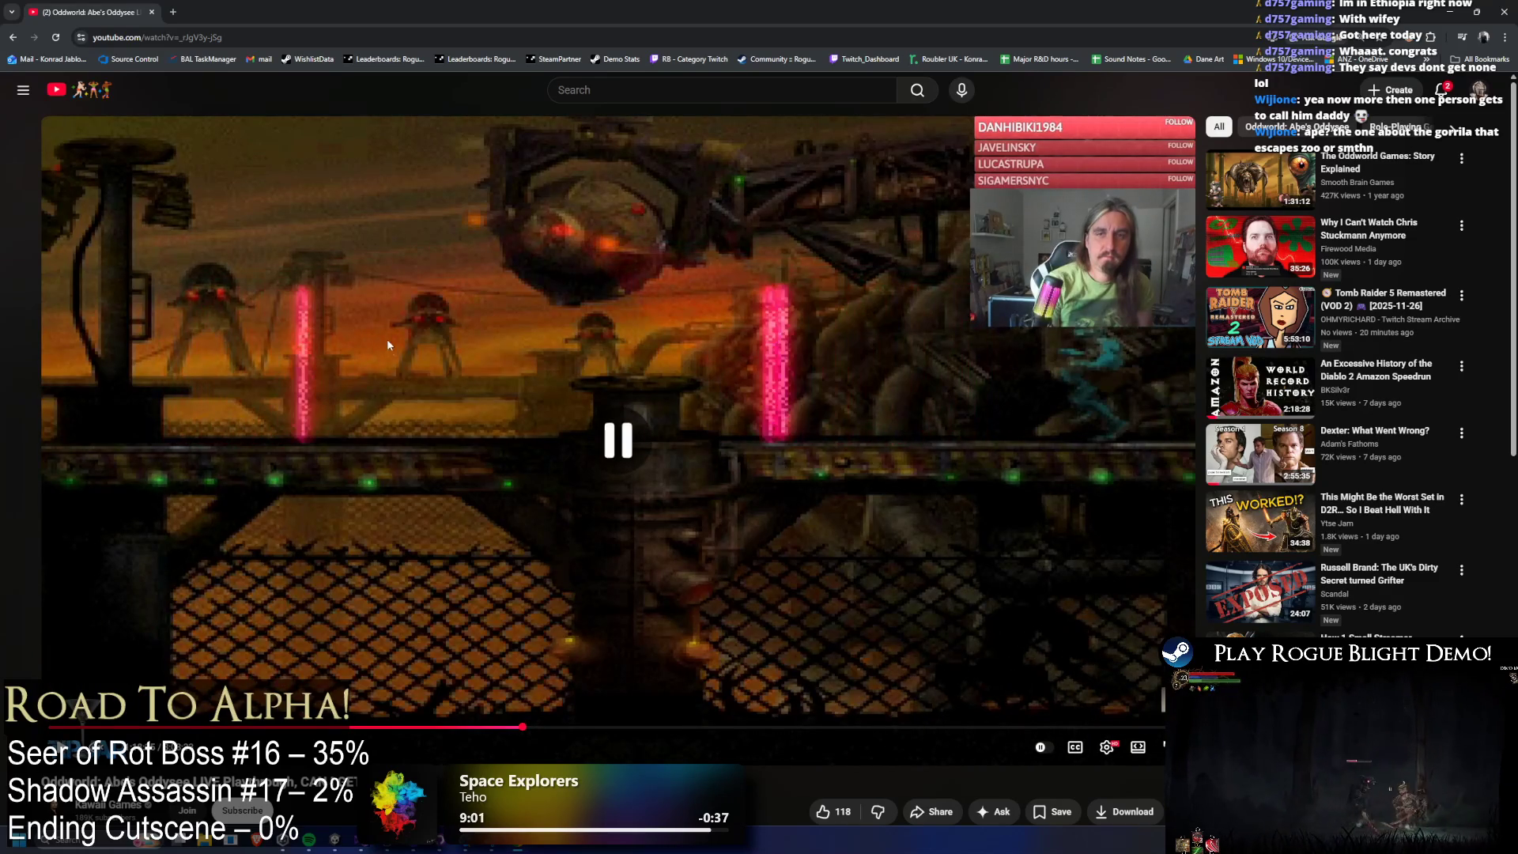
{"action": "left_click", "coordinate": [711, 482]}
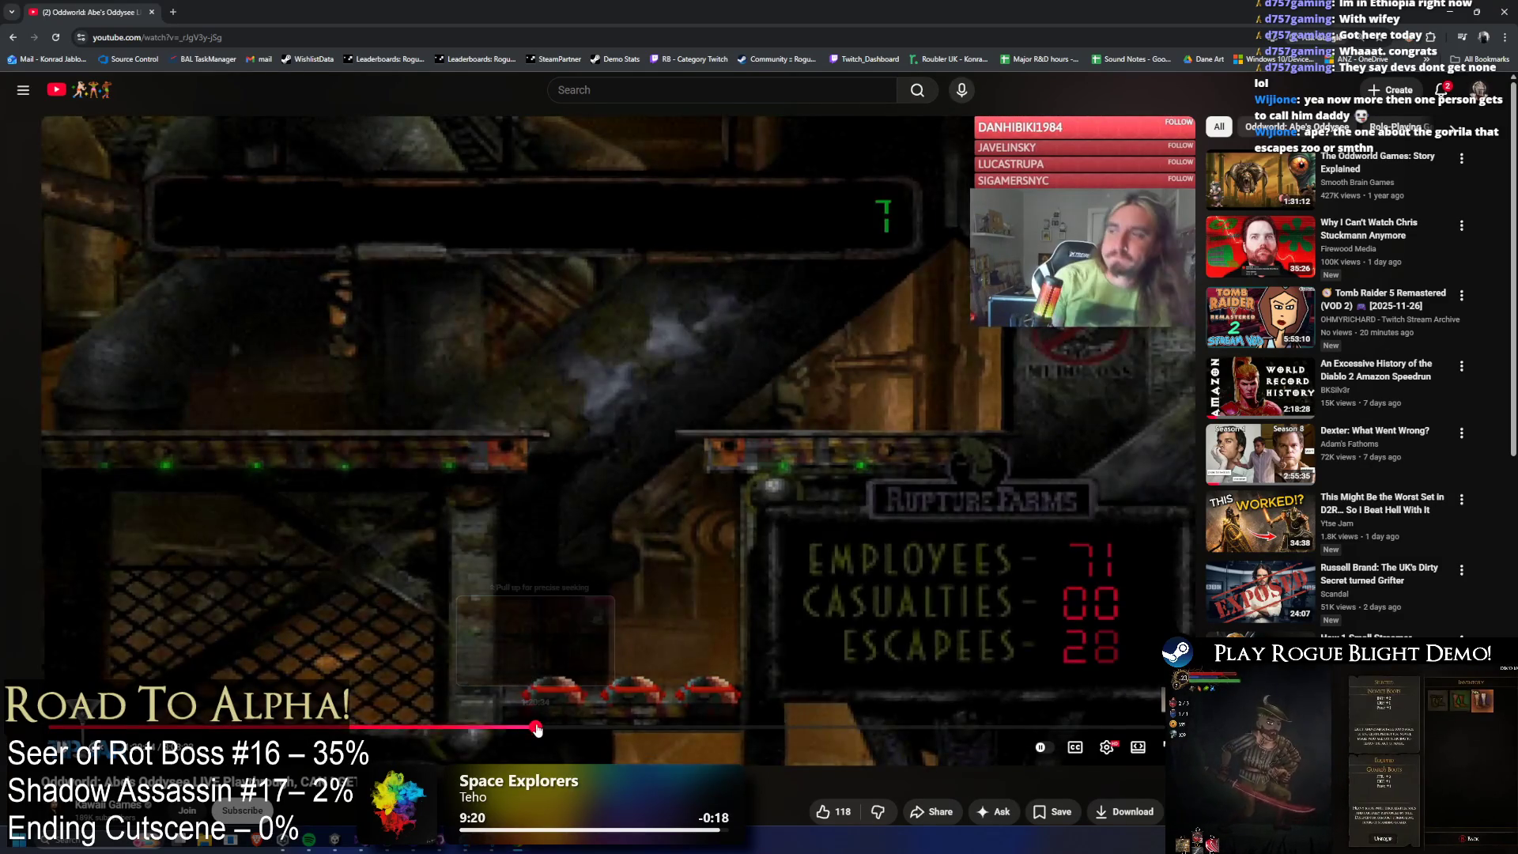
{"action": "left_click", "coordinate": [538, 726]}
{"action": "left_click_drag", "start_coordinate": [539, 730], "coordinate": [566, 731]}
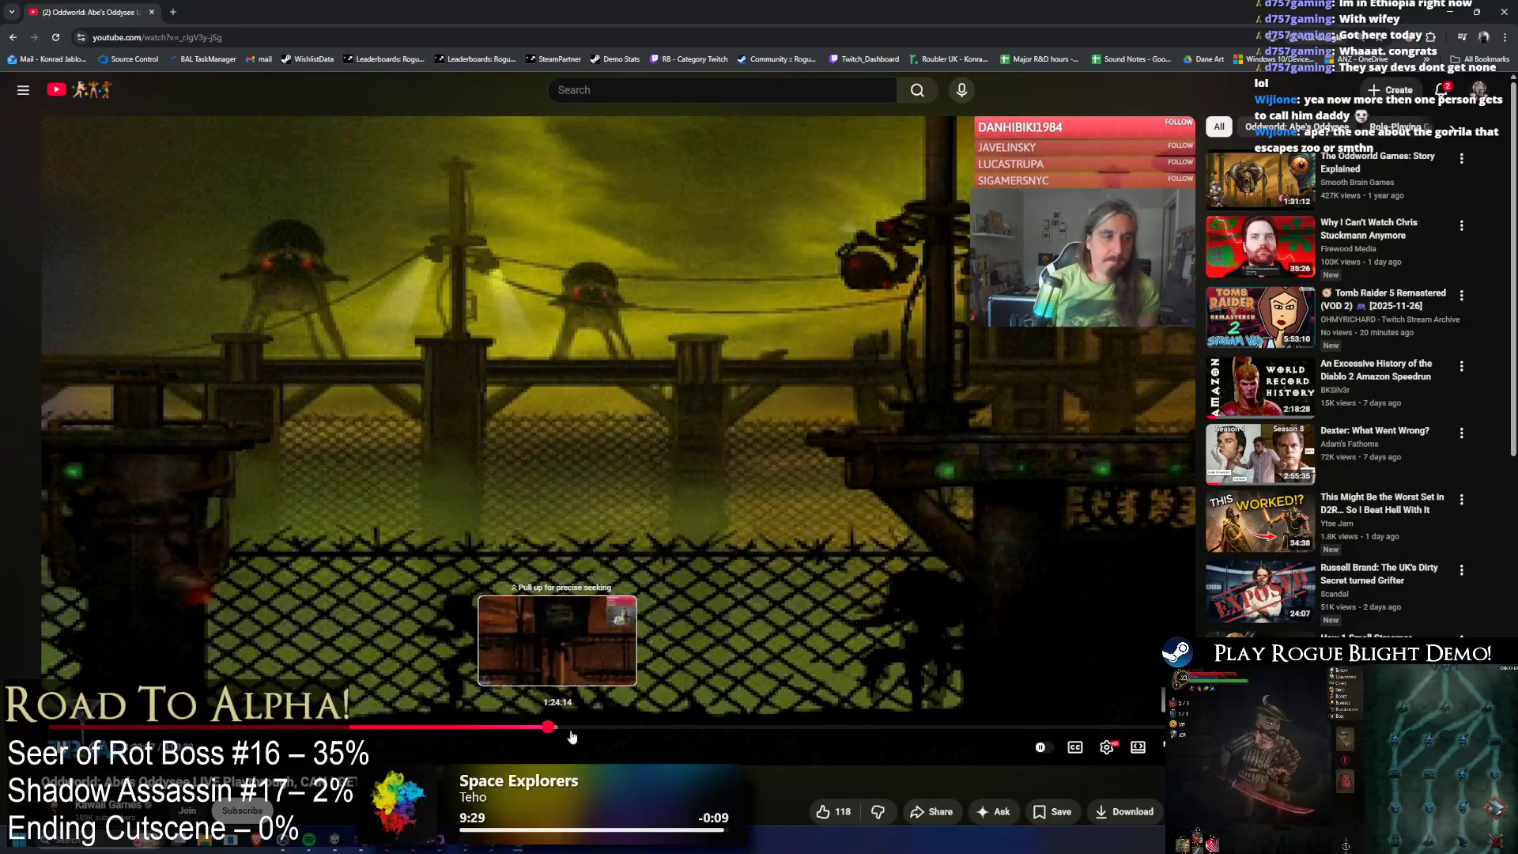
{"action": "left_click", "coordinate": [402, 736]}
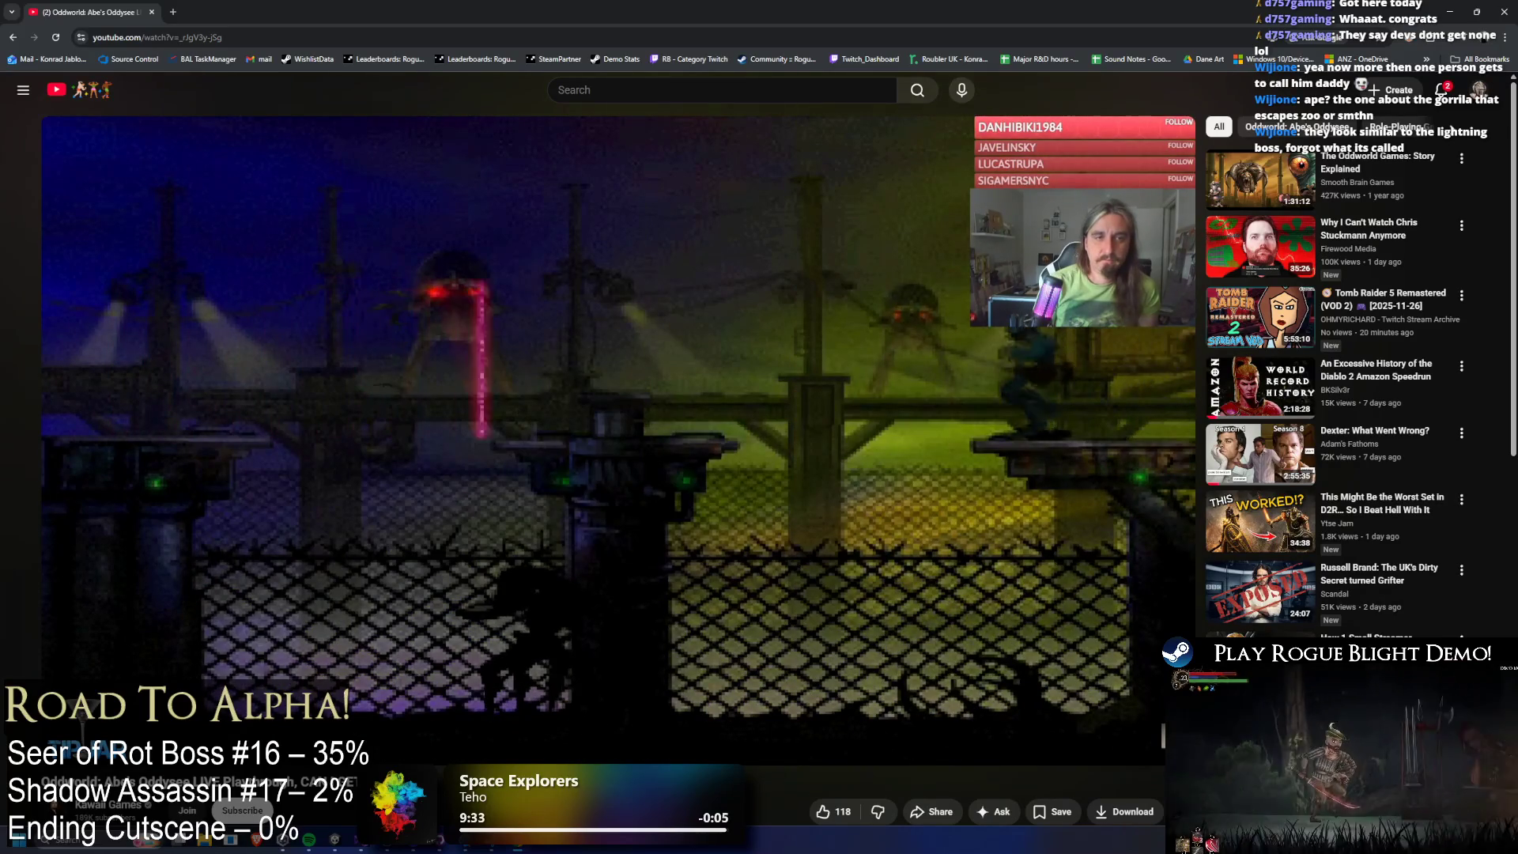
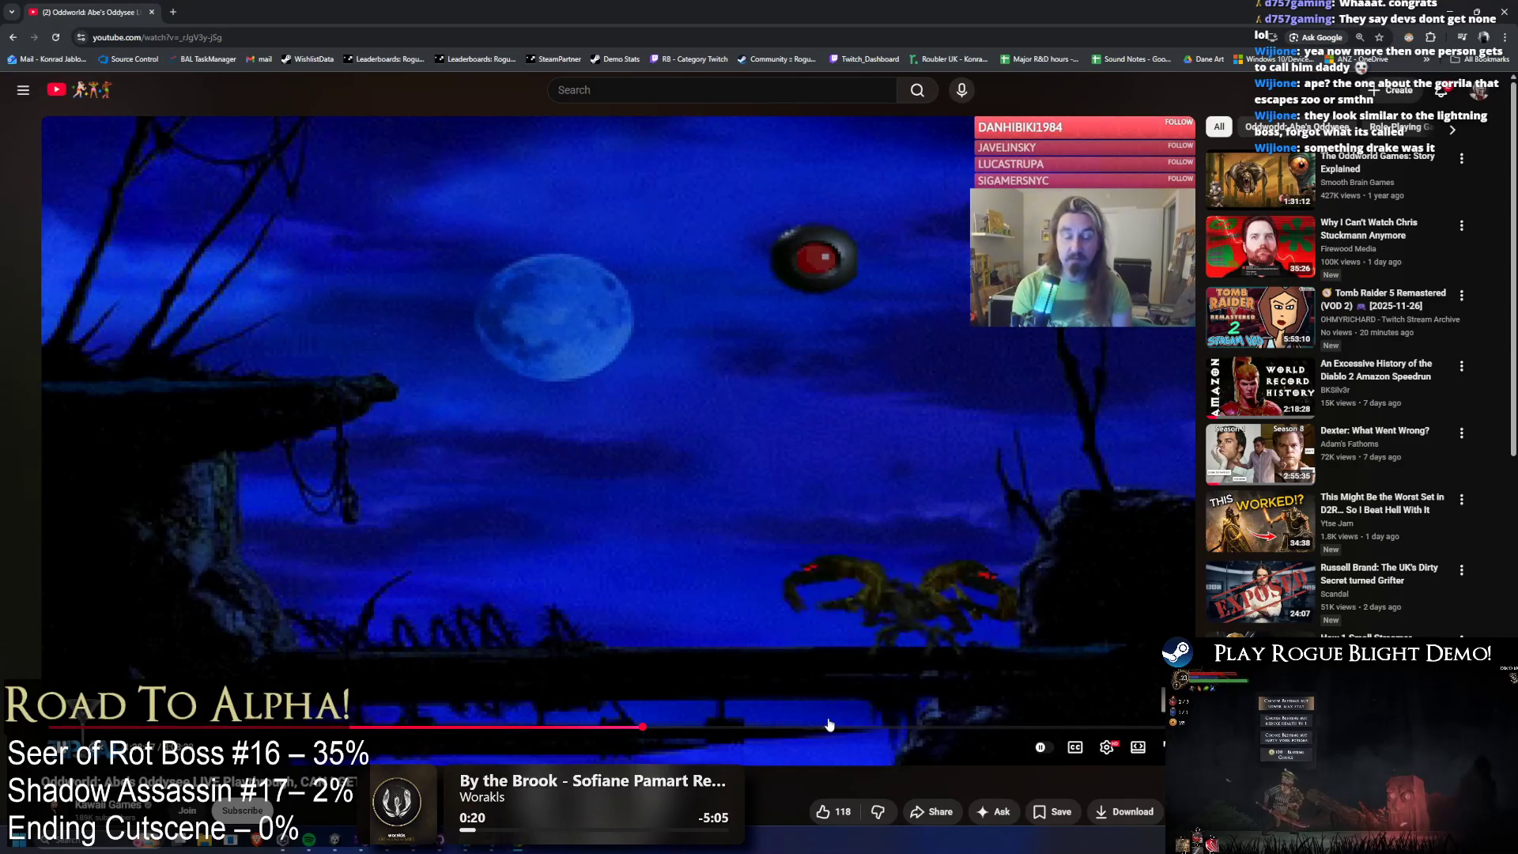
Skip ahead through the Oddworld video to around 2:58.
{"action": "left_click", "coordinate": [829, 726]}
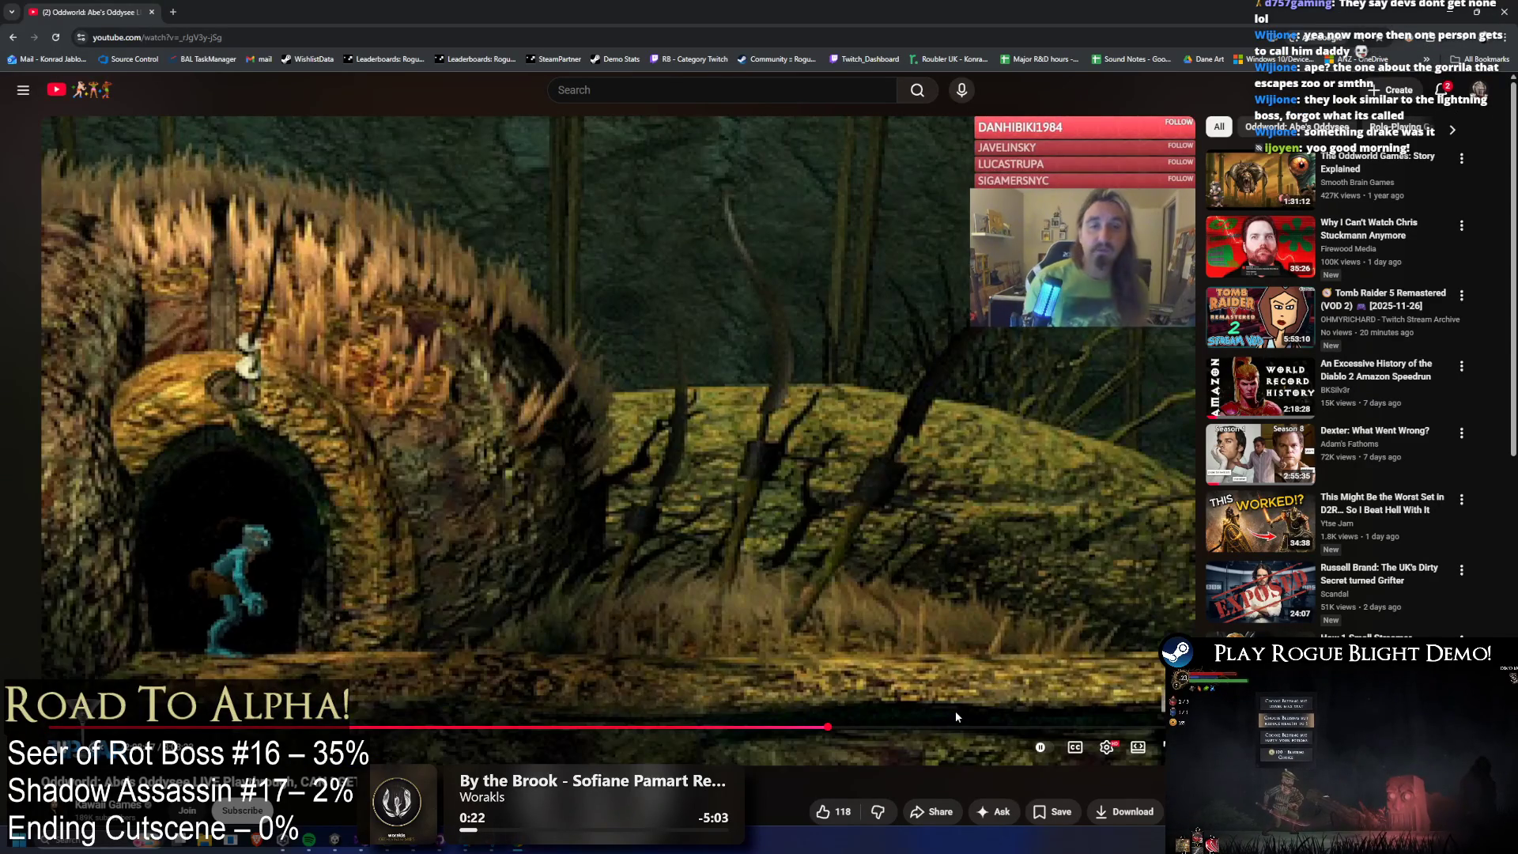
{"action": "left_click", "coordinate": [901, 726]}
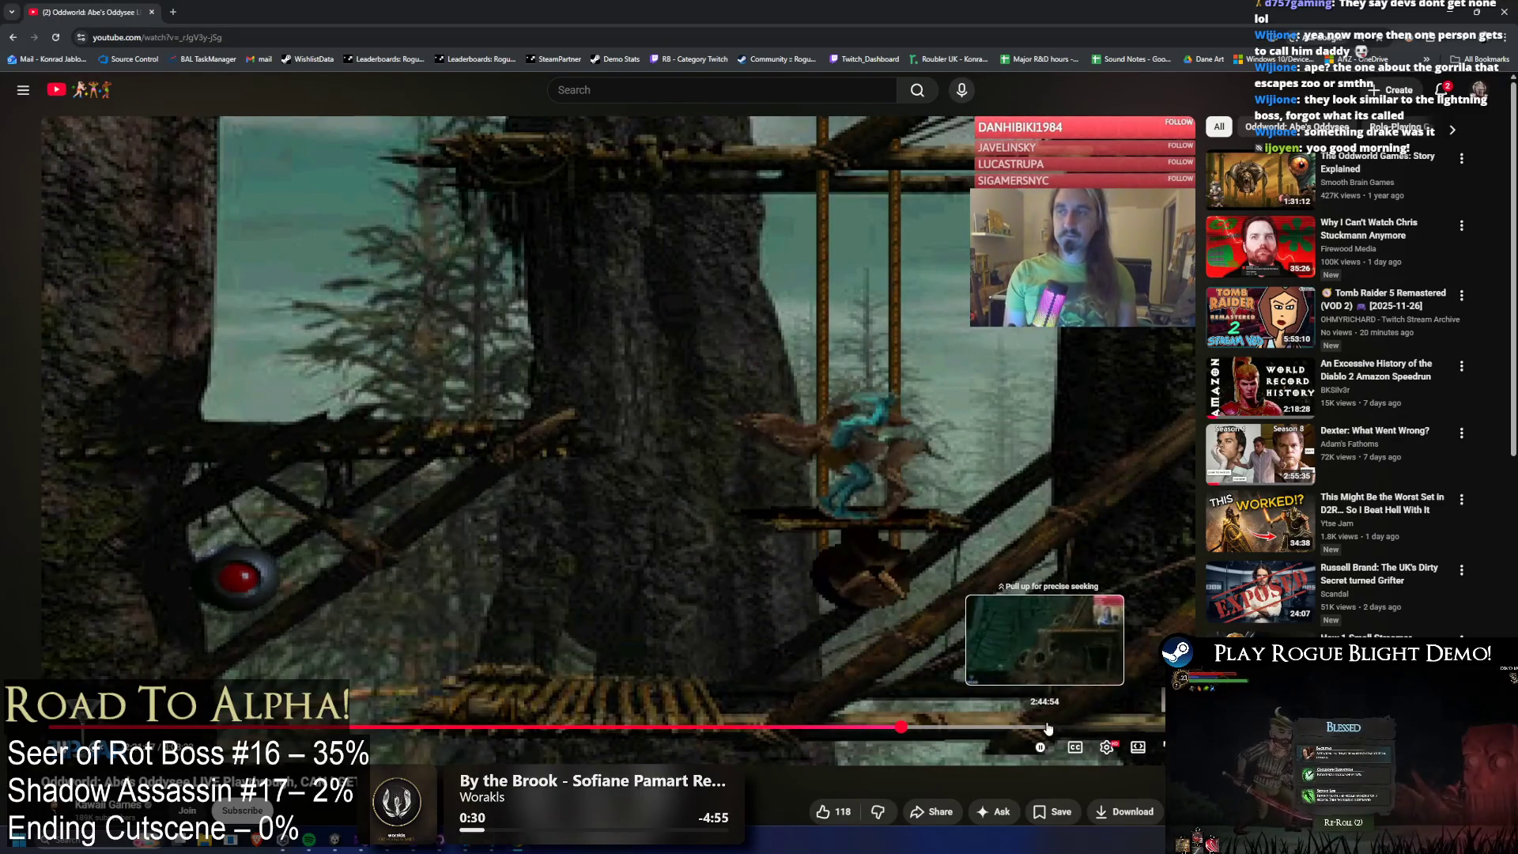
{"action": "left_click", "coordinate": [1080, 724]}
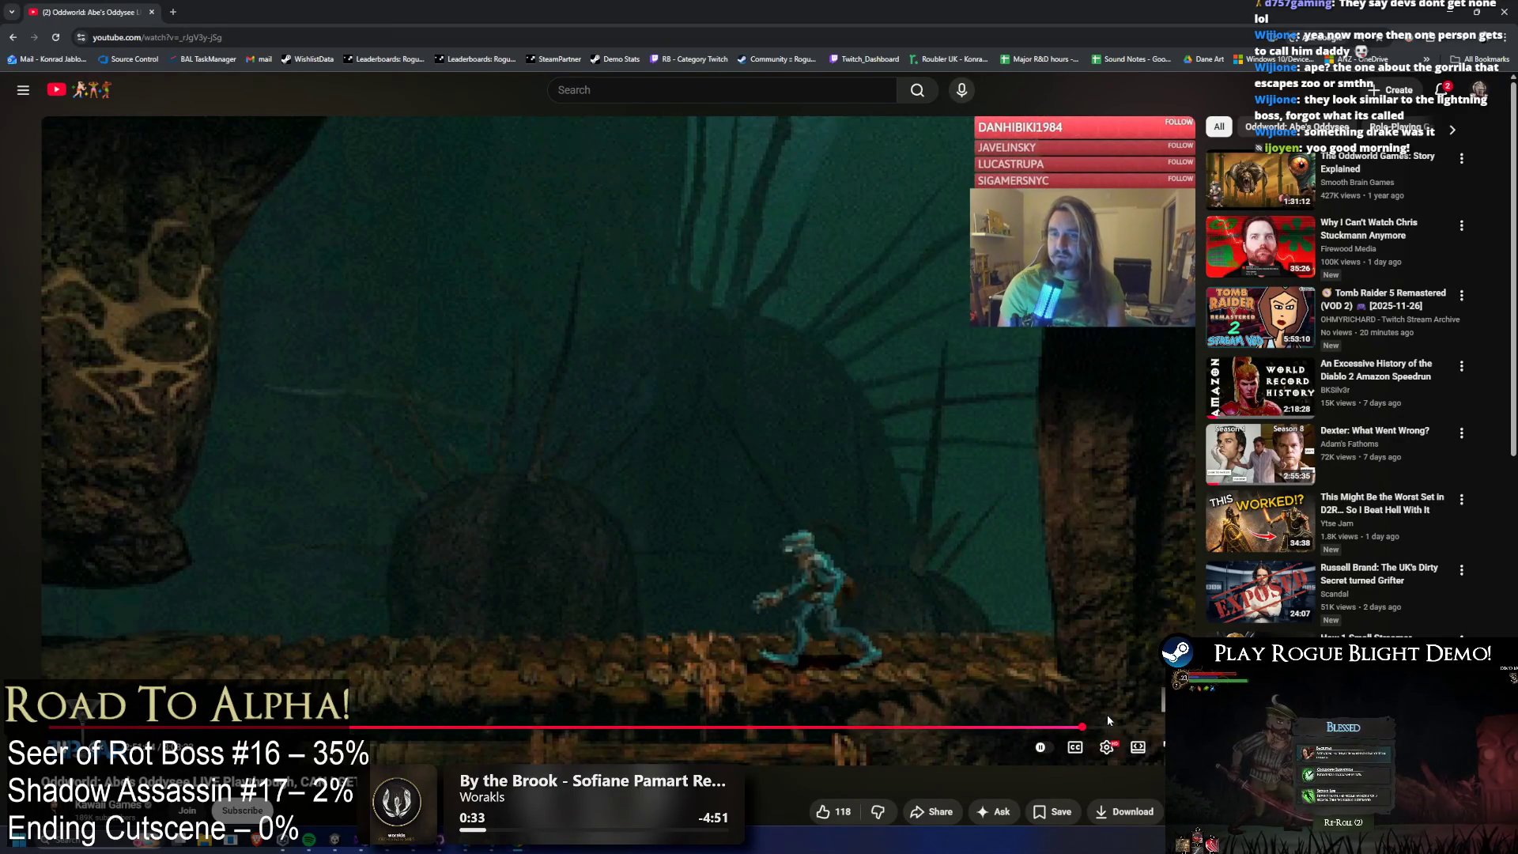
{"action": "left_click_drag", "start_coordinate": [1108, 720], "coordinate": [1128, 727]}
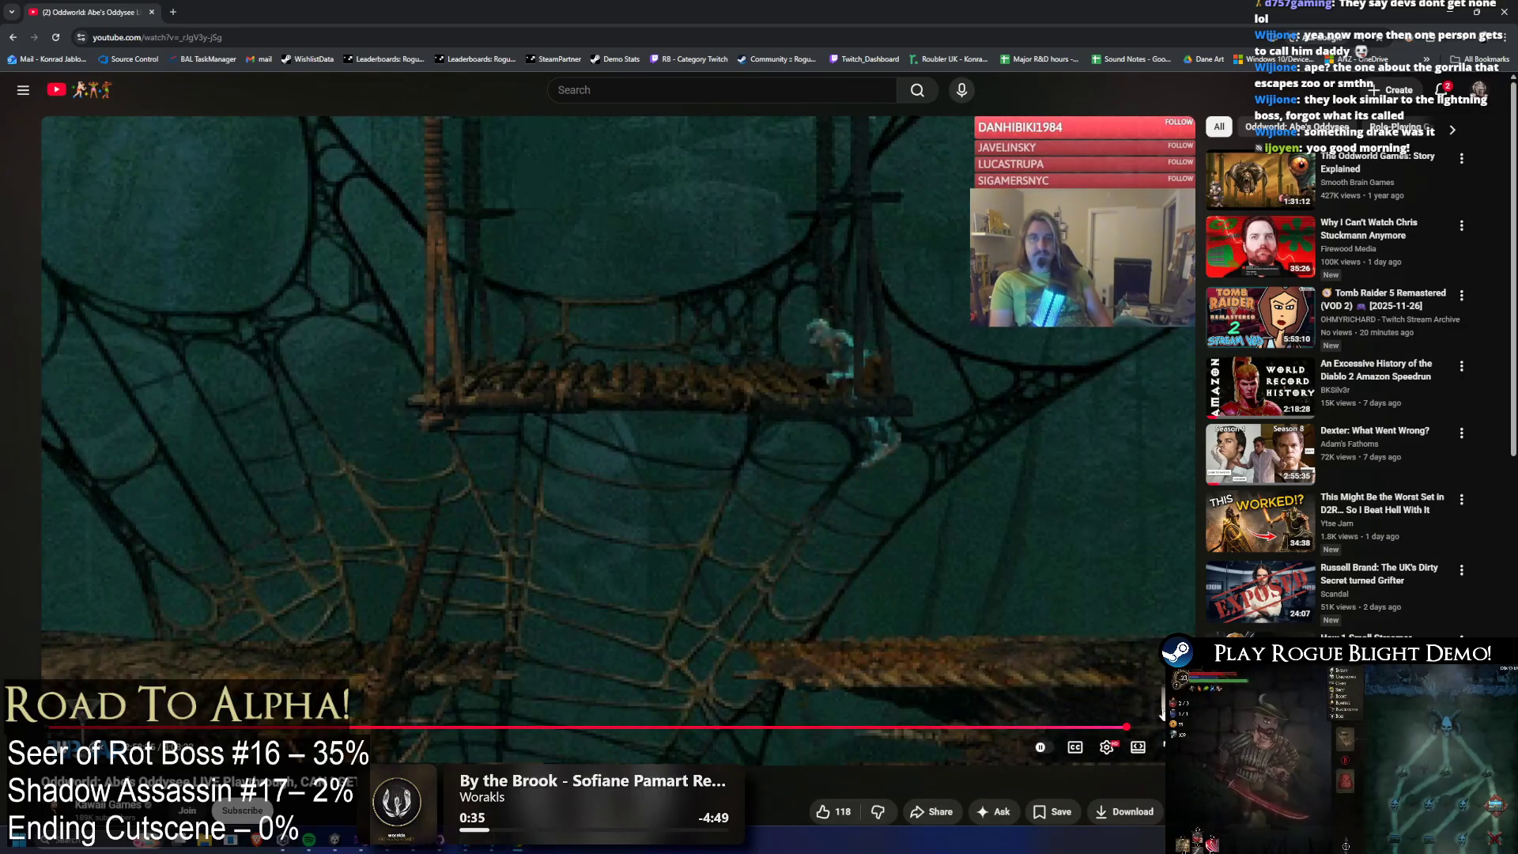
Jump around near that point, settle on an earlier scene, then return to Unity.
{"action": "left_click", "coordinate": [1148, 728]}
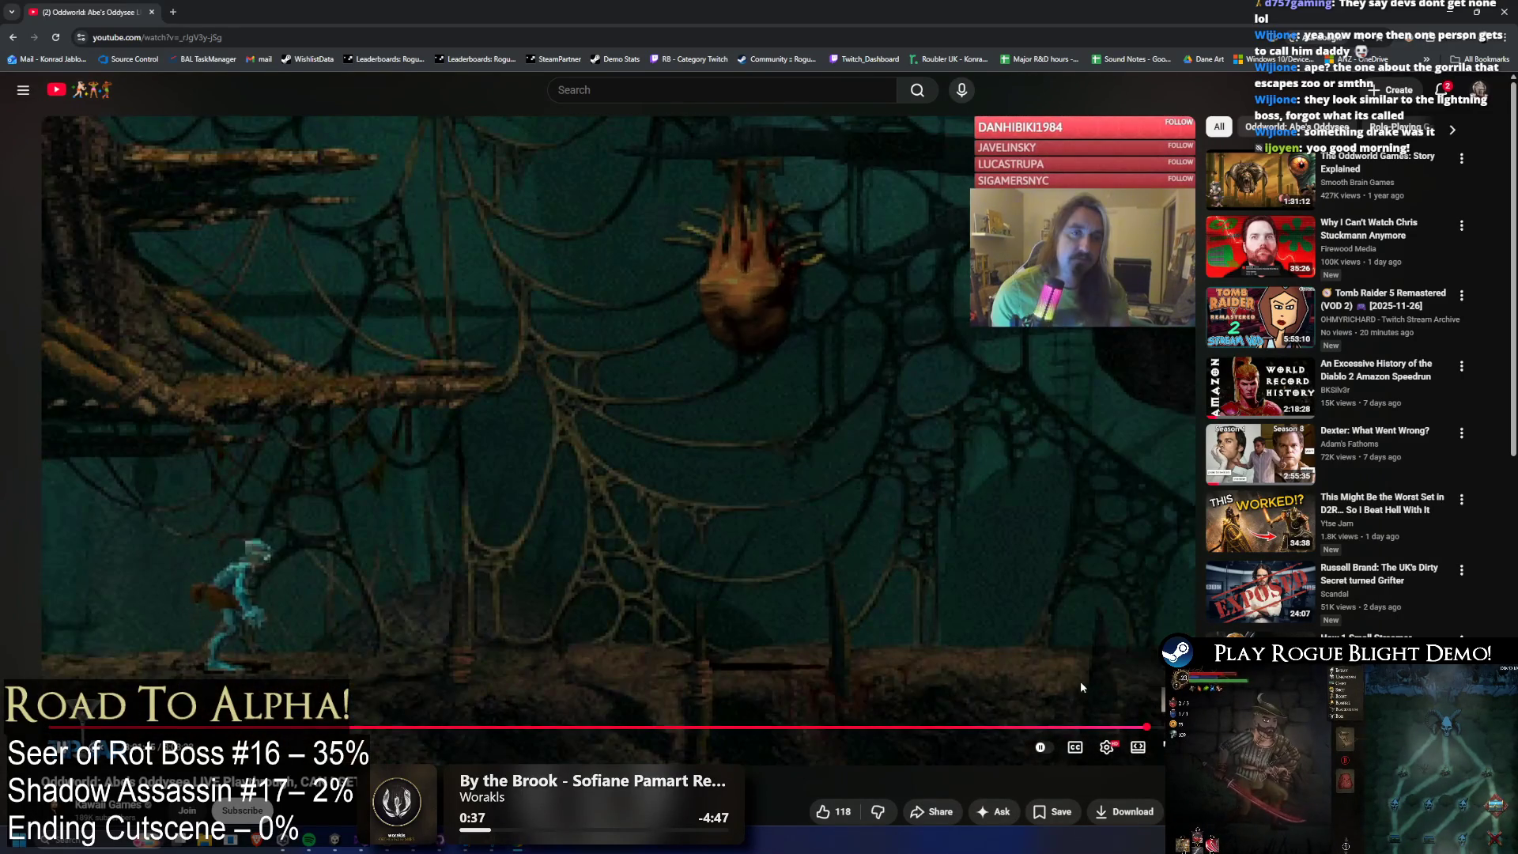
{"action": "left_click", "coordinate": [1146, 725]}
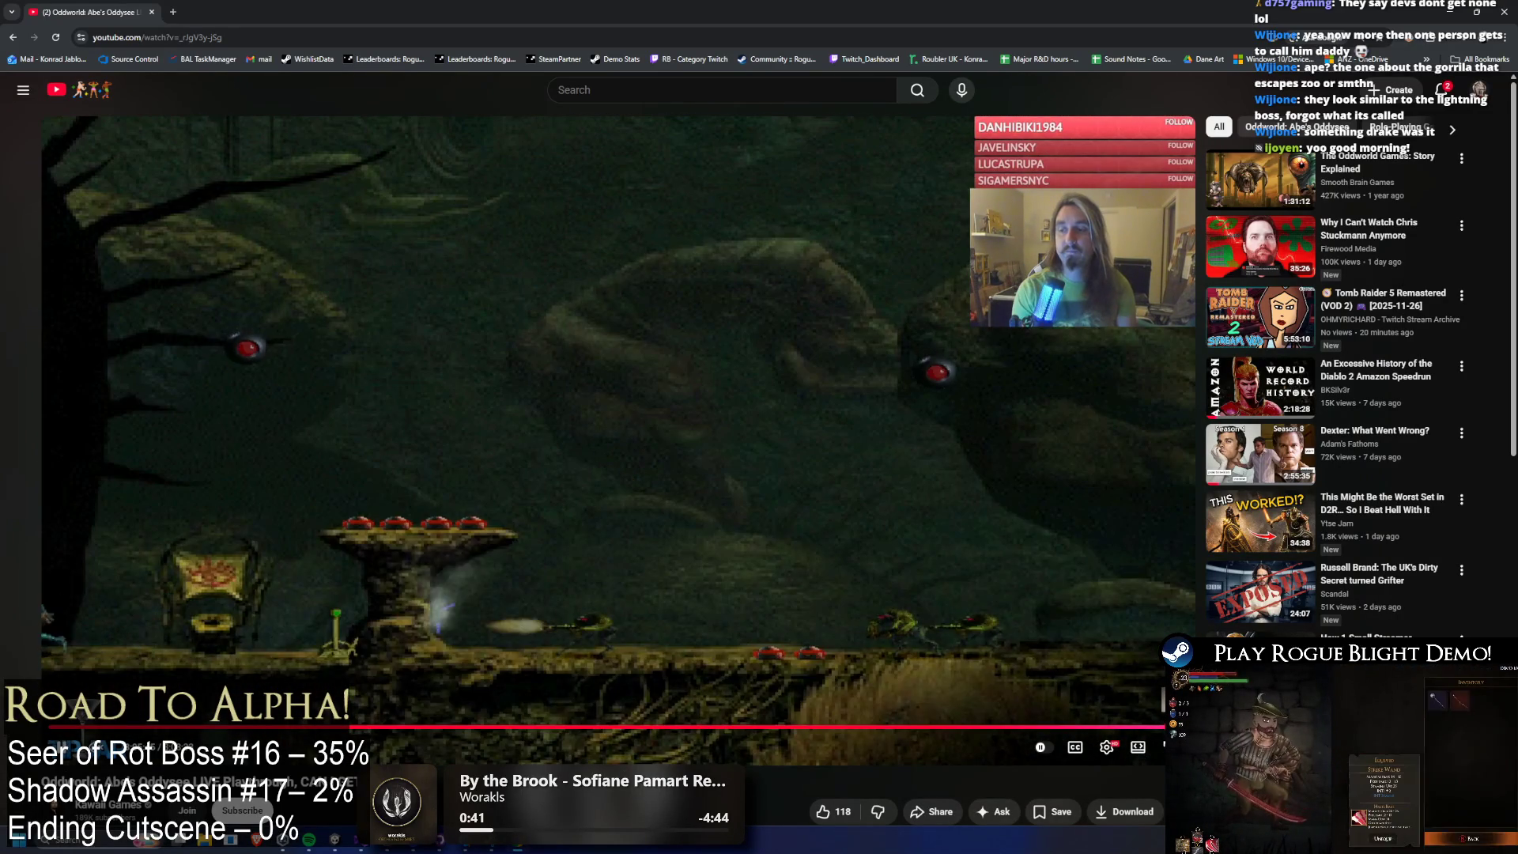
{"action": "left_click", "coordinate": [1146, 726]}
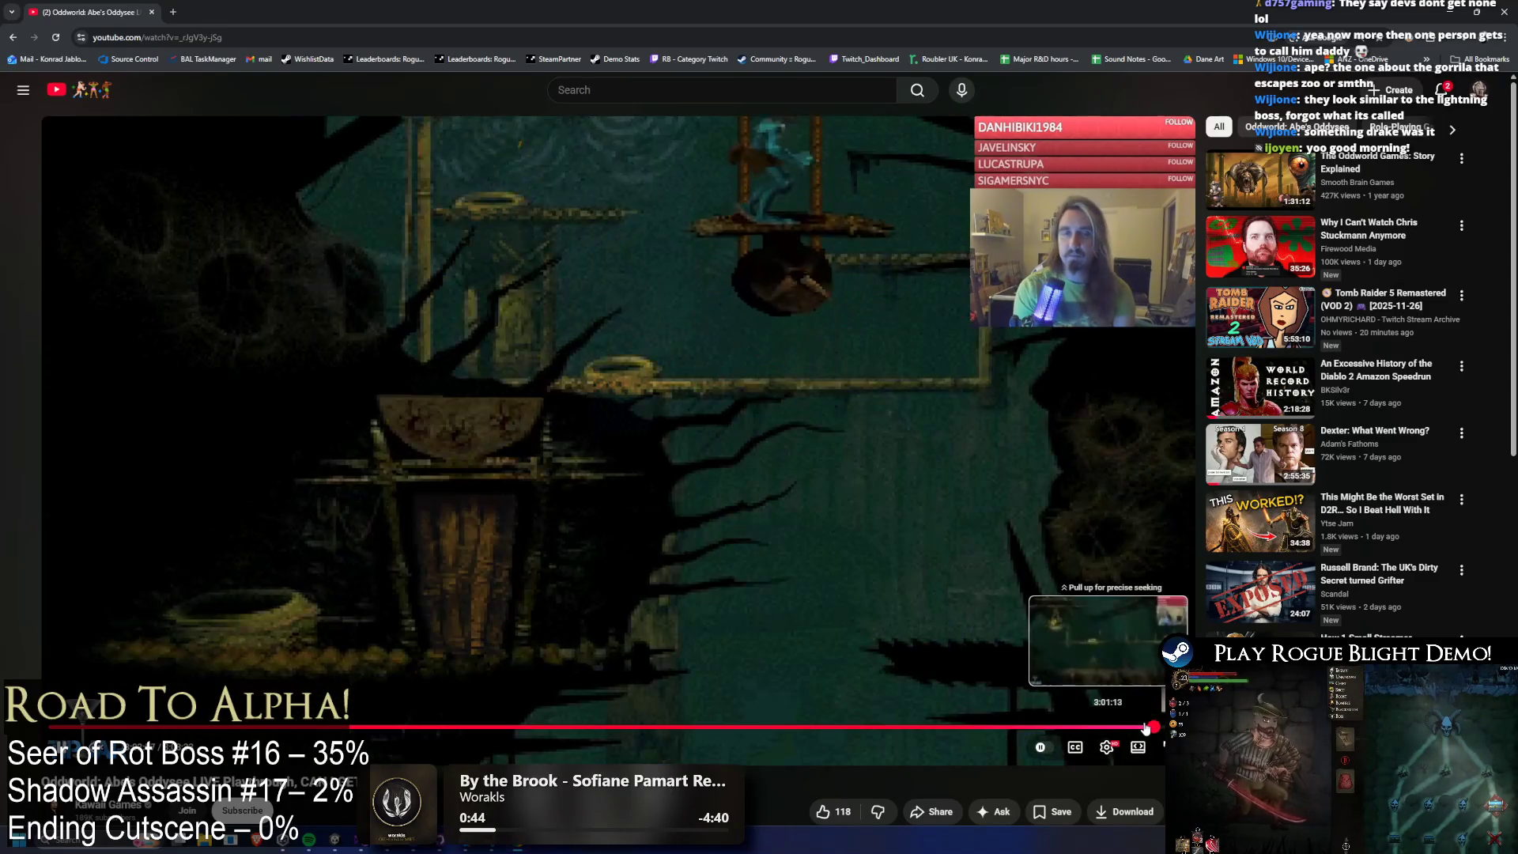
{"action": "left_click", "coordinate": [1139, 726]}
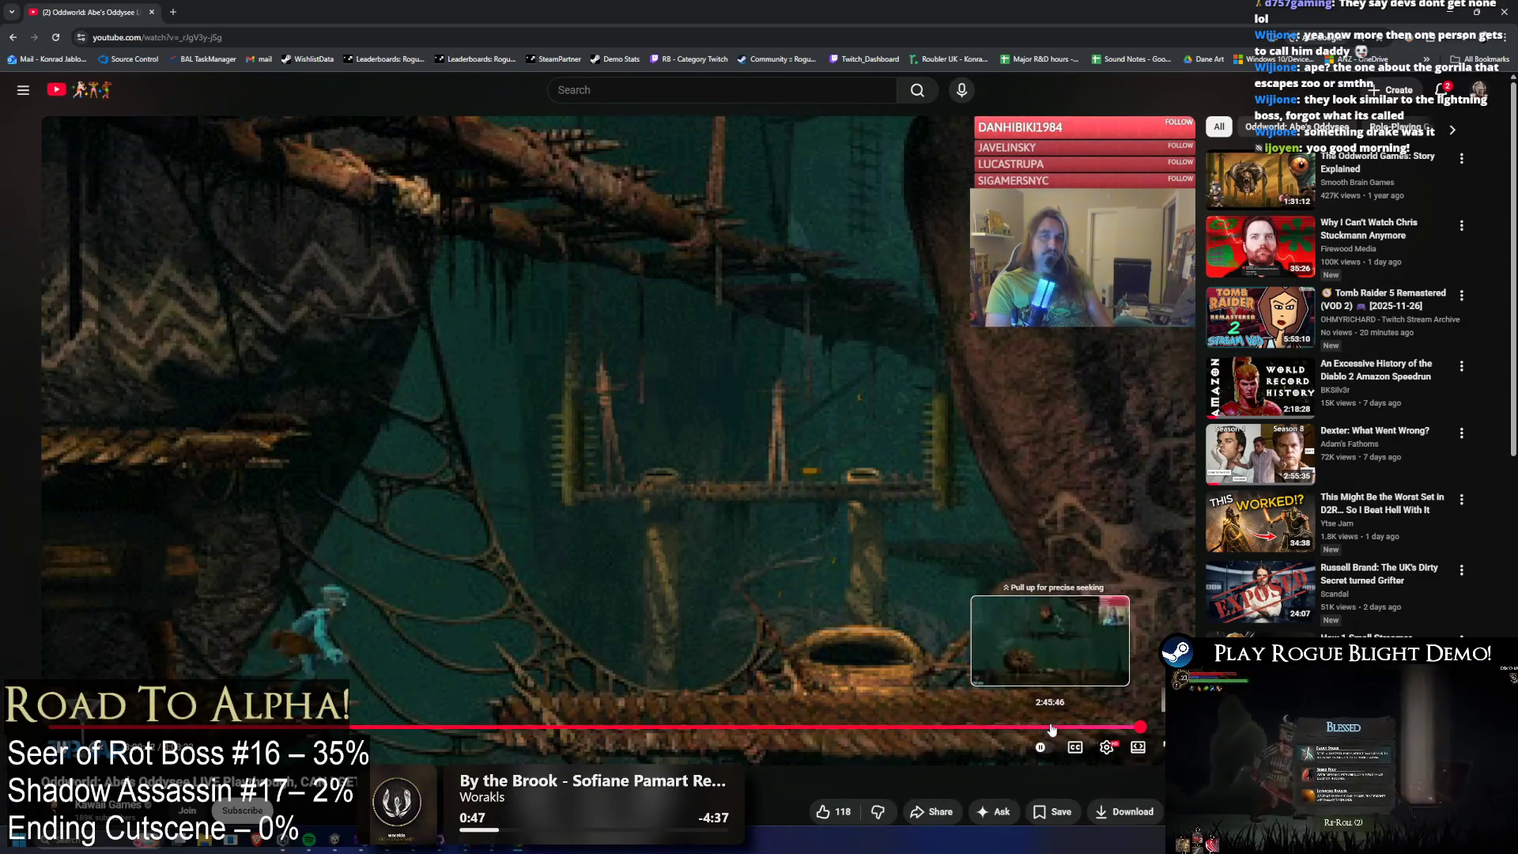
{"action": "left_click", "coordinate": [1057, 726]}
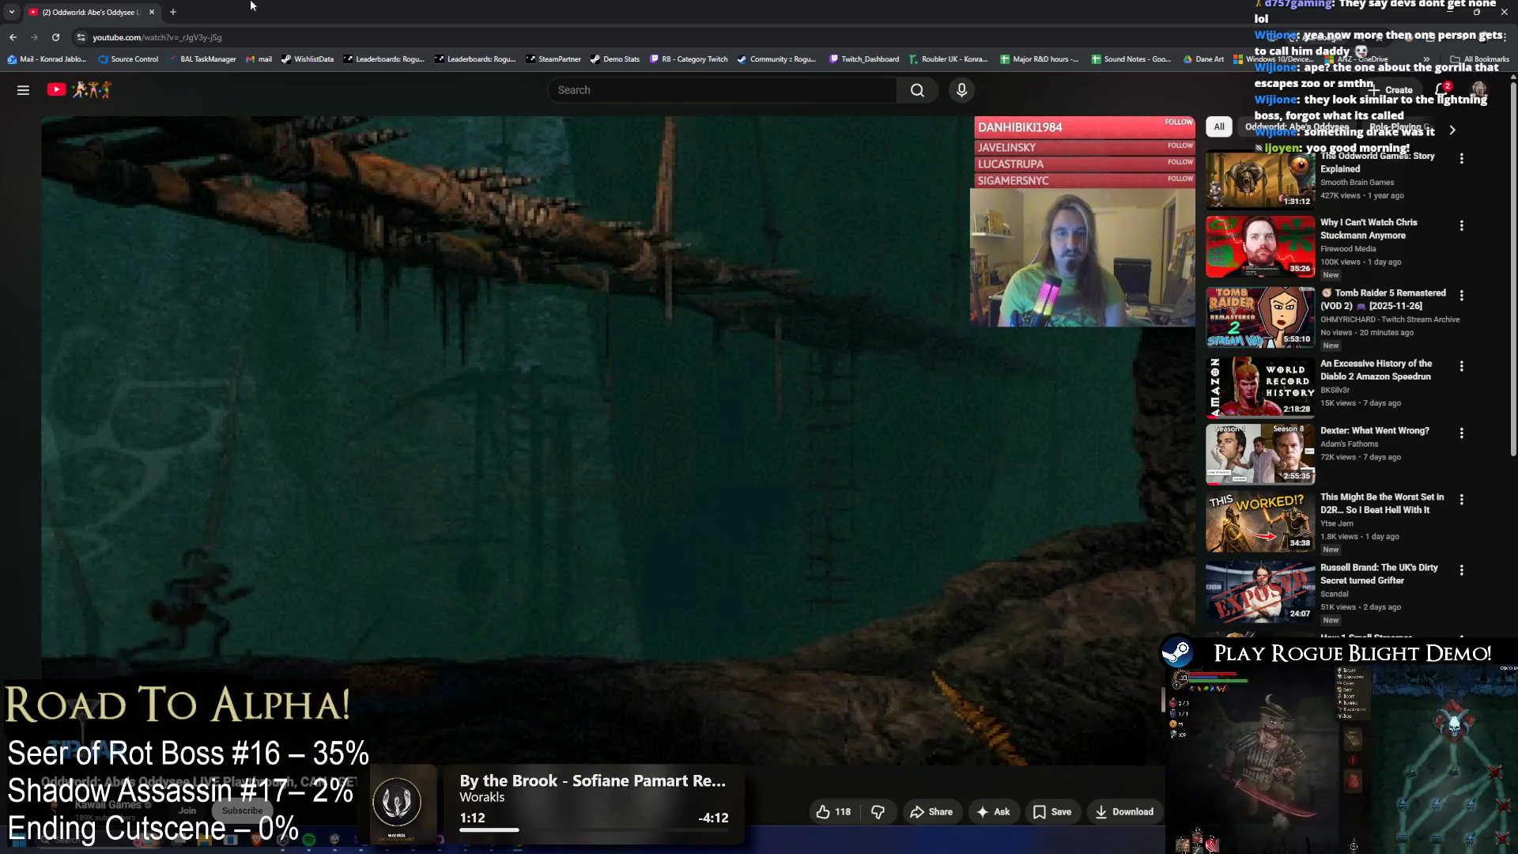
{"action": "key", "text": "alt+Tab"}
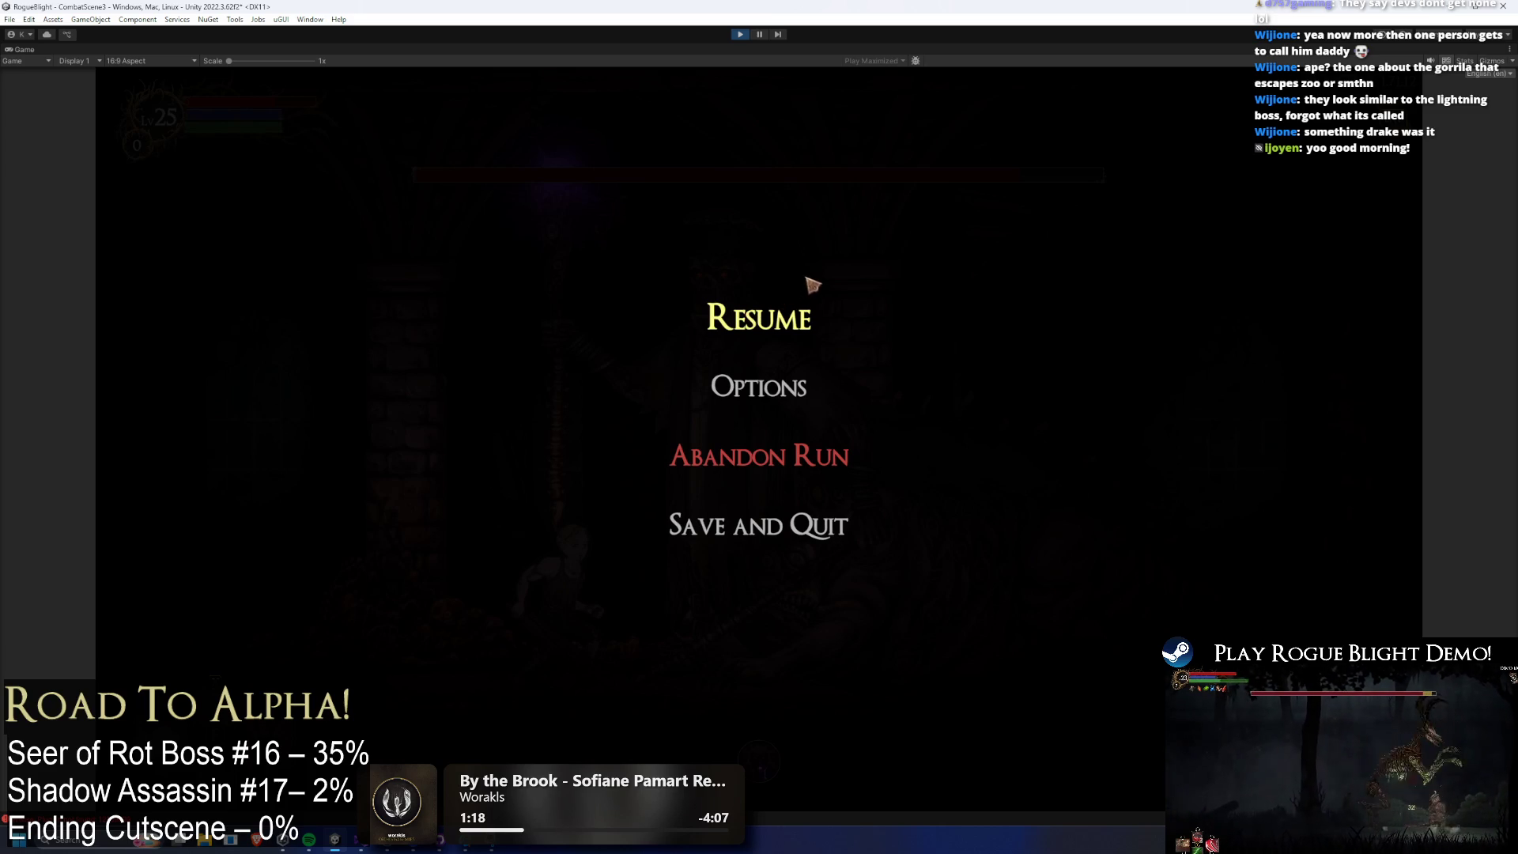
Exit play mode, open the SeerOfRot prefab and add a third 'Long Range' action pattern.
{"action": "left_click", "coordinate": [740, 34]}
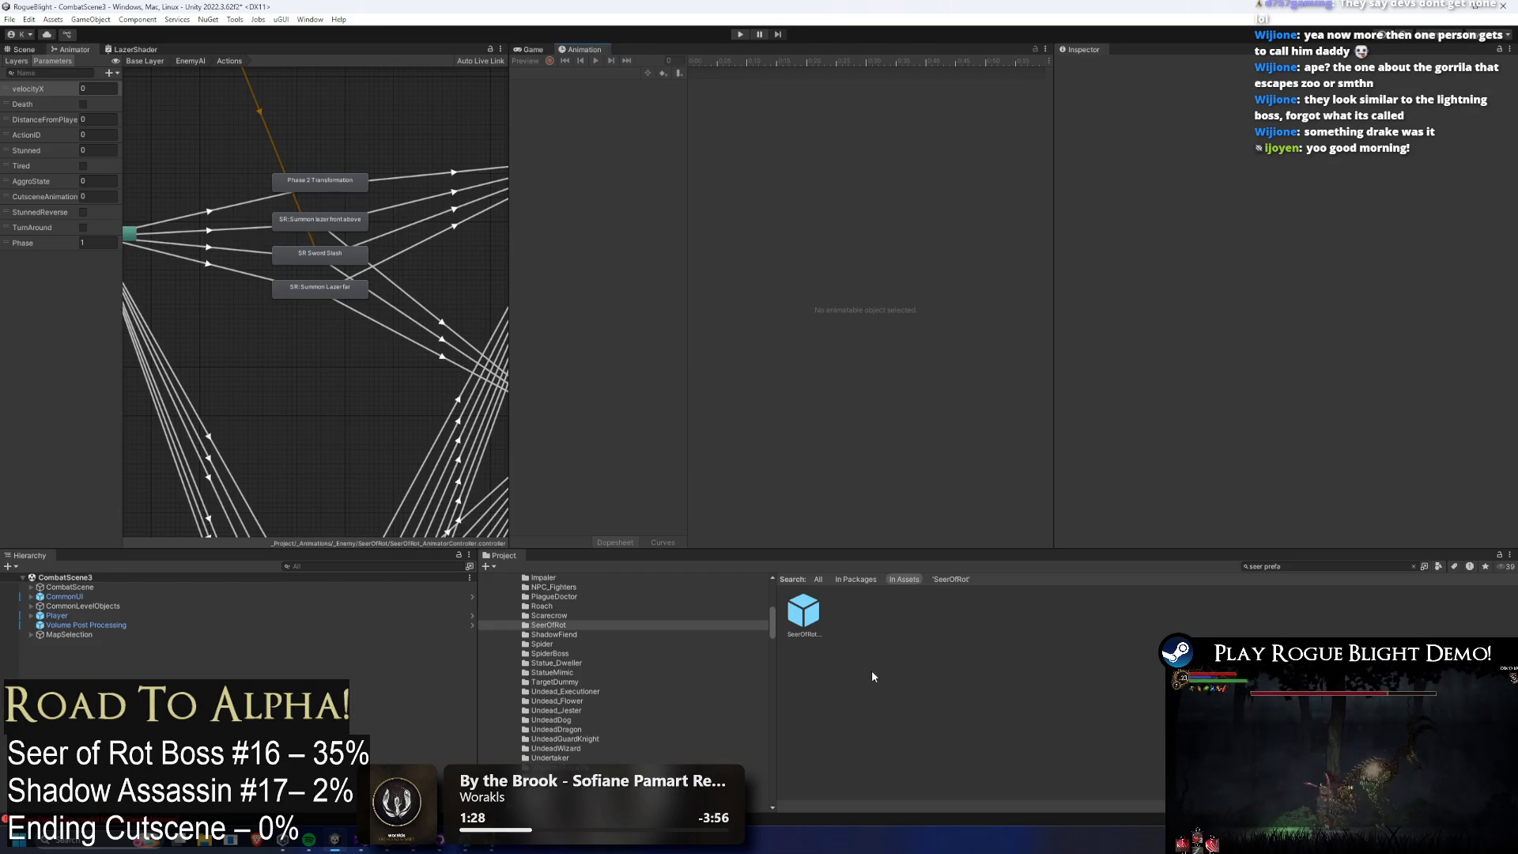
{"action": "double_click", "coordinate": [814, 607]}
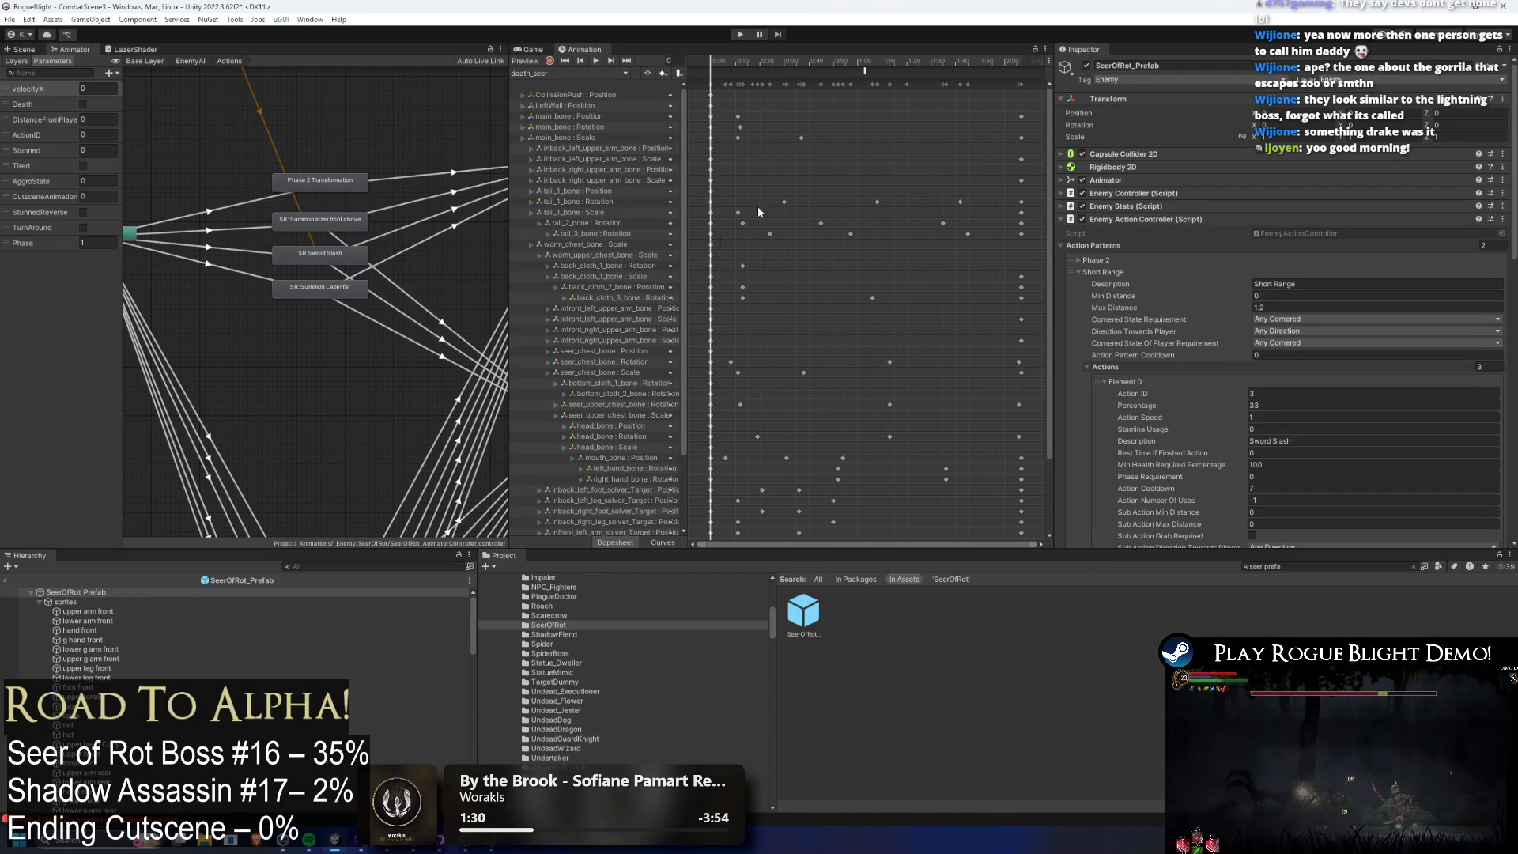
{"action": "left_click", "coordinate": [1140, 267]}
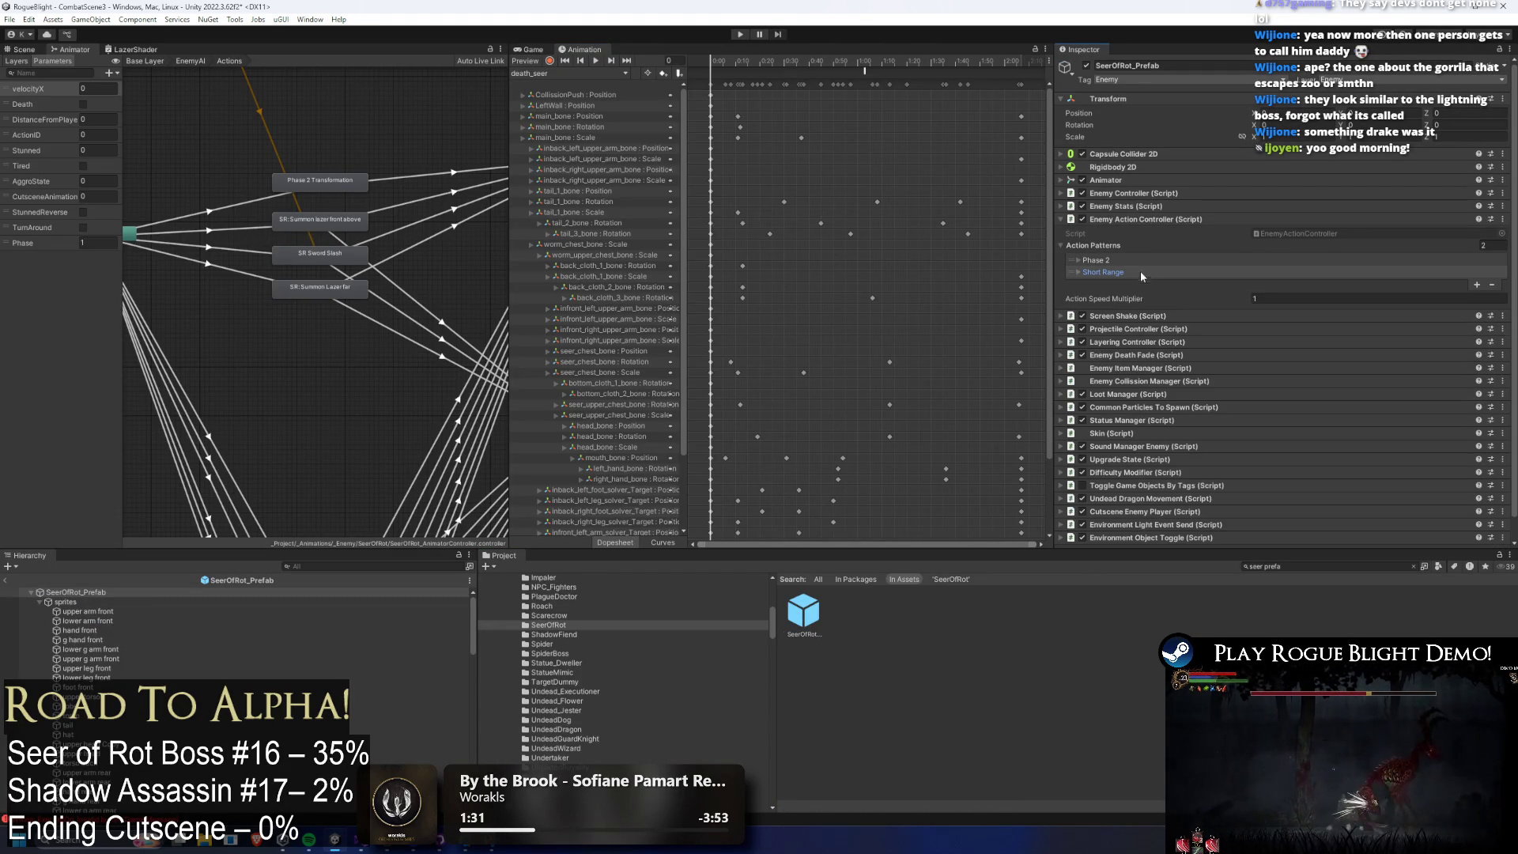
{"action": "left_click", "coordinate": [1476, 284]}
{"action": "left_click", "coordinate": [1350, 294]}
{"action": "type", "text": "Long Range"}
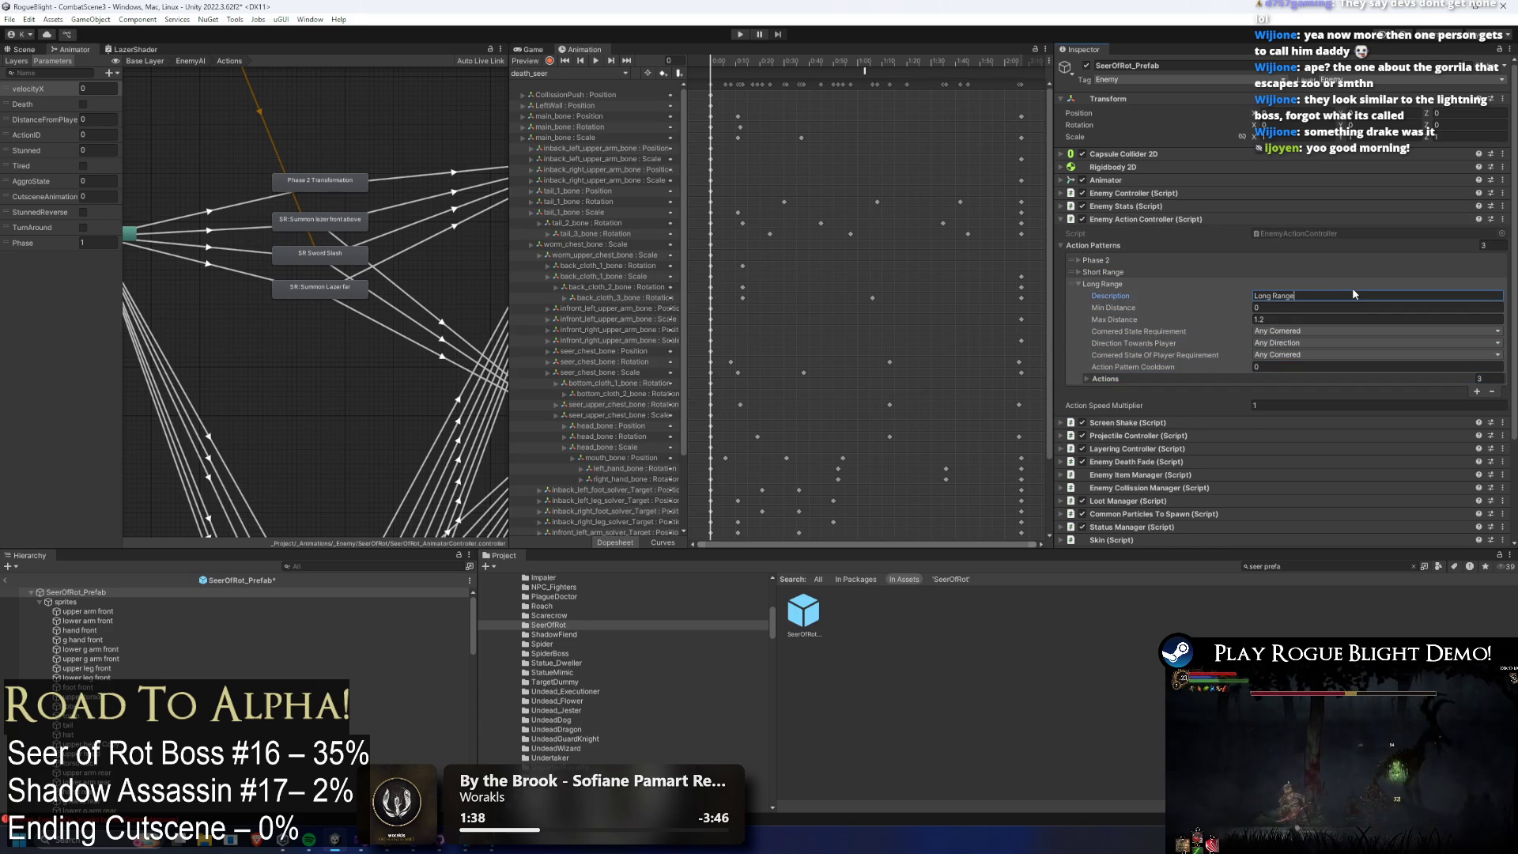
{"action": "left_click", "coordinate": [1139, 377]}
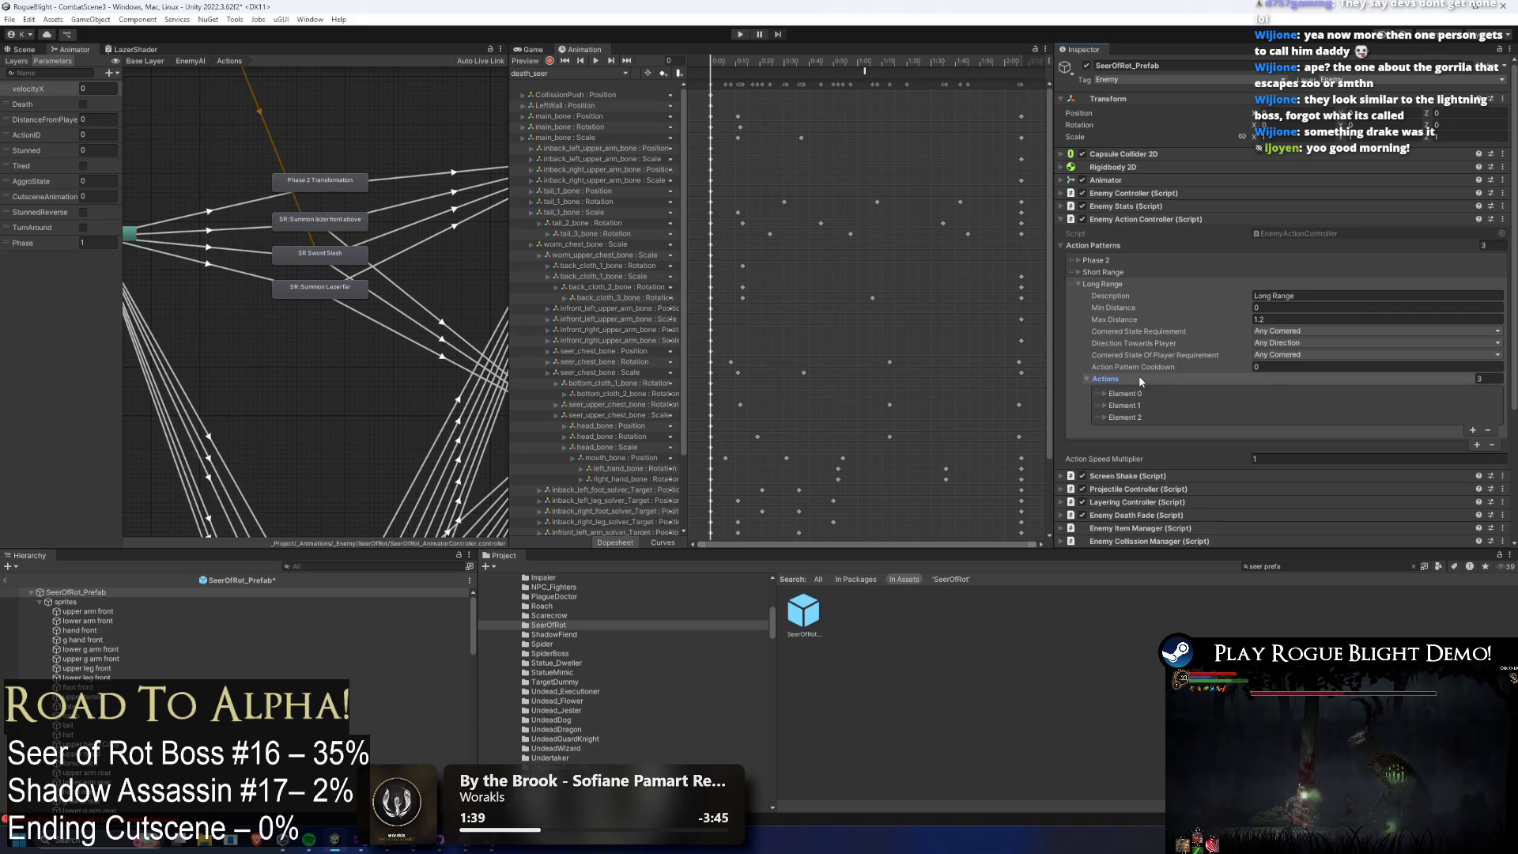
Set Summon Lazer Close's Rest Time If Finished Action to 2 in Short Range.
{"action": "left_click", "coordinate": [1193, 389]}
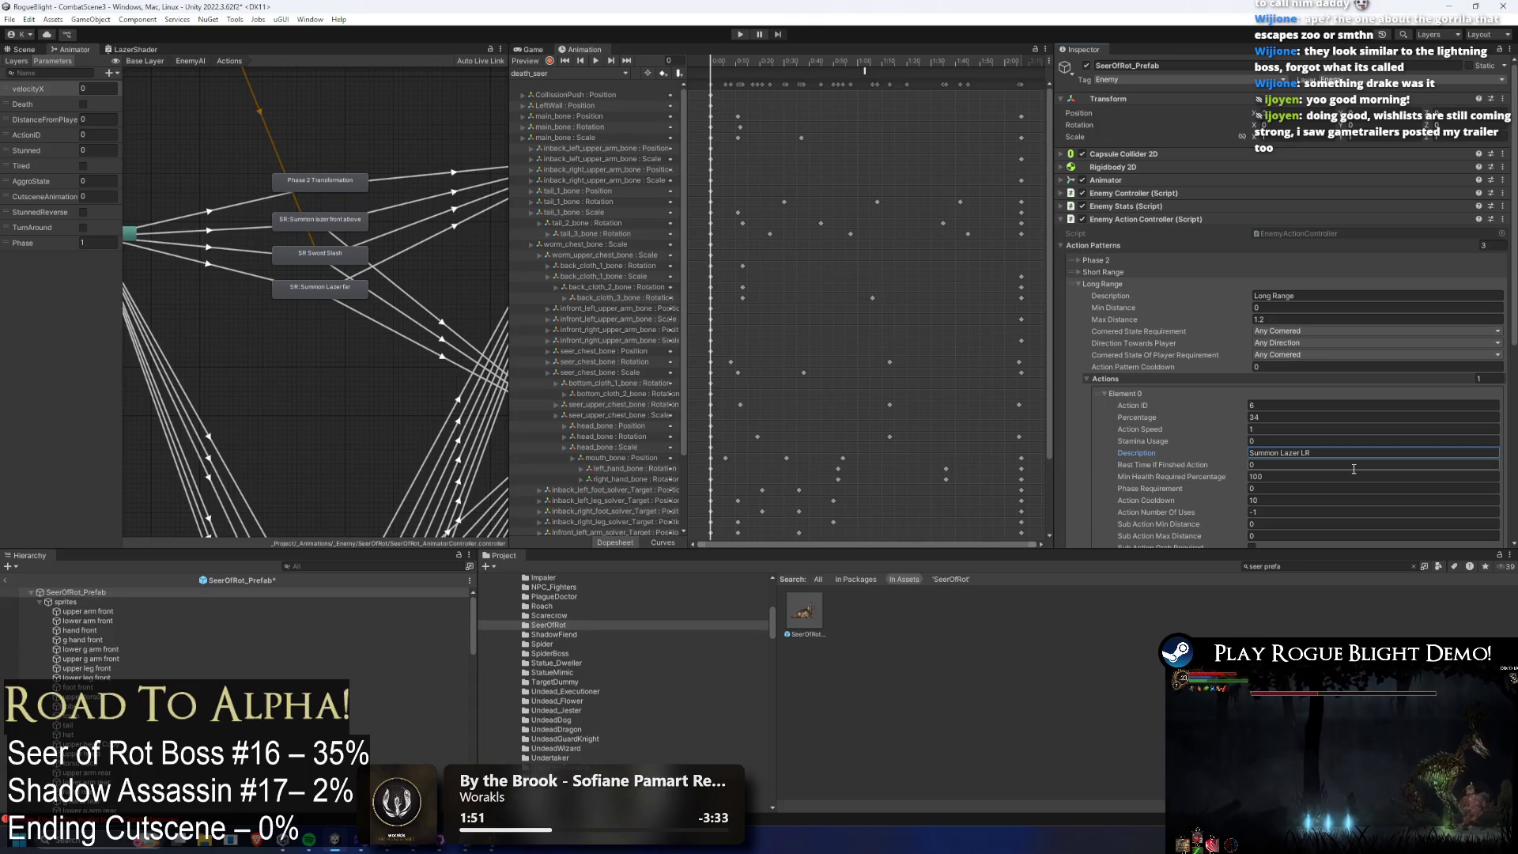
{"action": "scroll", "coordinate": [1344, 395], "scroll_direction": "down", "scroll_amount": 3}
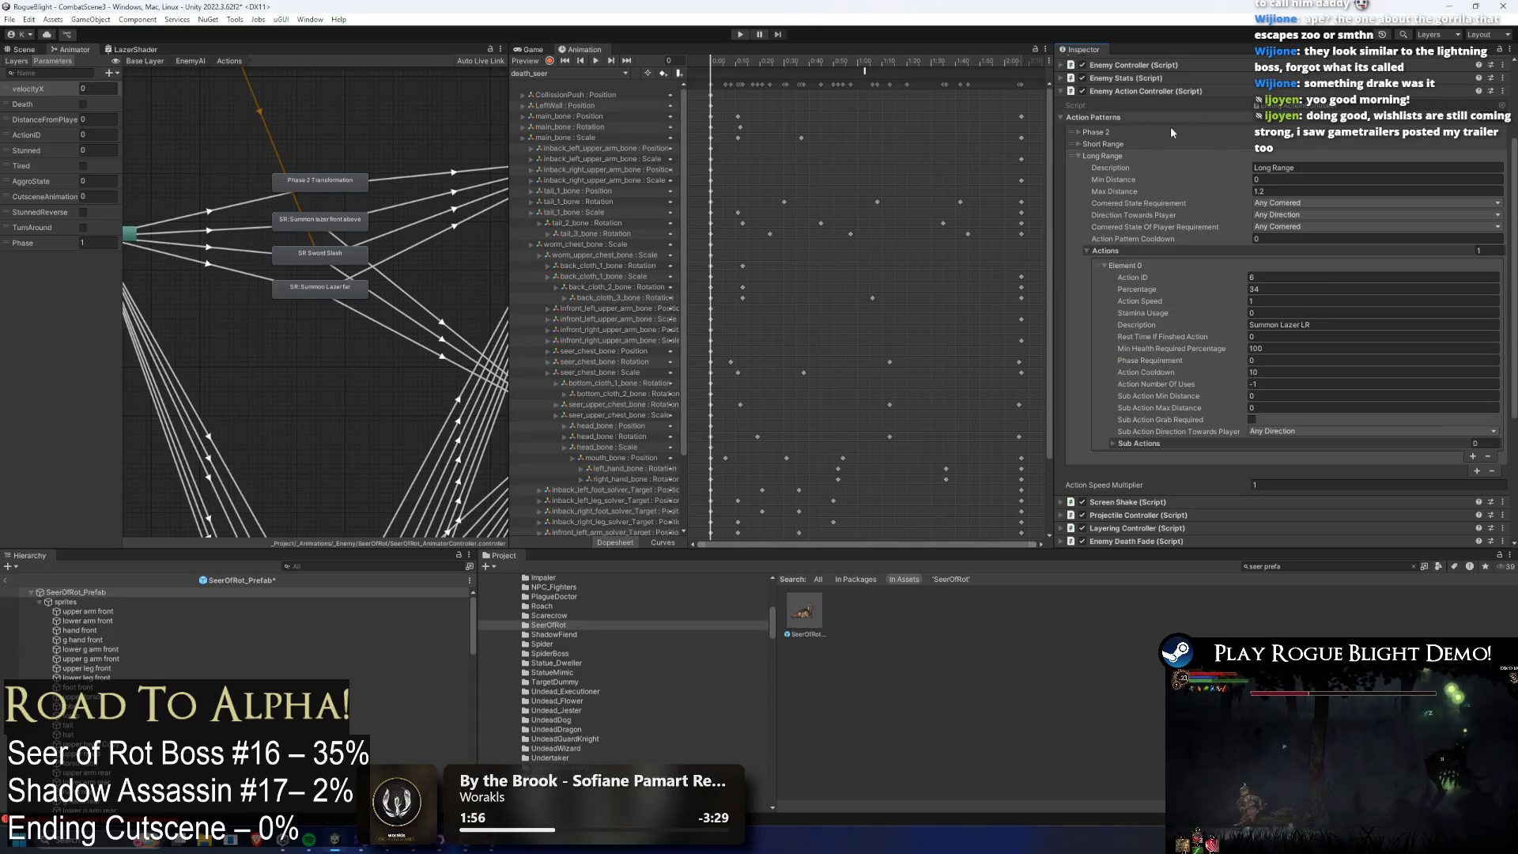
{"action": "left_click", "coordinate": [1121, 144]}
{"action": "scroll", "coordinate": [1378, 226], "scroll_direction": "down", "scroll_amount": 2}
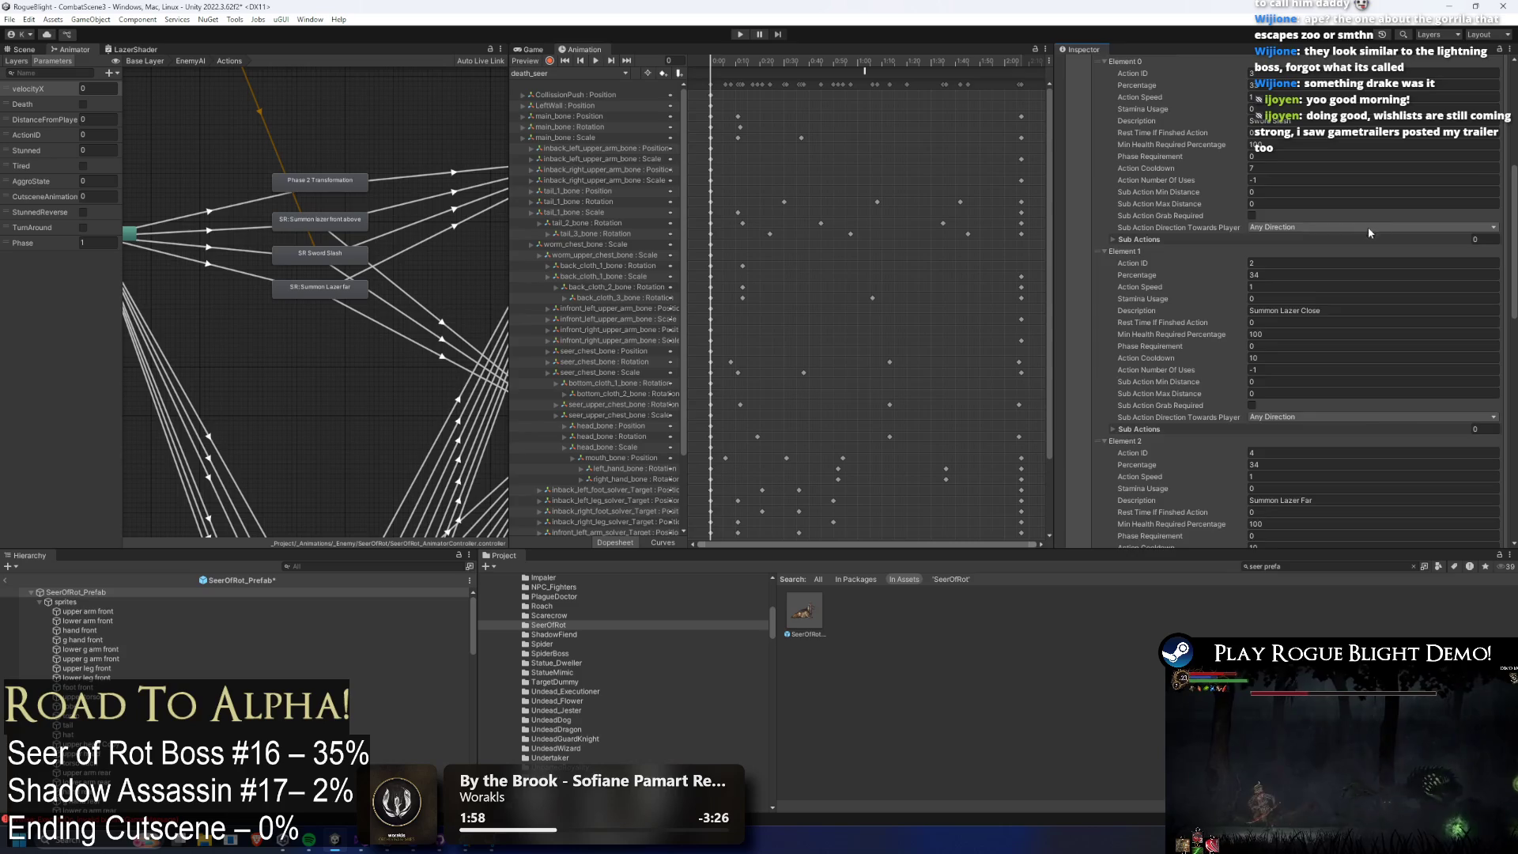
{"action": "scroll", "coordinate": [1304, 301], "scroll_direction": "down", "scroll_amount": 3}
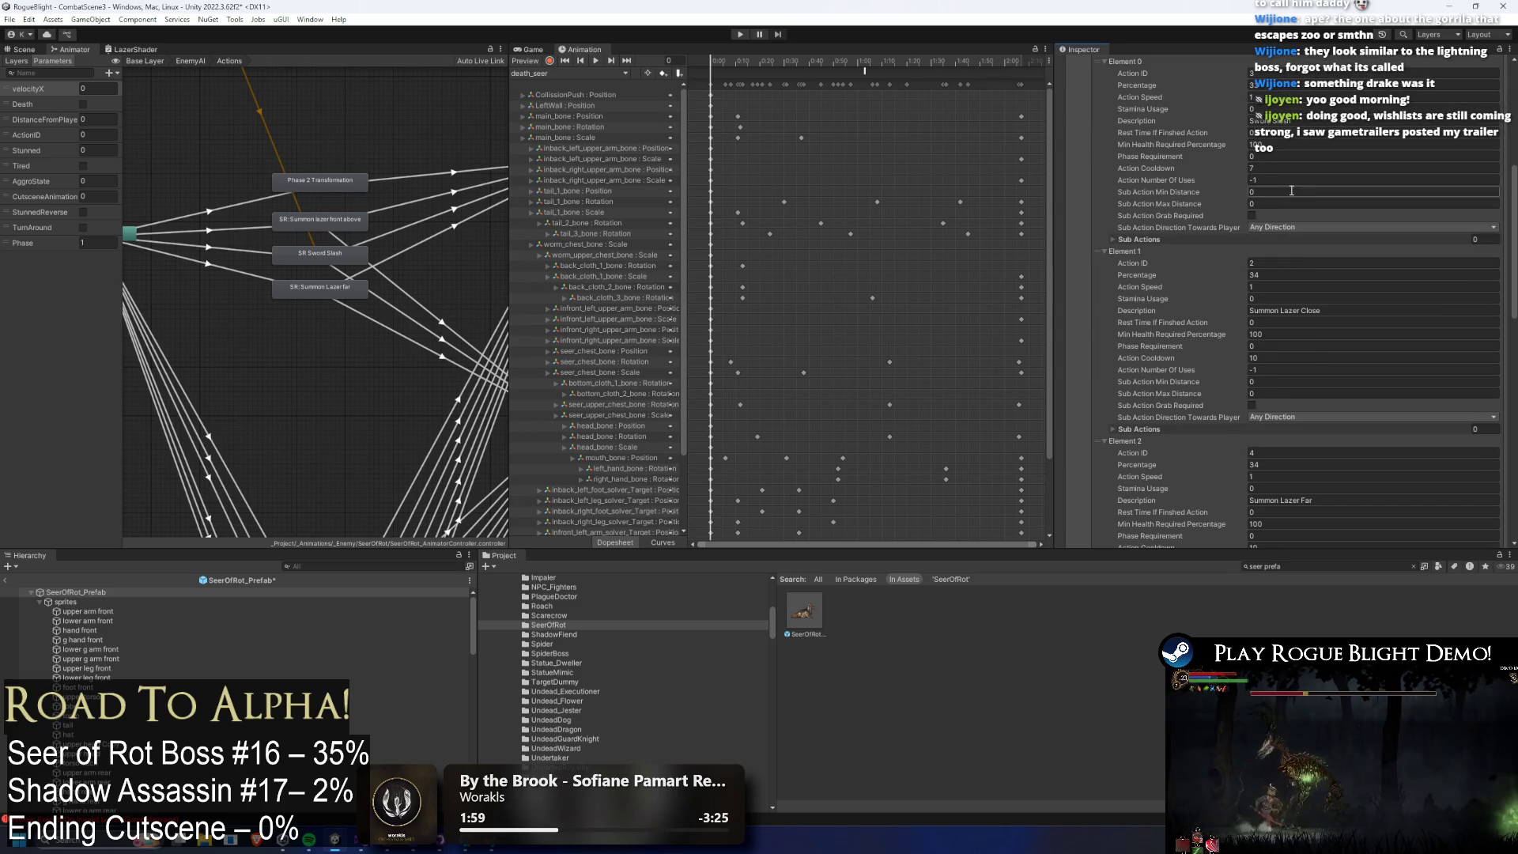
{"action": "left_click", "coordinate": [1272, 356]}
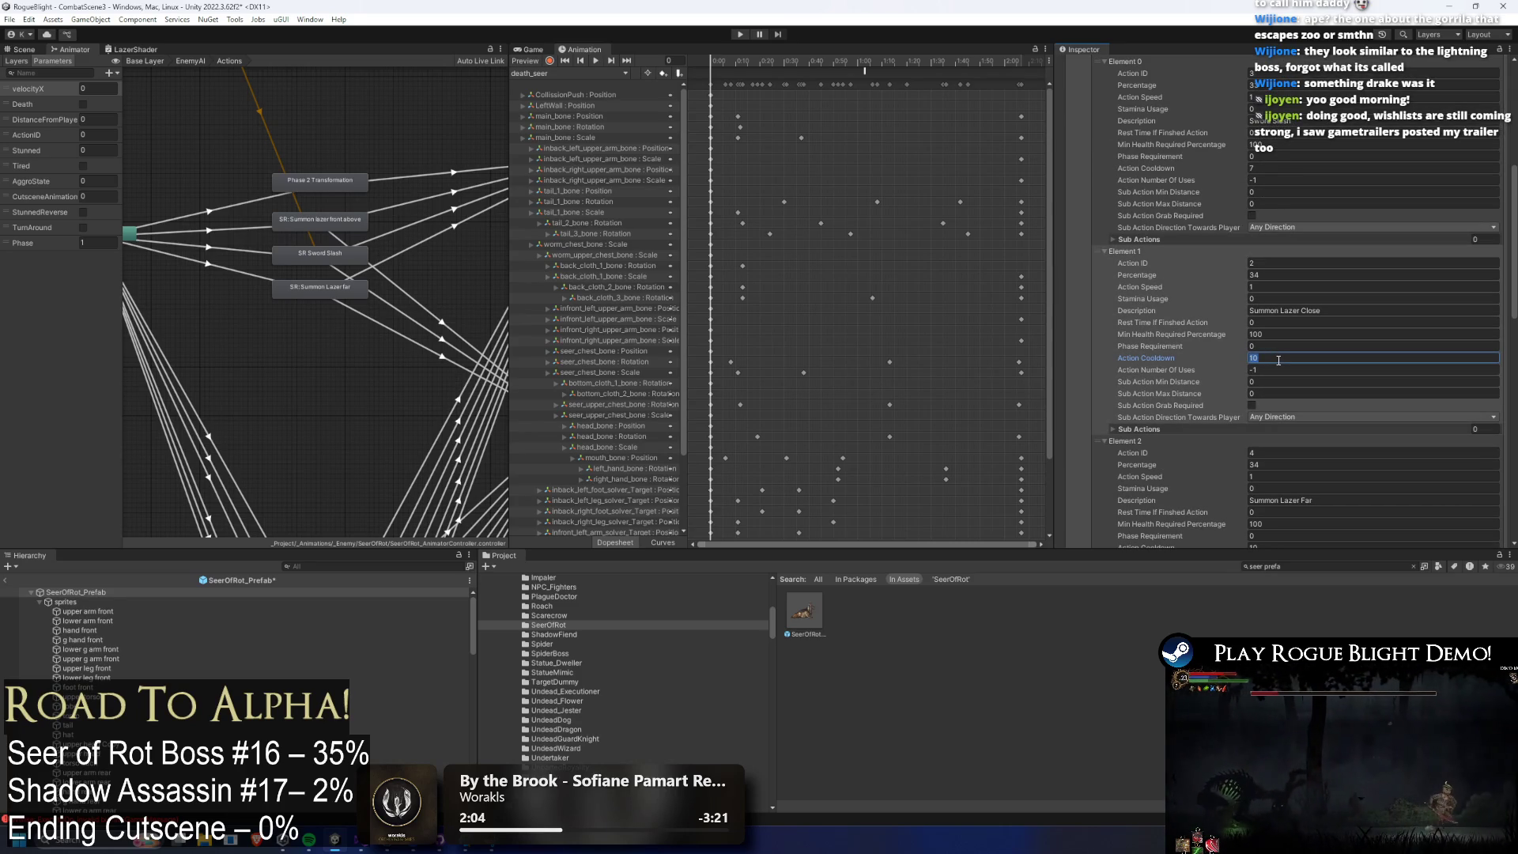
{"action": "left_click", "coordinate": [1272, 322]}
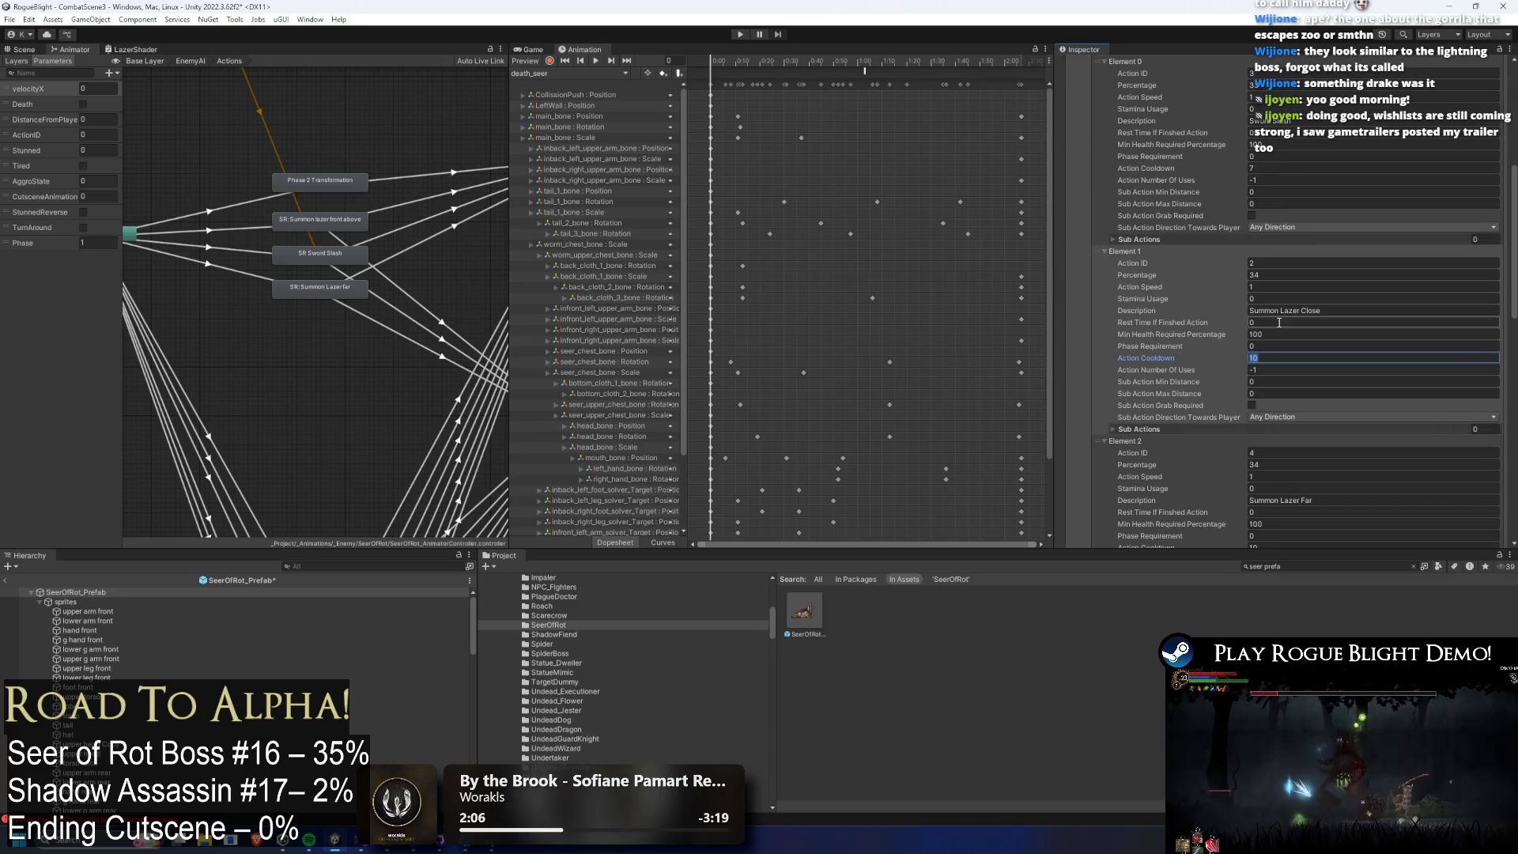
{"action": "type", "text": "2"}
Set Summon Lazer LR's Rest Time If Finished Action to 2 in Long Range.
{"action": "scroll", "coordinate": [1277, 357], "scroll_direction": "down", "scroll_amount": 2}
{"action": "left_click", "coordinate": [1267, 417]}
{"action": "scroll", "coordinate": [1344, 391], "scroll_direction": "up", "scroll_amount": 4}
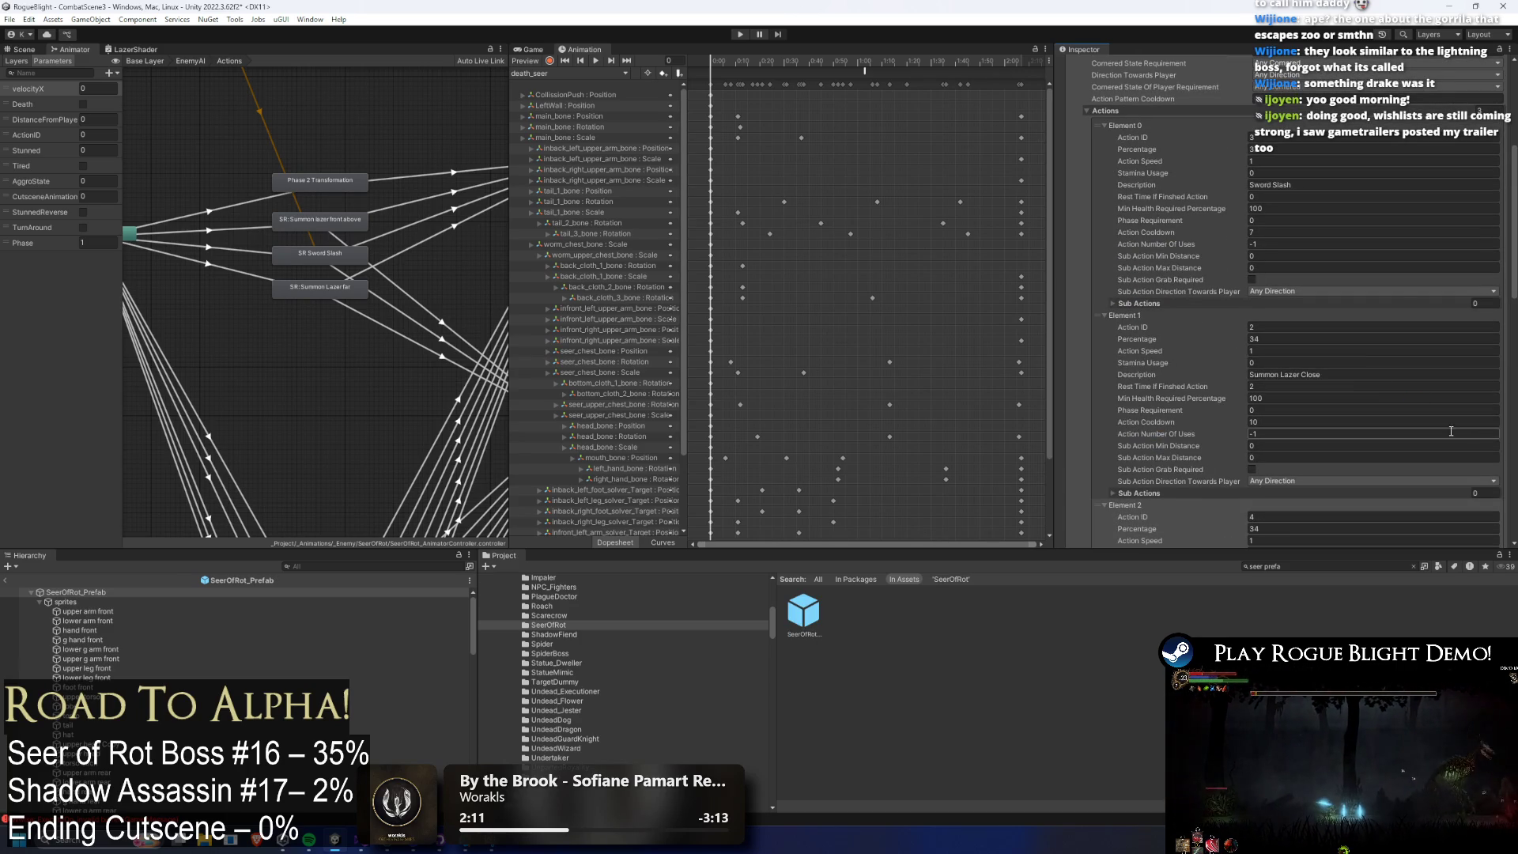
{"action": "scroll", "coordinate": [1239, 283], "scroll_direction": "up", "scroll_amount": 4}
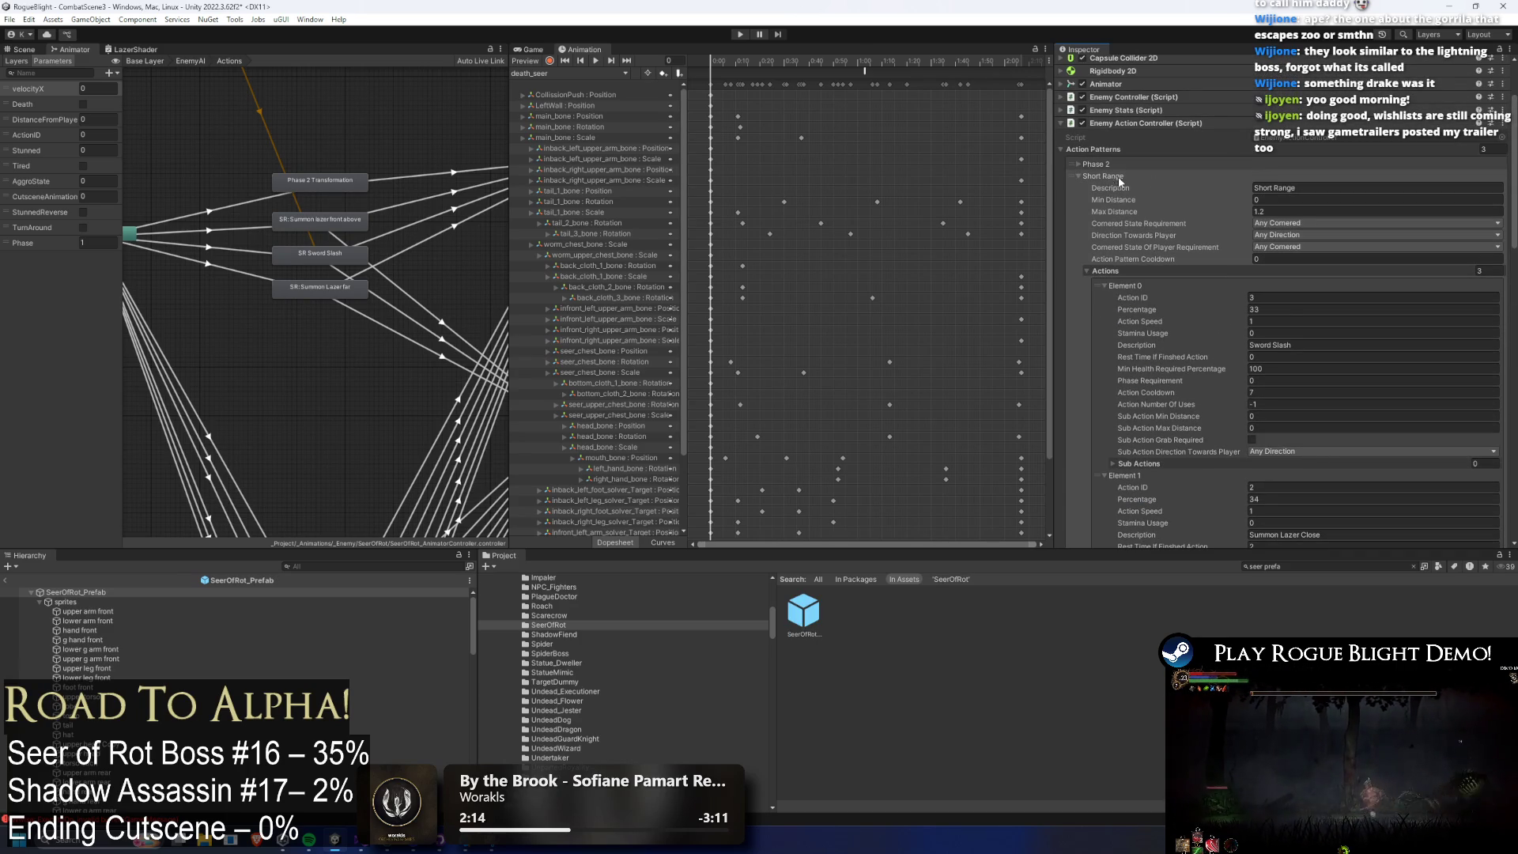
{"action": "left_click", "coordinate": [1117, 177]}
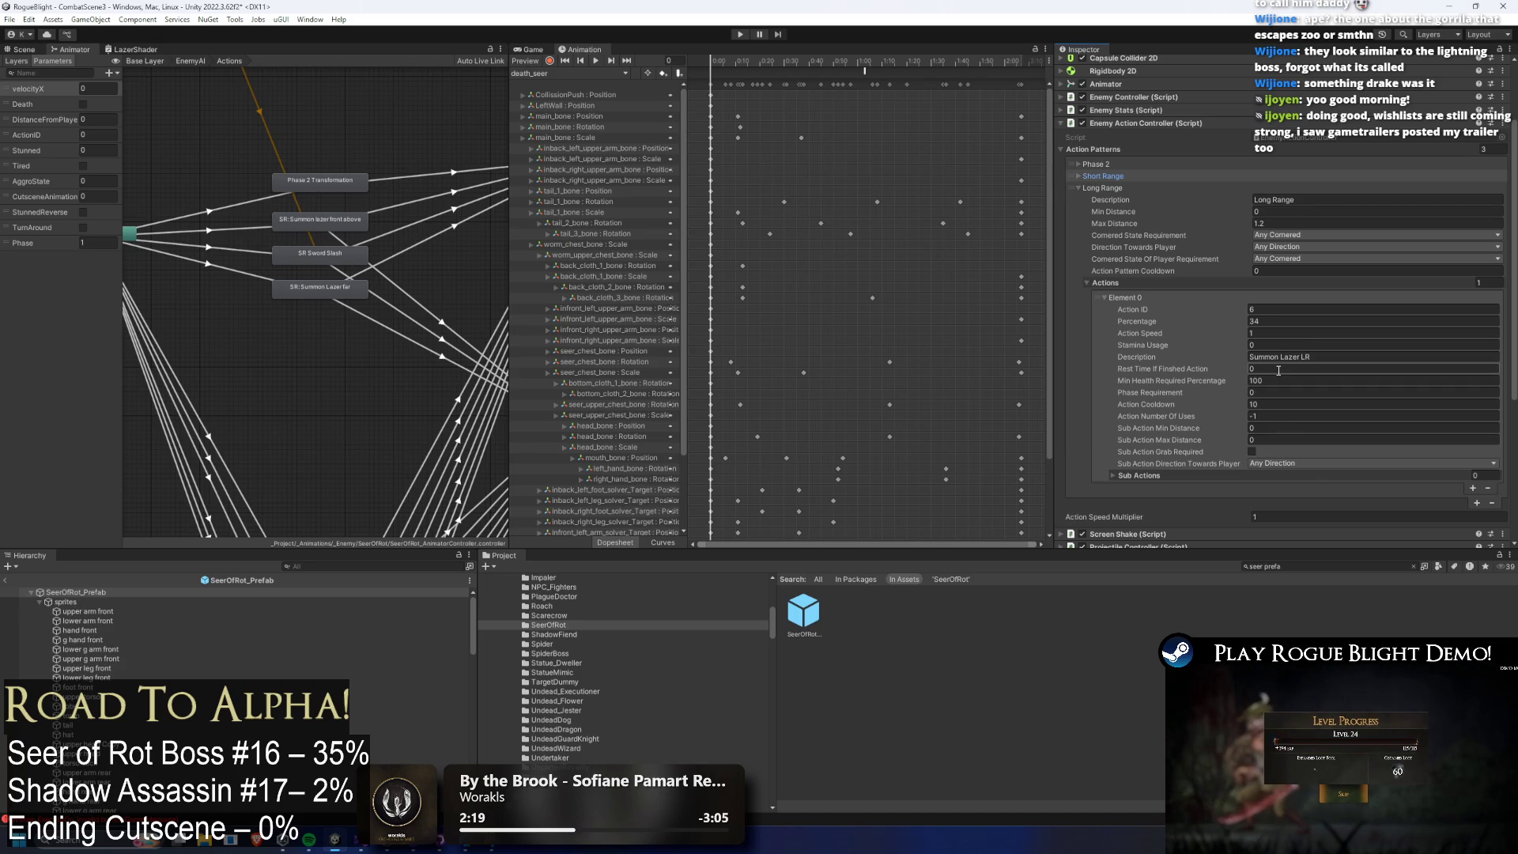
{"action": "left_click", "coordinate": [1278, 370]}
{"action": "type", "text": "2"}
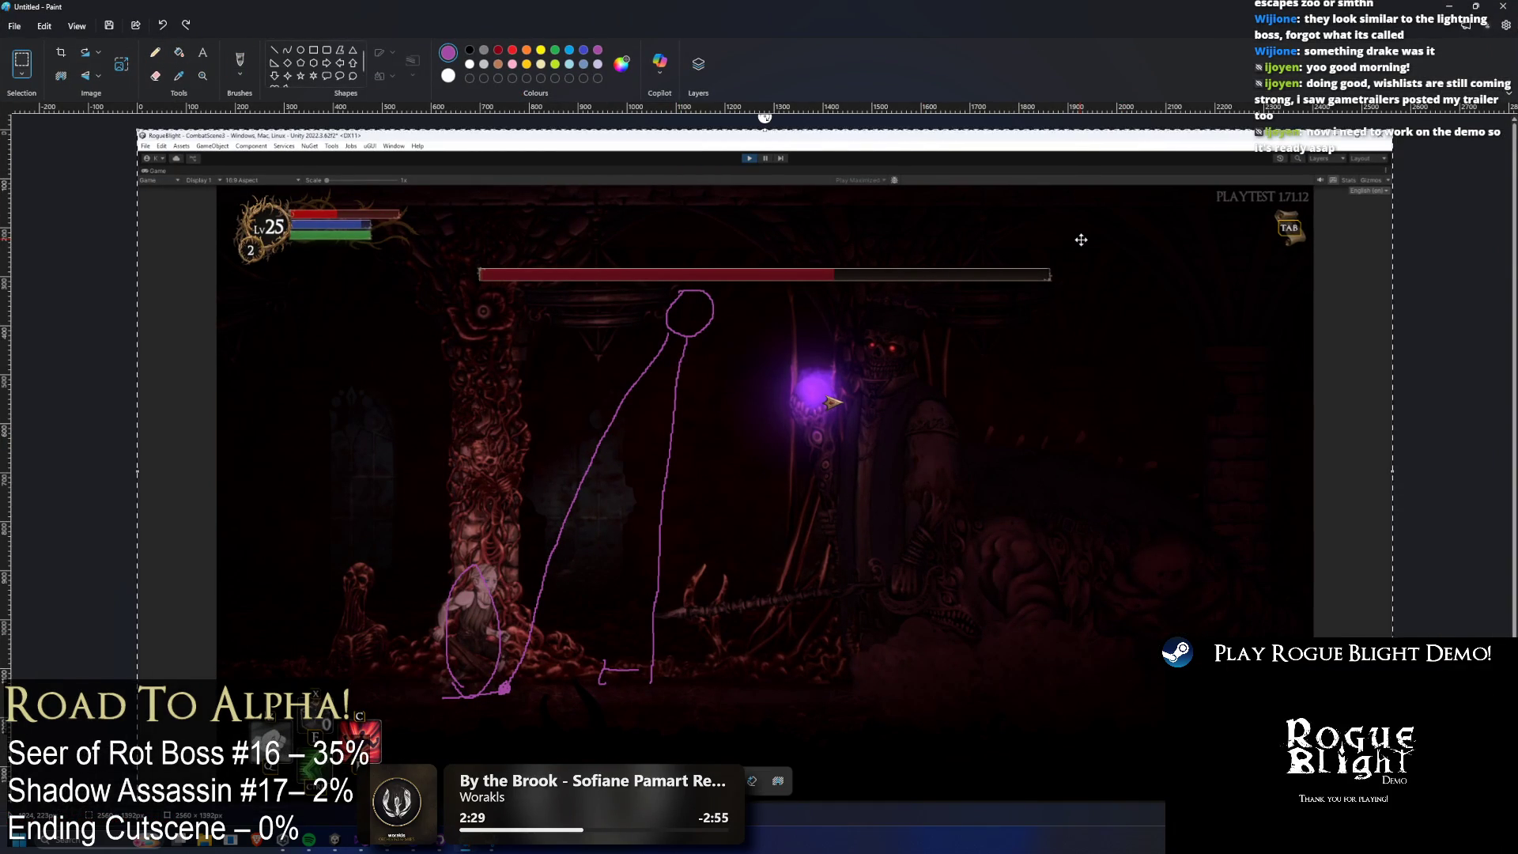
Clear the Paint canvas and fill it entirely black.
{"action": "key", "text": "ctrl+a"}
{"action": "key", "text": "Delete"}
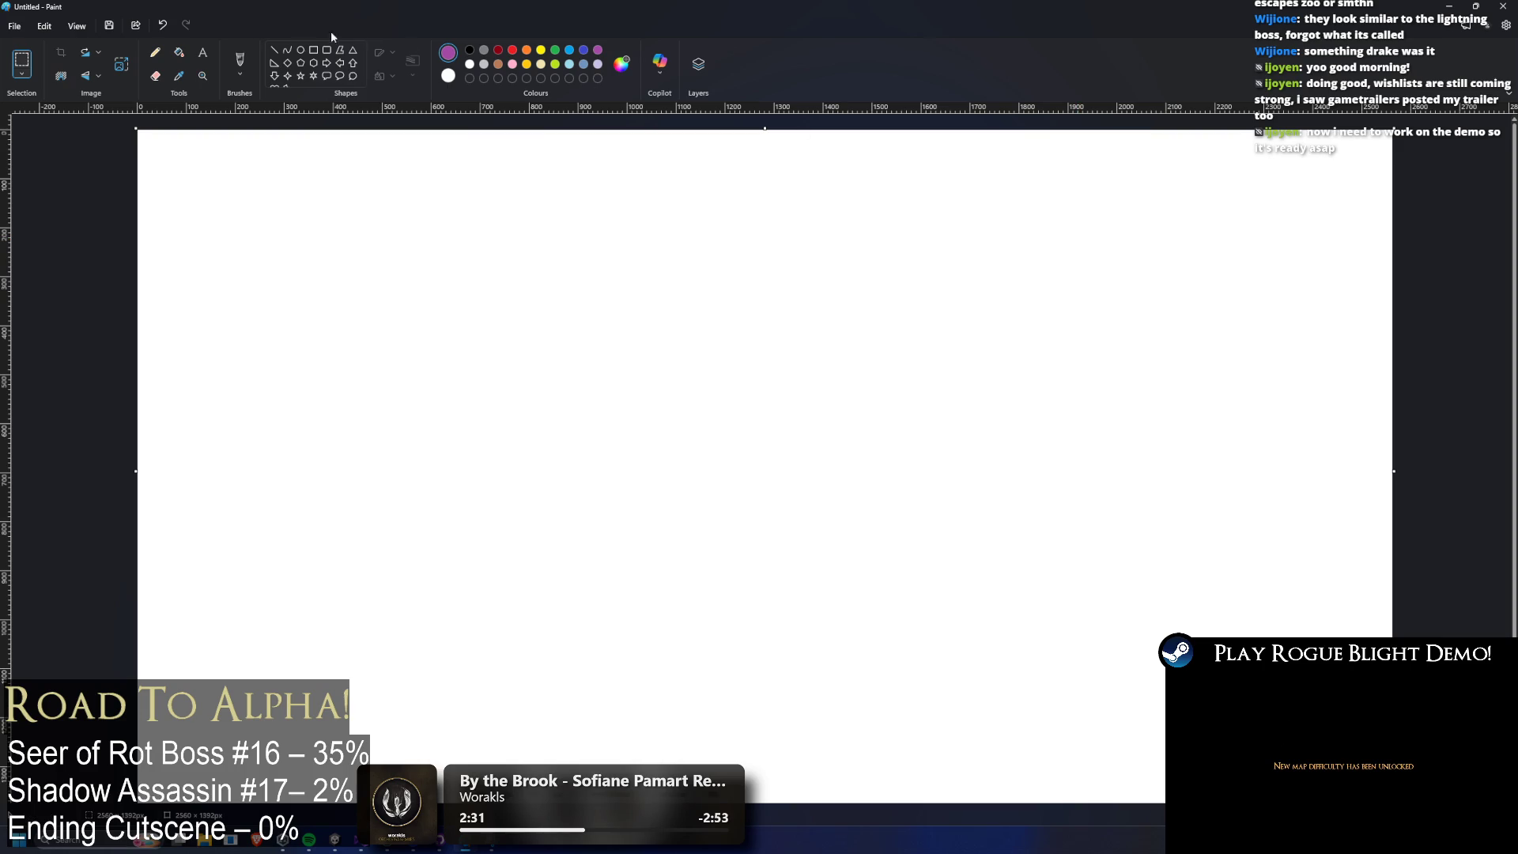
{"action": "left_click", "coordinate": [179, 52]}
{"action": "left_click", "coordinate": [470, 50]}
{"action": "left_click", "coordinate": [522, 234]}
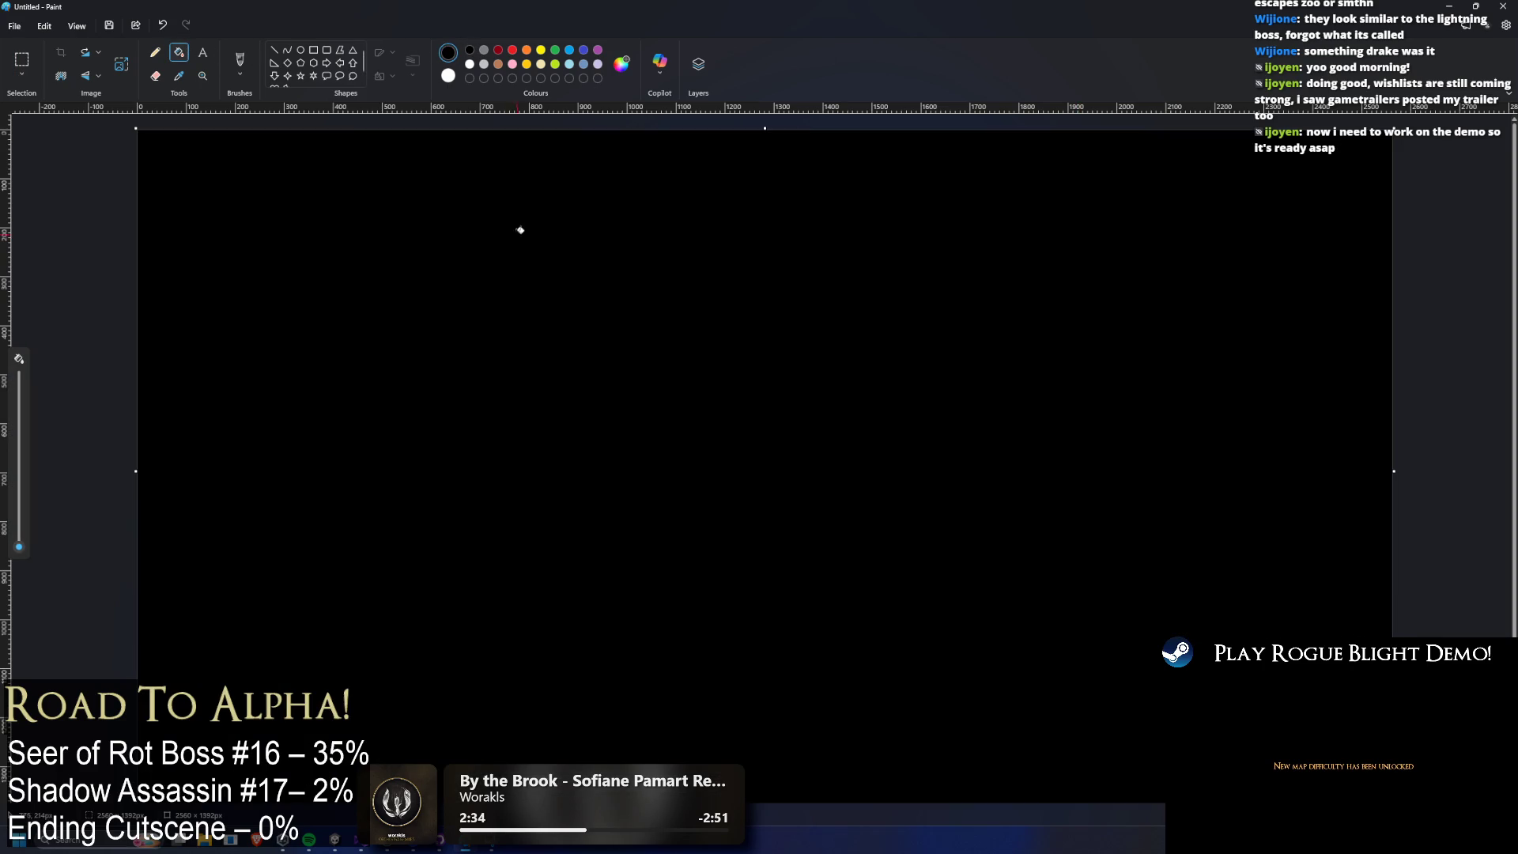
Write 'September' in white text on the black canvas.
{"action": "left_click", "coordinate": [203, 52]}
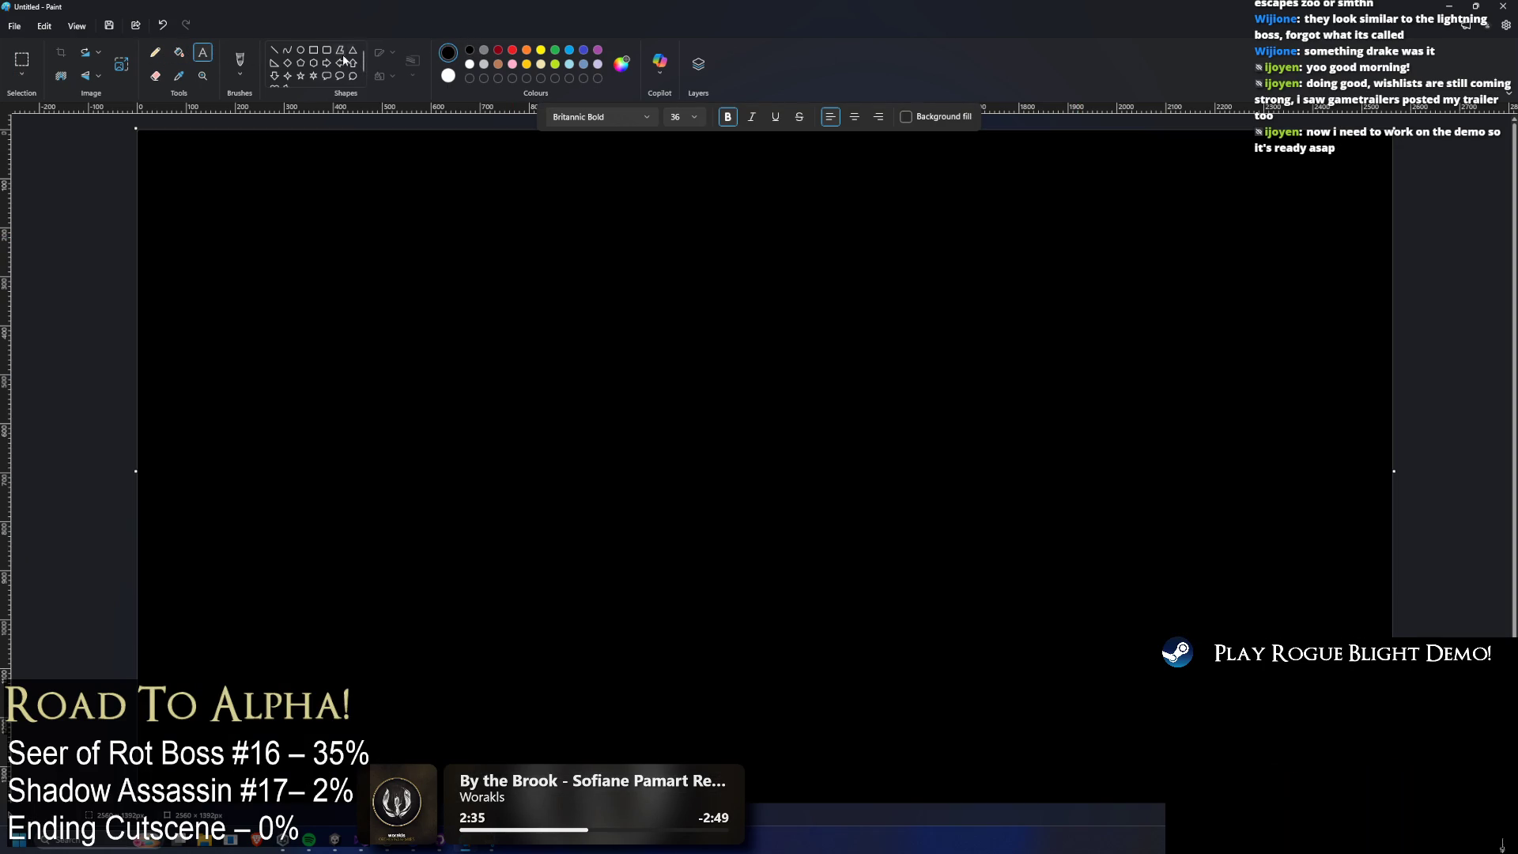
{"action": "left_click", "coordinate": [470, 64]}
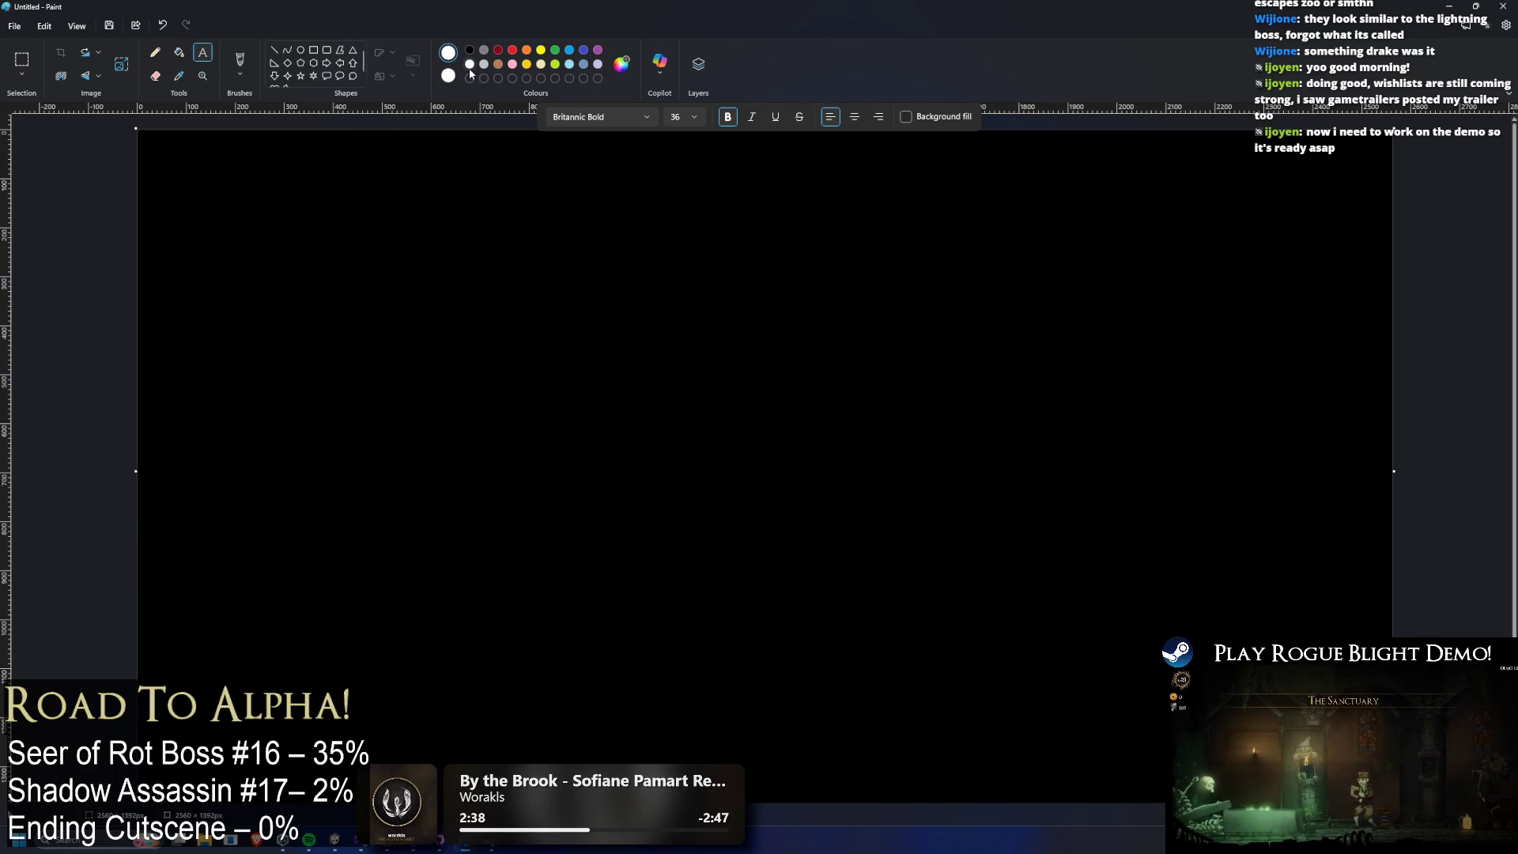
{"action": "left_click", "coordinate": [293, 575]}
{"action": "type", "text": "eptember"}
{"action": "left_click", "coordinate": [567, 603]}
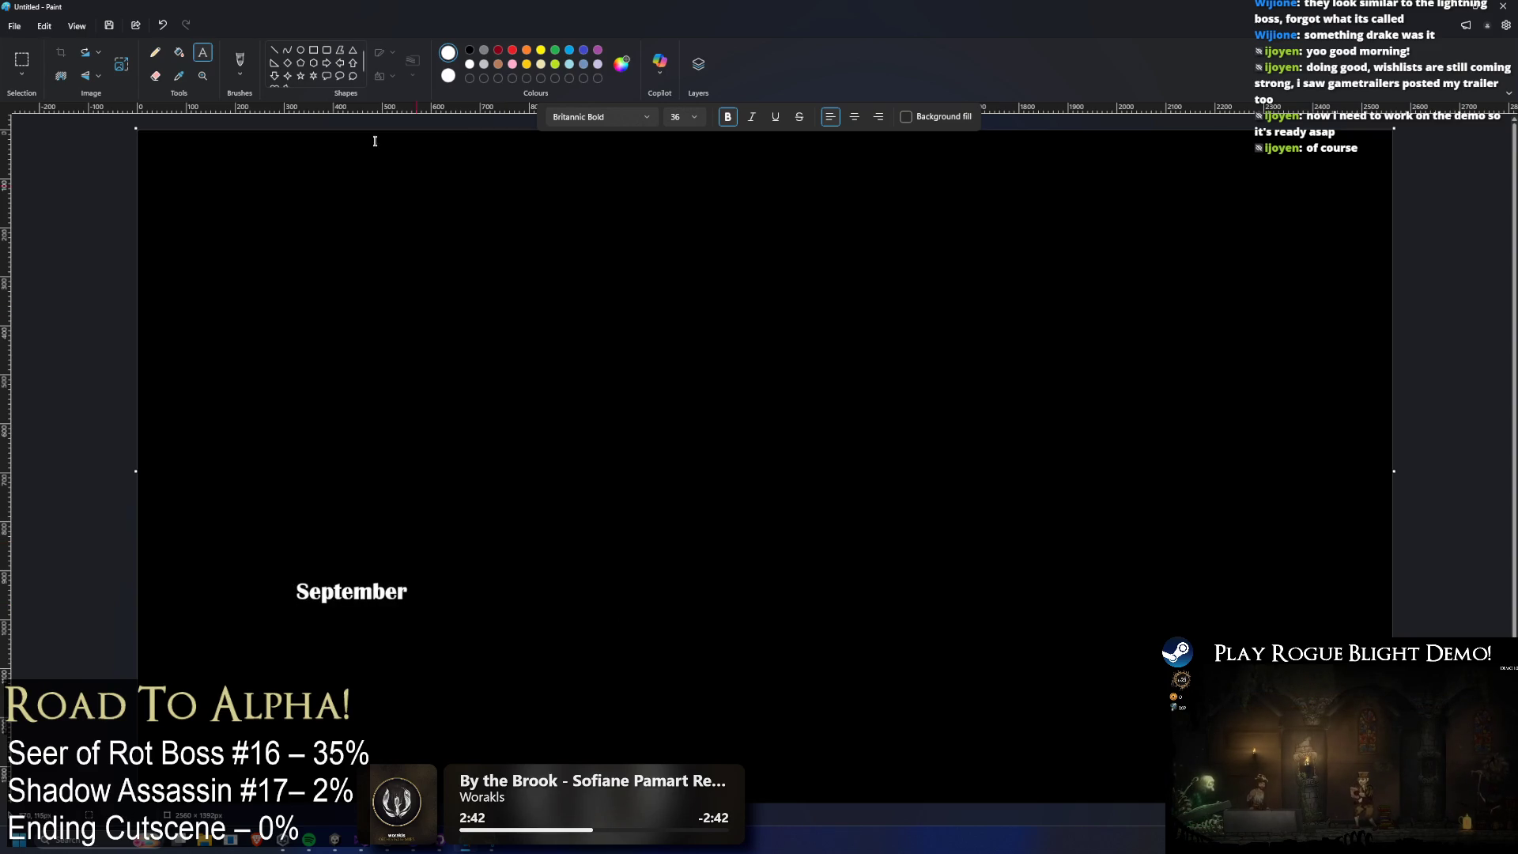
{"action": "left_click", "coordinate": [240, 62]}
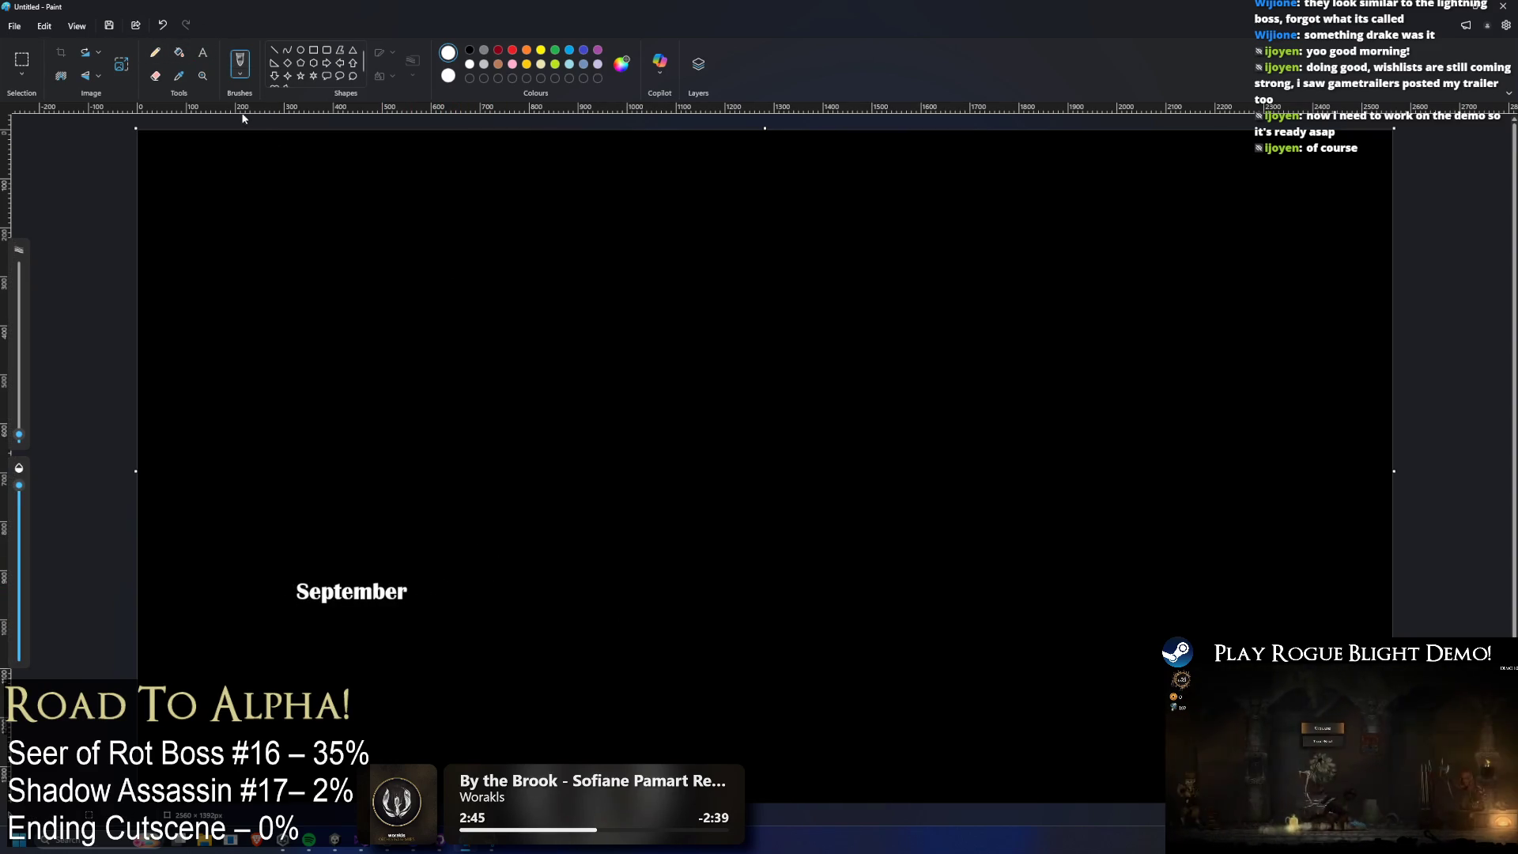
Add the word 'Release' beside September, nudged upward.
{"action": "left_click", "coordinate": [203, 53]}
{"action": "left_click_drag", "start_coordinate": [429, 589], "coordinate": [624, 626]}
{"action": "type", "text": "Re"}
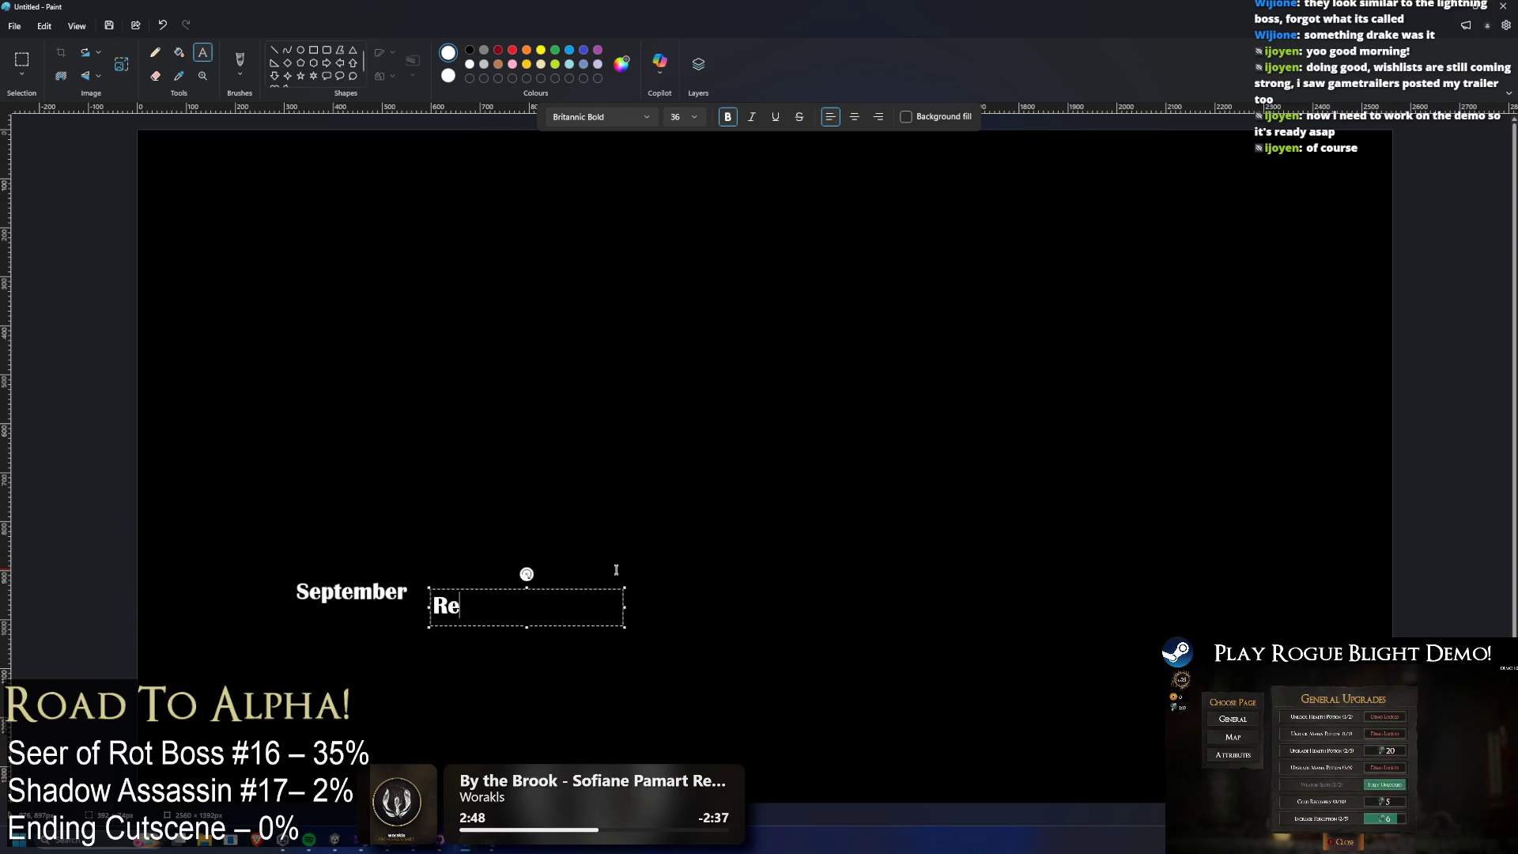
{"action": "type", "text": "lease"}
{"action": "left_click_drag", "start_coordinate": [429, 588], "coordinate": [419, 573]}
{"action": "left_click", "coordinate": [487, 508]}
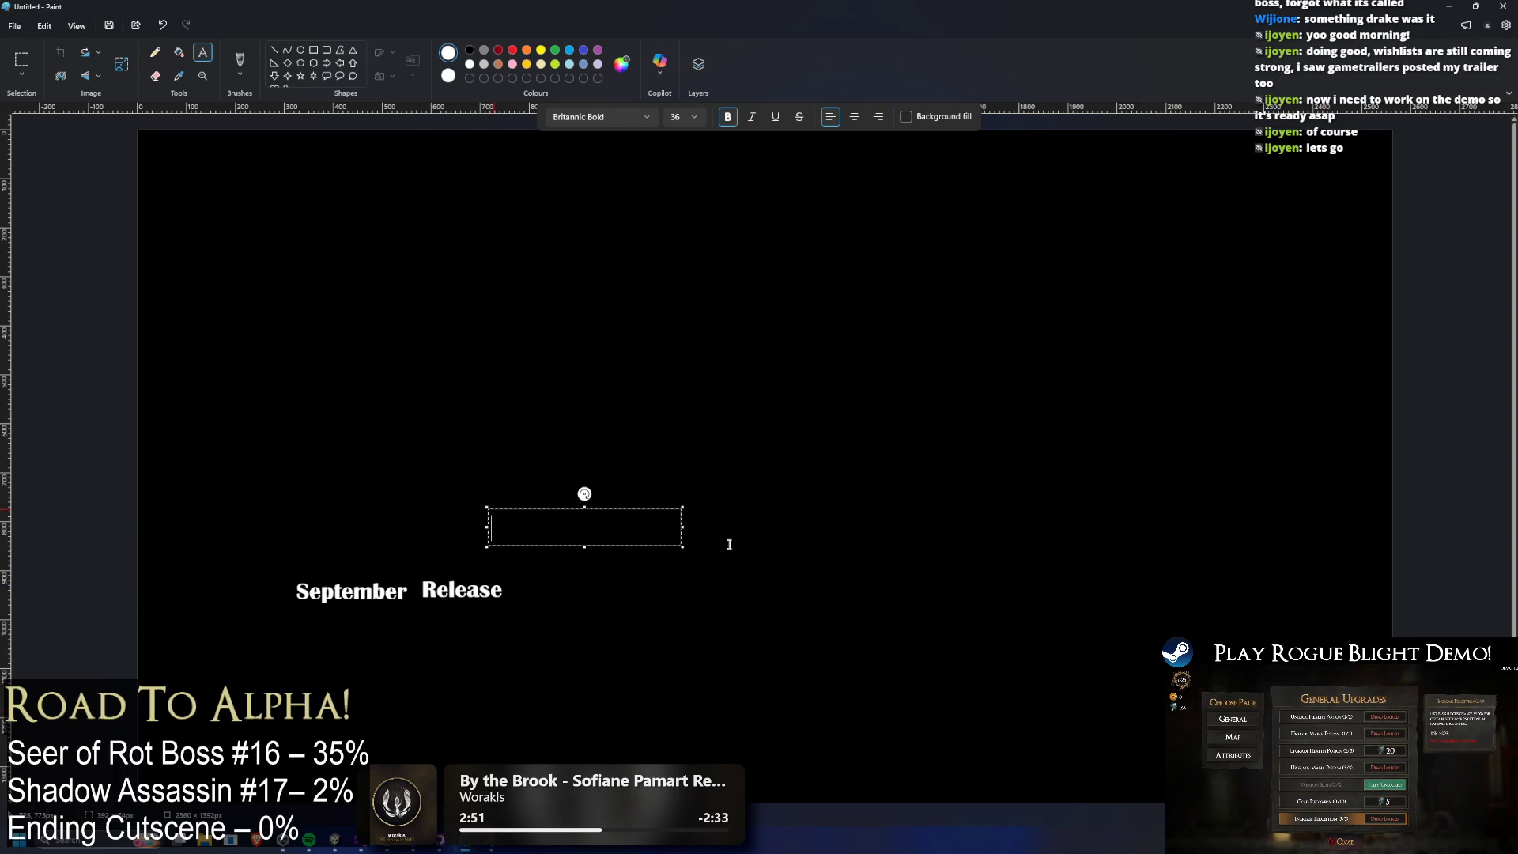
Show the Windows calendar and advance it two months to September 2026.
{"action": "key", "text": "super+n"}
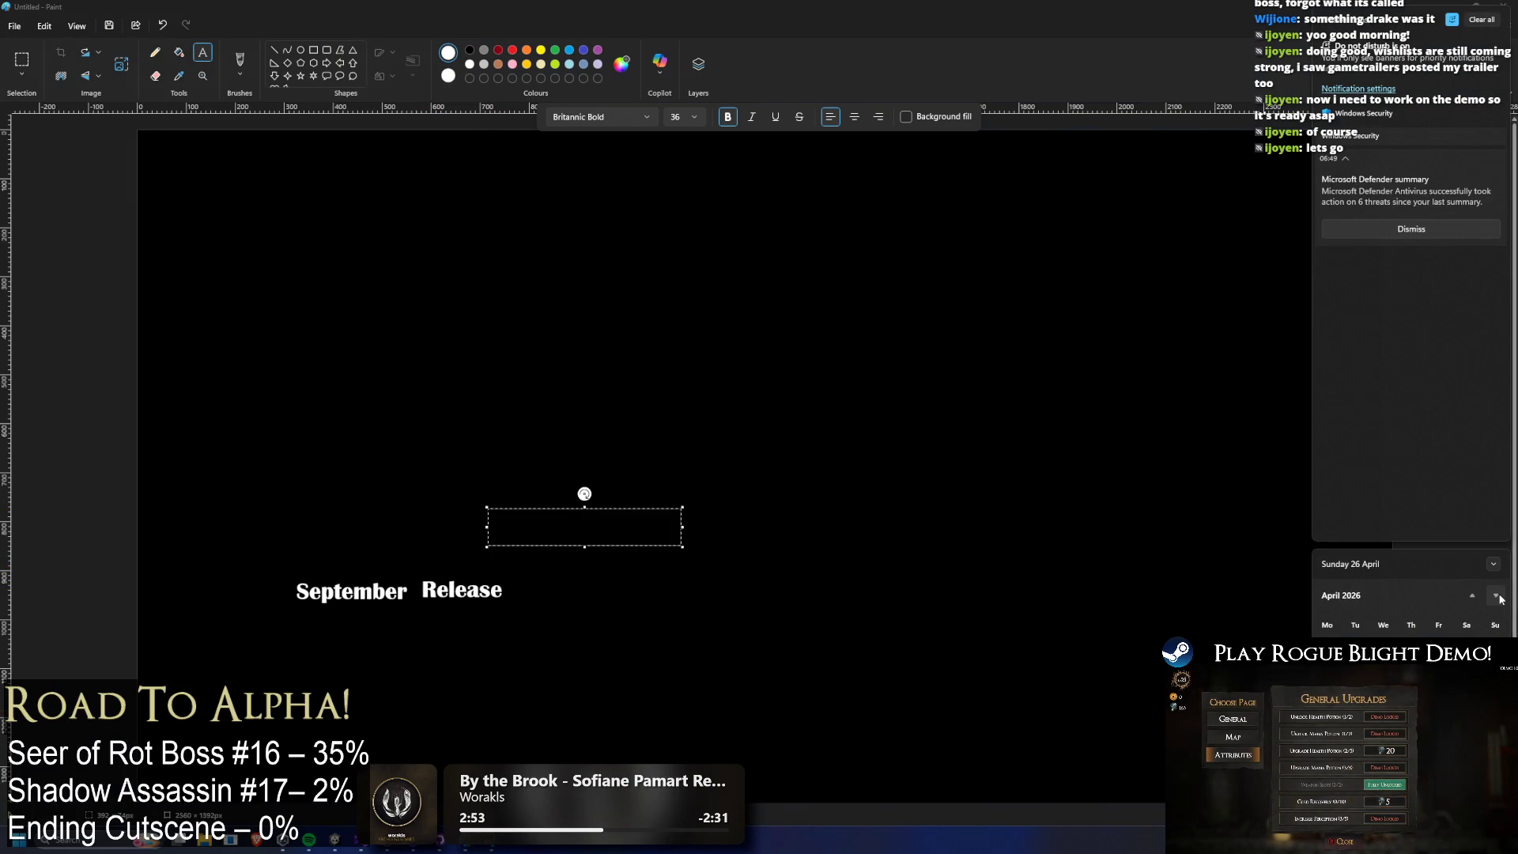
{"action": "left_click", "coordinate": [1495, 597]}
{"action": "left_click", "coordinate": [1494, 596]}
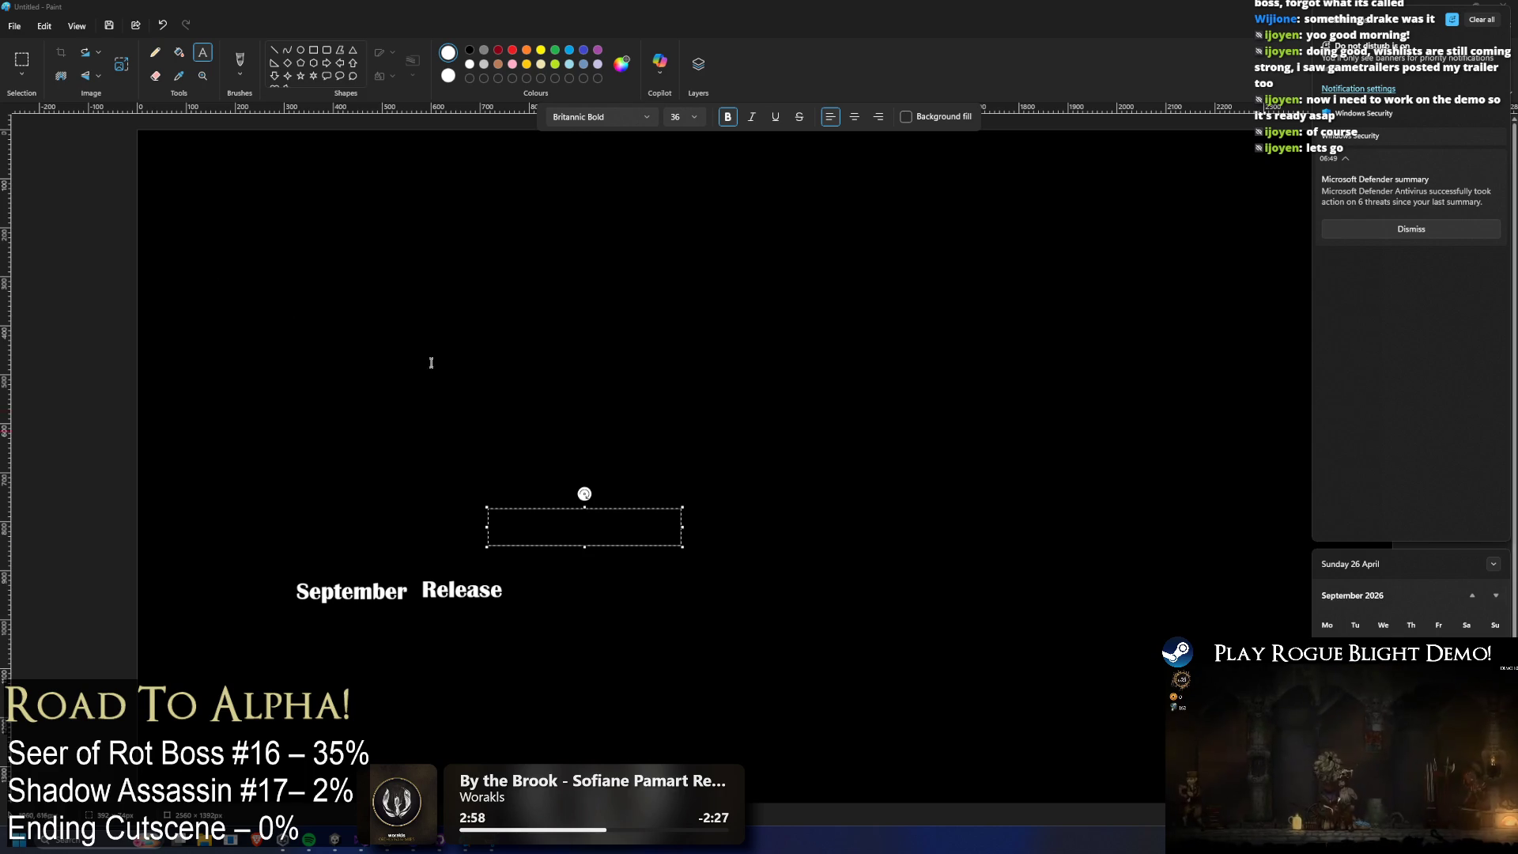
Start a text list at the upper left with May, June and July.
{"action": "left_click", "coordinate": [416, 264]}
{"action": "left_click", "coordinate": [291, 308]}
{"action": "type", "text": "May"}
{"action": "key", "text": "Return"}
{"action": "type", "text": "June"}
{"action": "key", "text": "Return"}
{"action": "type", "text": "July"}
{"action": "key", "text": "Return"}
Finish the list with August and 'September - Release', widening the box to fit.
{"action": "type", "text": "A"}
{"action": "key", "text": "Return"}
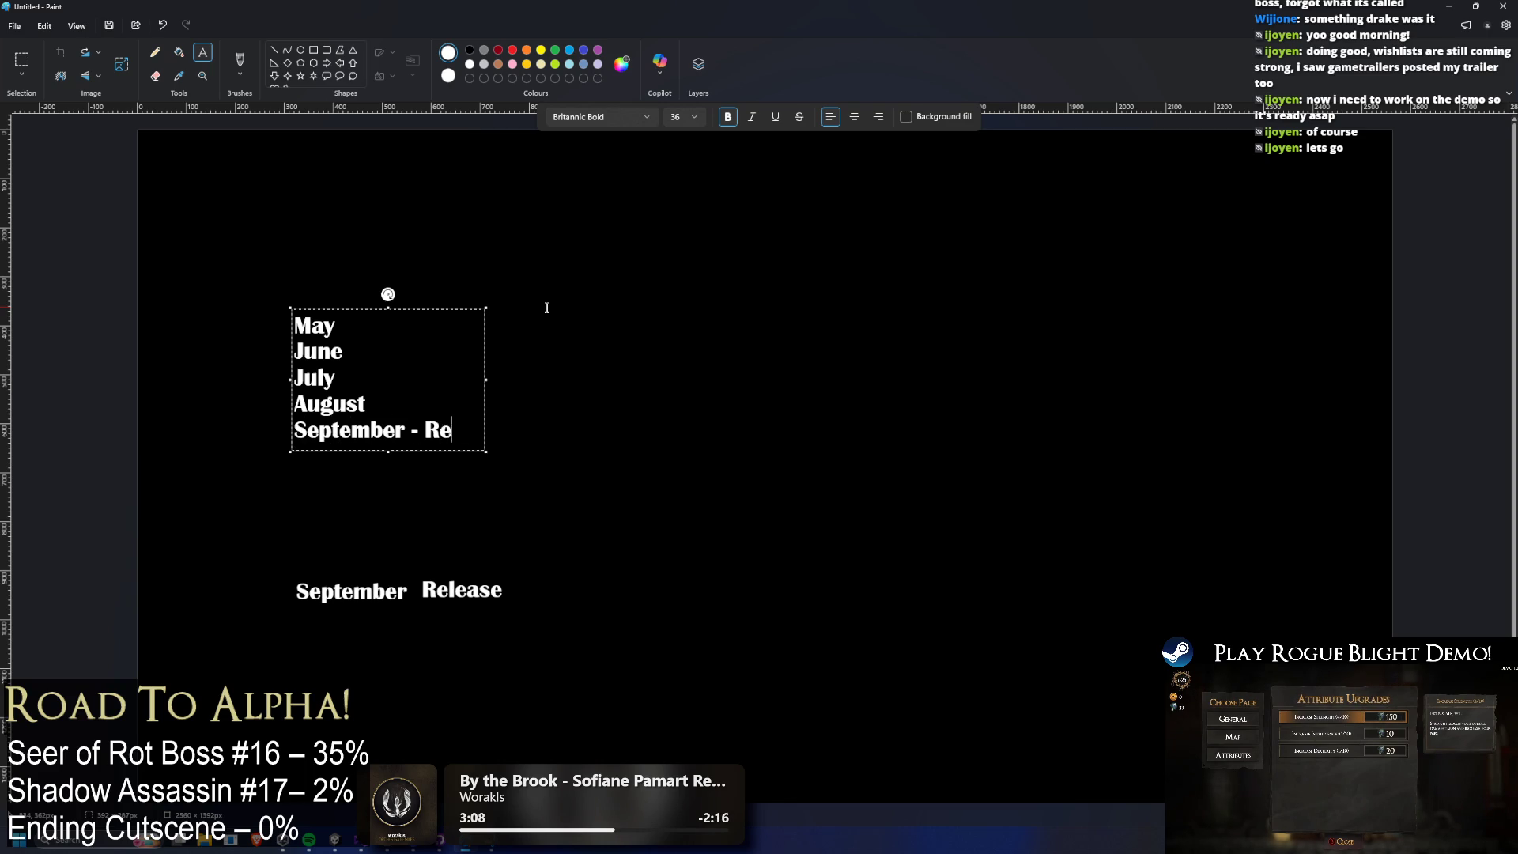
{"action": "type", "text": "lease"}
{"action": "left_click_drag", "start_coordinate": [484, 394], "coordinate": [752, 387]}
{"action": "left_click", "coordinate": [680, 478]}
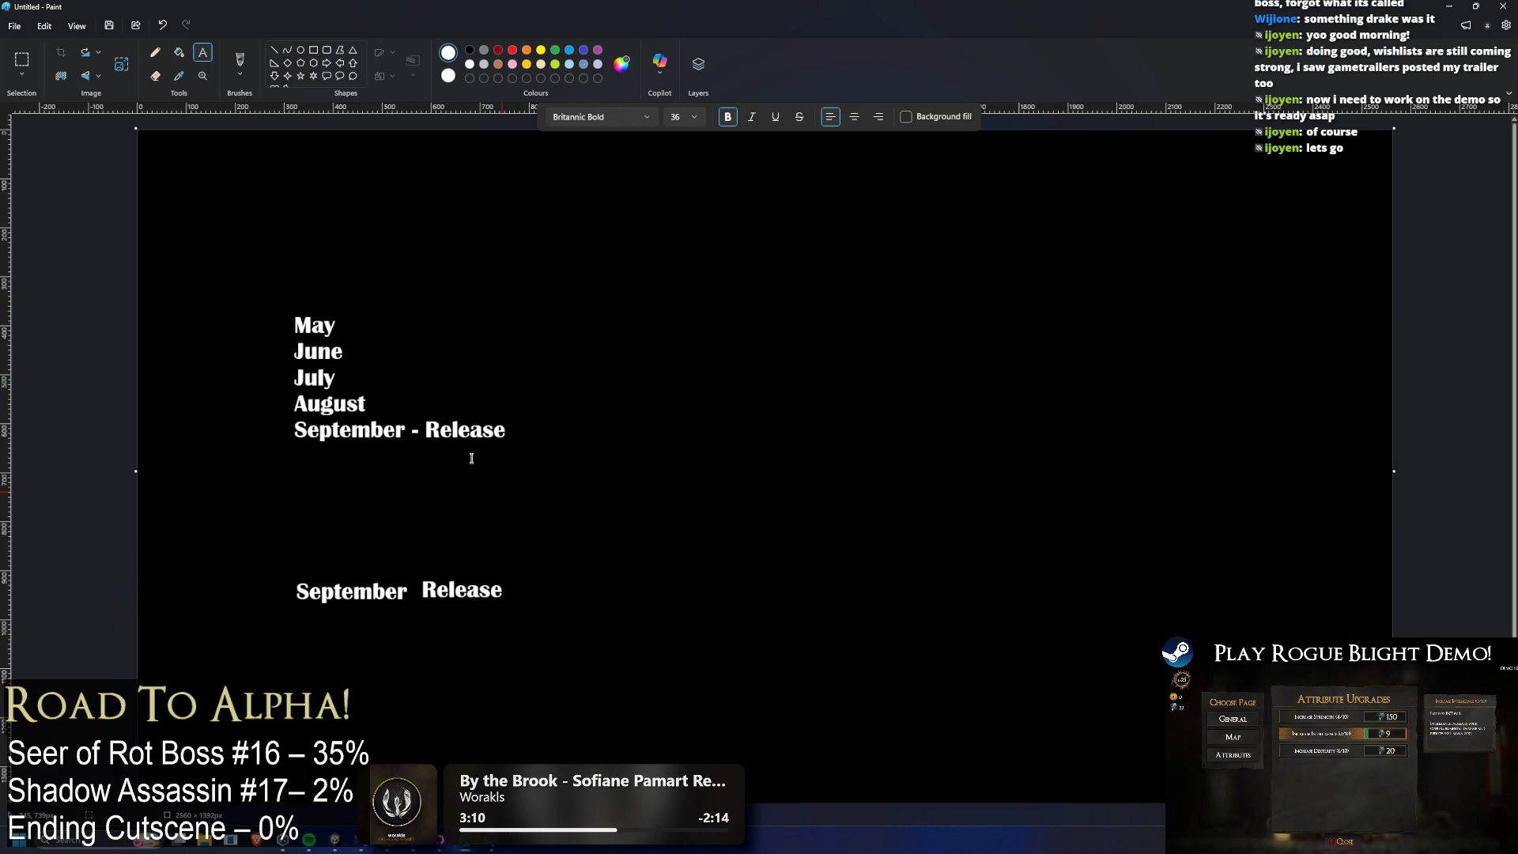
Erase the old 'September Release' text and fill the patch black.
{"action": "left_click", "coordinate": [16, 58]}
{"action": "left_click_drag", "start_coordinate": [555, 683], "coordinate": [236, 516]}
{"action": "key", "text": "Delete"}
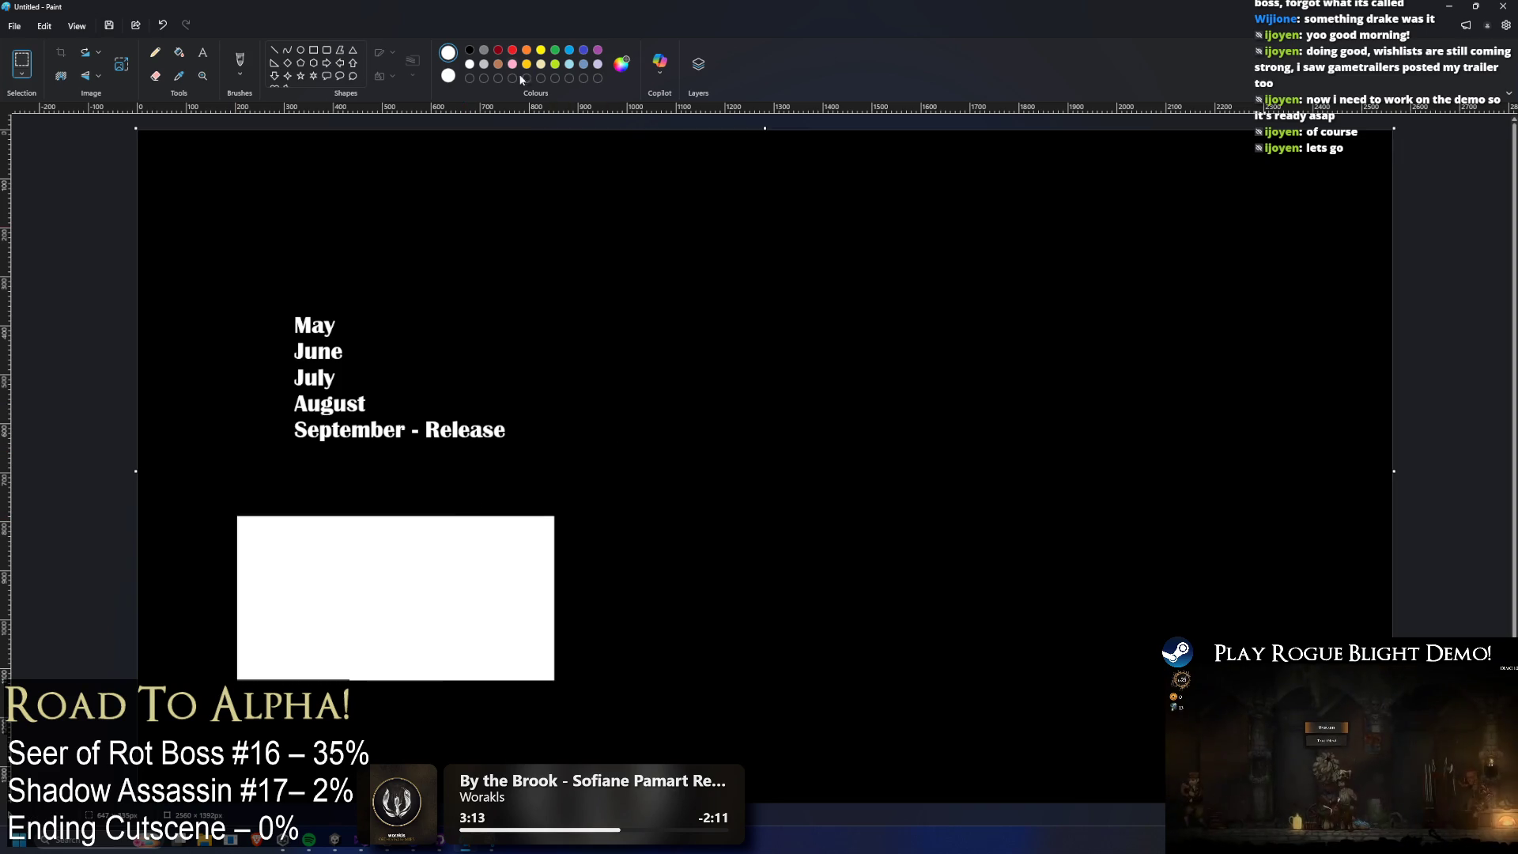
{"action": "left_click", "coordinate": [178, 52]}
{"action": "left_click", "coordinate": [470, 50]}
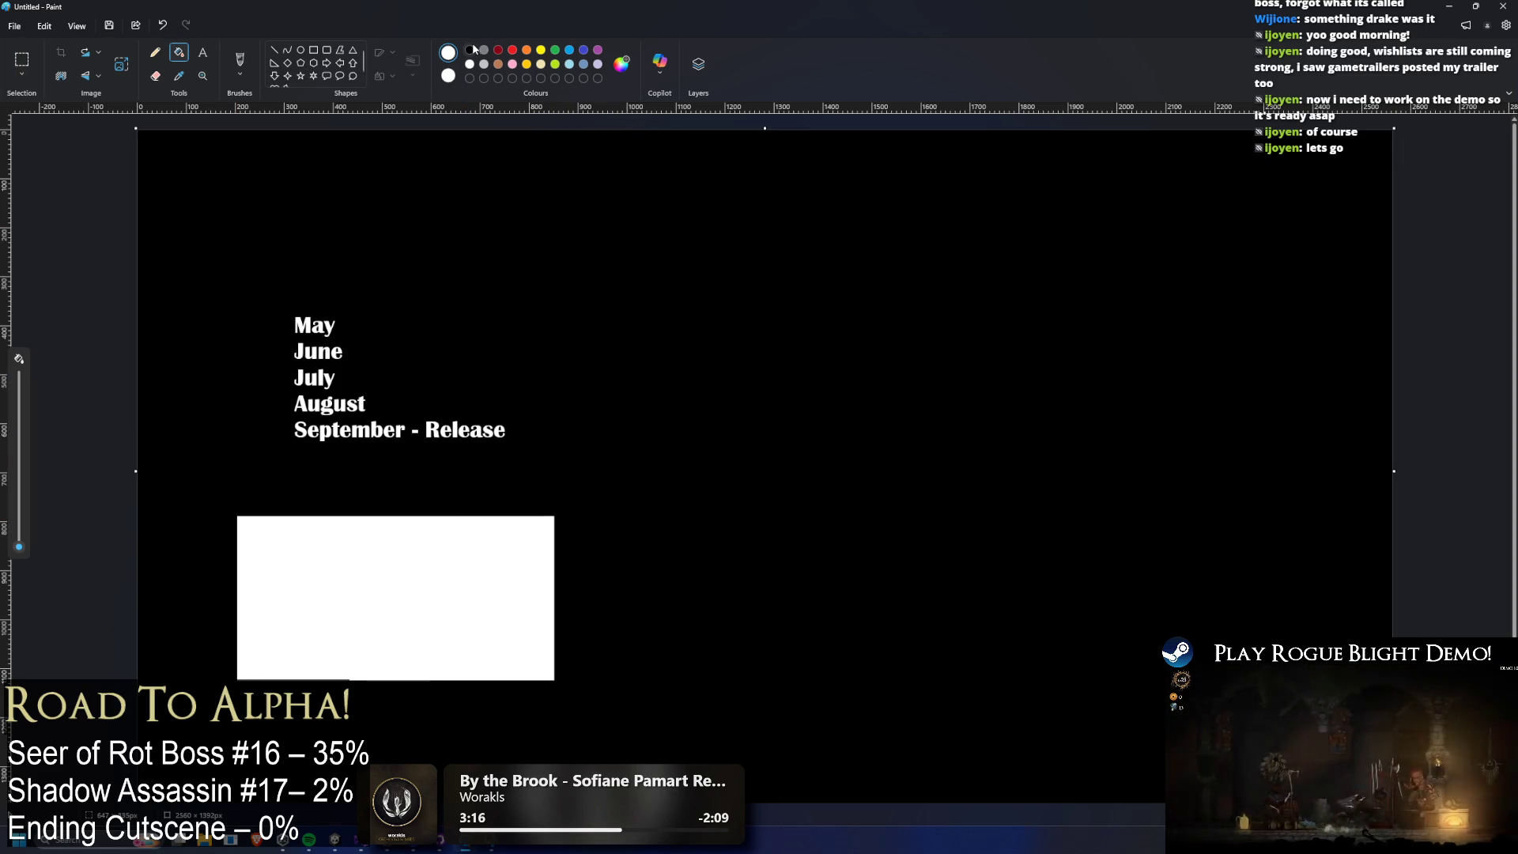
{"action": "left_click", "coordinate": [440, 549]}
Start a white text box beside June.
{"action": "left_click", "coordinate": [203, 52]}
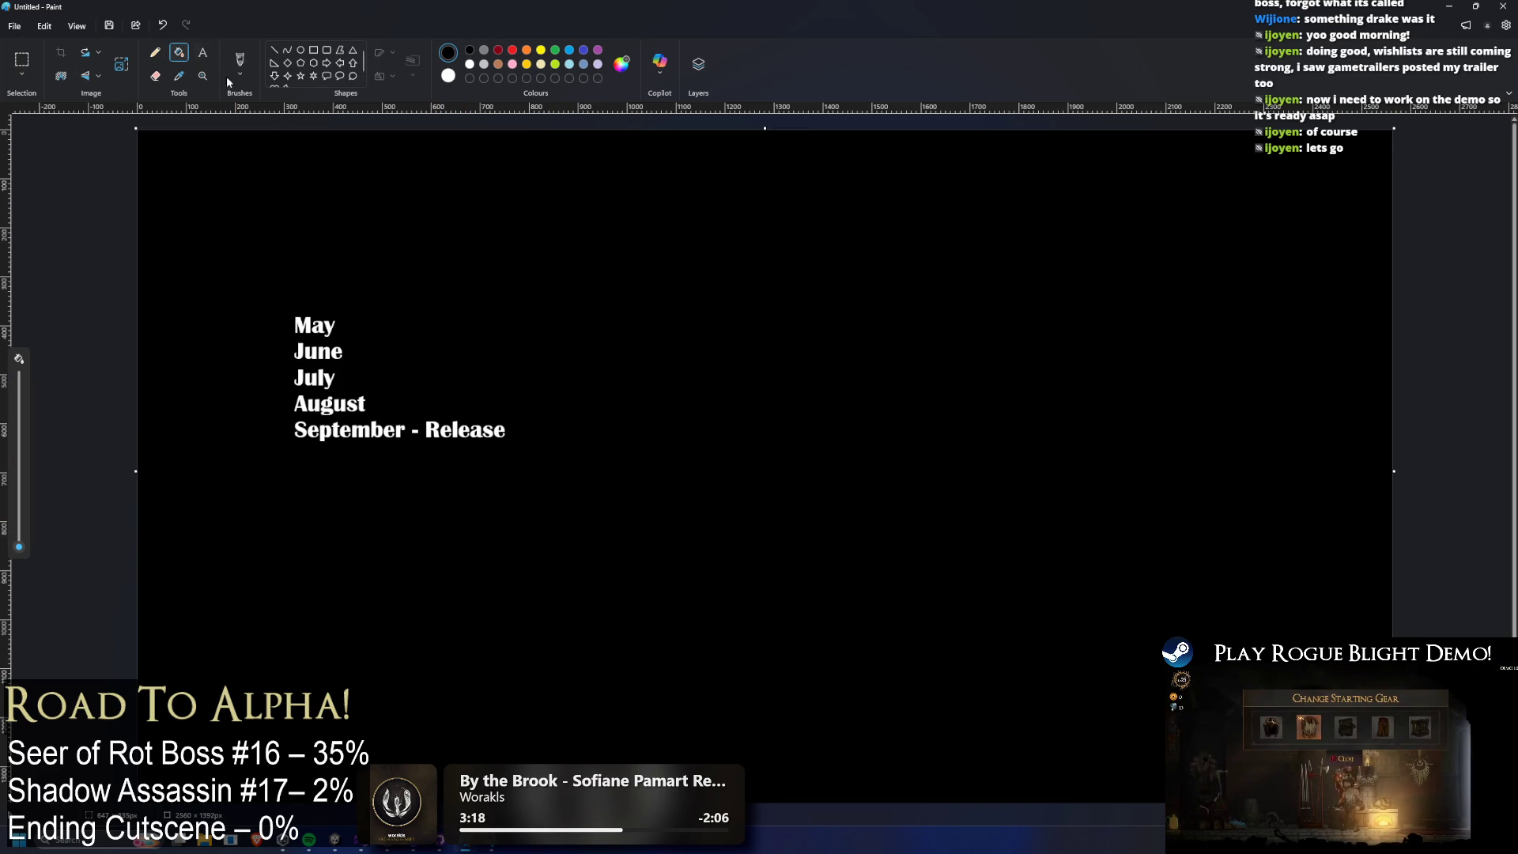
{"action": "left_click_drag", "start_coordinate": [355, 323], "coordinate": [551, 361]}
{"action": "left_click", "coordinate": [375, 315]}
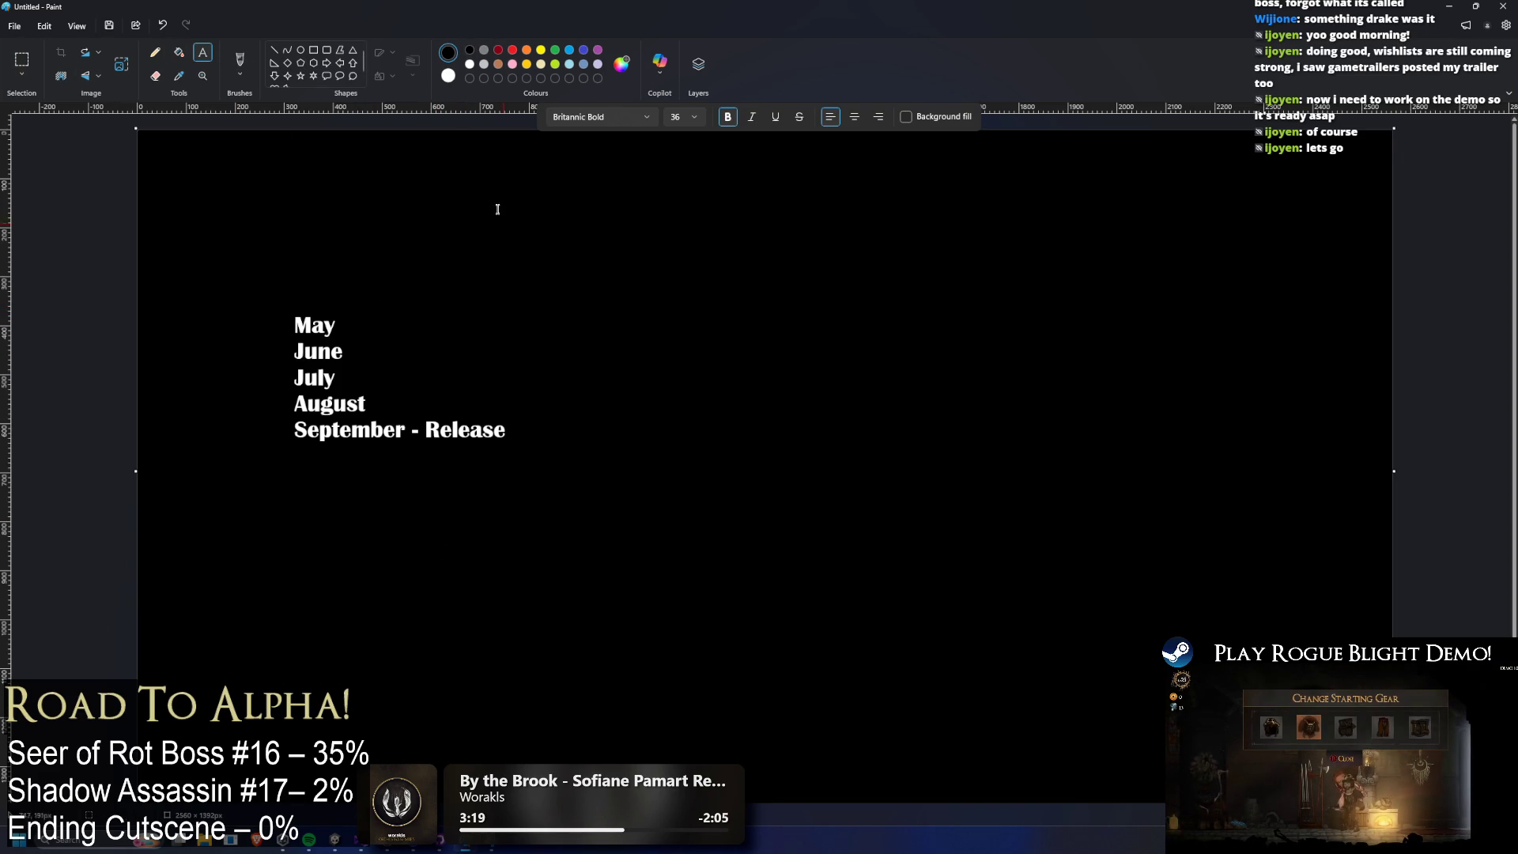
{"action": "left_click", "coordinate": [470, 64]}
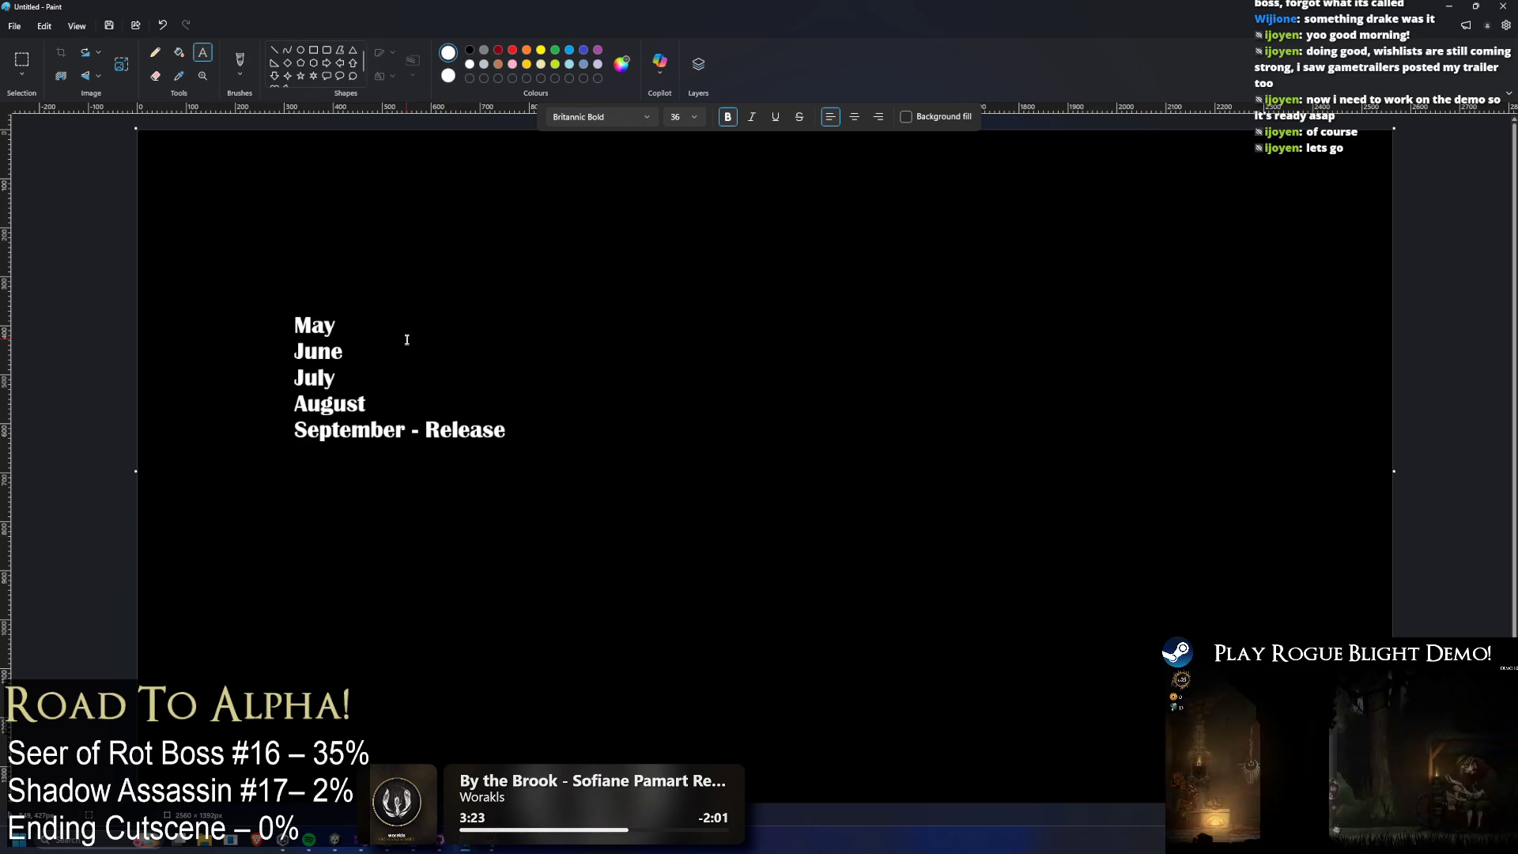
{"action": "left_click", "coordinate": [378, 337]}
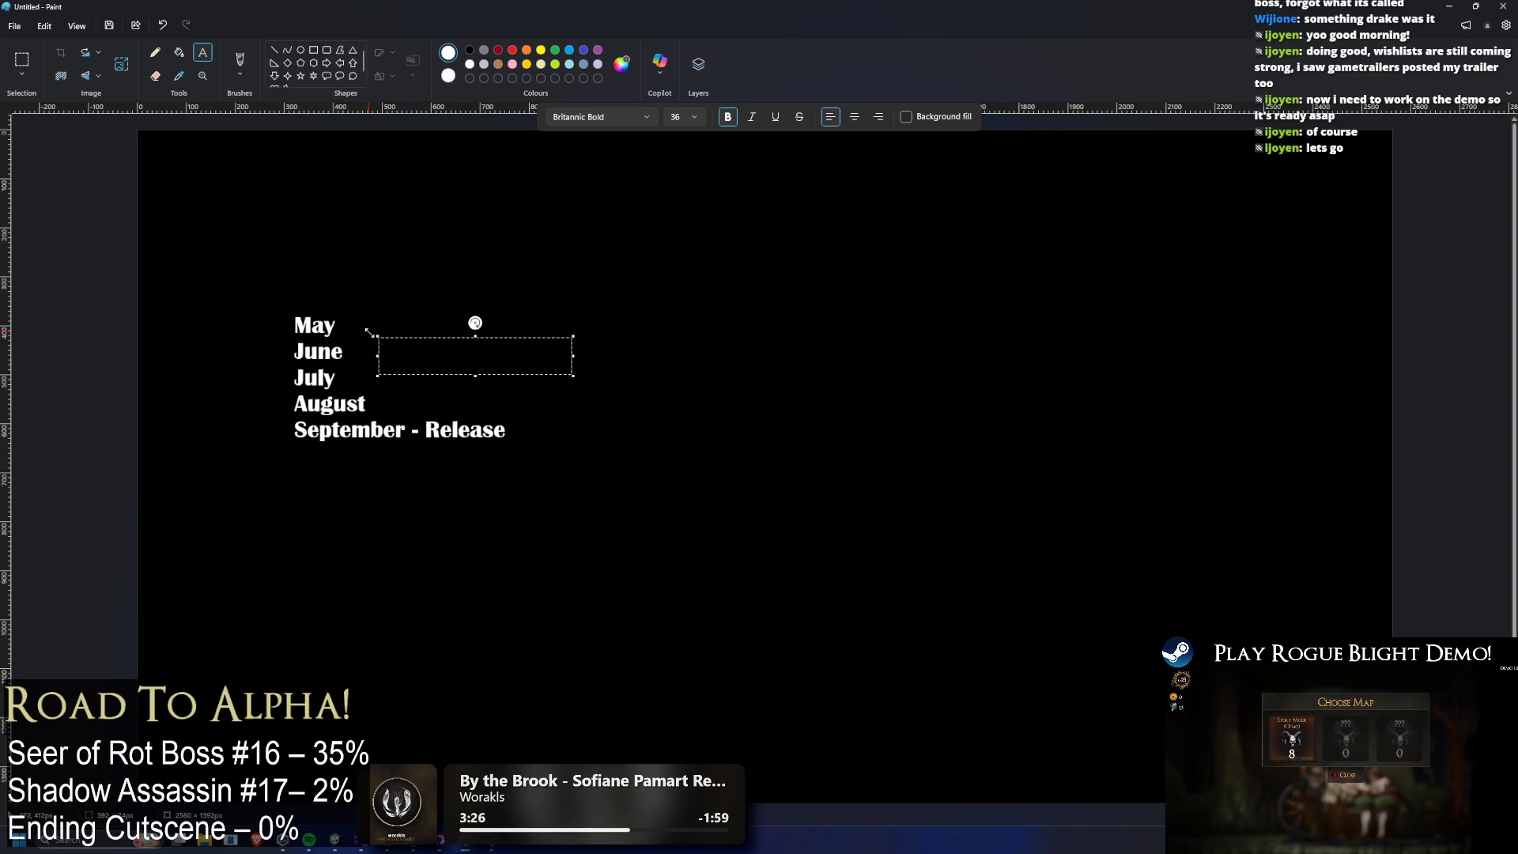
Draw a pencil line from June out to the right.
{"action": "left_click_drag", "start_coordinate": [383, 339], "coordinate": [627, 280]}
{"action": "left_click", "coordinate": [155, 53]}
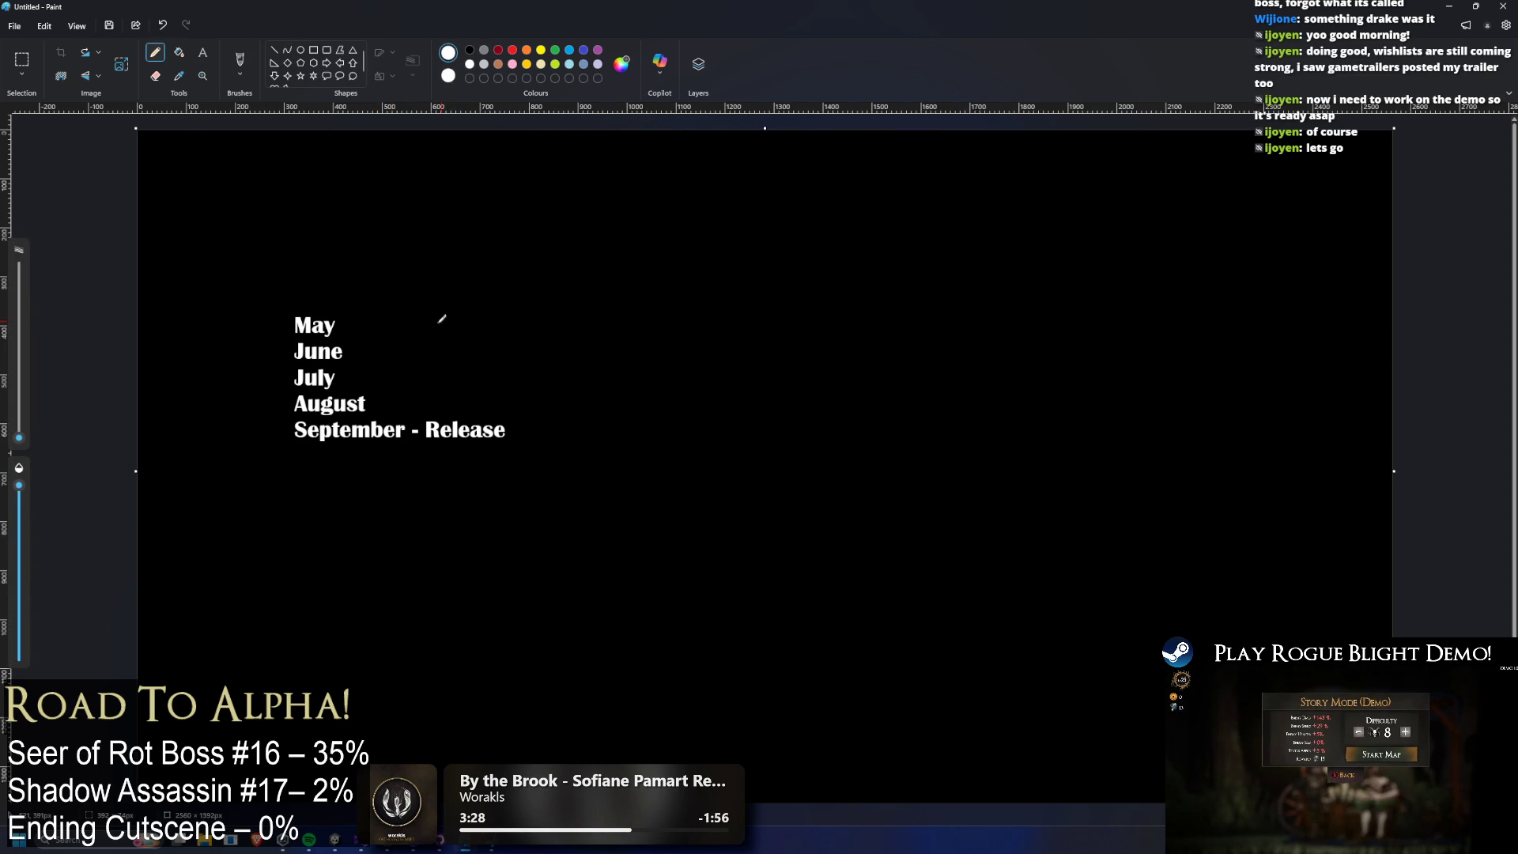
{"action": "mouse_move", "coordinate": [356, 349]}
{"action": "left_mouse_down"}
{"action": "mouse_move", "coordinate": [682, 362]}
{"action": "mouse_move", "coordinate": [687, 272]}
{"action": "mouse_move", "coordinate": [984, 277]}
{"action": "mouse_move", "coordinate": [909, 462]}
{"action": "mouse_move", "coordinate": [686, 452]}
{"action": "mouse_move", "coordinate": [680, 395]}
{"action": "left_mouse_up"}
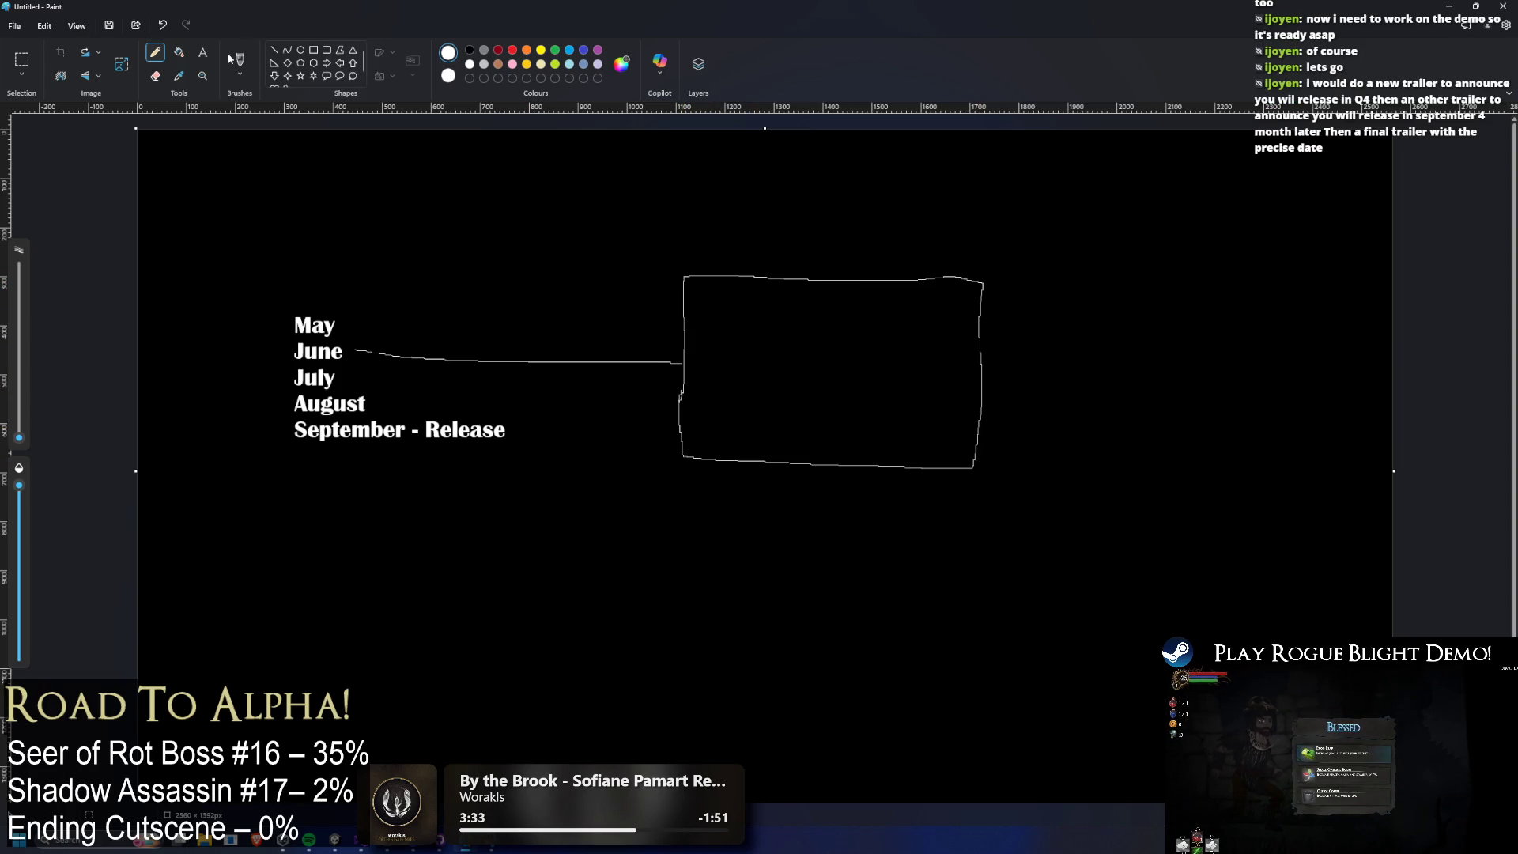
Type the first list lines in the box: Release trailer, Next fest, and a streamer's reddit post.
{"action": "left_click", "coordinate": [202, 52]}
{"action": "left_click", "coordinate": [698, 305]}
{"action": "left_click_drag", "start_coordinate": [699, 305], "coordinate": [696, 293]}
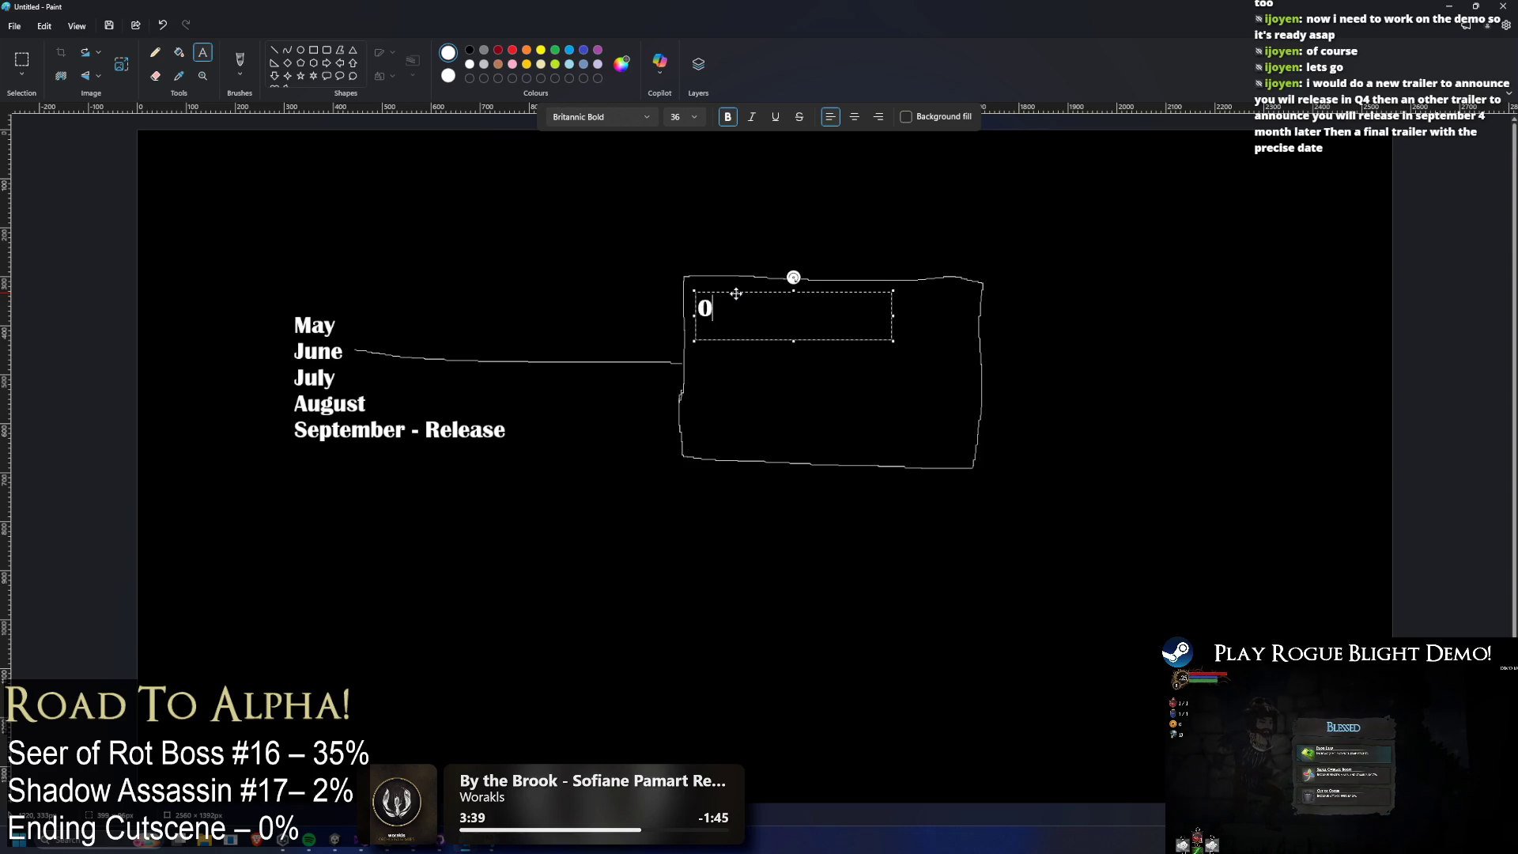
{"action": "type", "text": "_"}
{"action": "type", "text": "se trailer"}
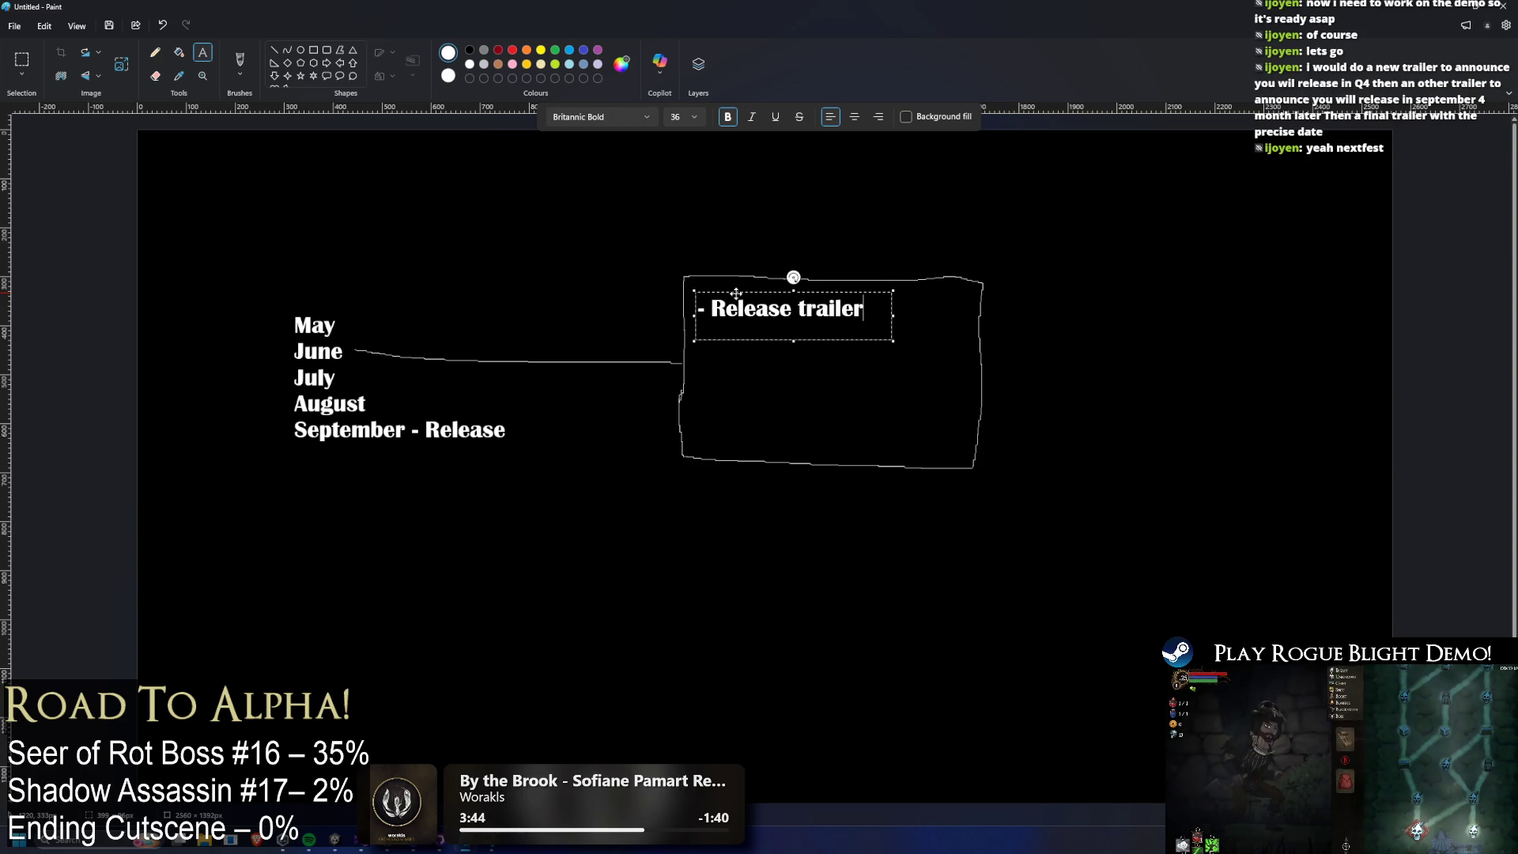
{"action": "key", "text": "Return"}
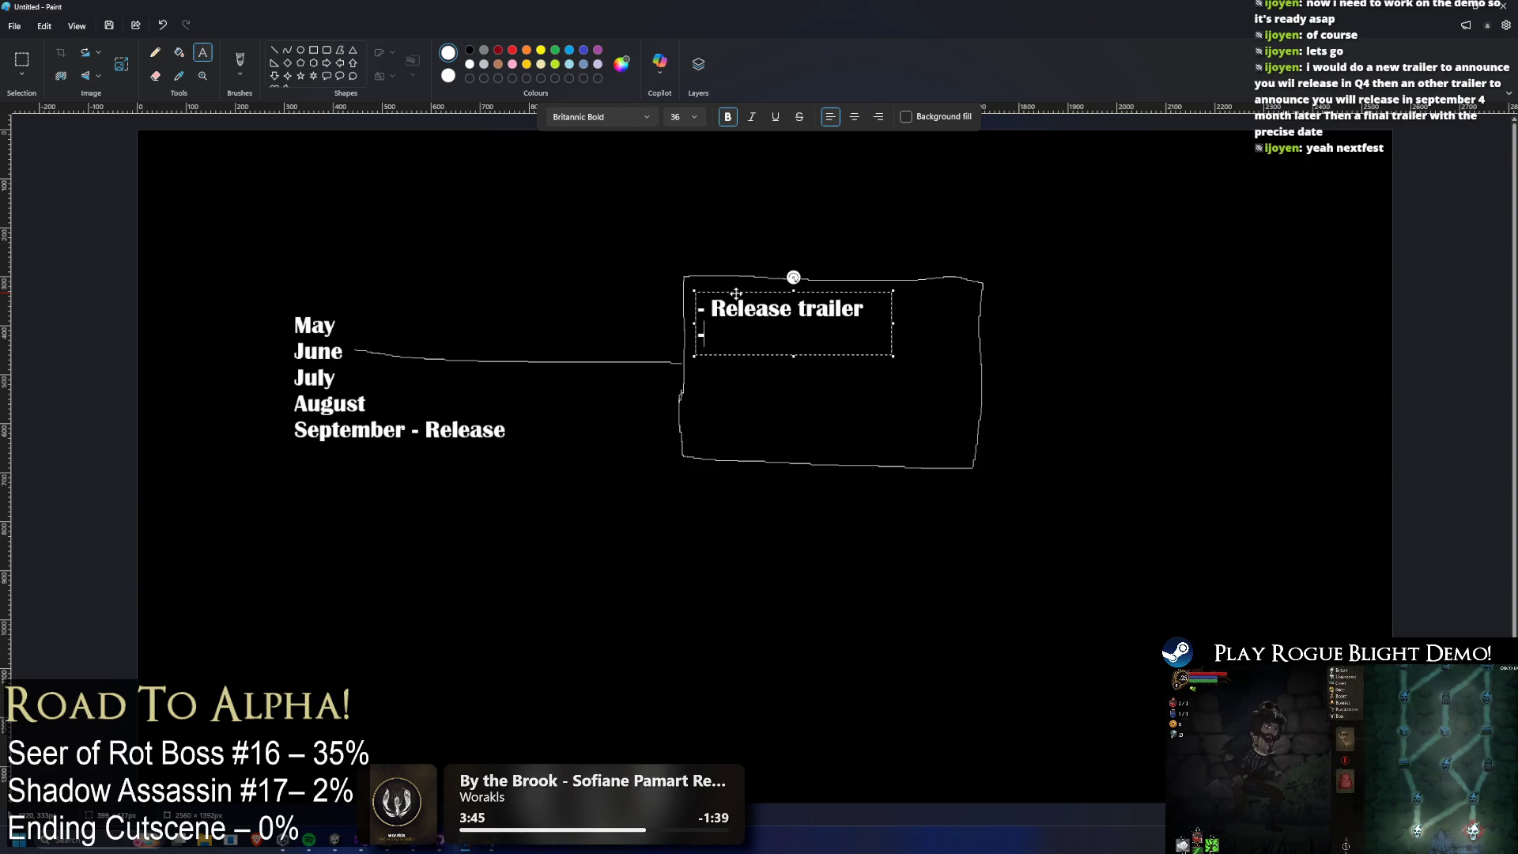
{"action": "type", "text": "- Nex"}
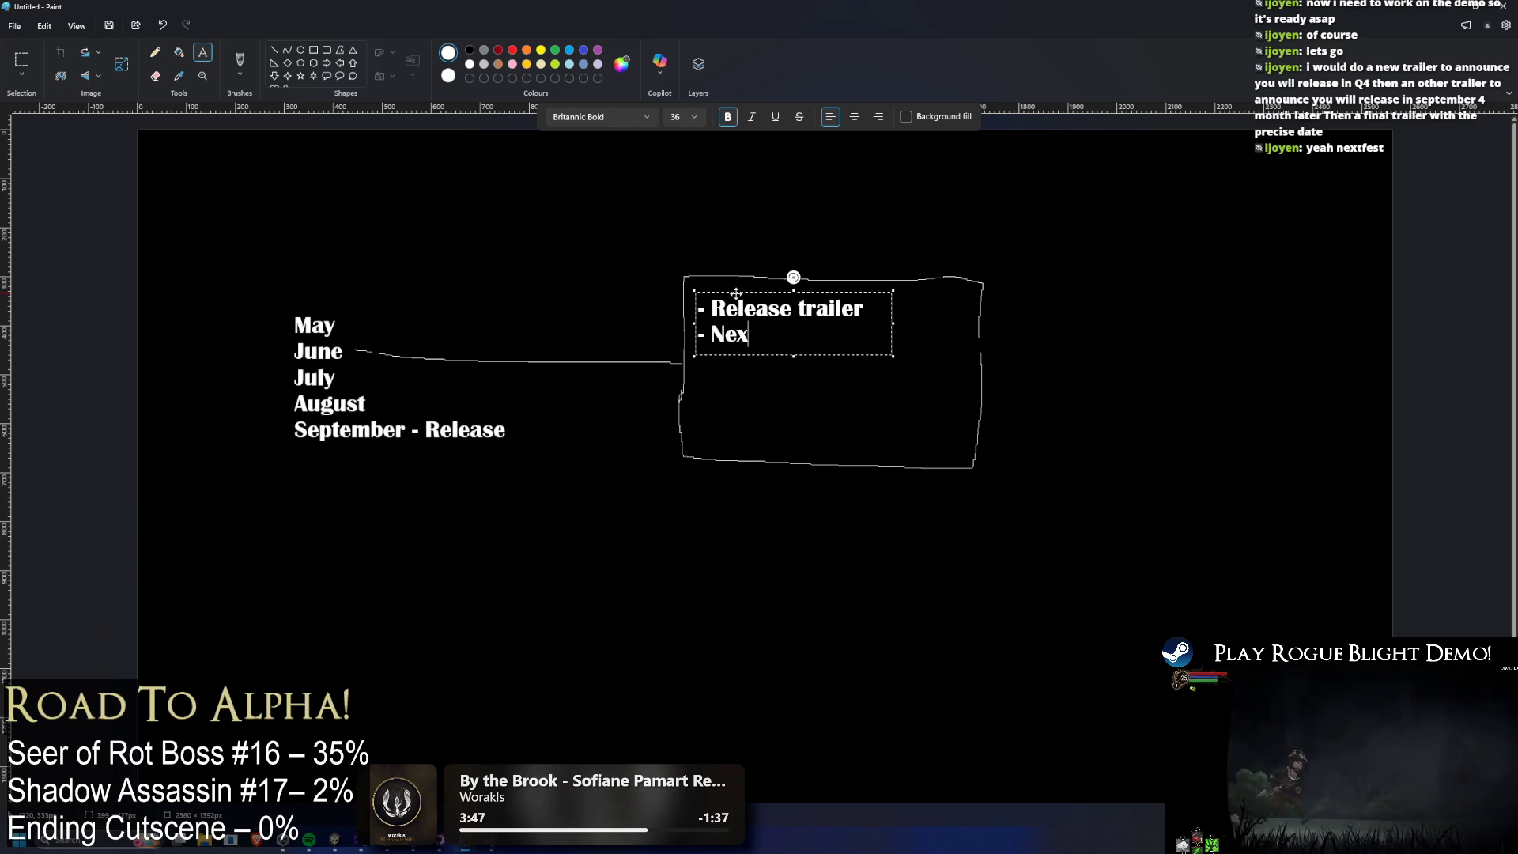
{"action": "type", "text": "t fest"}
{"action": "key", "text": "Return"}
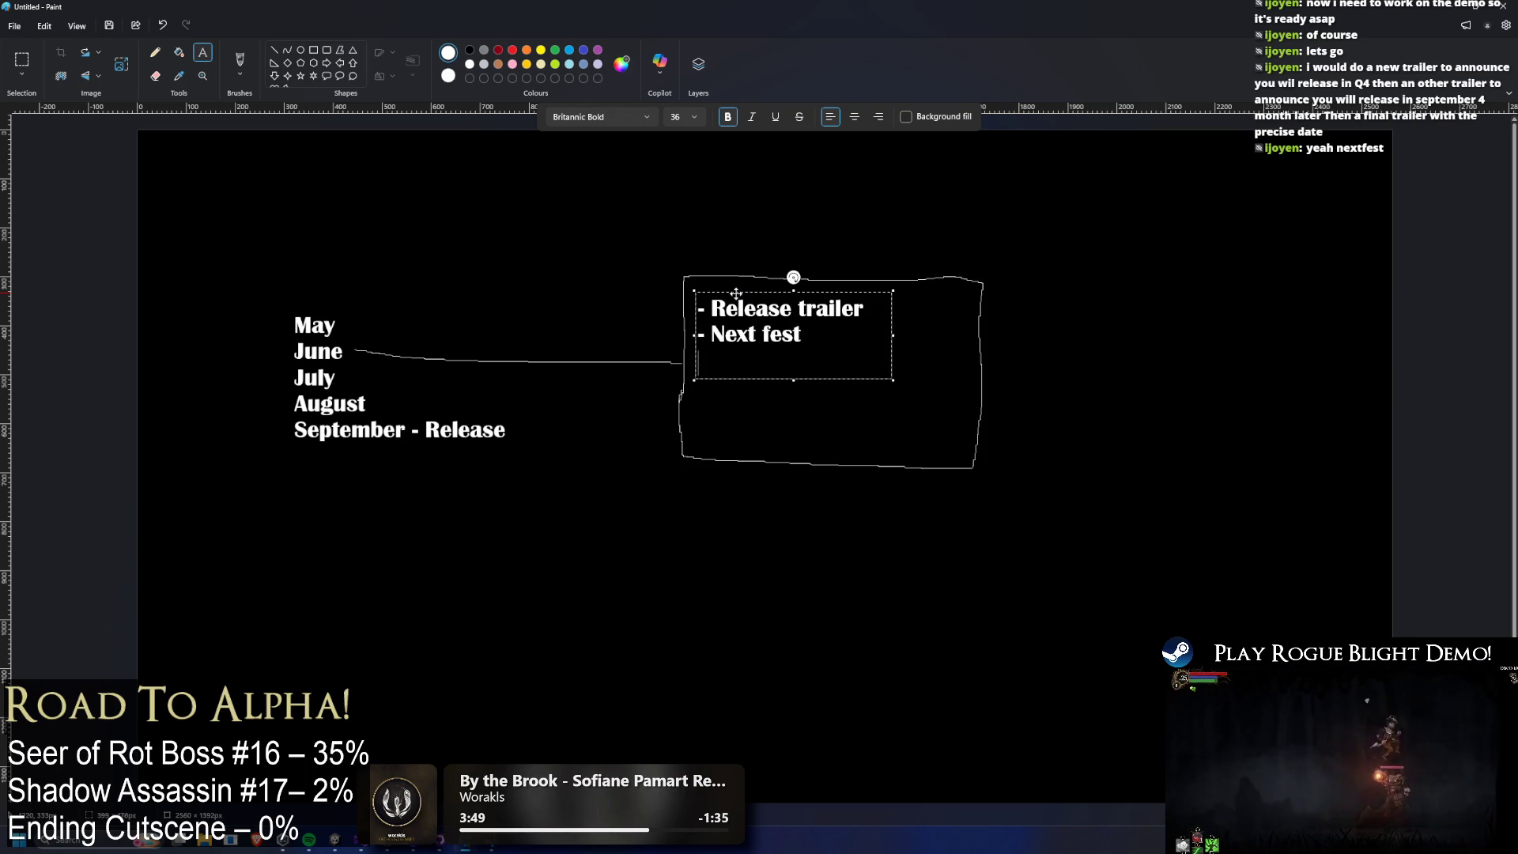
{"action": "type", "text": "0 "}
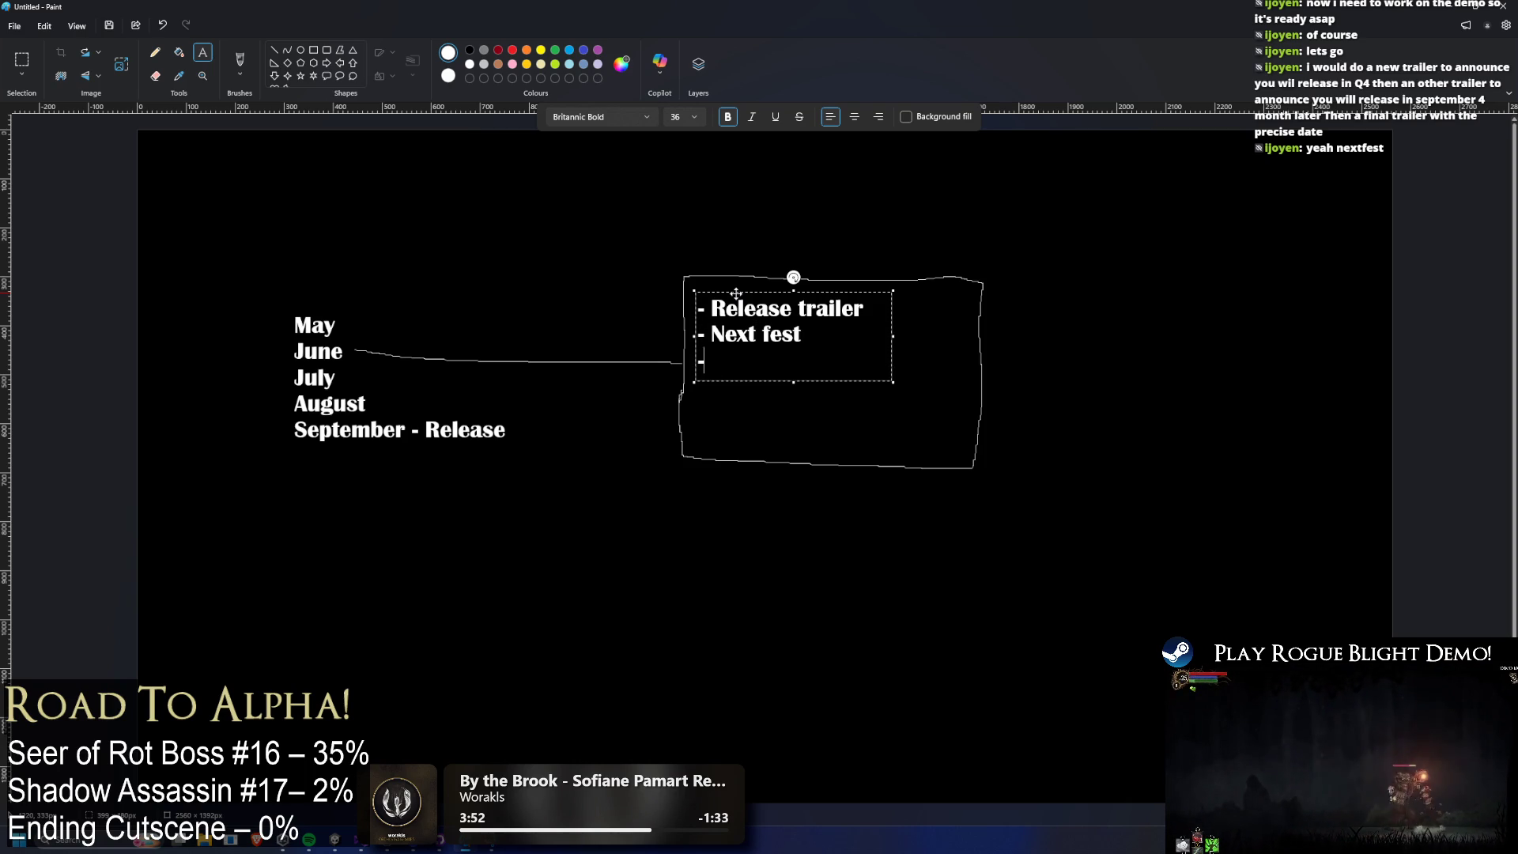
{"action": "type", "text": "Asmon"}
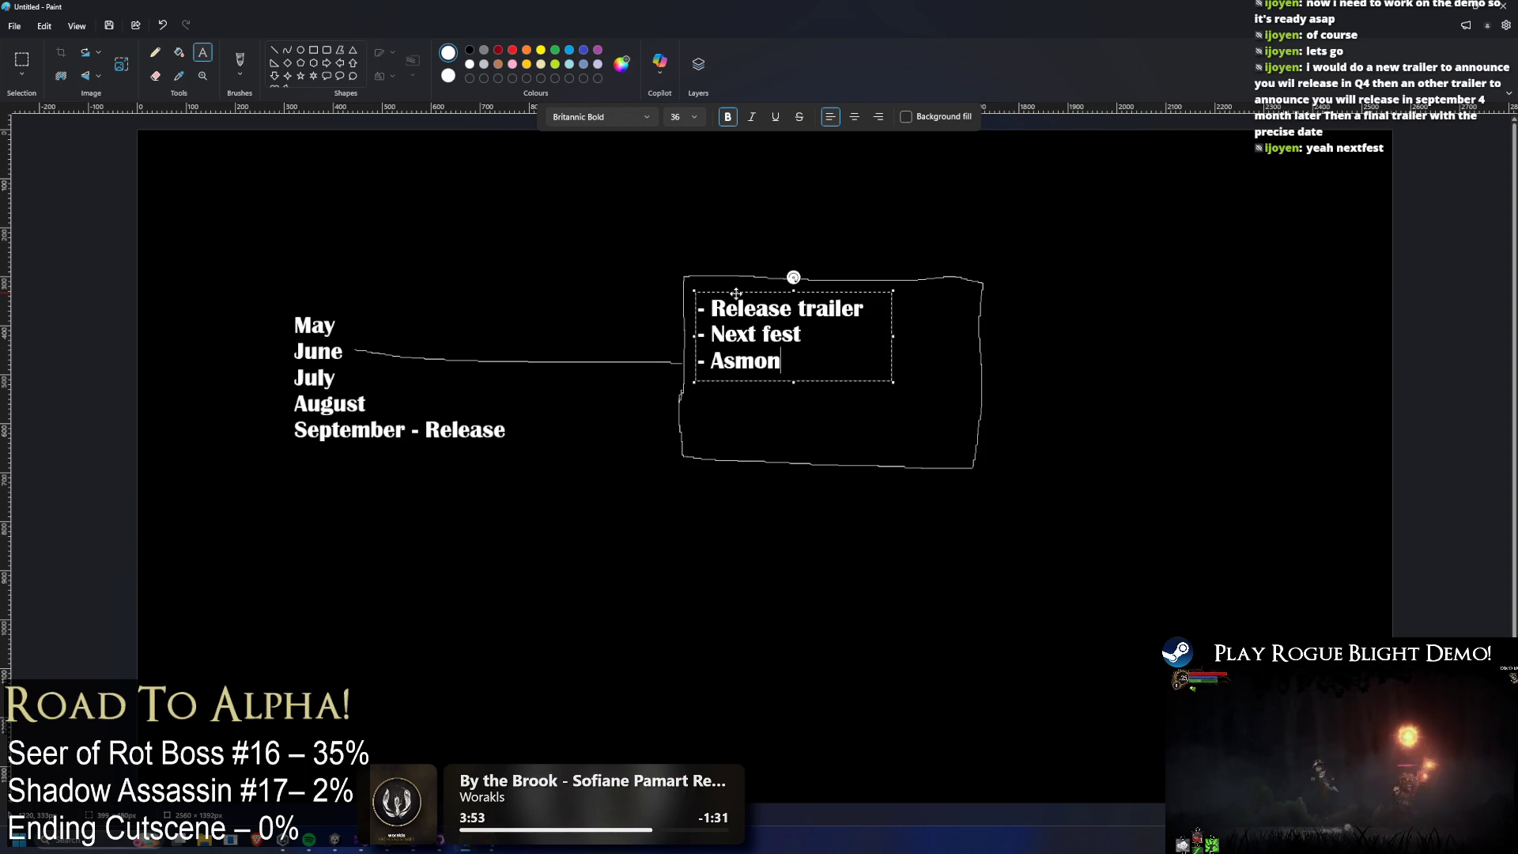
{"action": "type", "text": "gold"}
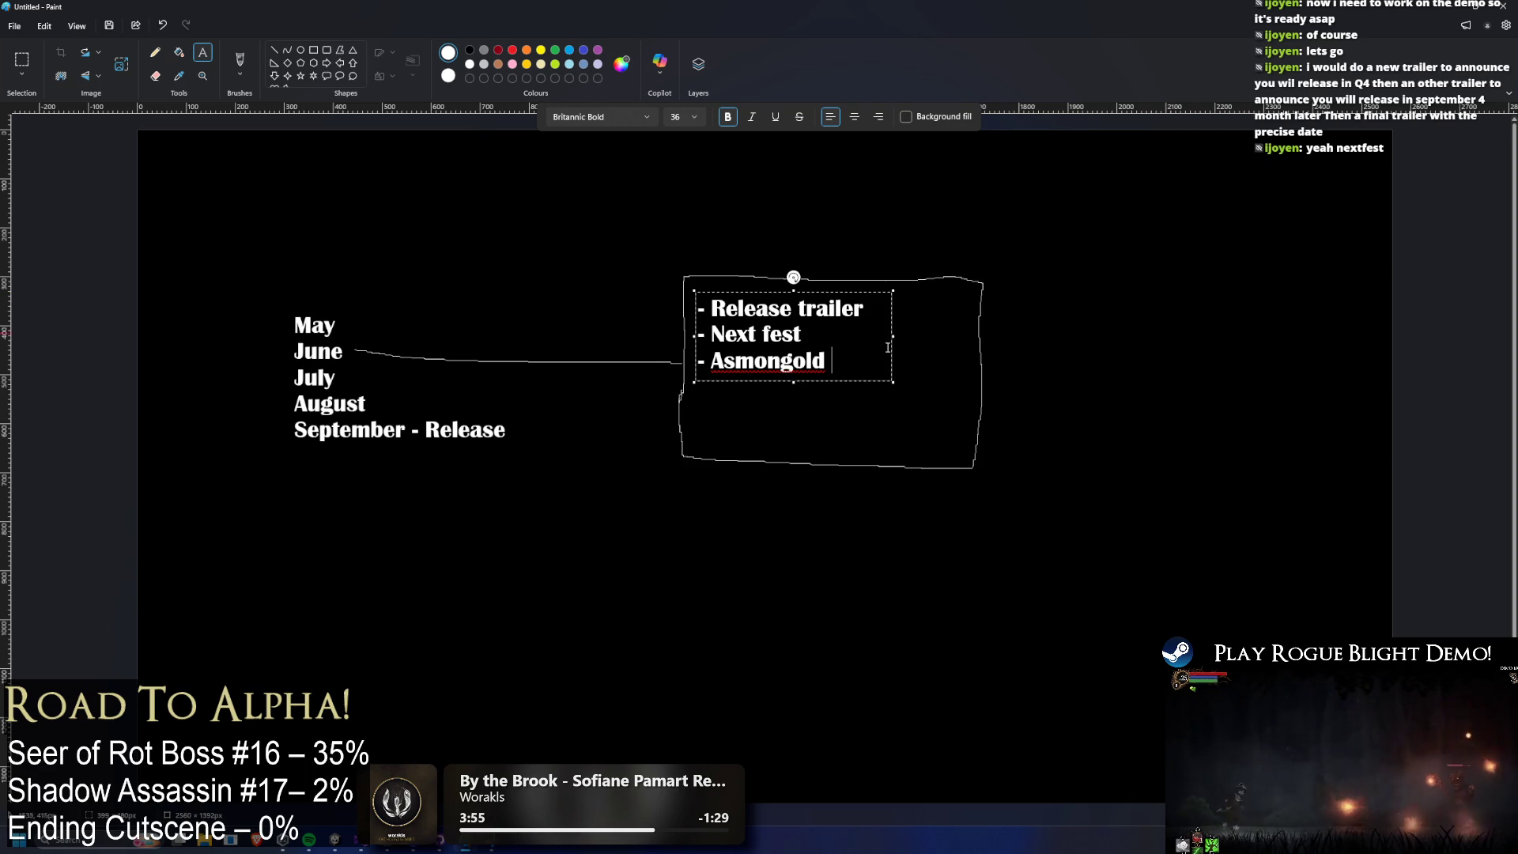
Enlarge the box and add '- IGN post trailer' and '- apply to other events'.
{"action": "mouse_move", "coordinate": [896, 383]}
{"action": "left_mouse_down"}
{"action": "mouse_move", "coordinate": [975, 464]}
{"action": "mouse_move", "coordinate": [965, 451]}
{"action": "left_mouse_up"}
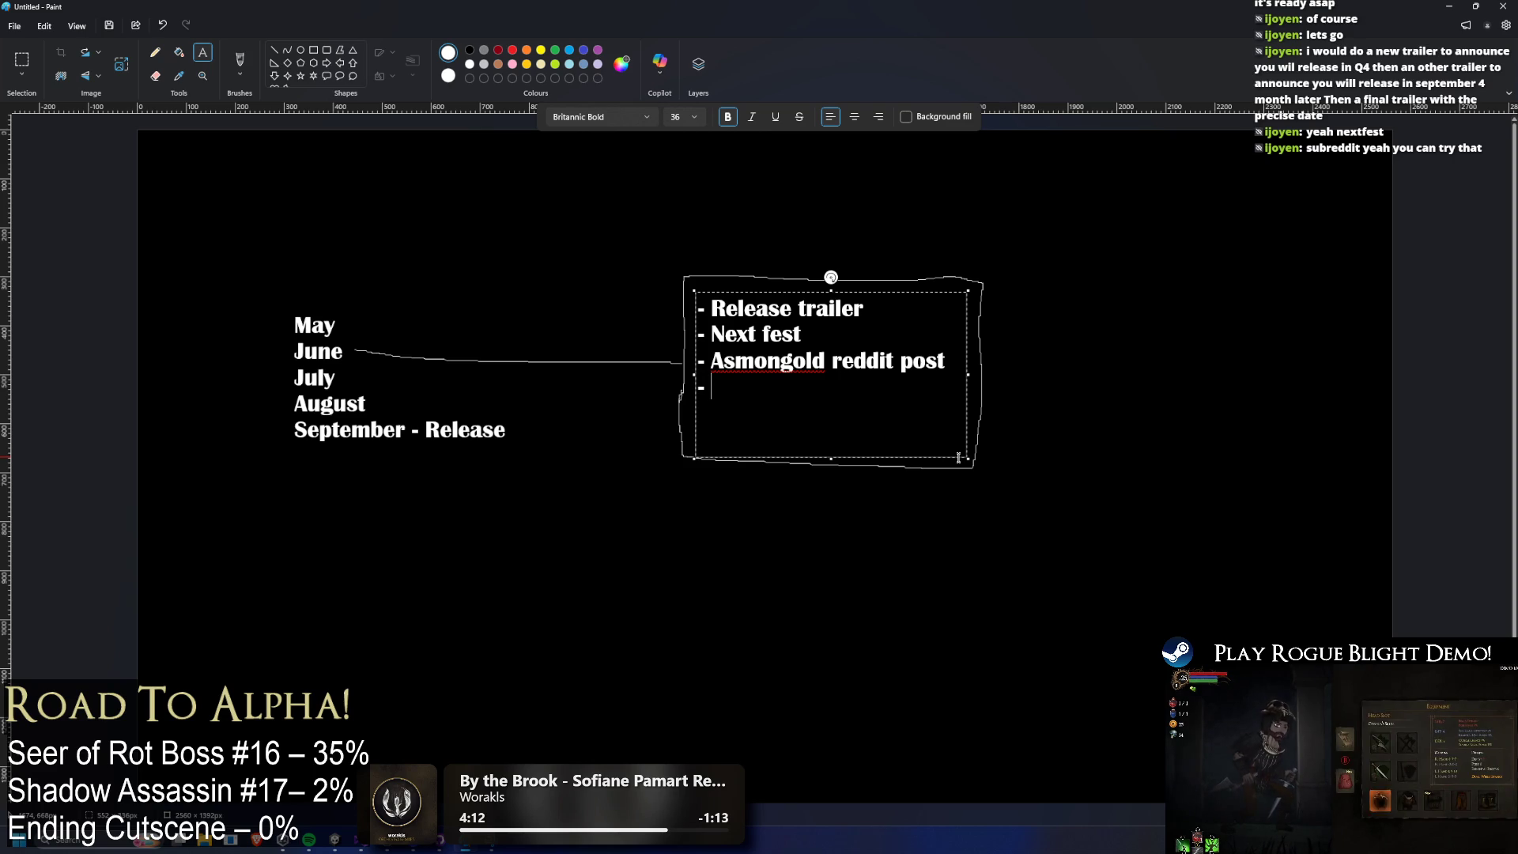
{"action": "type", "text": "other reddi"}
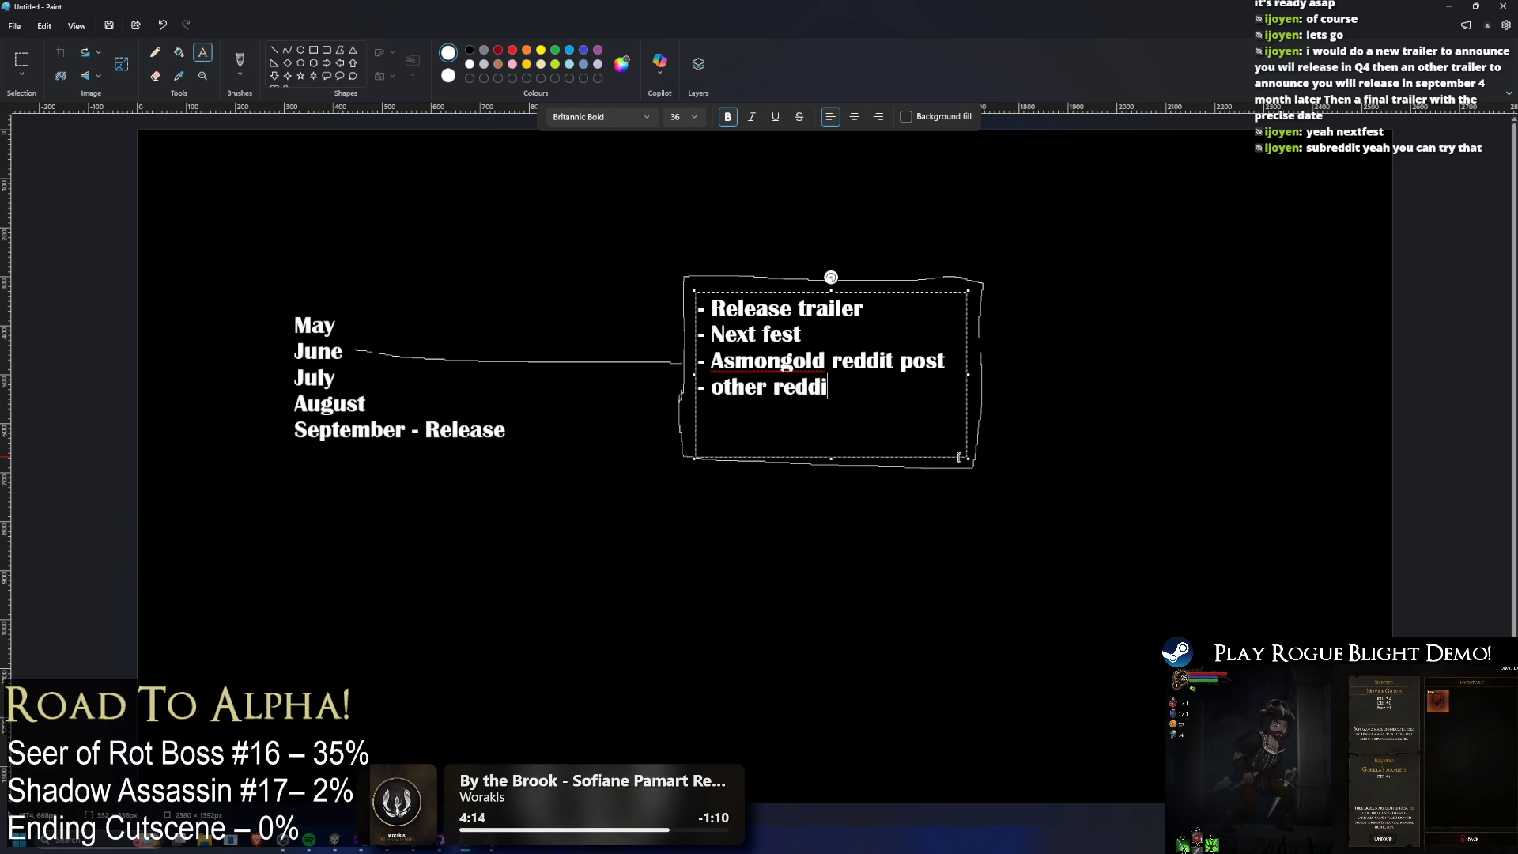
{"action": "type", "text": "t pos"}
{"action": "key", "text": "BackSpace"}
{"action": "key", "text": "BackSpace"}
{"action": "key", "text": "BackSpace"}
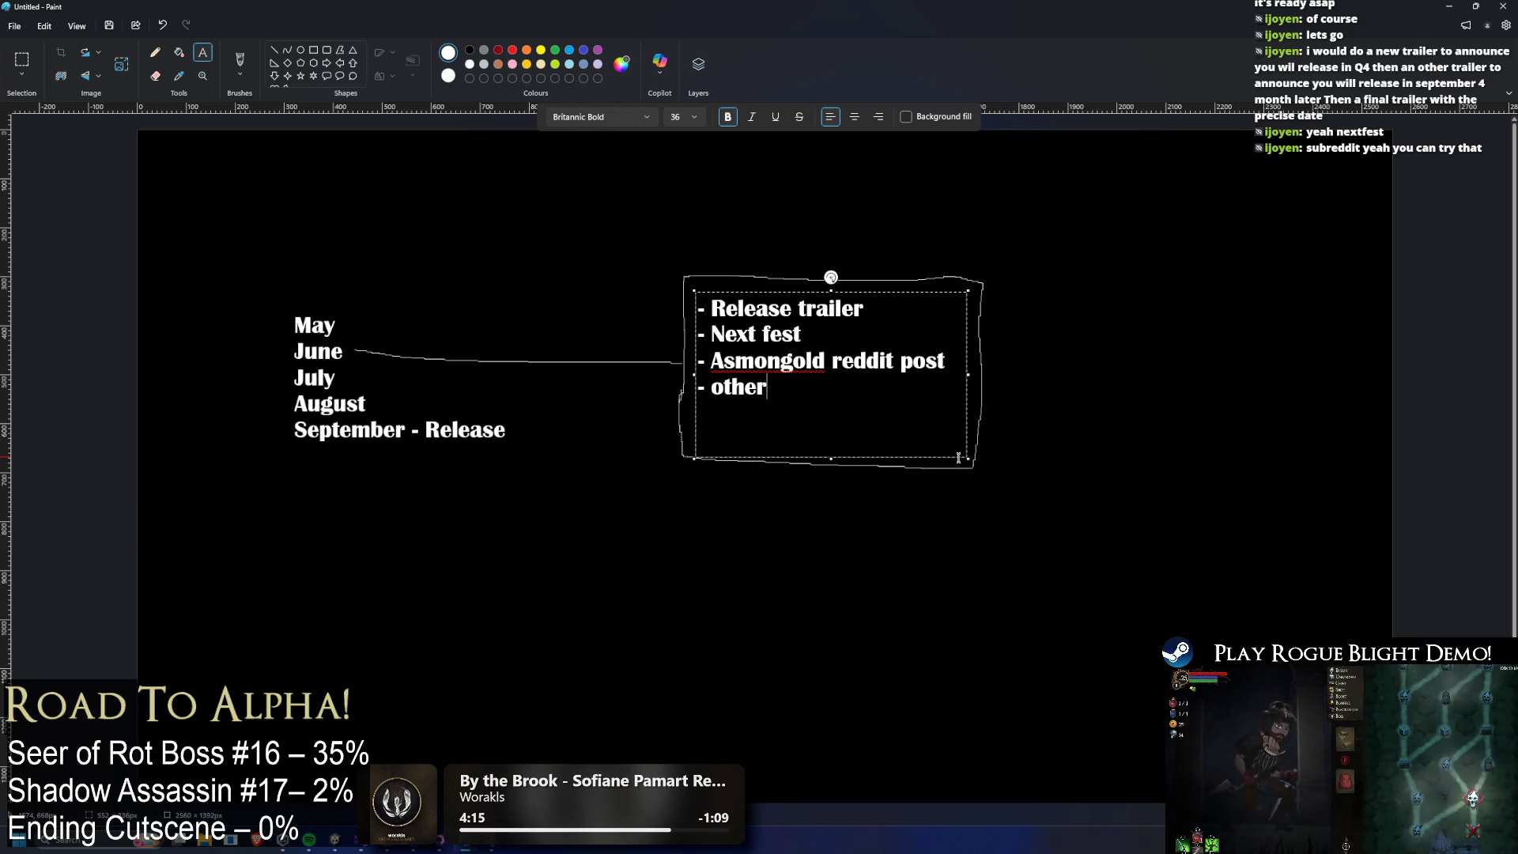
{"action": "key", "text": "BackSpace"}
{"action": "key", "text": "BackSpace"}
{"action": "key", "text": "BackSpace"}
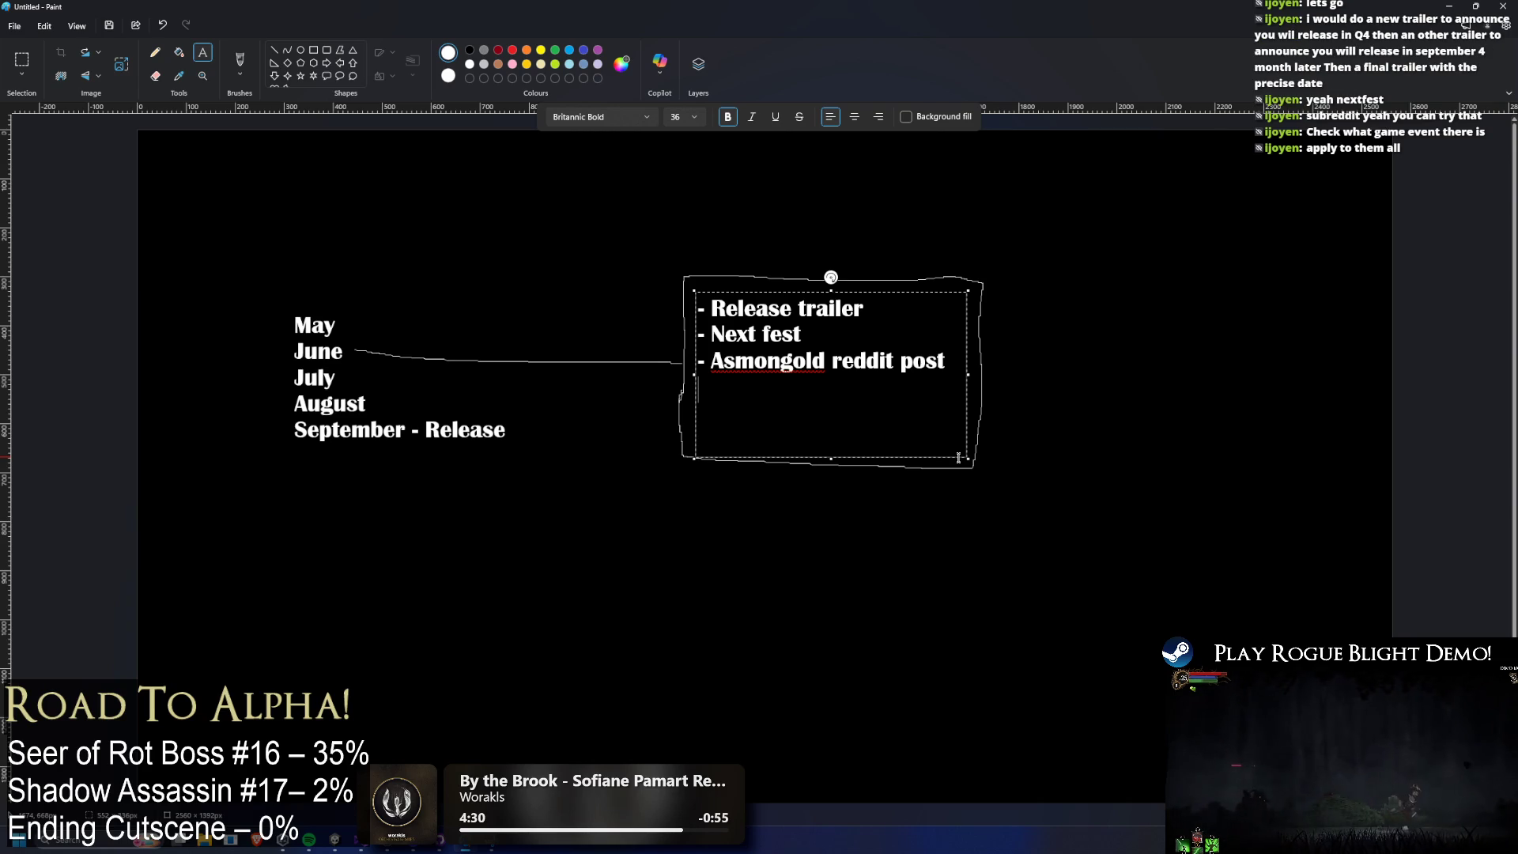
{"action": "type", "text": "- IGN post tt"}
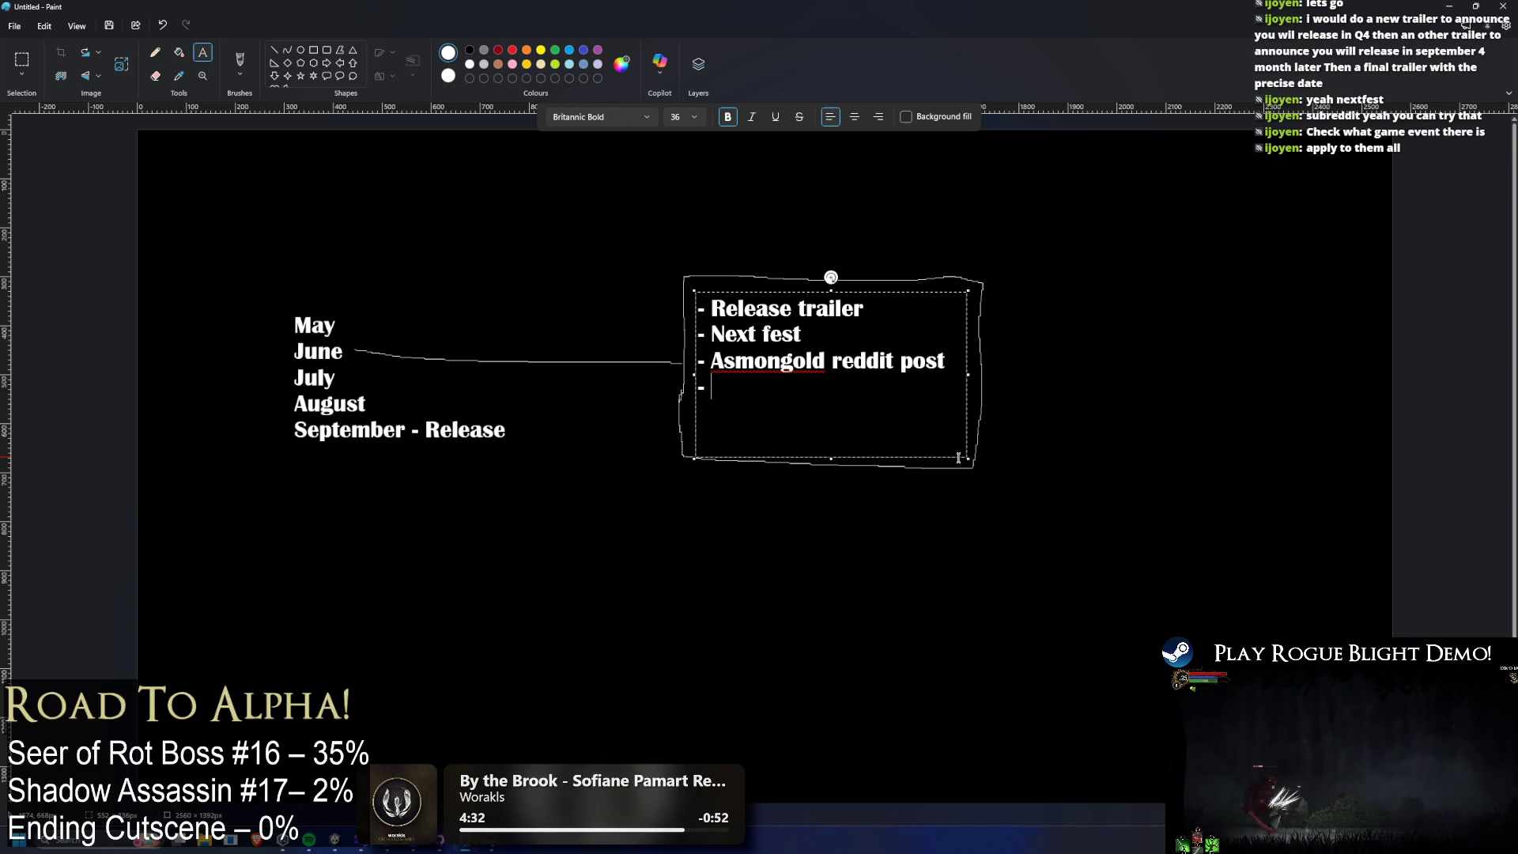
{"action": "key", "text": "BackSpace"}
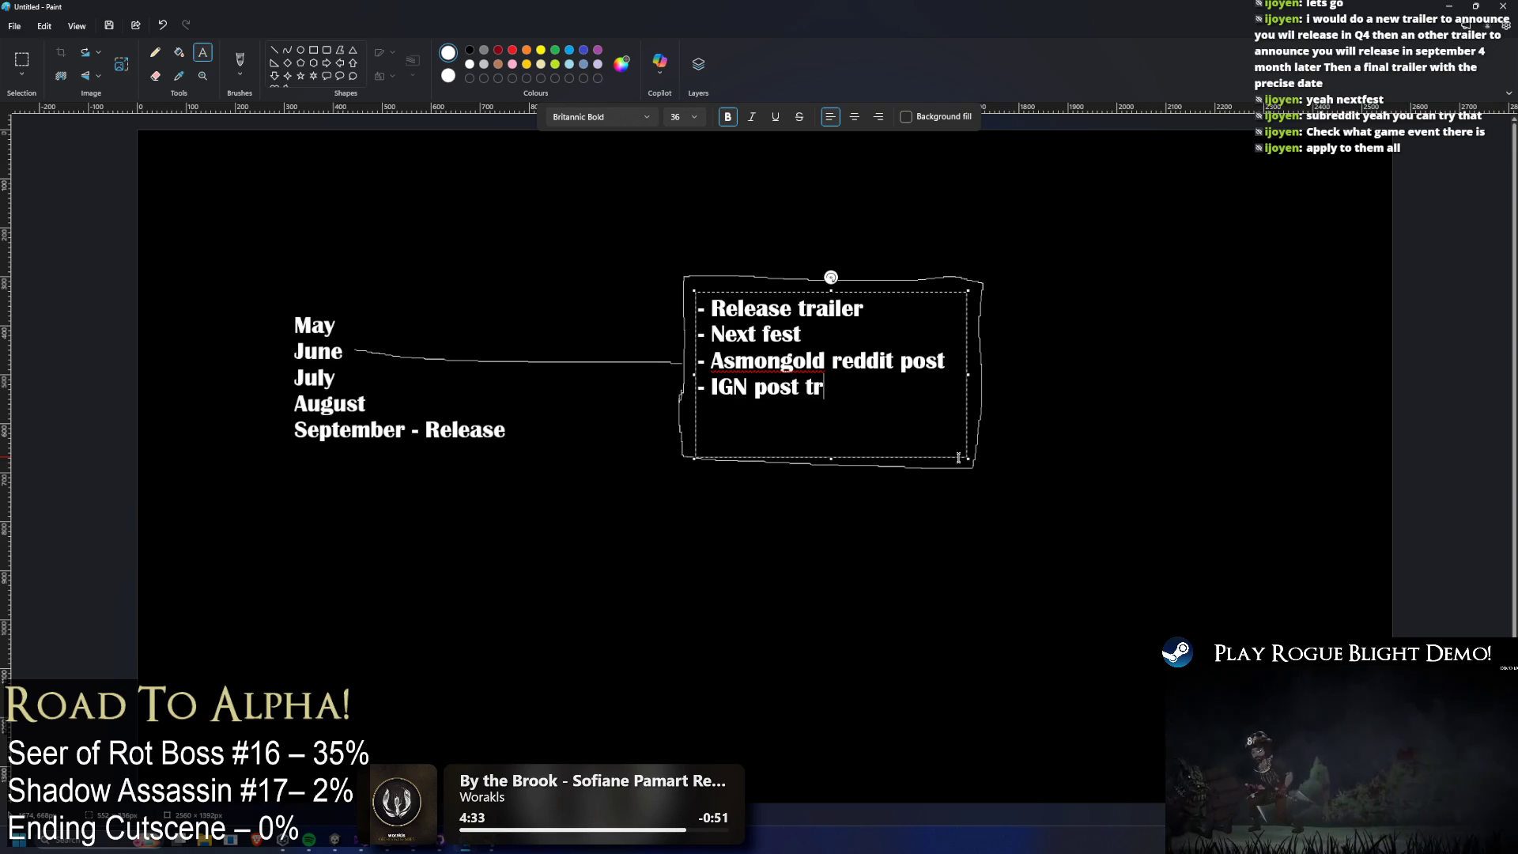
{"action": "type", "text": "railer"}
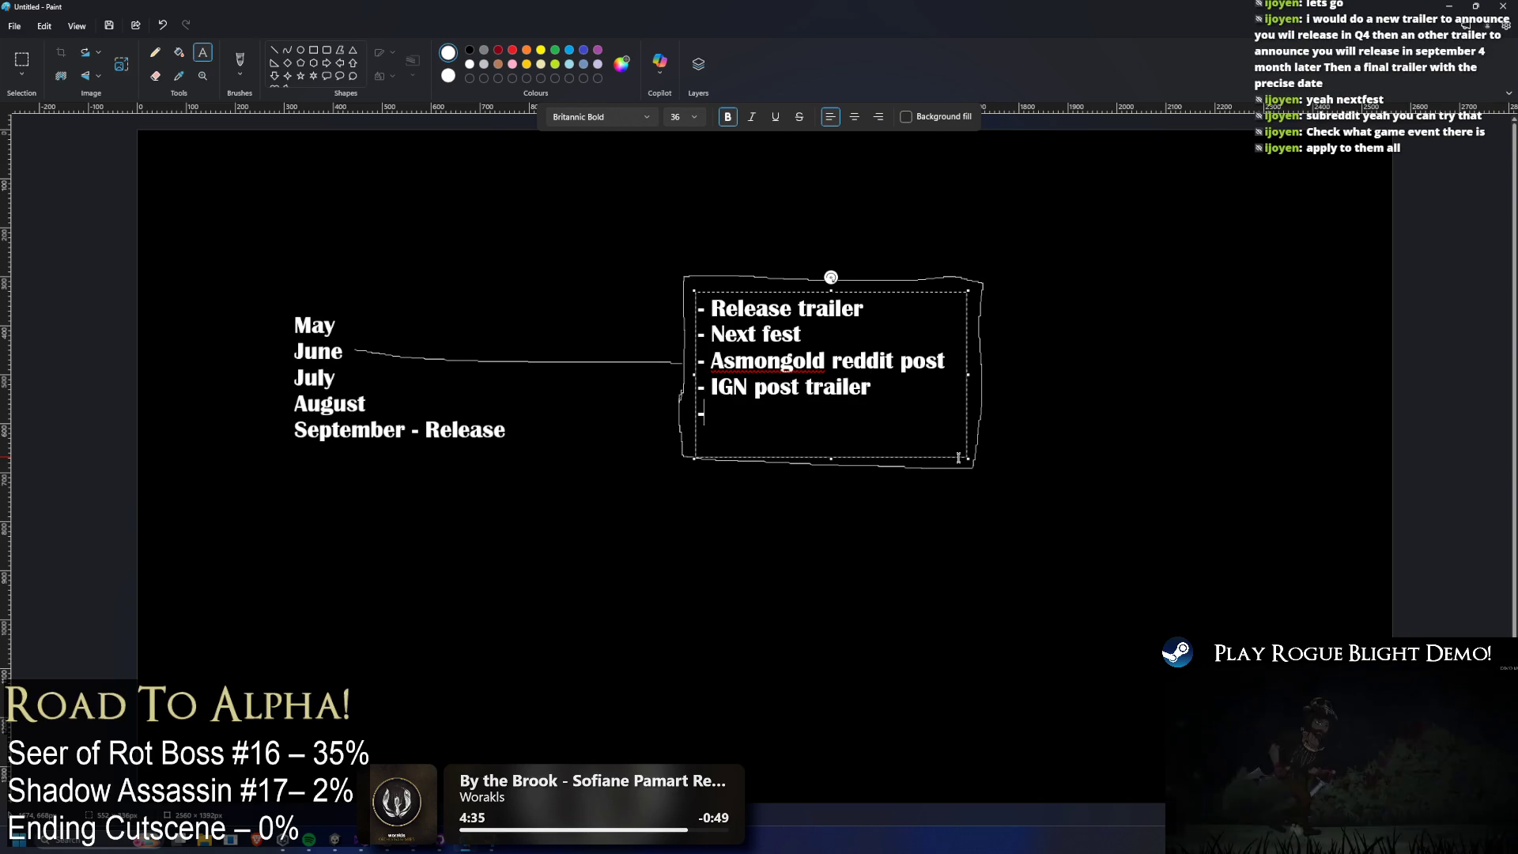
{"action": "key", "text": "Return"}
{"action": "type", "text": "- apply to oth"}
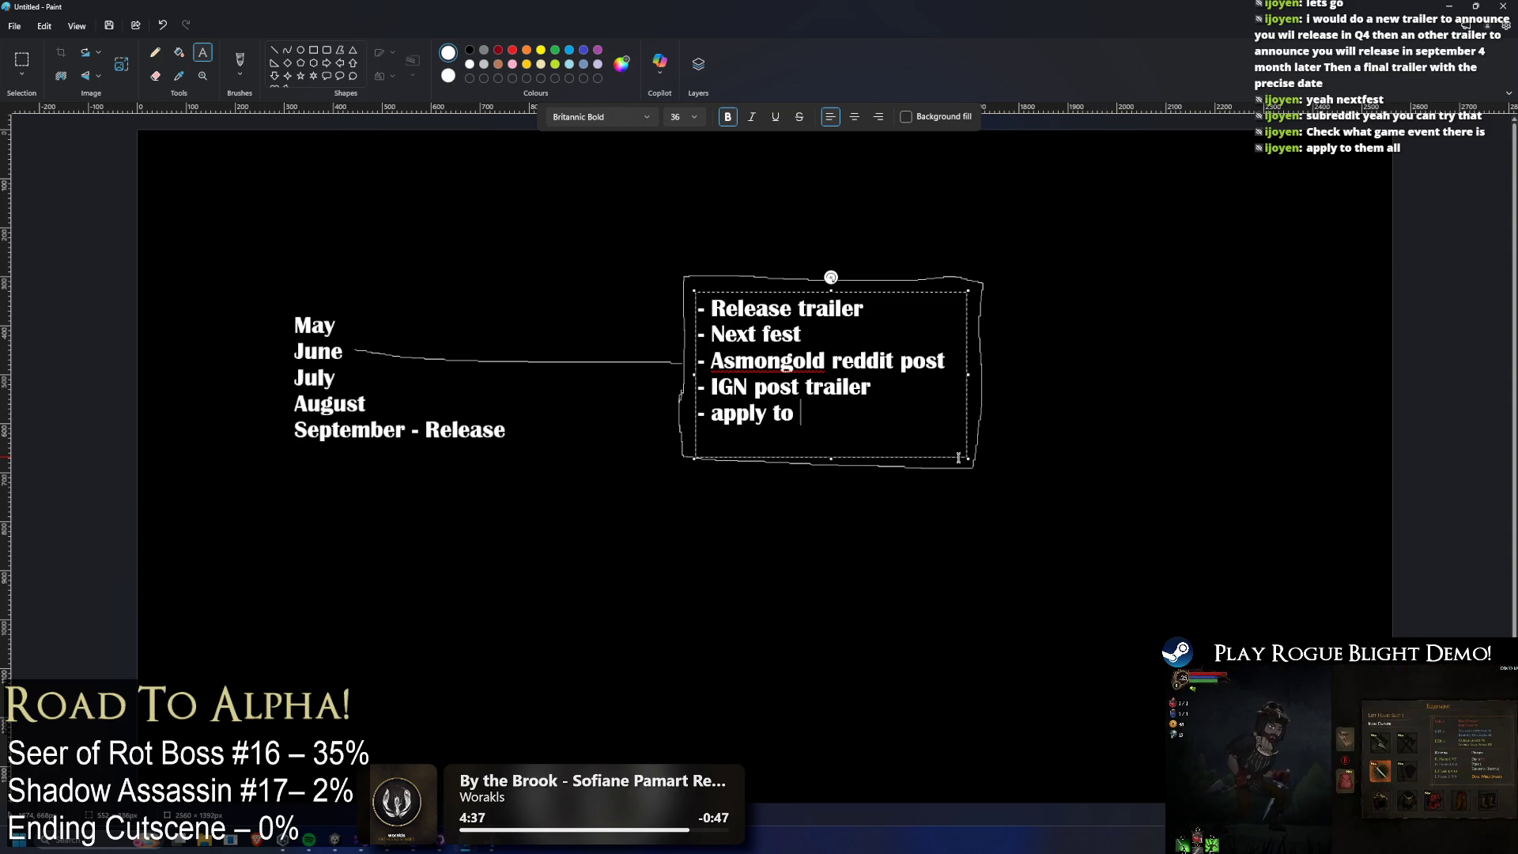
{"action": "type", "text": "er events"}
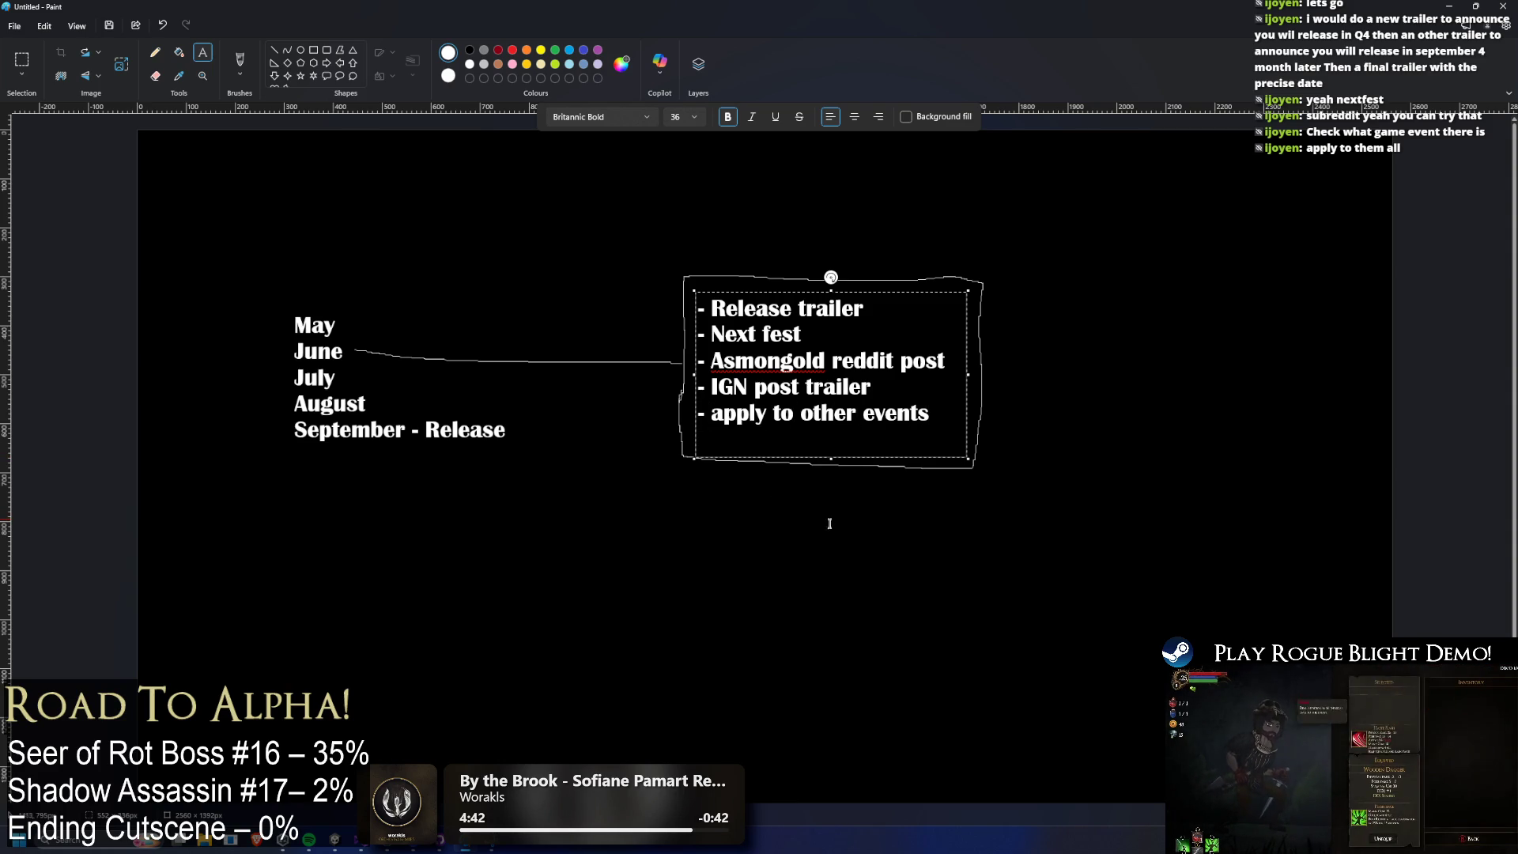
Commit the list, draw loops around it and Next fest, then undo the Next fest loop.
{"action": "left_click", "coordinate": [155, 53]}
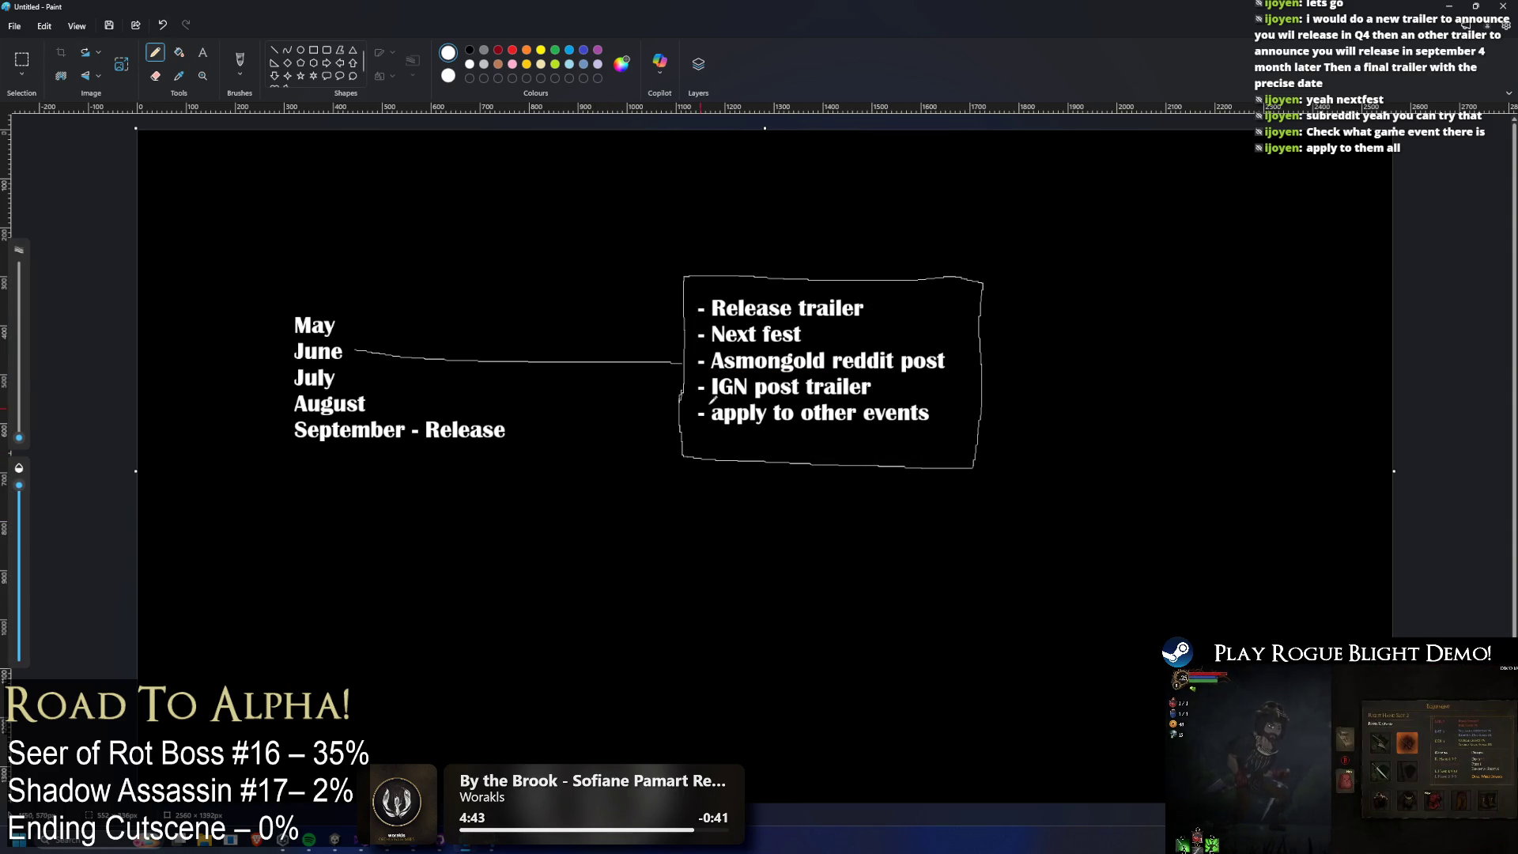
{"action": "mouse_move", "coordinate": [704, 427]}
{"action": "left_mouse_down"}
{"action": "mouse_move", "coordinate": [962, 433]}
{"action": "mouse_move", "coordinate": [700, 263]}
{"action": "mouse_move", "coordinate": [679, 405]}
{"action": "mouse_move", "coordinate": [700, 392]}
{"action": "left_mouse_up"}
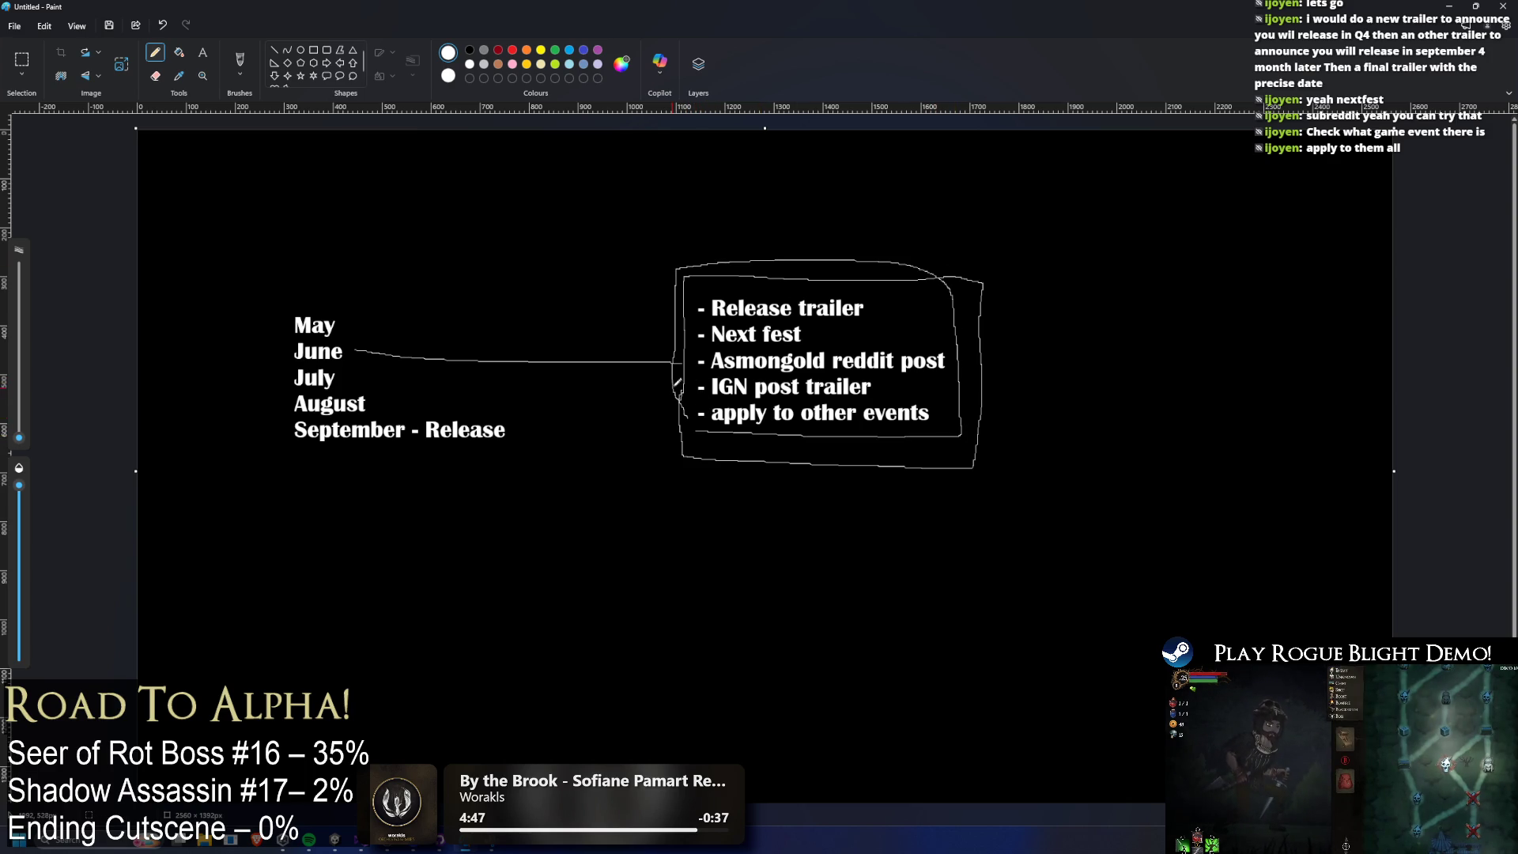
{"action": "left_click_drag", "start_coordinate": [690, 326], "coordinate": [694, 343]}
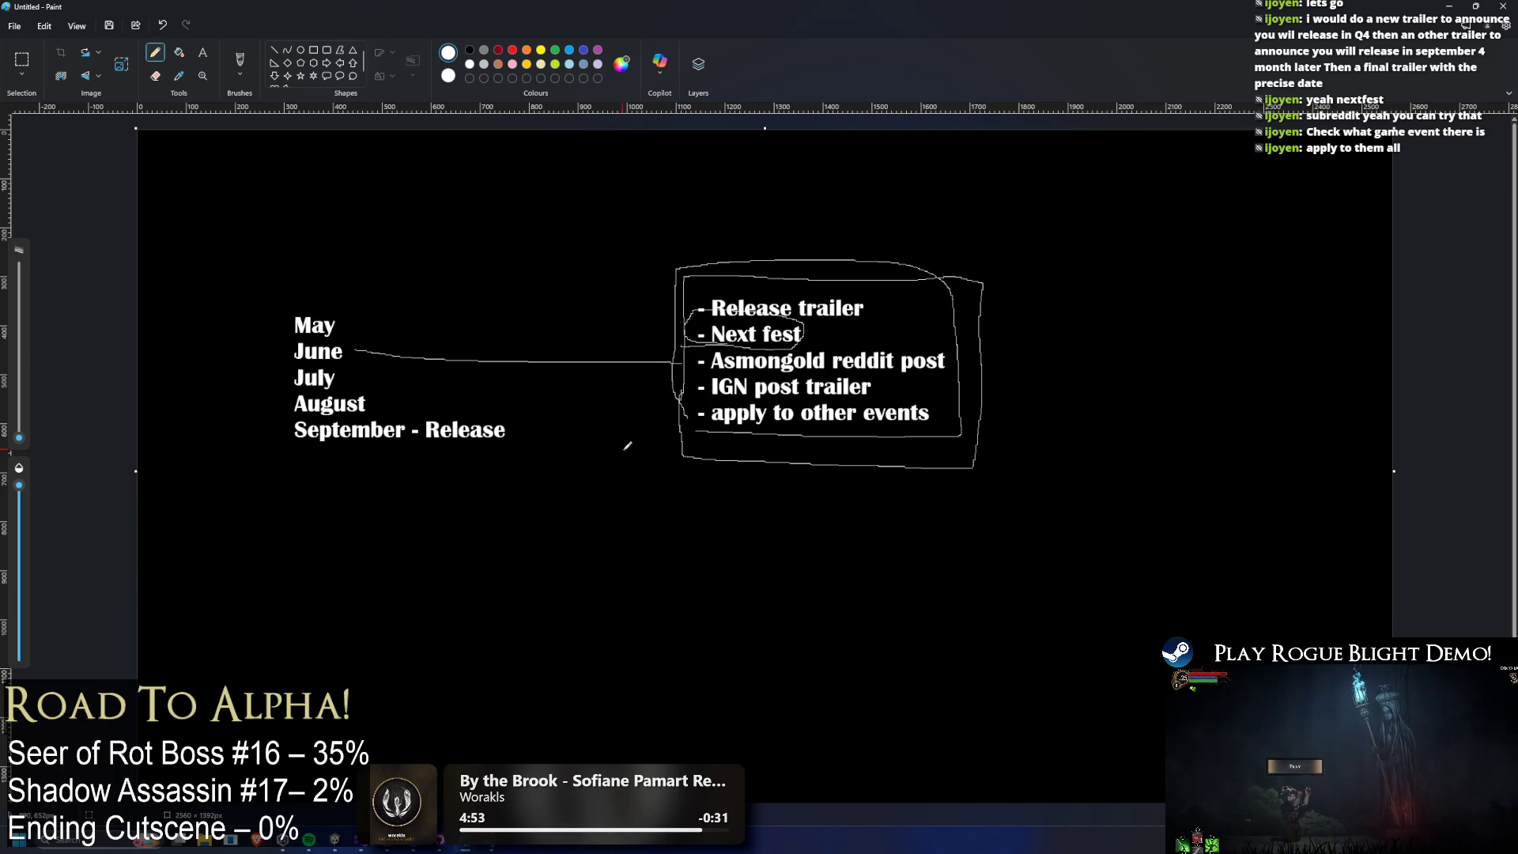
{"action": "key", "text": "ctrl+z"}
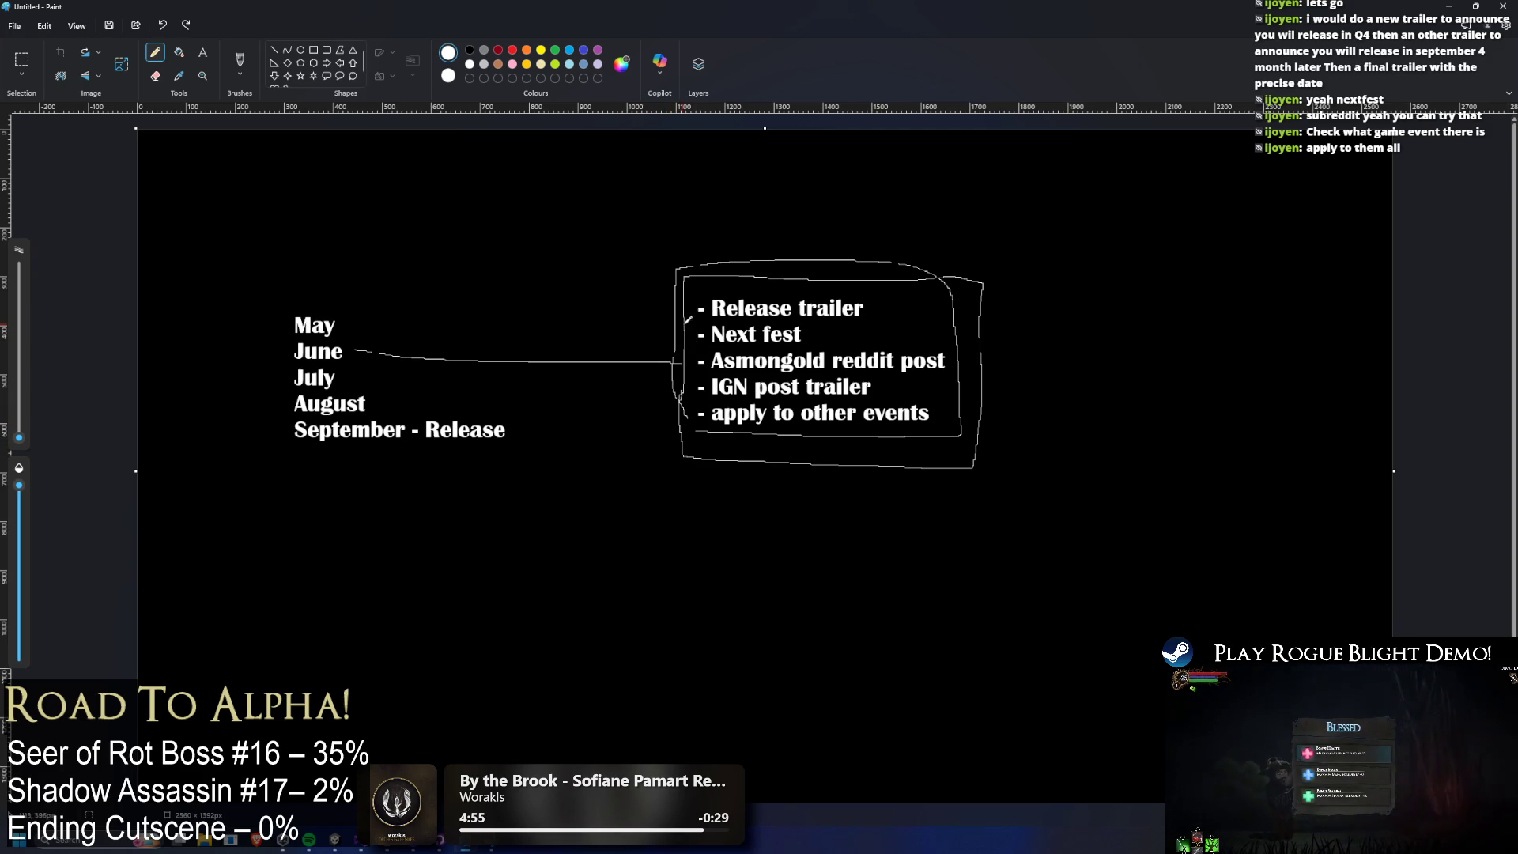
Try a curved arrow from Next fest, undo it, and draw a curve up from May.
{"action": "mouse_move", "coordinate": [689, 335]}
{"action": "left_mouse_down"}
{"action": "mouse_move", "coordinate": [614, 229]}
{"action": "mouse_move", "coordinate": [639, 231]}
{"action": "left_mouse_up"}
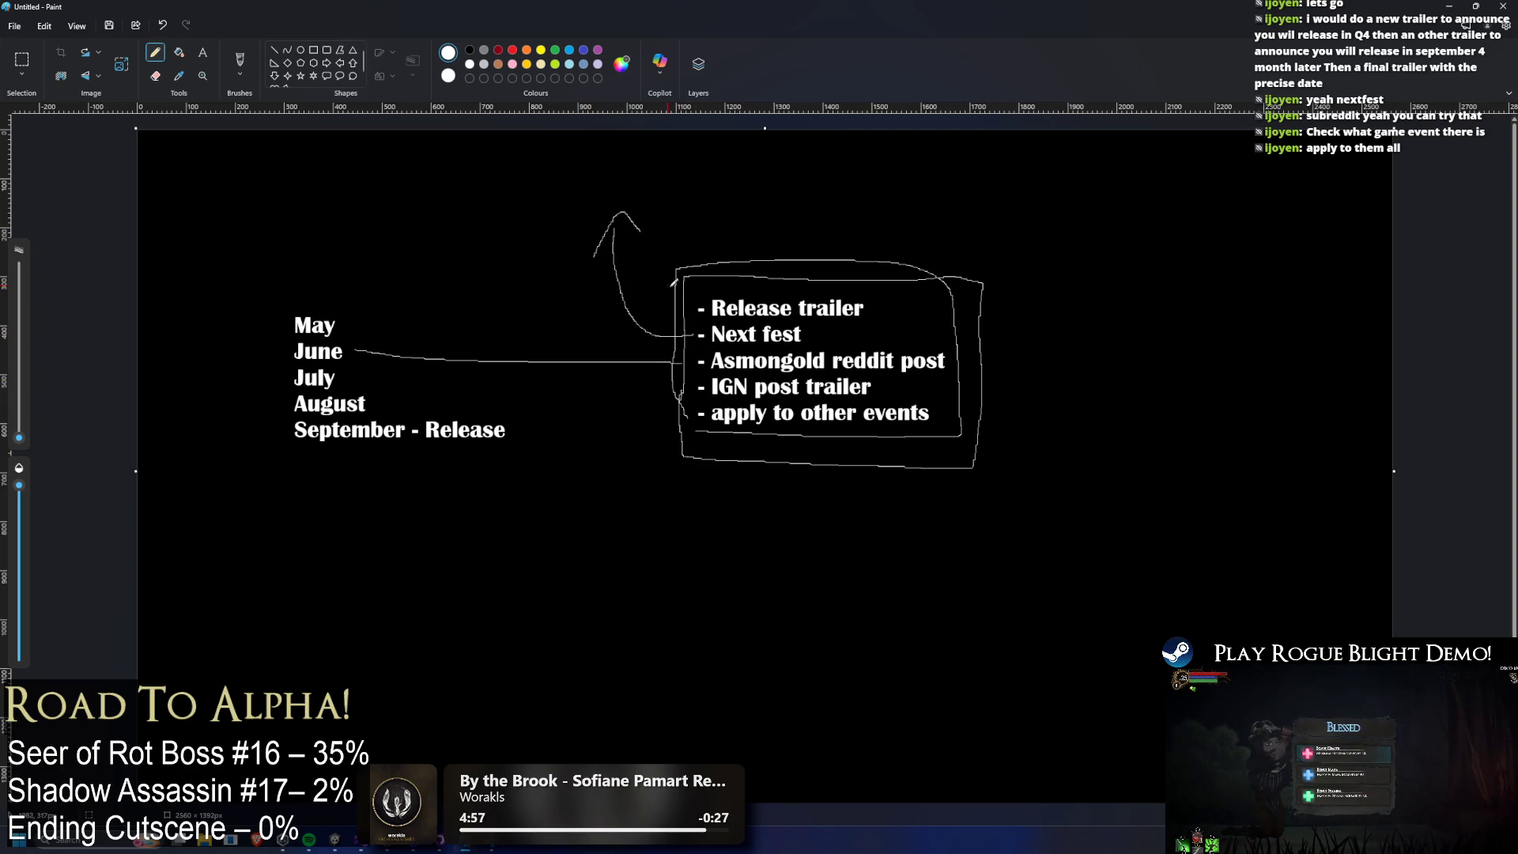
{"action": "left_click_drag", "start_coordinate": [639, 234], "coordinate": [596, 254]}
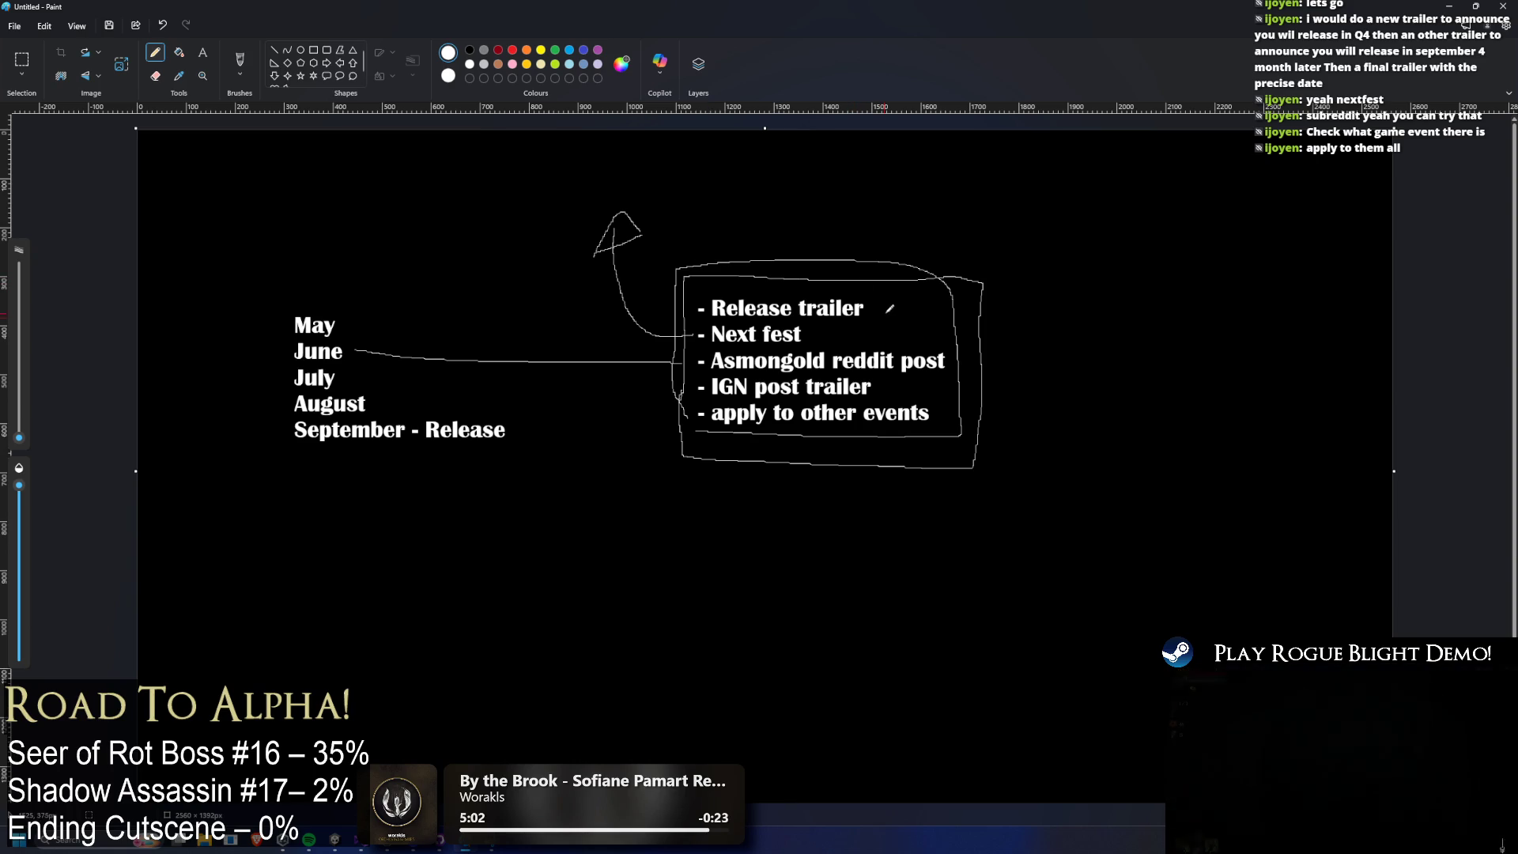
{"action": "key", "text": "ctrl+z"}
{"action": "key", "text": "ctrl+z"}
{"action": "key", "text": "ctrl+z"}
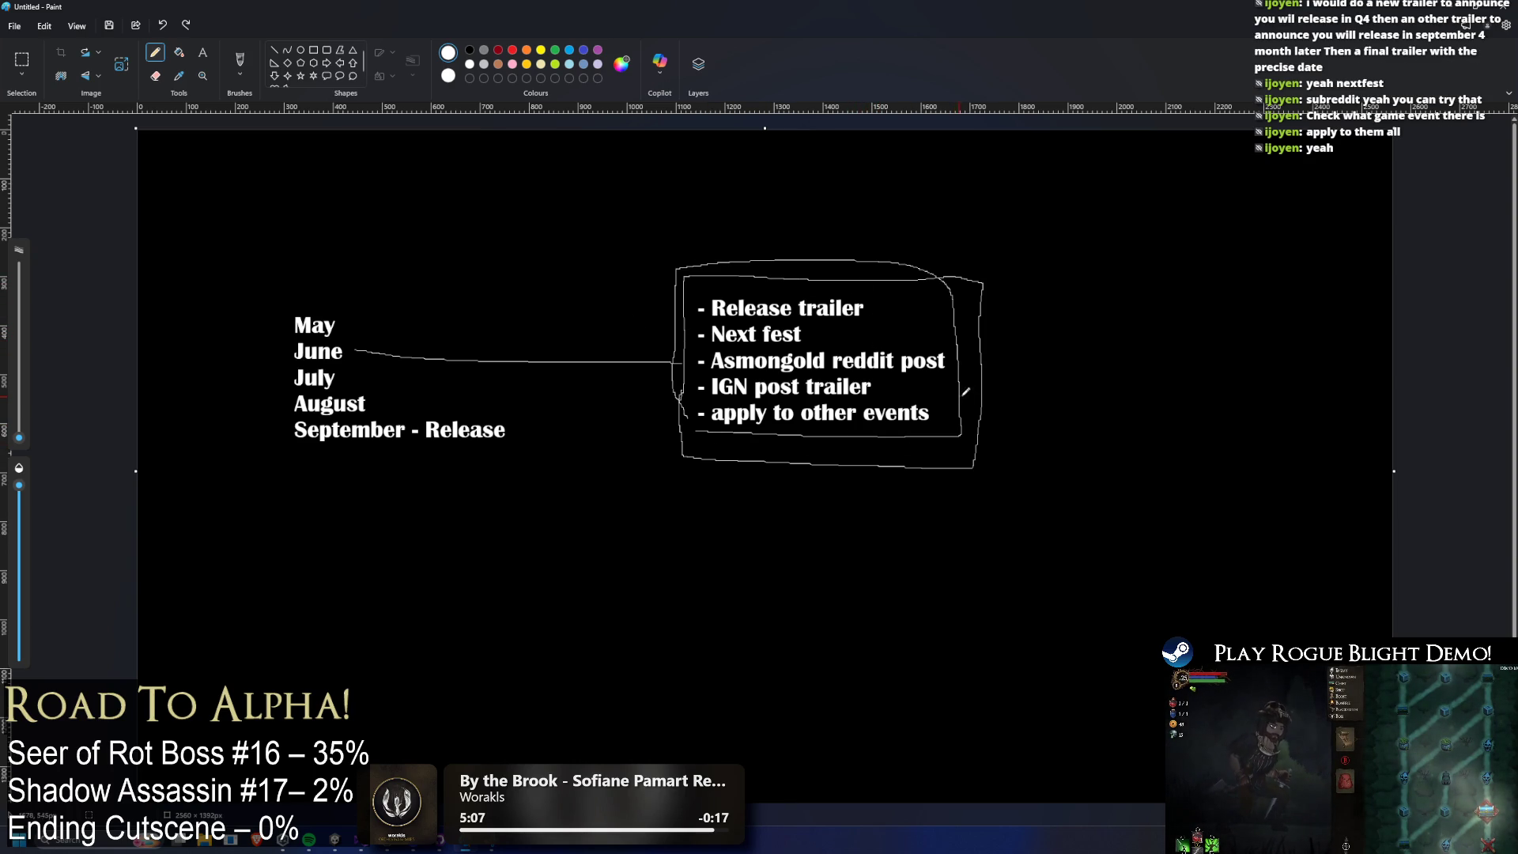
{"action": "mouse_move", "coordinate": [356, 326]}
{"action": "left_mouse_down"}
{"action": "mouse_move", "coordinate": [578, 192]}
{"action": "mouse_move", "coordinate": [862, 196]}
{"action": "left_mouse_up"}
Add a note 'Finish game alpha' / 'Playtest full game' at the curve's end and outline it with the brush.
{"action": "left_click", "coordinate": [206, 60]}
{"action": "type", "text": "Fin"}
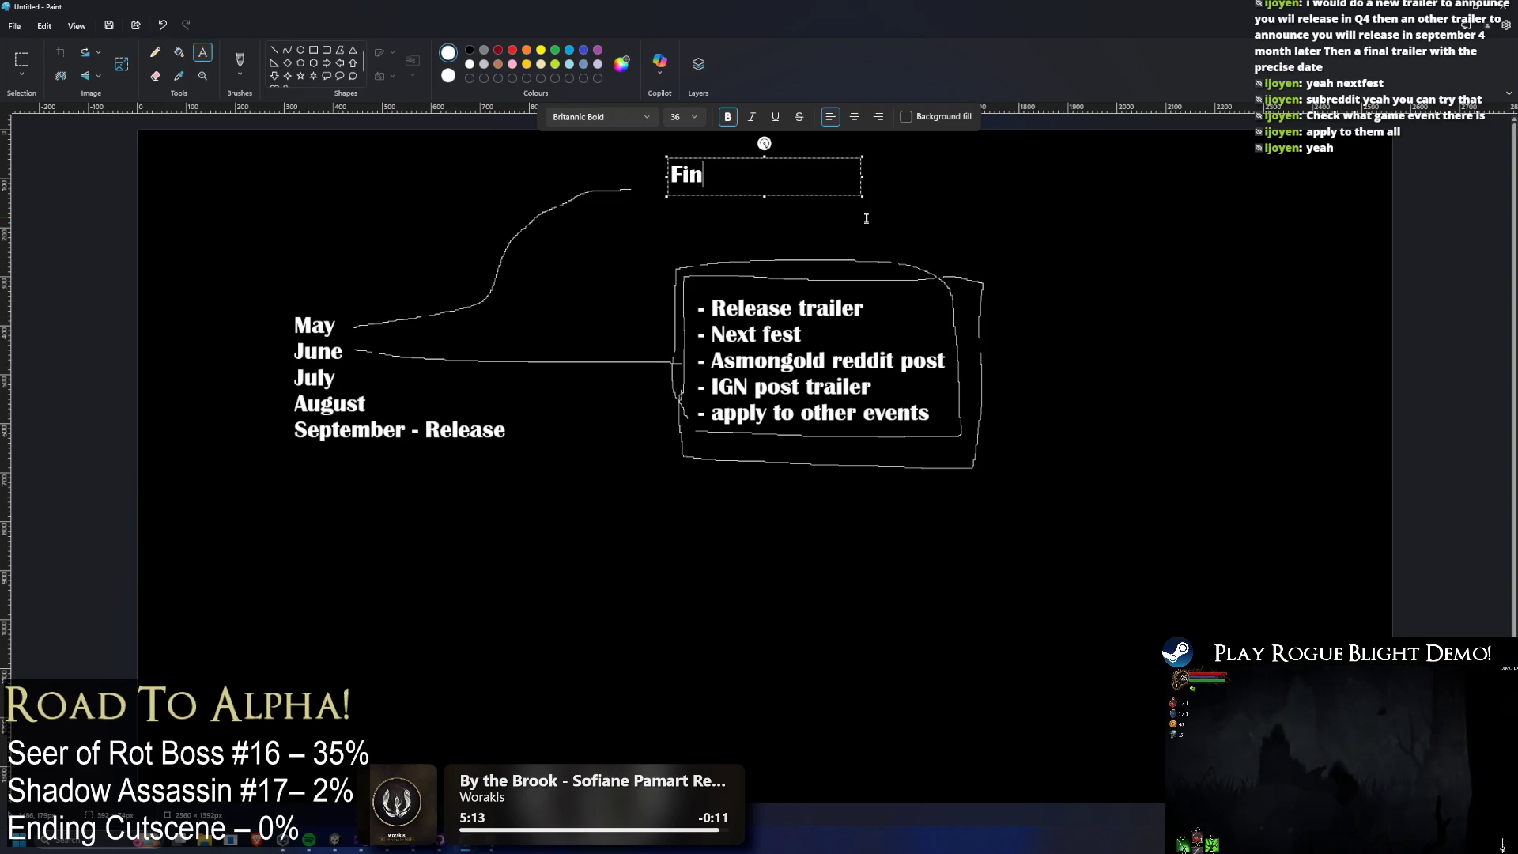
{"action": "type", "text": "ish game alpha"}
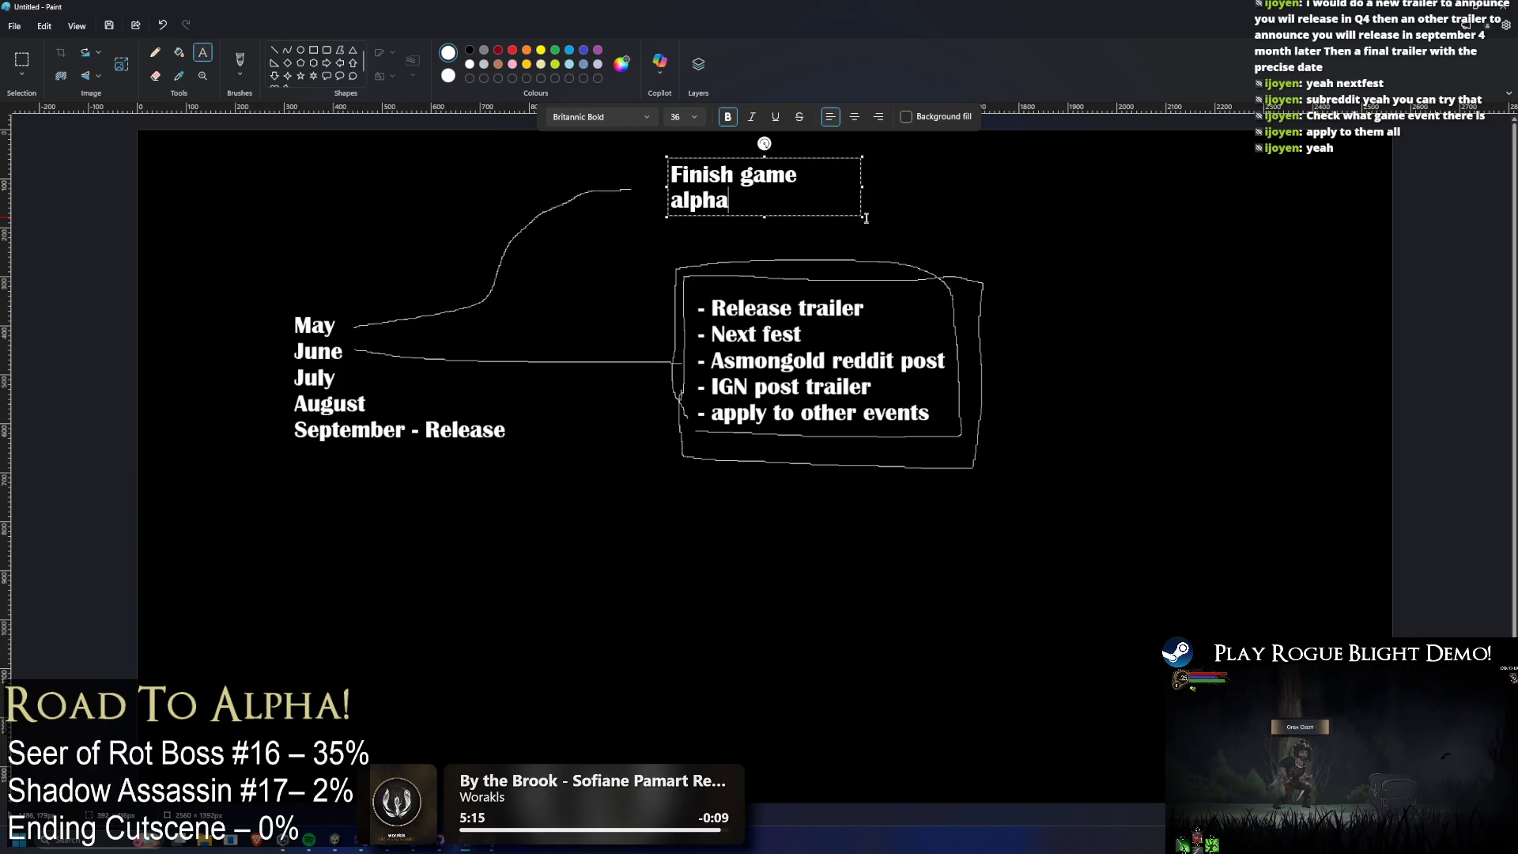
{"action": "key", "text": "Return"}
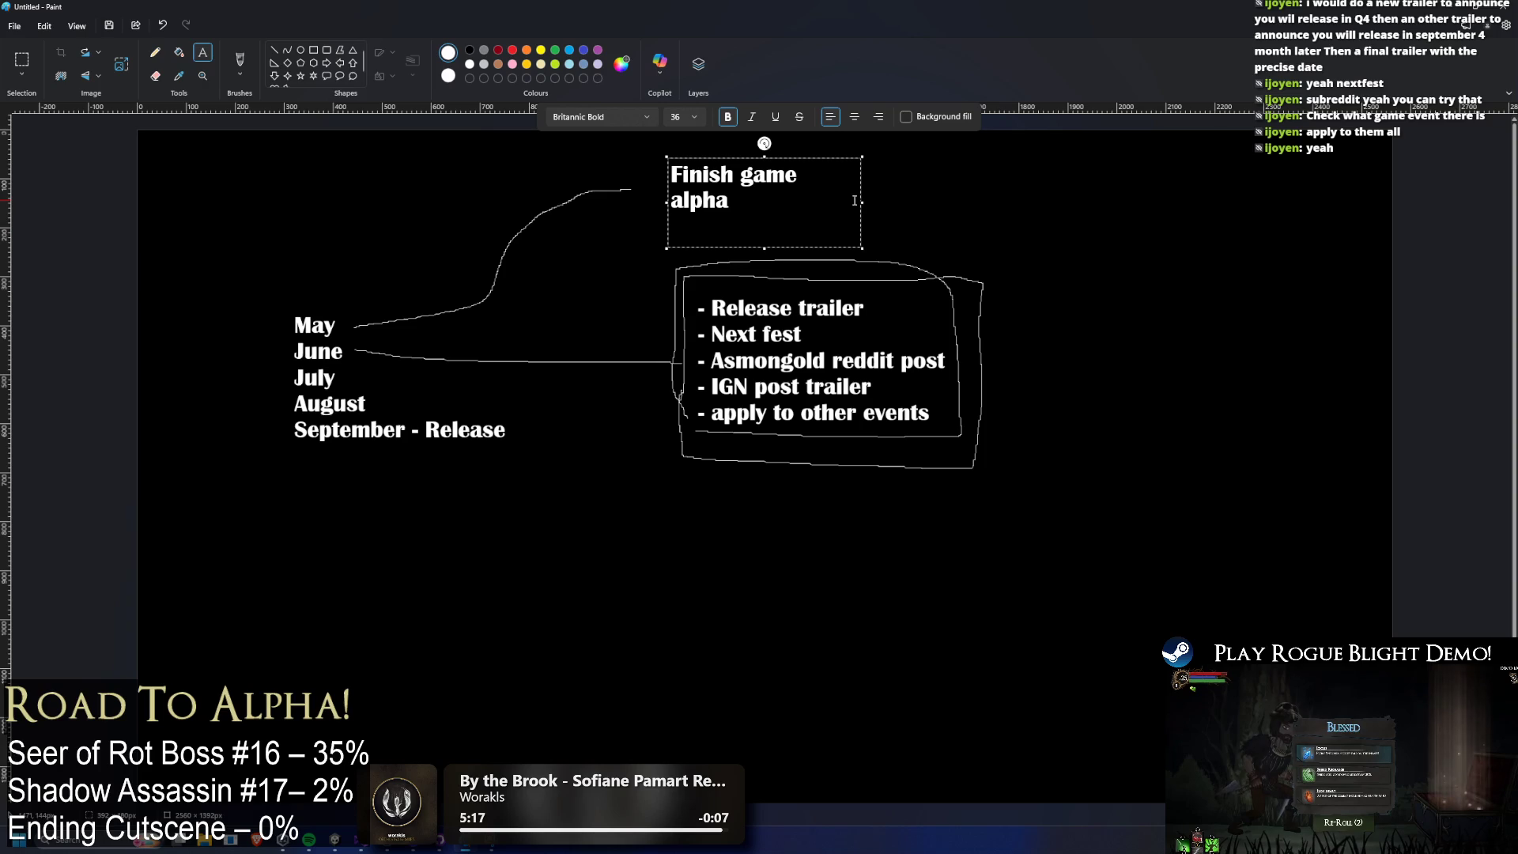
{"action": "left_click_drag", "start_coordinate": [861, 201], "coordinate": [1033, 201]}
{"action": "type", "text": "P"}
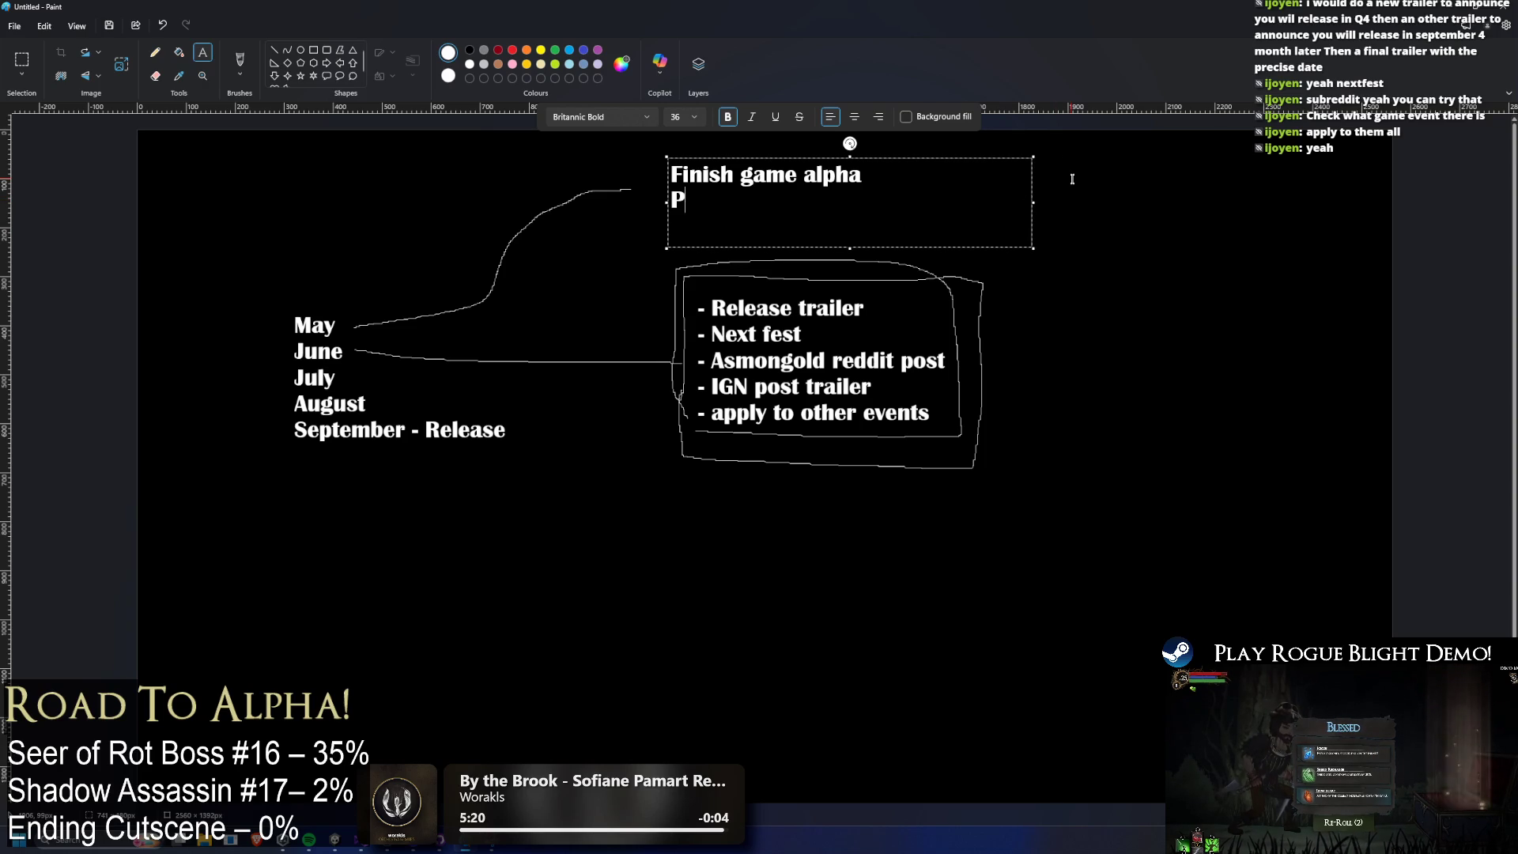
{"action": "type", "text": "laytest full game"}
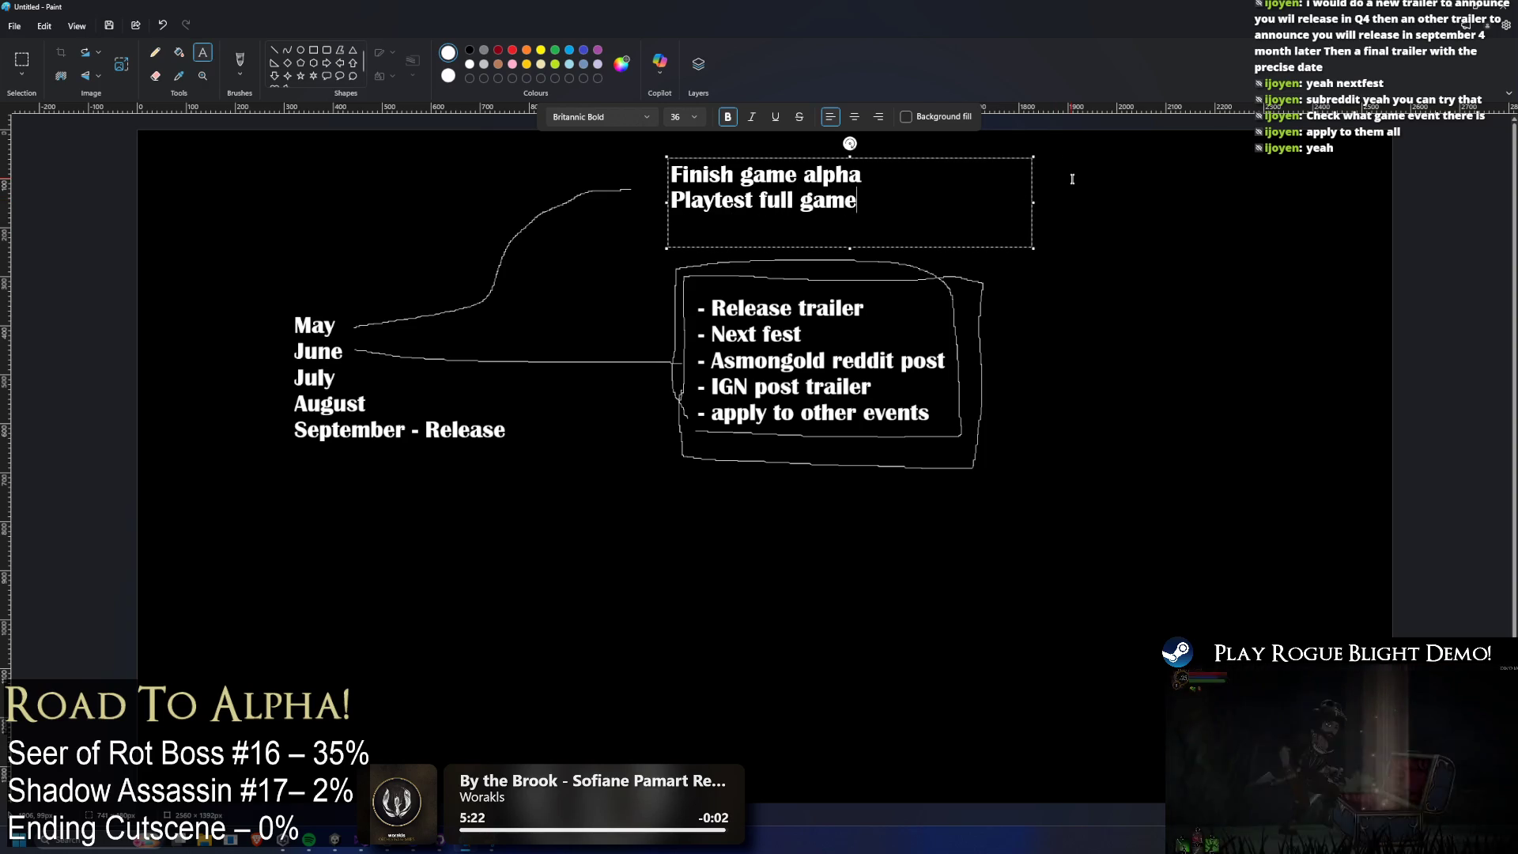
{"action": "key", "text": "Escape"}
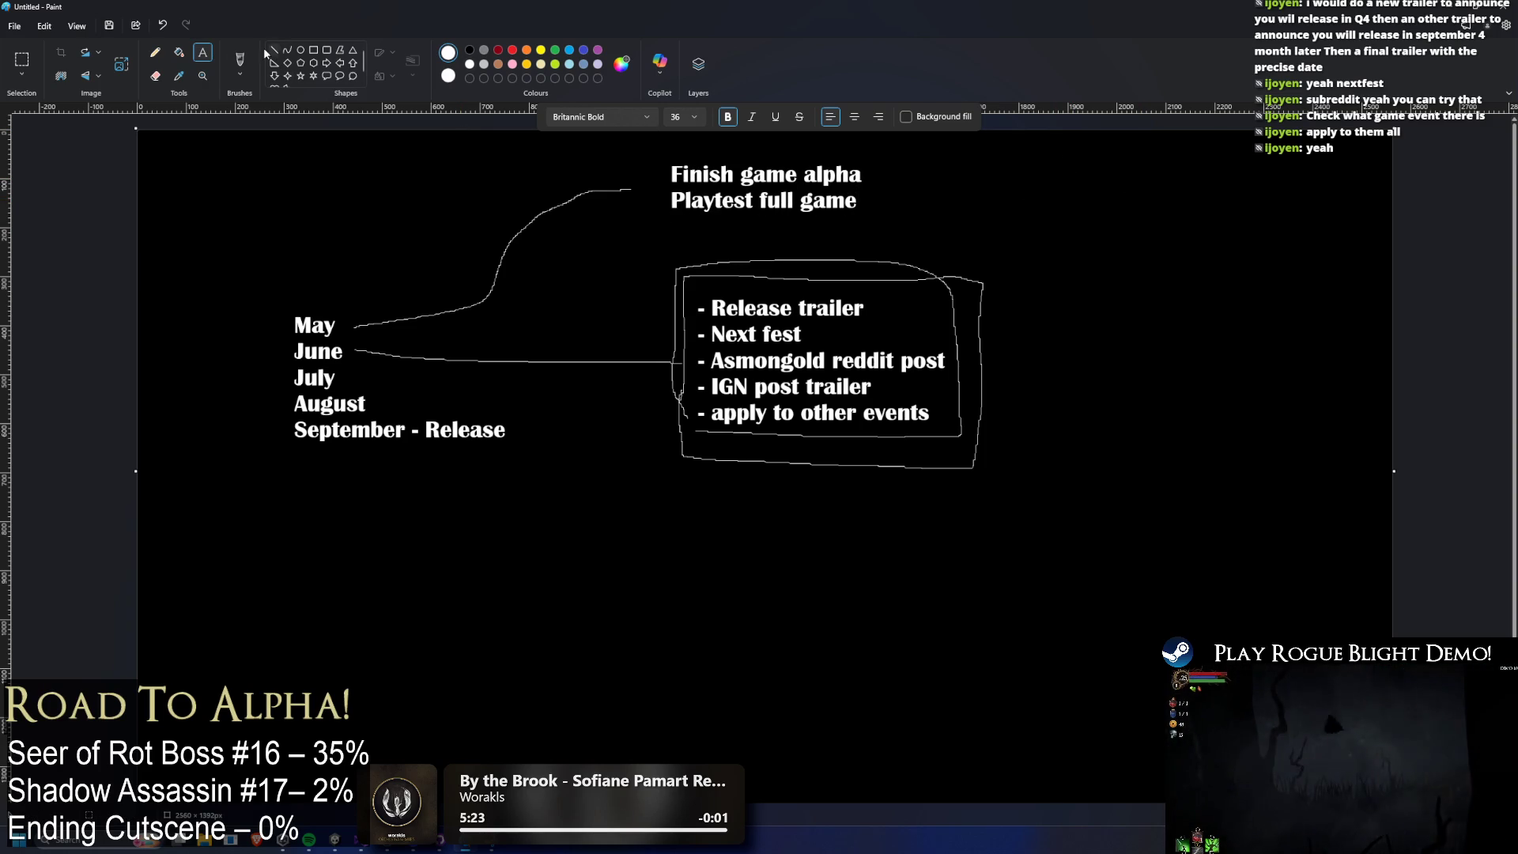
{"action": "left_click", "coordinate": [240, 60]}
{"action": "mouse_move", "coordinate": [643, 152]}
{"action": "left_mouse_down"}
{"action": "mouse_move", "coordinate": [919, 164]}
{"action": "mouse_move", "coordinate": [633, 194]}
{"action": "left_mouse_up"}
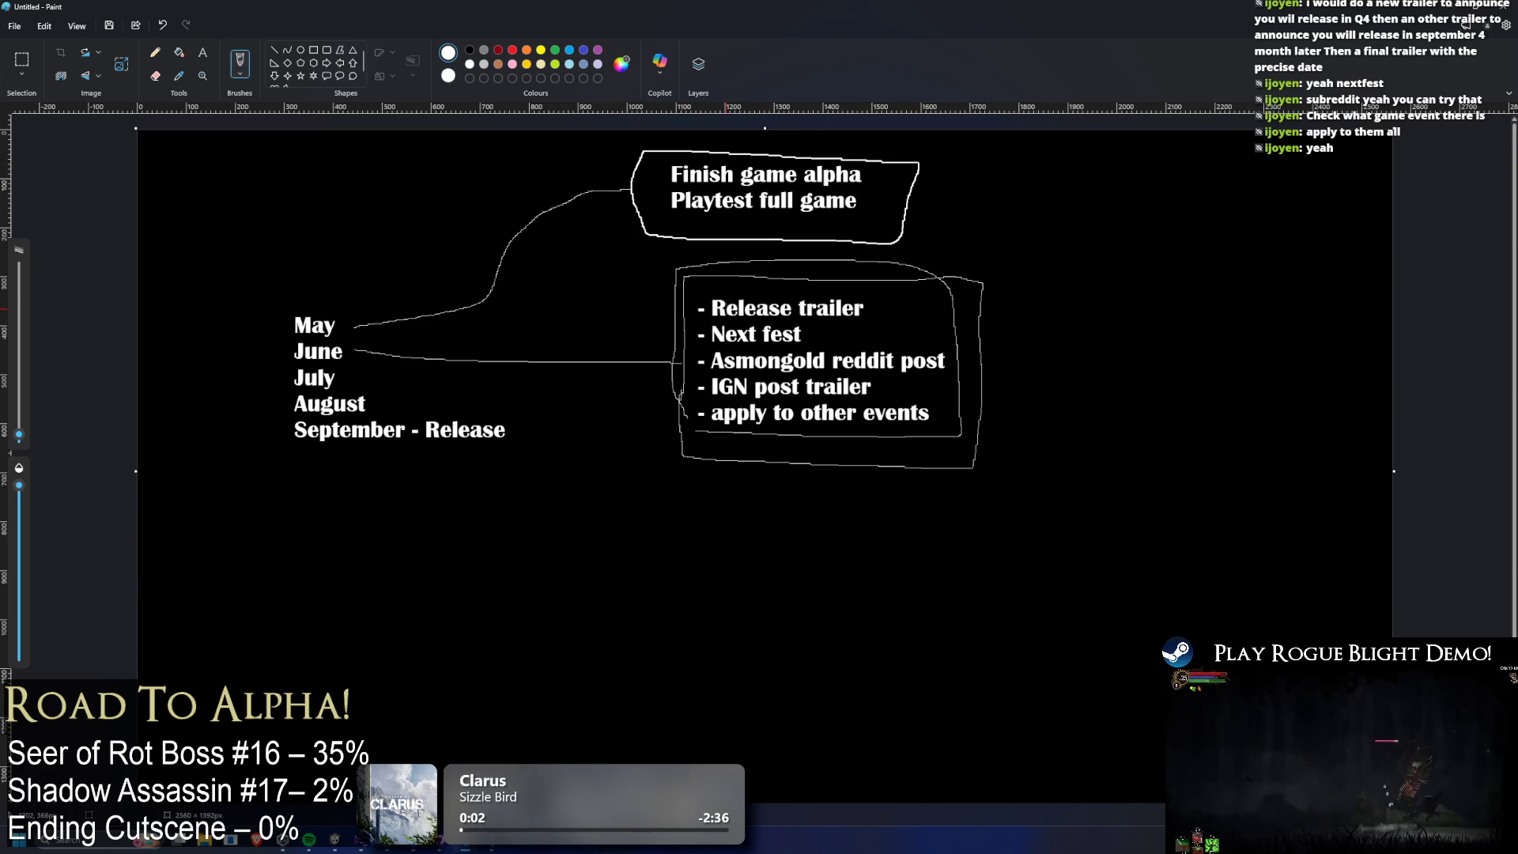
Brush-link the trailer list to the alpha note and draw an arrow from July downward.
{"action": "mouse_move", "coordinate": [689, 277]}
{"action": "left_mouse_down"}
{"action": "mouse_move", "coordinate": [672, 231]}
{"action": "mouse_move", "coordinate": [694, 232]}
{"action": "left_mouse_up"}
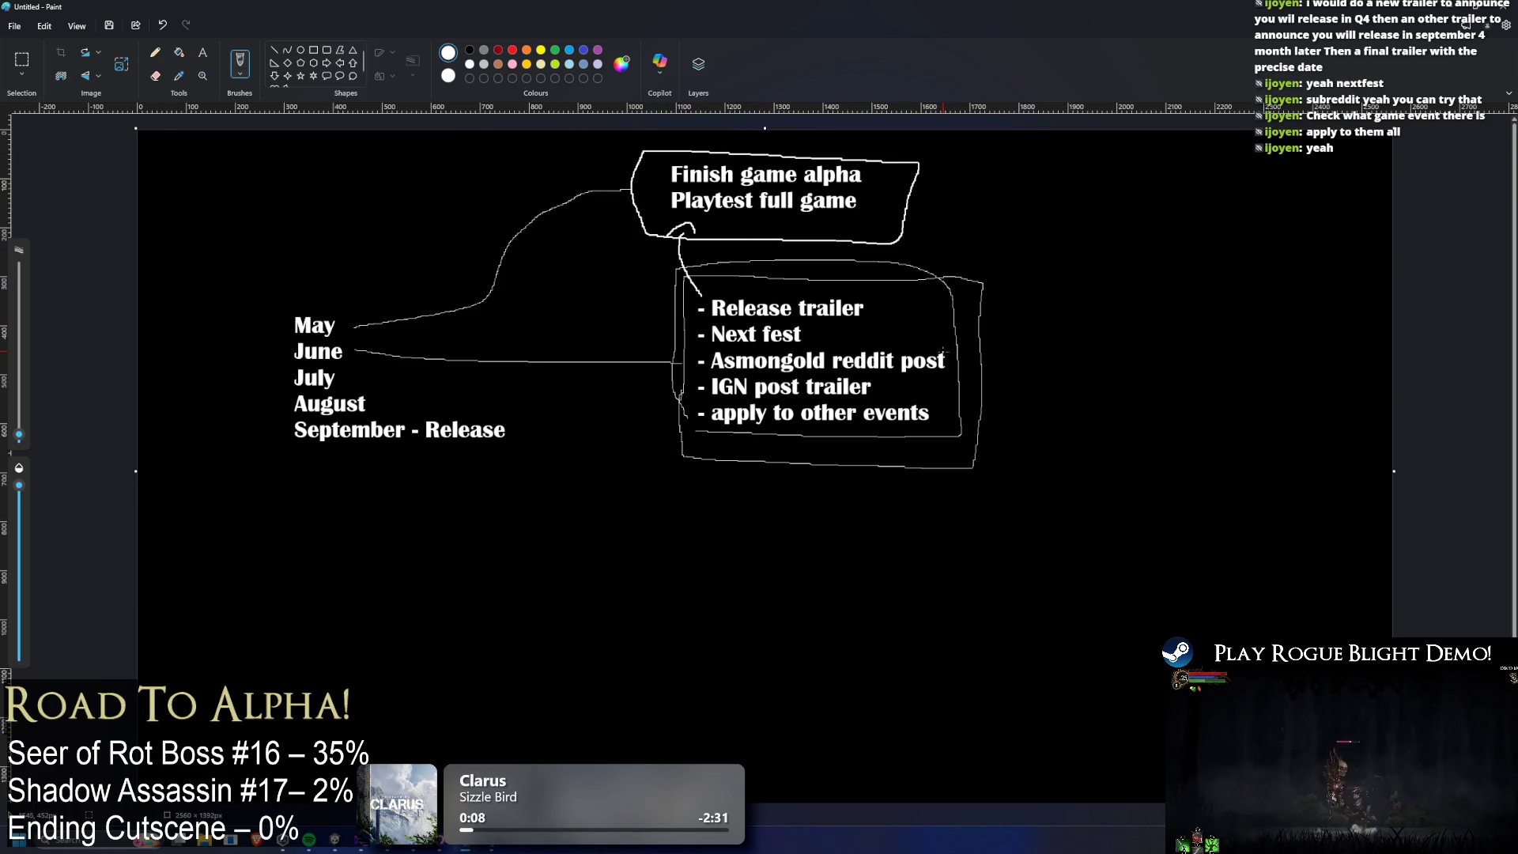
{"action": "mouse_move", "coordinate": [944, 338]}
{"action": "left_mouse_down"}
{"action": "mouse_move", "coordinate": [877, 245]}
{"action": "mouse_move", "coordinate": [845, 236]}
{"action": "left_mouse_up"}
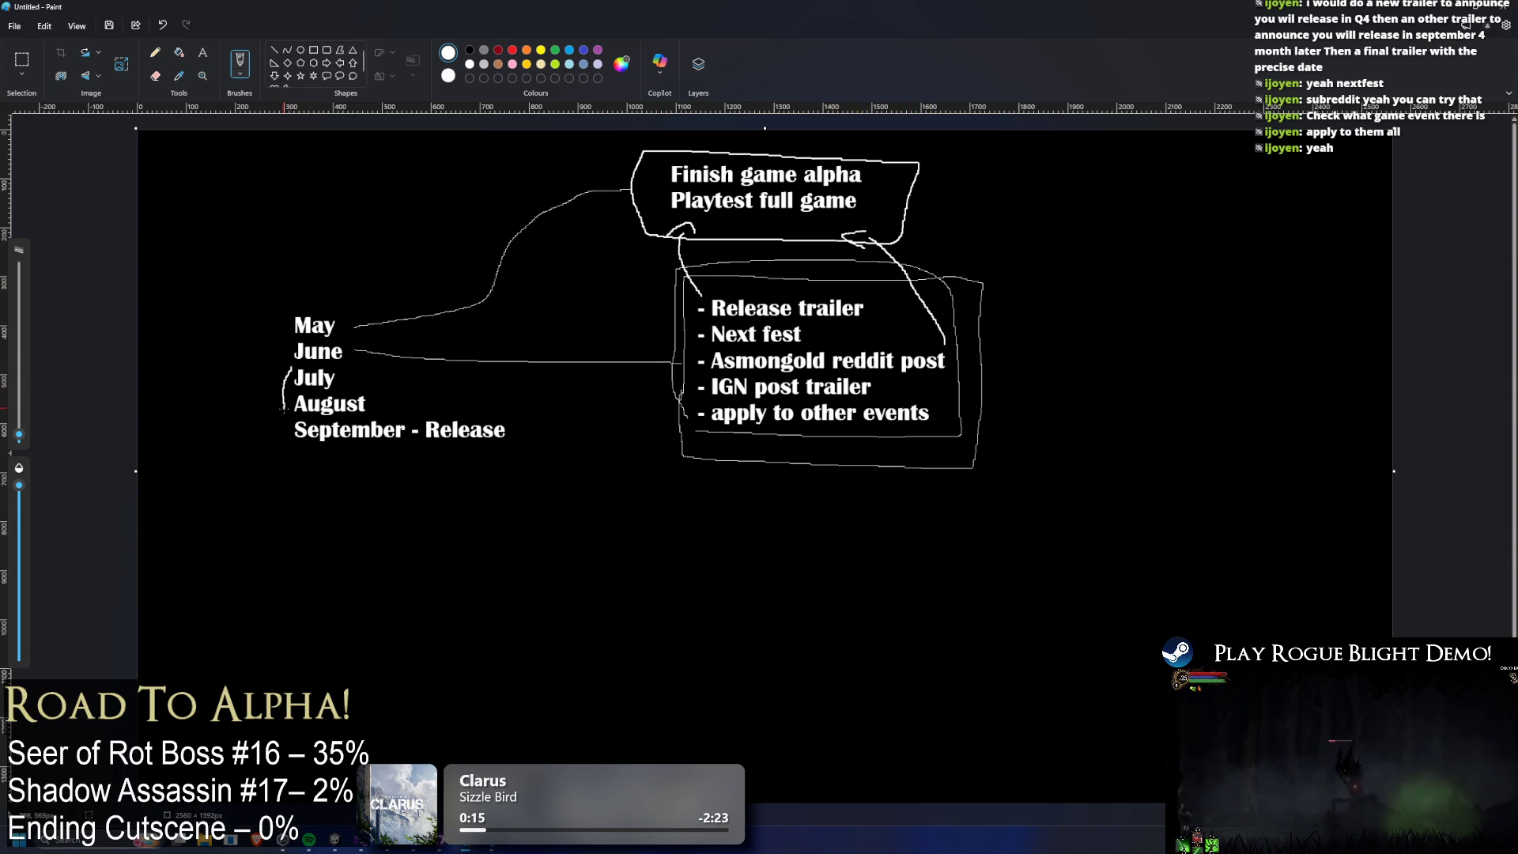
{"action": "mouse_move", "coordinate": [360, 369]}
{"action": "left_mouse_down"}
{"action": "mouse_move", "coordinate": [382, 402]}
{"action": "mouse_move", "coordinate": [568, 417]}
{"action": "mouse_move", "coordinate": [699, 586]}
{"action": "left_mouse_up"}
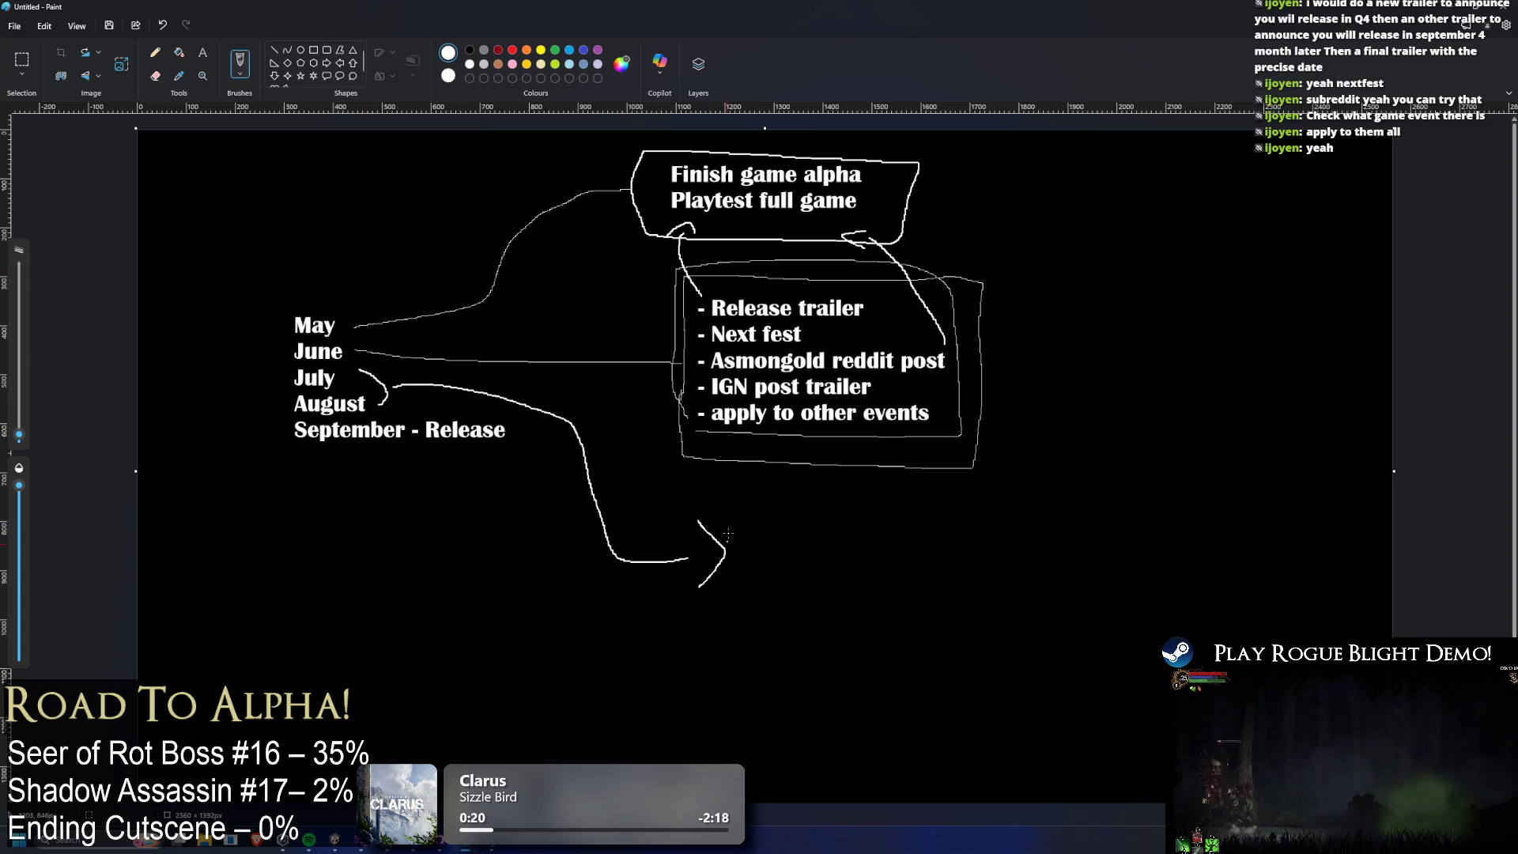
Place a text box at the lower arrow's tip.
{"action": "left_click", "coordinate": [314, 50]}
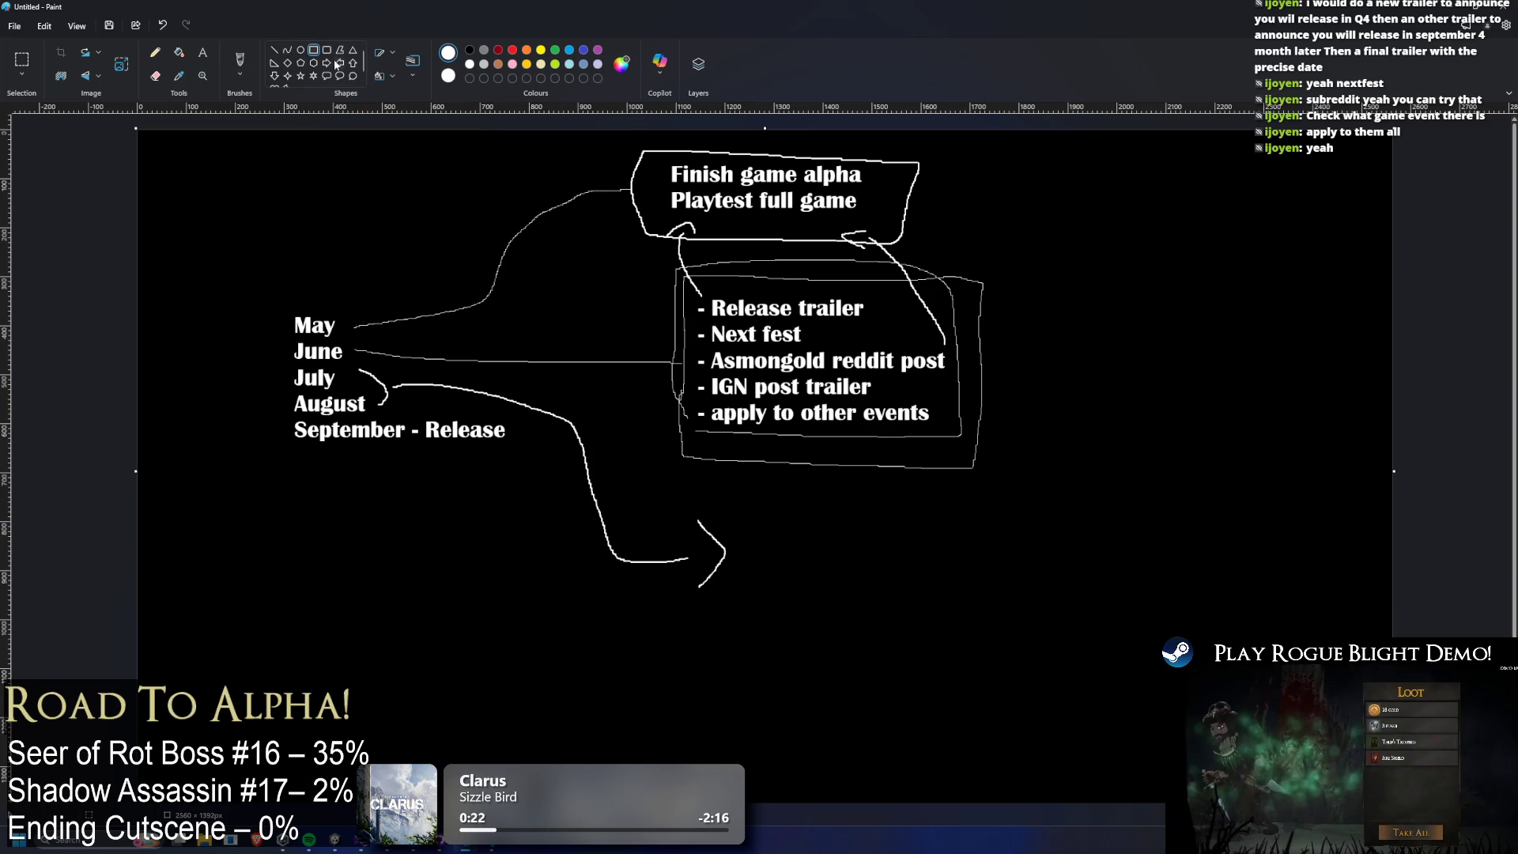
{"action": "left_click", "coordinate": [204, 54]}
{"action": "left_click", "coordinate": [744, 518]}
Type 'Finish game', 'Finish digital artbook' and 'Other marketing' into the enlarged note and commit it.
{"action": "type", "text": "Finish game"}
{"action": "key", "text": "Return"}
{"action": "type", "text": "Finish"}
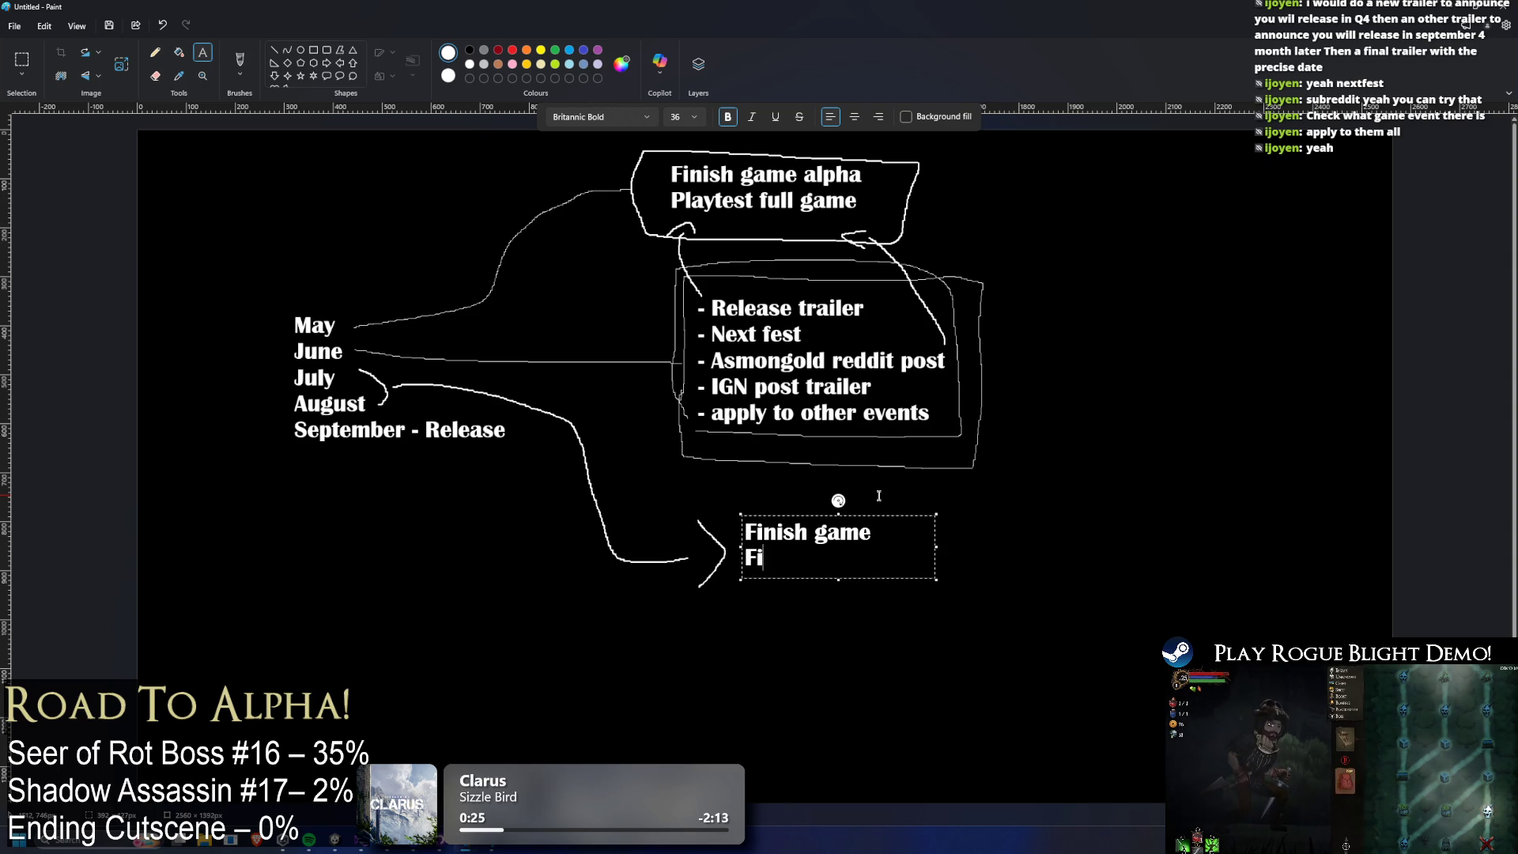
{"action": "mouse_move", "coordinate": [936, 578]}
{"action": "left_mouse_down"}
{"action": "mouse_move", "coordinate": [1101, 719]}
{"action": "mouse_move", "coordinate": [1128, 720]}
{"action": "left_mouse_up"}
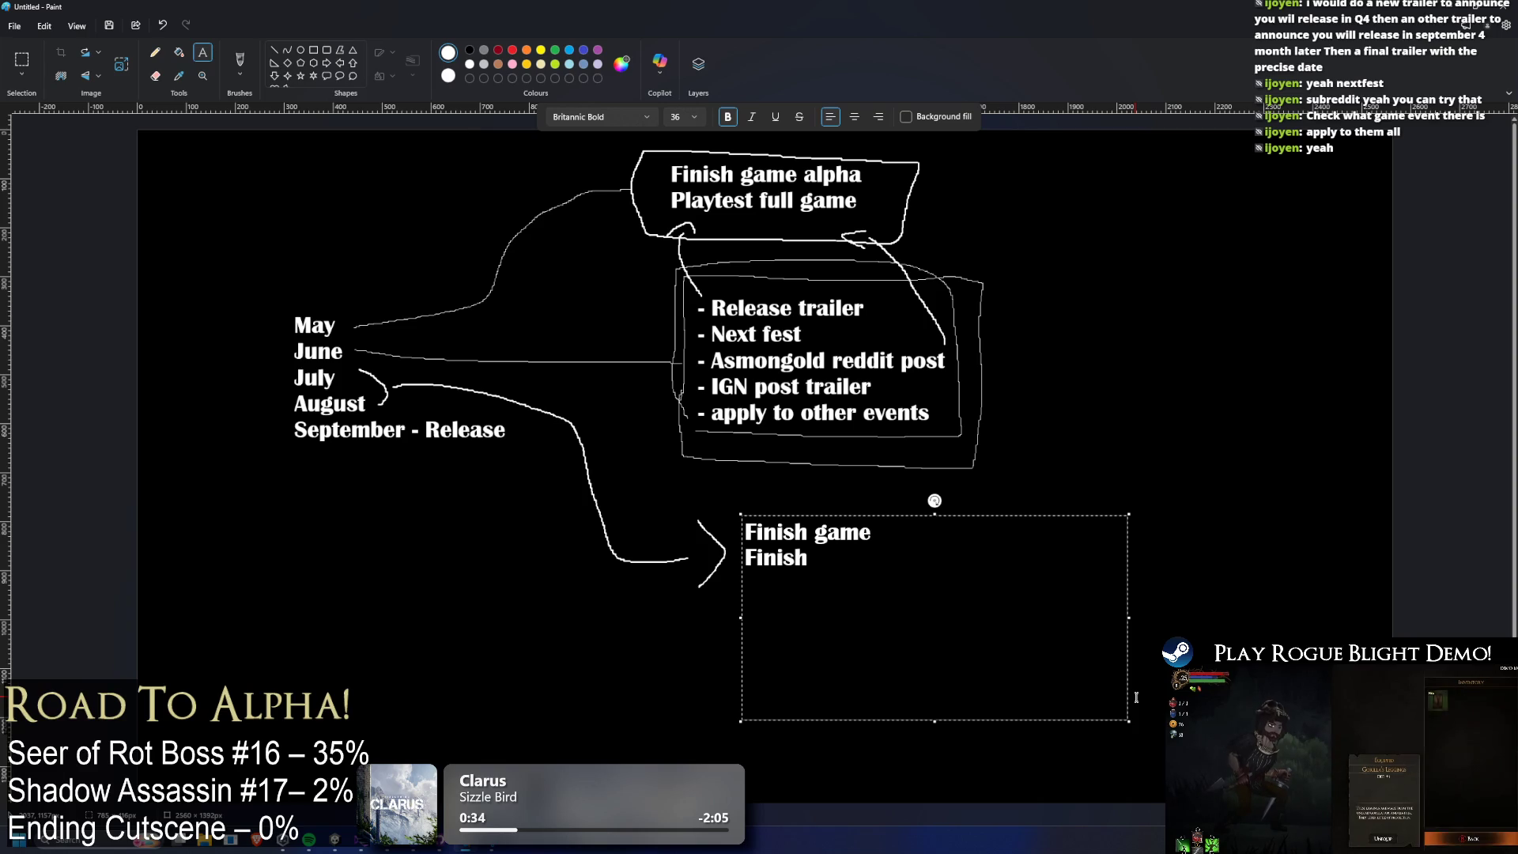
{"action": "type", "text": "digital artbook"}
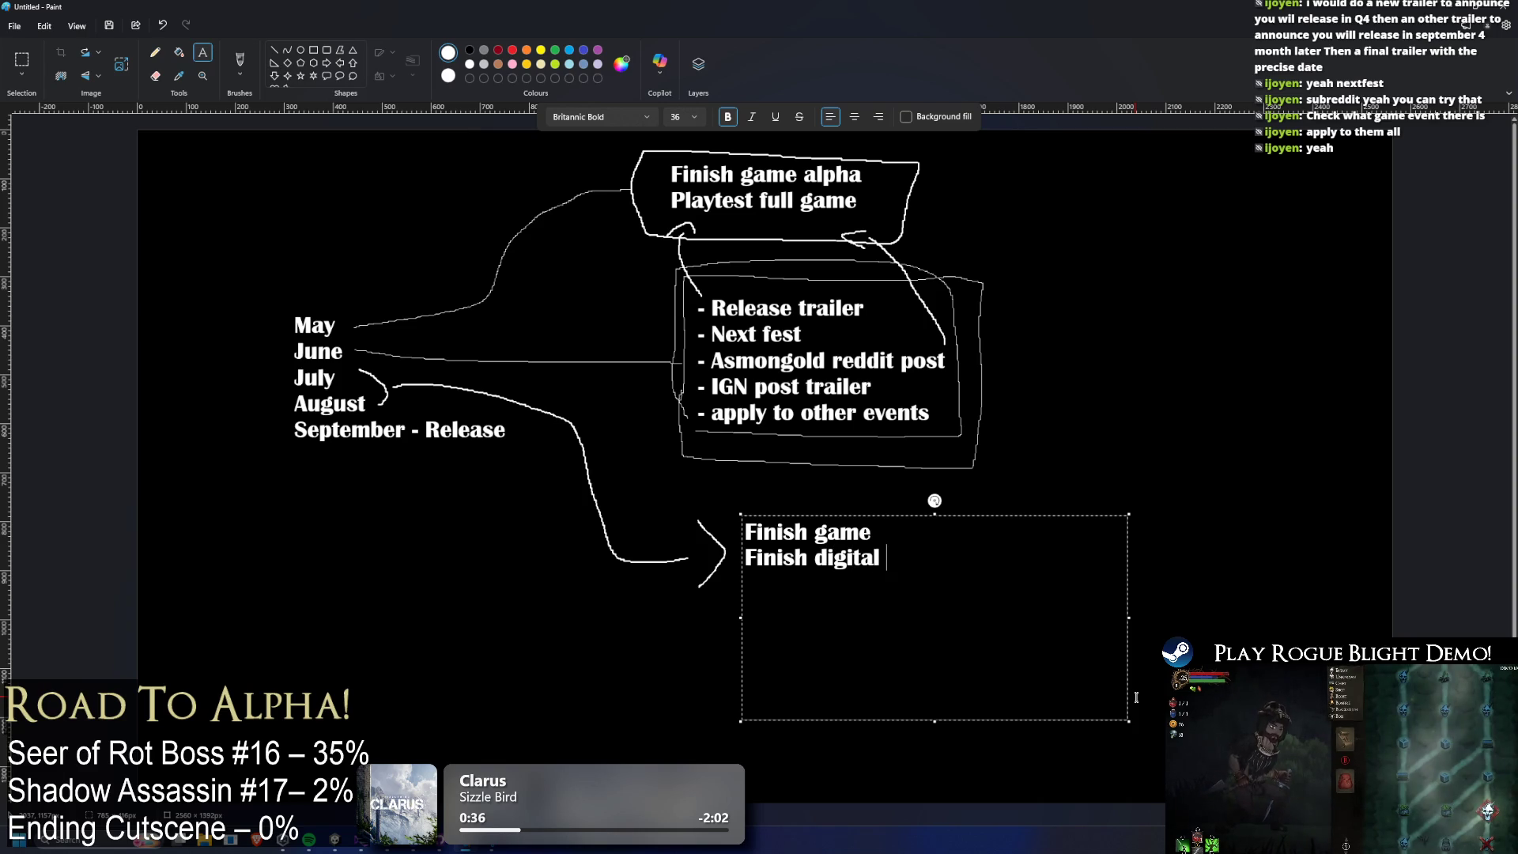
{"action": "key", "text": "Return"}
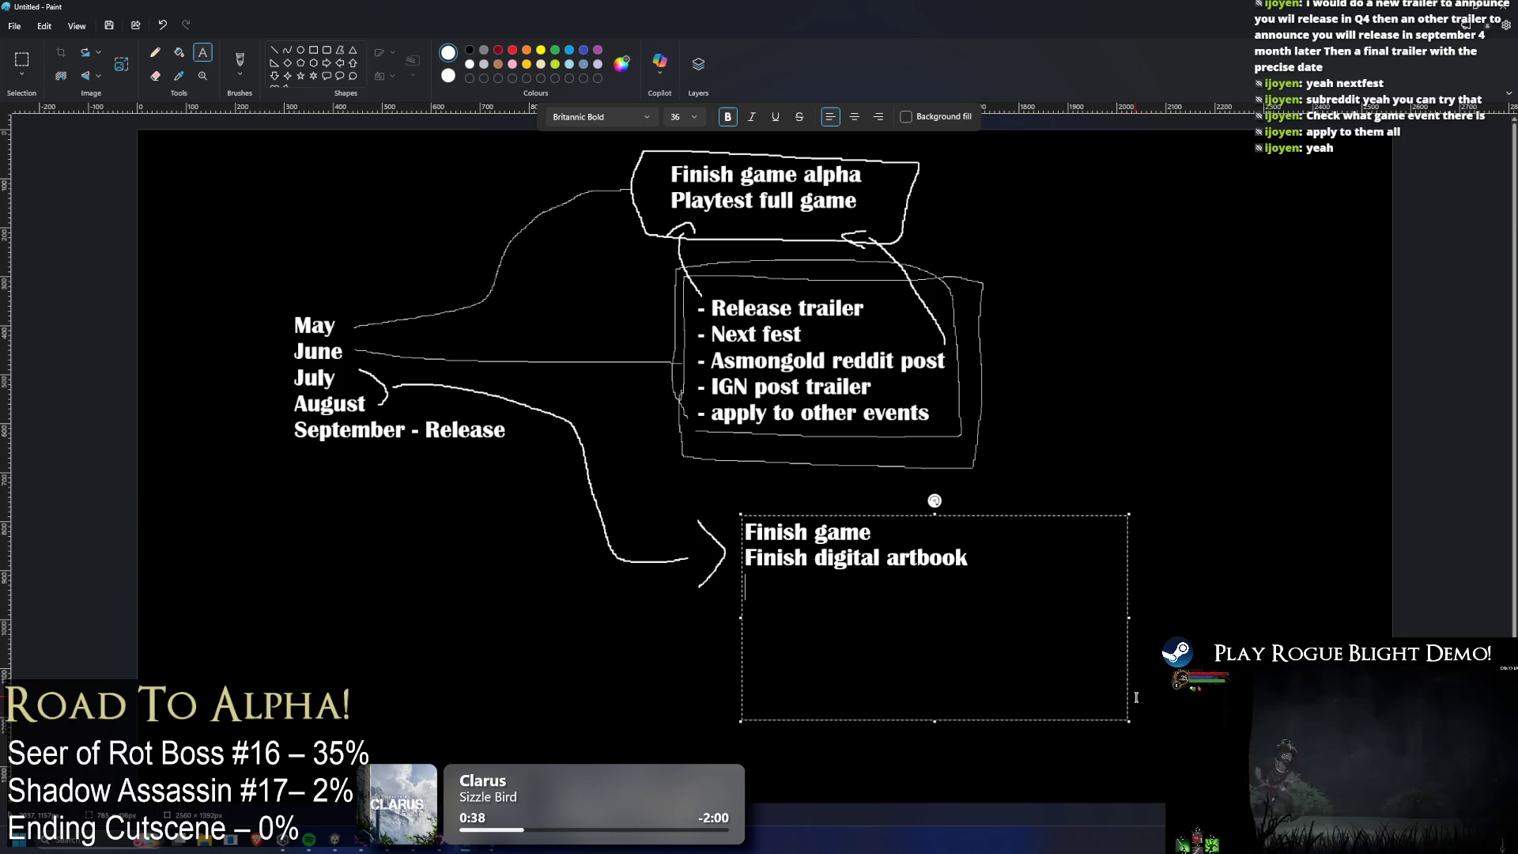
{"action": "type", "text": "Other marketing"}
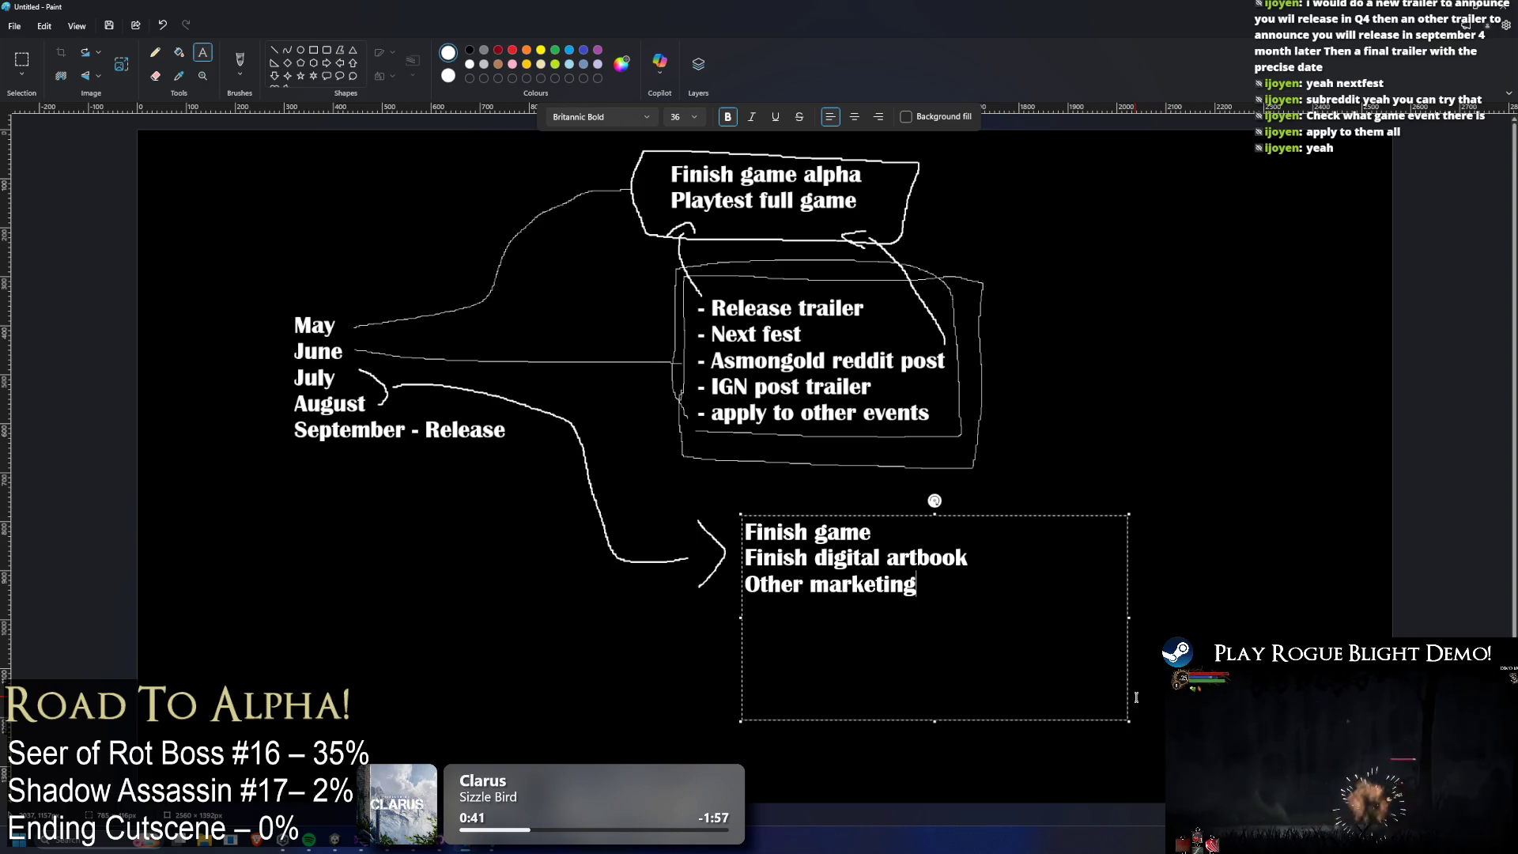
{"action": "left_click", "coordinate": [916, 401]}
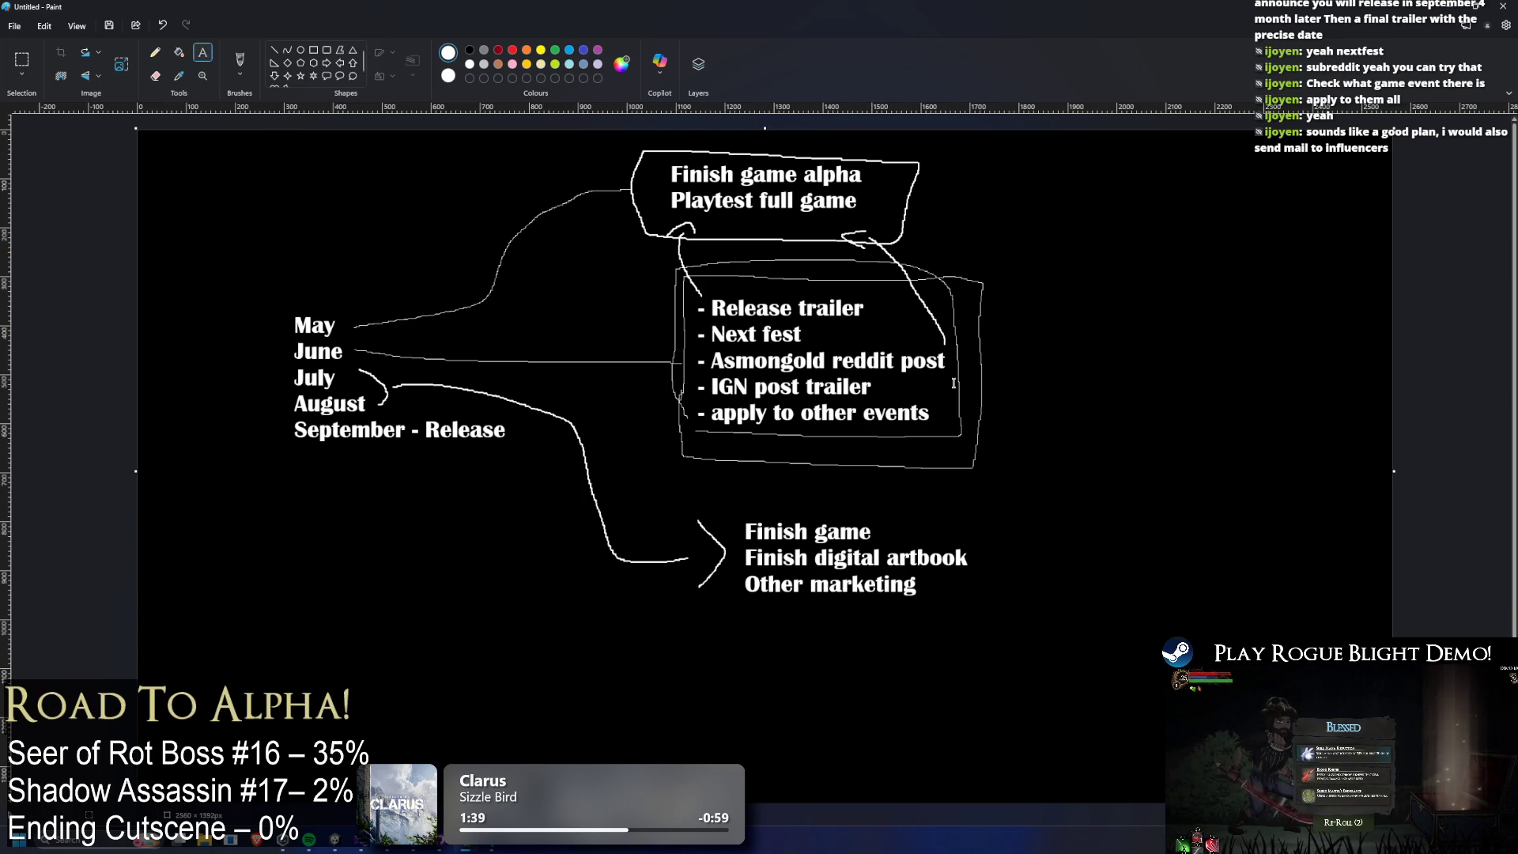
Add a one-line 'Mail to influencers' note right of the trailer list.
{"action": "left_click", "coordinate": [1023, 338]}
{"action": "type", "text": "Mail"}
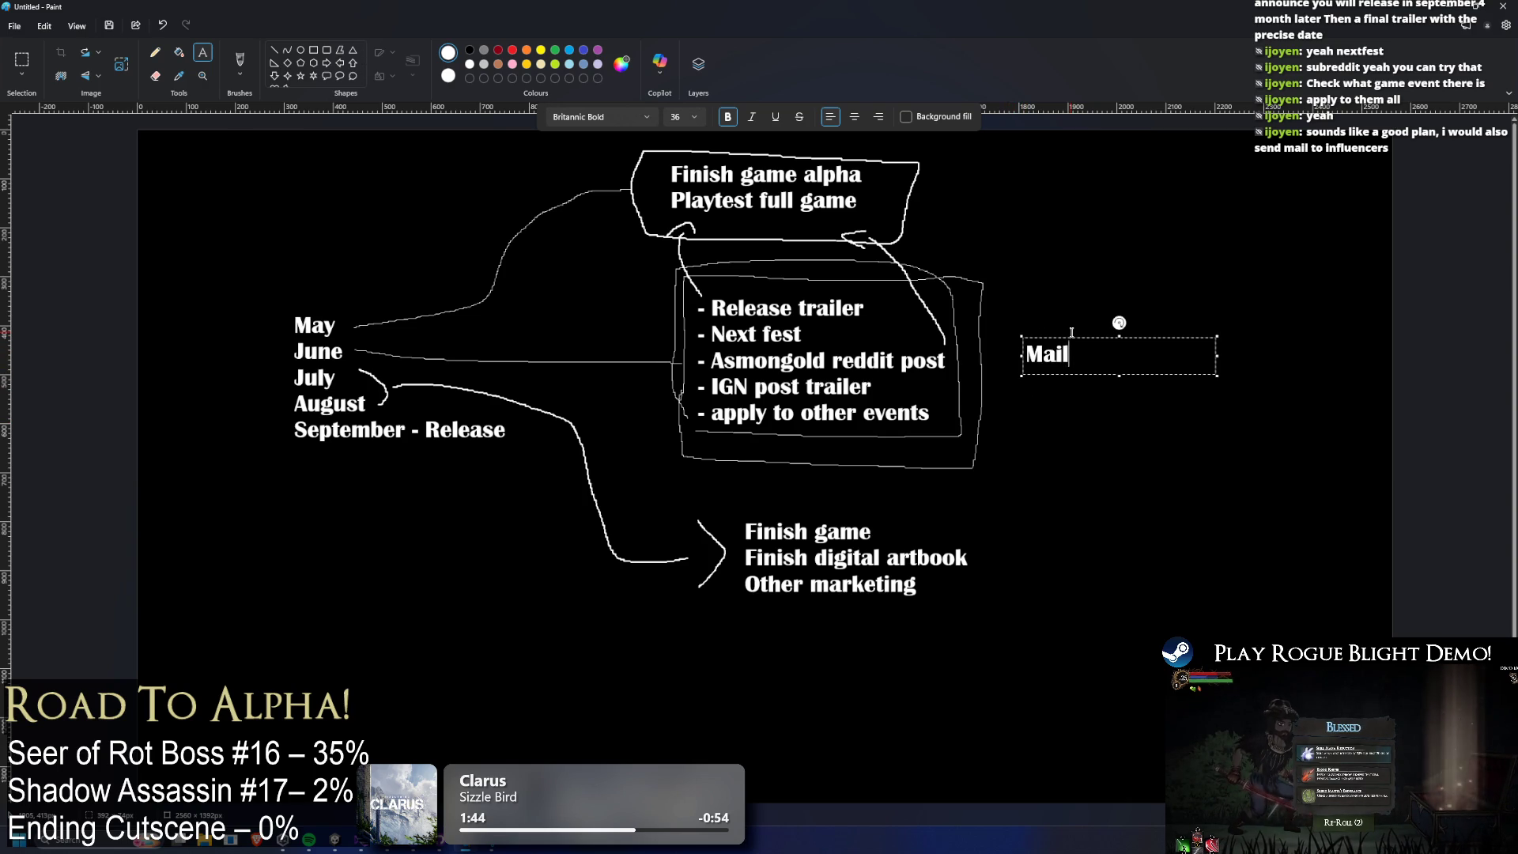
{"action": "type", "text": " to influencers"}
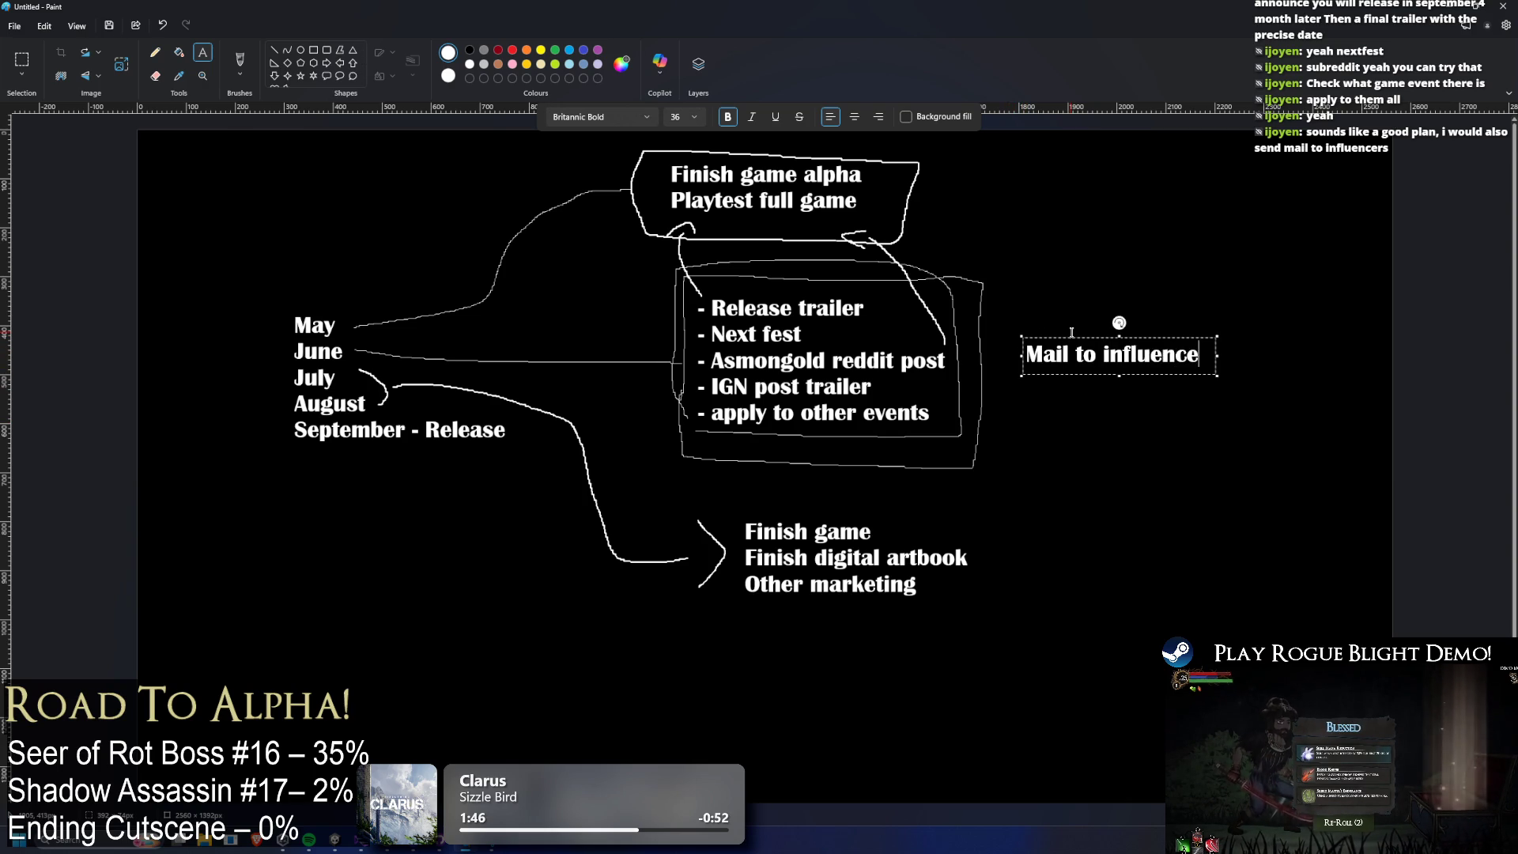
{"action": "left_click_drag", "start_coordinate": [1022, 337], "coordinate": [1000, 290]}
{"action": "left_click_drag", "start_coordinate": [1224, 345], "coordinate": [1335, 344]}
{"action": "left_click", "coordinate": [977, 182]}
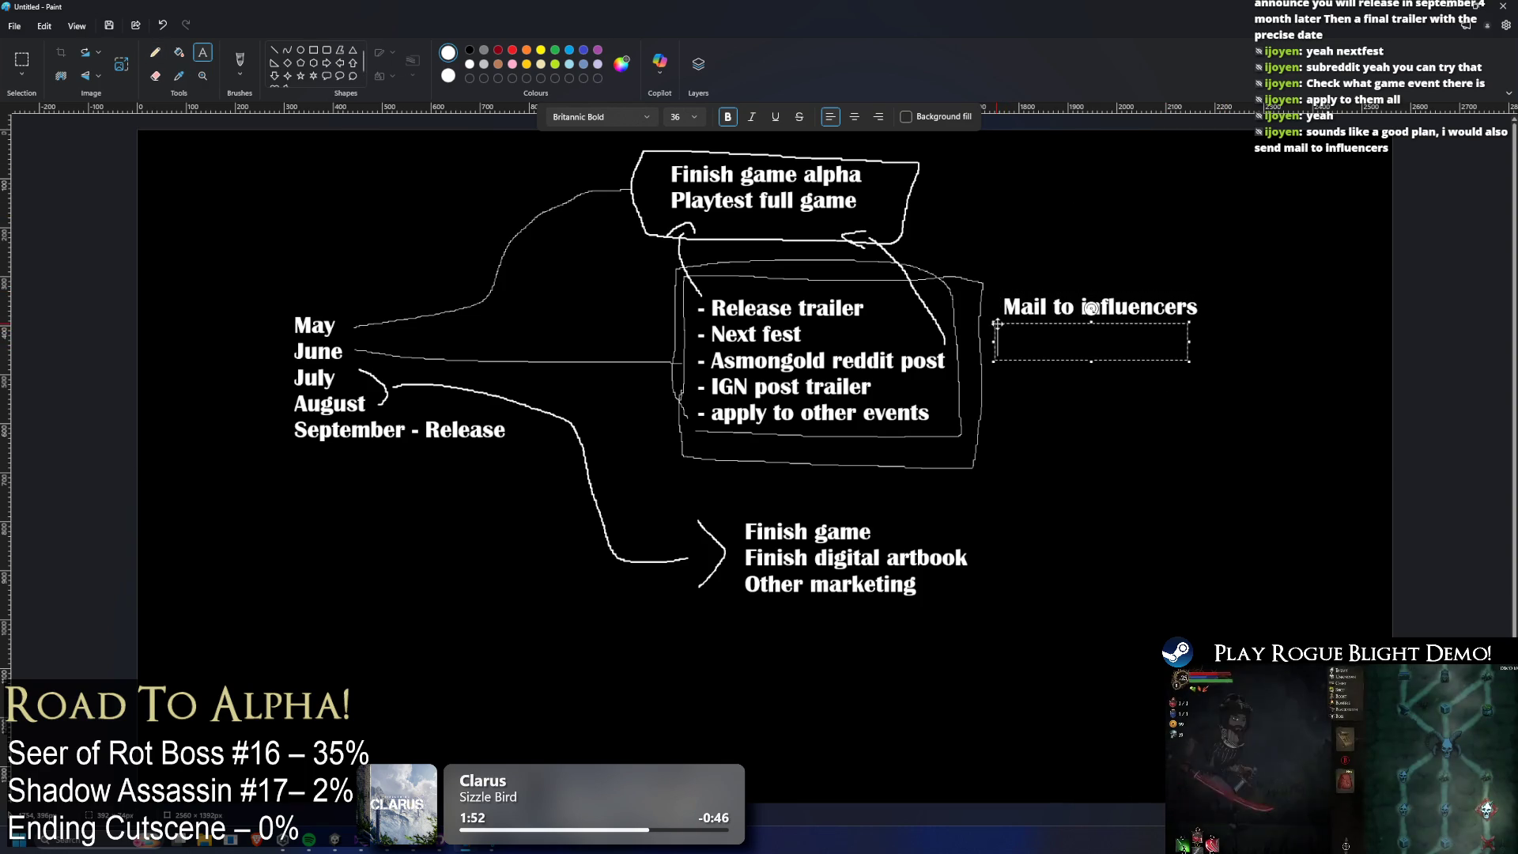
Pencil a small arrow beneath the note and undo stray scribbles at the top-left.
{"action": "left_click", "coordinate": [155, 52]}
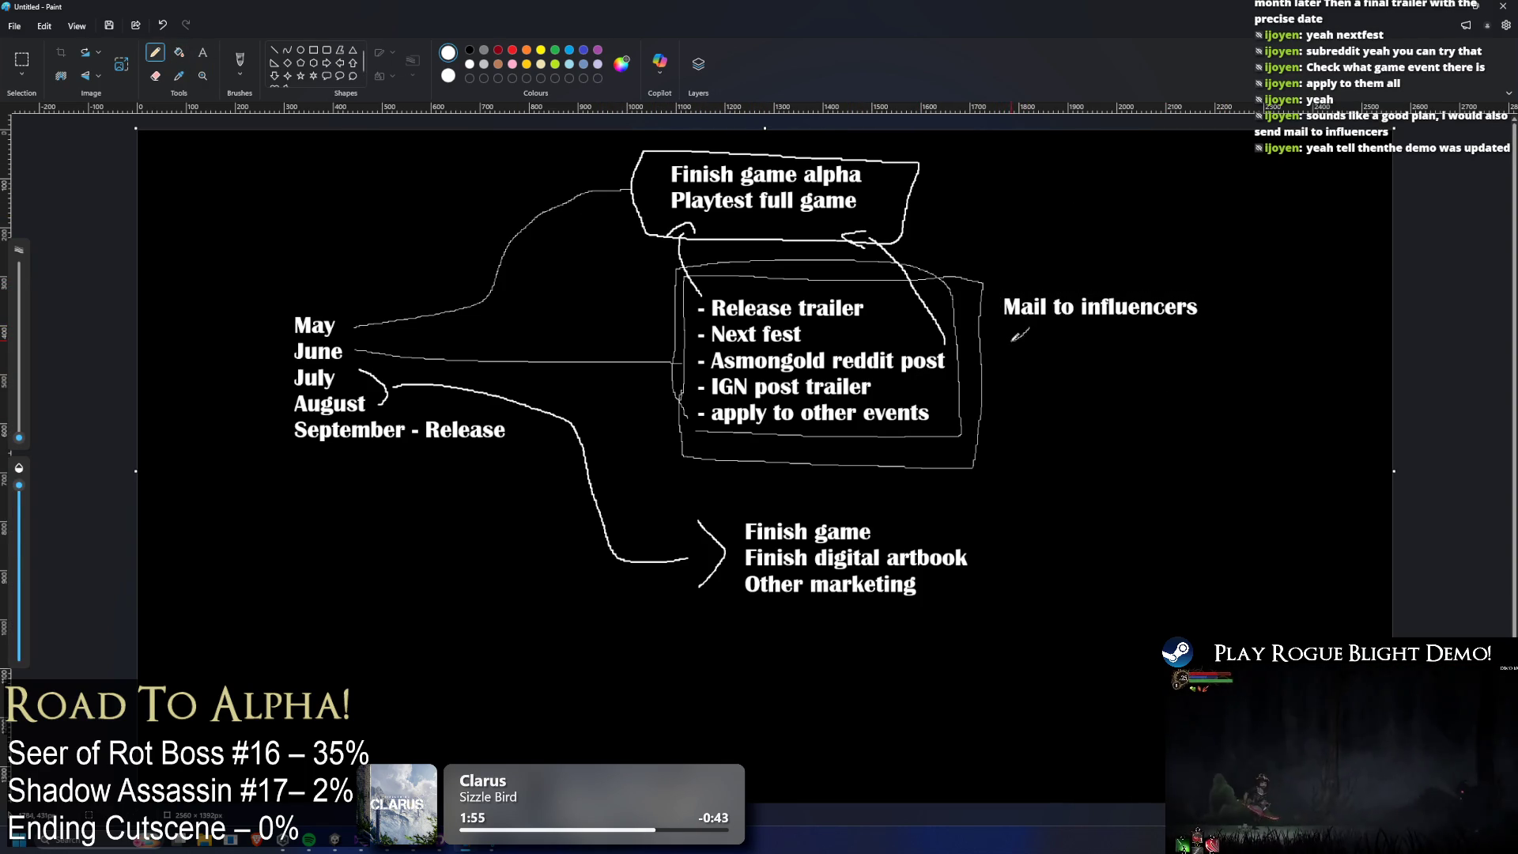
{"action": "left_click_drag", "start_coordinate": [1015, 324], "coordinate": [1005, 340]}
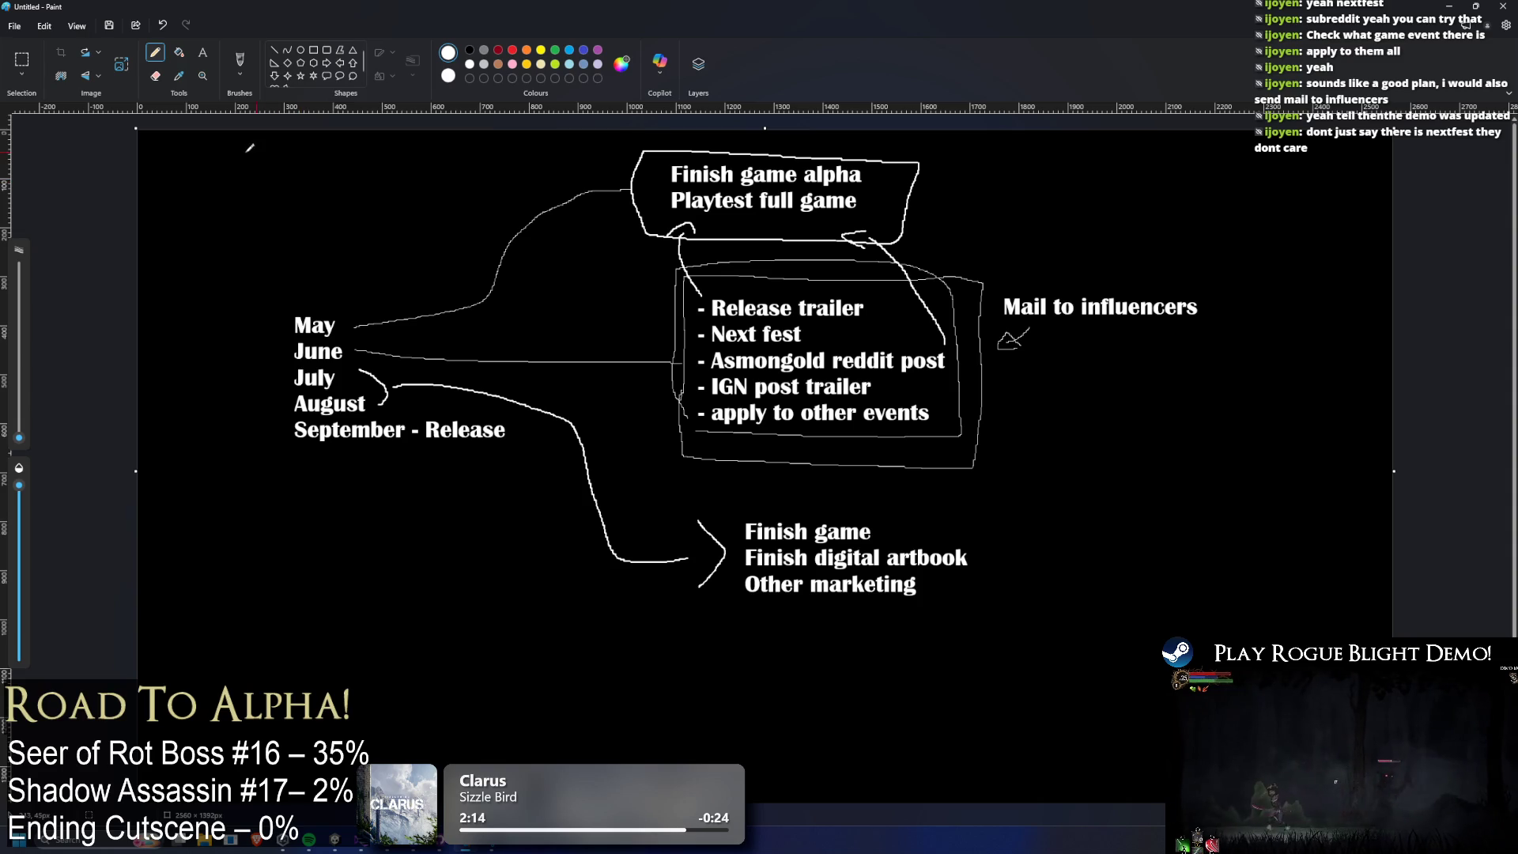
{"action": "mouse_move", "coordinate": [241, 166]}
{"action": "left_mouse_down"}
{"action": "mouse_move", "coordinate": [224, 203]}
{"action": "mouse_move", "coordinate": [290, 207]}
{"action": "left_mouse_up"}
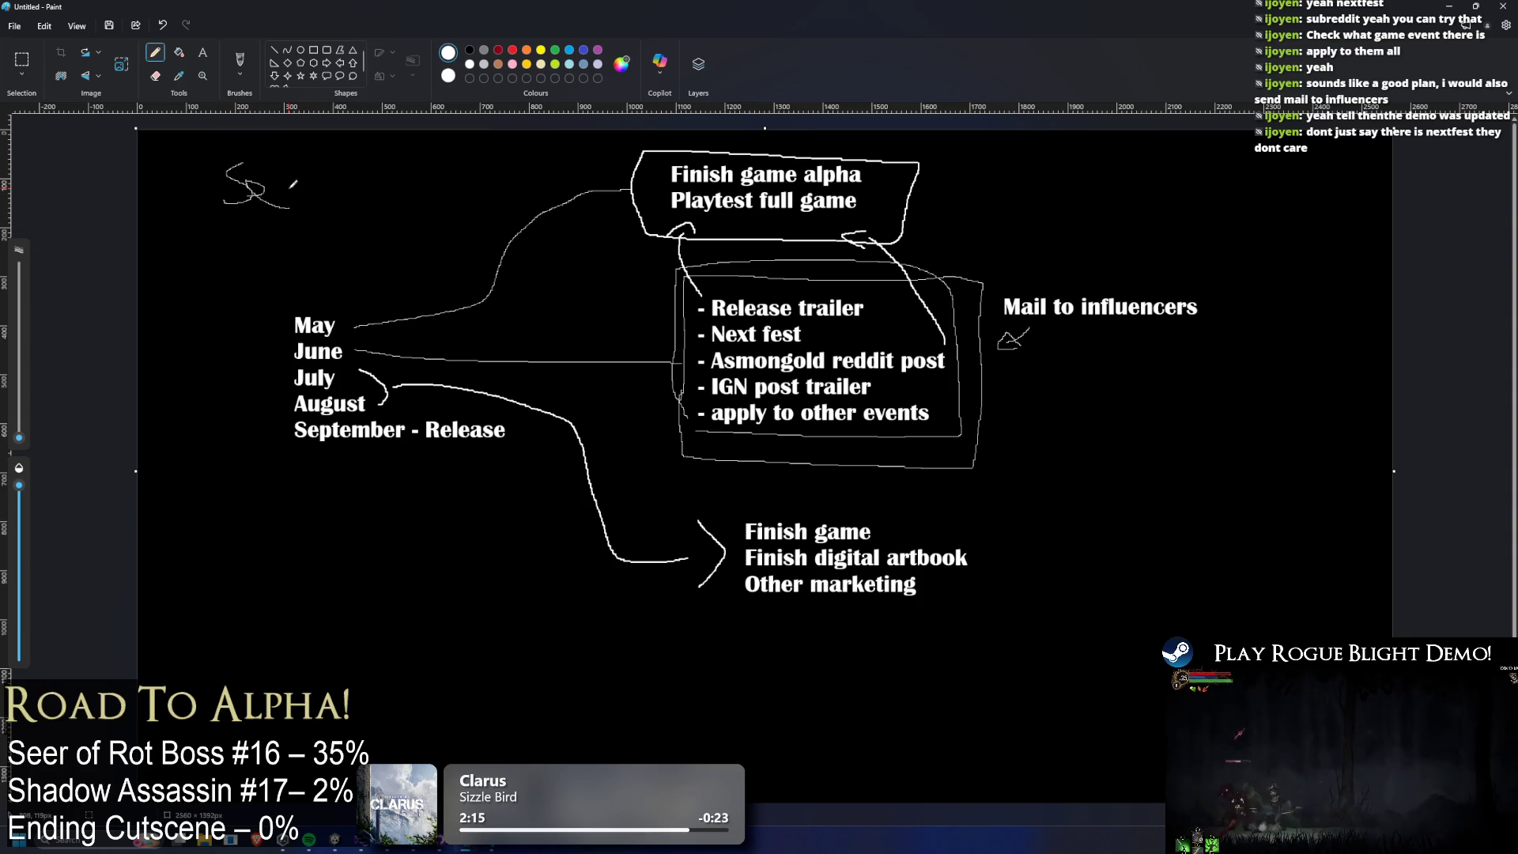
{"action": "key", "text": "ctrl+z"}
{"action": "key", "text": "ctrl+z"}
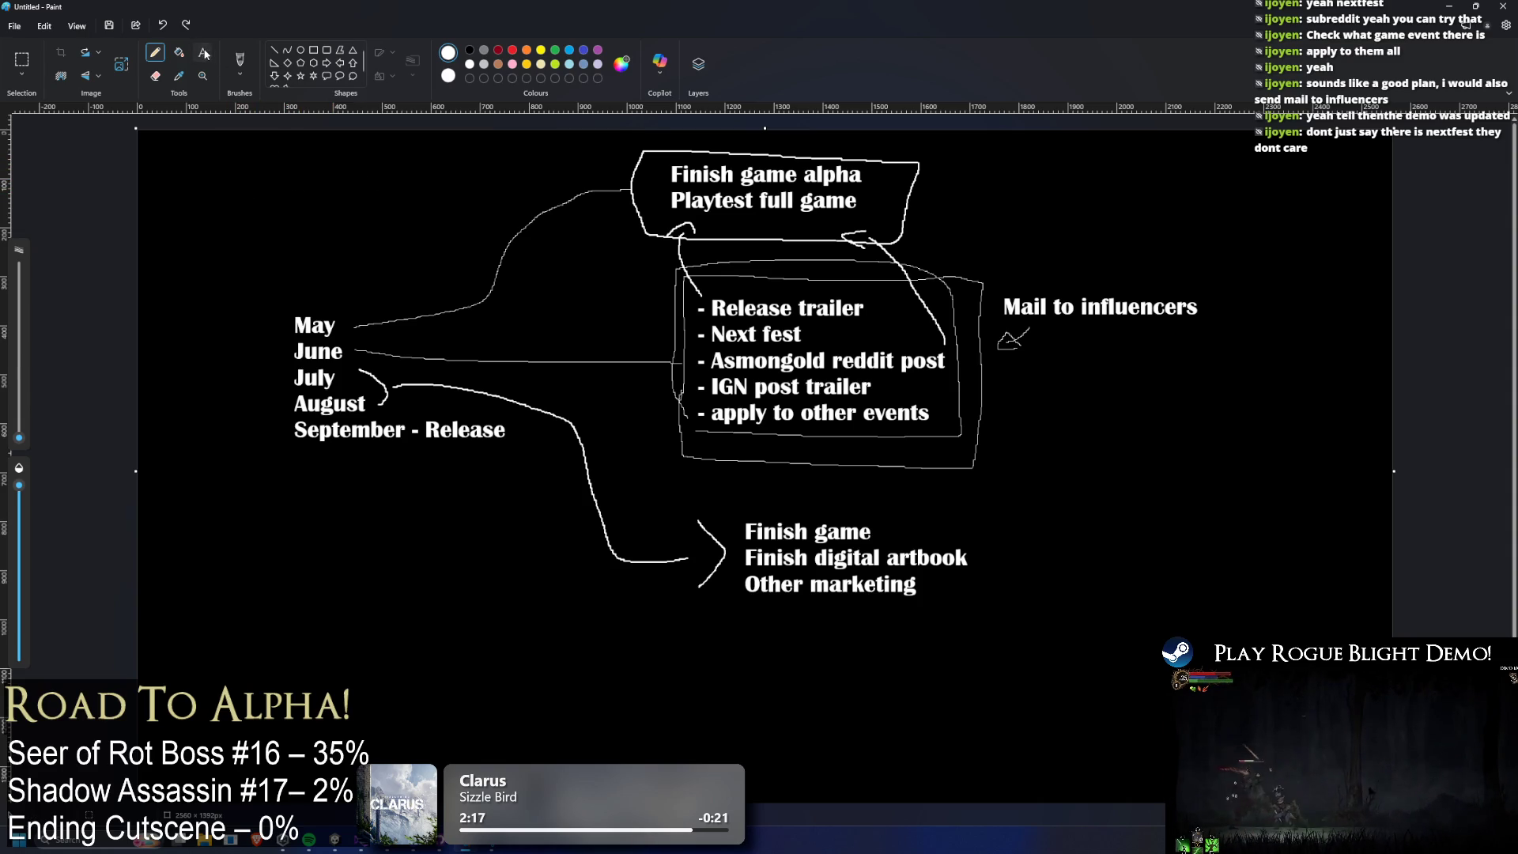
{"action": "left_click", "coordinate": [204, 53]}
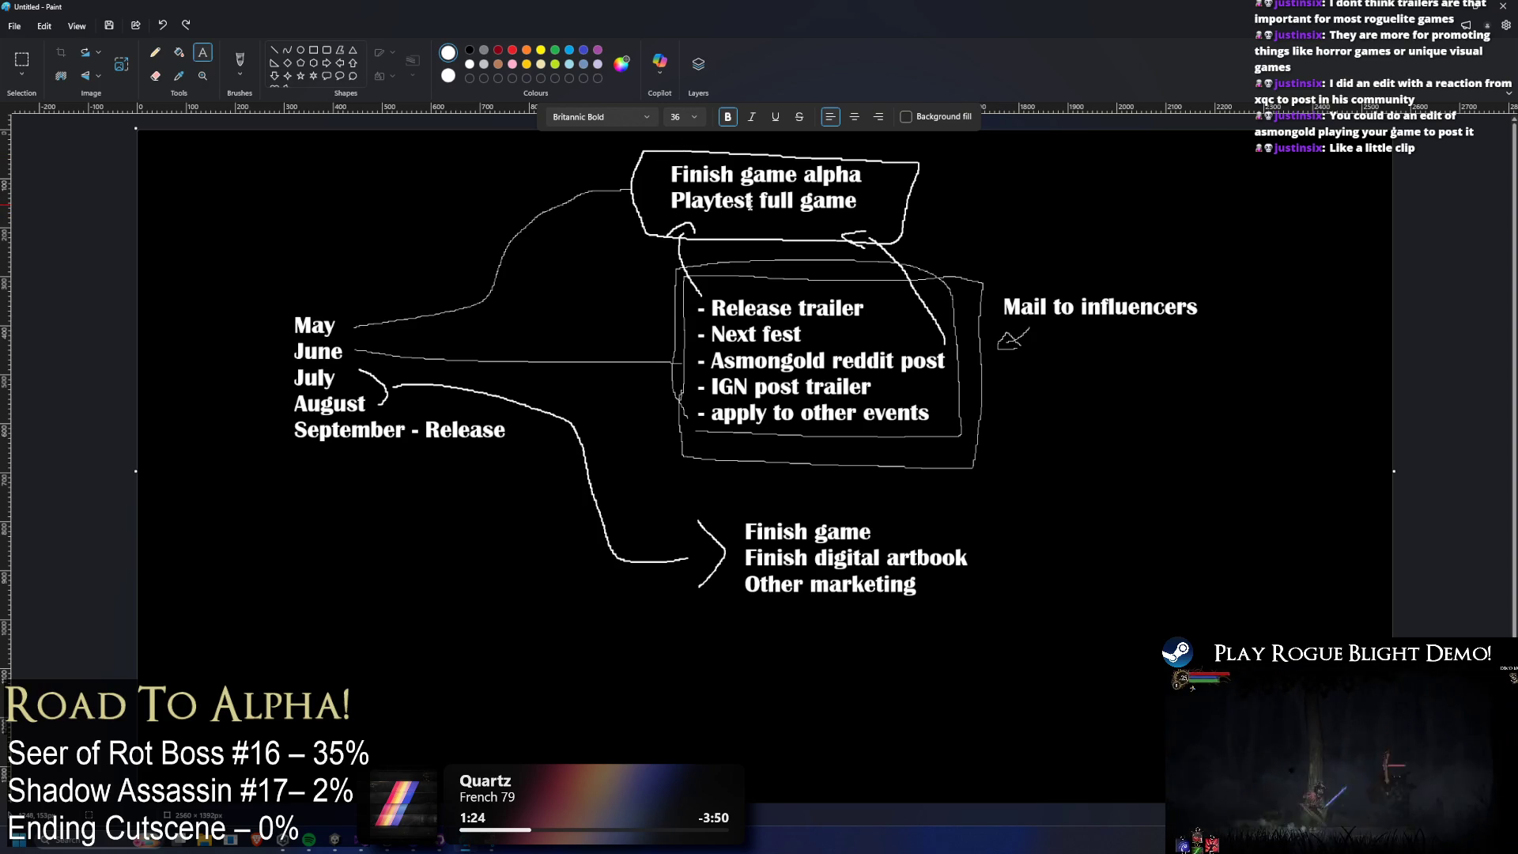
{"action": "left_click", "coordinate": [155, 52]}
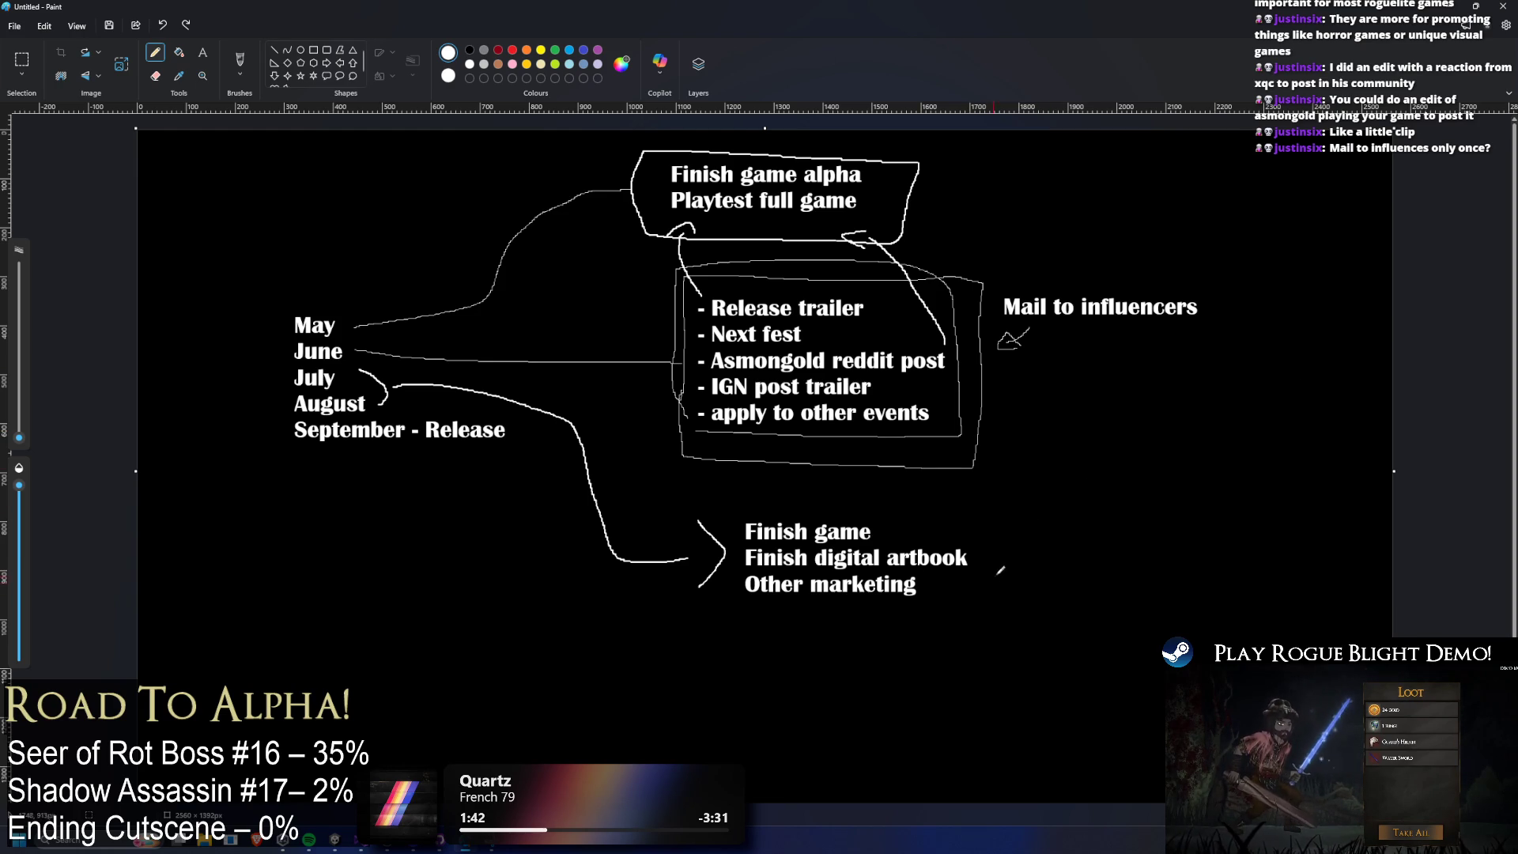
{"action": "mouse_move", "coordinate": [988, 582]}
{"action": "left_mouse_down"}
{"action": "mouse_move", "coordinate": [953, 598]}
{"action": "mouse_move", "coordinate": [1023, 585]}
{"action": "left_mouse_up"}
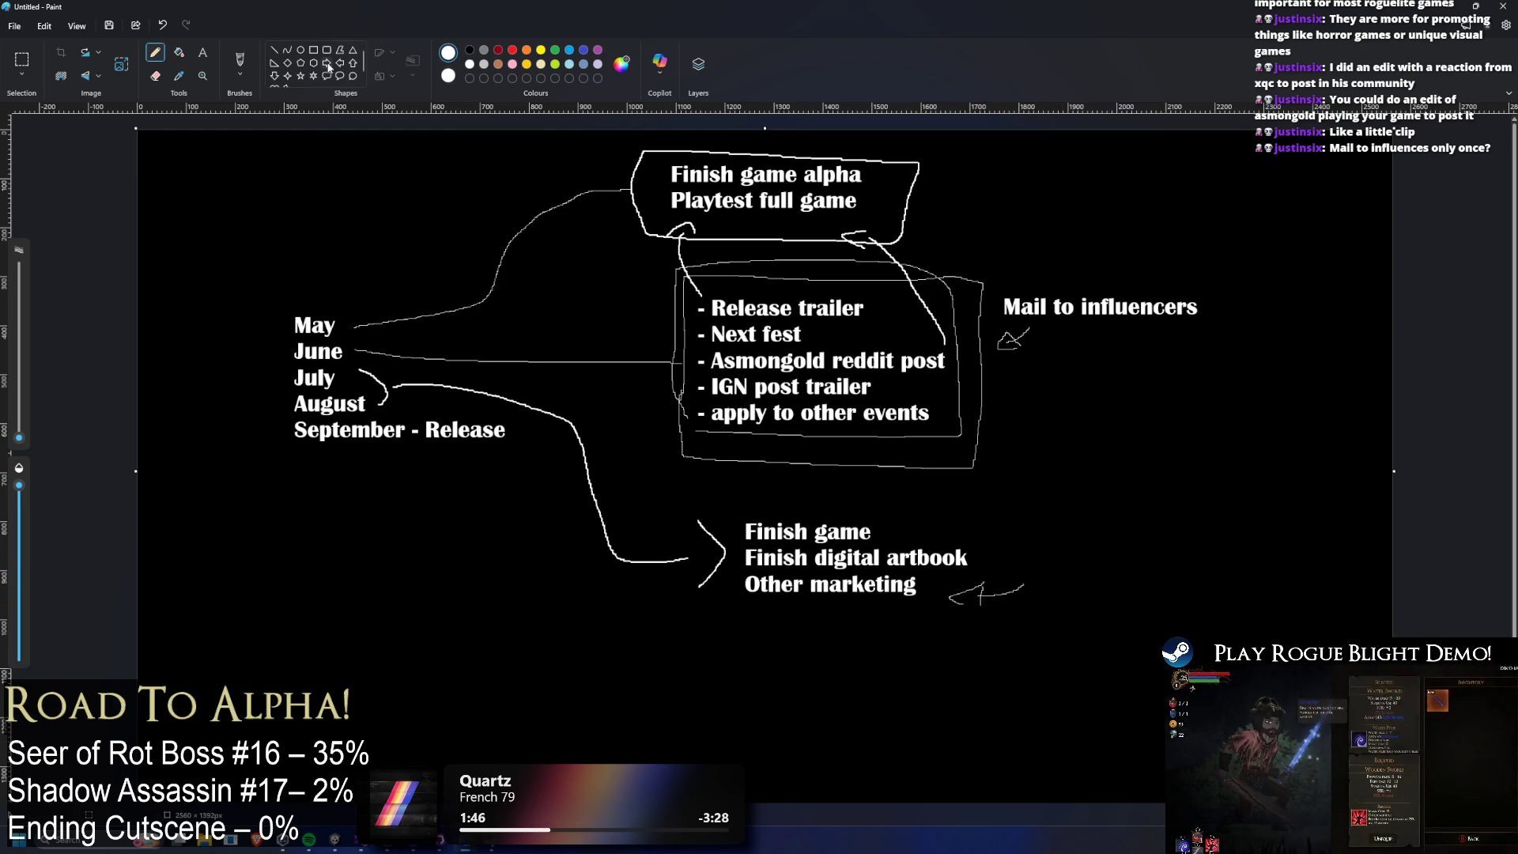
Label the lower arrow 'mail to influencers' on a single line.
{"action": "left_click", "coordinate": [203, 53]}
{"action": "left_click", "coordinate": [1061, 575]}
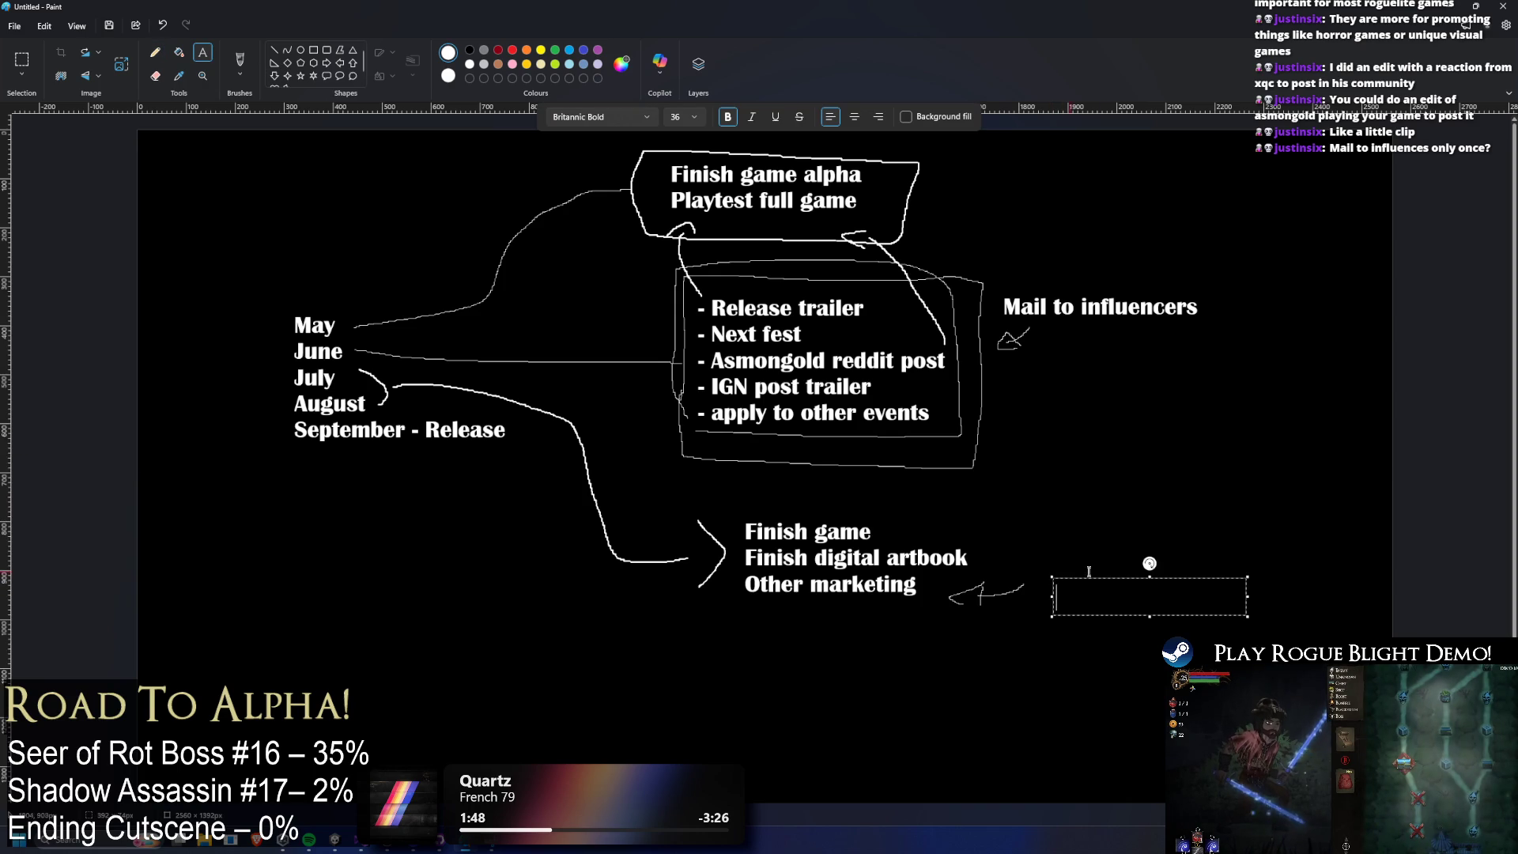
{"action": "type", "text": "mail "}
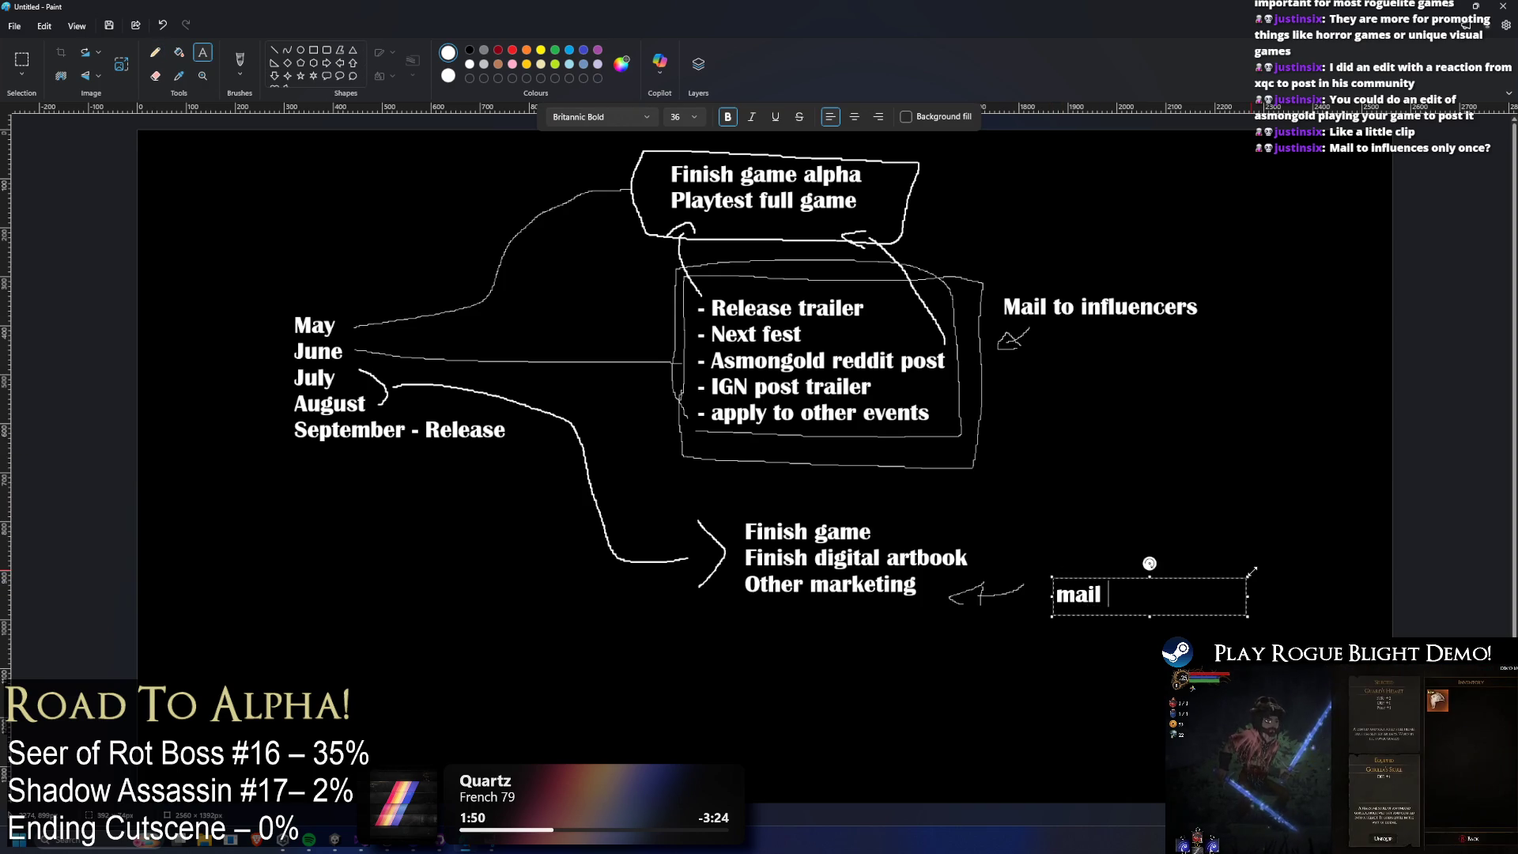
{"action": "type", "text": "to influencers"}
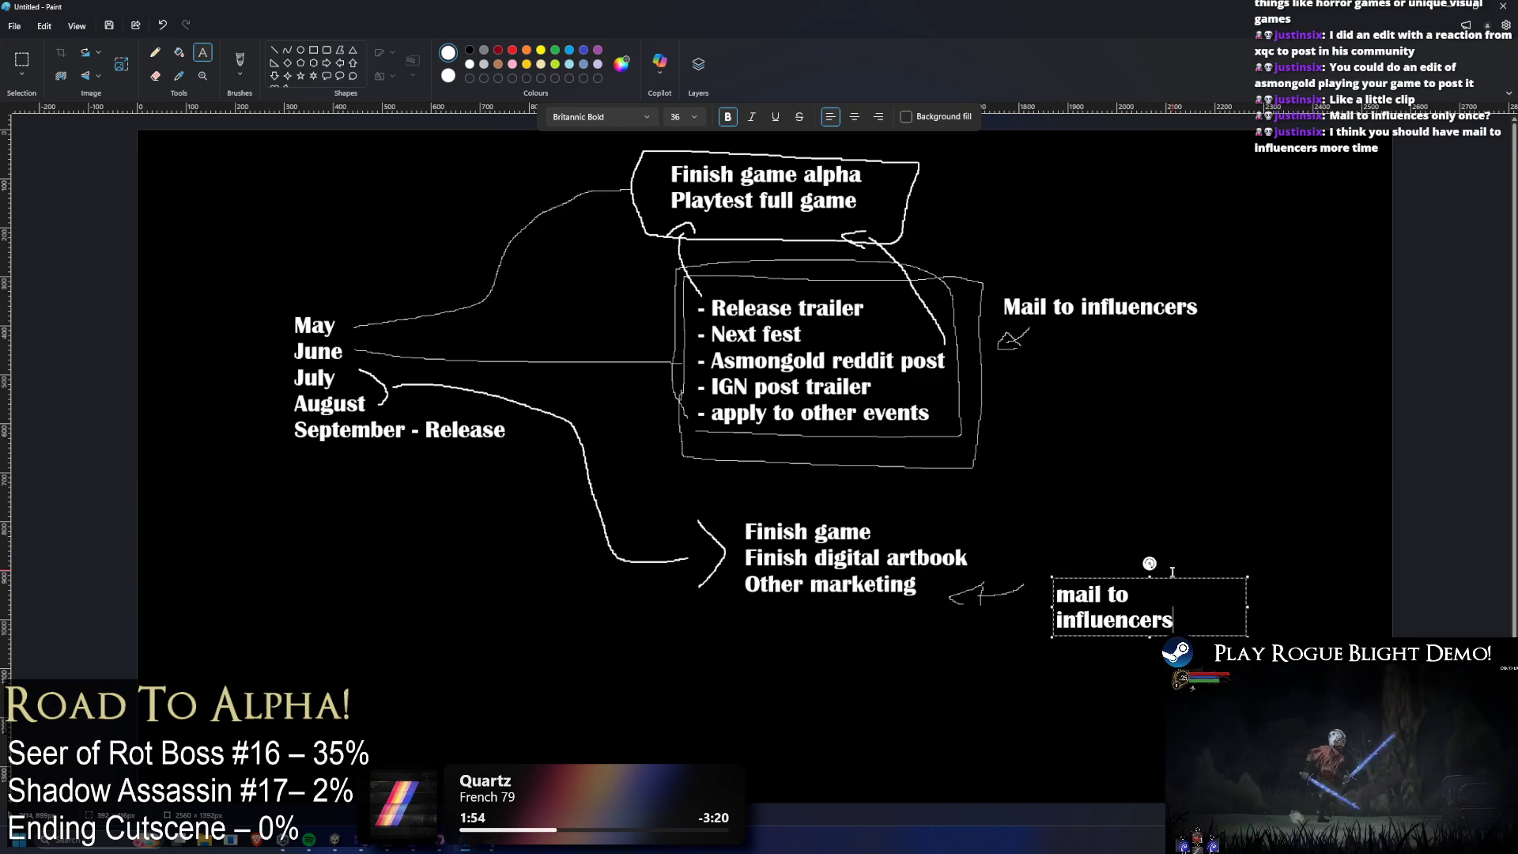
{"action": "left_click_drag", "start_coordinate": [1055, 576], "coordinate": [1027, 576]}
{"action": "left_click", "coordinate": [1218, 310]}
Add '(demo)' after the upper Mail to influencers note.
{"action": "left_click", "coordinate": [1218, 308]}
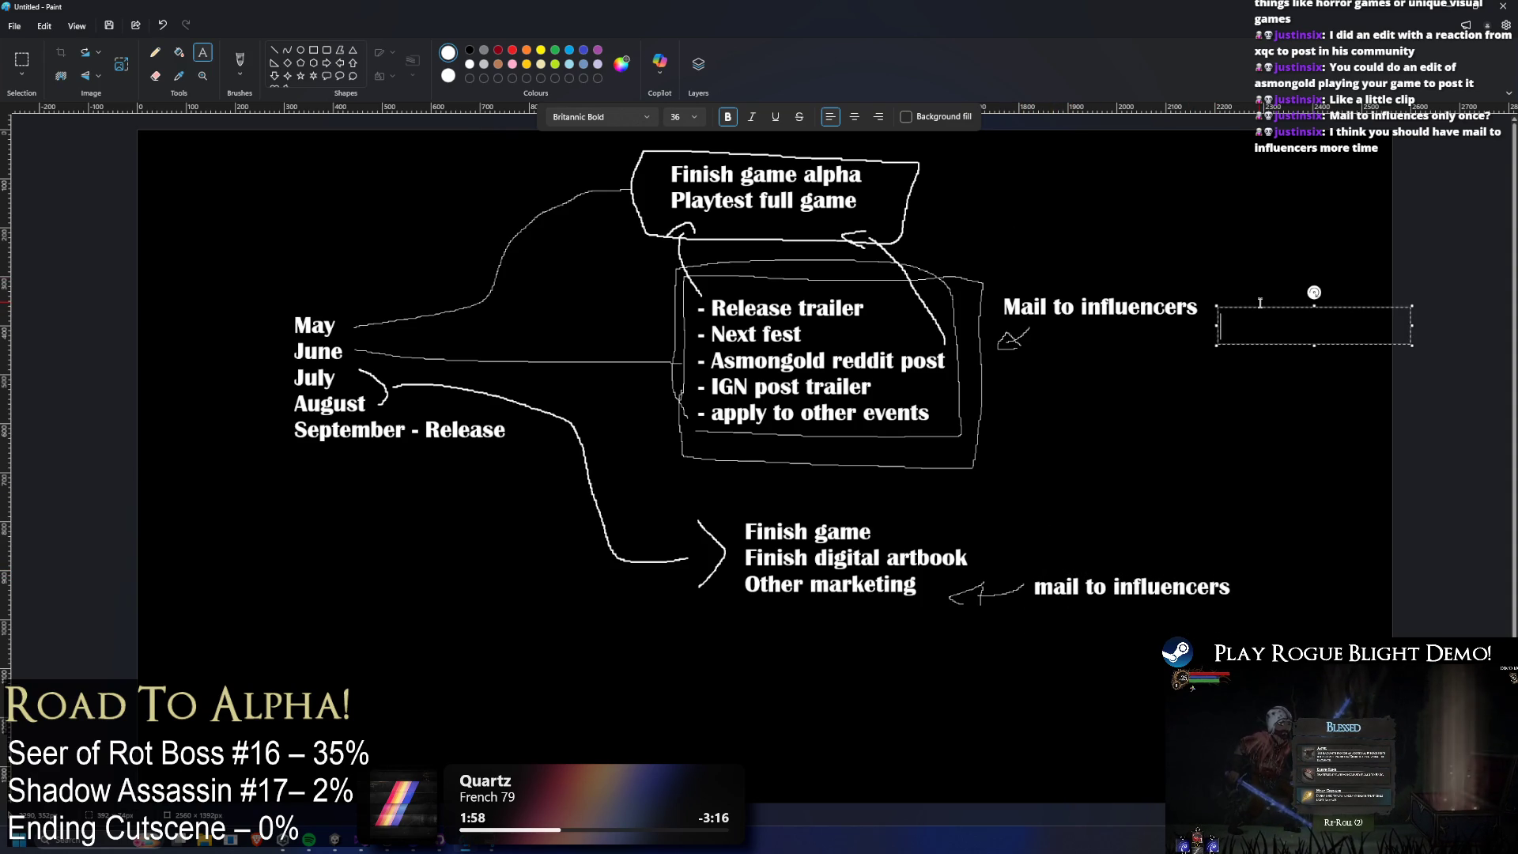
{"action": "left_click_drag", "start_coordinate": [1217, 307], "coordinate": [1205, 292]}
{"action": "type", "text": "(dem,"}
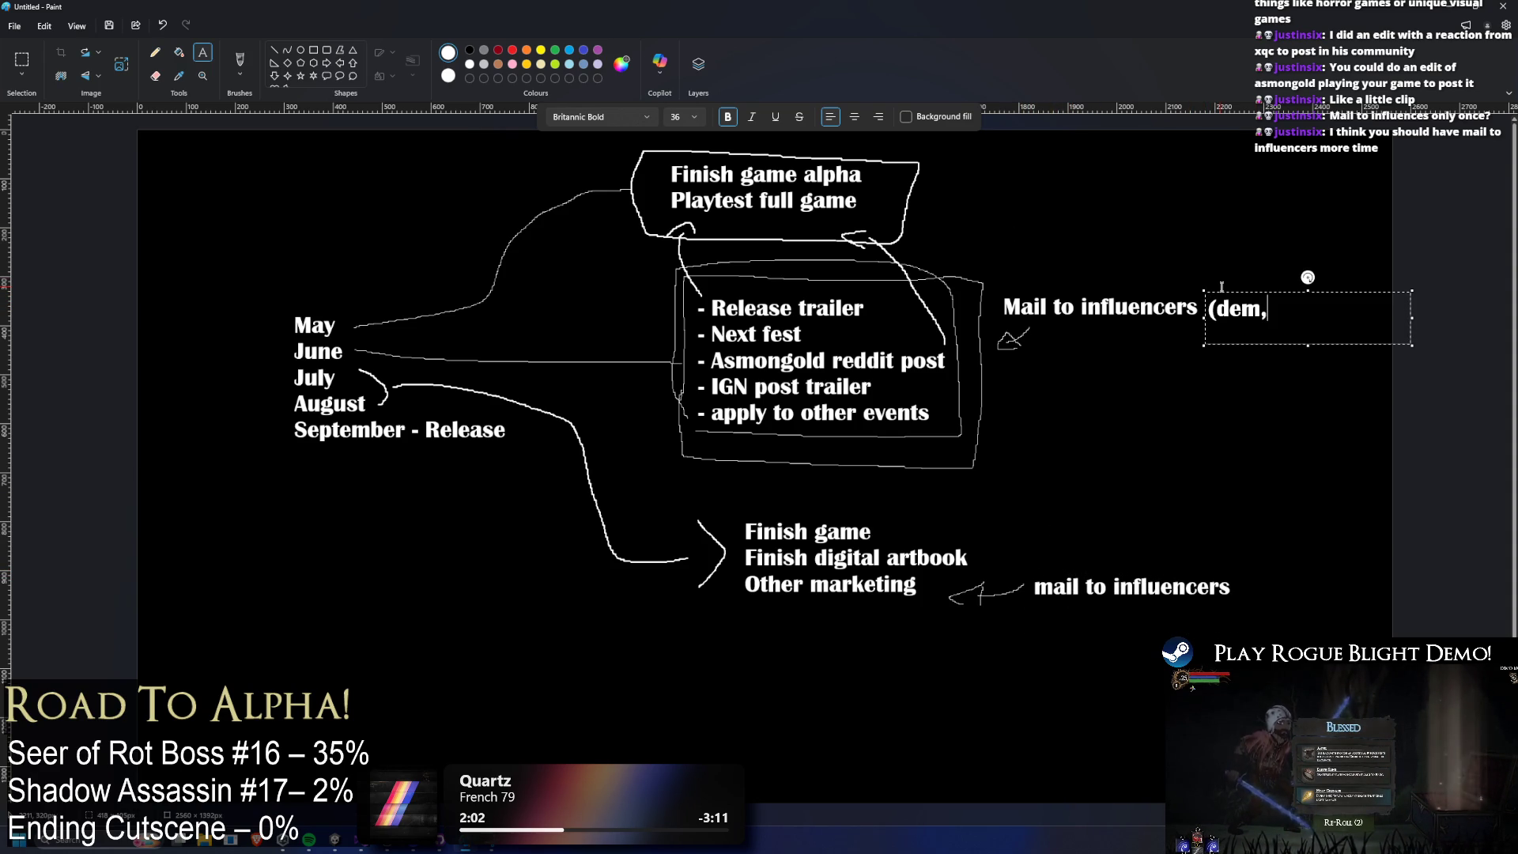
{"action": "key", "text": "BackSpace"}
{"action": "type", "text": "o)"}
{"action": "left_click", "coordinate": [1223, 510]}
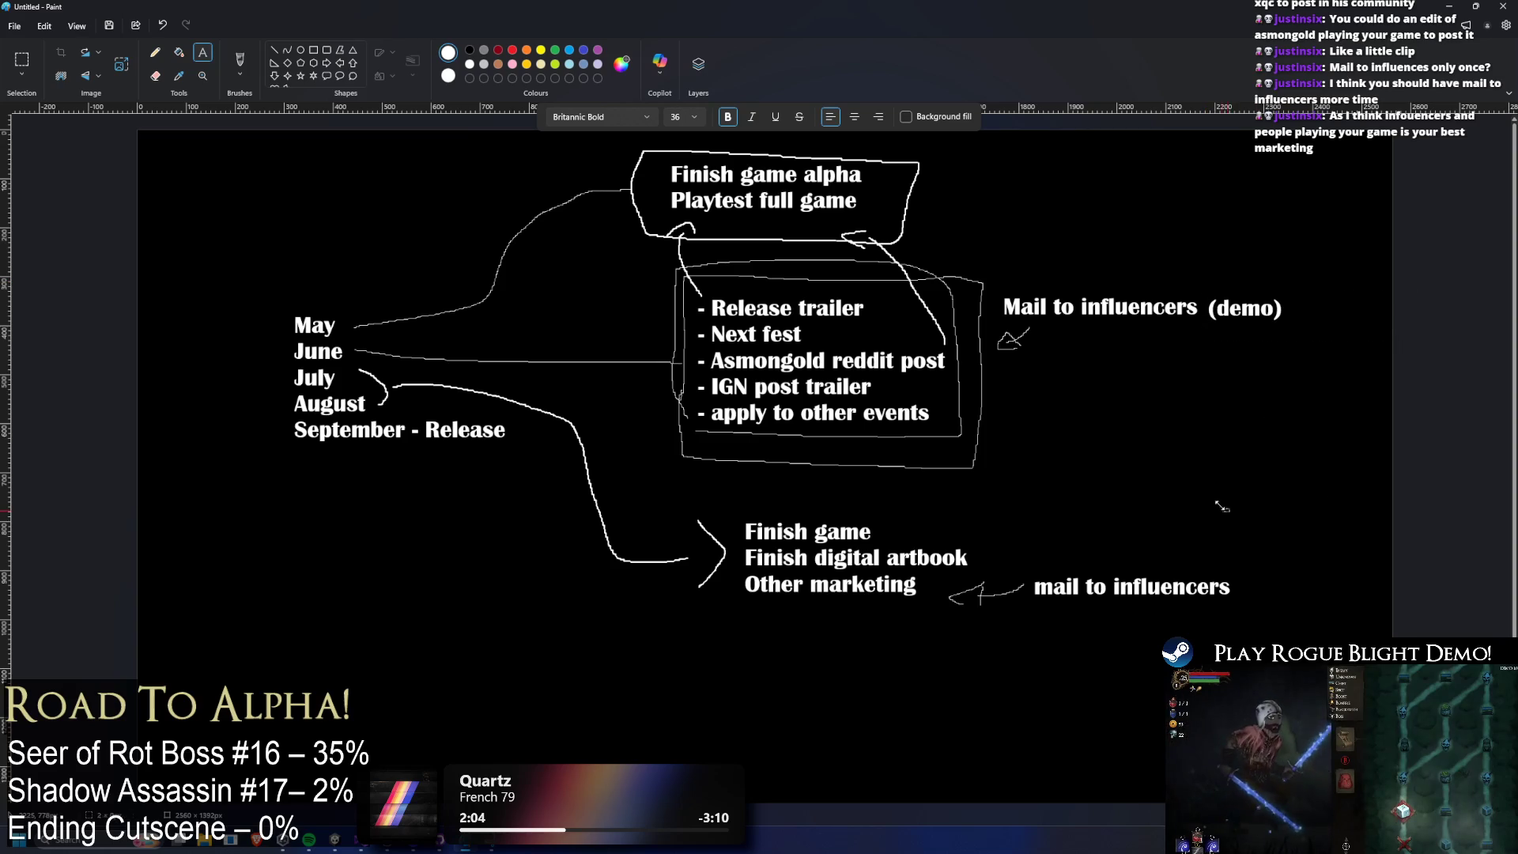
{"action": "left_click", "coordinate": [1223, 510]}
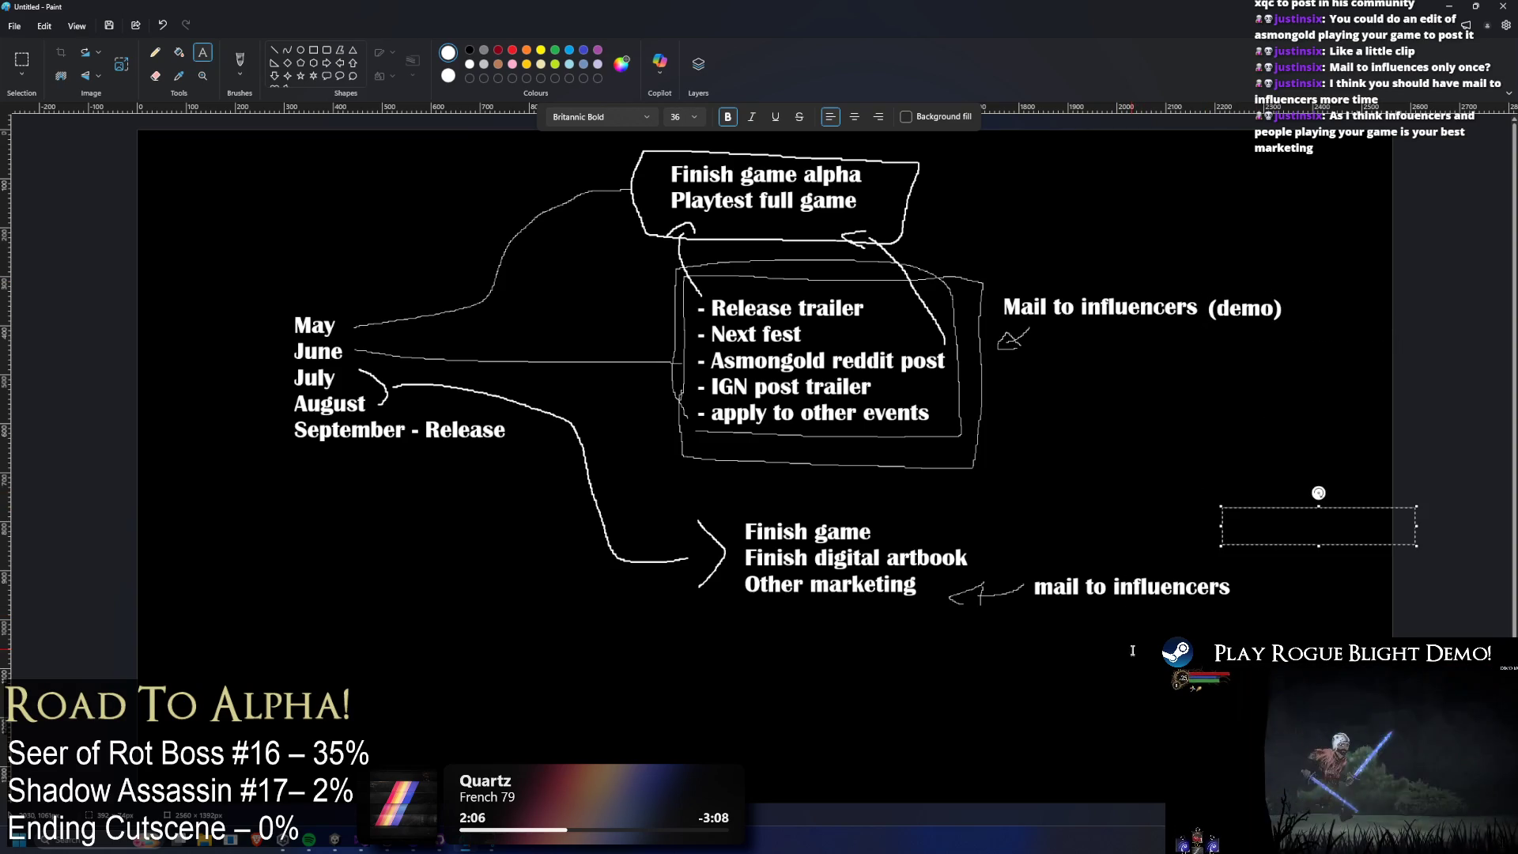
Add '(Full game keys)' beneath the 'mail to influencers' label.
{"action": "left_click", "coordinate": [1235, 588]}
{"action": "left_click", "coordinate": [1234, 588]}
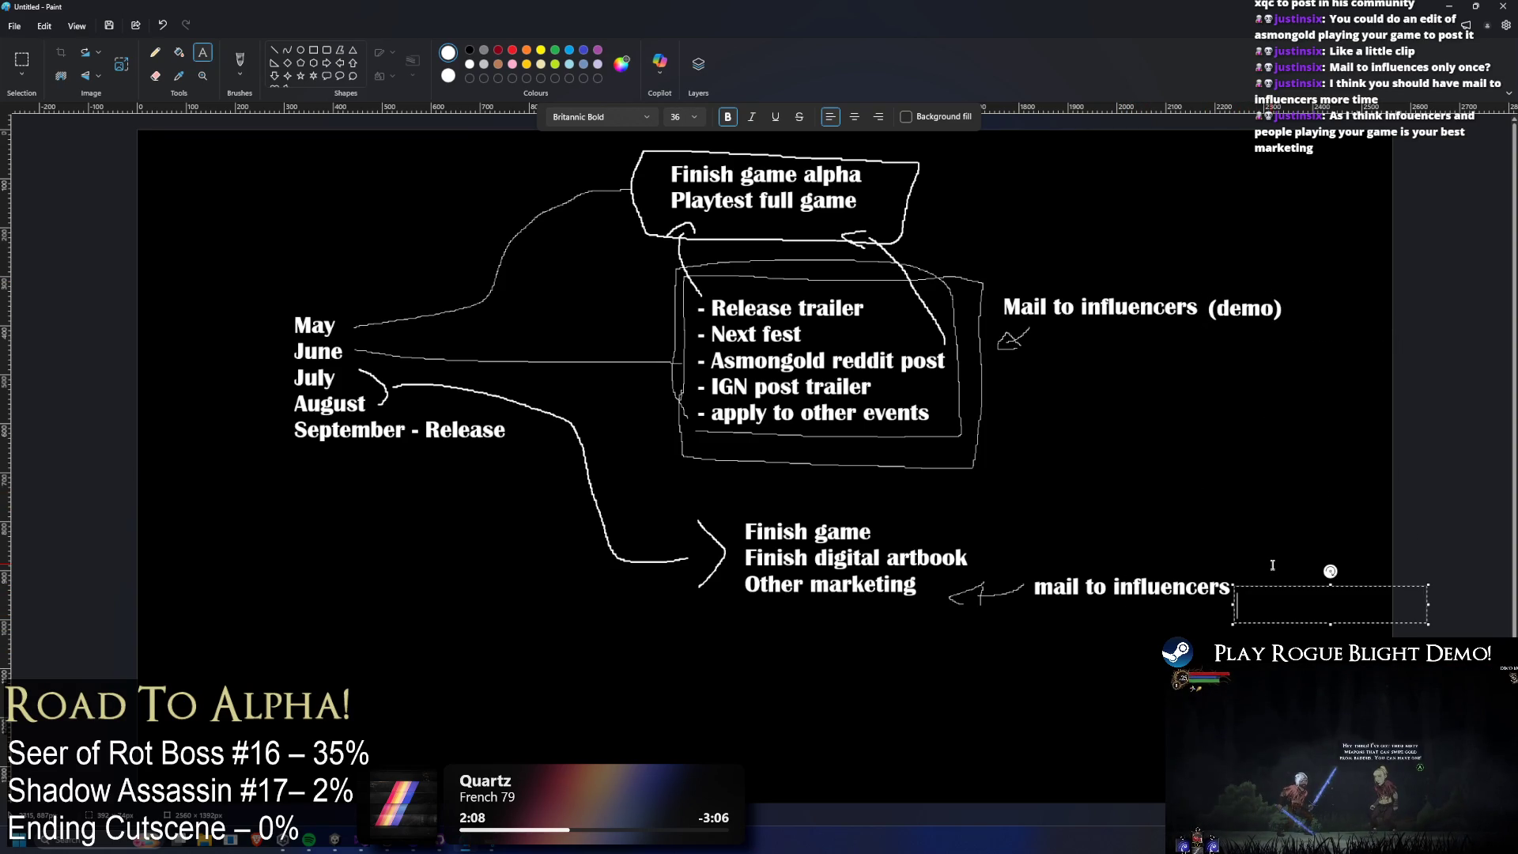
{"action": "type", "text": "(Full game"}
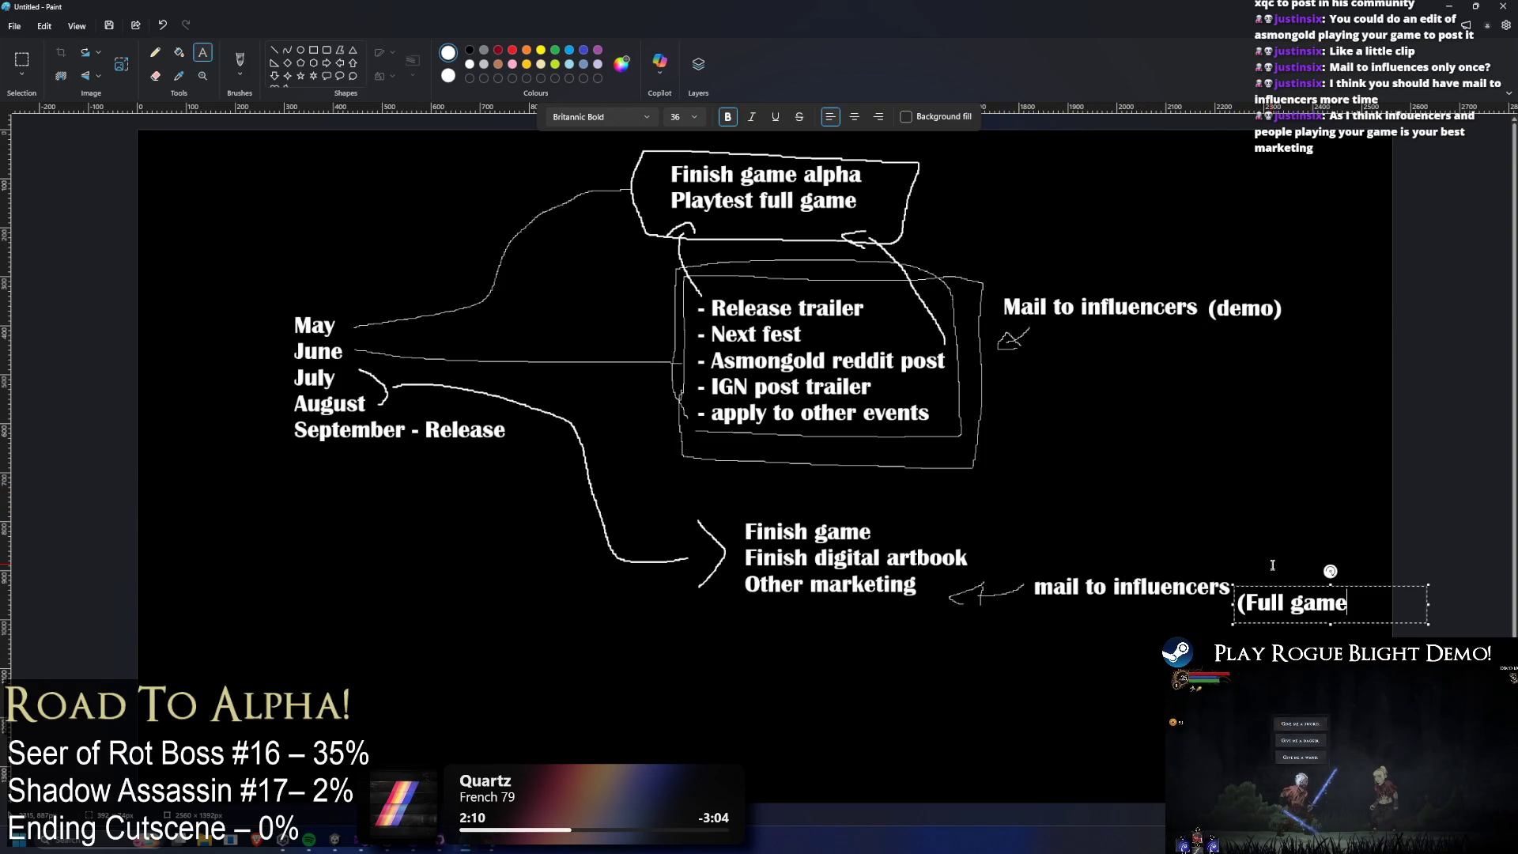
{"action": "type", "text": " keys)"}
{"action": "left_click_drag", "start_coordinate": [1234, 589], "coordinate": [1038, 598]}
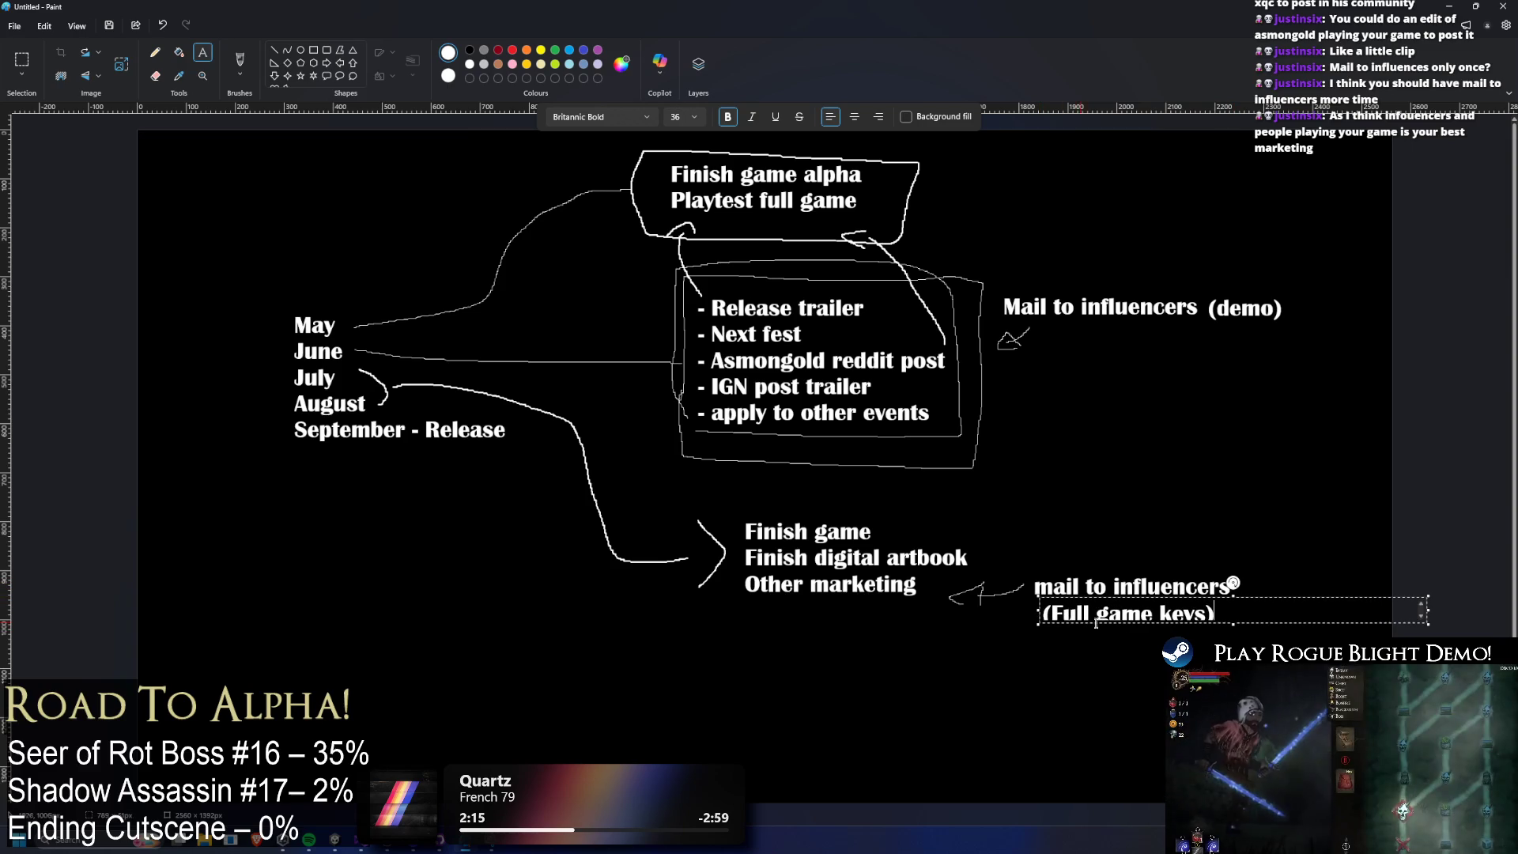
{"action": "left_click", "coordinate": [1252, 499]}
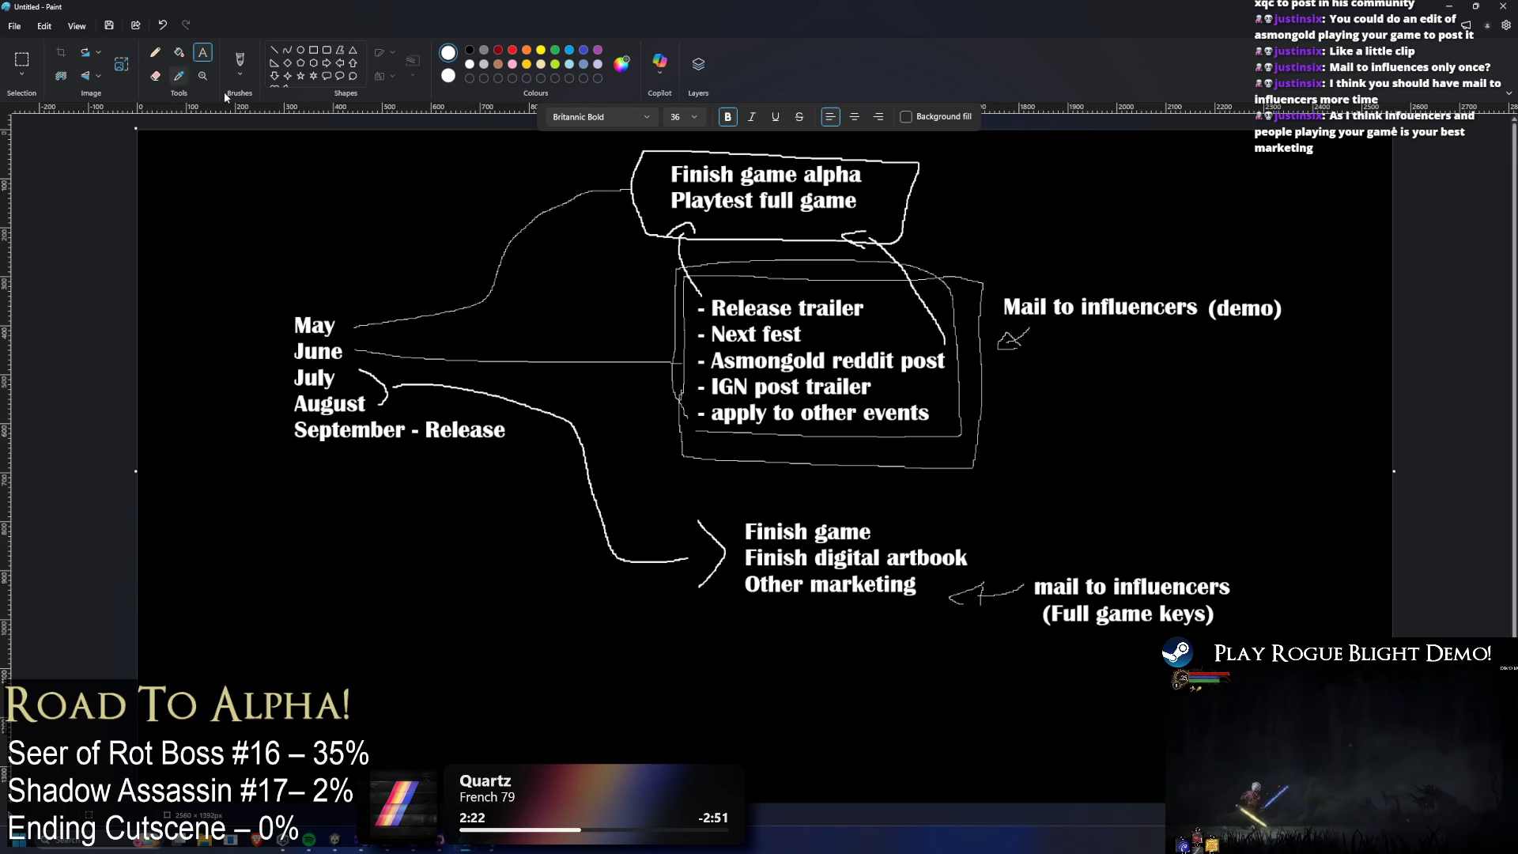
{"action": "left_click", "coordinate": [156, 53]}
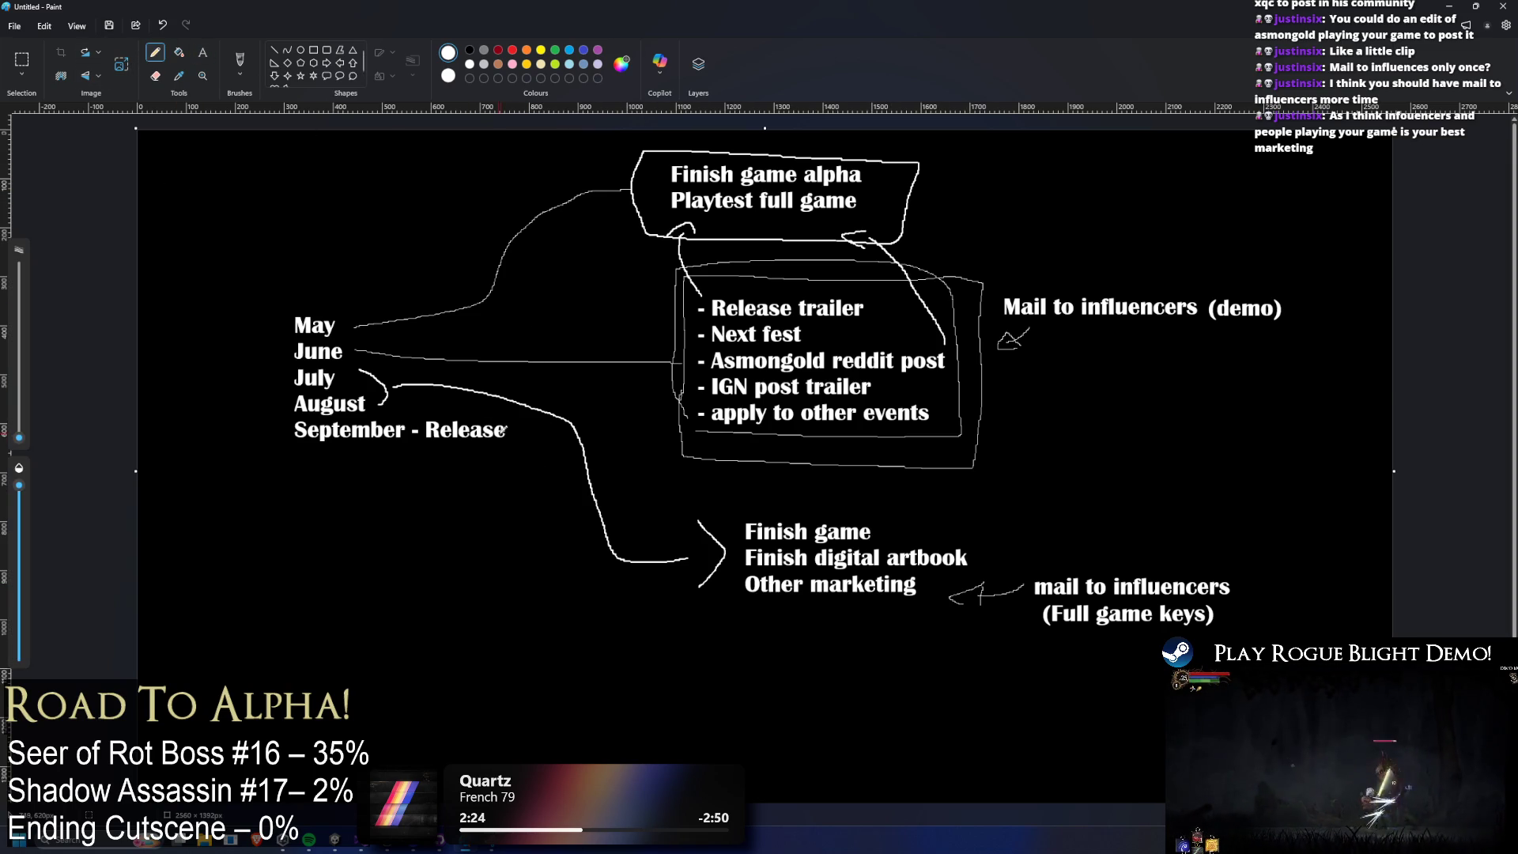
Draw a freehand line from September - Release looping around the 'mail to influencers (Full game keys)' note.
{"action": "mouse_move", "coordinate": [514, 431]}
{"action": "left_mouse_down"}
{"action": "mouse_move", "coordinate": [874, 668]}
{"action": "mouse_move", "coordinate": [980, 595]}
{"action": "mouse_move", "coordinate": [1130, 545]}
{"action": "mouse_move", "coordinate": [1017, 626]}
{"action": "left_mouse_up"}
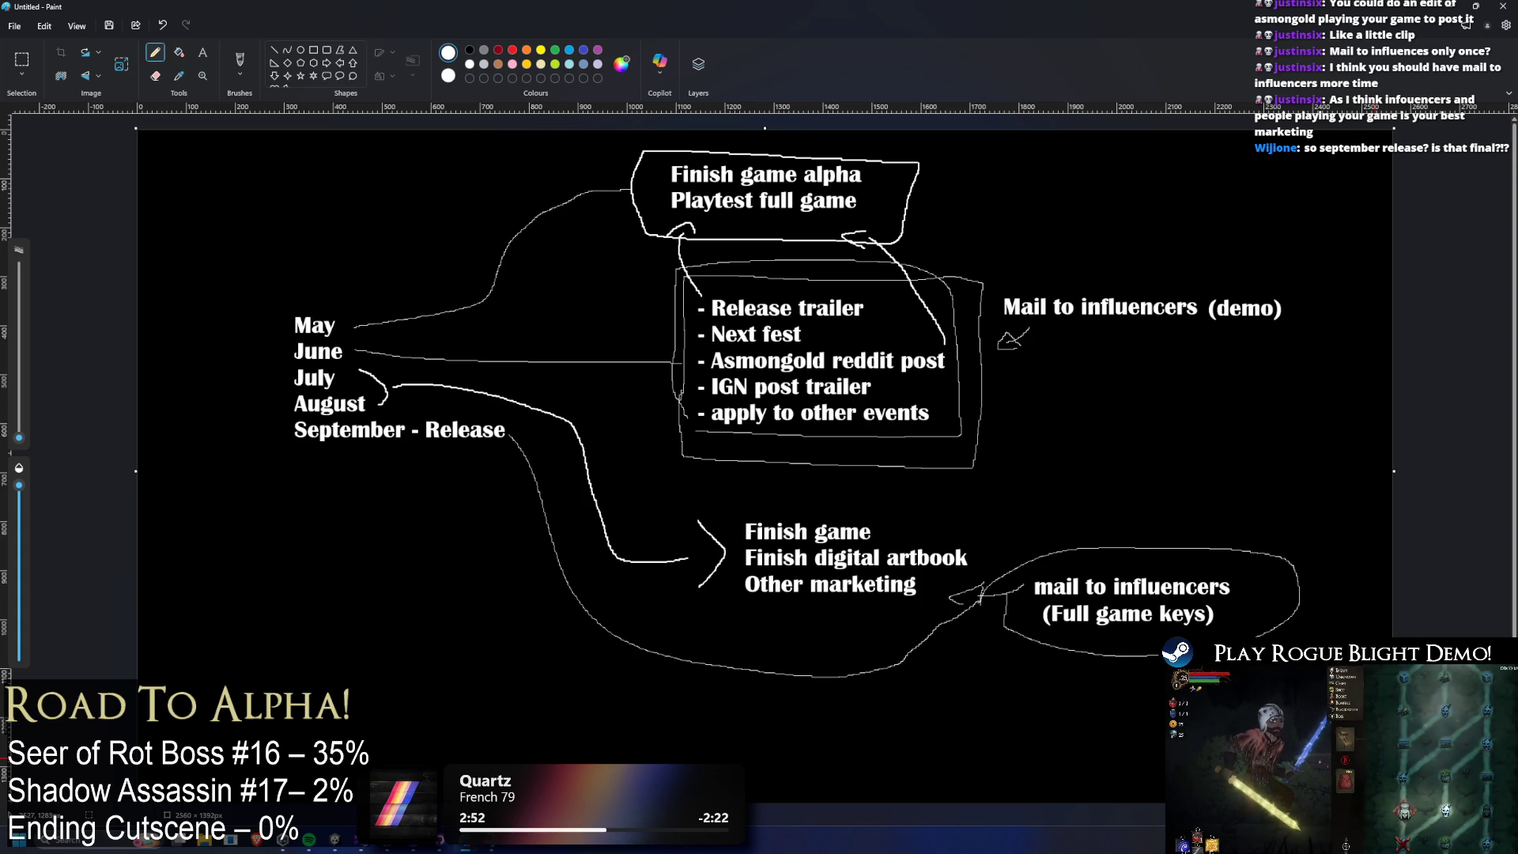
{"action": "left_click", "coordinate": [240, 64]}
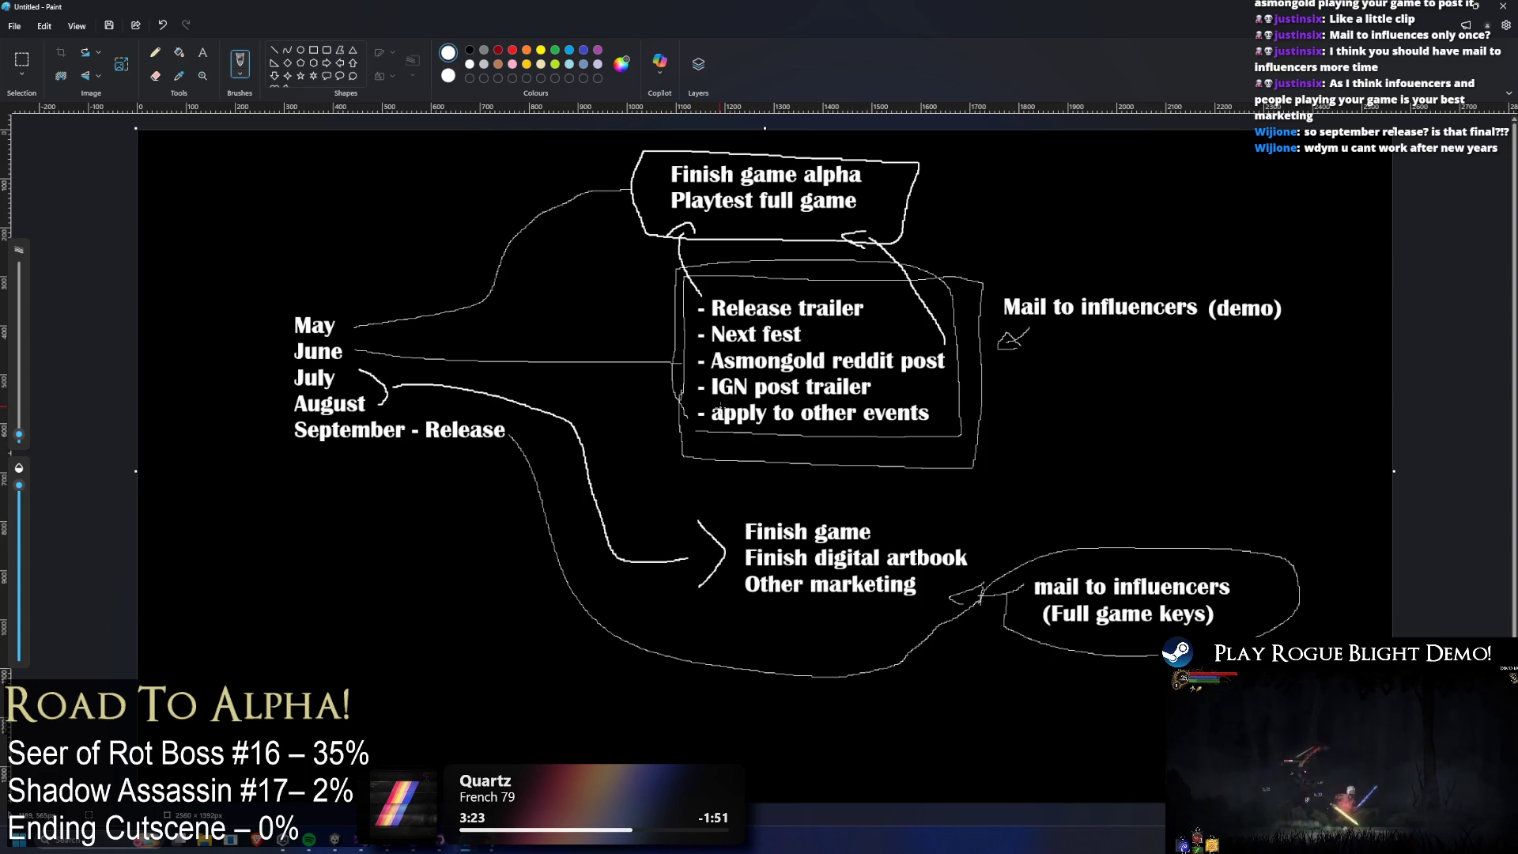
Brush a double-armed arrowhead where the June line meets the task list.
{"action": "left_click_drag", "start_coordinate": [638, 362], "coordinate": [683, 431]}
{"action": "left_click_drag", "start_coordinate": [638, 360], "coordinate": [682, 321]}
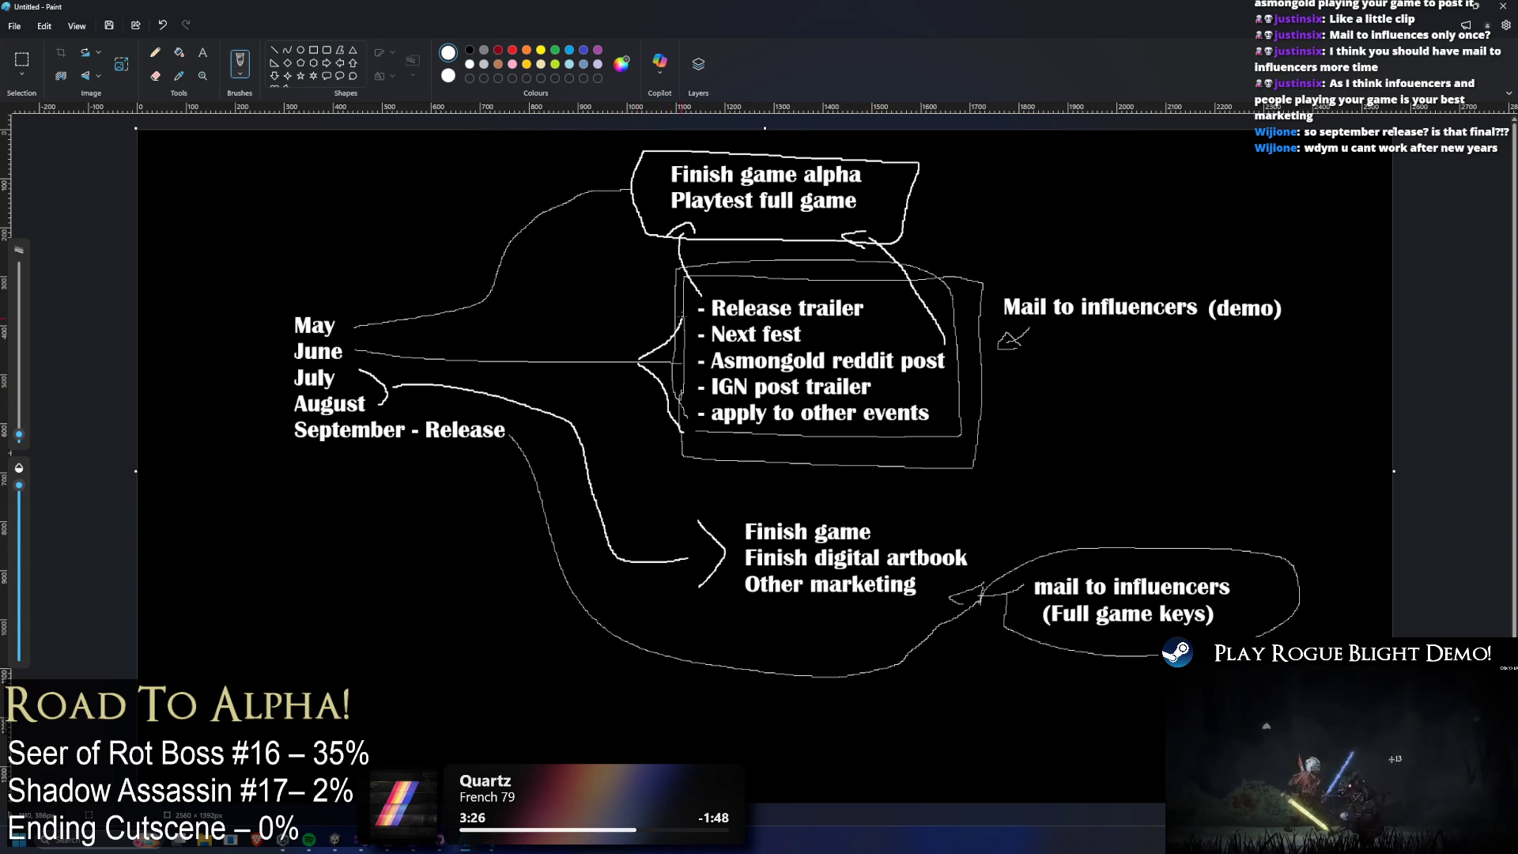
{"action": "mouse_move", "coordinate": [688, 268]}
{"action": "left_mouse_down"}
{"action": "mouse_move", "coordinate": [677, 345]}
{"action": "mouse_move", "coordinate": [642, 361]}
{"action": "left_mouse_up"}
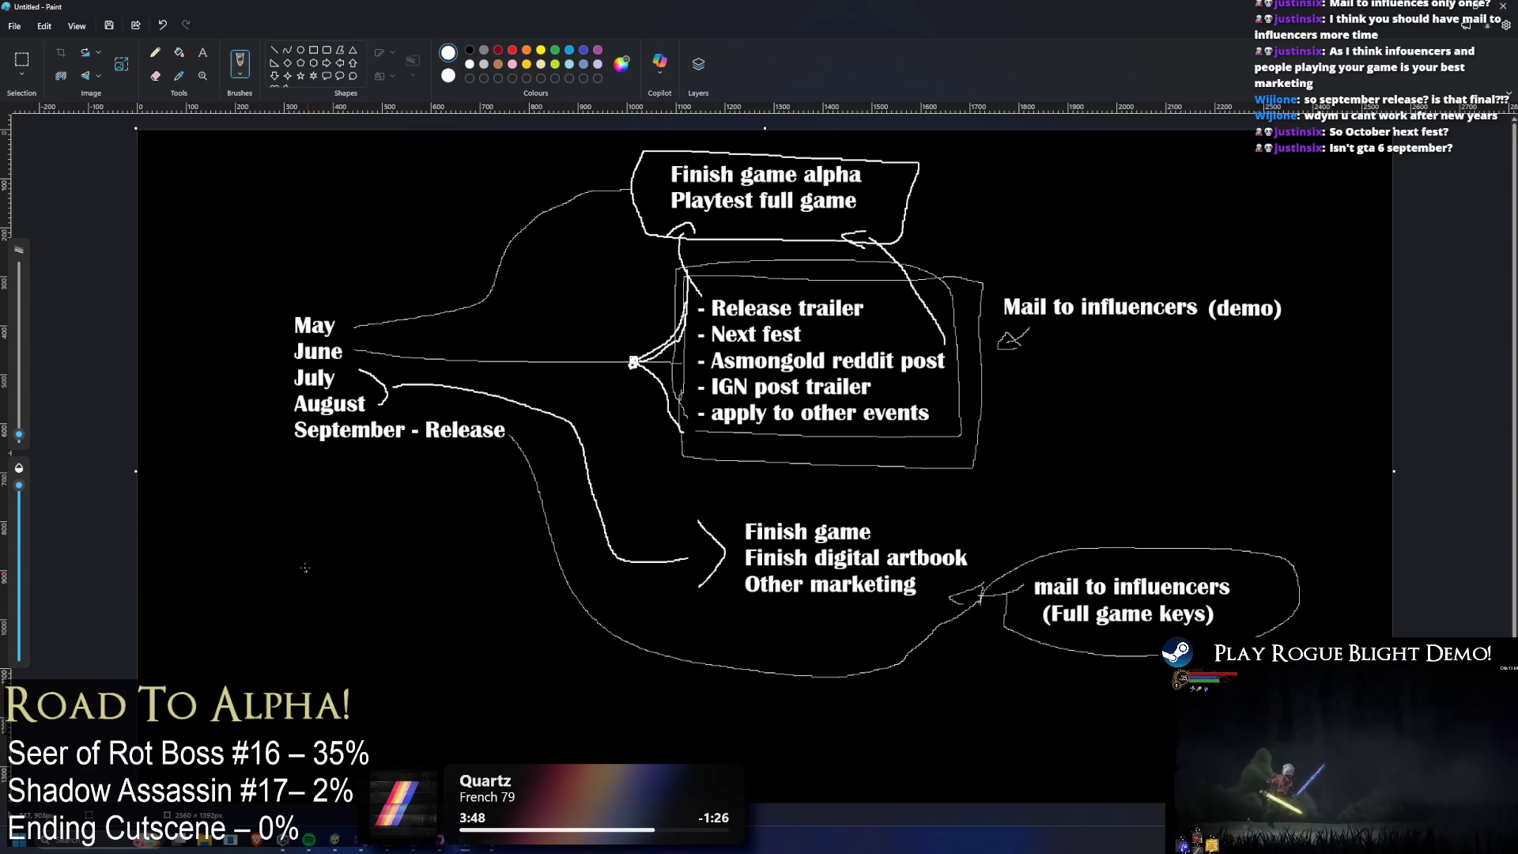
Undo a stray test loop and underline September - Release with the brush.
{"action": "mouse_move", "coordinate": [305, 615]}
{"action": "left_mouse_down"}
{"action": "mouse_move", "coordinate": [312, 598]}
{"action": "mouse_move", "coordinate": [323, 609]}
{"action": "left_mouse_up"}
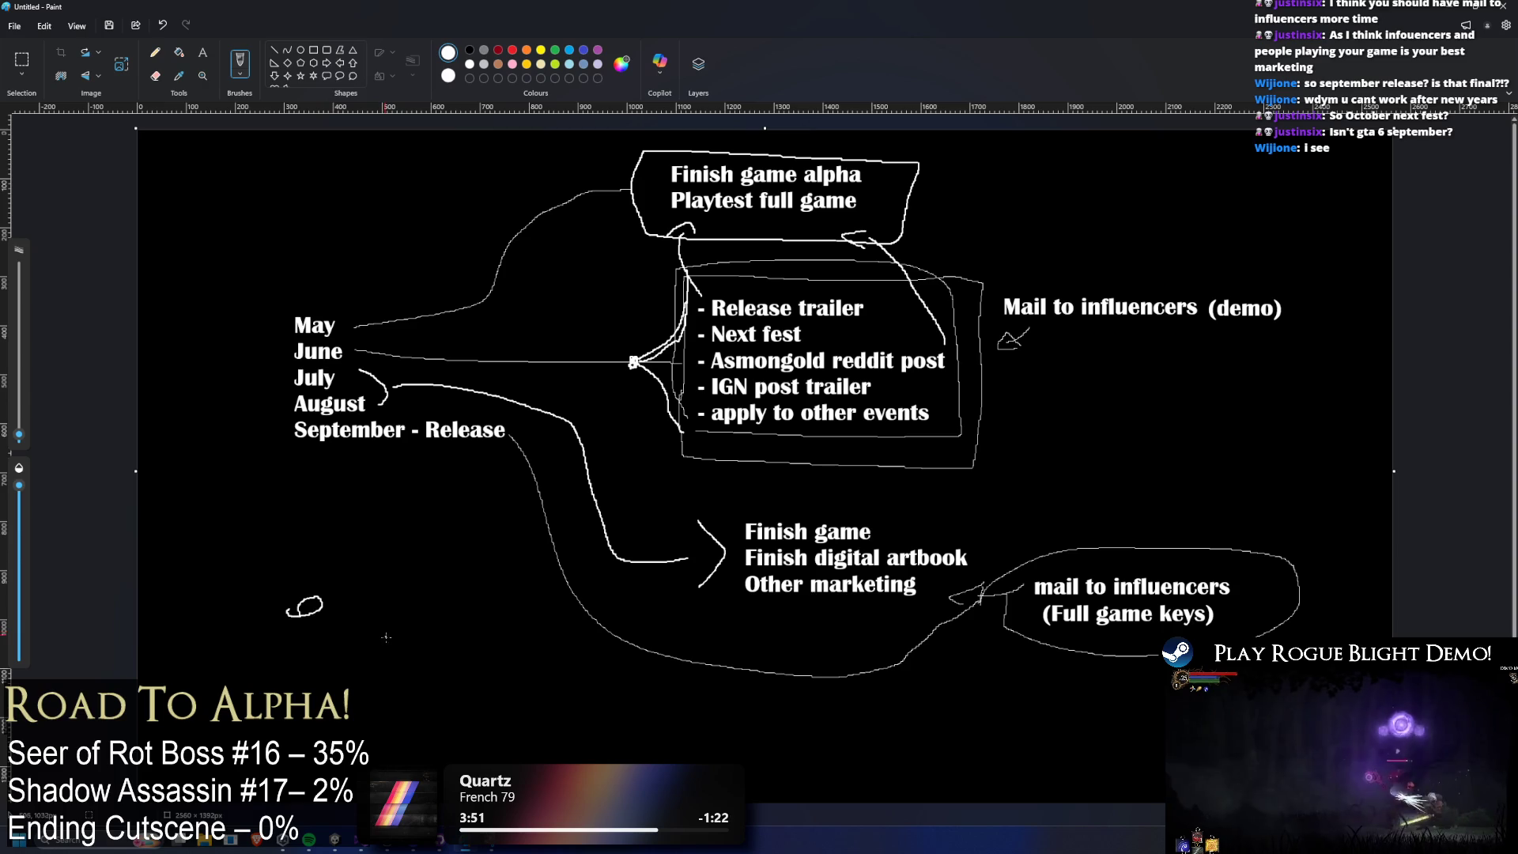
{"action": "key", "text": "ctrl+z"}
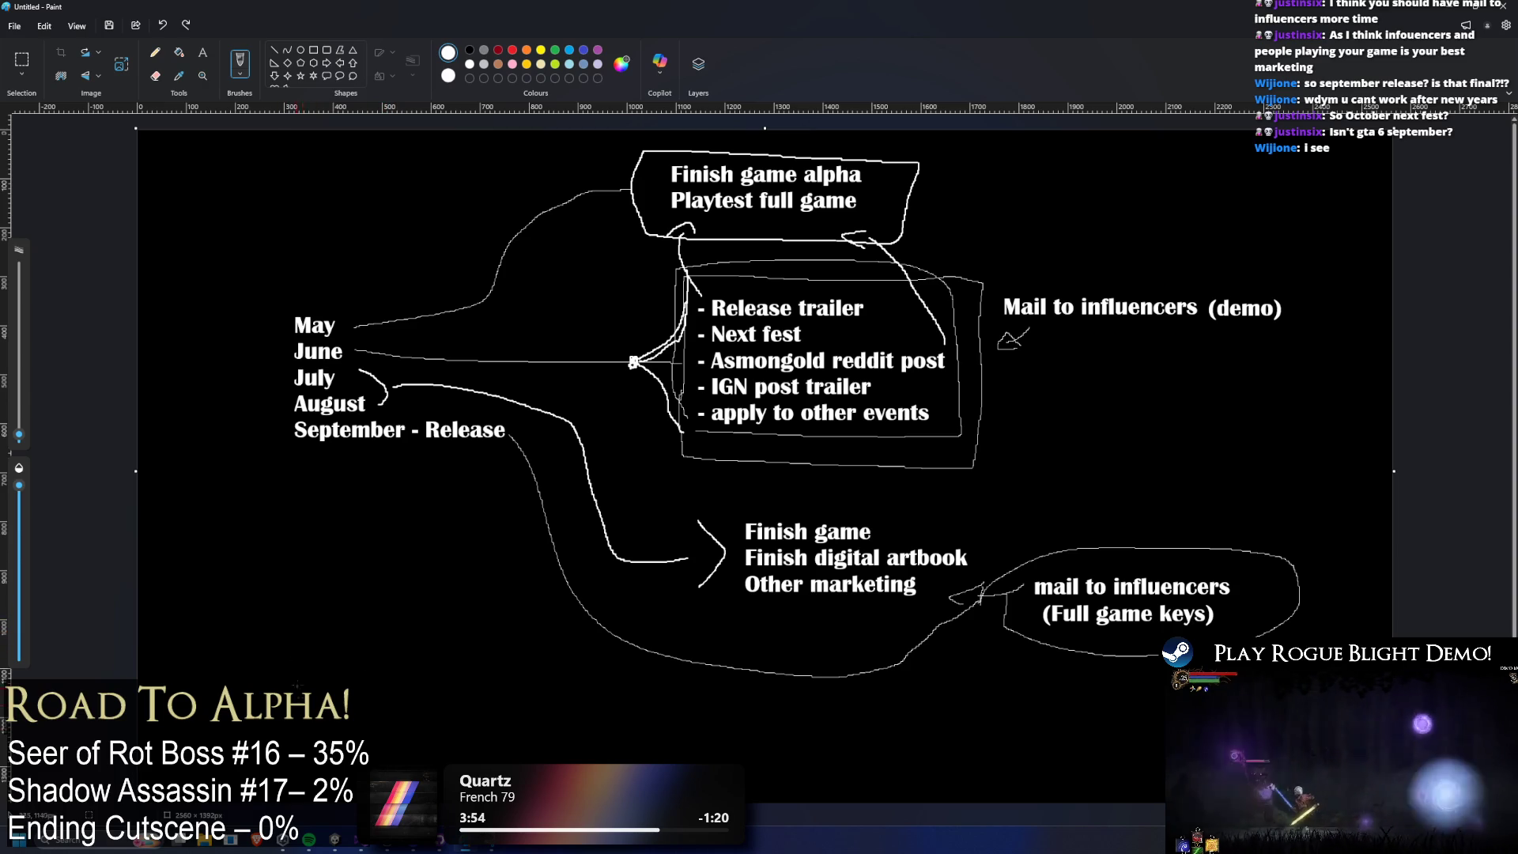
{"action": "left_click_drag", "start_coordinate": [300, 695], "coordinate": [320, 692]}
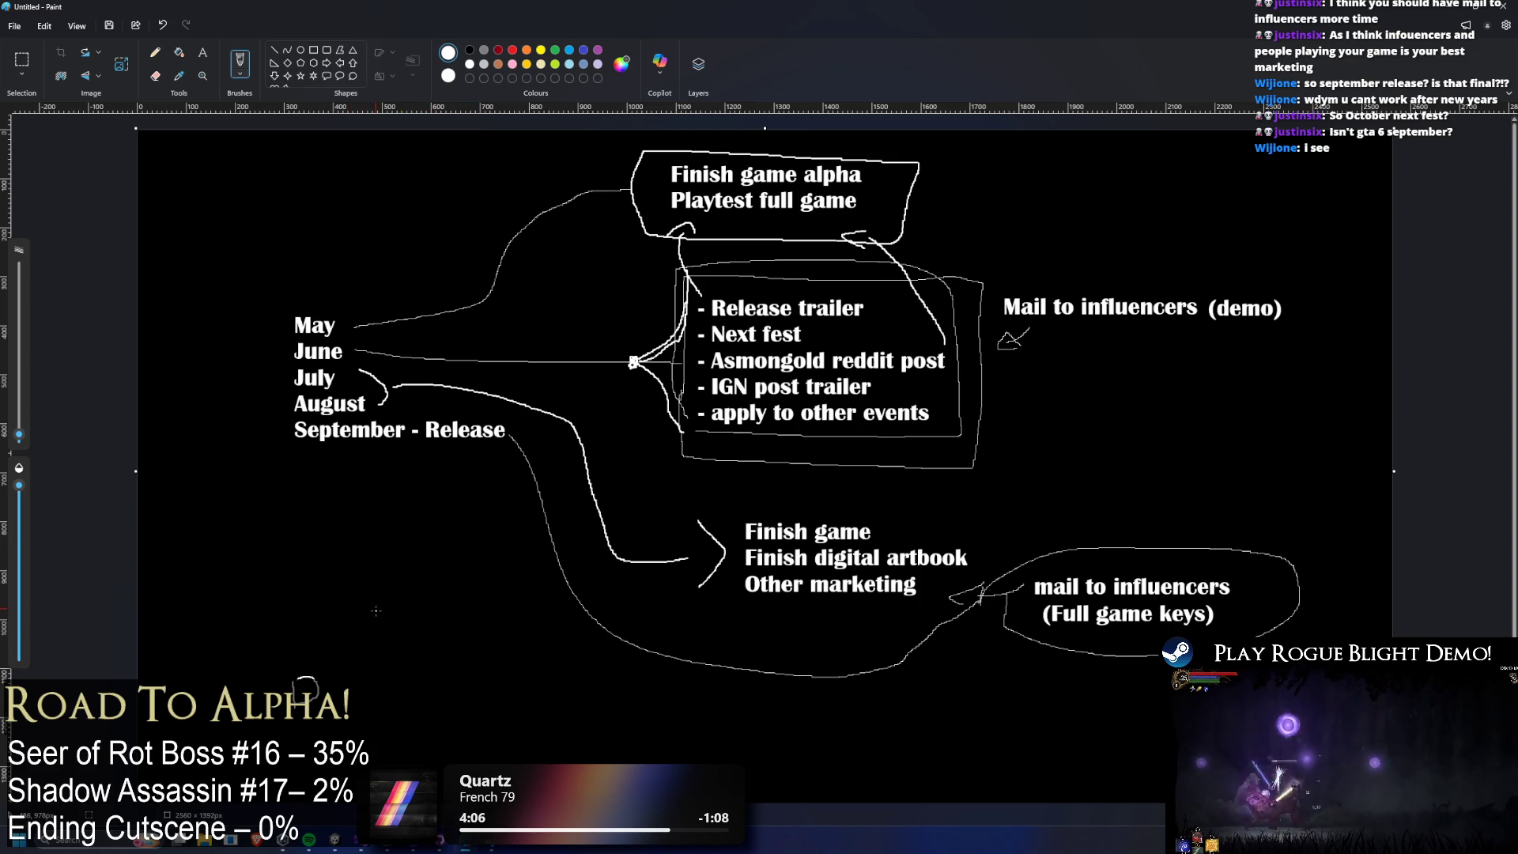
{"action": "left_click_drag", "start_coordinate": [305, 448], "coordinate": [427, 450]}
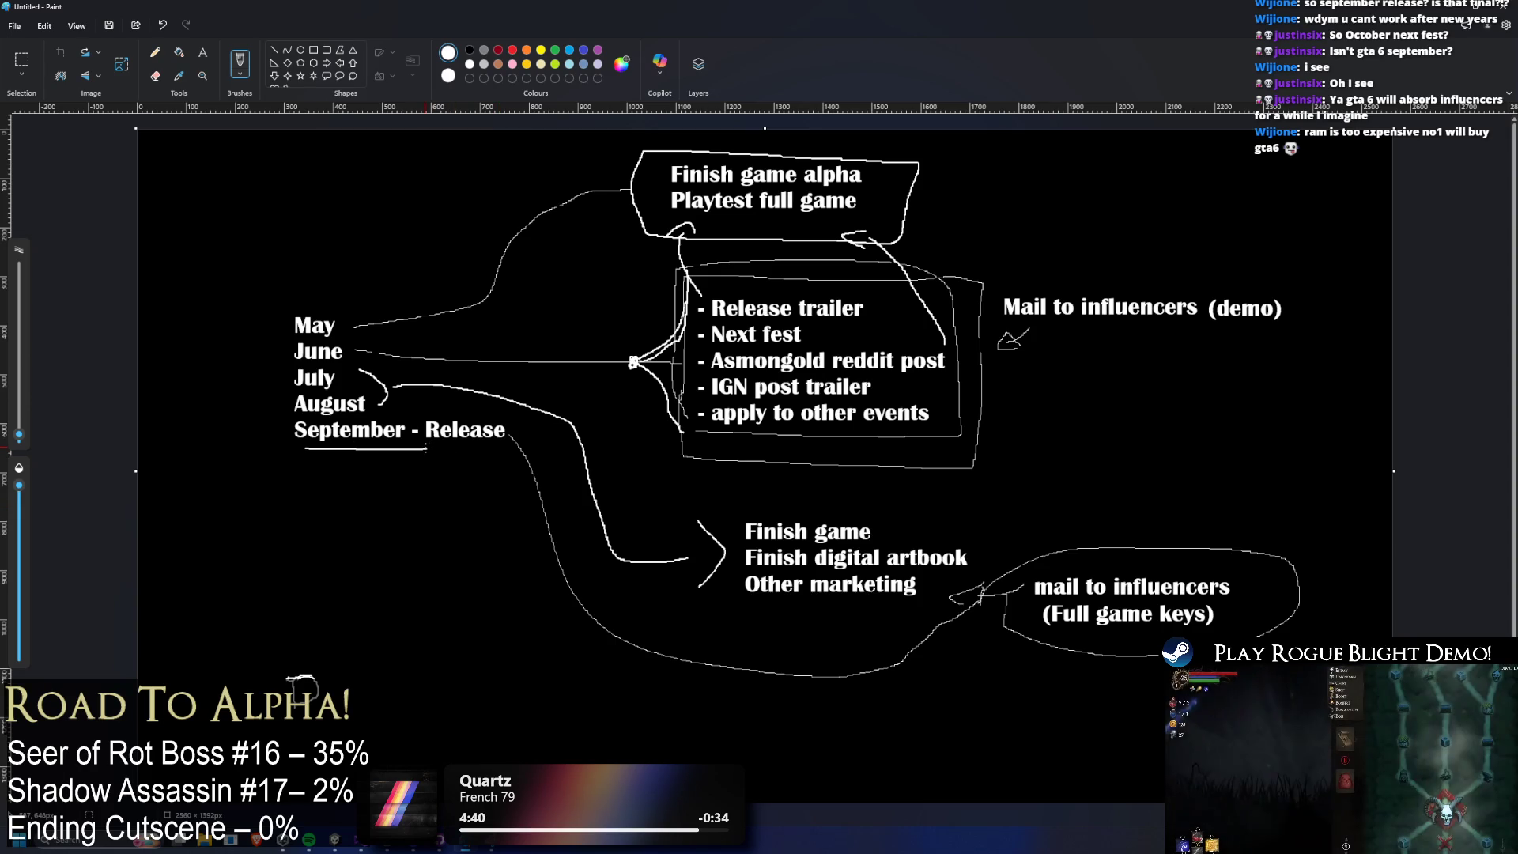
Extend and redraw the September - Release underline, undoing the unwanted strokes.
{"action": "left_click_drag", "start_coordinate": [475, 448], "coordinate": [508, 448]}
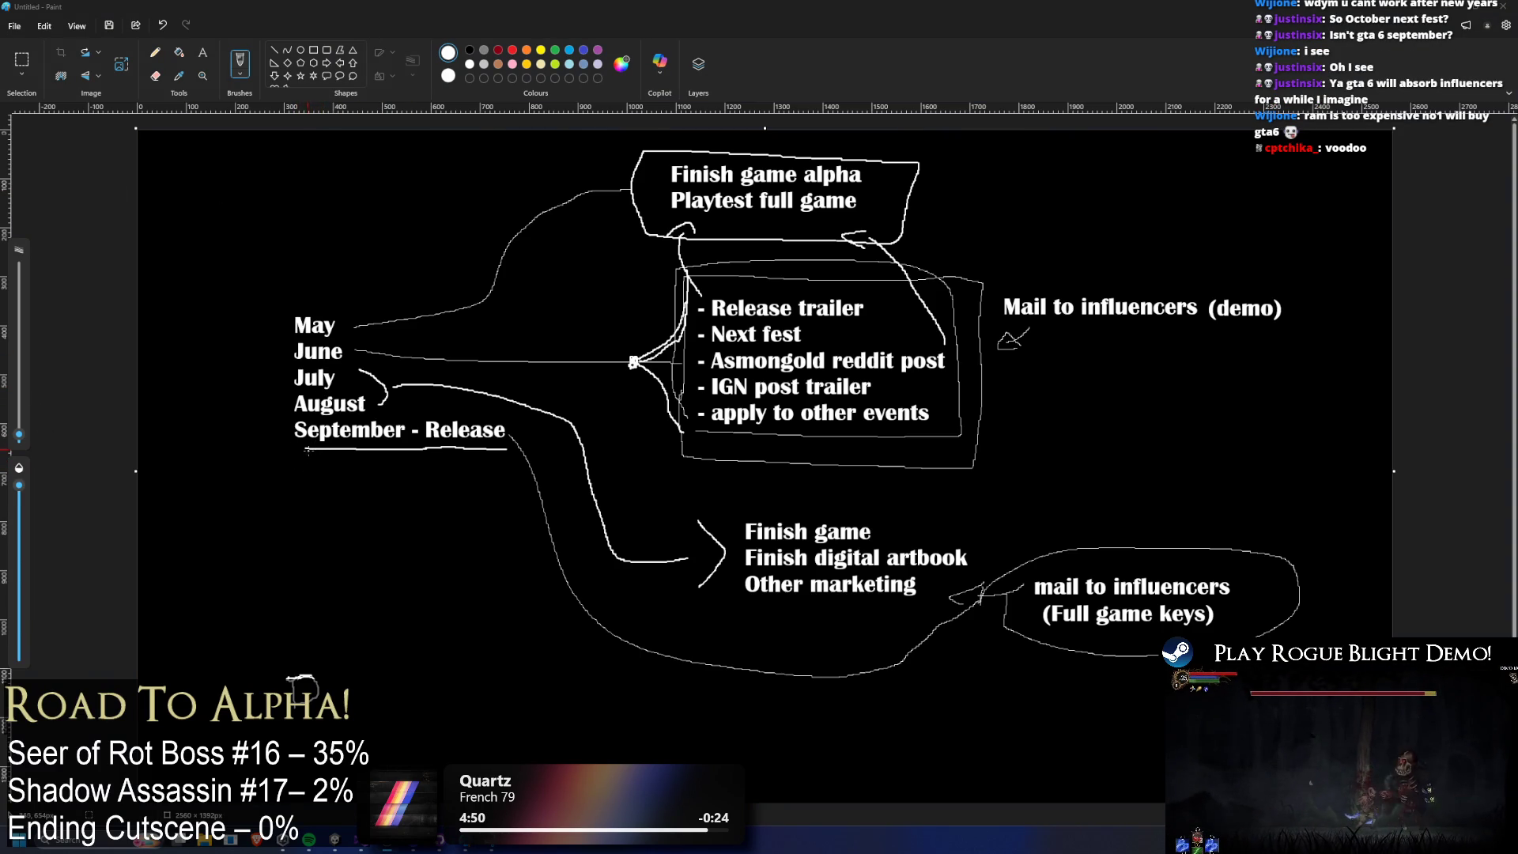
{"action": "left_click_drag", "start_coordinate": [307, 451], "coordinate": [284, 451]}
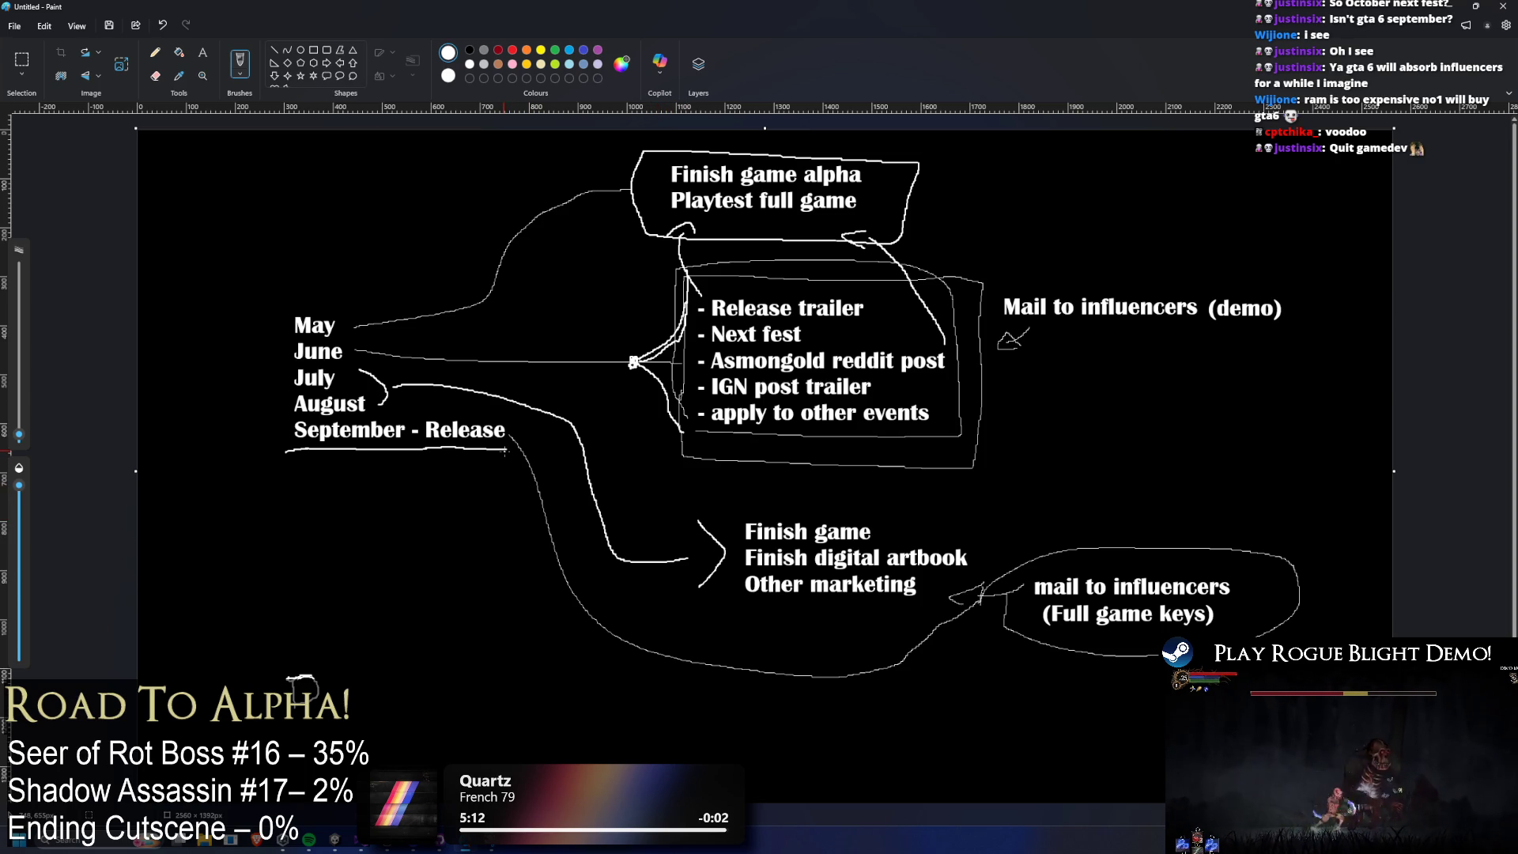
{"action": "left_click_drag", "start_coordinate": [510, 452], "coordinate": [294, 454]}
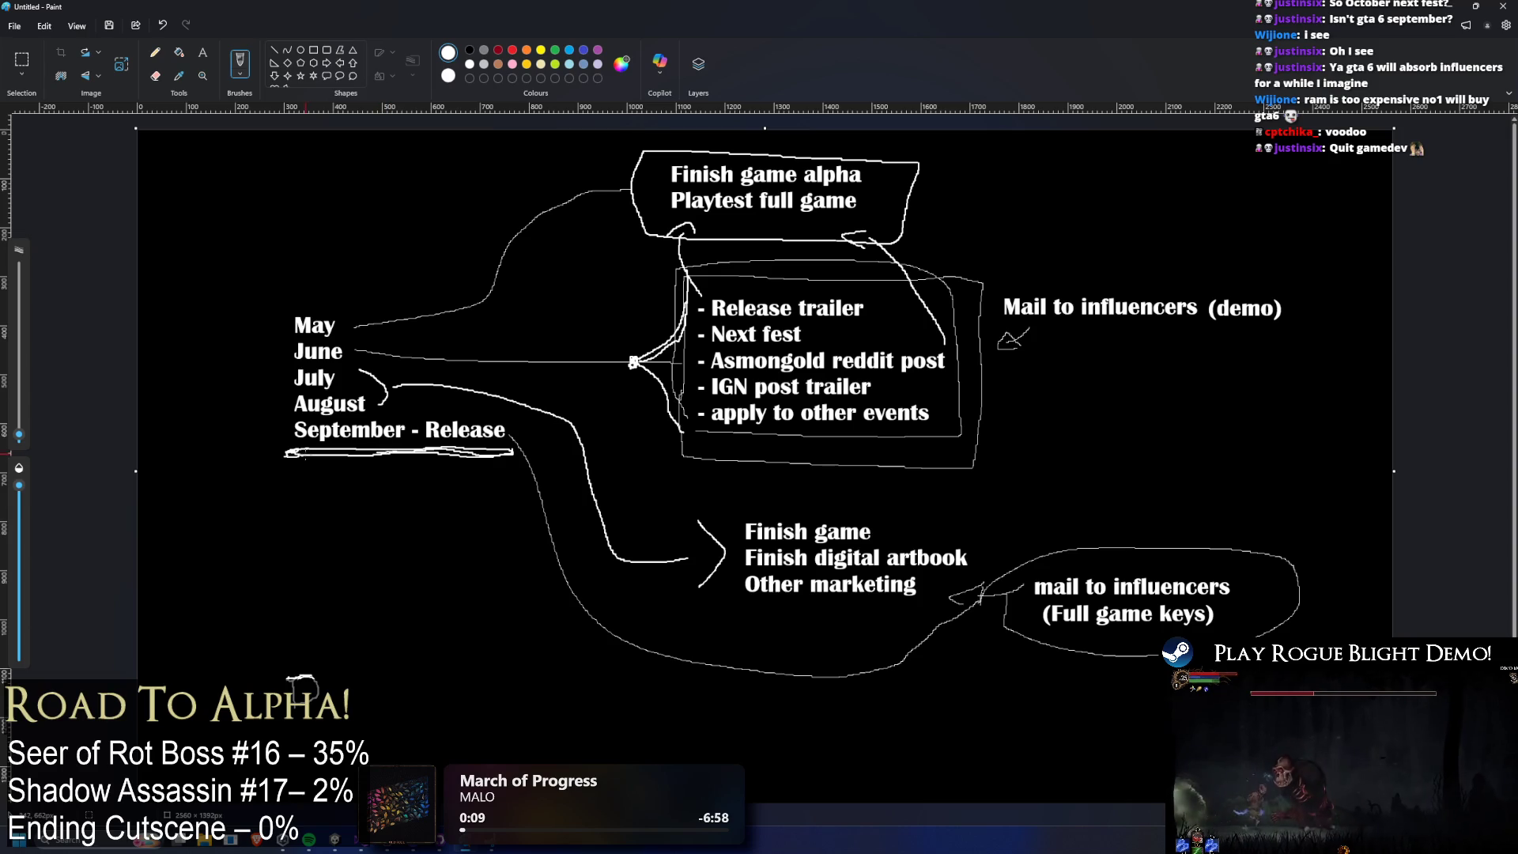
{"action": "left_click_drag", "start_coordinate": [357, 457], "coordinate": [479, 460]}
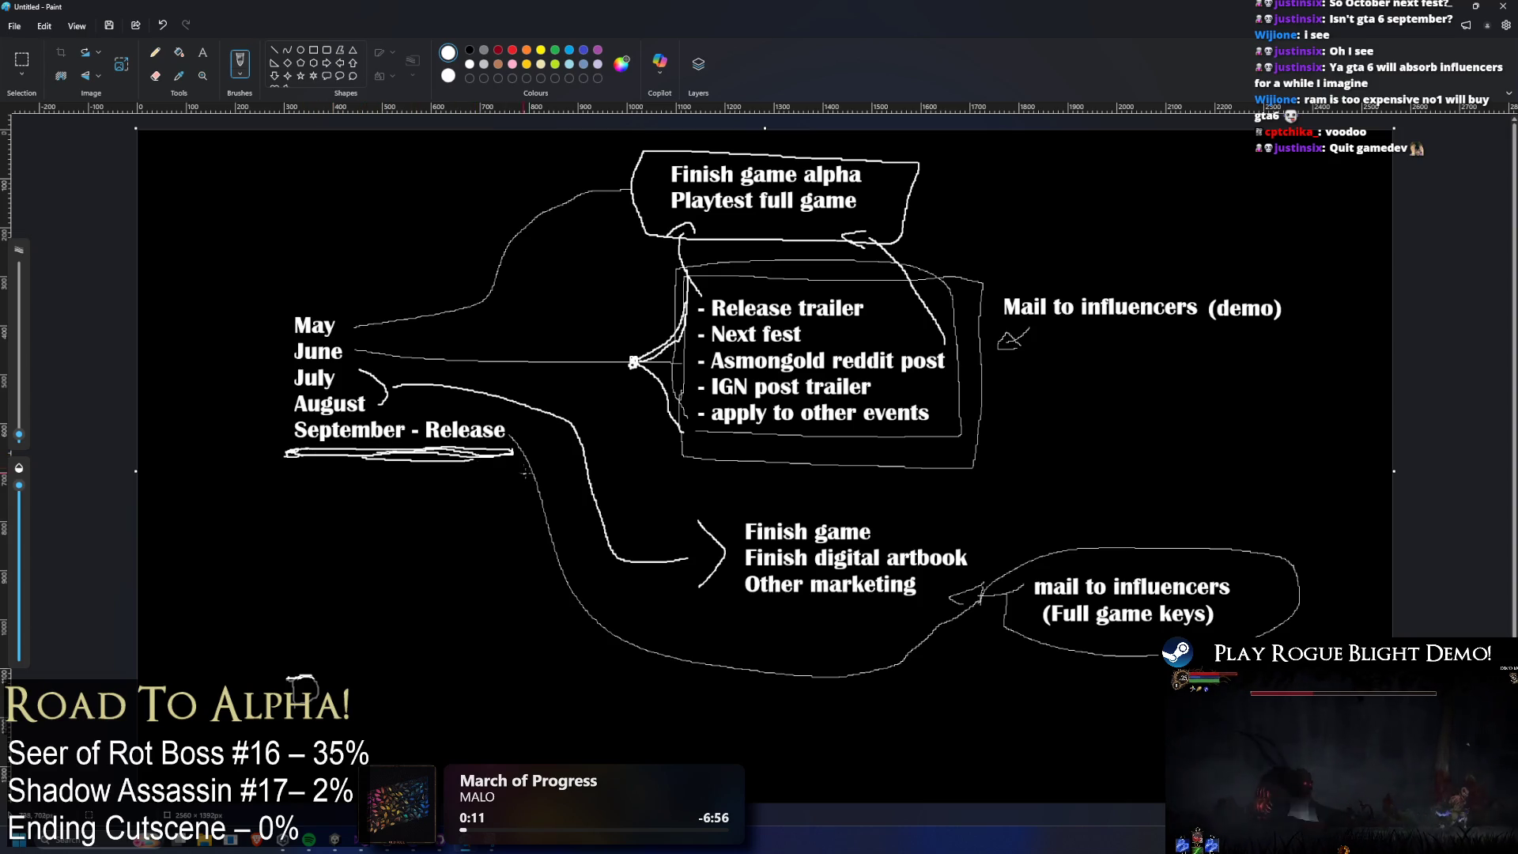
{"action": "key", "text": "ctrl+z"}
{"action": "key", "text": "ctrl+z"}
{"action": "key", "text": "ctrl+z"}
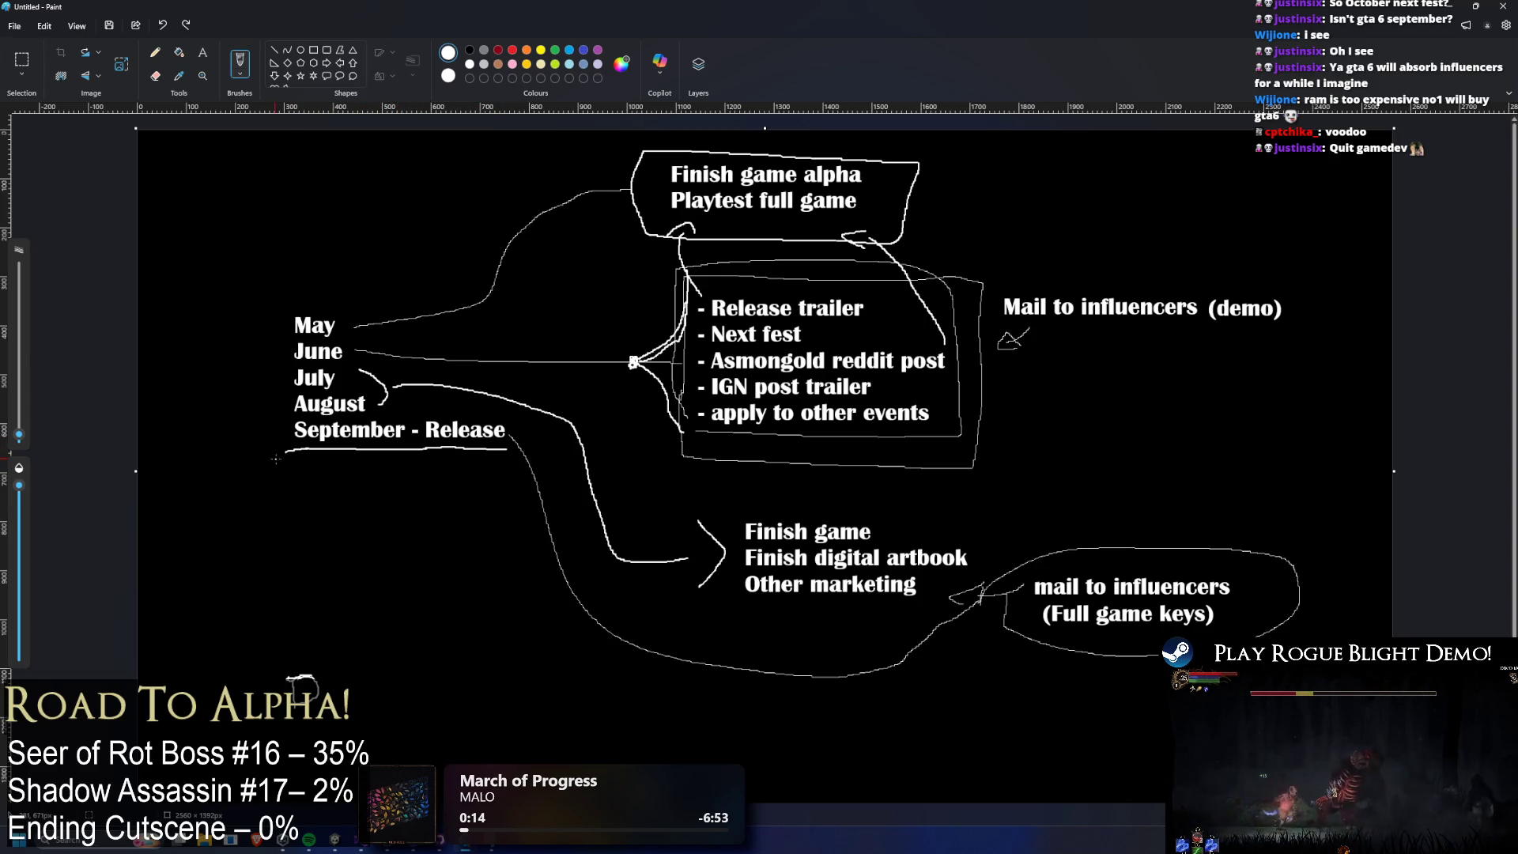
{"action": "left_click_drag", "start_coordinate": [285, 452], "coordinate": [518, 452]}
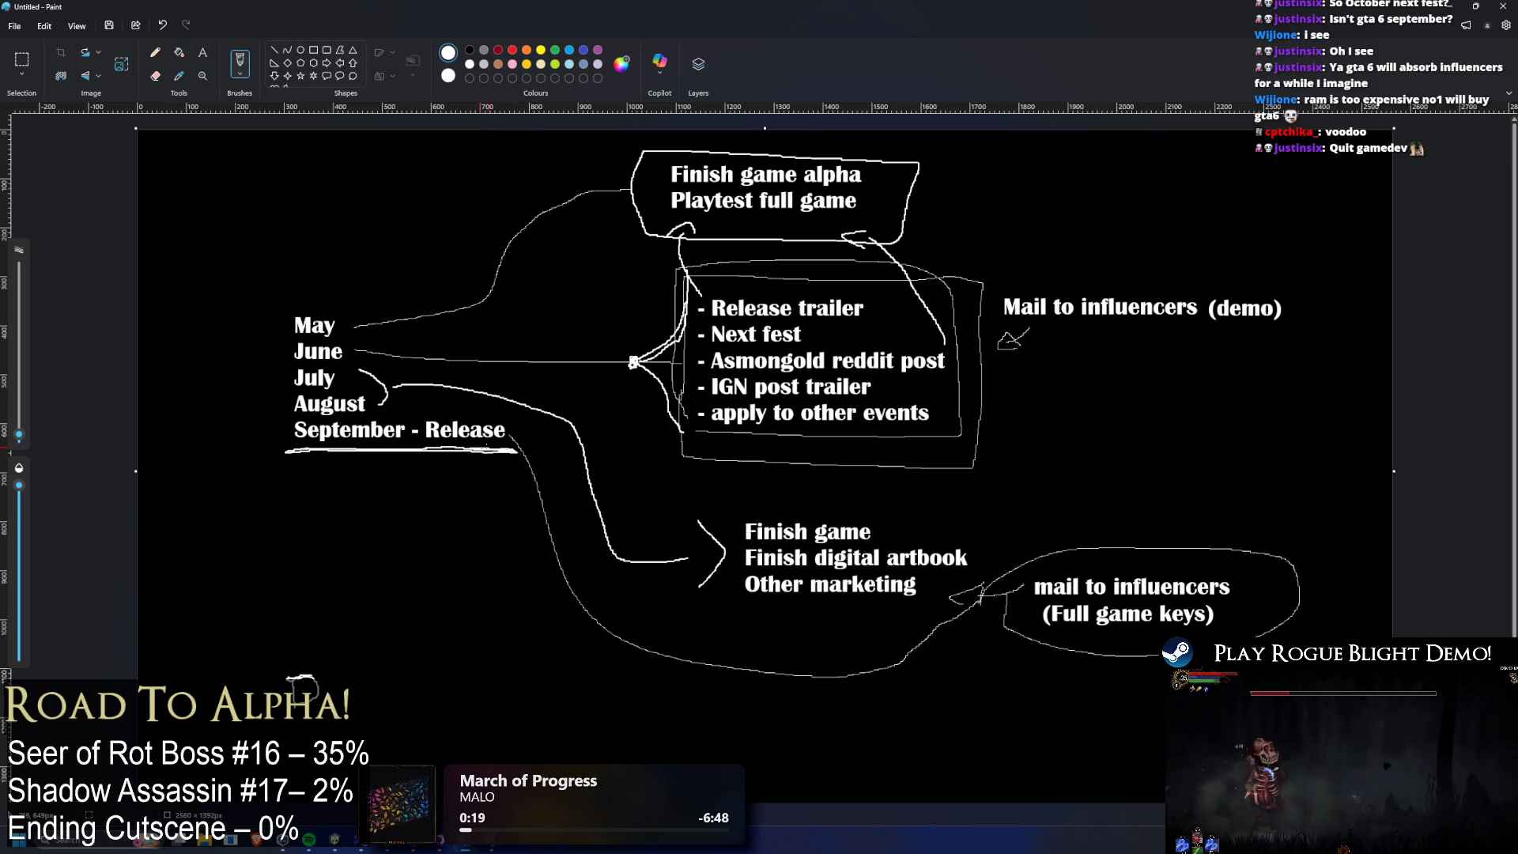
{"action": "key", "text": "ctrl+z"}
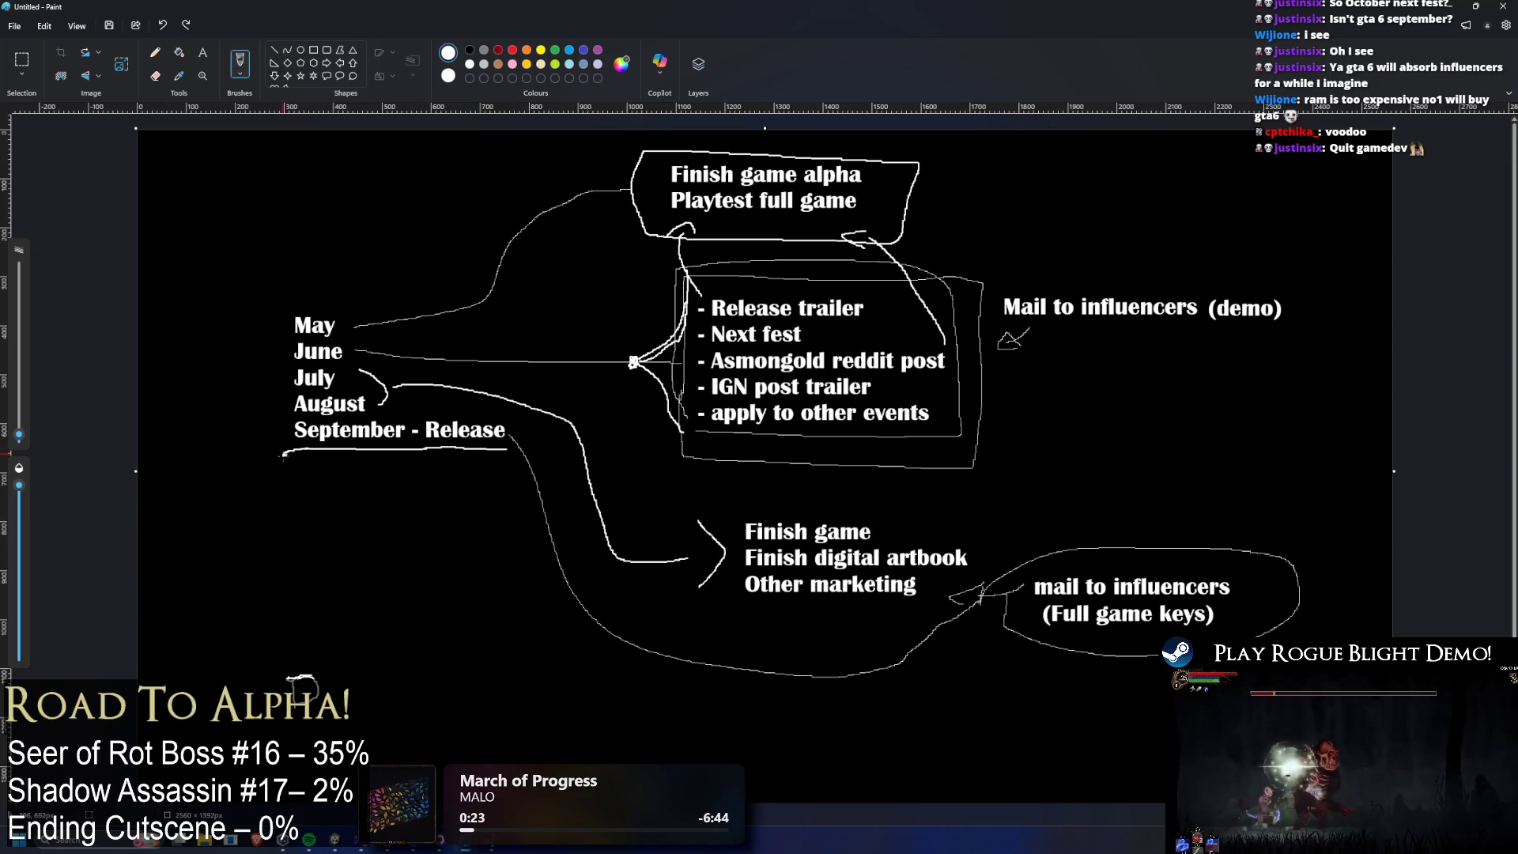
Repaint and thicken the underline into a bold white bar, leaving a small mark below.
{"action": "left_click_drag", "start_coordinate": [282, 454], "coordinate": [488, 449]}
{"action": "key", "text": "ctrl+z"}
{"action": "key", "text": "ctrl+z"}
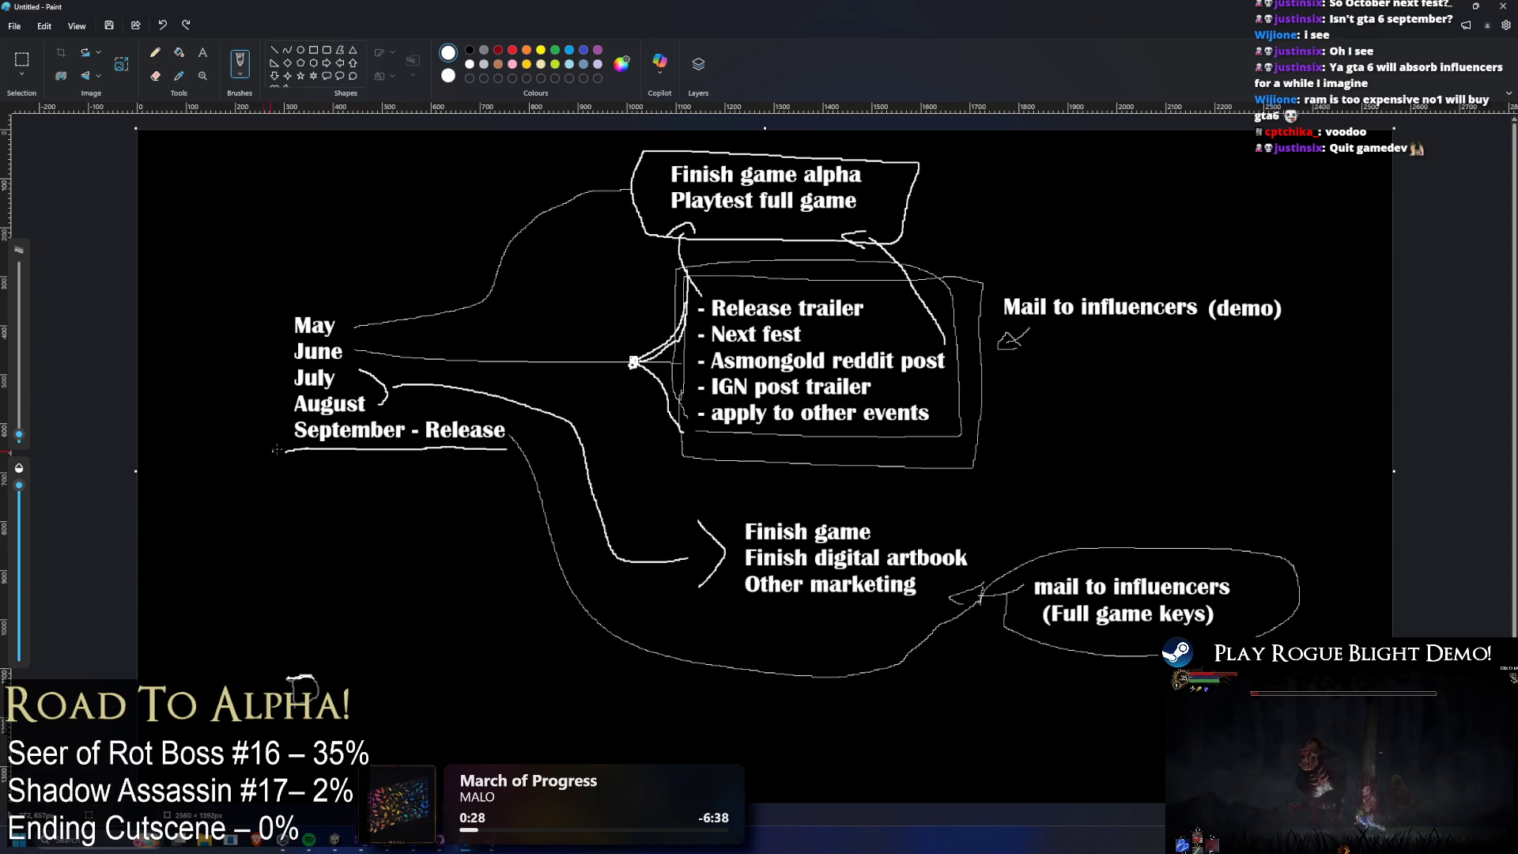
{"action": "left_click_drag", "start_coordinate": [294, 450], "coordinate": [515, 453]}
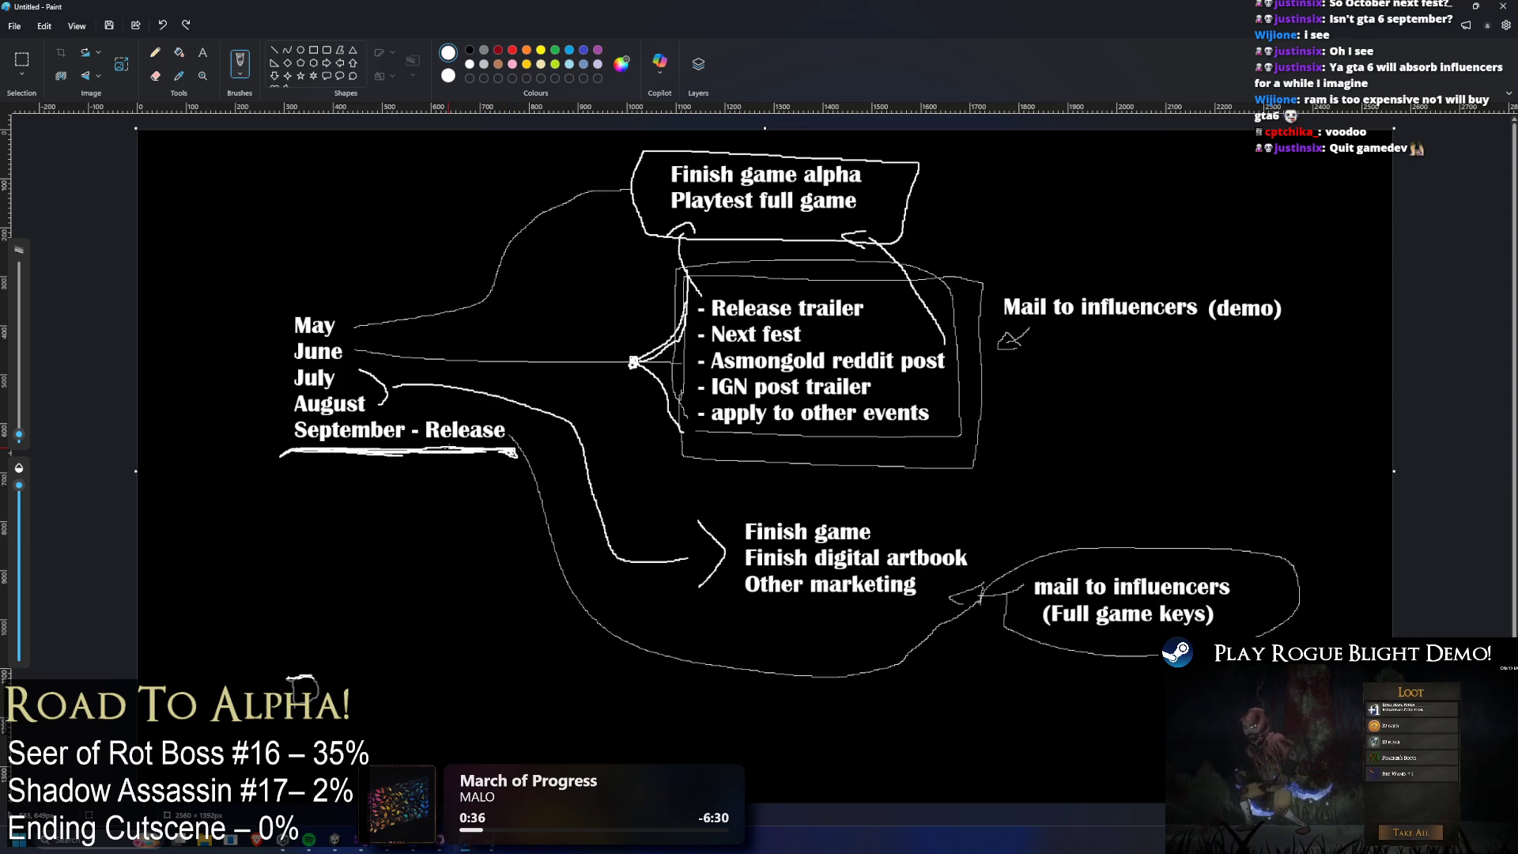
{"action": "mouse_move", "coordinate": [389, 447]}
{"action": "left_mouse_down"}
{"action": "mouse_move", "coordinate": [415, 453]}
{"action": "mouse_move", "coordinate": [372, 452]}
{"action": "left_mouse_up"}
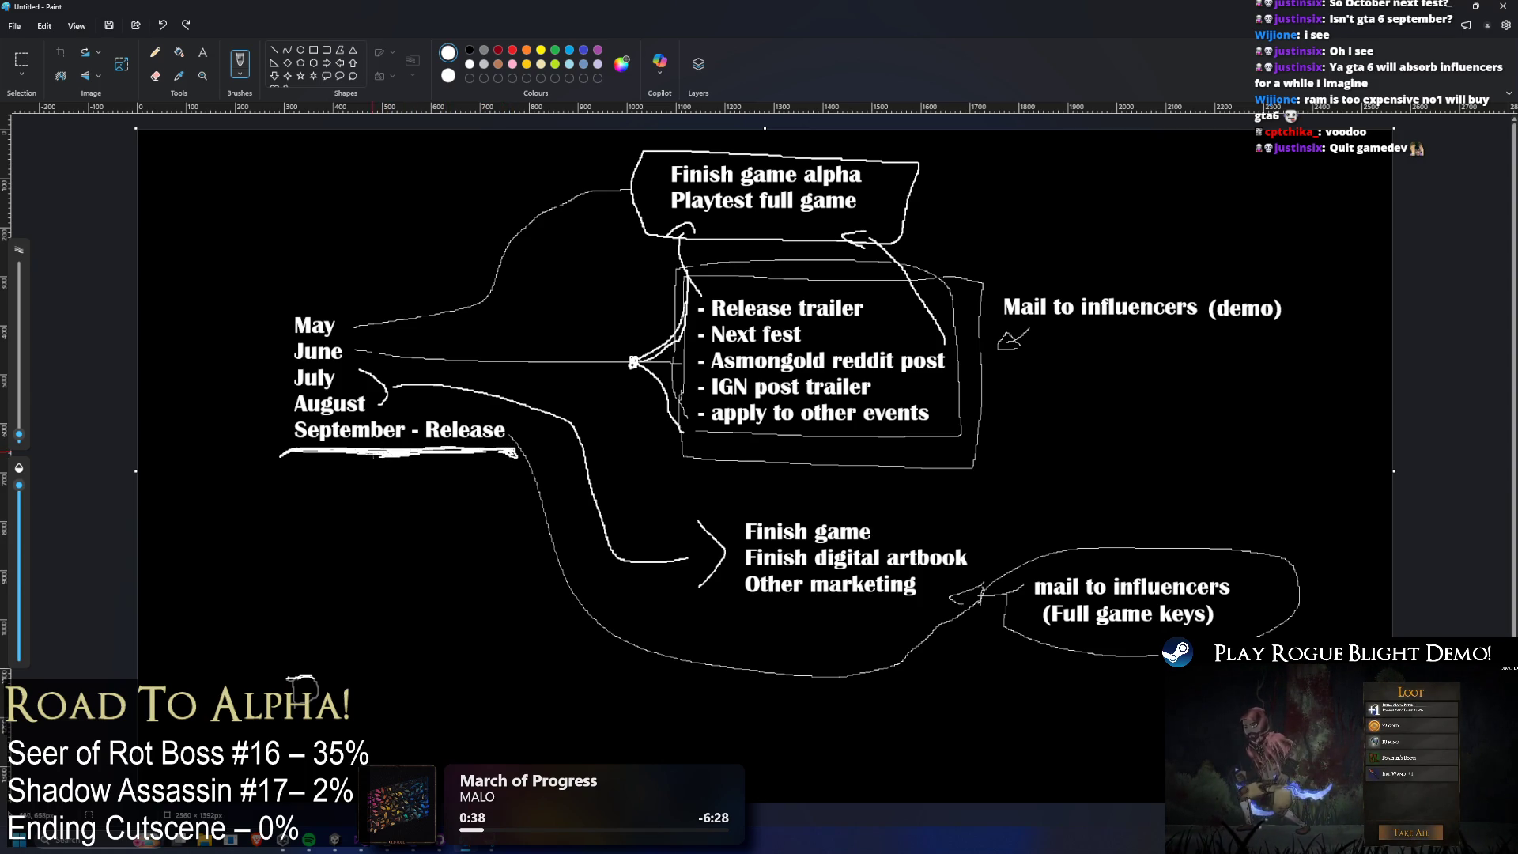
{"action": "mouse_move", "coordinate": [474, 454]}
{"action": "left_mouse_down"}
{"action": "mouse_move", "coordinate": [419, 454]}
{"action": "mouse_move", "coordinate": [496, 456]}
{"action": "left_mouse_up"}
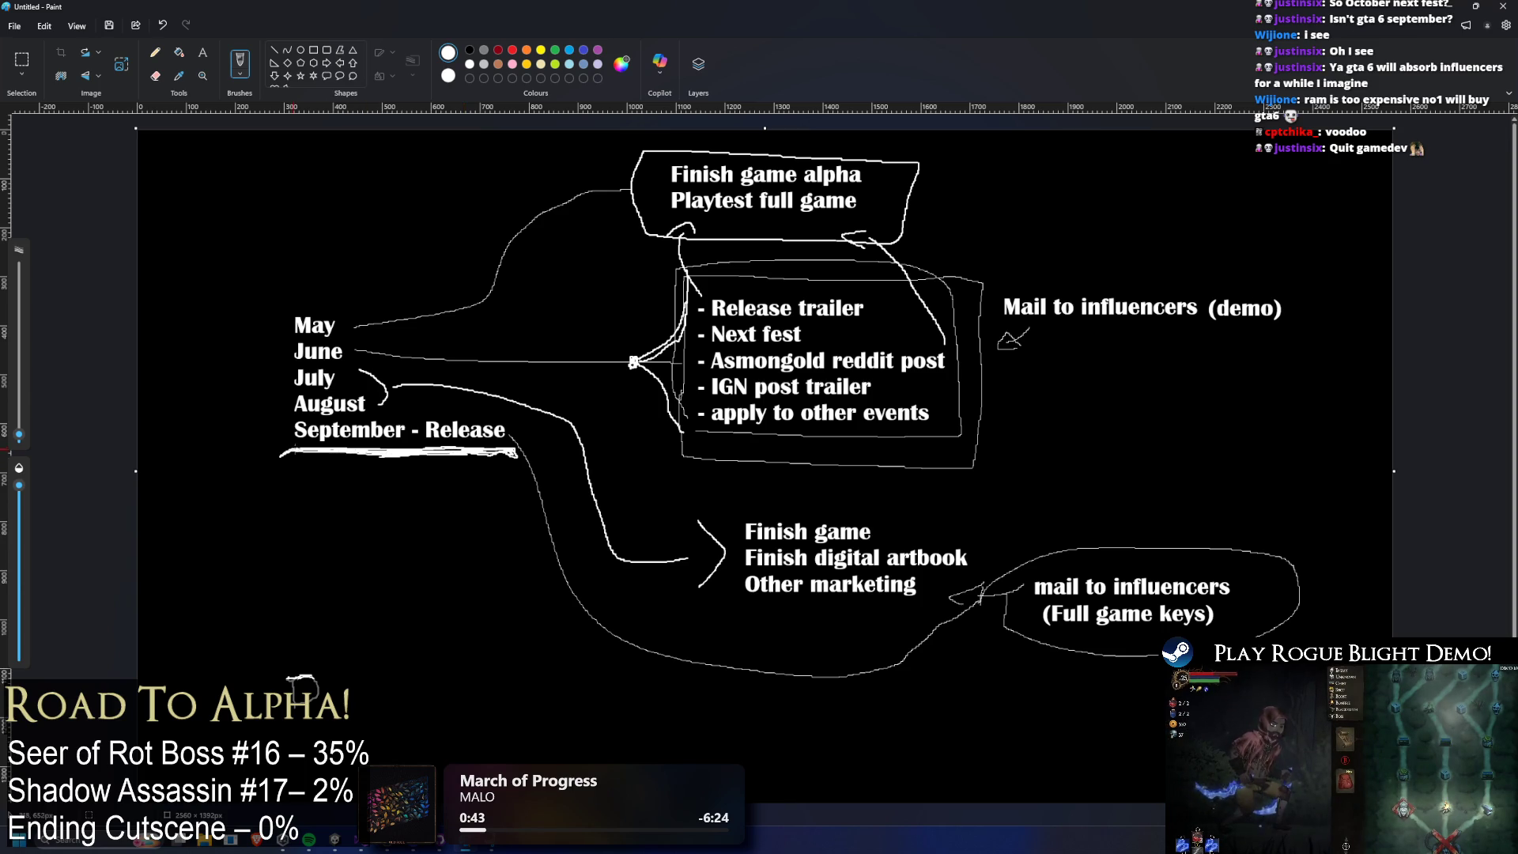
{"action": "mouse_move", "coordinate": [288, 453]}
{"action": "left_mouse_down"}
{"action": "mouse_move", "coordinate": [348, 455]}
{"action": "mouse_move", "coordinate": [305, 441]}
{"action": "left_mouse_up"}
{"action": "mouse_move", "coordinate": [303, 455]}
{"action": "left_mouse_down"}
{"action": "mouse_move", "coordinate": [498, 456]}
{"action": "mouse_move", "coordinate": [474, 455]}
{"action": "left_mouse_up"}
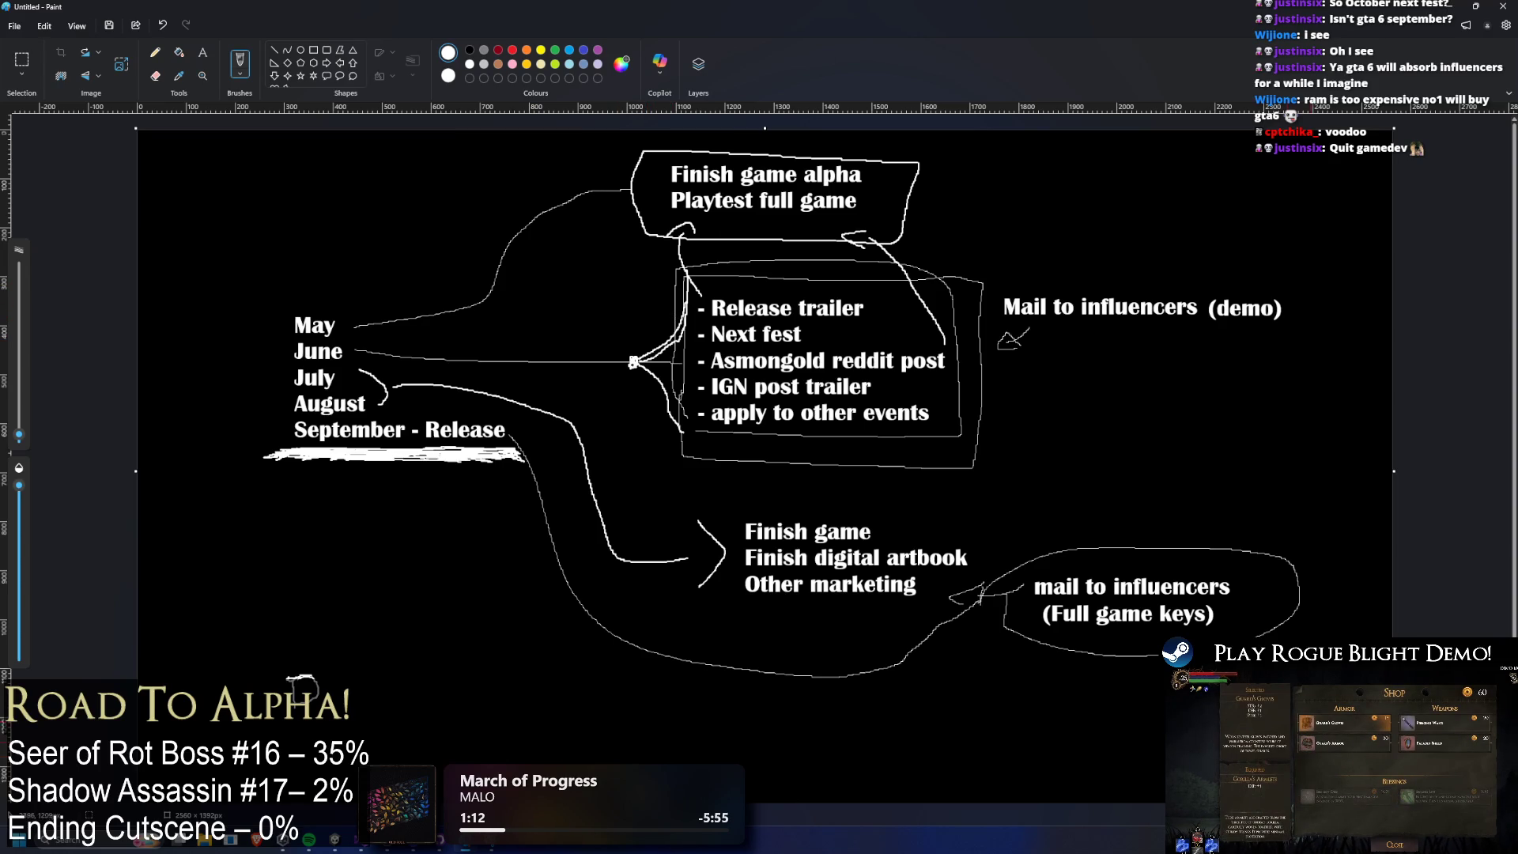
{"action": "left_click_drag", "start_coordinate": [1026, 670], "coordinate": [1052, 684]}
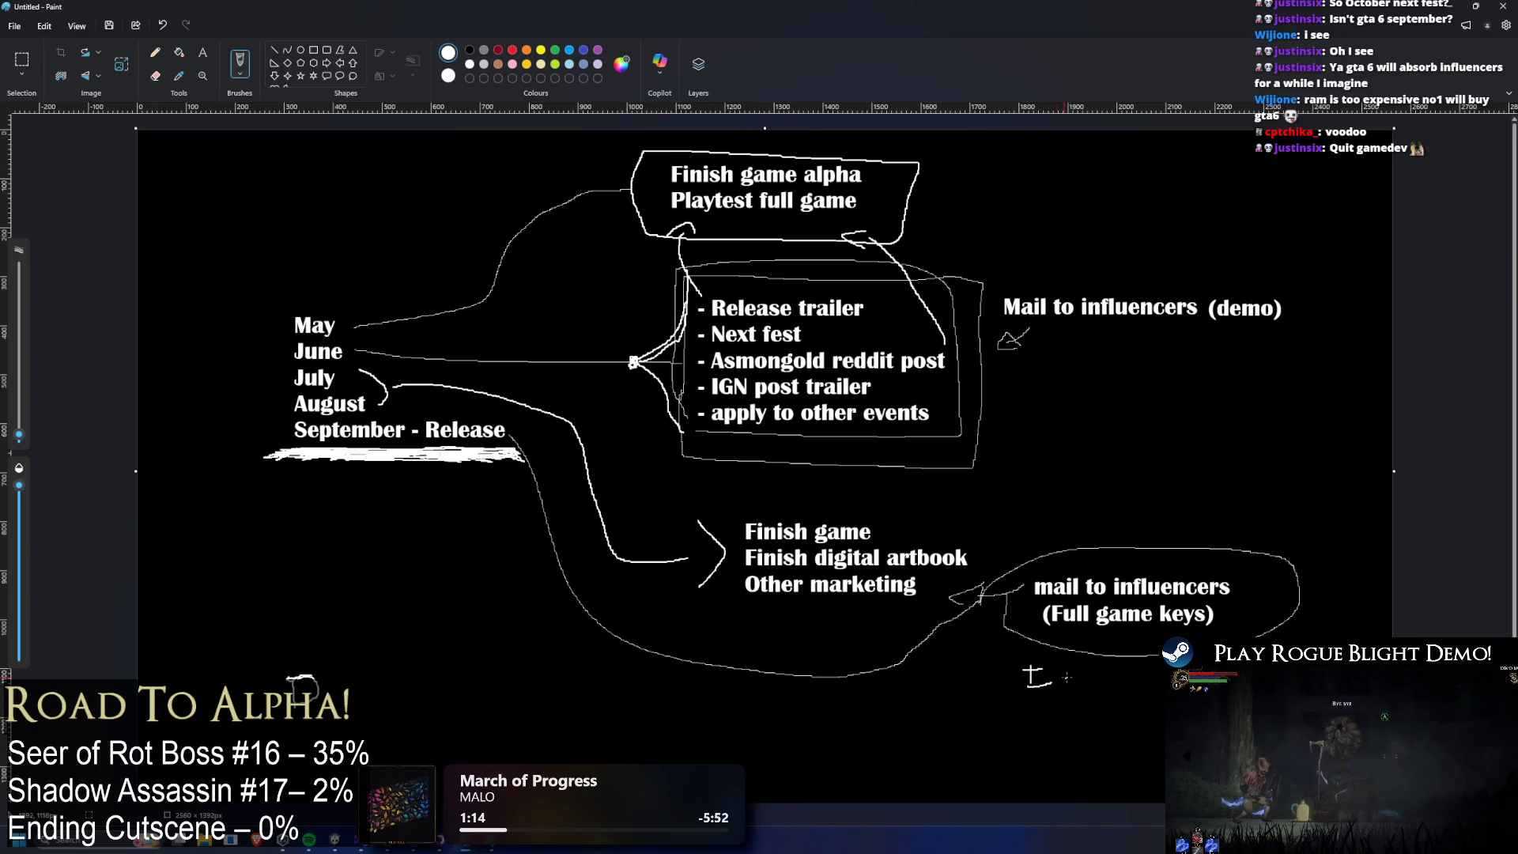
Undo the stray strokes, fill the arrowhead beside Mail to influencers (demo), and minimize Paint.
{"action": "key", "text": "ctrl+z"}
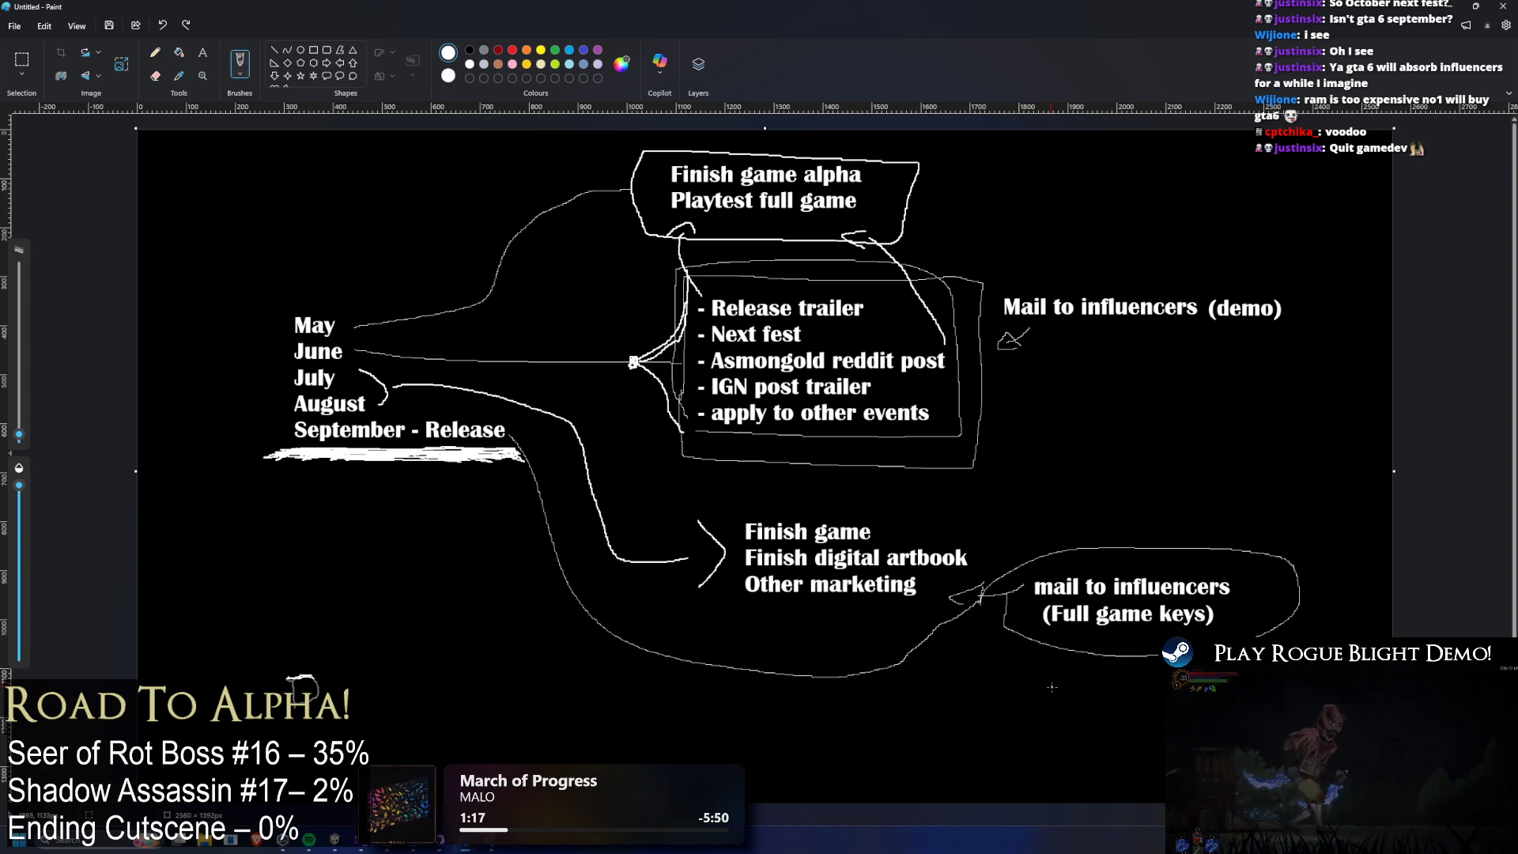
{"action": "left_click_drag", "start_coordinate": [1059, 685], "coordinate": [1107, 684]}
{"action": "key", "text": "ctrl+z"}
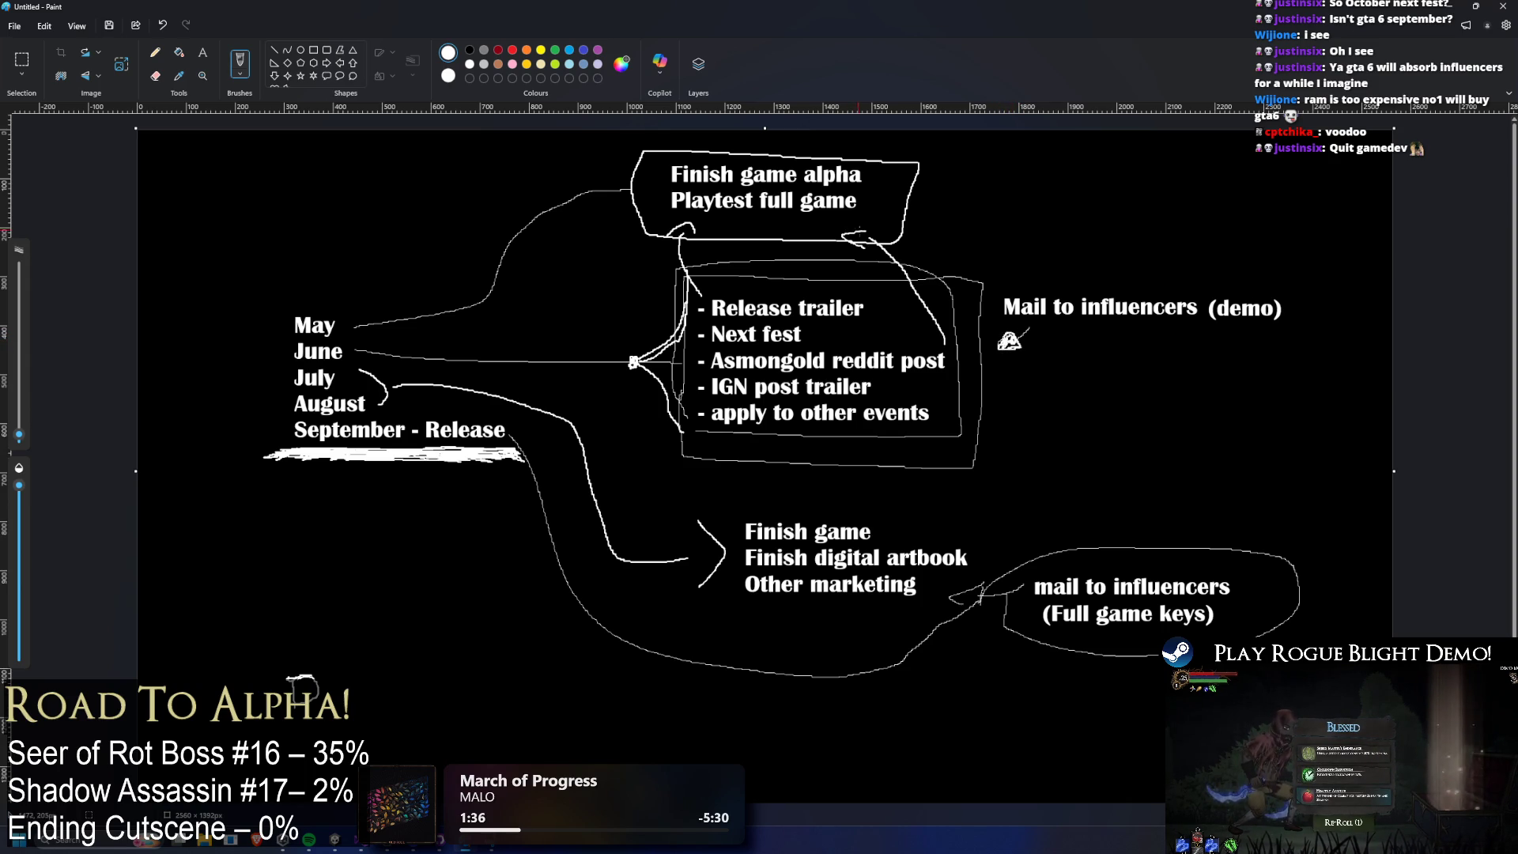
{"action": "left_click_drag", "start_coordinate": [870, 232], "coordinate": [856, 245]}
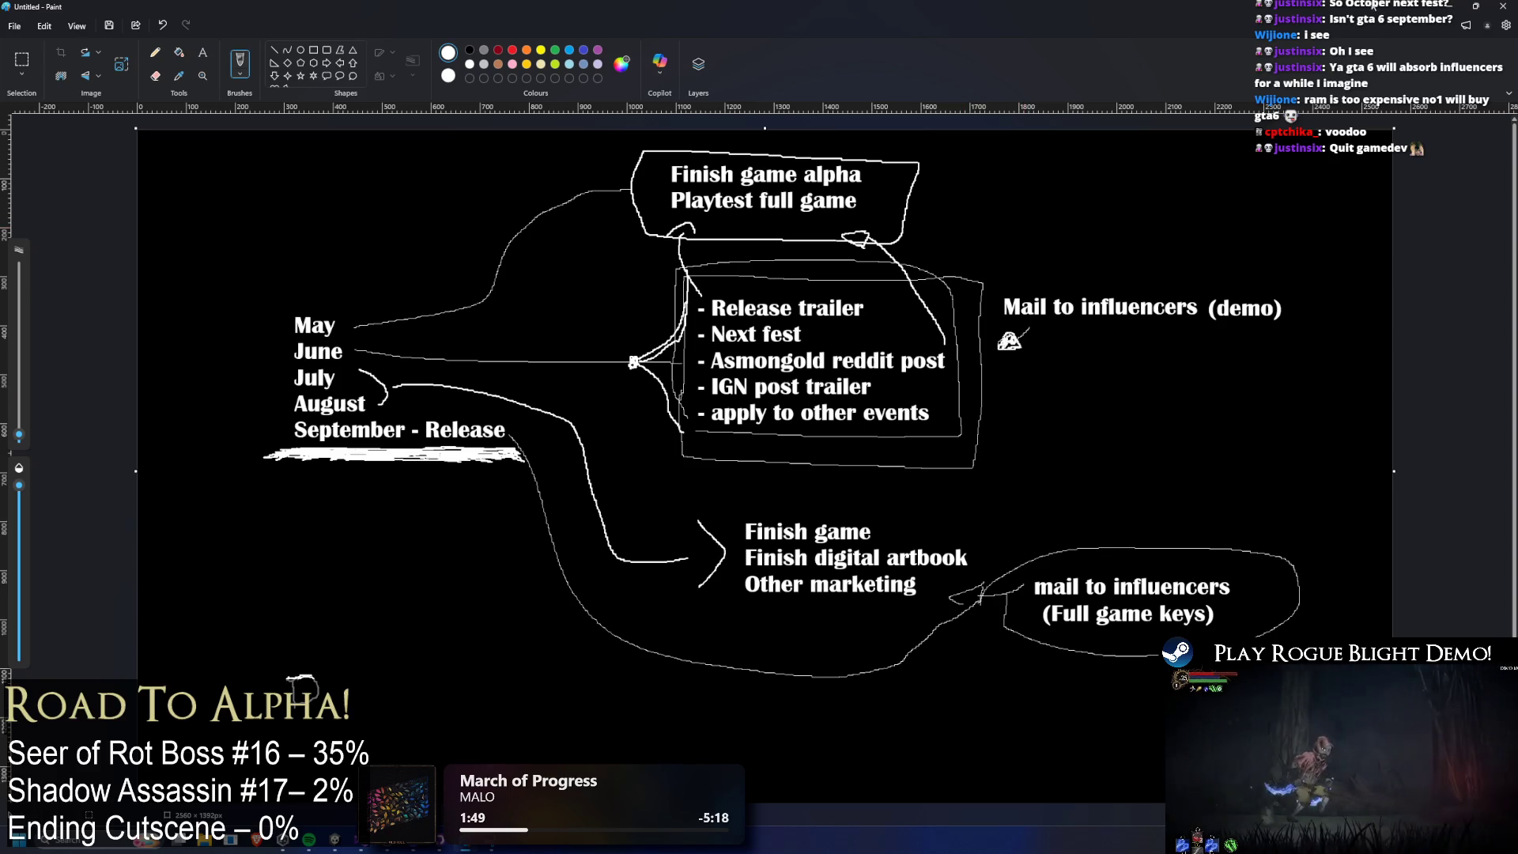
{"action": "left_click", "coordinate": [1446, 7]}
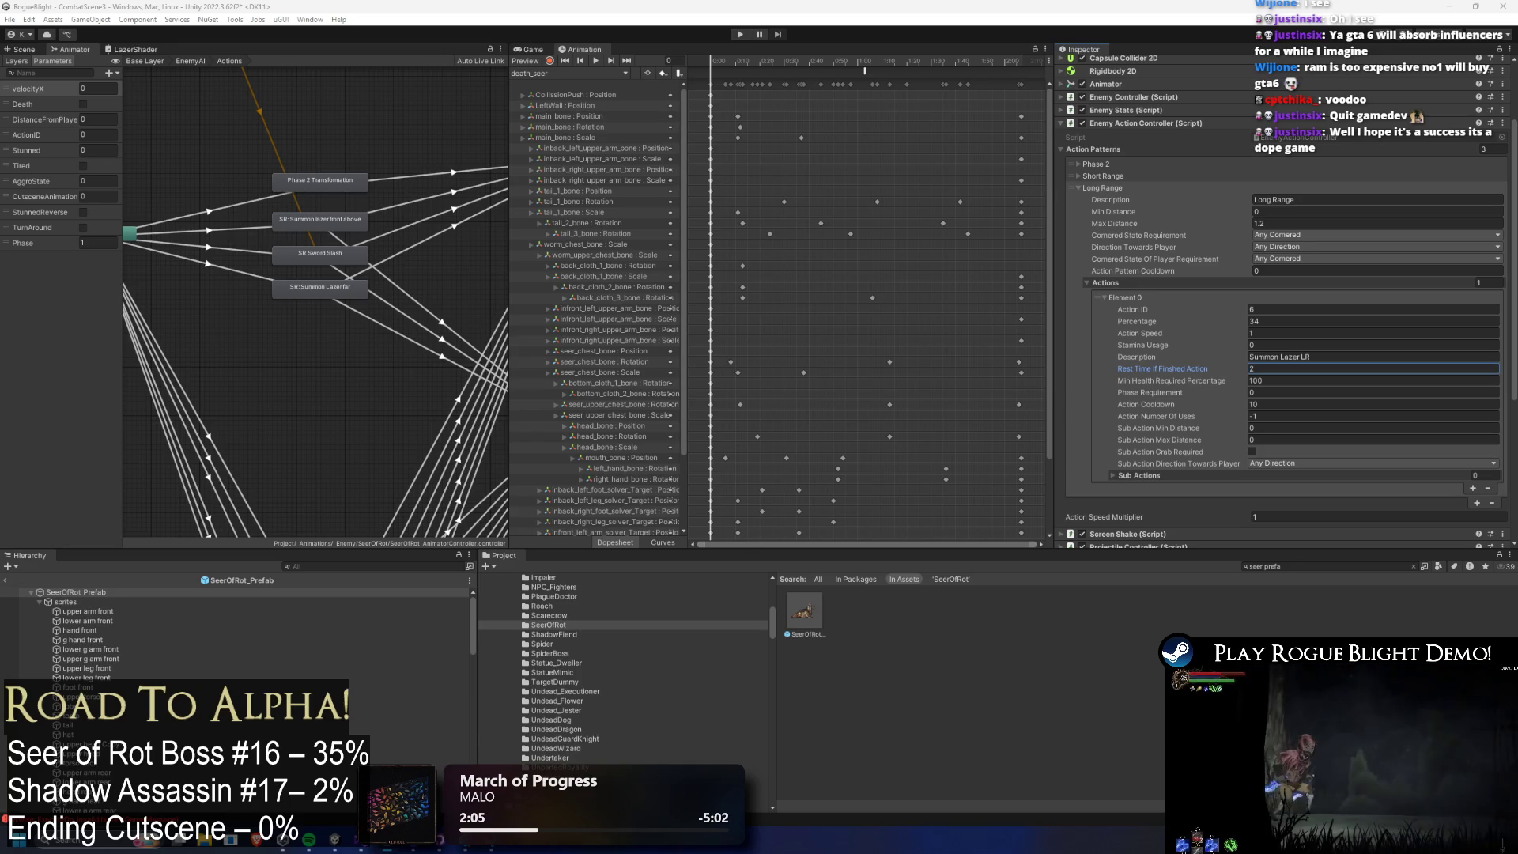
Reposition the Exit, EnemyAI sub-state machine and Any State nodes in the Animator graph.
{"action": "key", "text": "a"}
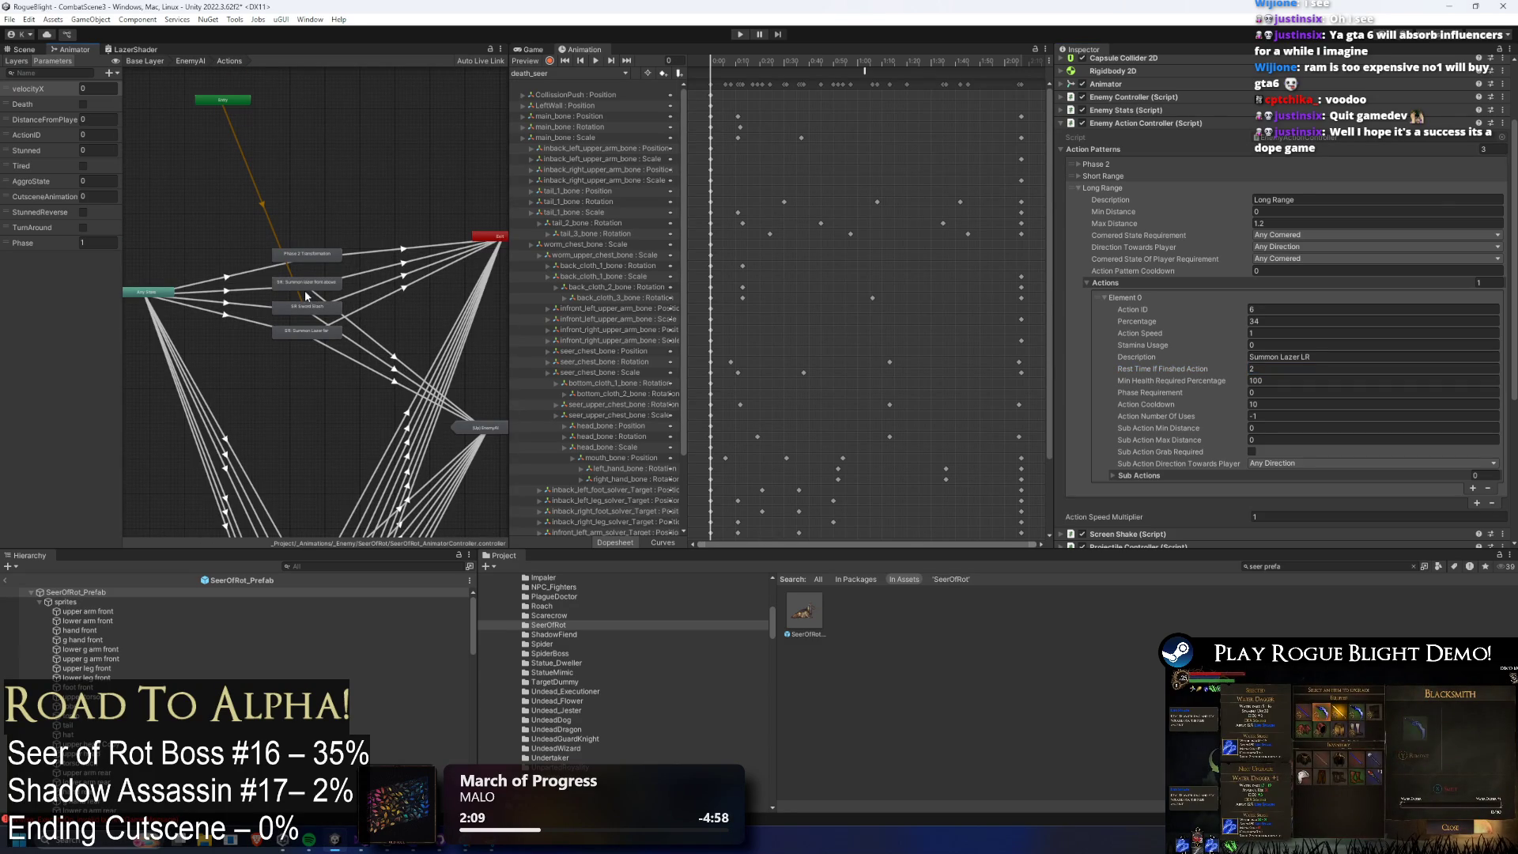
{"action": "scroll", "coordinate": [285, 303], "scroll_direction": "up", "scroll_amount": 3}
{"action": "scroll", "coordinate": [318, 296], "scroll_direction": "down", "scroll_amount": 3}
{"action": "left_click", "coordinate": [199, 290]}
{"action": "left_click", "coordinate": [468, 245]}
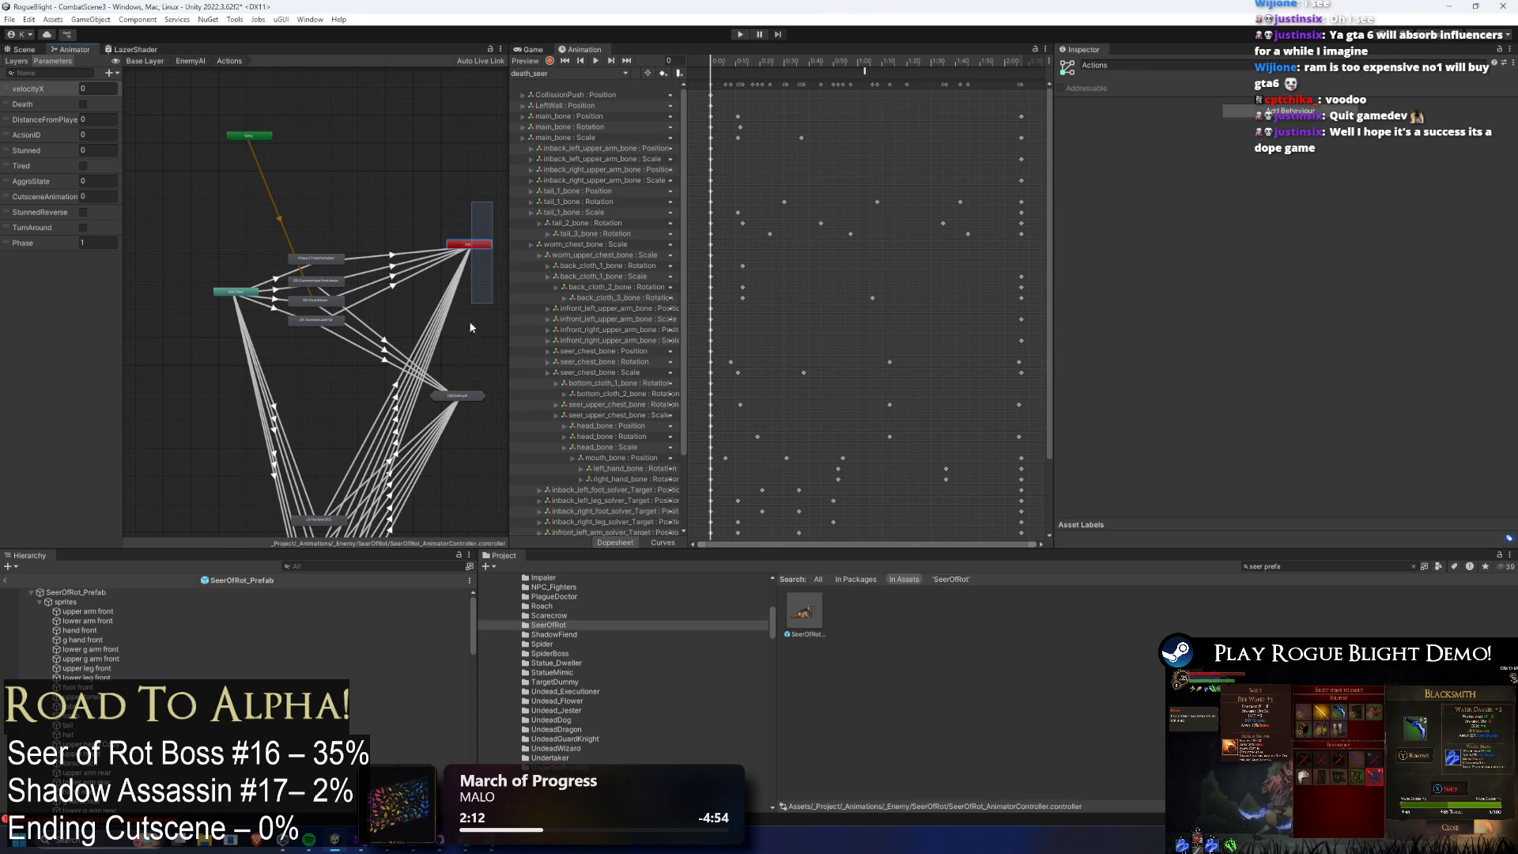
{"action": "left_click", "coordinate": [459, 395], "text": "ctrl"}
{"action": "mouse_move", "coordinate": [458, 395]}
{"action": "left_mouse_down"}
{"action": "mouse_move", "coordinate": [407, 398]}
{"action": "mouse_move", "coordinate": [425, 379]}
{"action": "left_mouse_up"}
{"action": "left_click", "coordinate": [410, 399]}
{"action": "scroll", "coordinate": [325, 324], "scroll_direction": "up", "scroll_amount": 3}
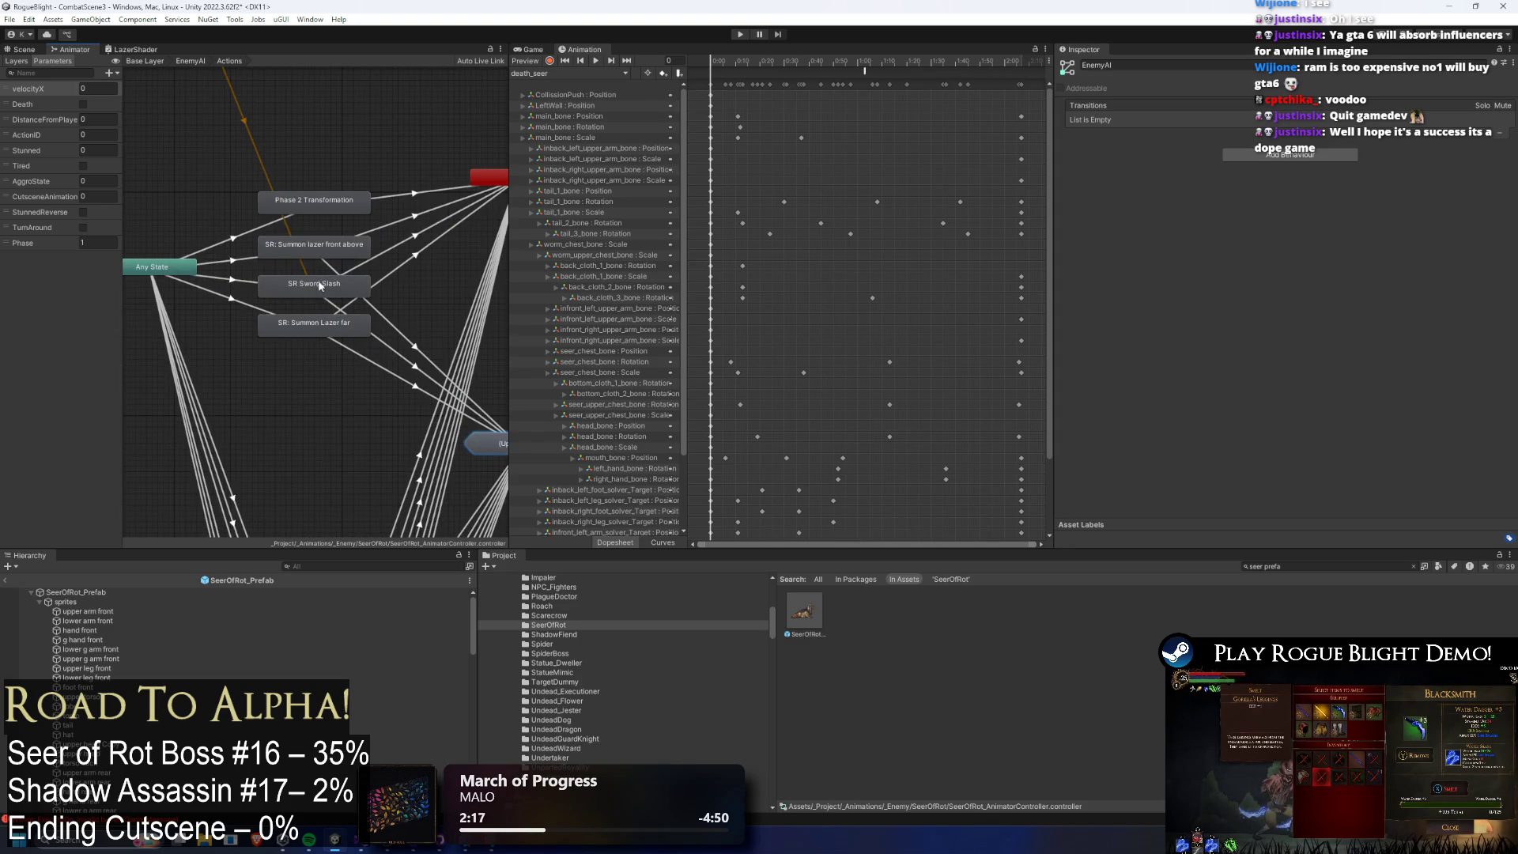
{"action": "mouse_move", "coordinate": [187, 273]}
{"action": "left_mouse_down"}
{"action": "mouse_move", "coordinate": [166, 291]}
{"action": "mouse_move", "coordinate": [163, 329]}
{"action": "left_mouse_up"}
{"action": "mouse_move", "coordinate": [486, 443]}
{"action": "left_mouse_down"}
{"action": "mouse_move", "coordinate": [480, 330]}
{"action": "mouse_move", "coordinate": [510, 331]}
{"action": "left_mouse_up"}
Shift Phase 2 Transformation down, inspect SR: Summon Lazer far, then select SeerOfRot_Prefab's clip list.
{"action": "left_click", "coordinate": [299, 302]}
{"action": "left_click", "coordinate": [302, 284]}
{"action": "left_click_drag", "start_coordinate": [315, 206], "coordinate": [315, 212]}
{"action": "left_click", "coordinate": [308, 331]}
{"action": "left_click", "coordinate": [327, 289]}
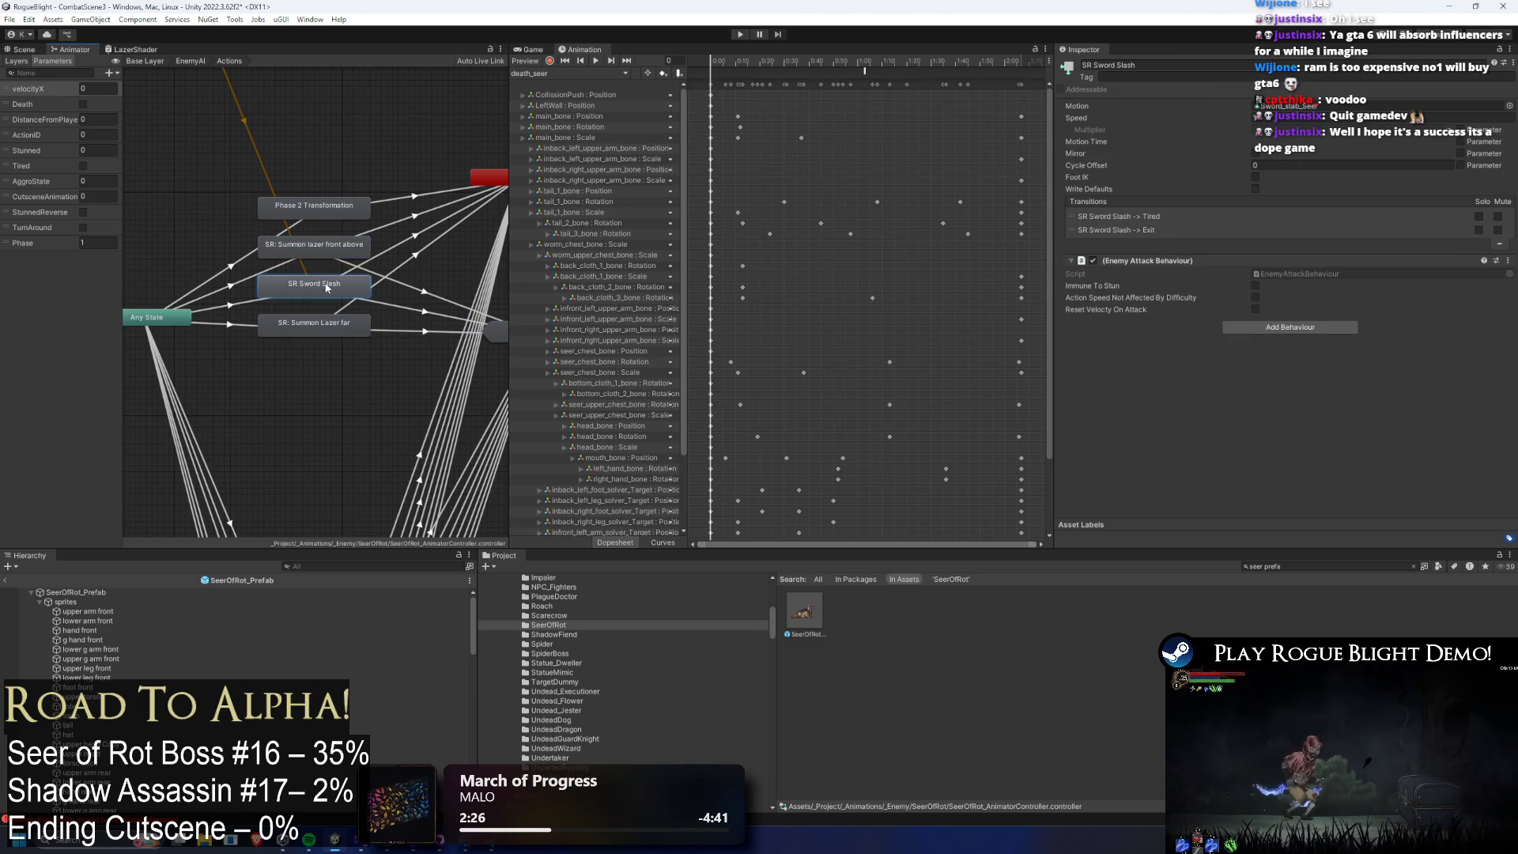
{"action": "left_click", "coordinate": [327, 325]}
{"action": "left_click", "coordinate": [220, 323]}
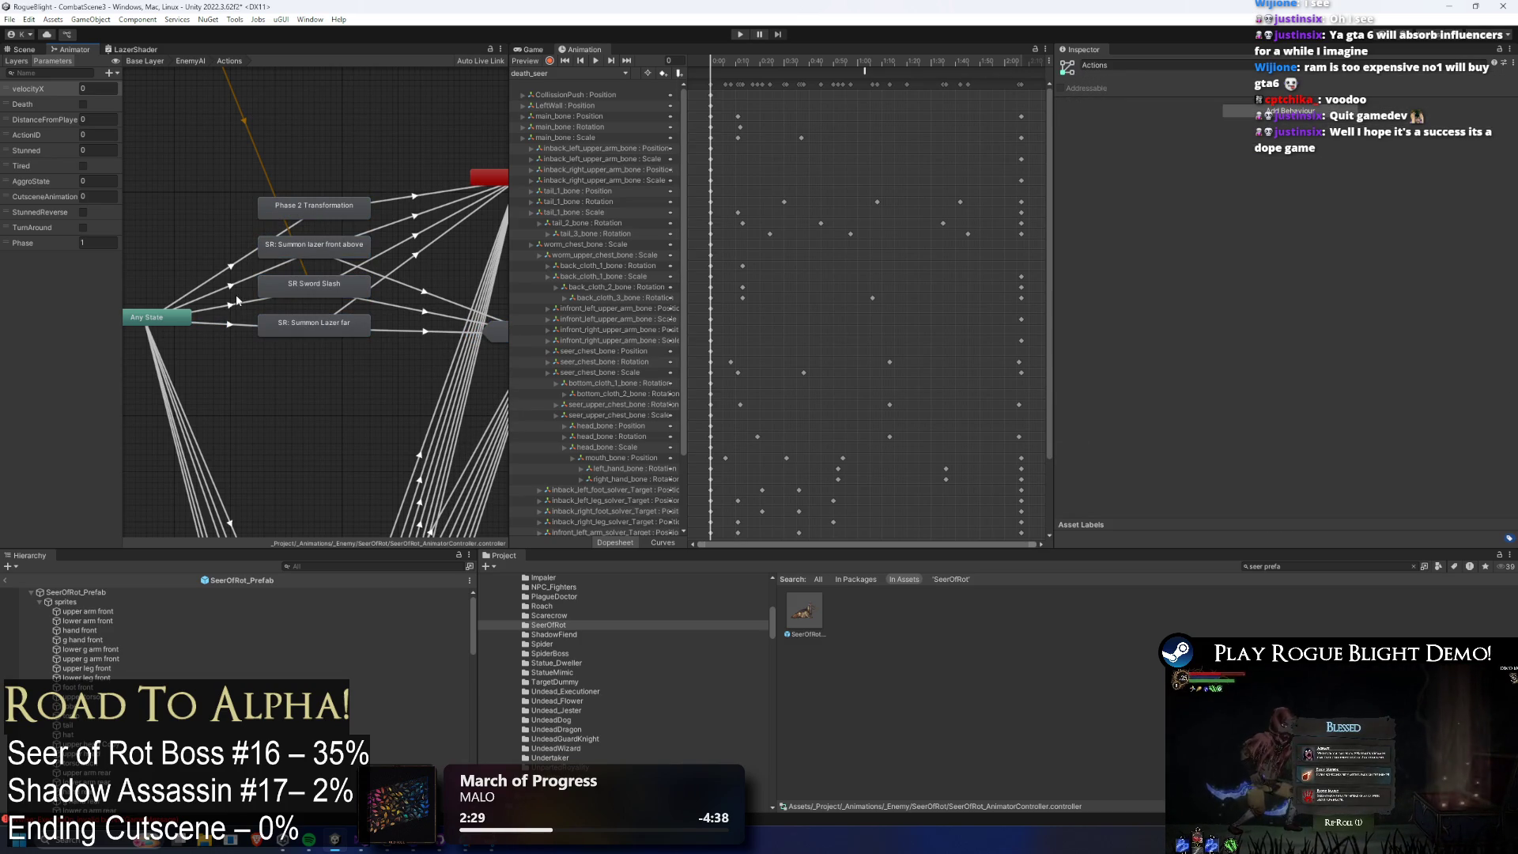
{"action": "left_click", "coordinate": [235, 306]}
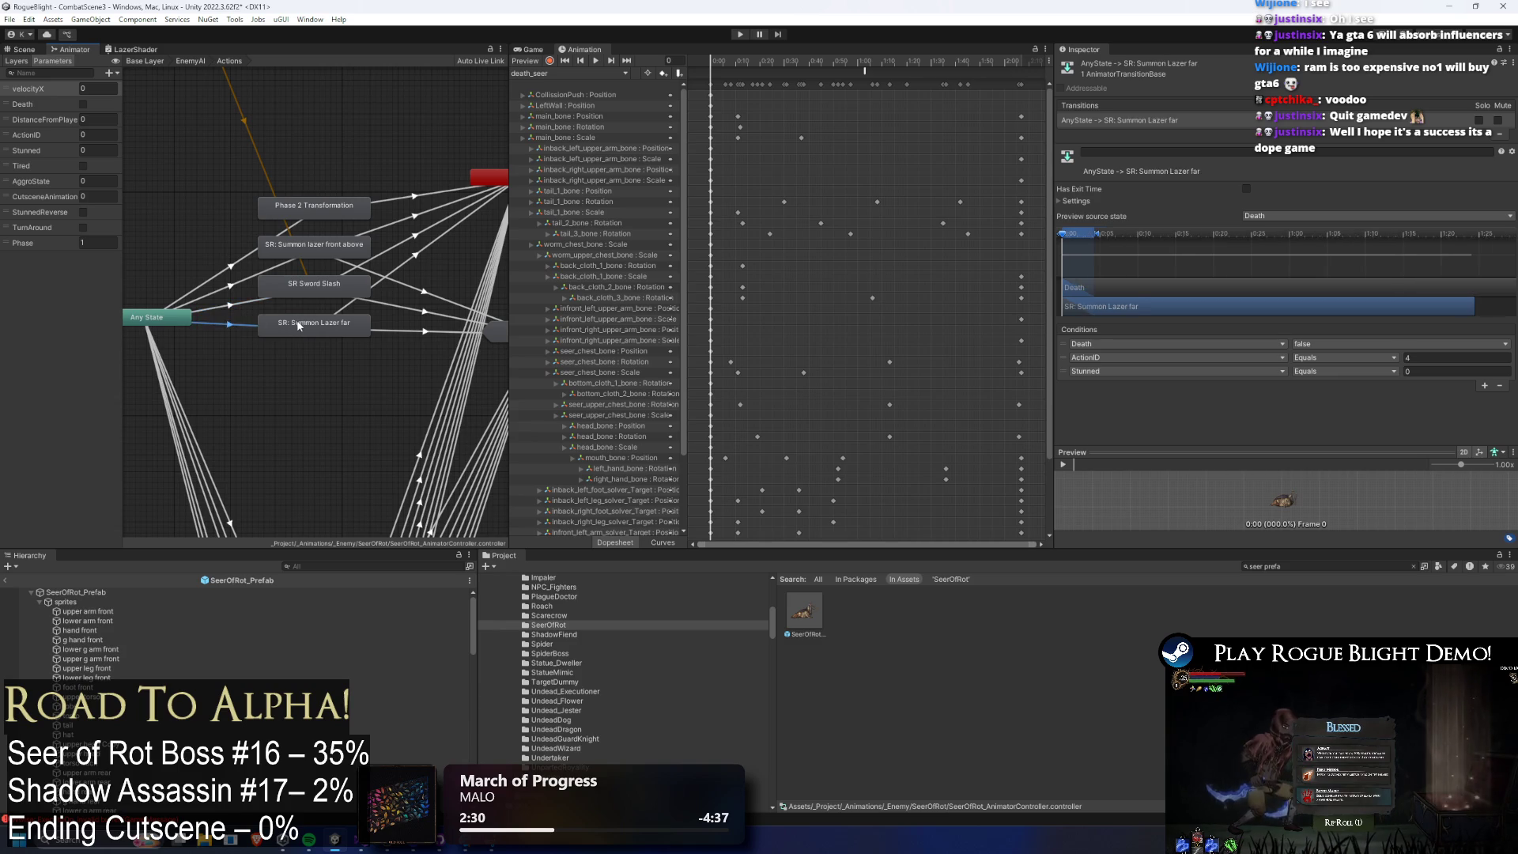
{"action": "left_click", "coordinate": [298, 325]}
{"action": "left_click", "coordinate": [819, 618]}
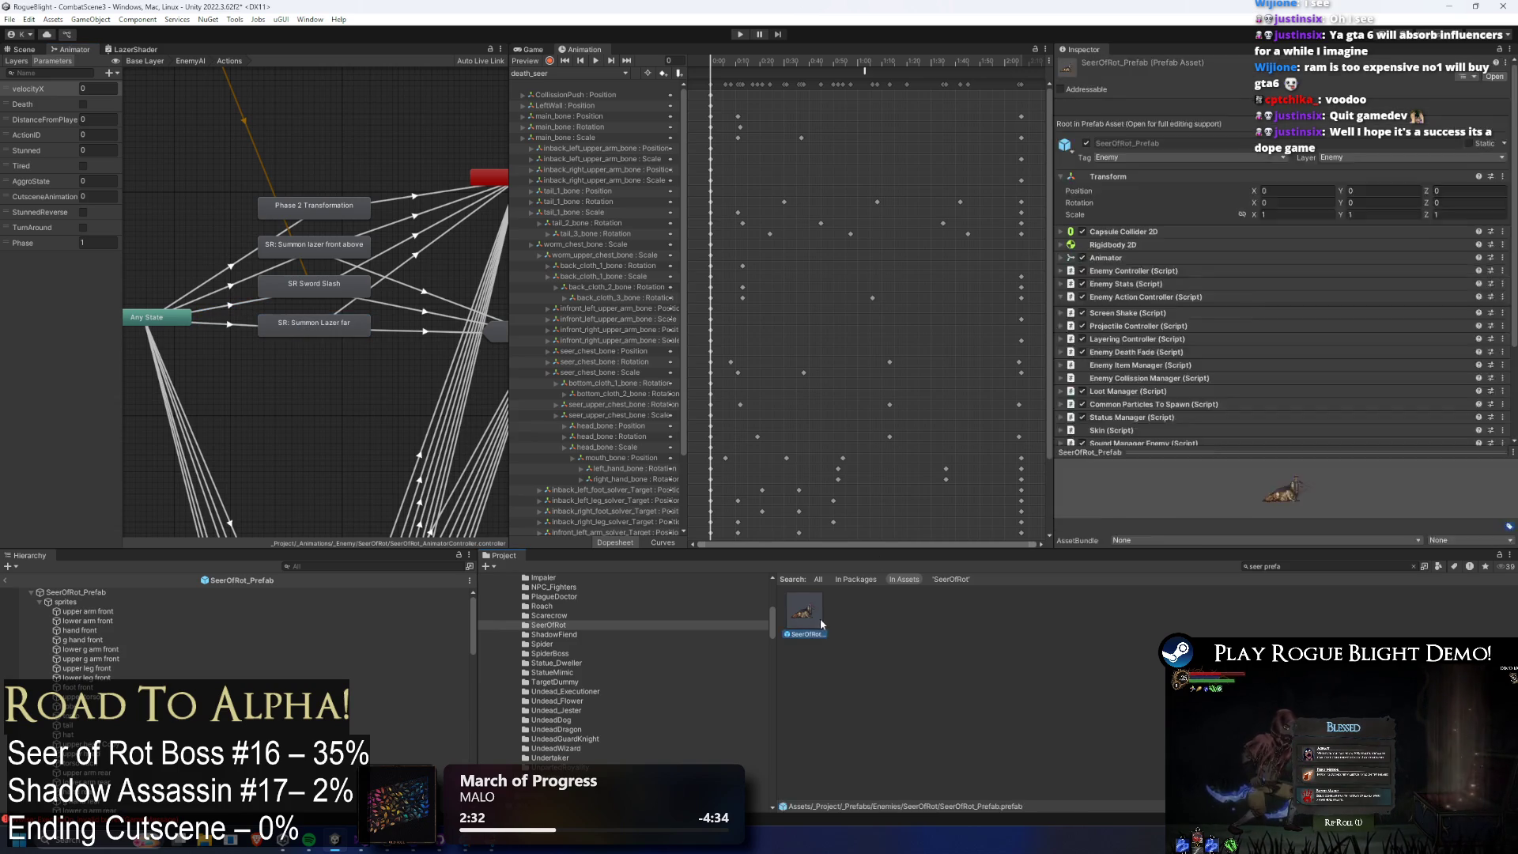
{"action": "left_click", "coordinate": [561, 73]}
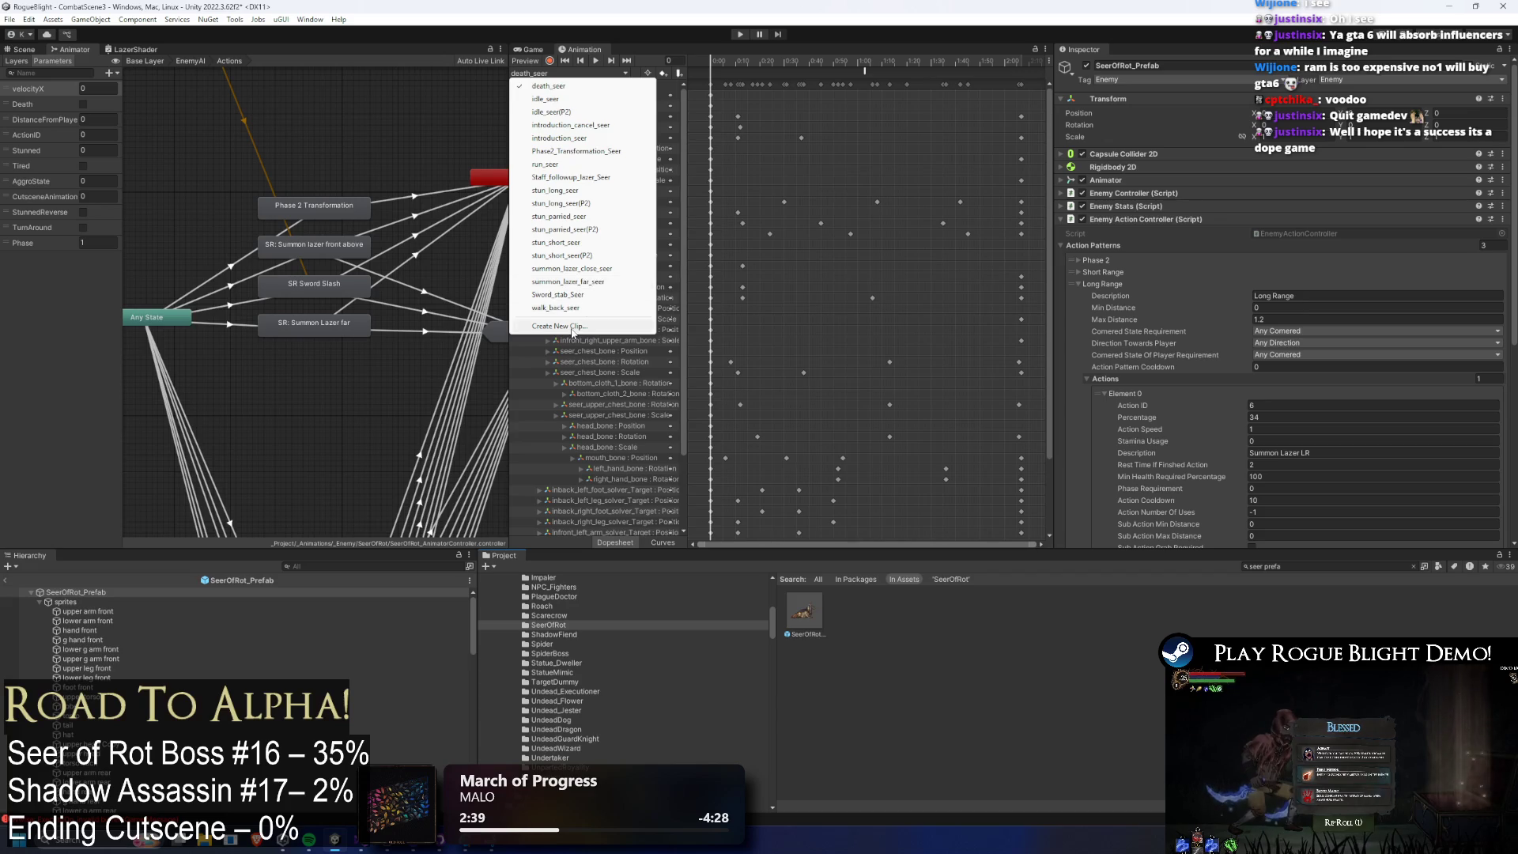
Start a new animation clip saved in the _Animations/_Enemy/SeerOfRot folder.
{"action": "left_click", "coordinate": [573, 328]}
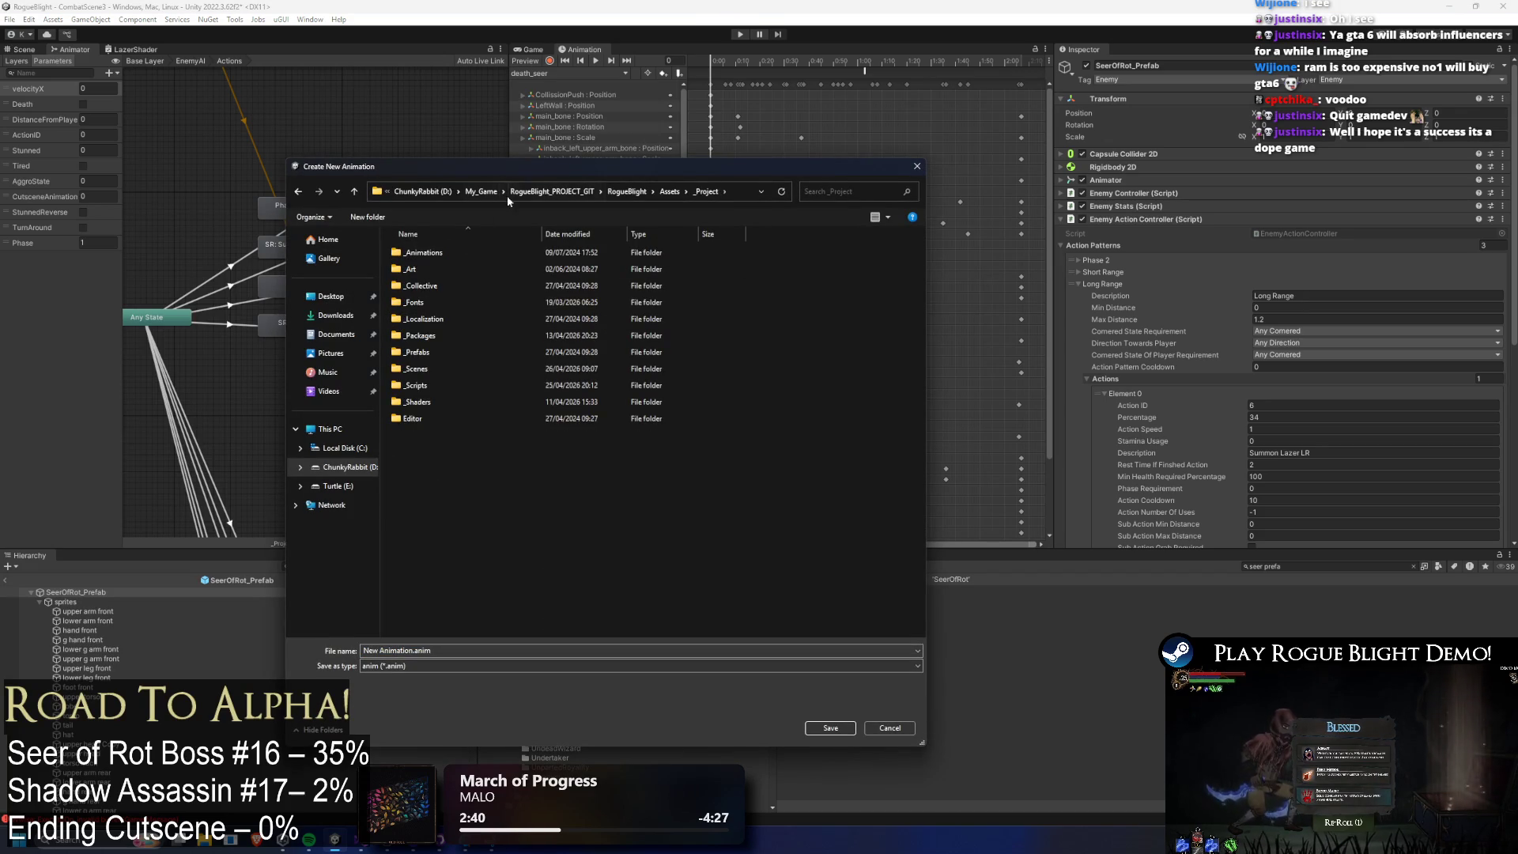
{"action": "double_click", "coordinate": [468, 248]}
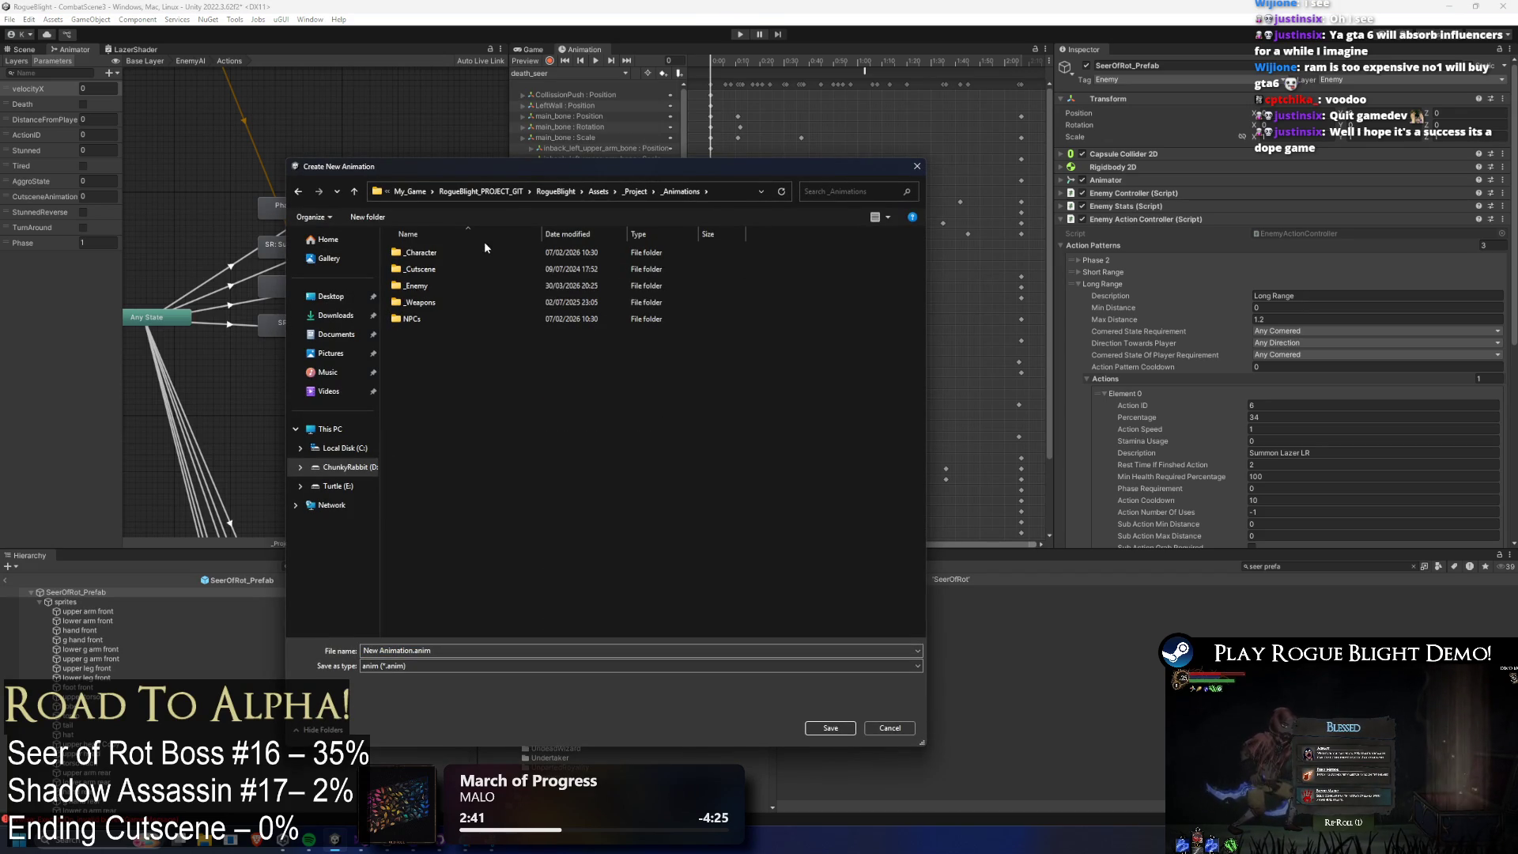
{"action": "double_click", "coordinate": [437, 287]}
{"action": "key", "text": "s"}
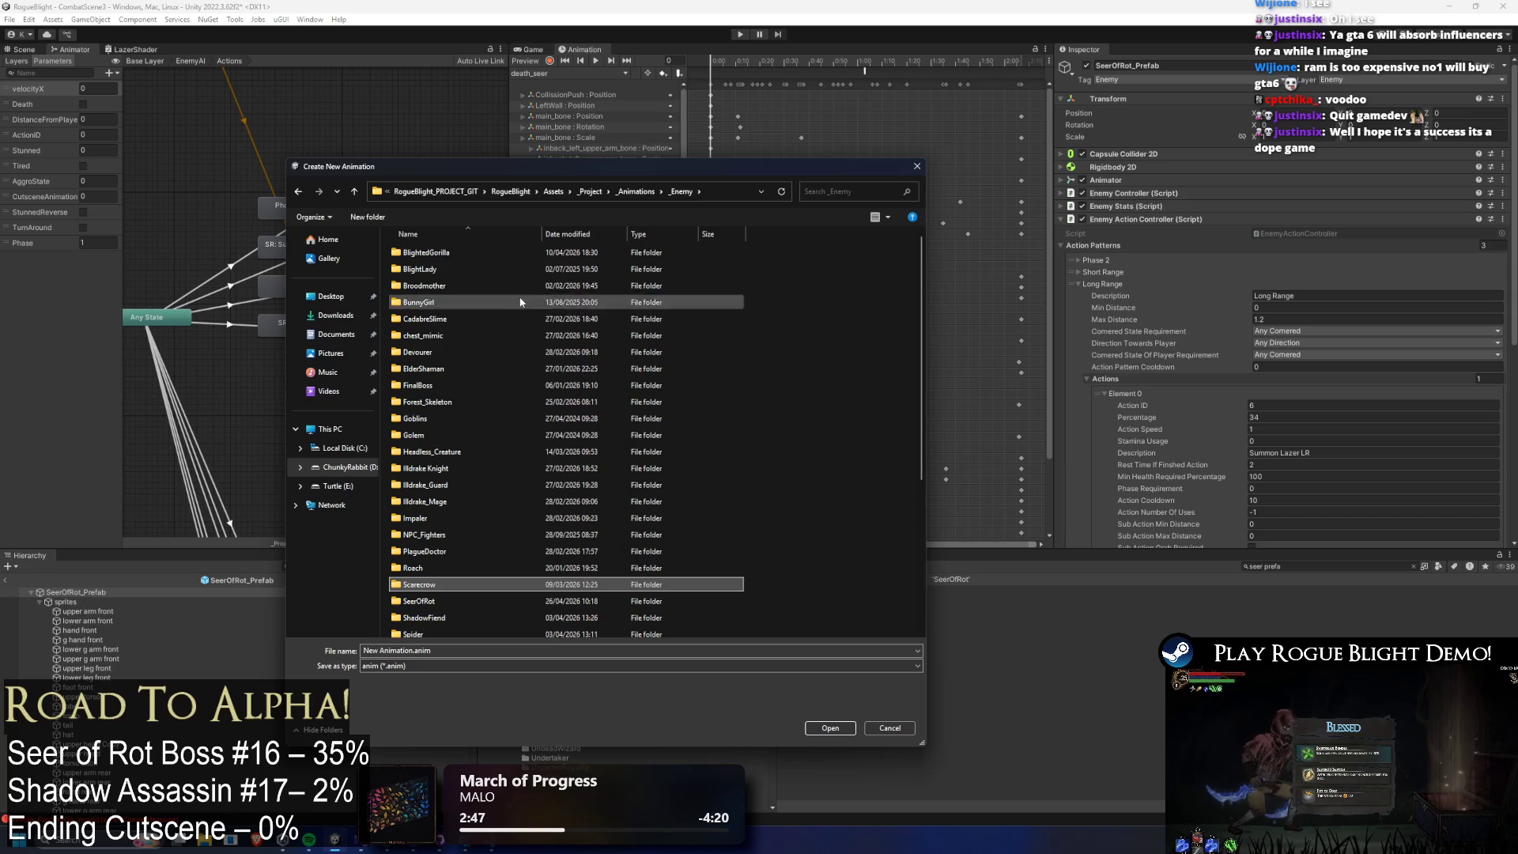
{"action": "double_click", "coordinate": [443, 601]}
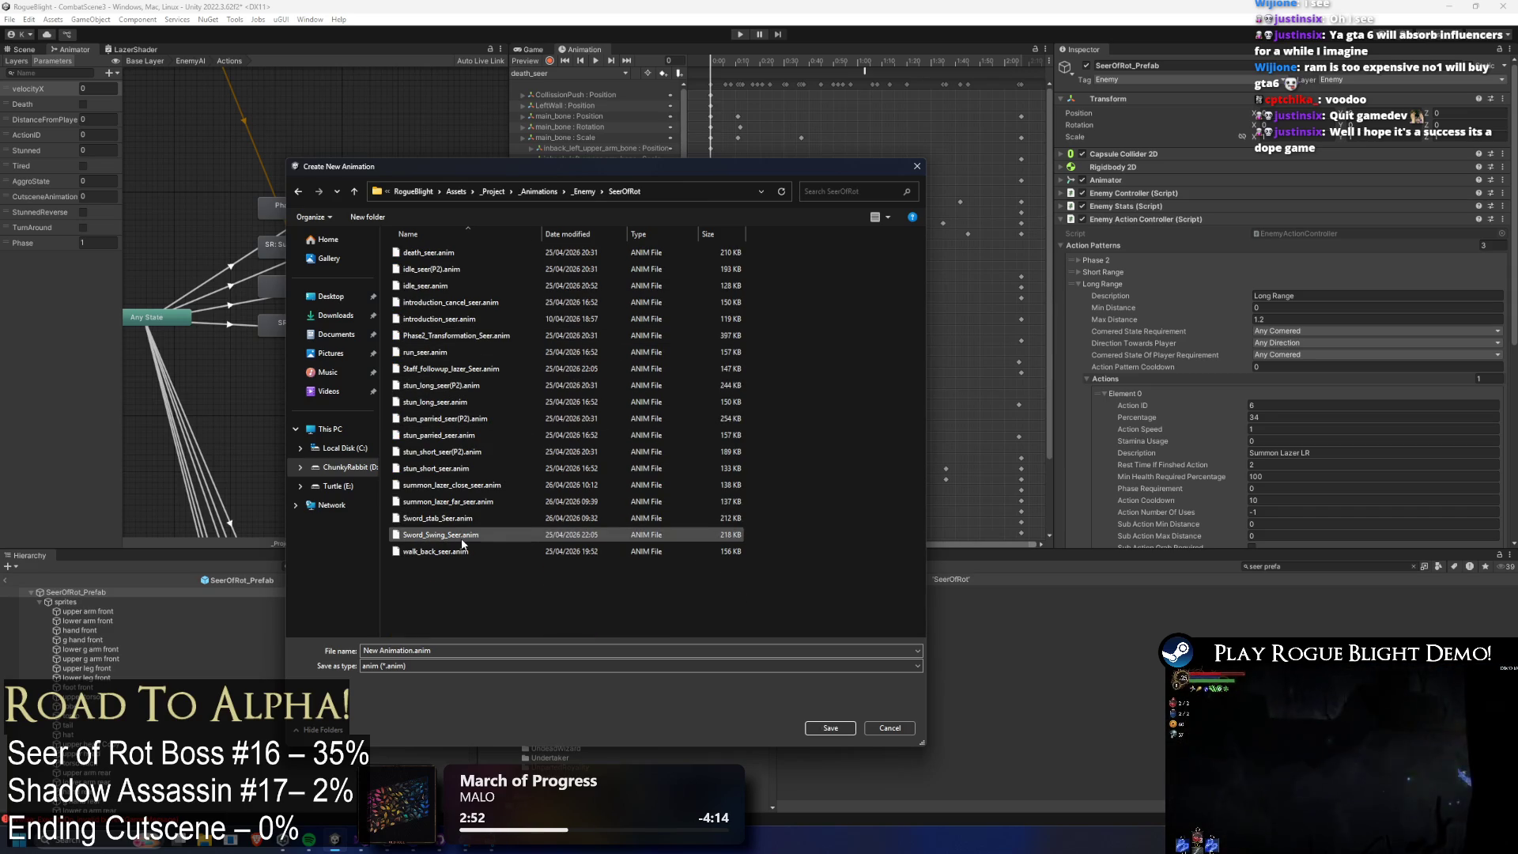
Save it as summon_lazer_long_range_seer.anim, then switch to the summon_lazer_far_seer clip.
{"action": "left_click", "coordinate": [456, 520]}
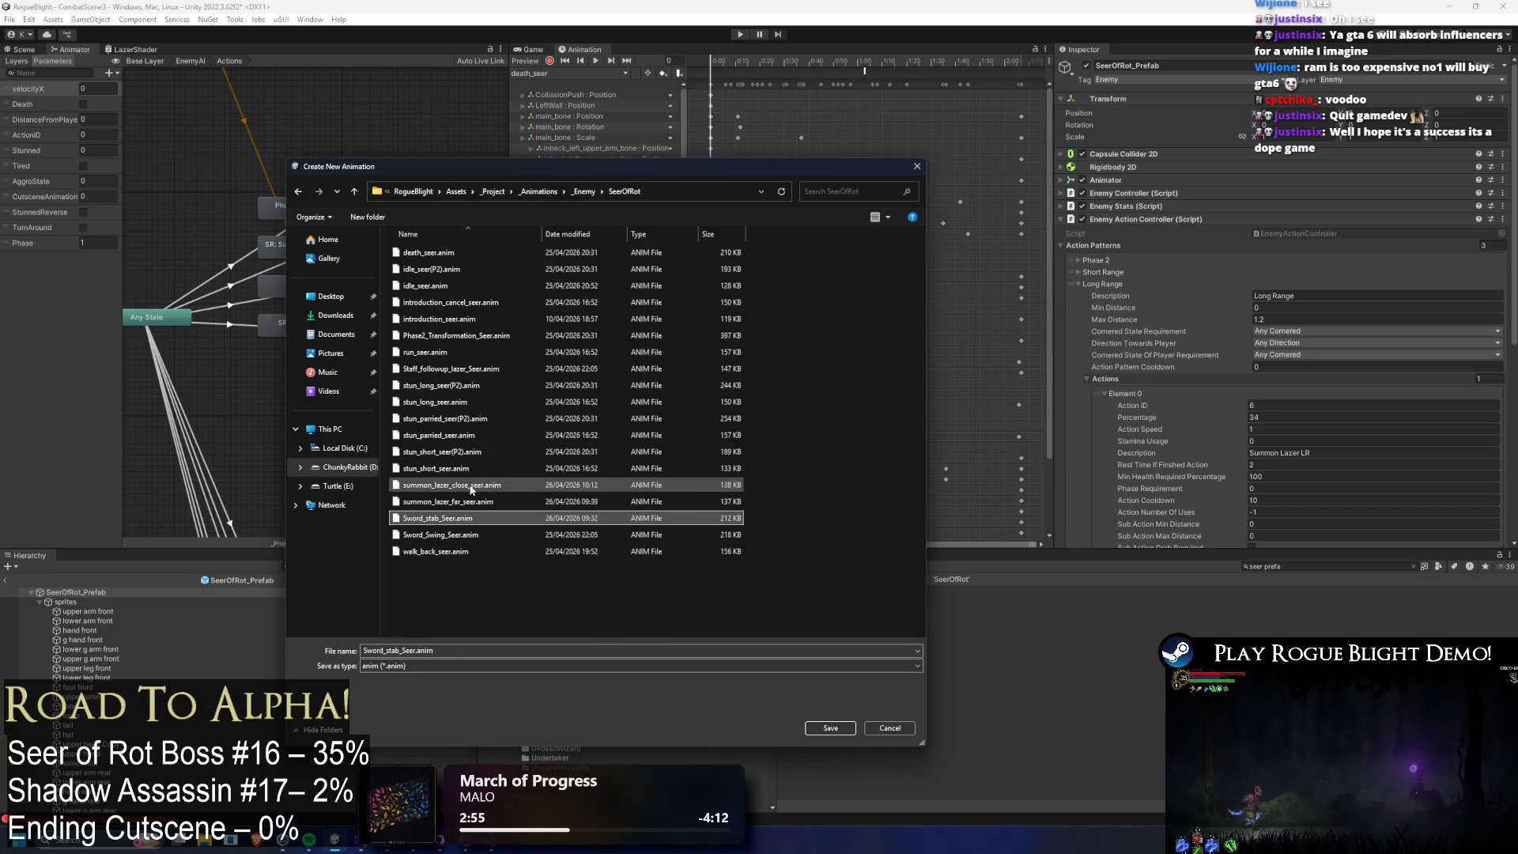
{"action": "left_click", "coordinate": [451, 485]}
{"action": "left_click", "coordinate": [429, 651]}
{"action": "left_click", "coordinate": [429, 651]}
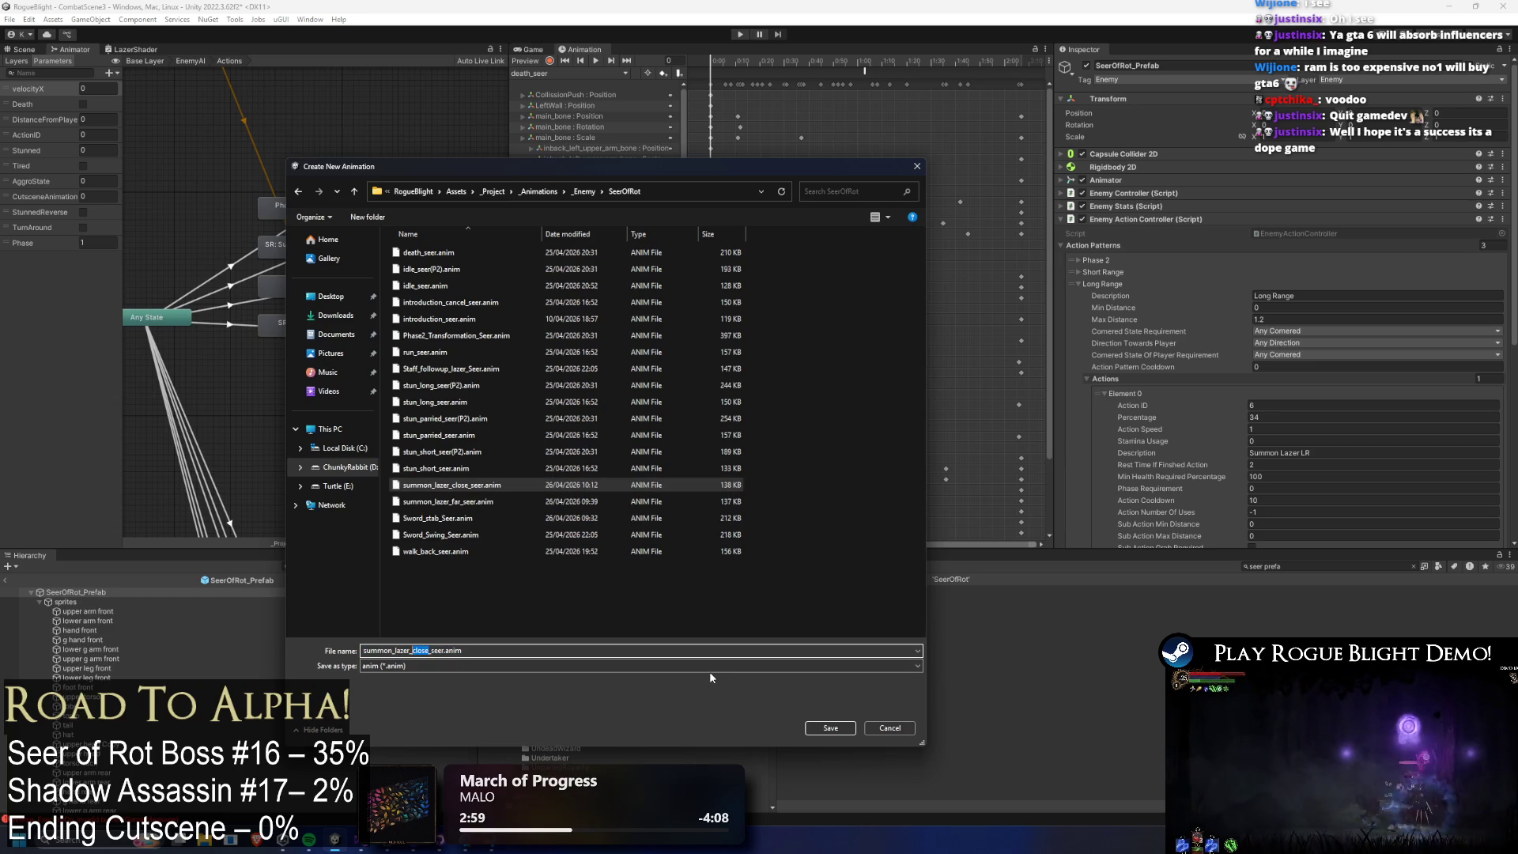
{"action": "type", "text": "long_rang"}
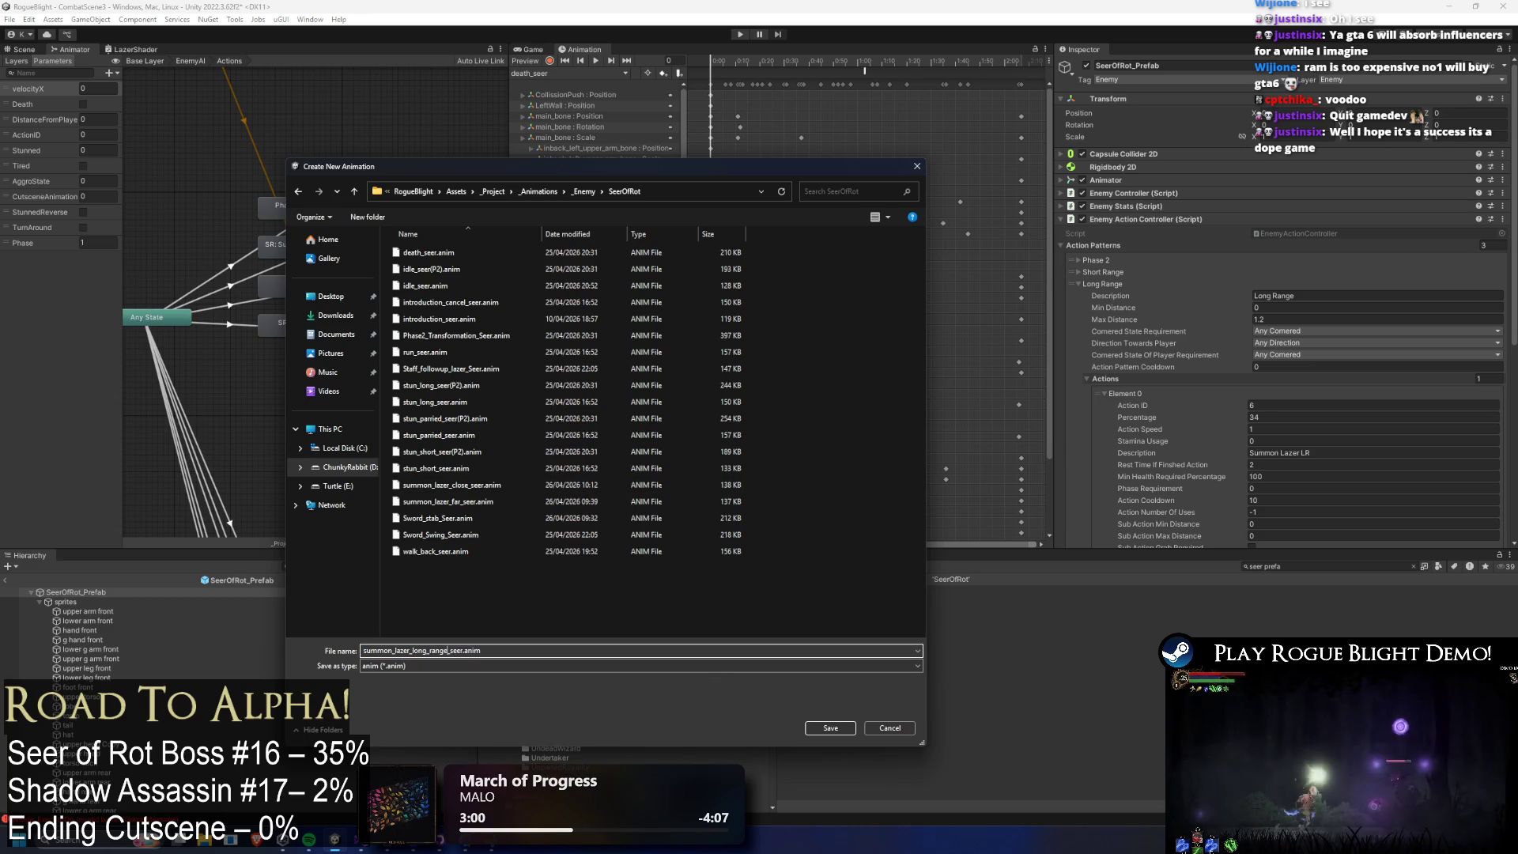
{"action": "key", "text": "Return"}
{"action": "left_click", "coordinate": [586, 73]}
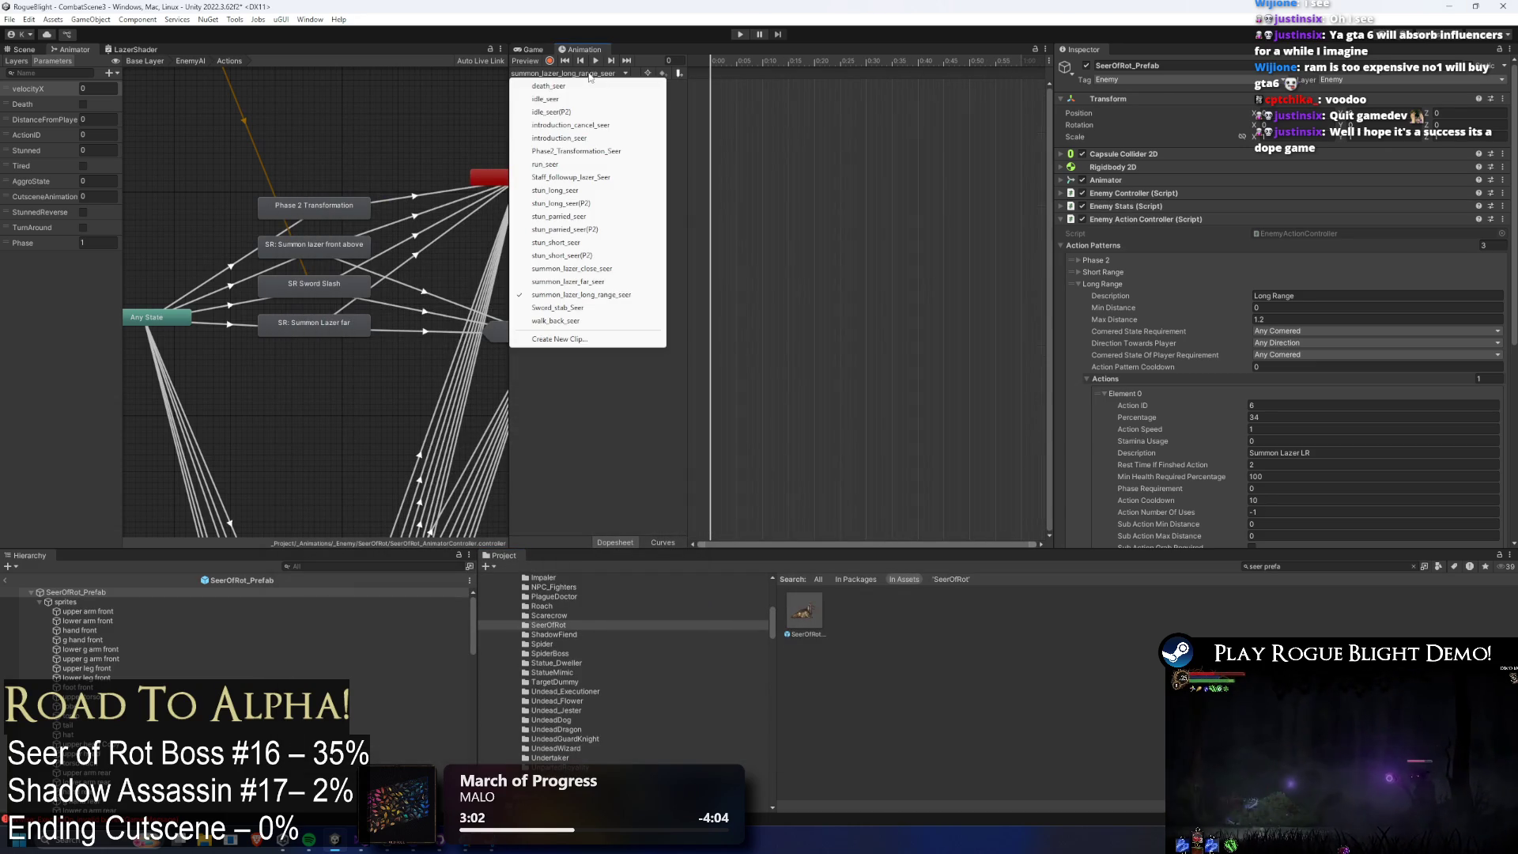
{"action": "left_click", "coordinate": [624, 283]}
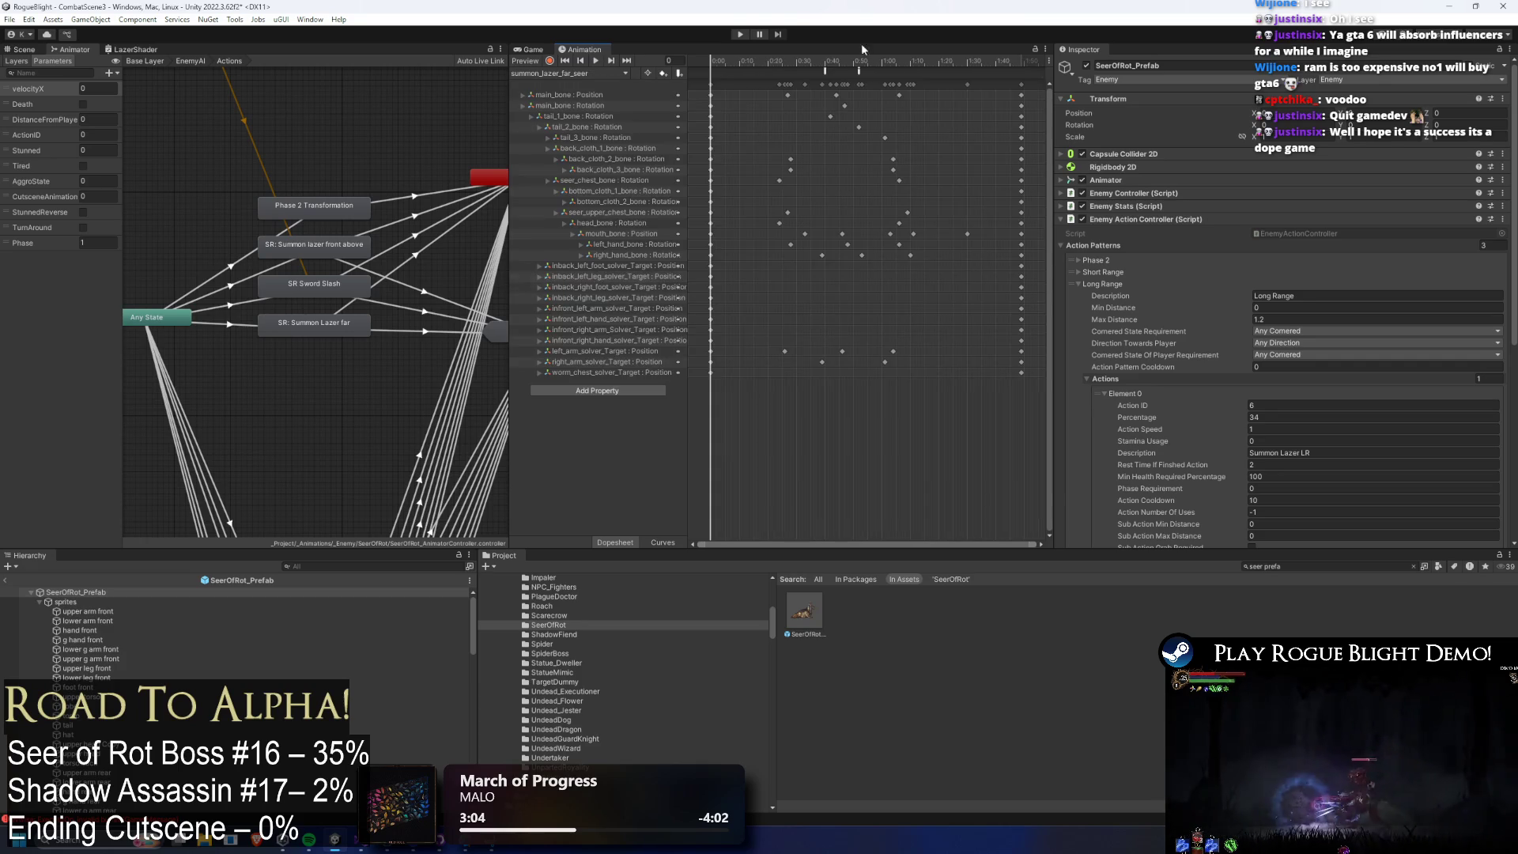
Copy all keyframes of summon_lazer_far_seer into summon_lazer_long_range_seer.
{"action": "key", "text": "ctrl+1"}
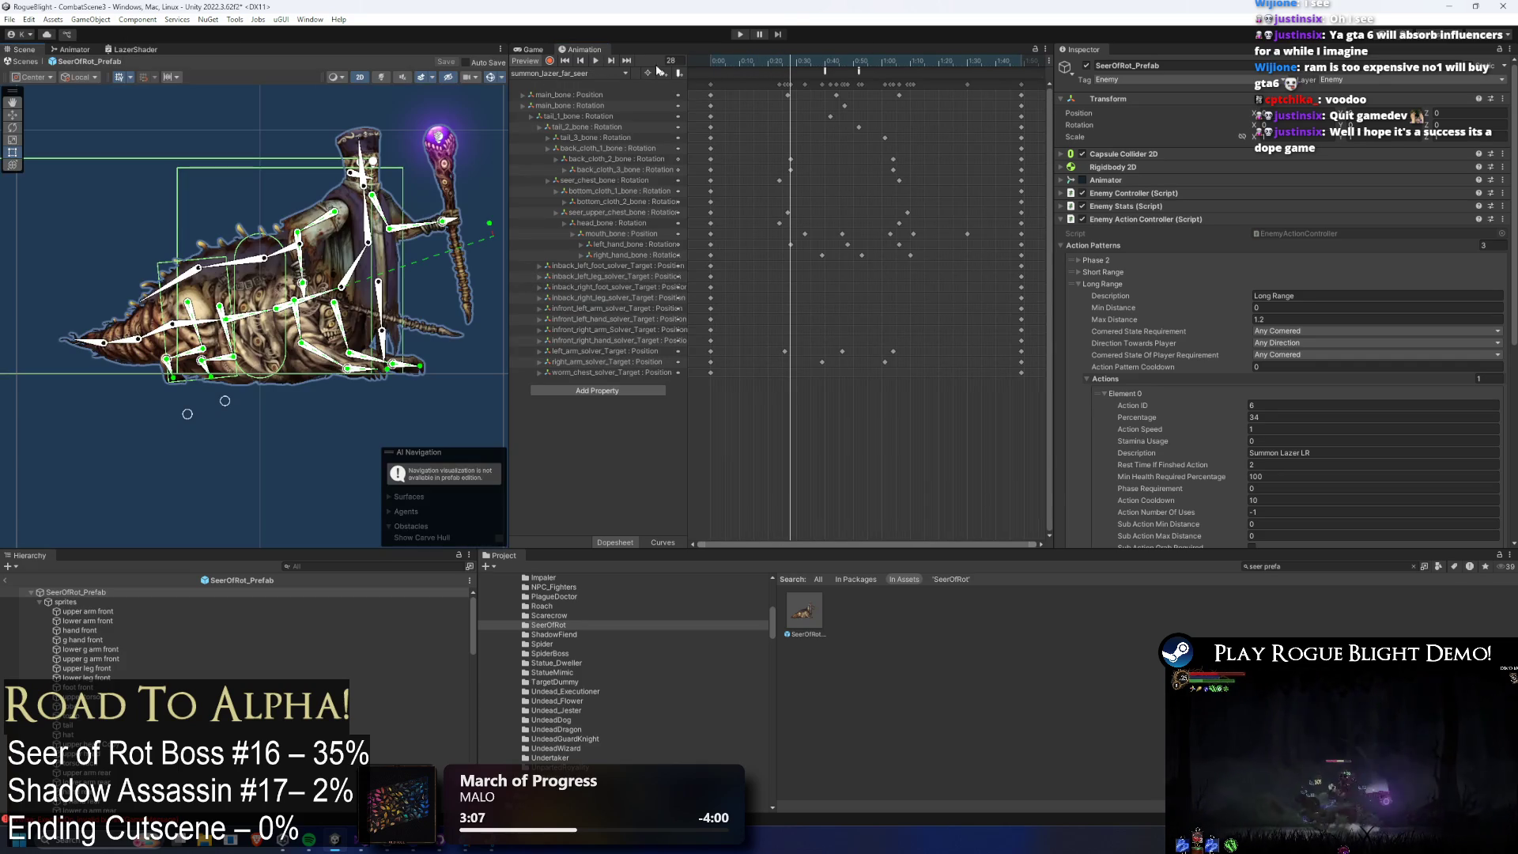
{"action": "key", "text": "space"}
{"action": "left_click_drag", "start_coordinate": [1037, 87], "coordinate": [688, 82]}
{"action": "left_click", "coordinate": [625, 73]}
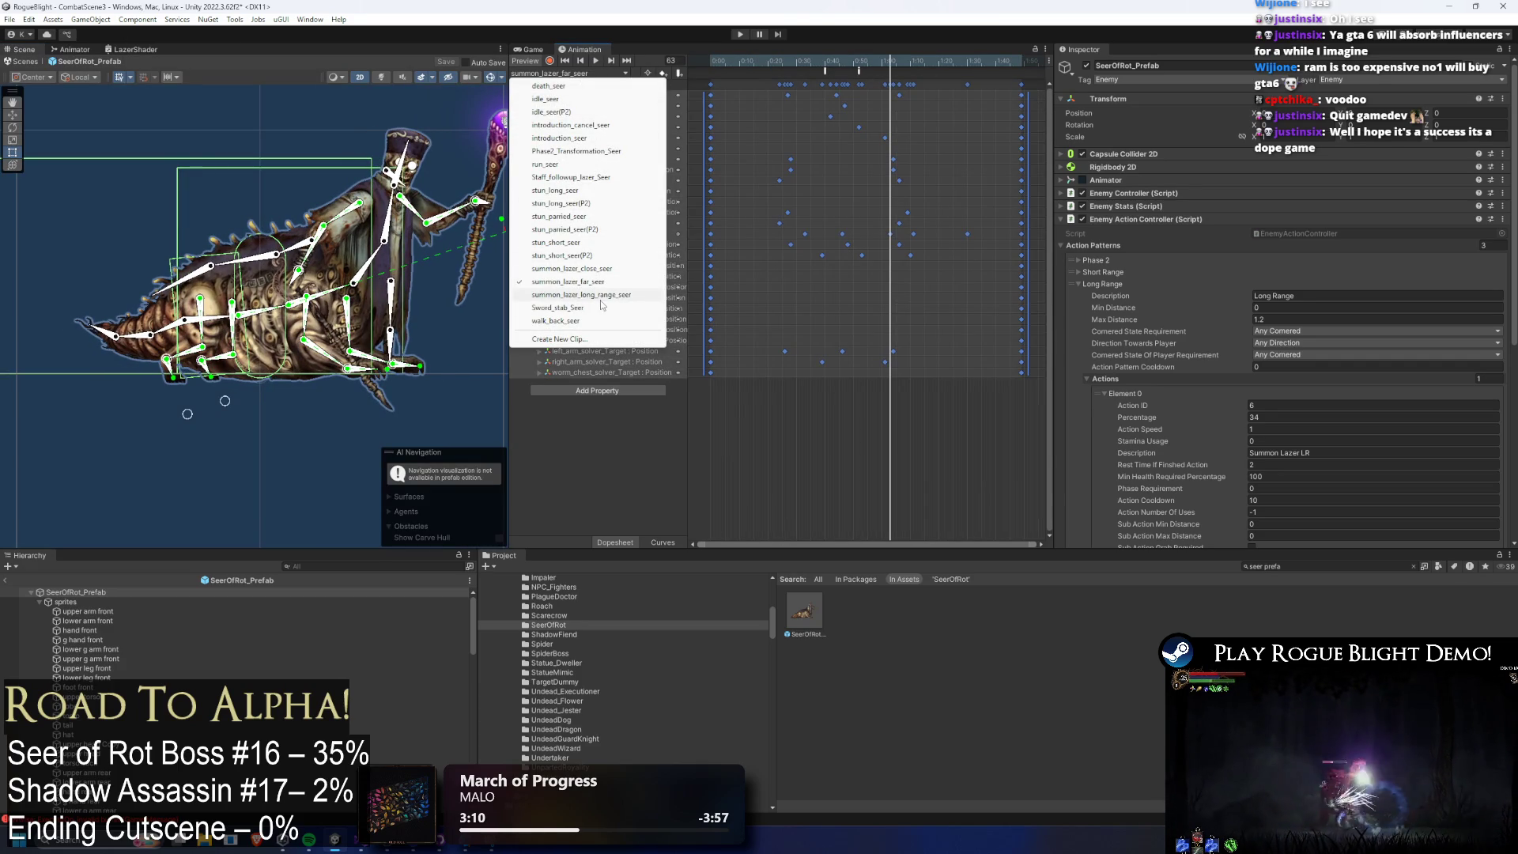
{"action": "left_click", "coordinate": [609, 299]}
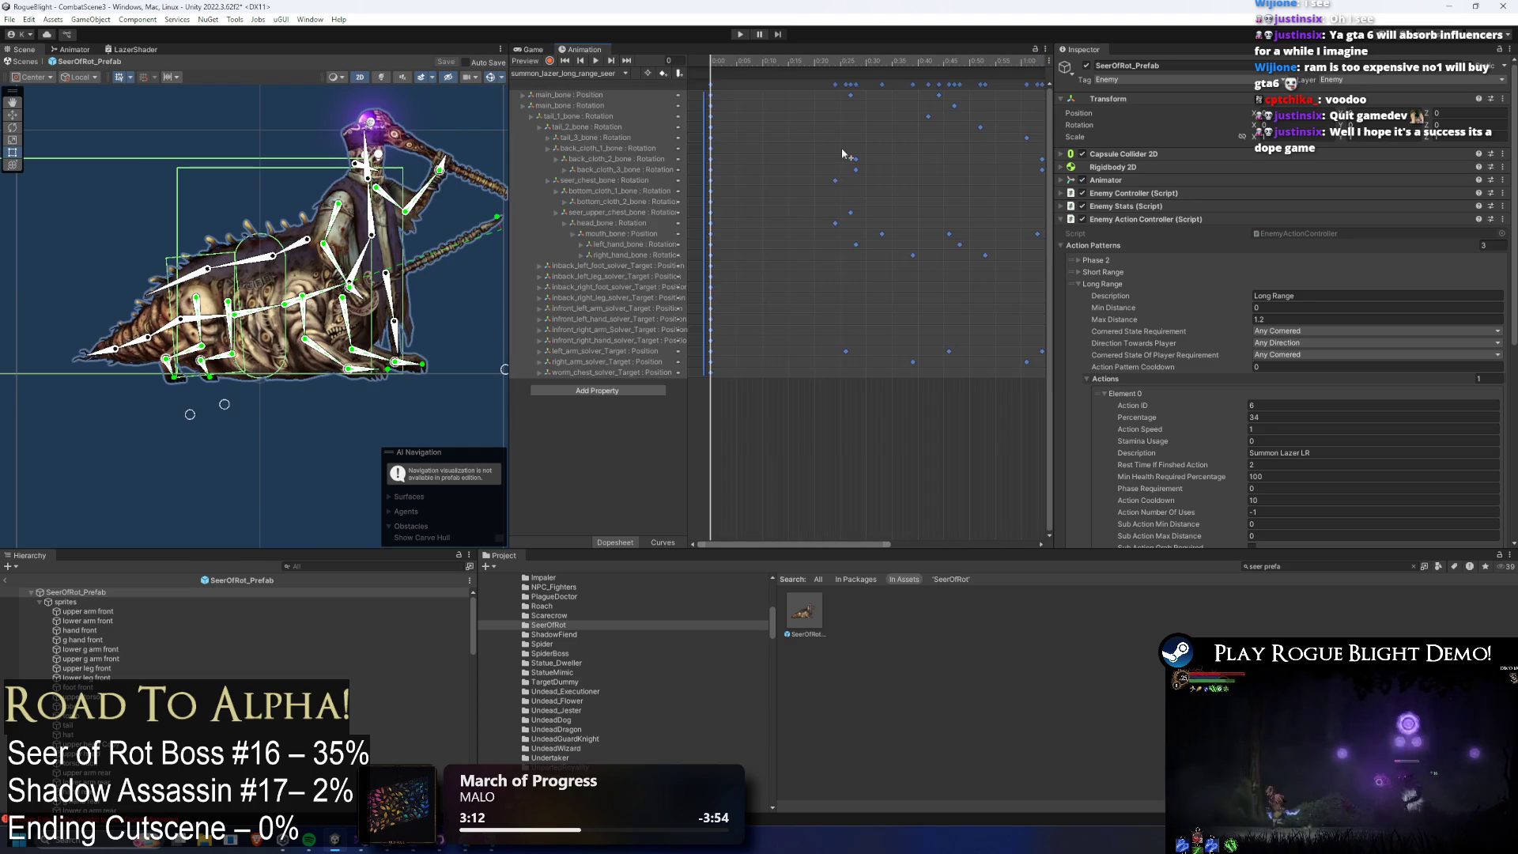
{"action": "scroll", "coordinate": [865, 188], "scroll_direction": "down", "scroll_amount": 3}
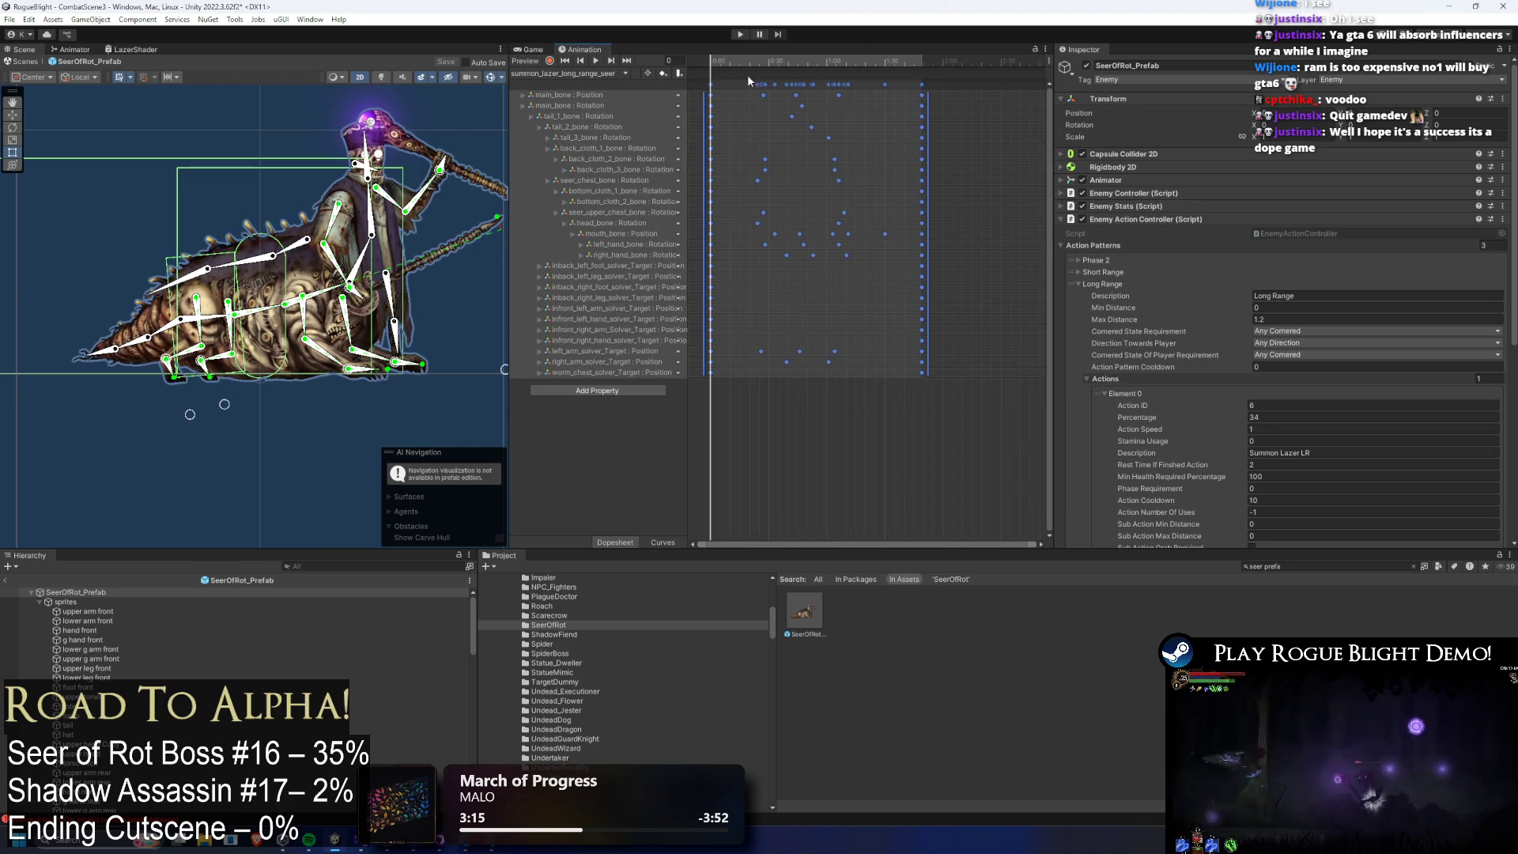
{"action": "left_click_drag", "start_coordinate": [743, 54], "coordinate": [894, 88]}
{"action": "left_click", "coordinate": [983, 102]}
{"action": "left_click", "coordinate": [1008, 91]}
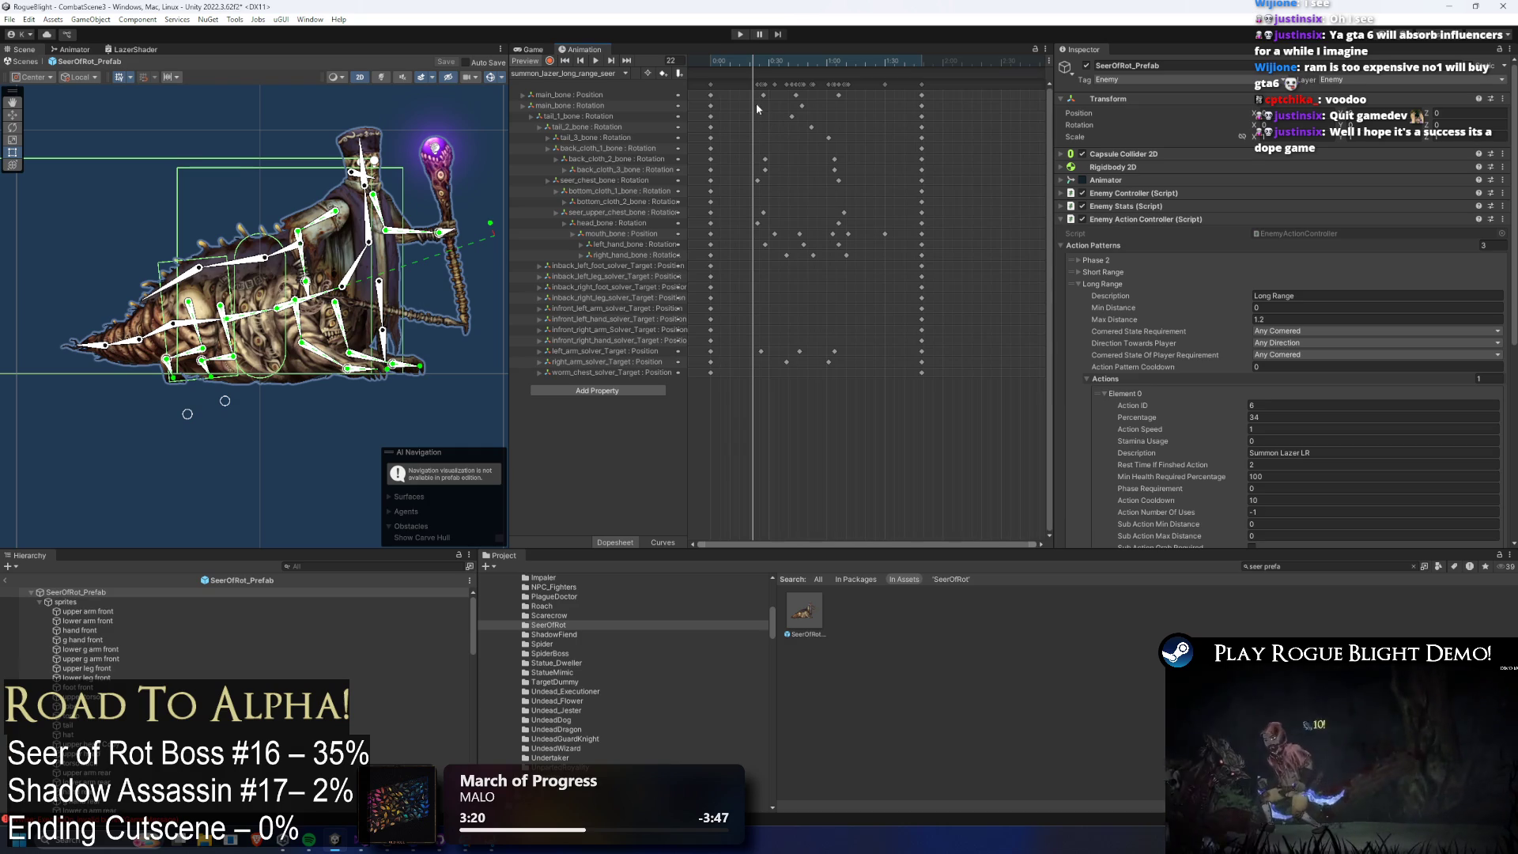
Delete the intermediate keyframes so only the start and end poses remain.
{"action": "left_click_drag", "start_coordinate": [763, 112], "coordinate": [843, 88]}
{"action": "key", "text": "Delete"}
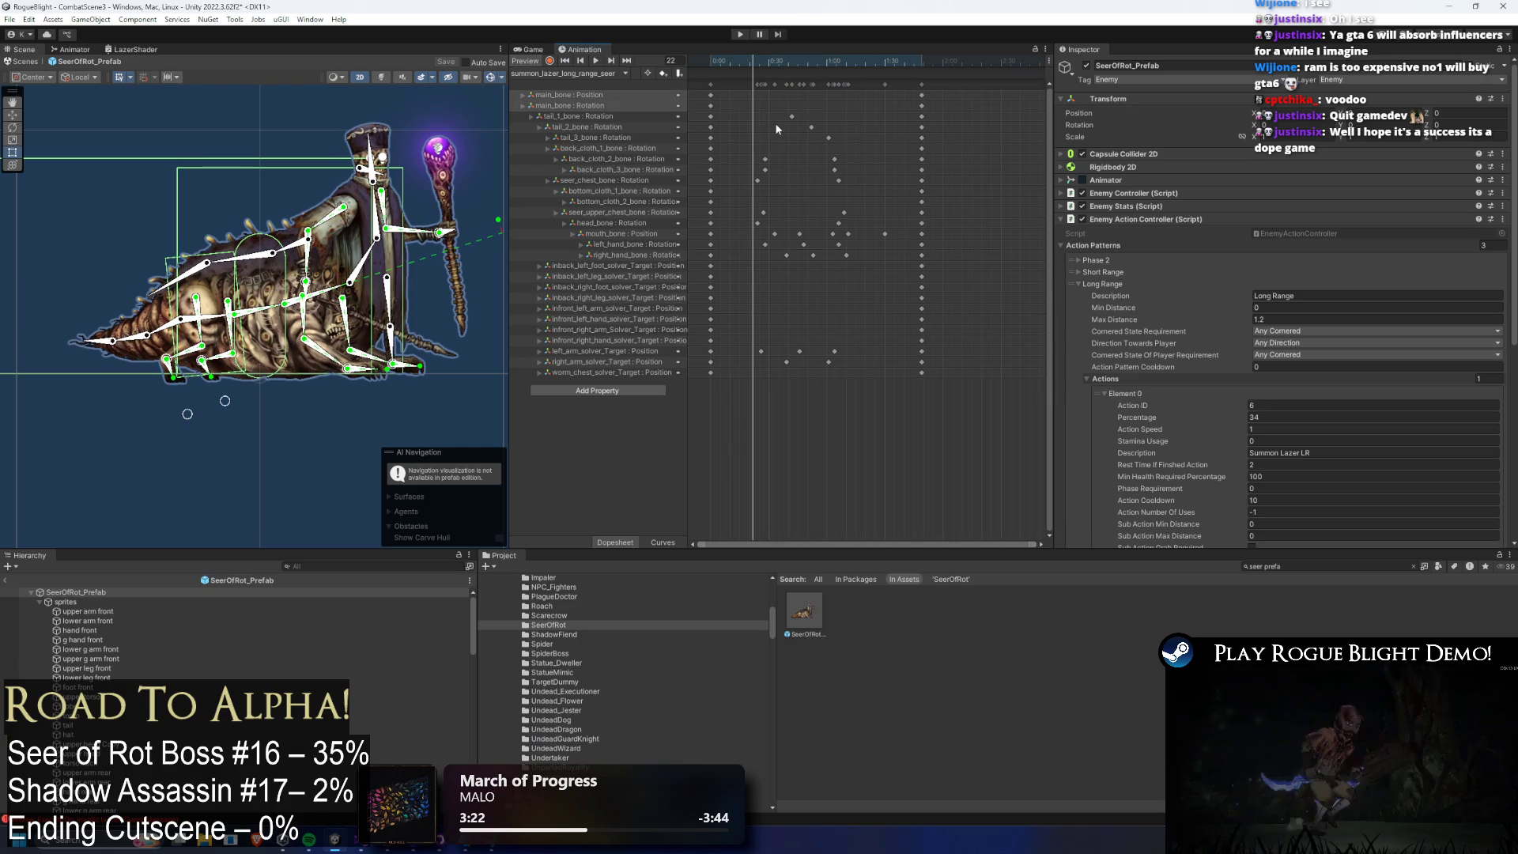
{"action": "mouse_move", "coordinate": [755, 154]}
{"action": "left_mouse_down"}
{"action": "mouse_move", "coordinate": [860, 163]}
{"action": "mouse_move", "coordinate": [887, 273]}
{"action": "left_mouse_up"}
{"action": "left_click", "coordinate": [753, 235]}
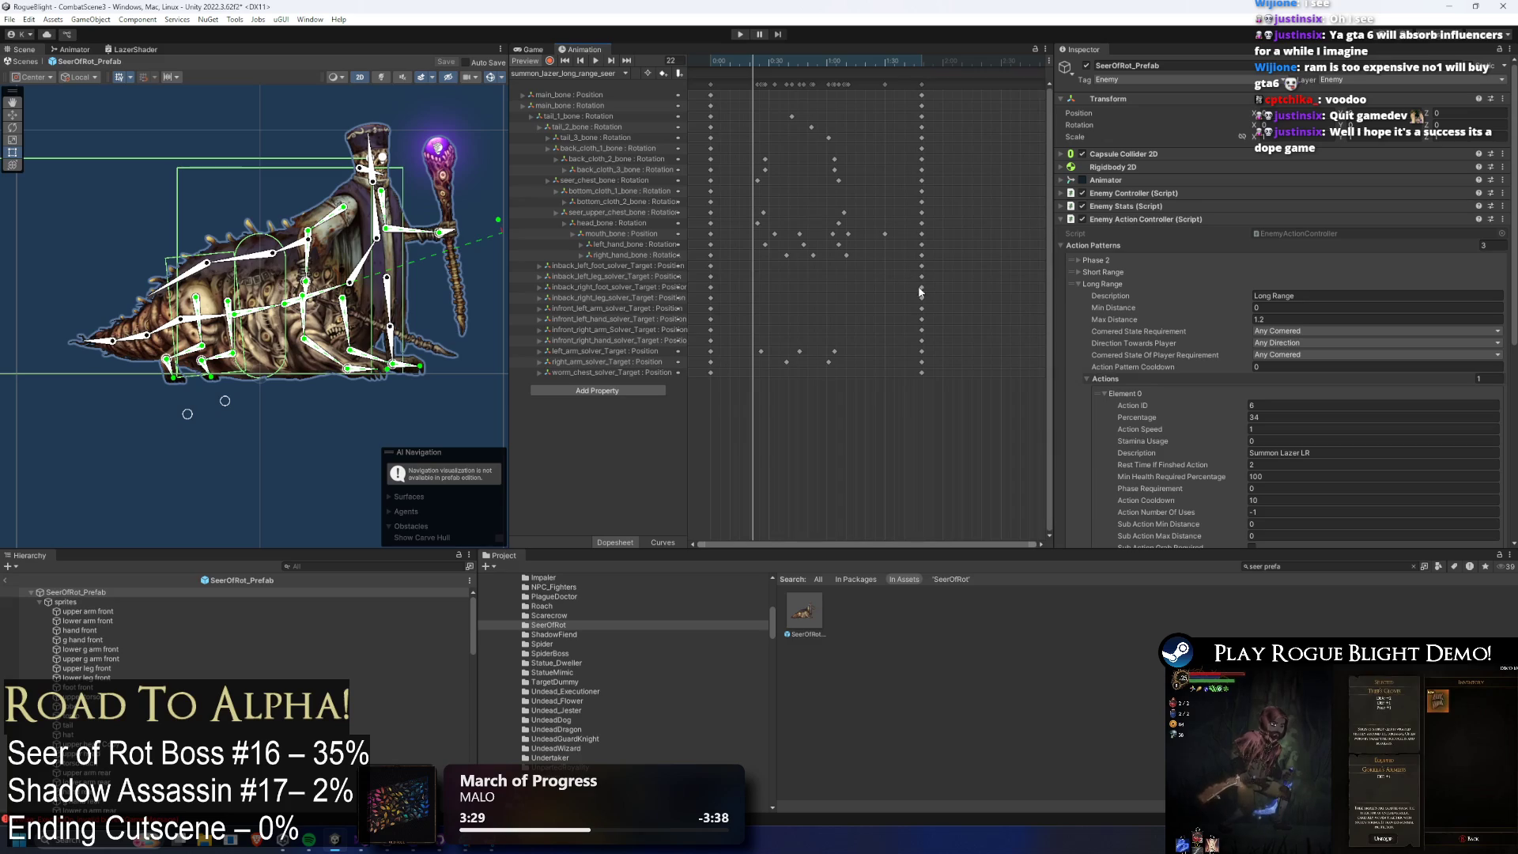
{"action": "mouse_move", "coordinate": [900, 399]}
{"action": "left_mouse_down"}
{"action": "mouse_move", "coordinate": [727, 98]}
{"action": "mouse_move", "coordinate": [819, 59]}
{"action": "left_mouse_up"}
{"action": "key", "text": "Delete"}
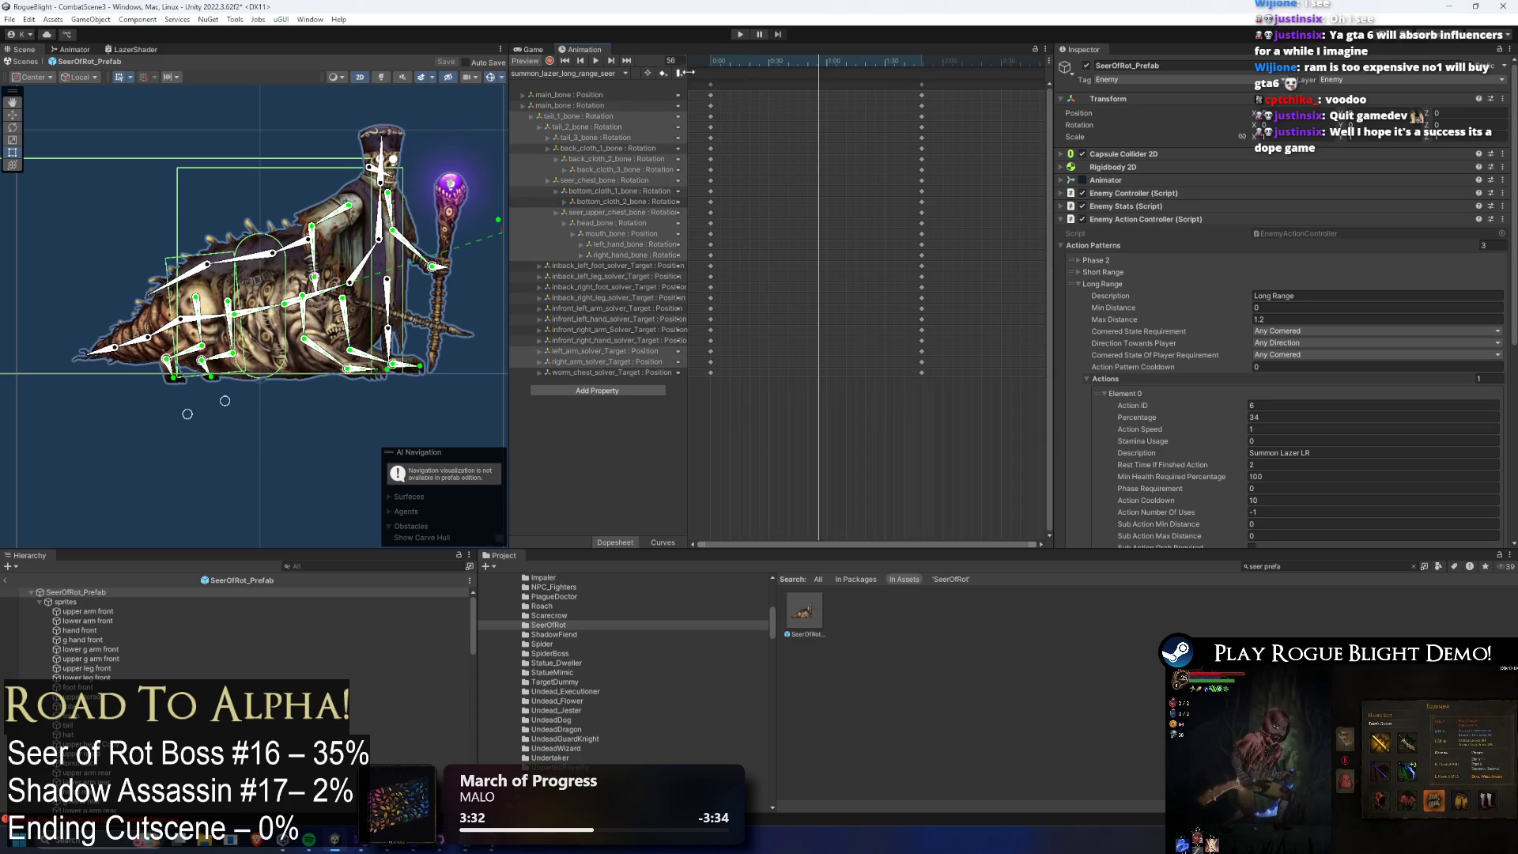
Set the playhead to frame 40, enable Record, and select the rig's main bone.
{"action": "mouse_move", "coordinate": [786, 63]}
{"action": "left_mouse_down"}
{"action": "mouse_move", "coordinate": [771, 66]}
{"action": "mouse_move", "coordinate": [789, 68]}
{"action": "left_mouse_up"}
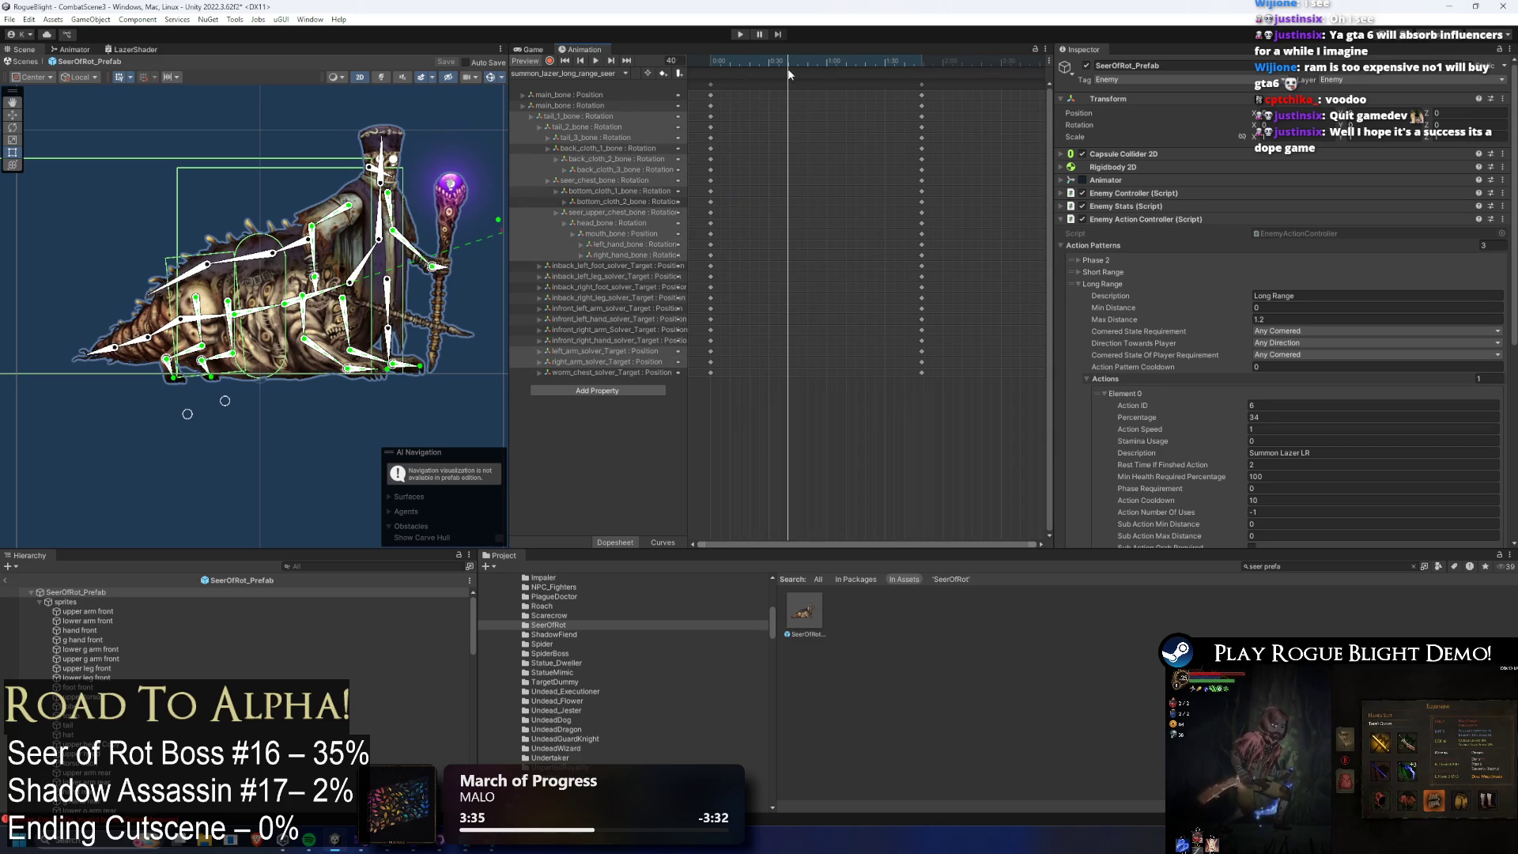
{"action": "left_click", "coordinate": [550, 61]}
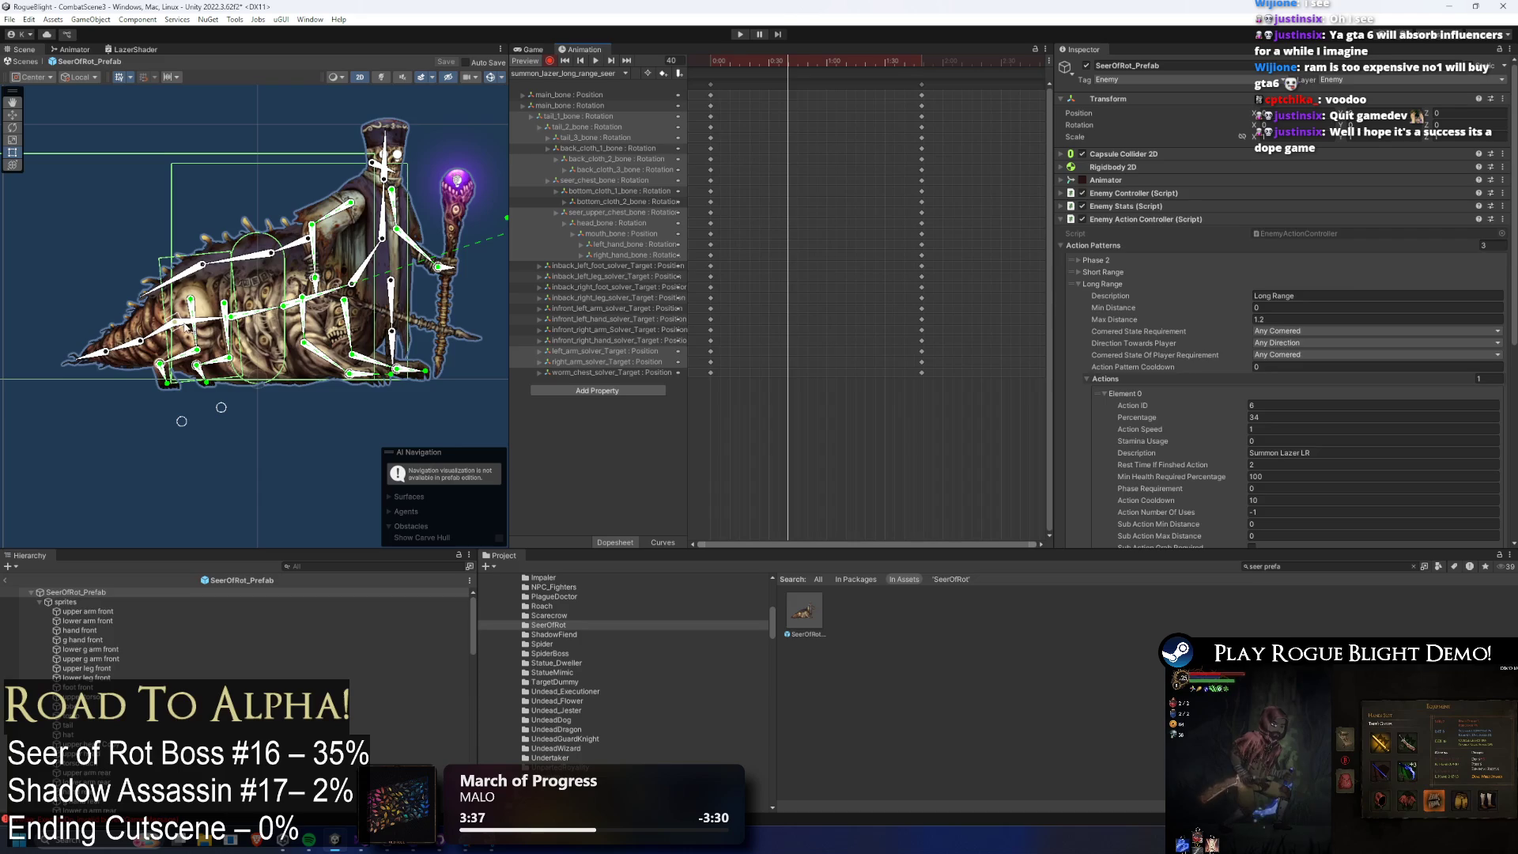
{"action": "left_click", "coordinate": [168, 325]}
{"action": "scroll", "coordinate": [182, 323], "scroll_direction": "up", "scroll_amount": 3}
{"action": "left_click", "coordinate": [336, 227]}
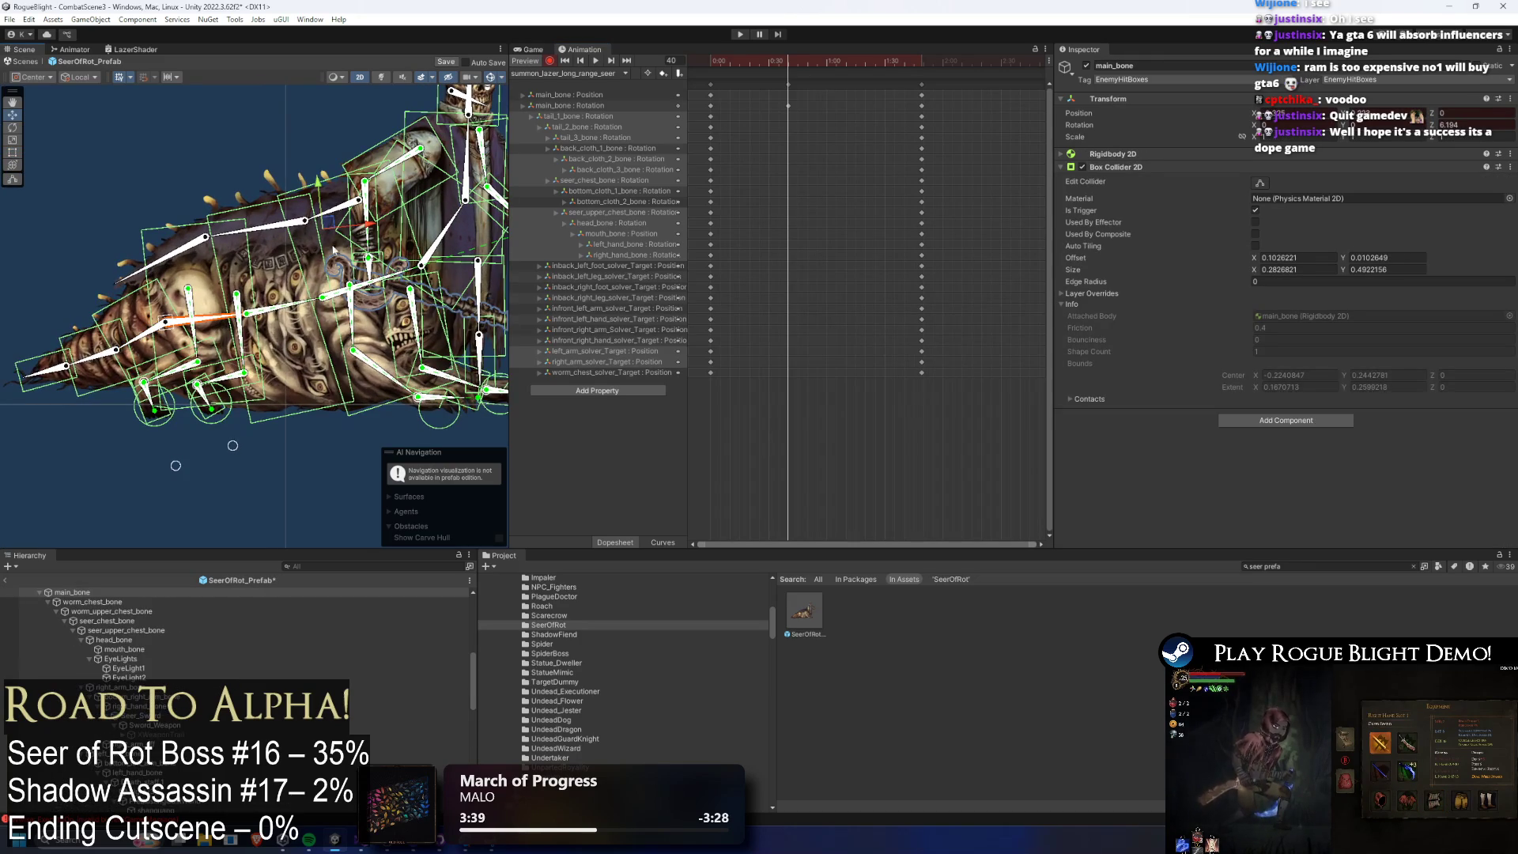
Reposition the seer at frame 40, delete the stray hand rear track, and tilt the staff upright.
{"action": "mouse_move", "coordinate": [336, 227]}
{"action": "left_mouse_down"}
{"action": "mouse_move", "coordinate": [438, 200]}
{"action": "mouse_move", "coordinate": [416, 240]}
{"action": "mouse_move", "coordinate": [370, 248]}
{"action": "mouse_move", "coordinate": [403, 219]}
{"action": "mouse_move", "coordinate": [427, 126]}
{"action": "left_mouse_up"}
{"action": "left_click", "coordinate": [414, 243]}
{"action": "left_click", "coordinate": [407, 218]}
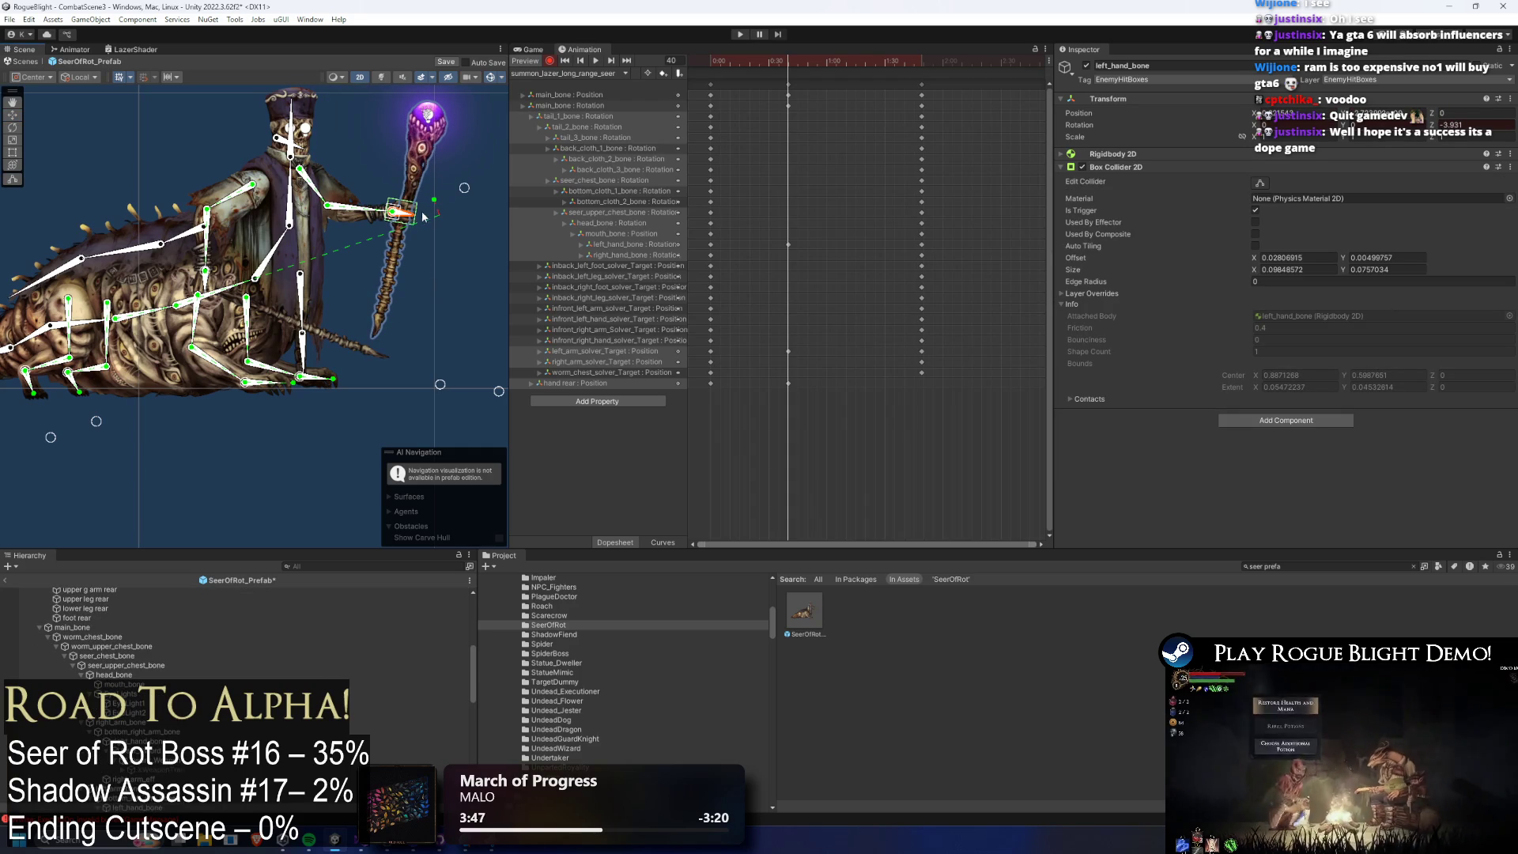
{"action": "left_click", "coordinate": [588, 383]}
{"action": "key", "text": "Delete"}
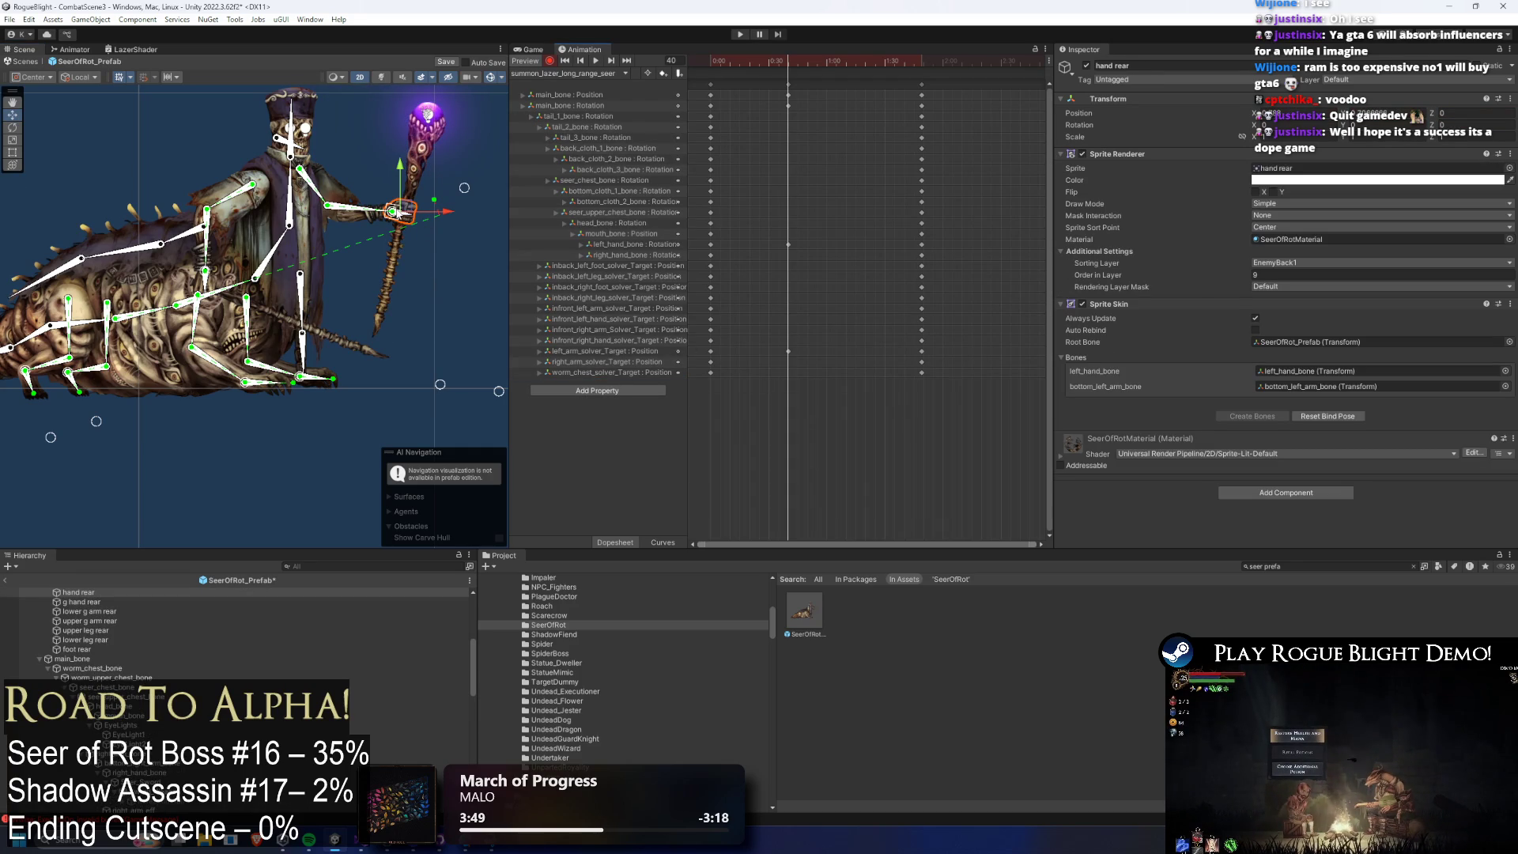
{"action": "left_click_drag", "start_coordinate": [404, 212], "coordinate": [405, 210]}
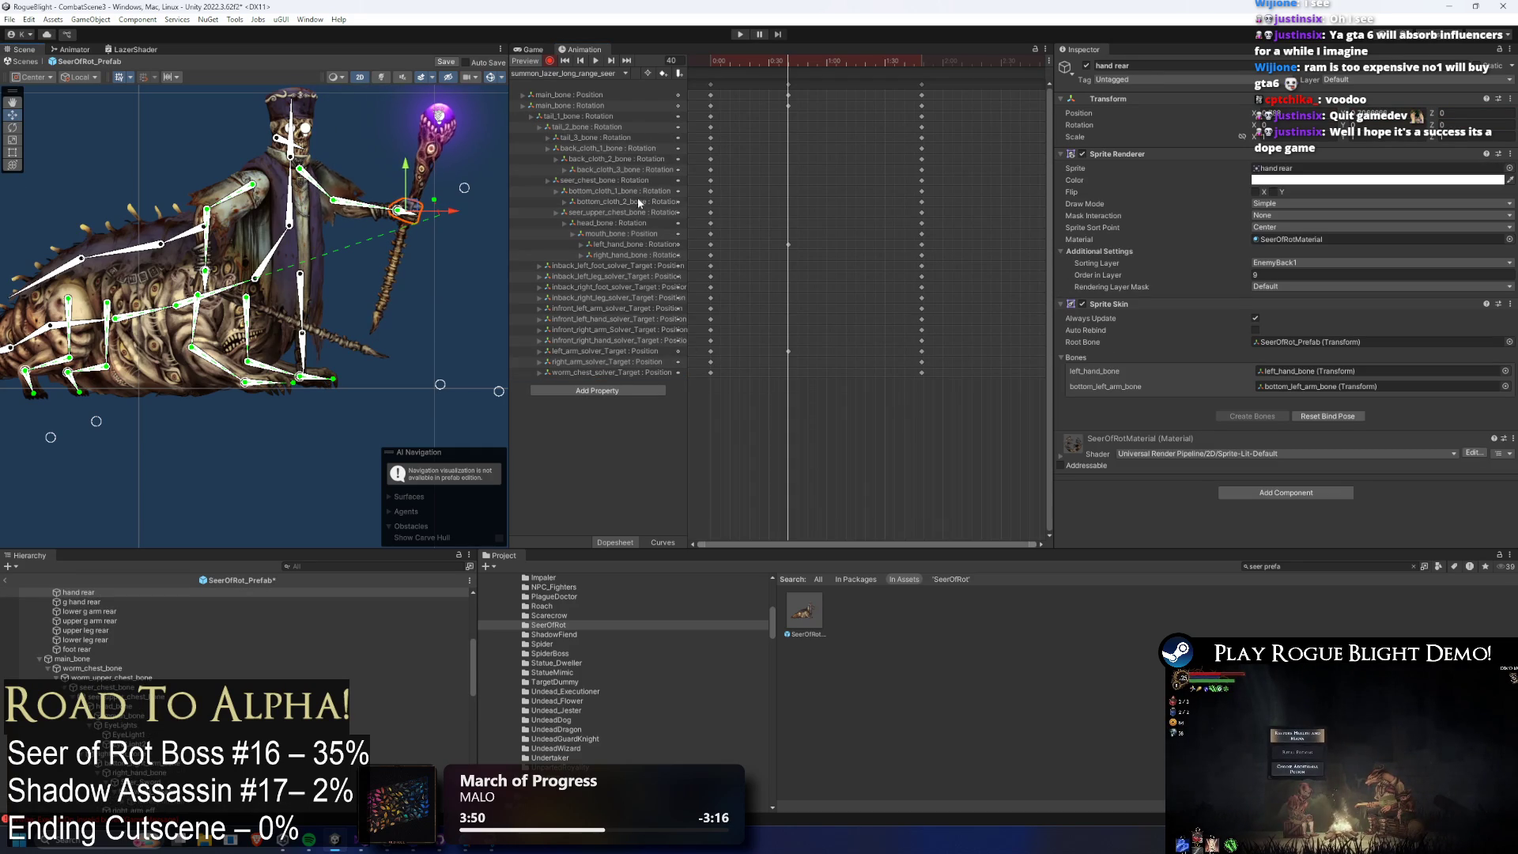
{"action": "left_click_drag", "start_coordinate": [788, 83], "coordinate": [778, 62]}
Lean the upper chest left and rotate the staff to a new angle.
{"action": "left_click_drag", "start_coordinate": [289, 229], "coordinate": [204, 281]}
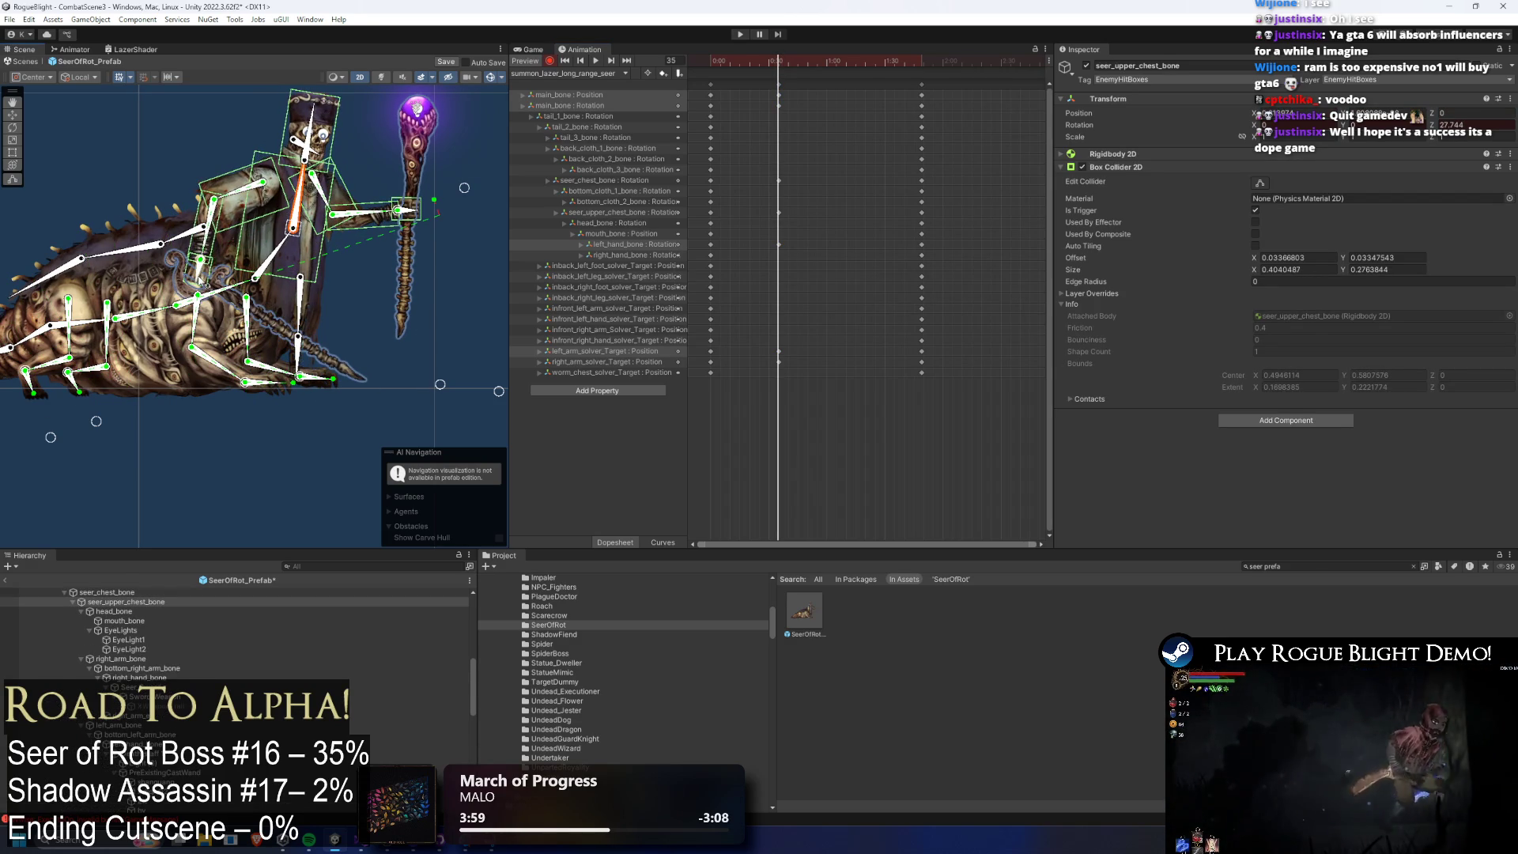
{"action": "left_click", "coordinate": [199, 265]}
{"action": "left_click_drag", "start_coordinate": [416, 223], "coordinate": [413, 219]}
{"action": "mouse_move", "coordinate": [778, 61]}
{"action": "left_mouse_down"}
{"action": "mouse_move", "coordinate": [722, 61]}
{"action": "mouse_move", "coordinate": [841, 64]}
{"action": "left_mouse_up"}
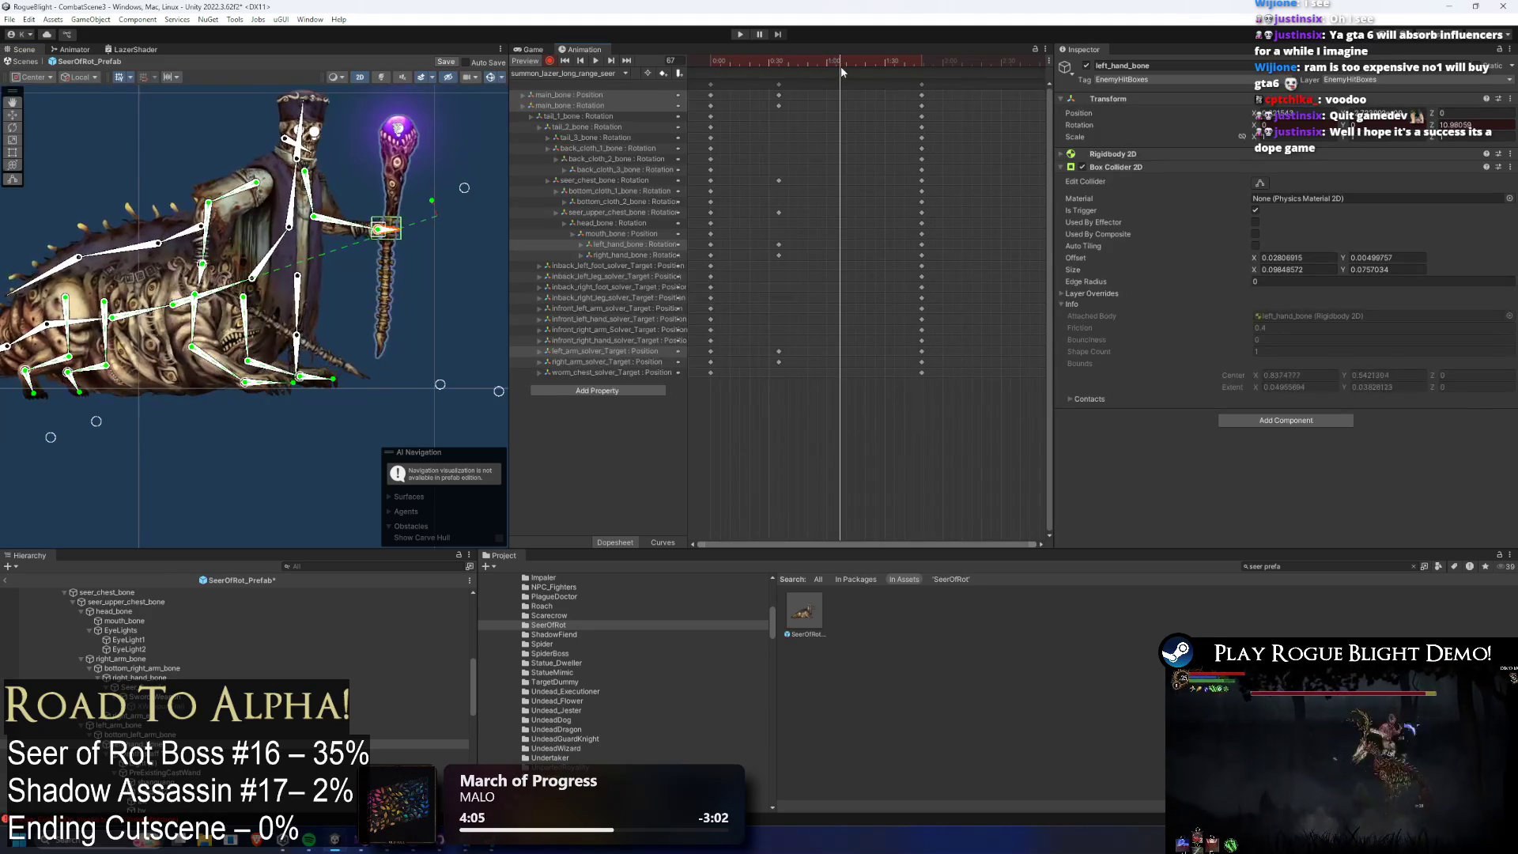
{"action": "left_click", "coordinate": [778, 84]}
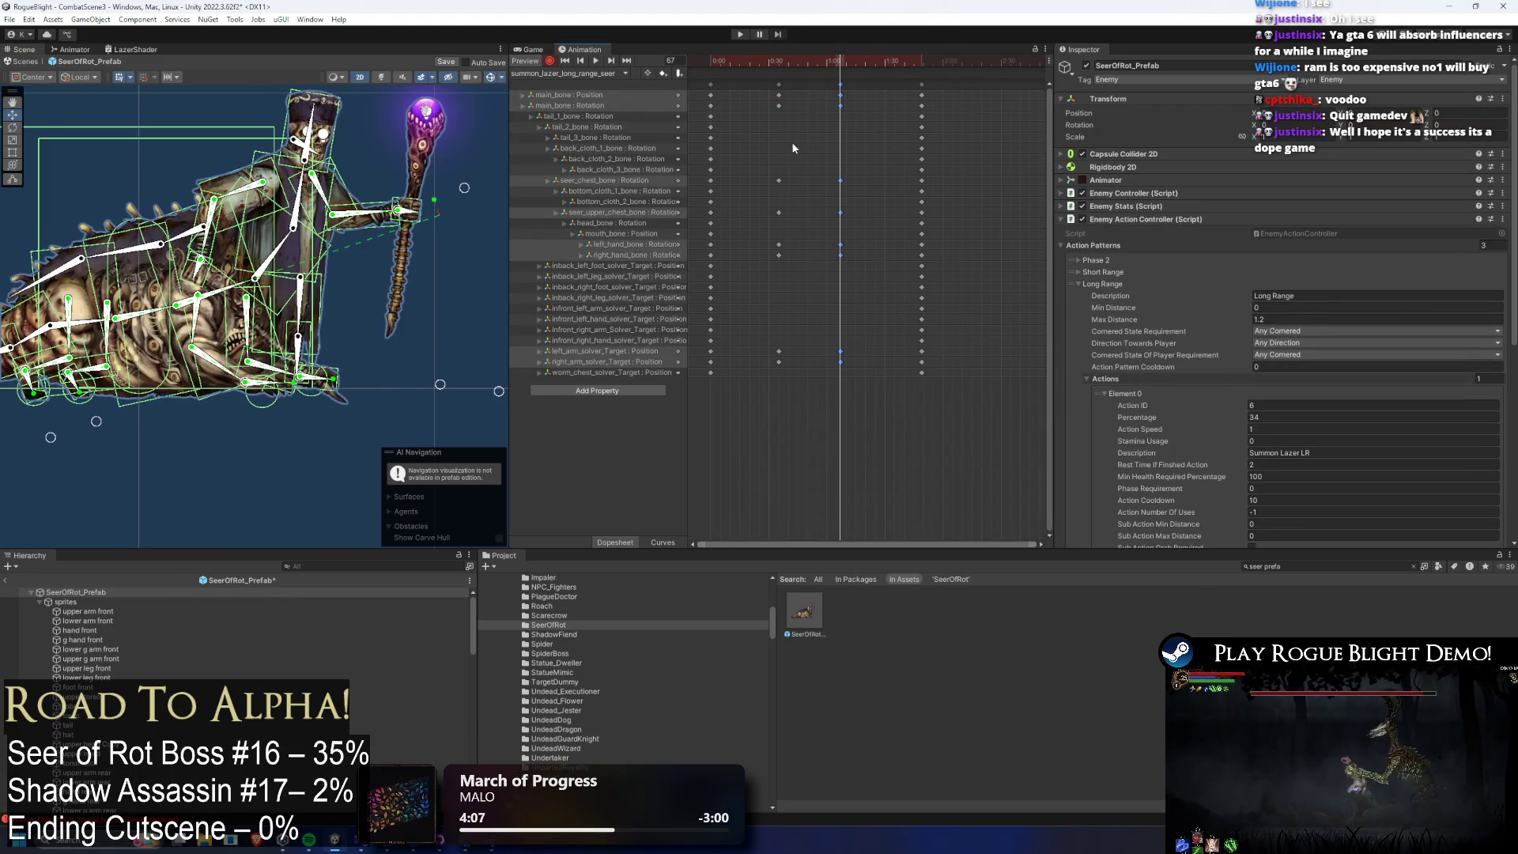
At frame 67, pull the staff hand back toward the body.
{"action": "left_click", "coordinate": [269, 253]}
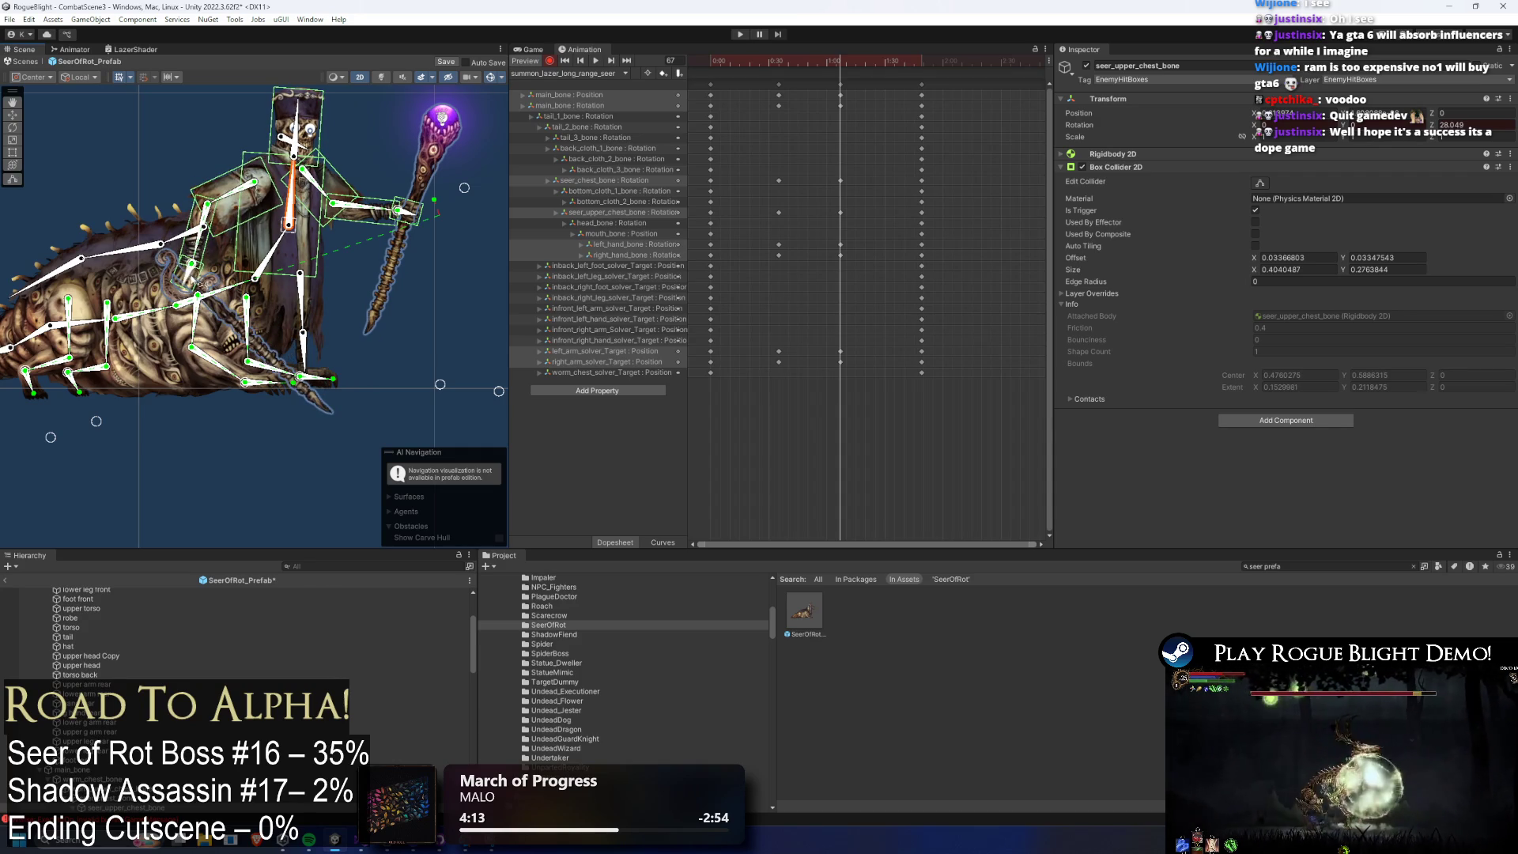
{"action": "left_click", "coordinate": [190, 273]}
{"action": "left_click_drag", "start_coordinate": [400, 212], "coordinate": [376, 209]}
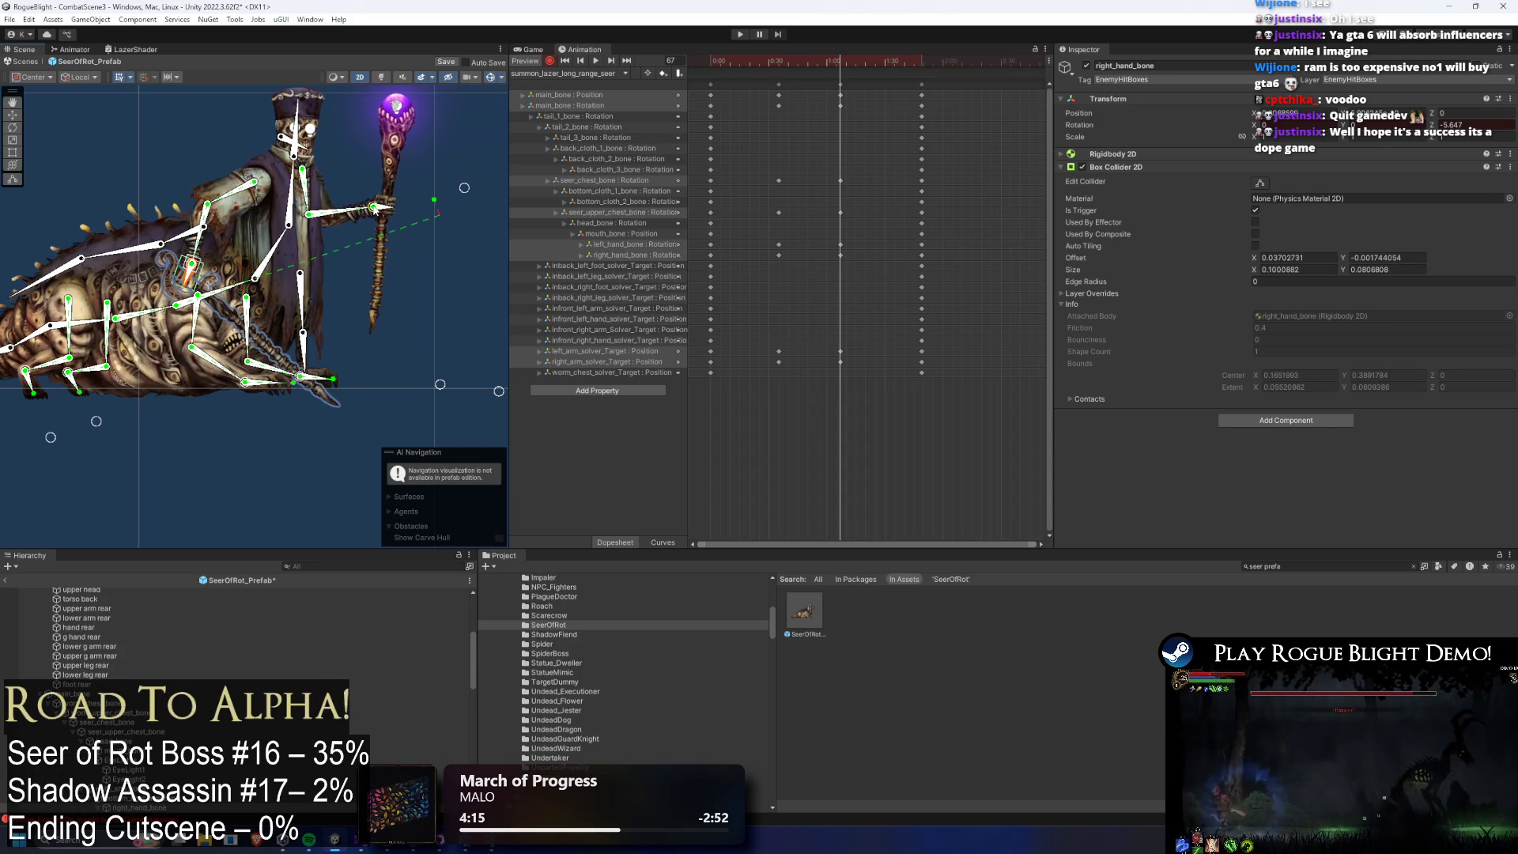
{"action": "left_click", "coordinate": [392, 213]}
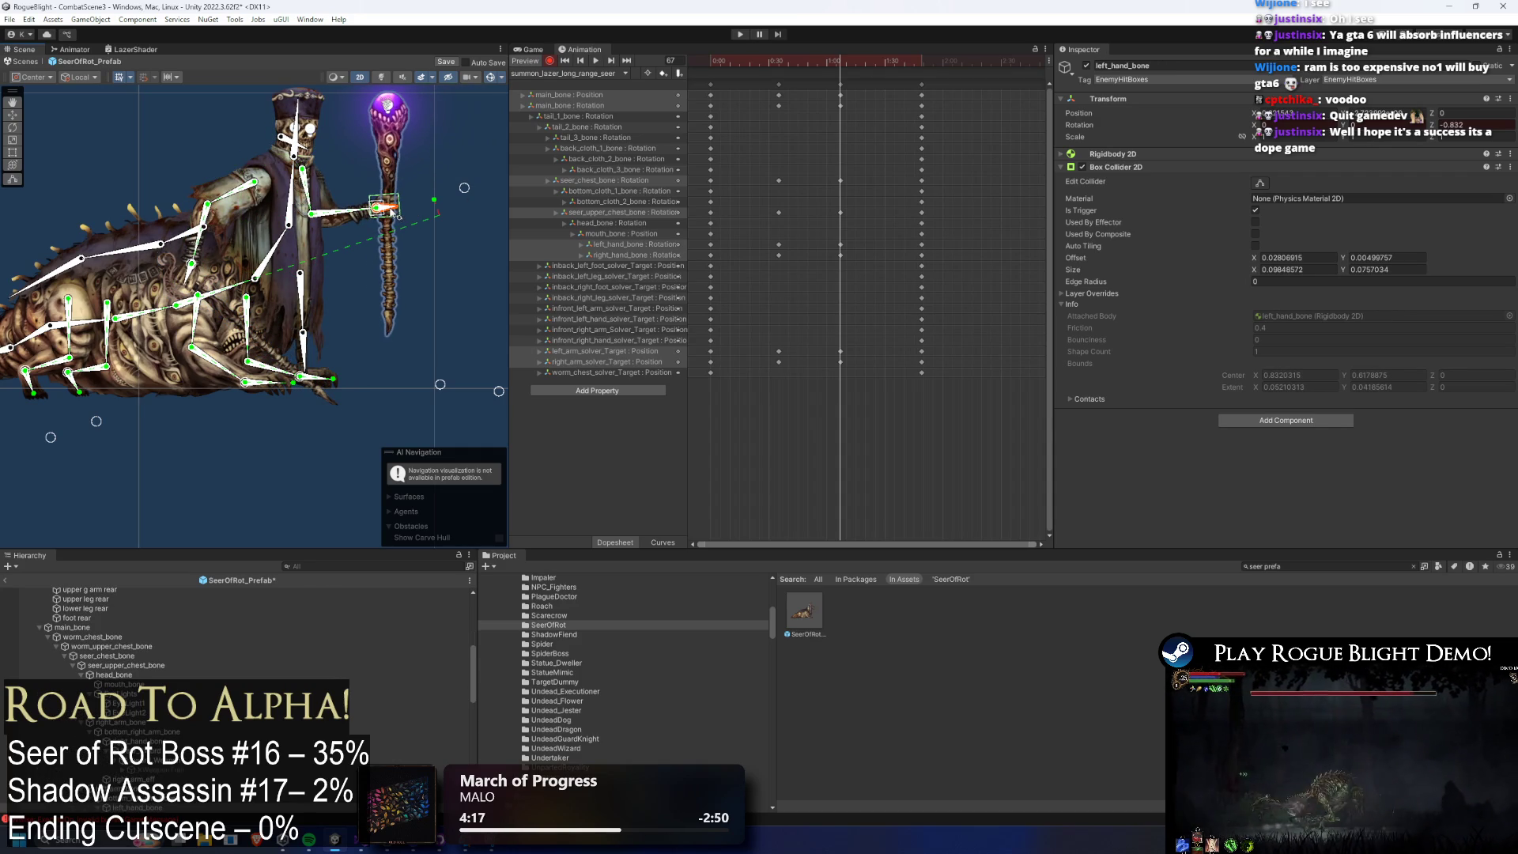
{"action": "mouse_move", "coordinate": [841, 64]}
{"action": "left_mouse_down"}
{"action": "mouse_move", "coordinate": [710, 63]}
{"action": "mouse_move", "coordinate": [838, 60]}
{"action": "left_mouse_up"}
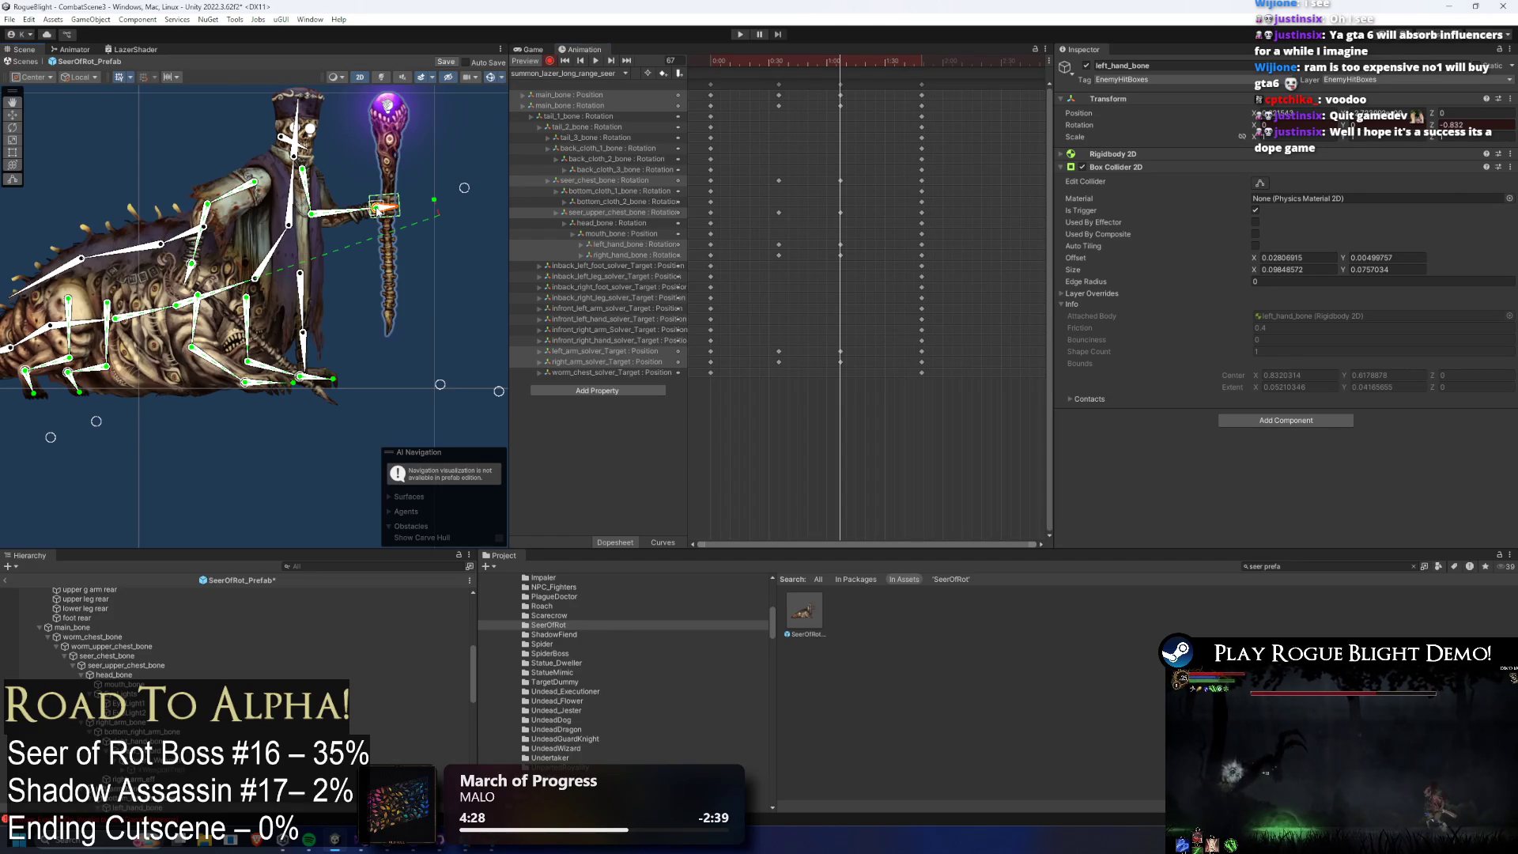
Preview the staff-raising motion between frames 51 and 67, then select the keys around 1:00.
{"action": "left_click", "coordinate": [810, 66]}
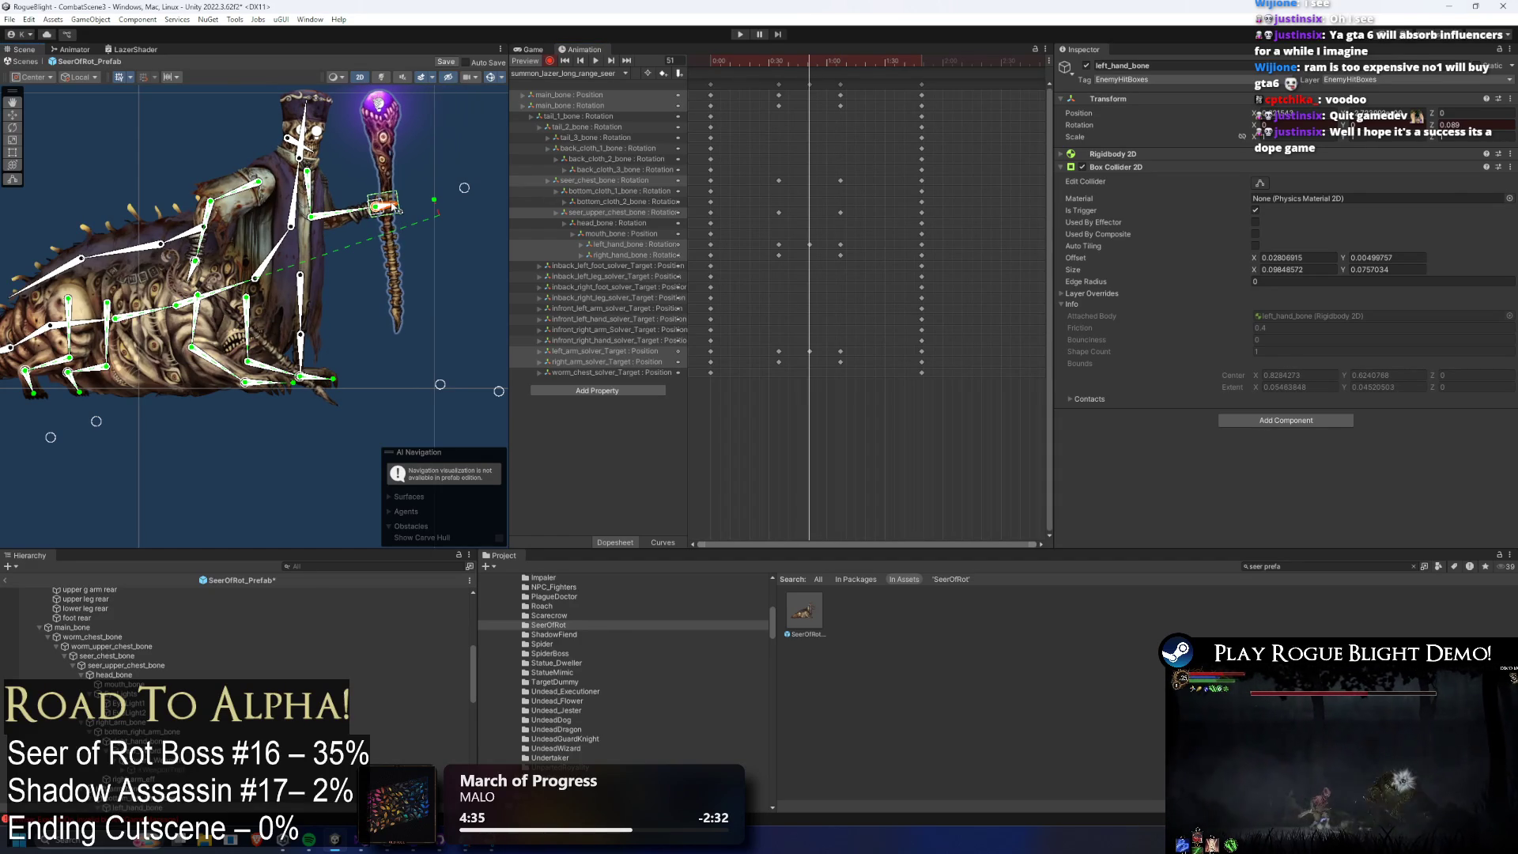
{"action": "left_click", "coordinate": [833, 63]}
{"action": "key", "text": "space"}
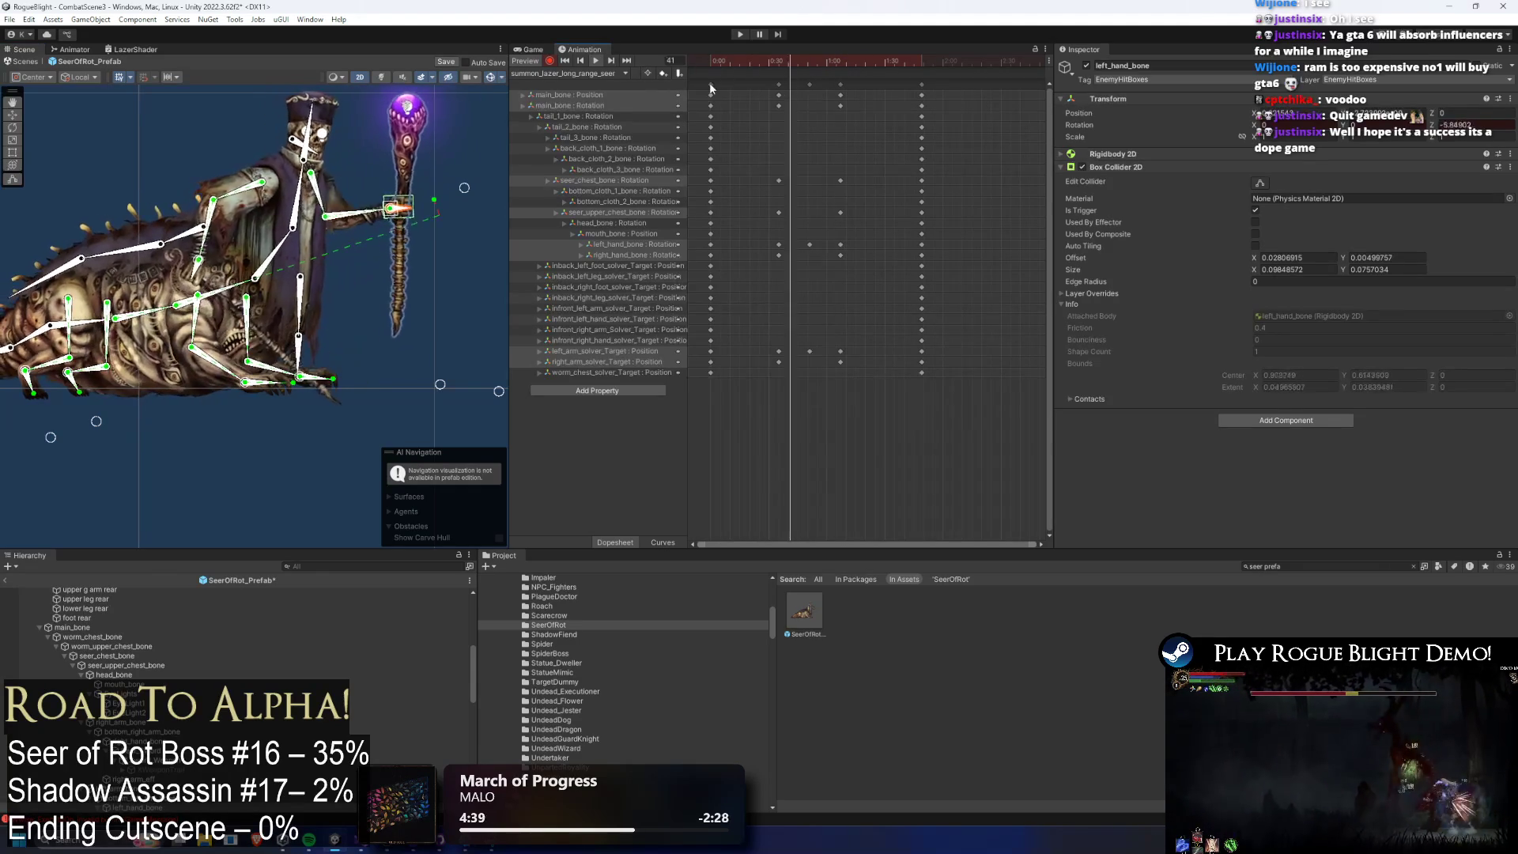
{"action": "left_click", "coordinate": [841, 64]}
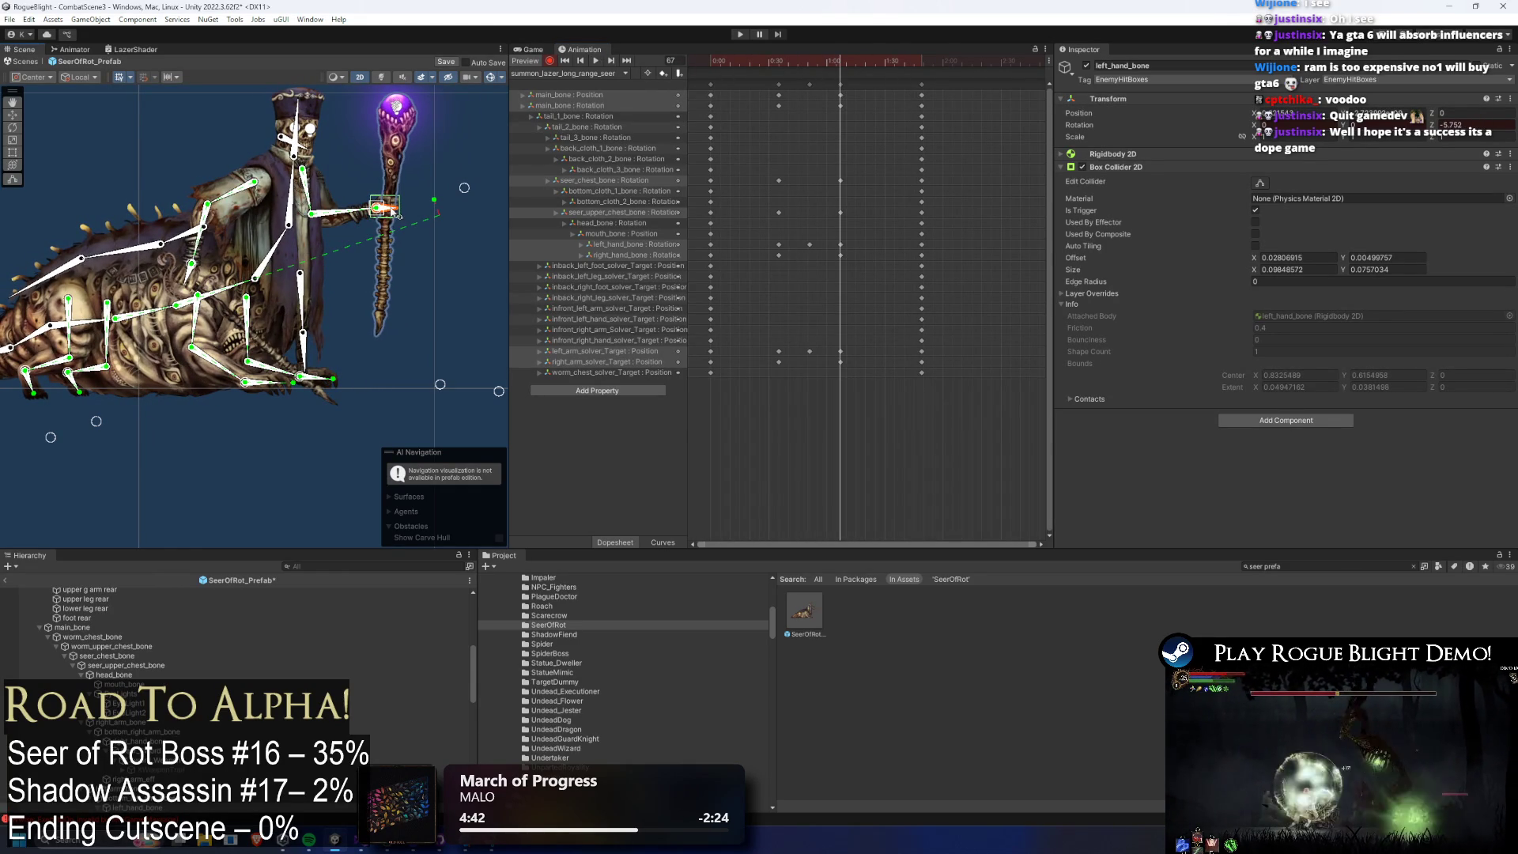
{"action": "key", "text": "space"}
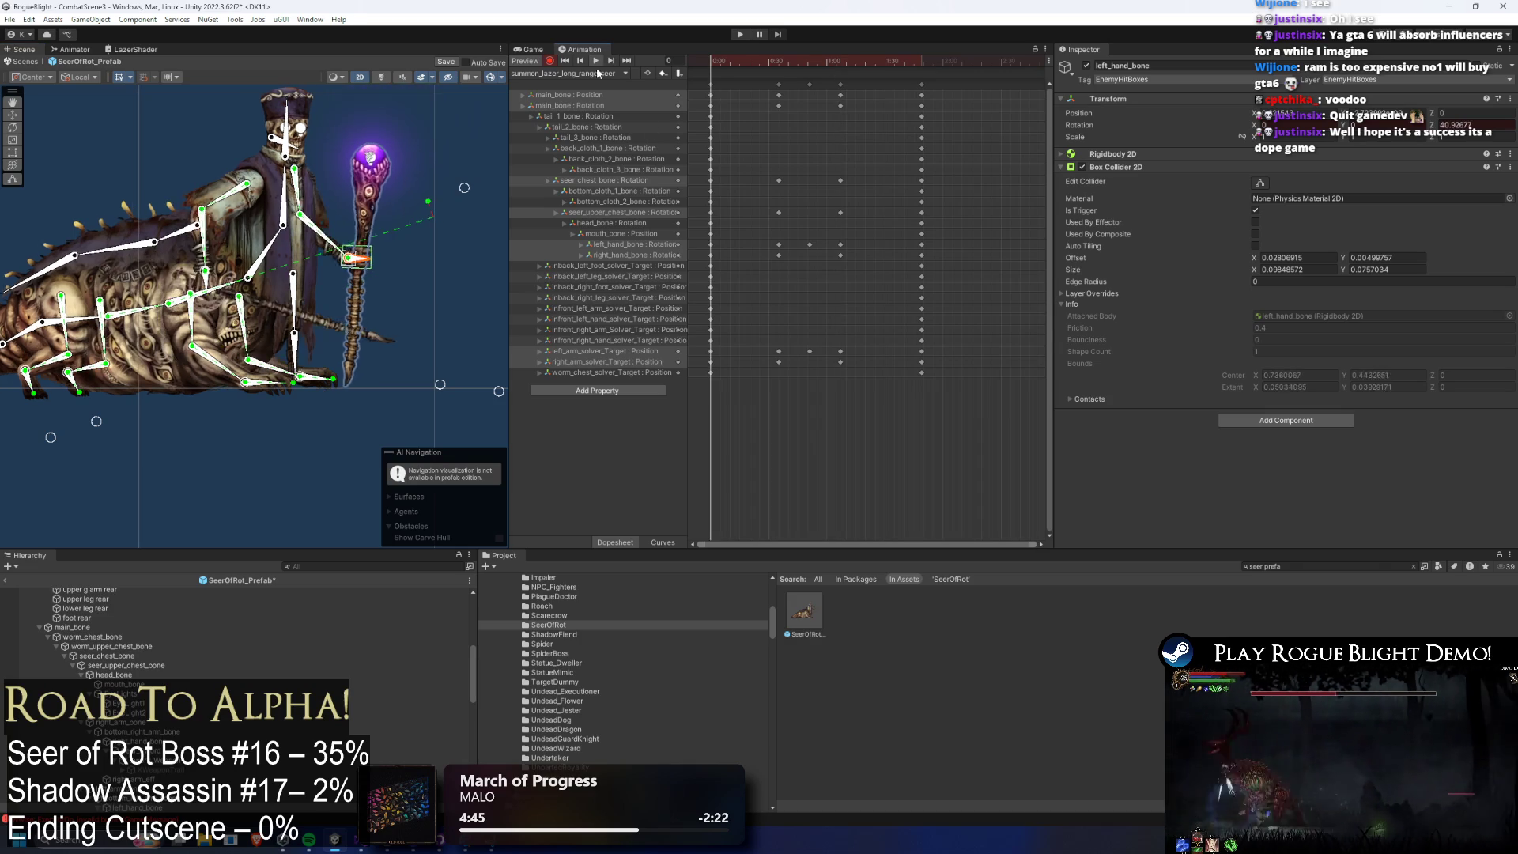
{"action": "left_click", "coordinate": [809, 61]}
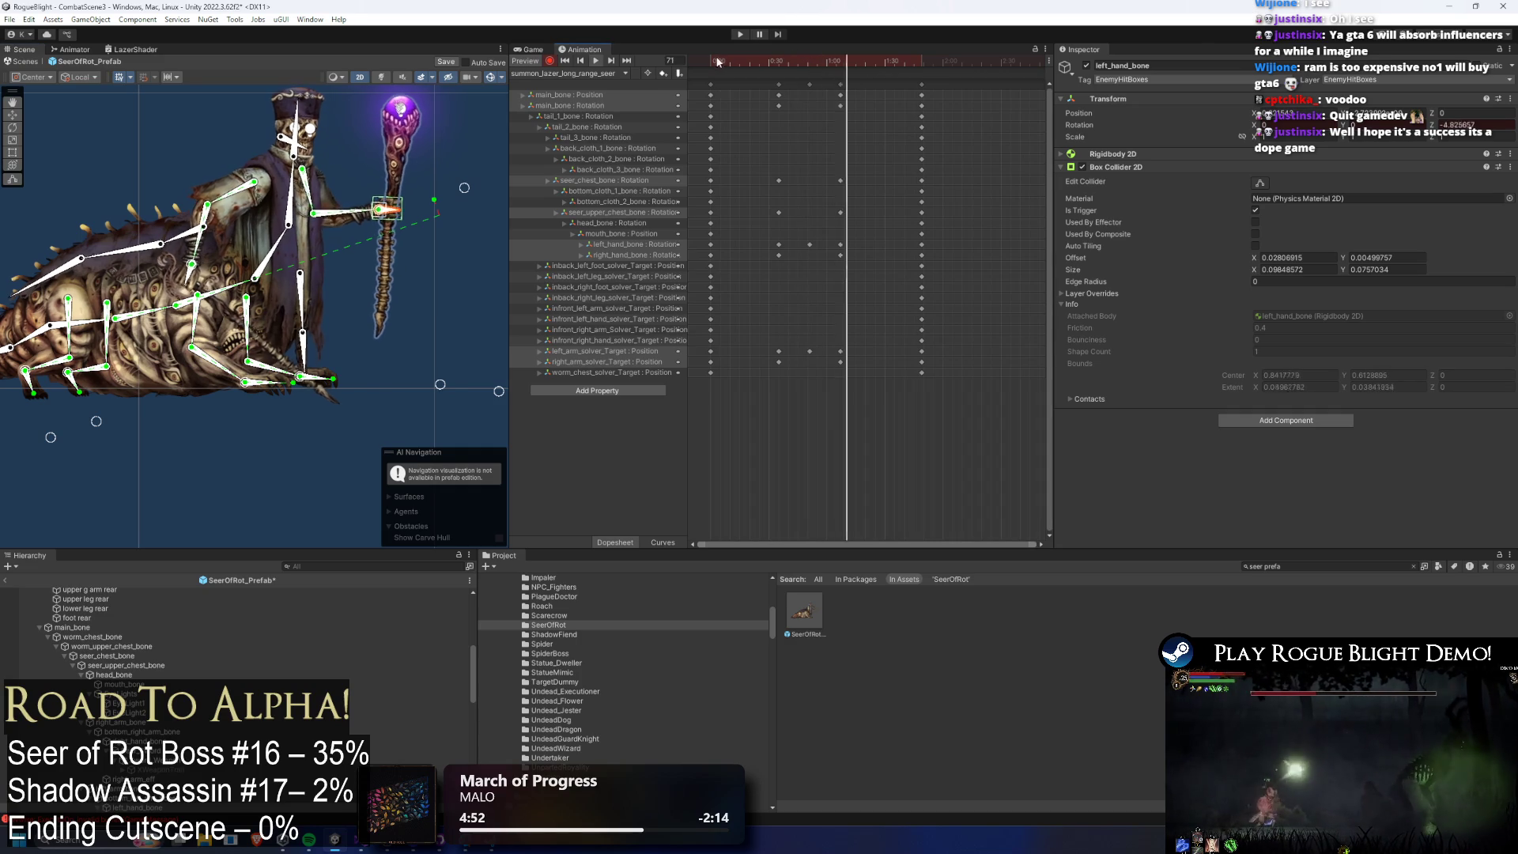
{"action": "key", "text": "space"}
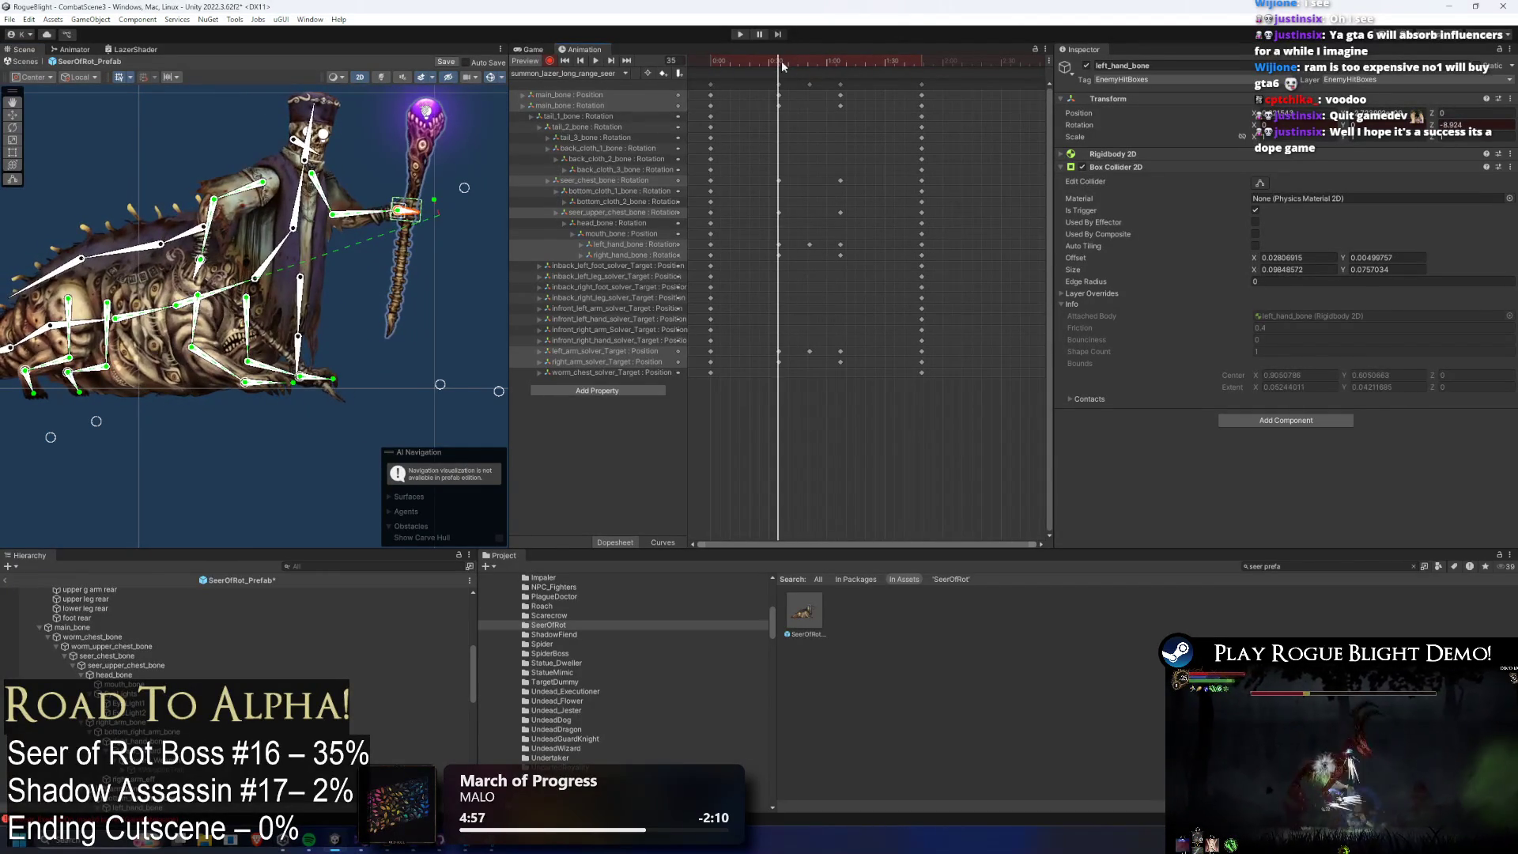
{"action": "left_click_drag", "start_coordinate": [802, 79], "coordinate": [845, 89]}
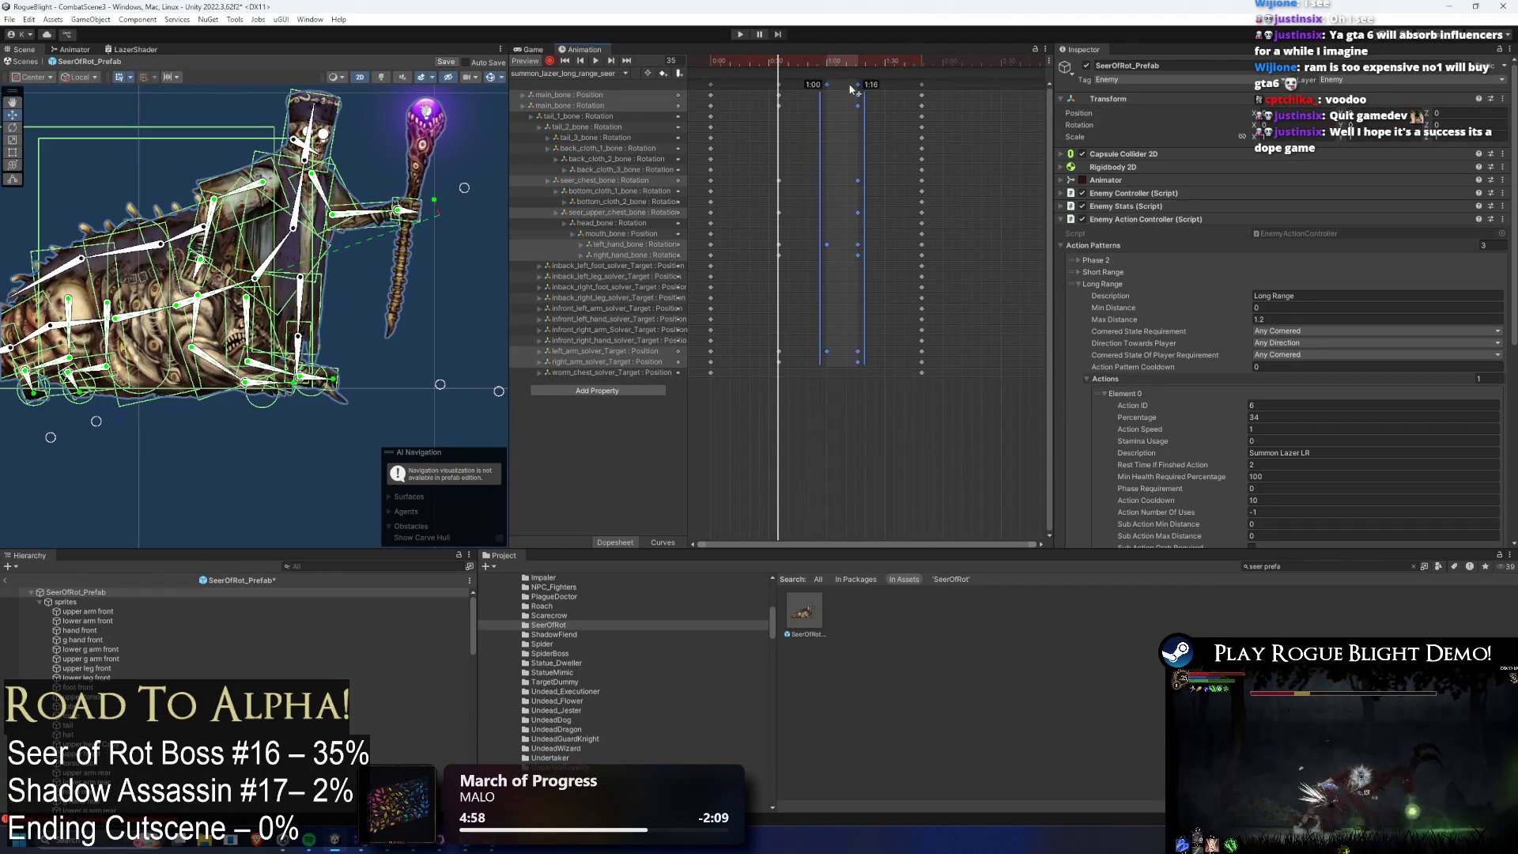
Shift the 1:00 keyframe column one frame later and the last keyframe column slightly later.
{"action": "left_click", "coordinate": [827, 85]}
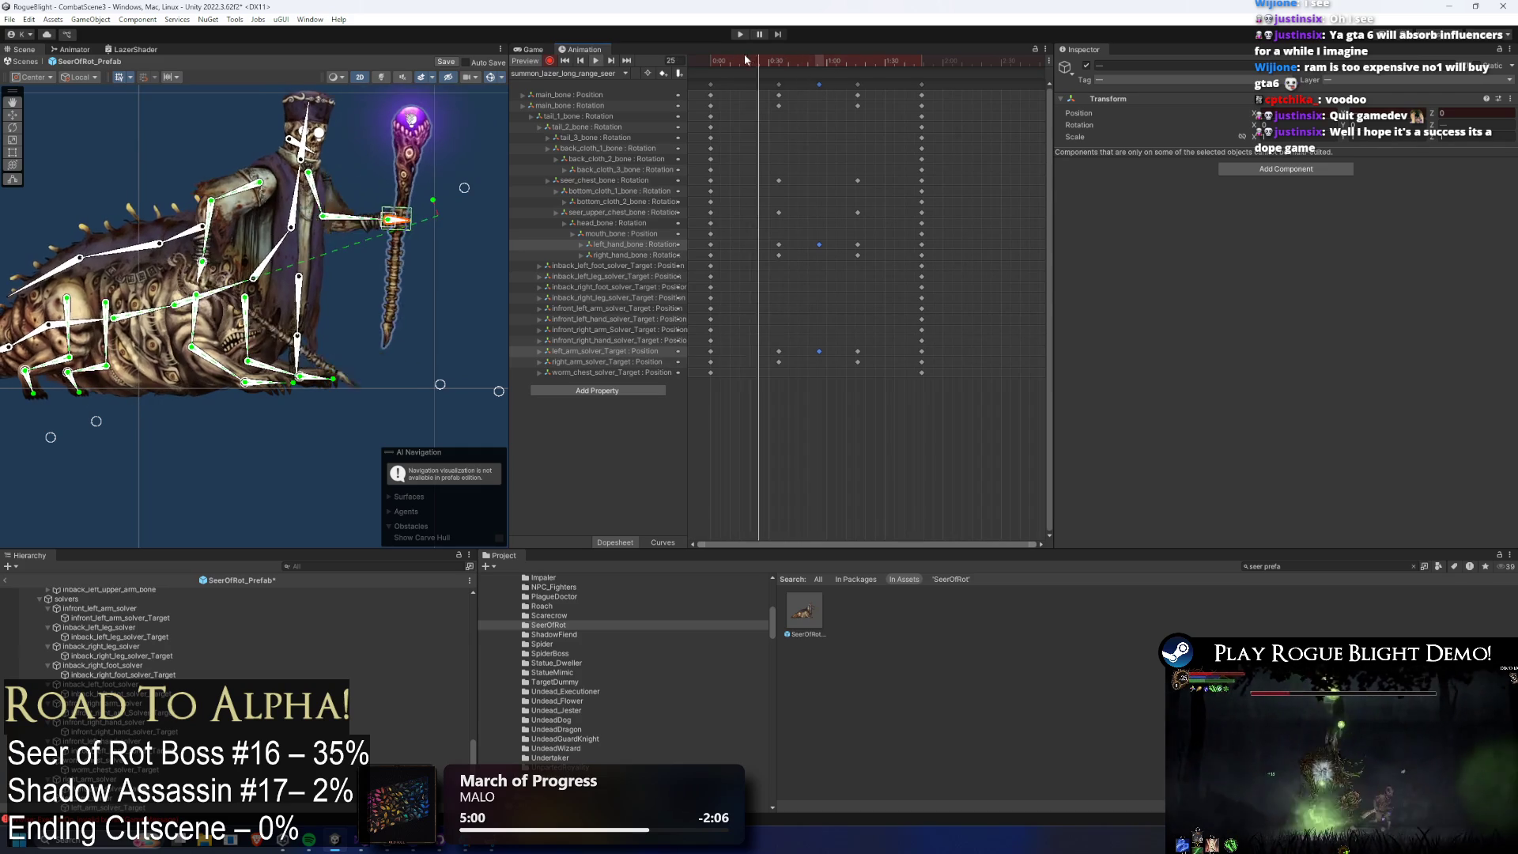
{"action": "left_click_drag", "start_coordinate": [819, 85], "coordinate": [826, 83]}
{"action": "left_click", "coordinate": [894, 97]}
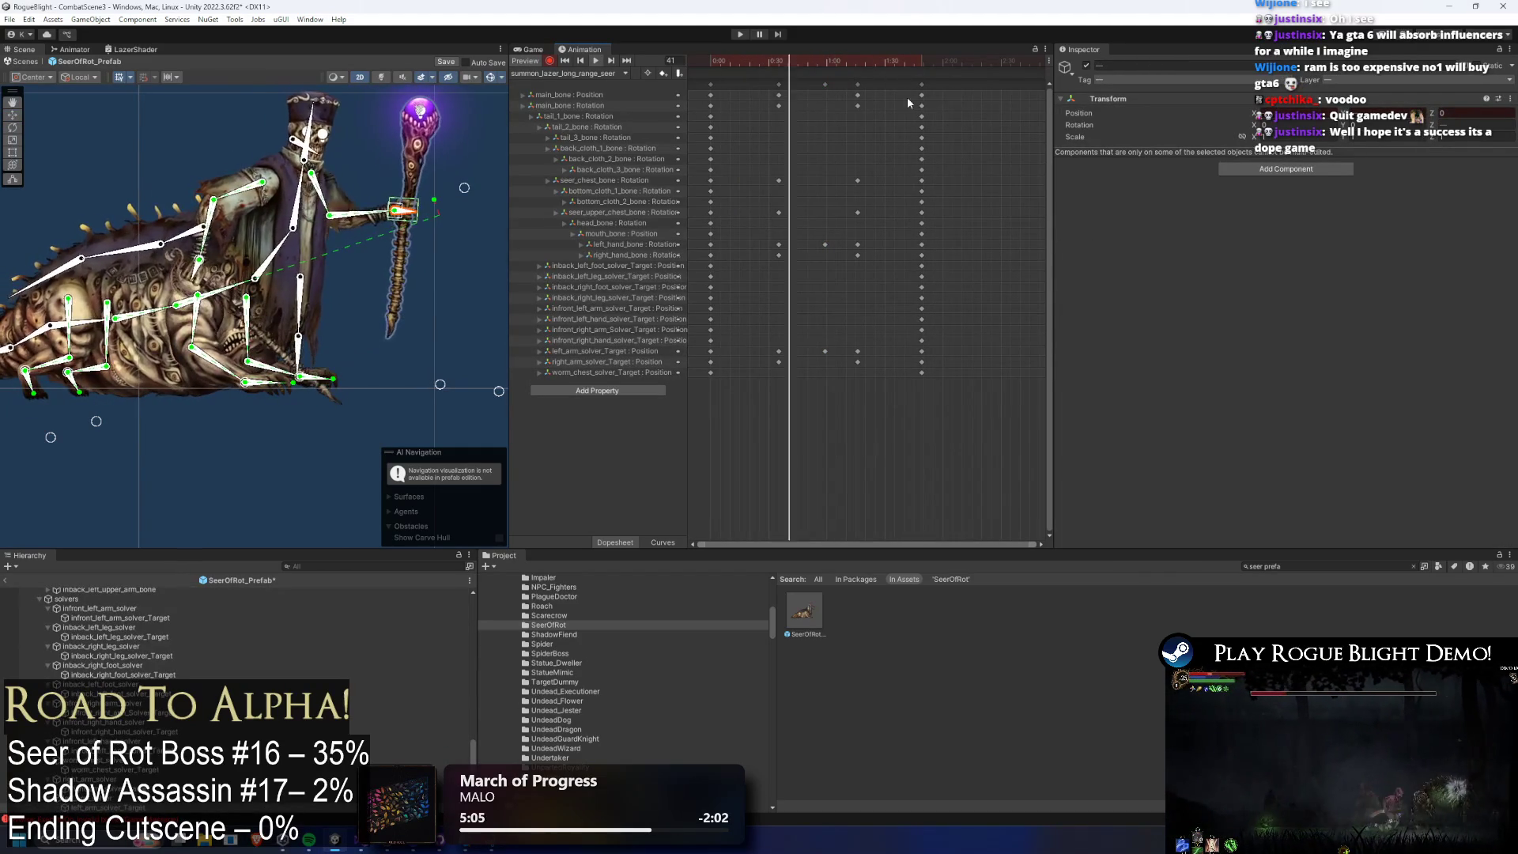
{"action": "left_click_drag", "start_coordinate": [921, 85], "coordinate": [931, 85]}
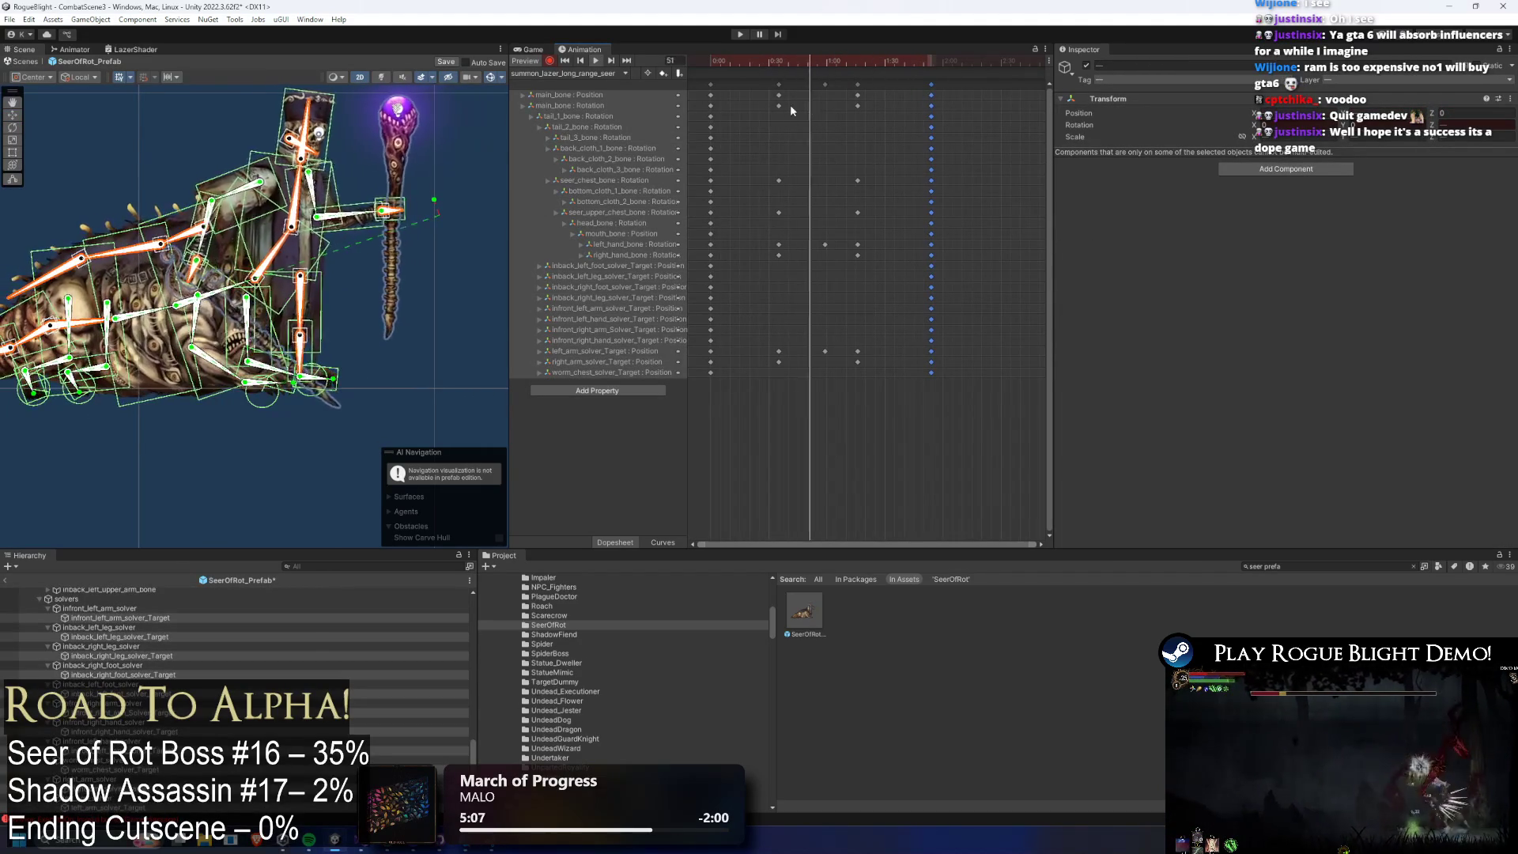
{"action": "left_click", "coordinate": [779, 67]}
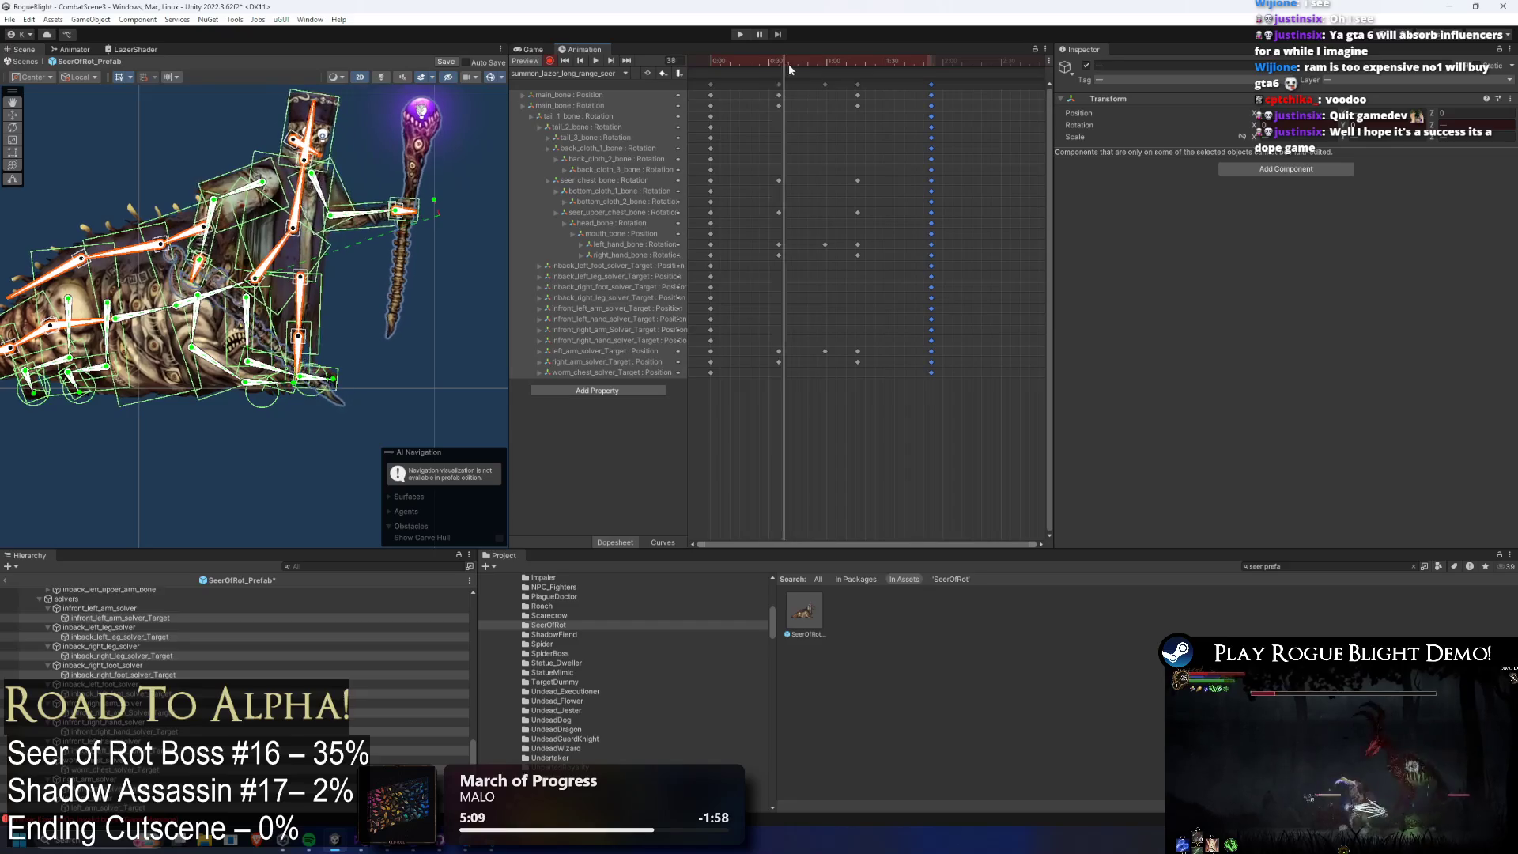
{"action": "left_click_drag", "start_coordinate": [826, 70], "coordinate": [824, 69]}
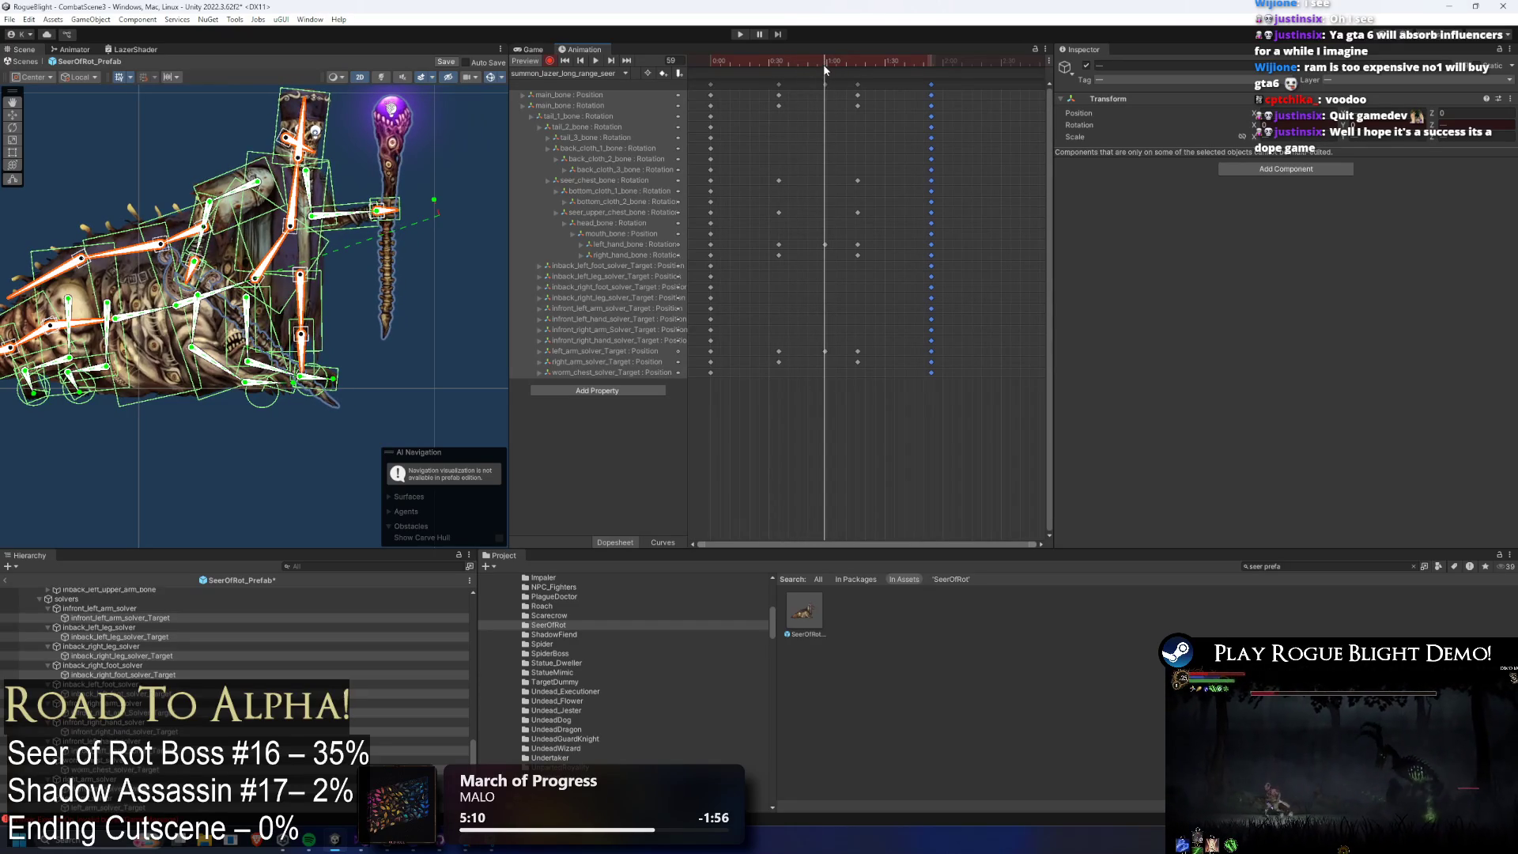
Preview the staff-holding left hand bone and select its keys from 0:30 to 1:00.
{"action": "left_click", "coordinate": [389, 212]}
{"action": "left_click_drag", "start_coordinate": [389, 213], "coordinate": [405, 261]}
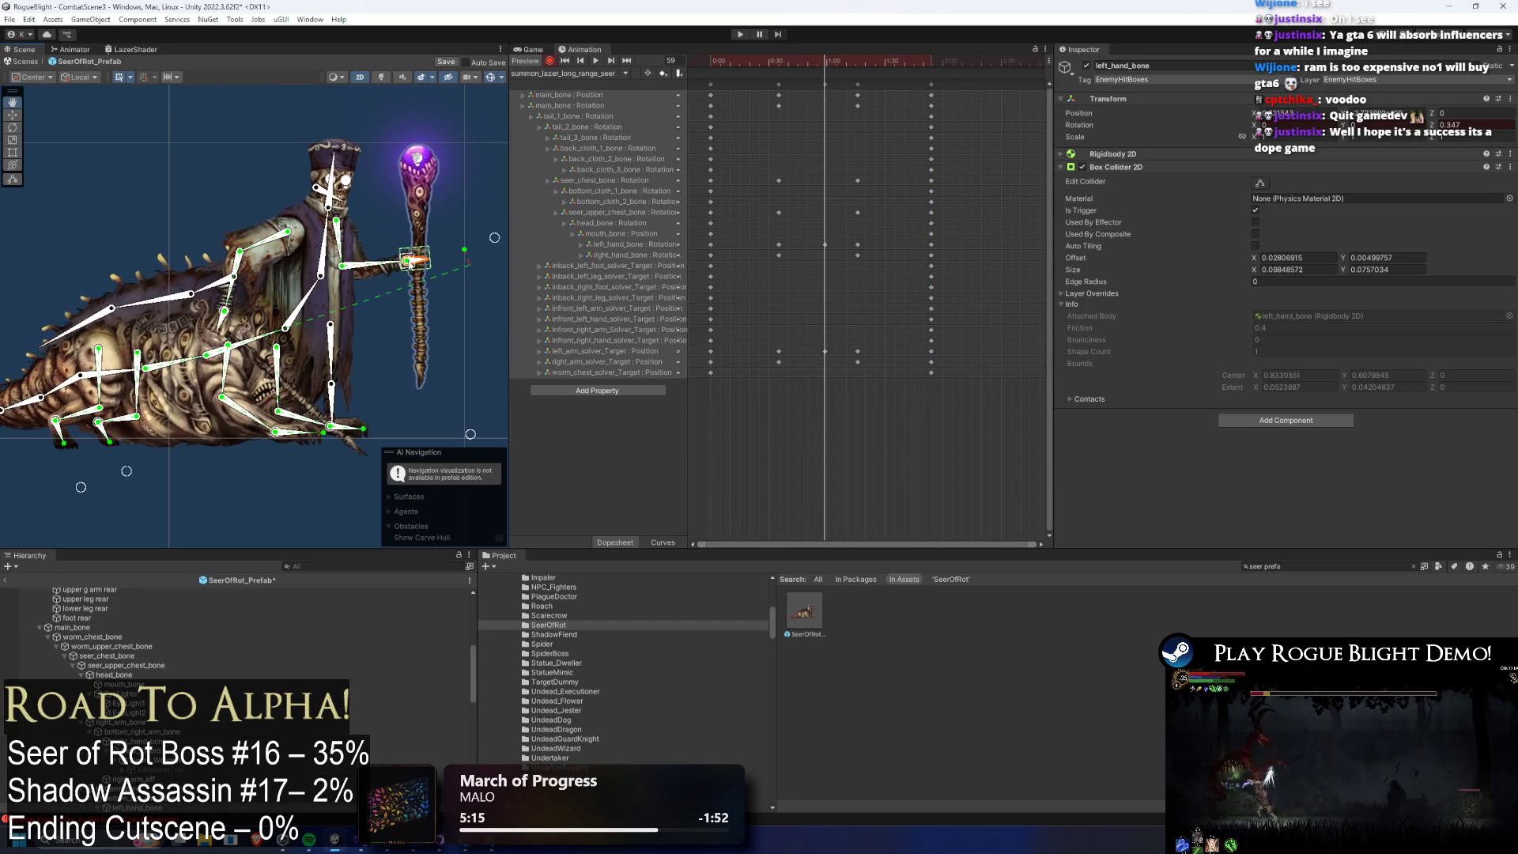
{"action": "left_click_drag", "start_coordinate": [398, 551], "coordinate": [398, 629]}
{"action": "scroll", "coordinate": [424, 326], "scroll_direction": "down", "scroll_amount": 2}
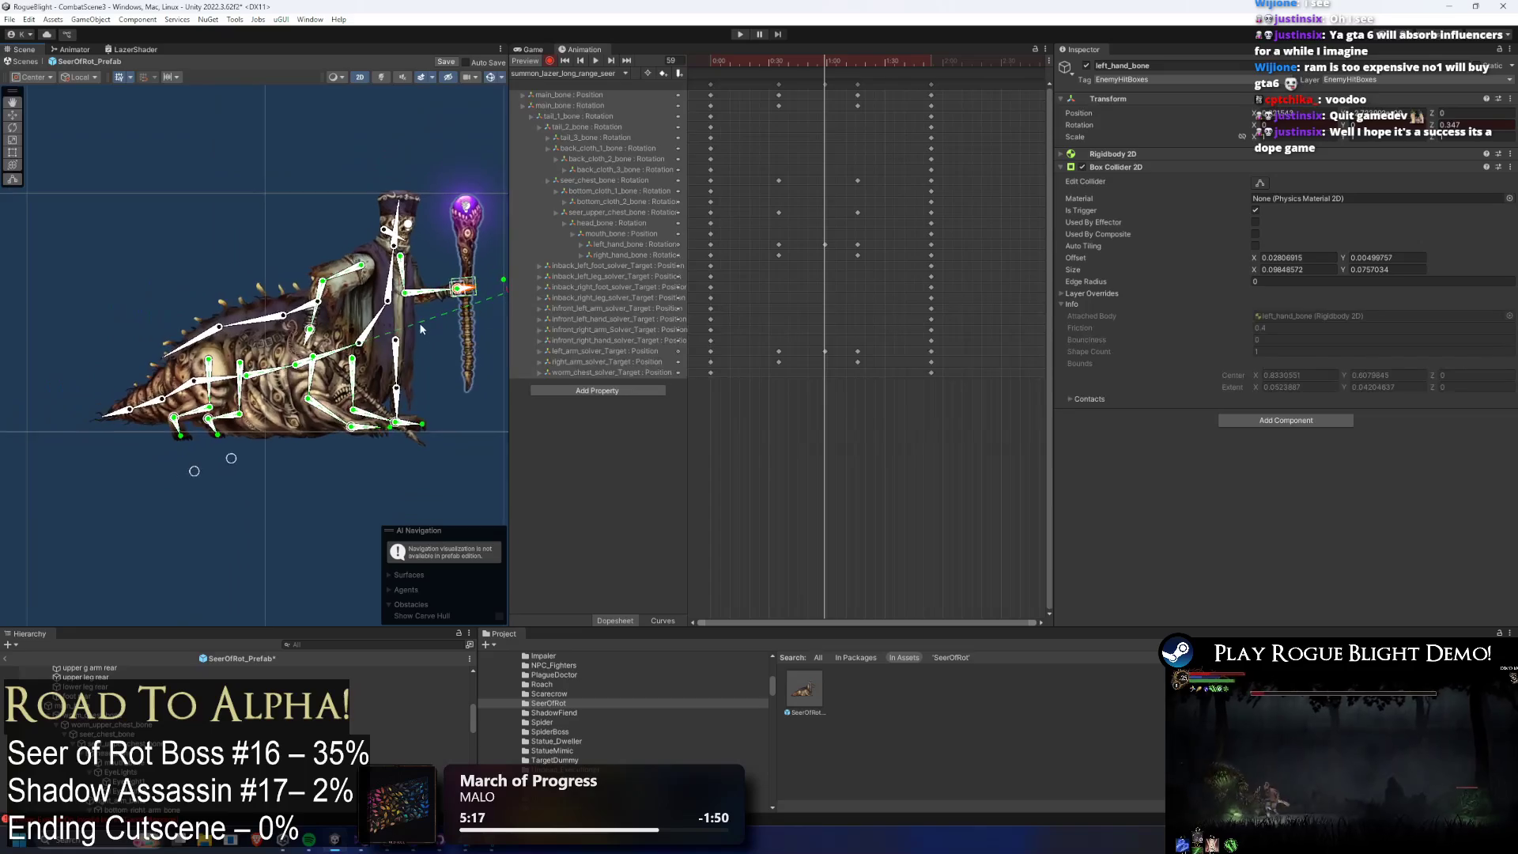
{"action": "key", "text": "space"}
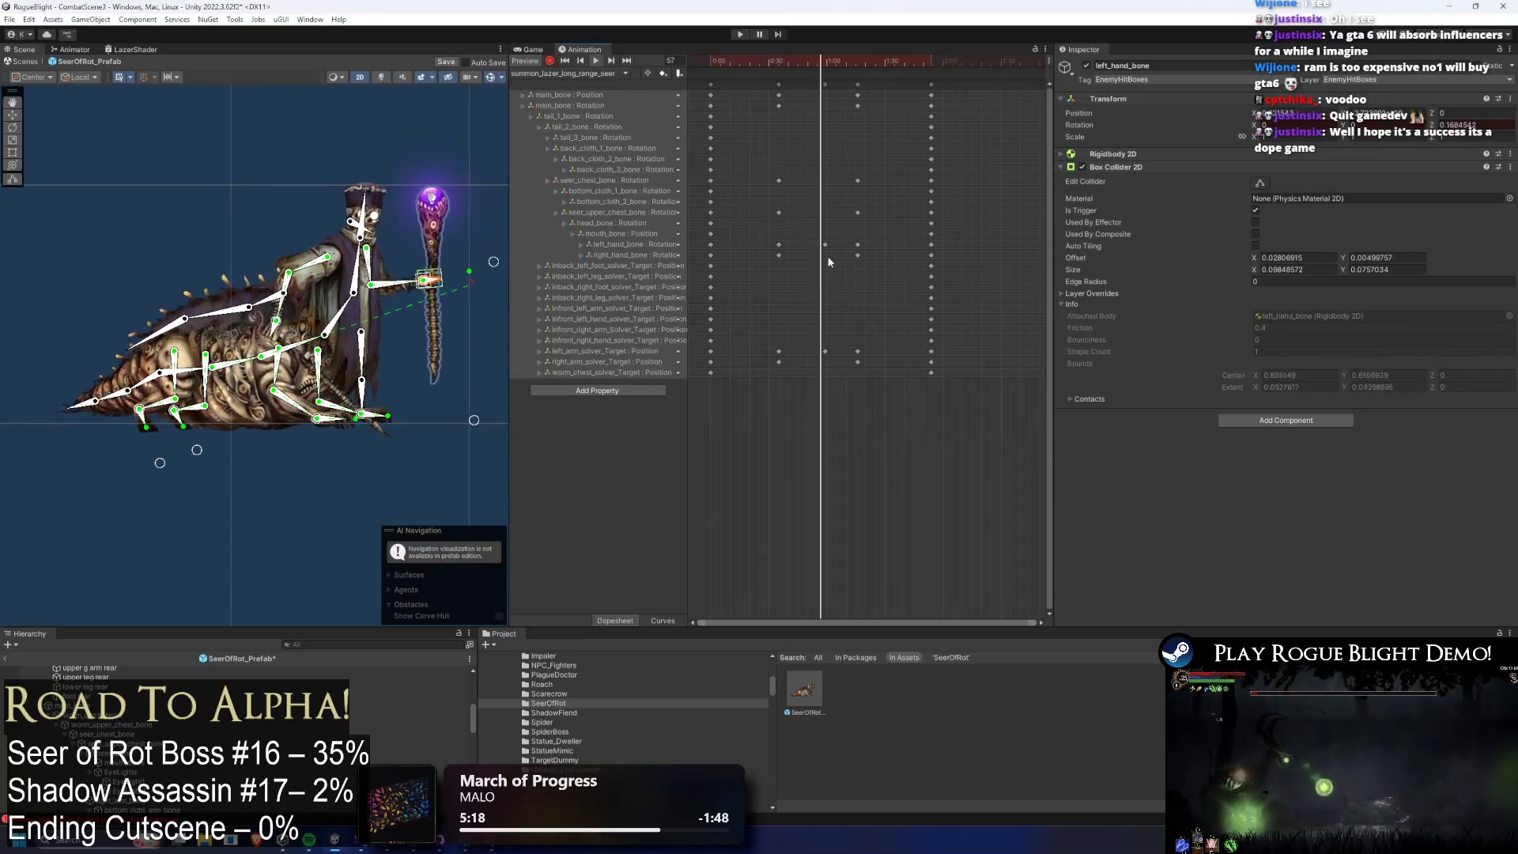
{"action": "mouse_move", "coordinate": [868, 239]}
{"action": "left_mouse_down"}
{"action": "mouse_move", "coordinate": [770, 250]}
{"action": "mouse_move", "coordinate": [820, 249]}
{"action": "left_mouse_up"}
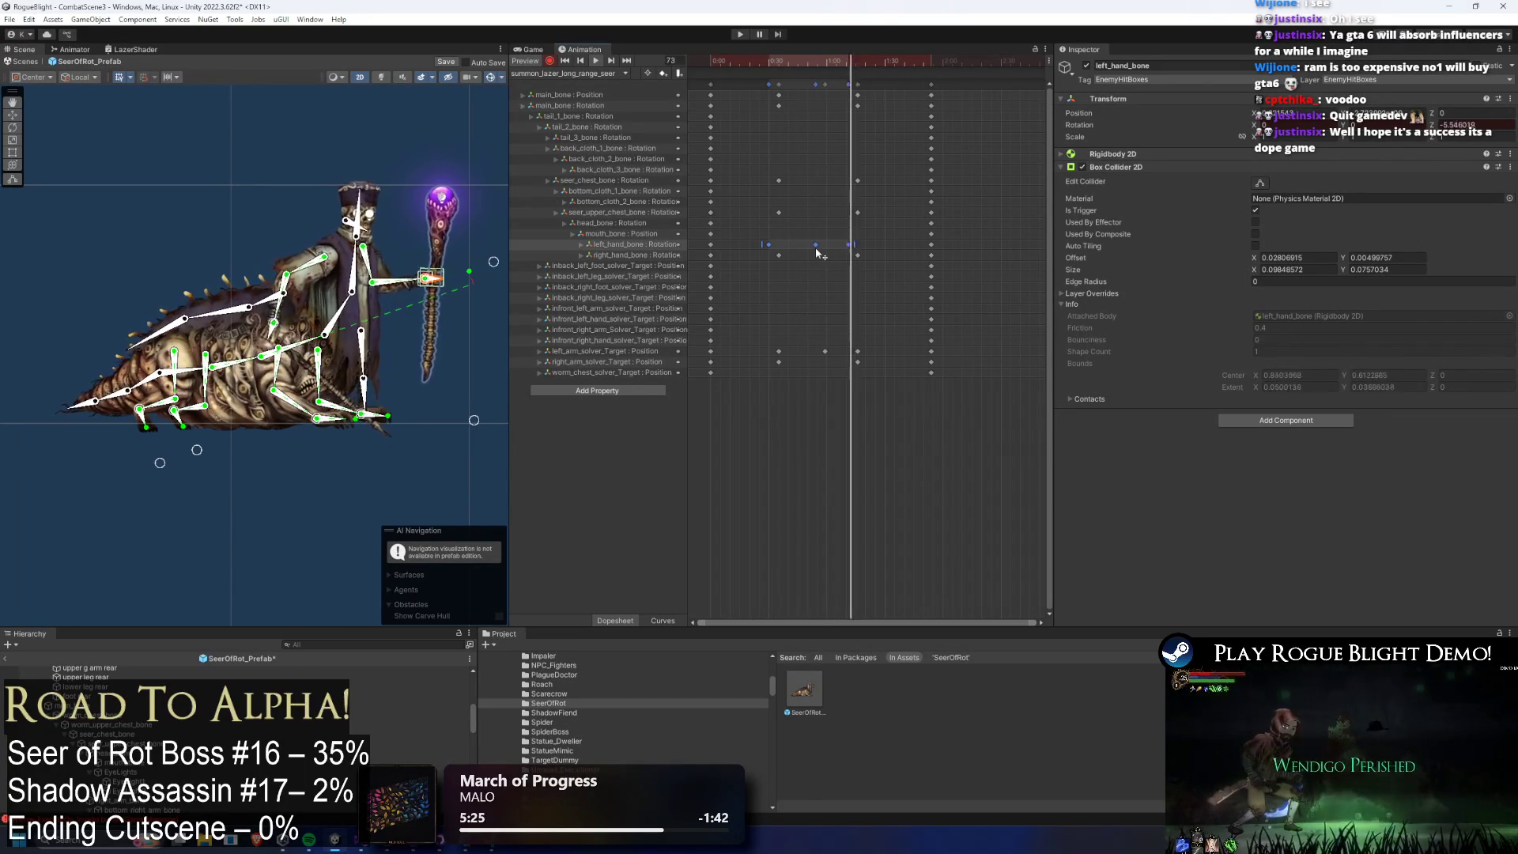
{"action": "left_click", "coordinate": [388, 219]}
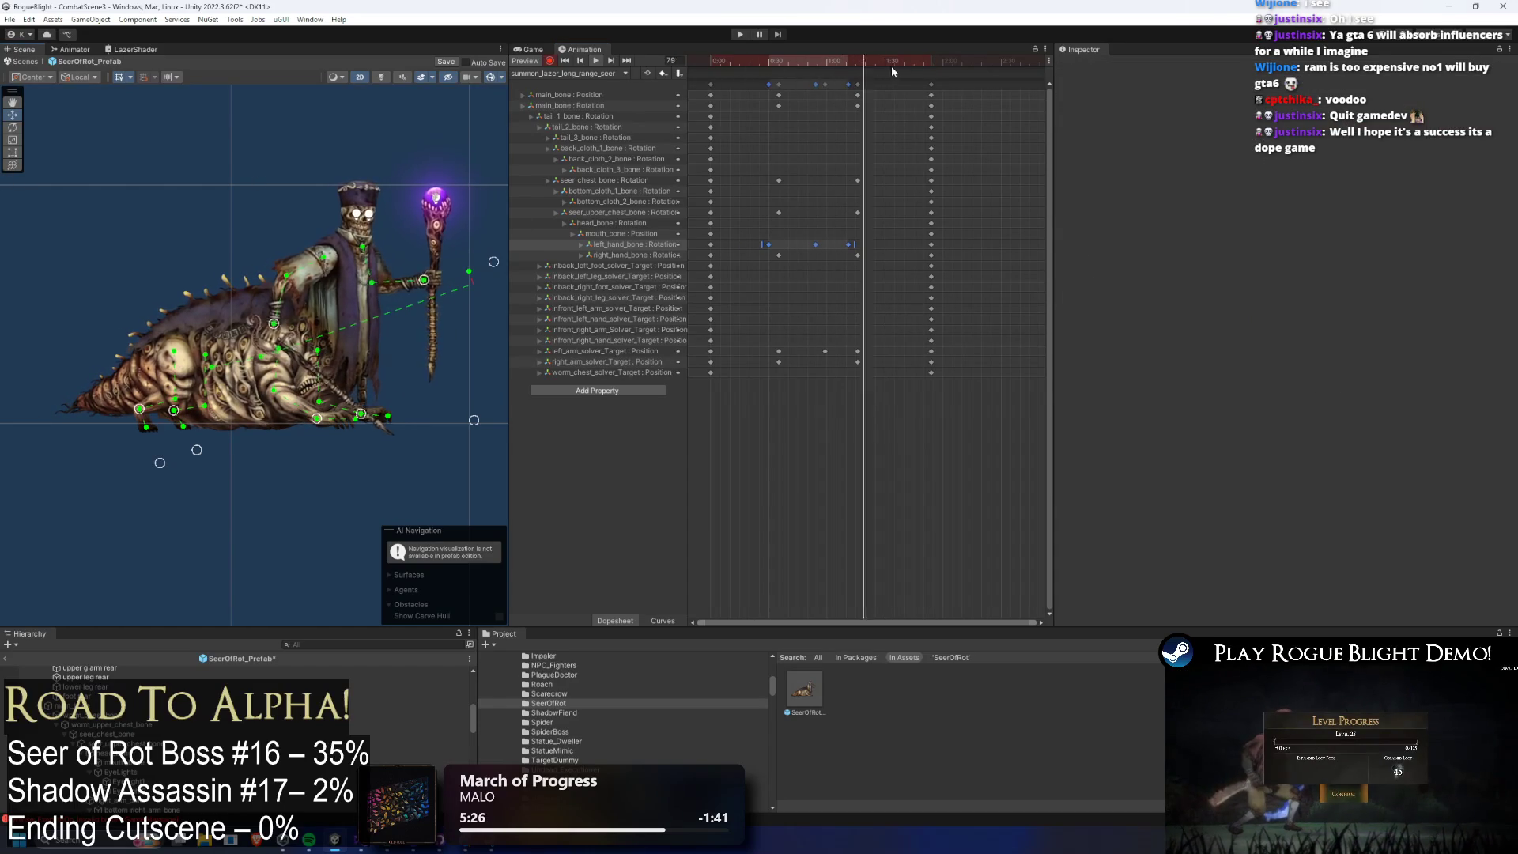
At frame 76, move the rig's main bone keys slightly earlier, then return to frame 30.
{"action": "left_click", "coordinate": [857, 62]}
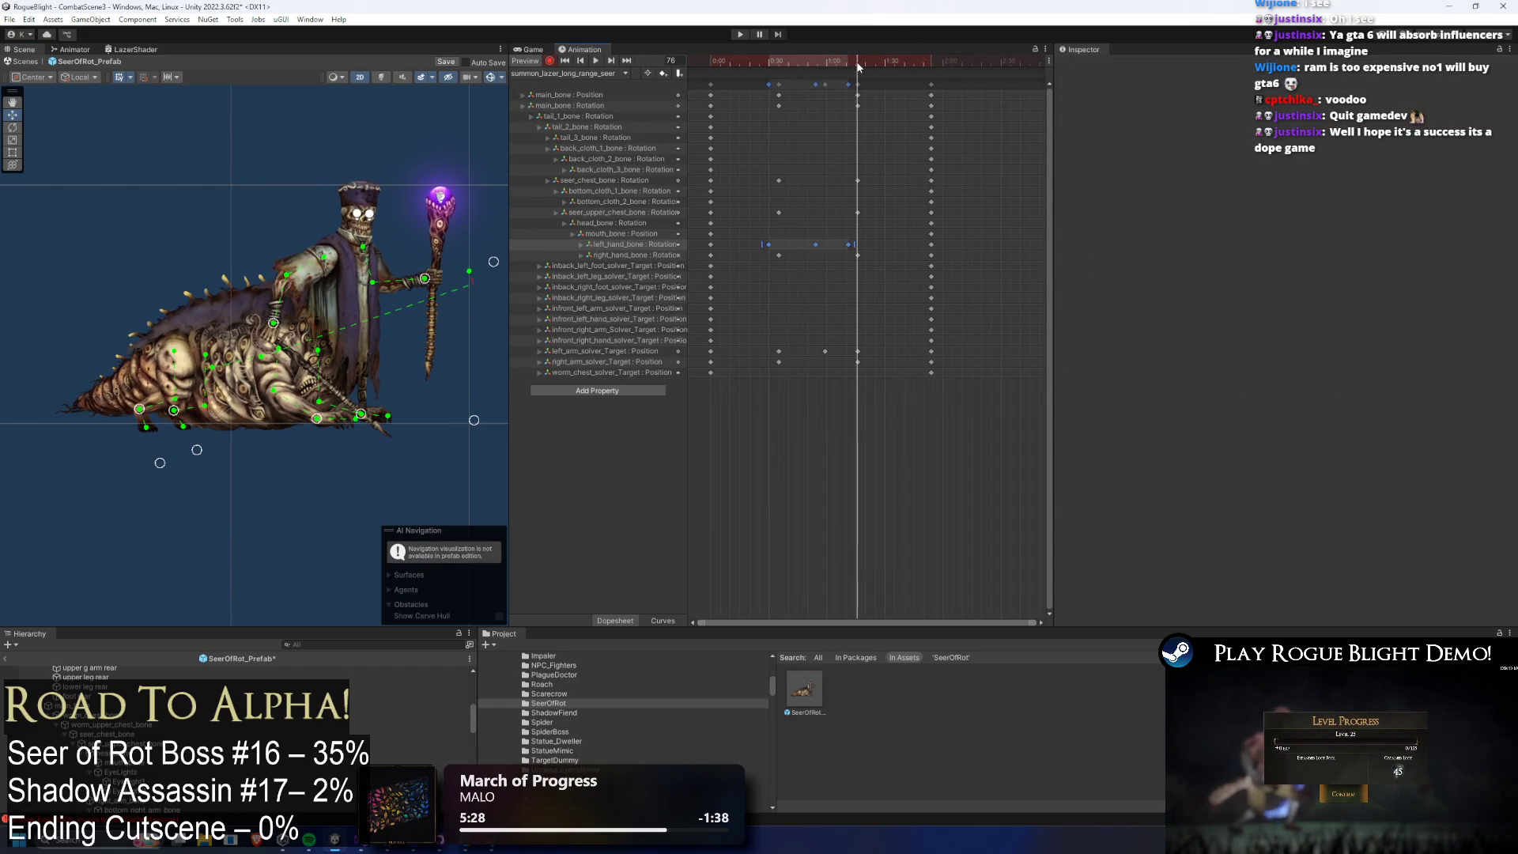
{"action": "left_click", "coordinate": [234, 373]}
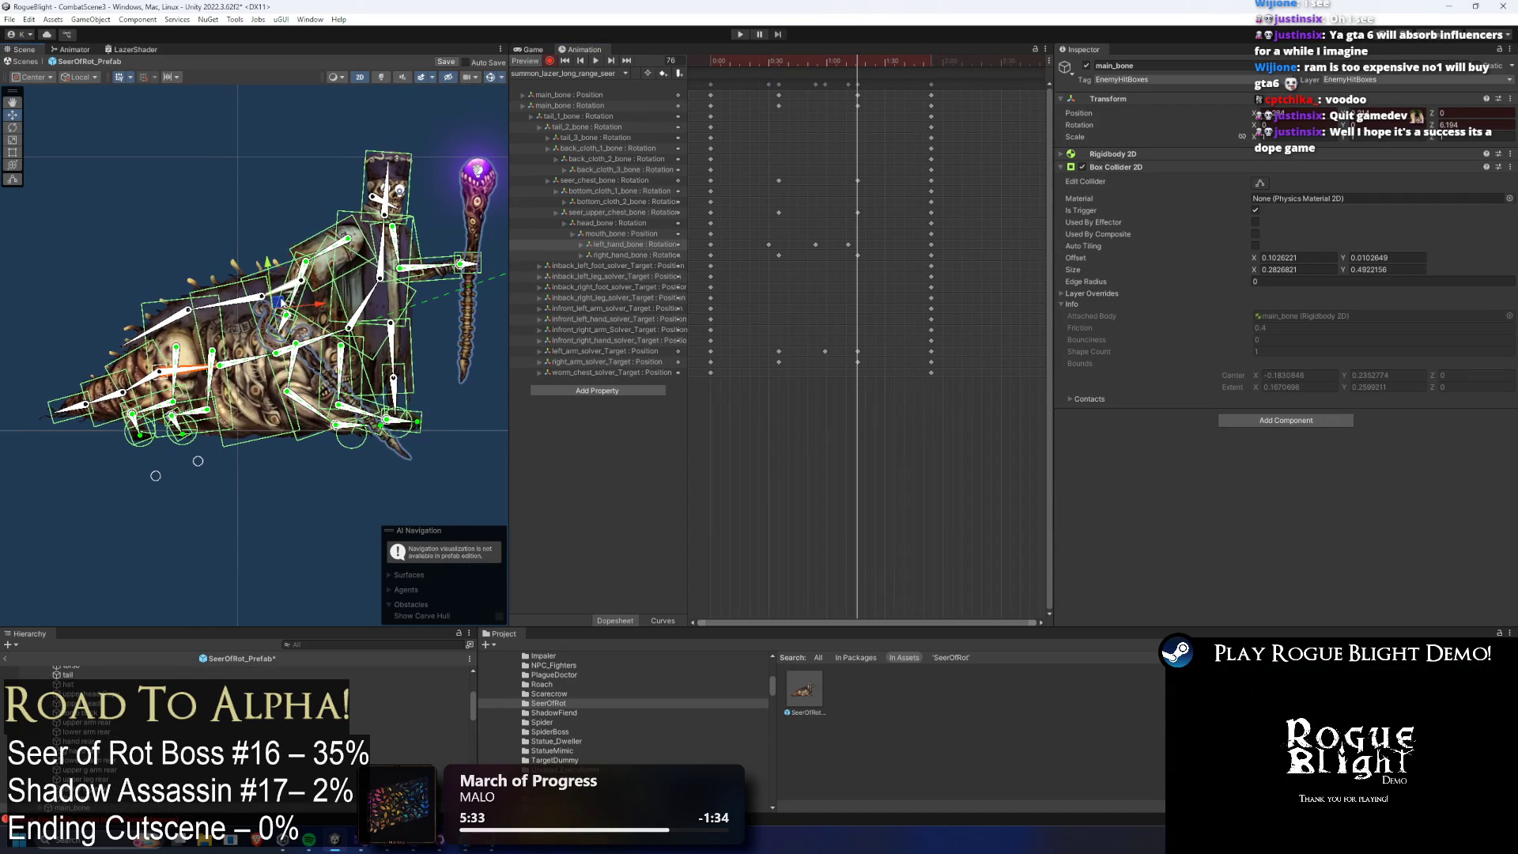
{"action": "key", "text": "space"}
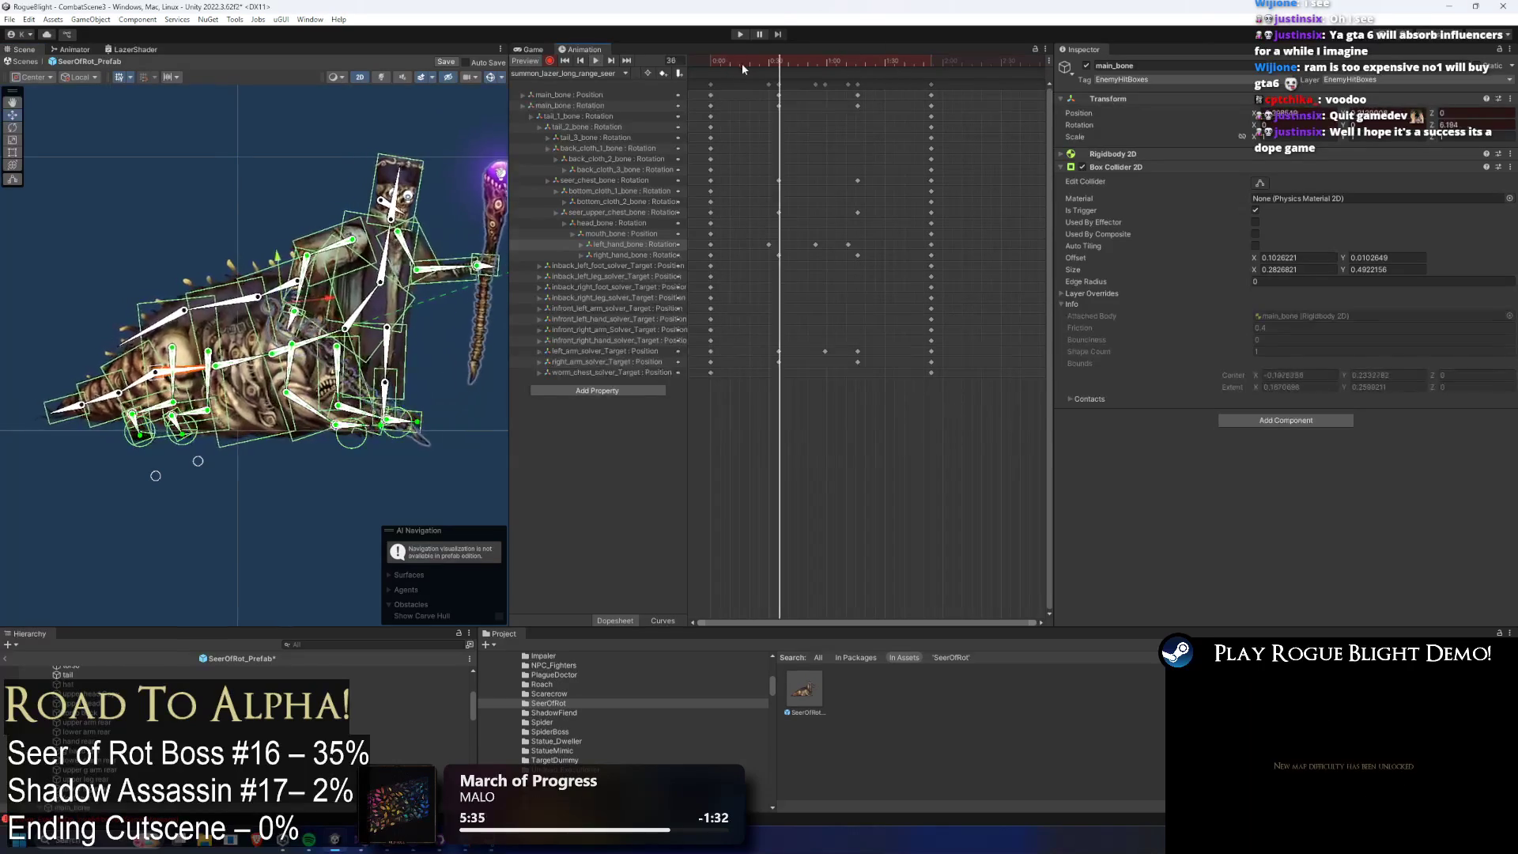
{"action": "left_click_drag", "start_coordinate": [873, 90], "coordinate": [843, 111]}
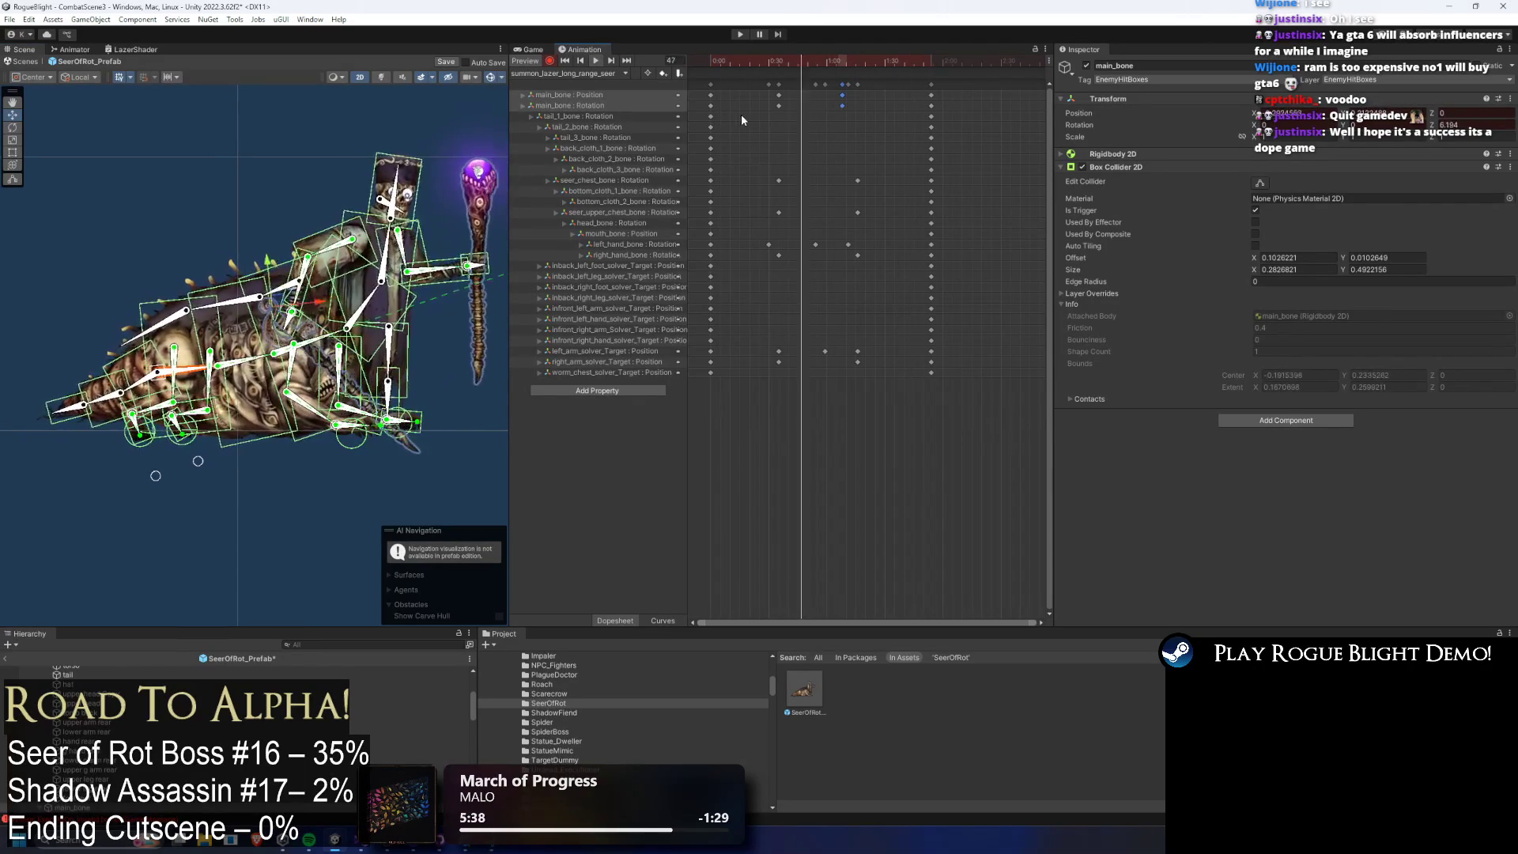
{"action": "left_click", "coordinate": [291, 149]}
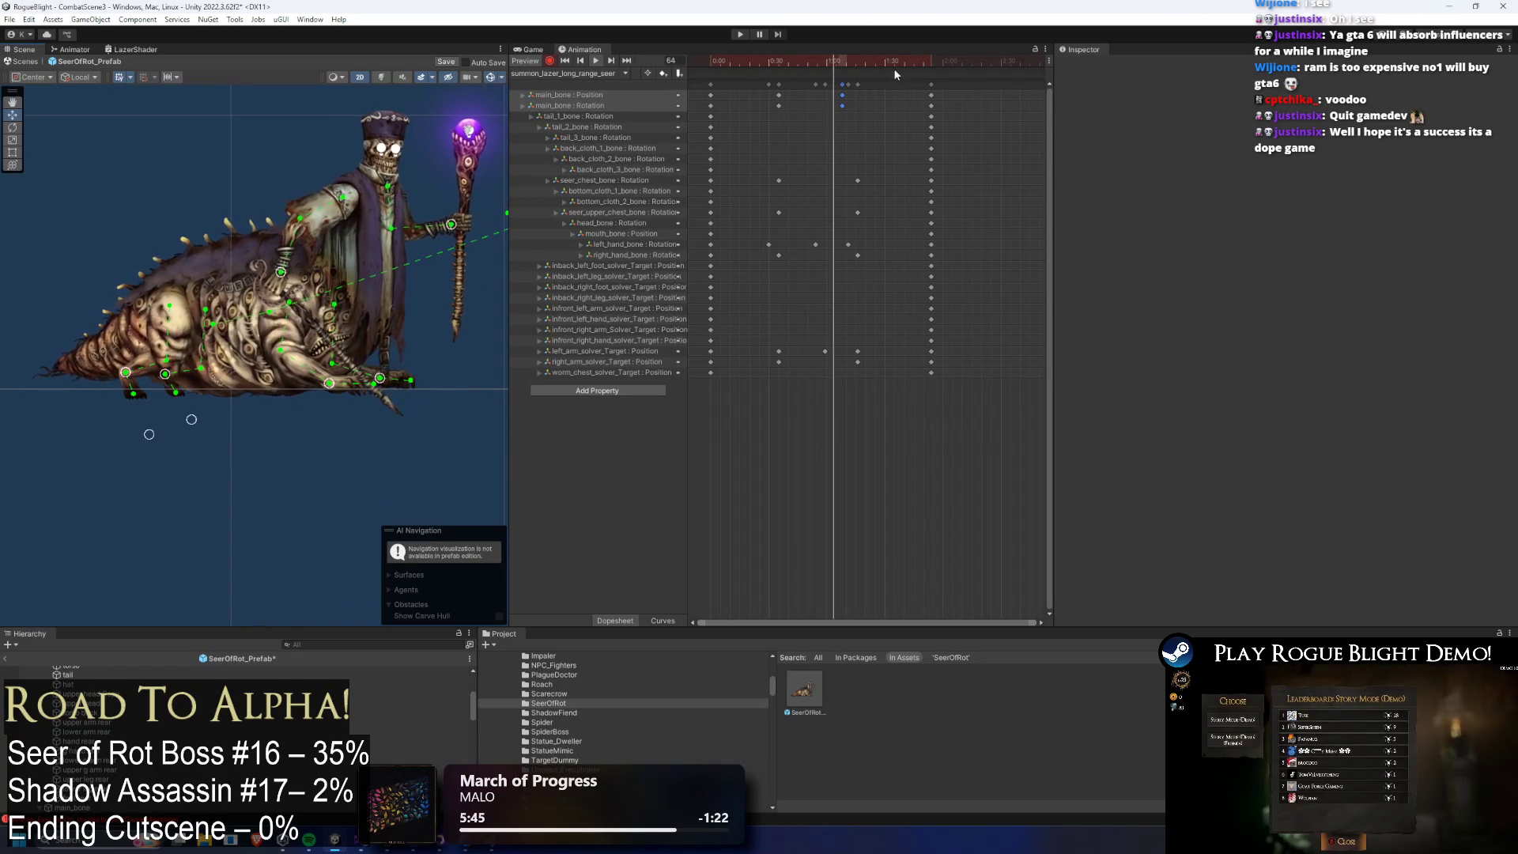
{"action": "left_click_drag", "start_coordinate": [737, 63], "coordinate": [781, 63]}
Rotate tail_2_bone further down at frame 37, move its keys later, and preview.
{"action": "left_click", "coordinate": [83, 349]}
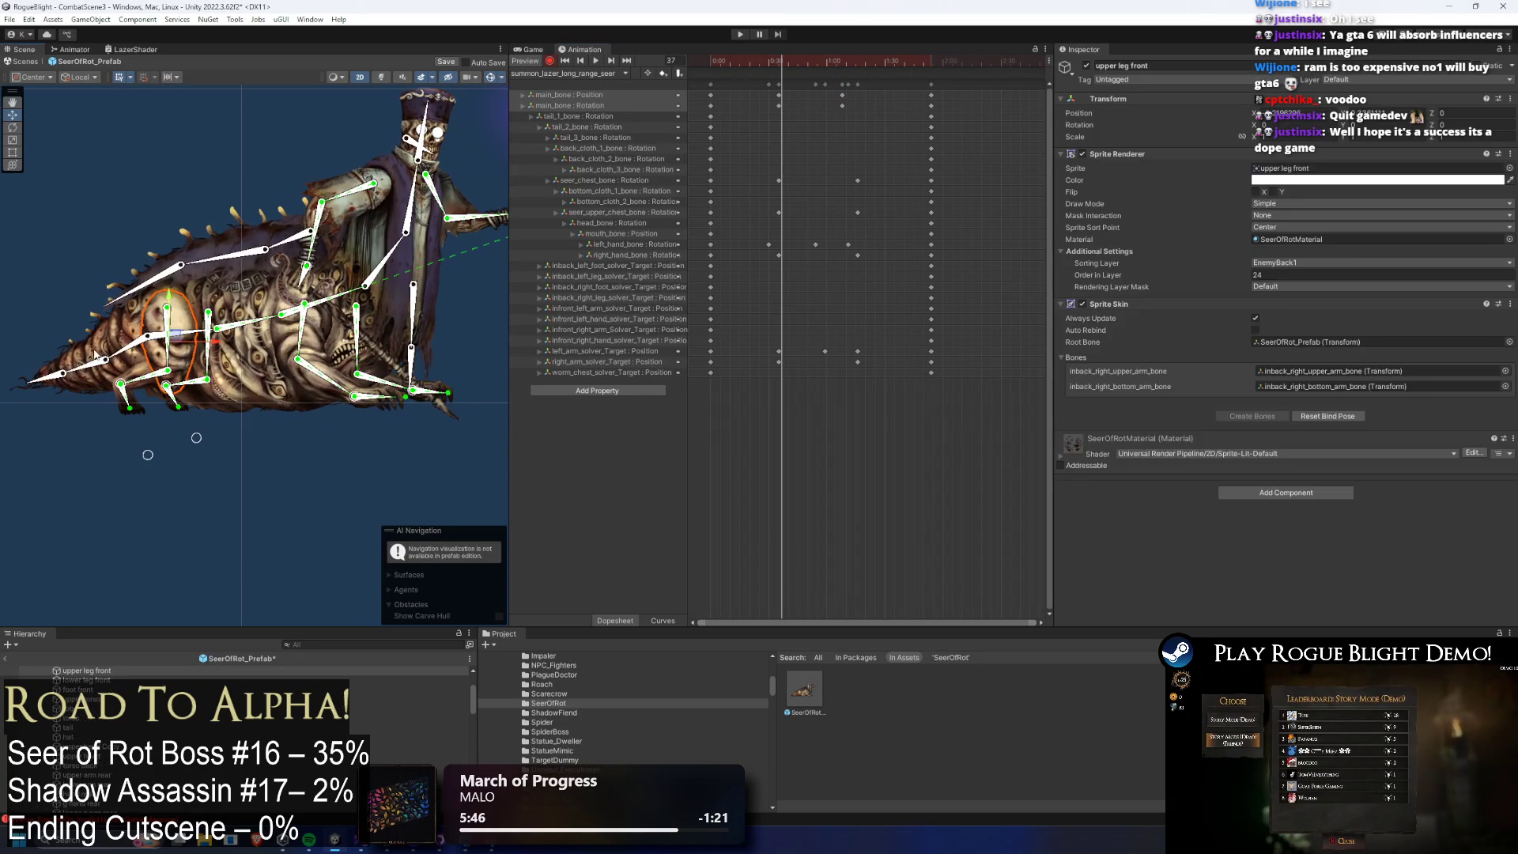
{"action": "left_click_drag", "start_coordinate": [83, 349], "coordinate": [79, 345]}
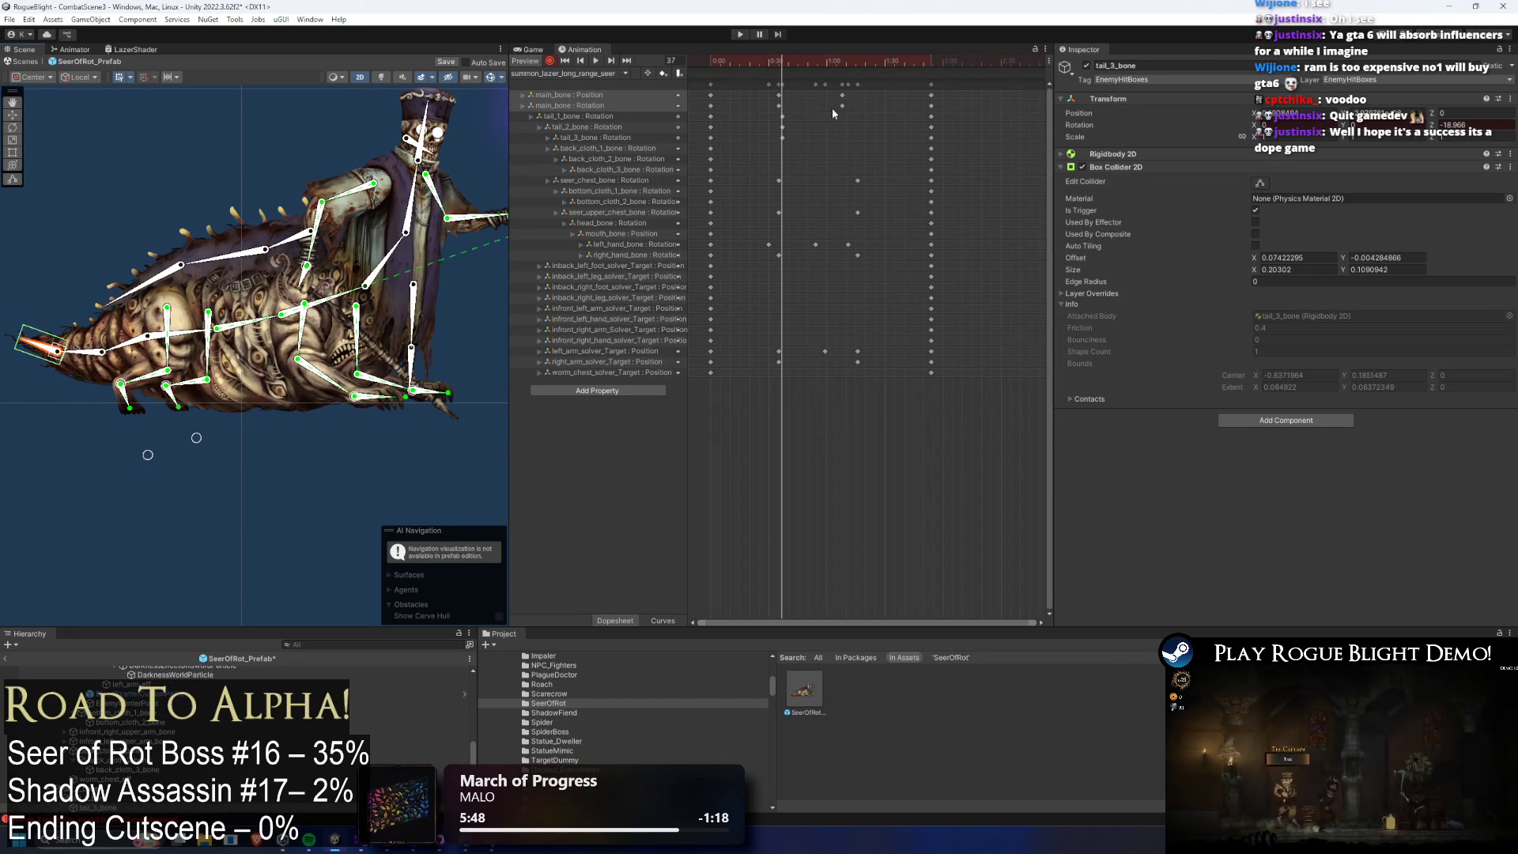
{"action": "left_click", "coordinate": [781, 127]}
{"action": "mouse_move", "coordinate": [782, 127]}
{"action": "left_mouse_down"}
{"action": "mouse_move", "coordinate": [838, 137]}
{"action": "mouse_move", "coordinate": [771, 127]}
{"action": "left_mouse_up"}
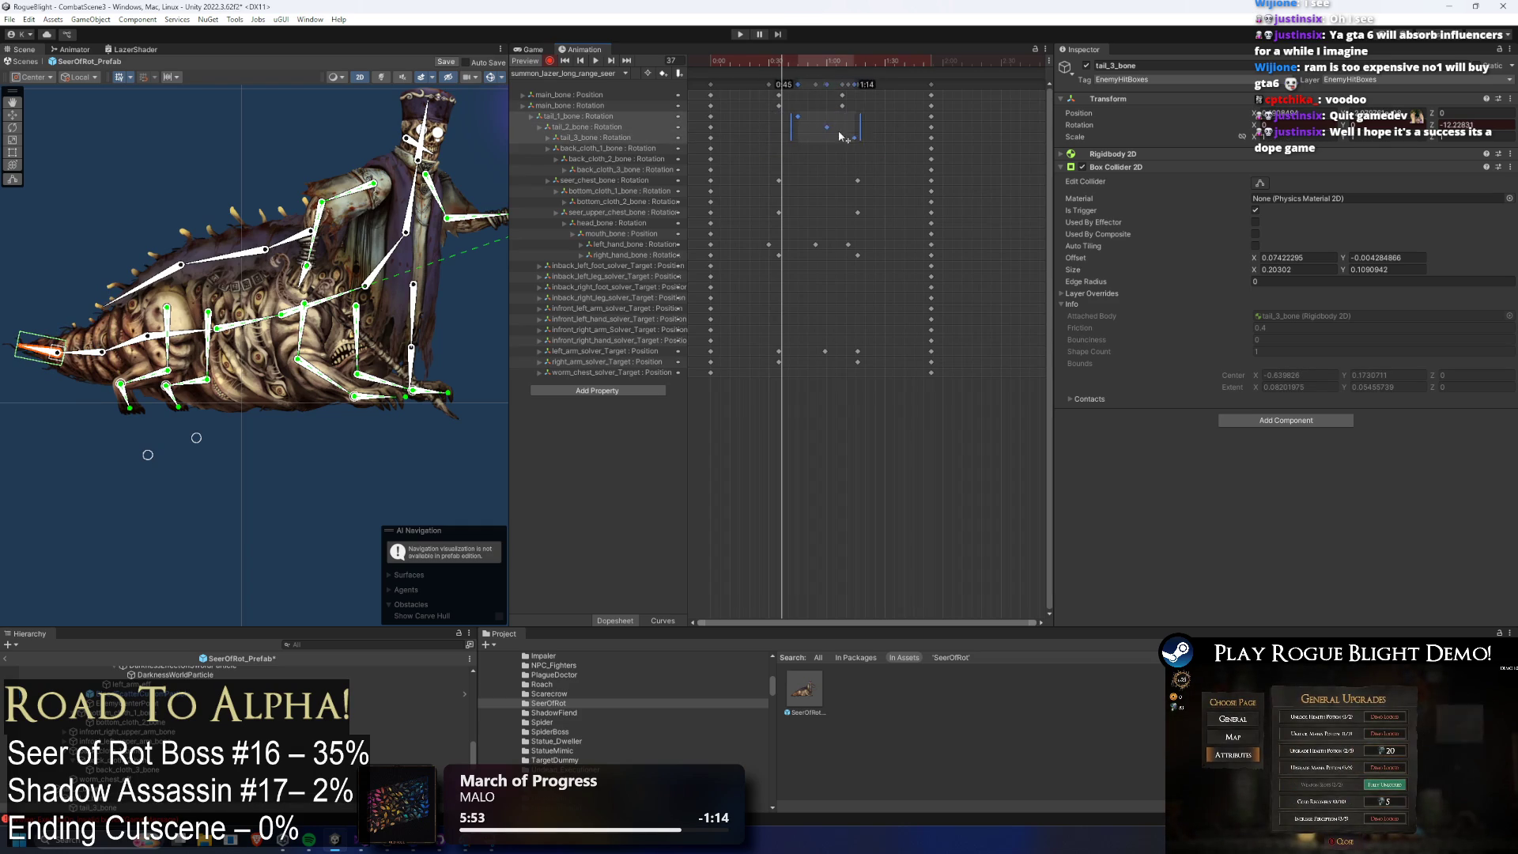
{"action": "key", "text": "space"}
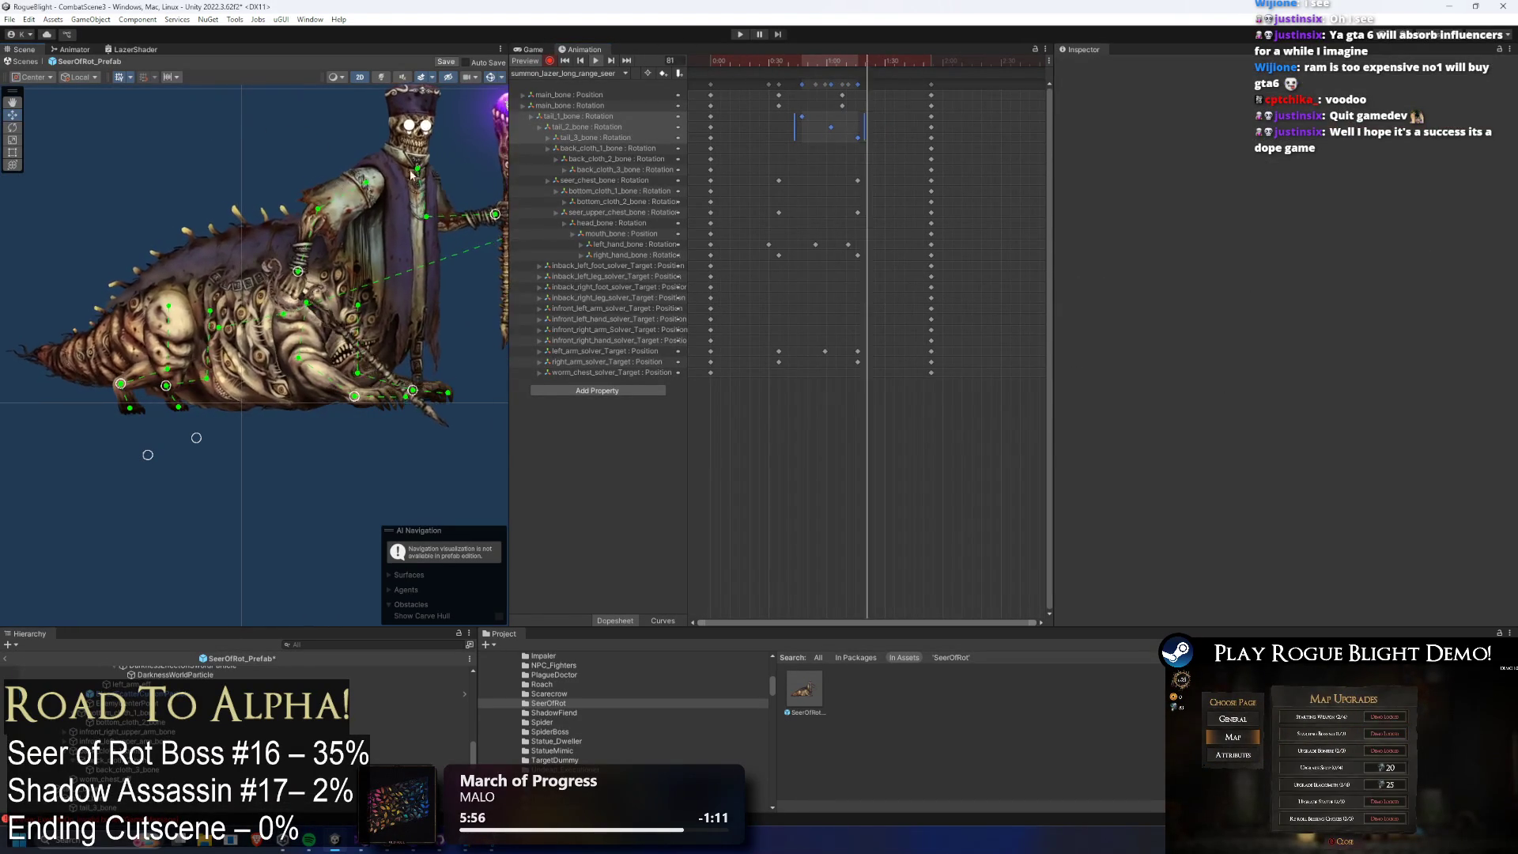
At 0:32, pull the right_hand_bone and chain weapon left, keying the hand and arm.
{"action": "left_click_drag", "start_coordinate": [786, 57], "coordinate": [776, 61]}
{"action": "scroll", "coordinate": [268, 266], "scroll_direction": "up", "scroll_amount": 2}
{"action": "left_click", "coordinate": [319, 269]}
{"action": "scroll", "coordinate": [312, 277], "scroll_direction": "up", "scroll_amount": 2}
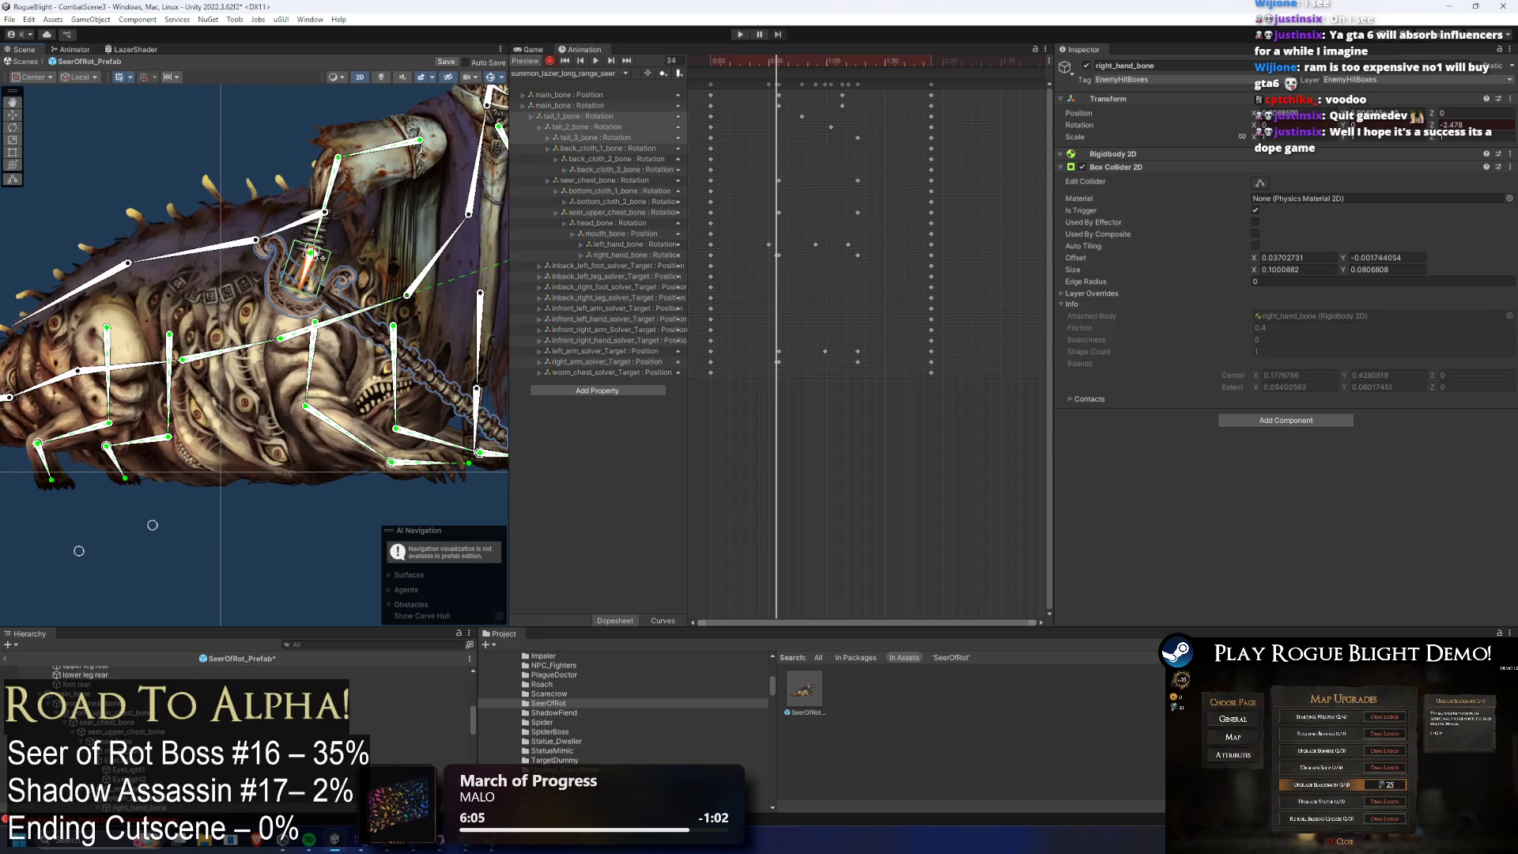
{"action": "left_click_drag", "start_coordinate": [321, 255], "coordinate": [304, 250]}
{"action": "left_click_drag", "start_coordinate": [764, 250], "coordinate": [781, 366]}
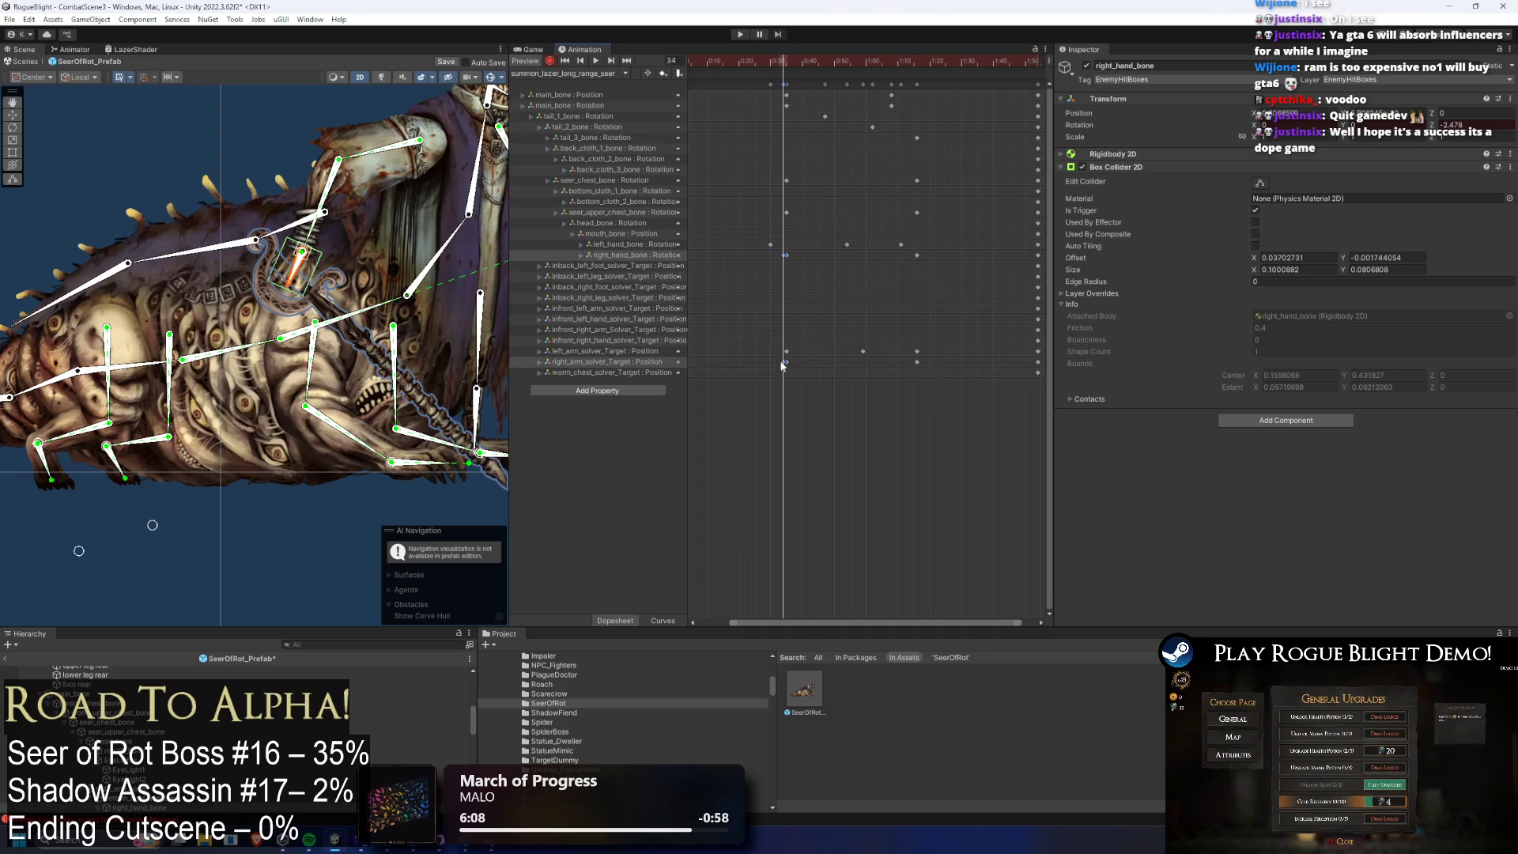
At 1:16, swing the right hand and chain weapon right, then preview the clip.
{"action": "left_click", "coordinate": [914, 61]}
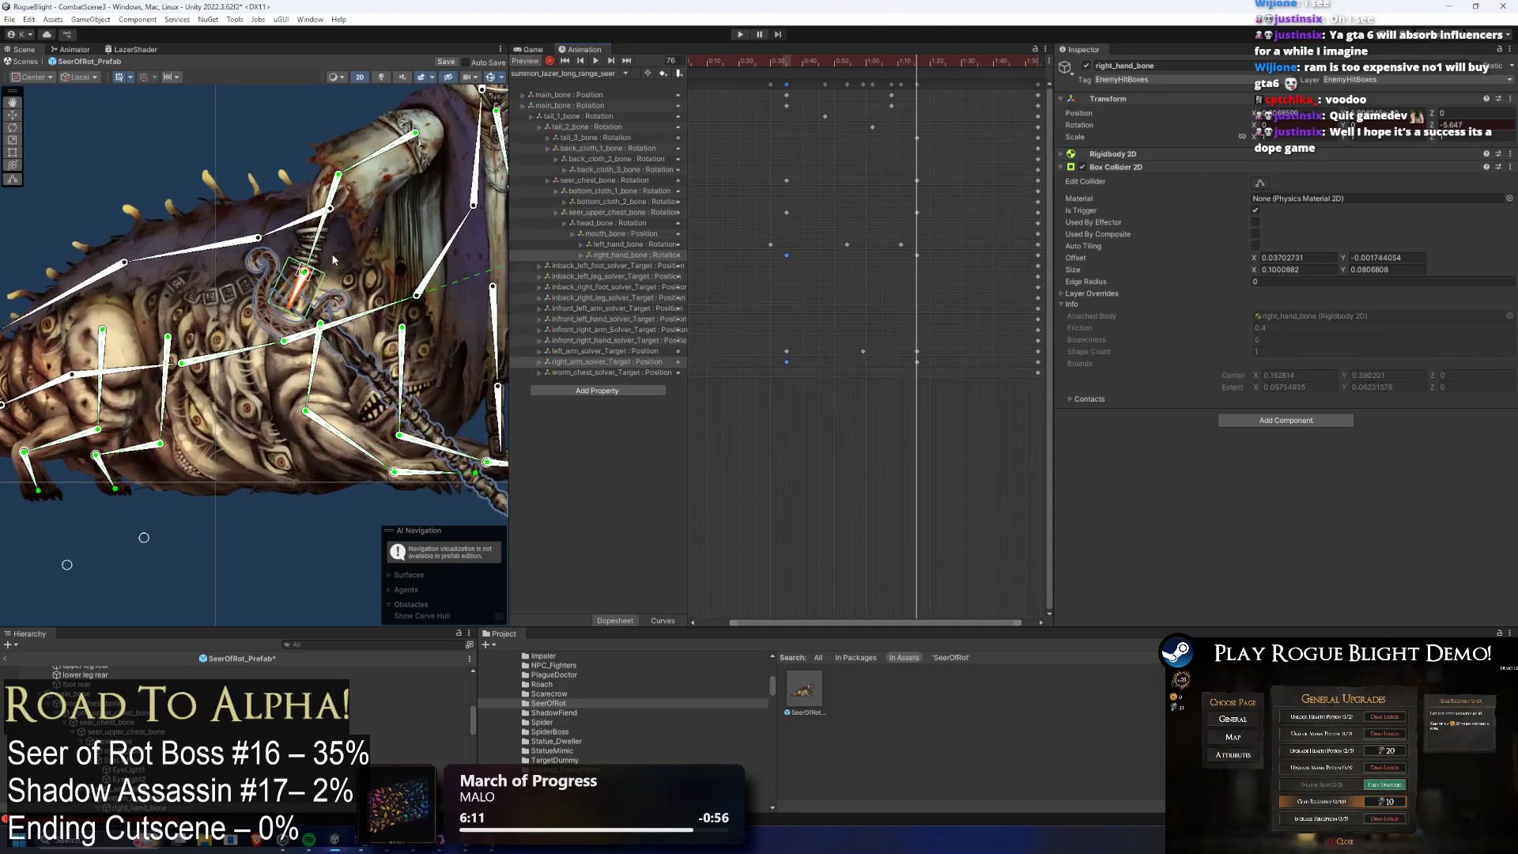
{"action": "left_click_drag", "start_coordinate": [281, 253], "coordinate": [402, 268]}
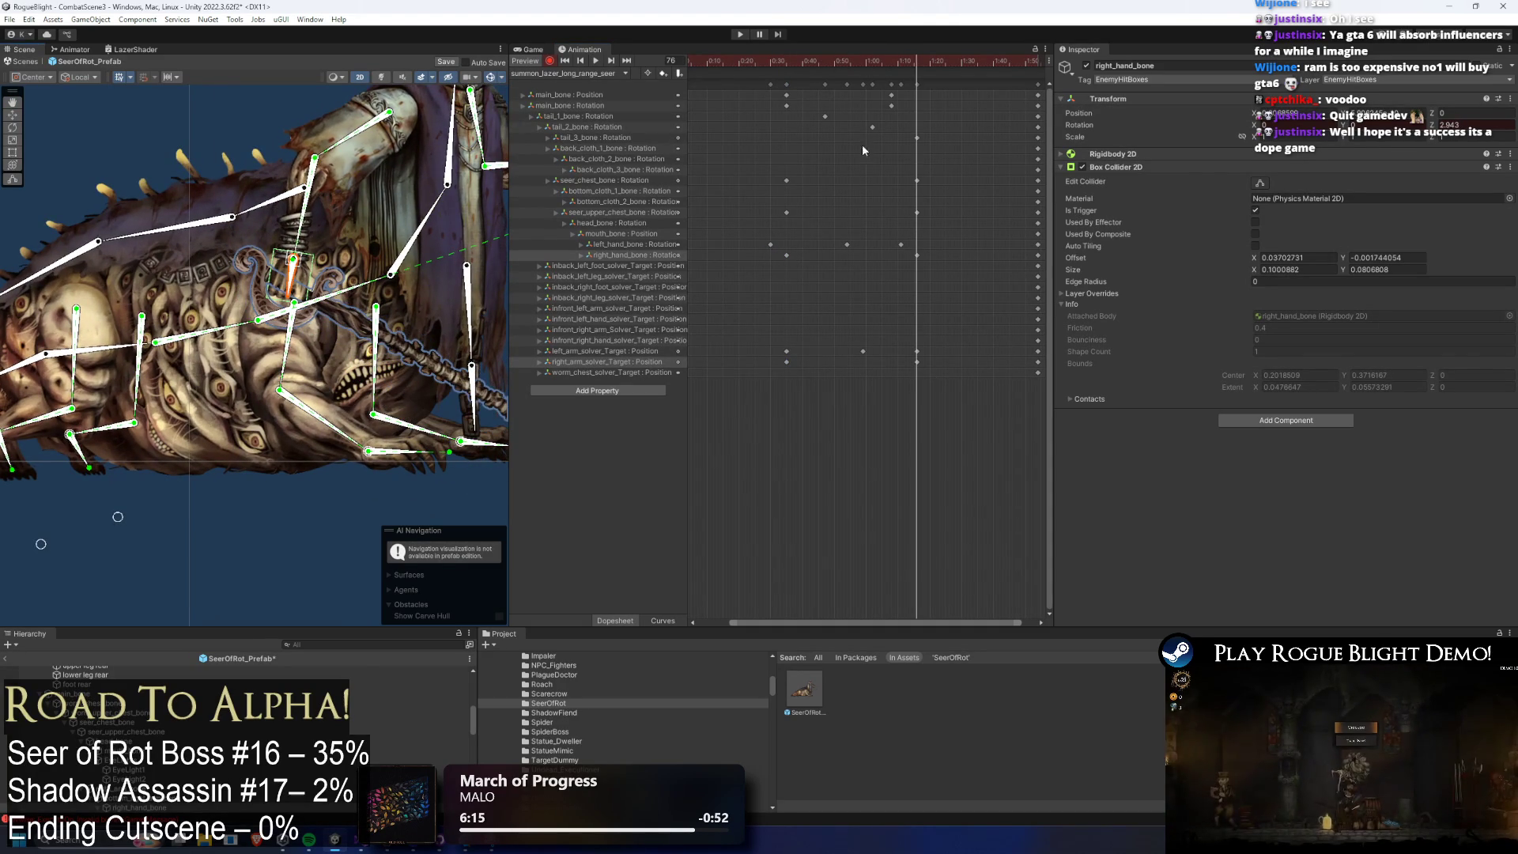
{"action": "left_click_drag", "start_coordinate": [912, 58], "coordinate": [619, 70]}
{"action": "left_click", "coordinate": [916, 60]}
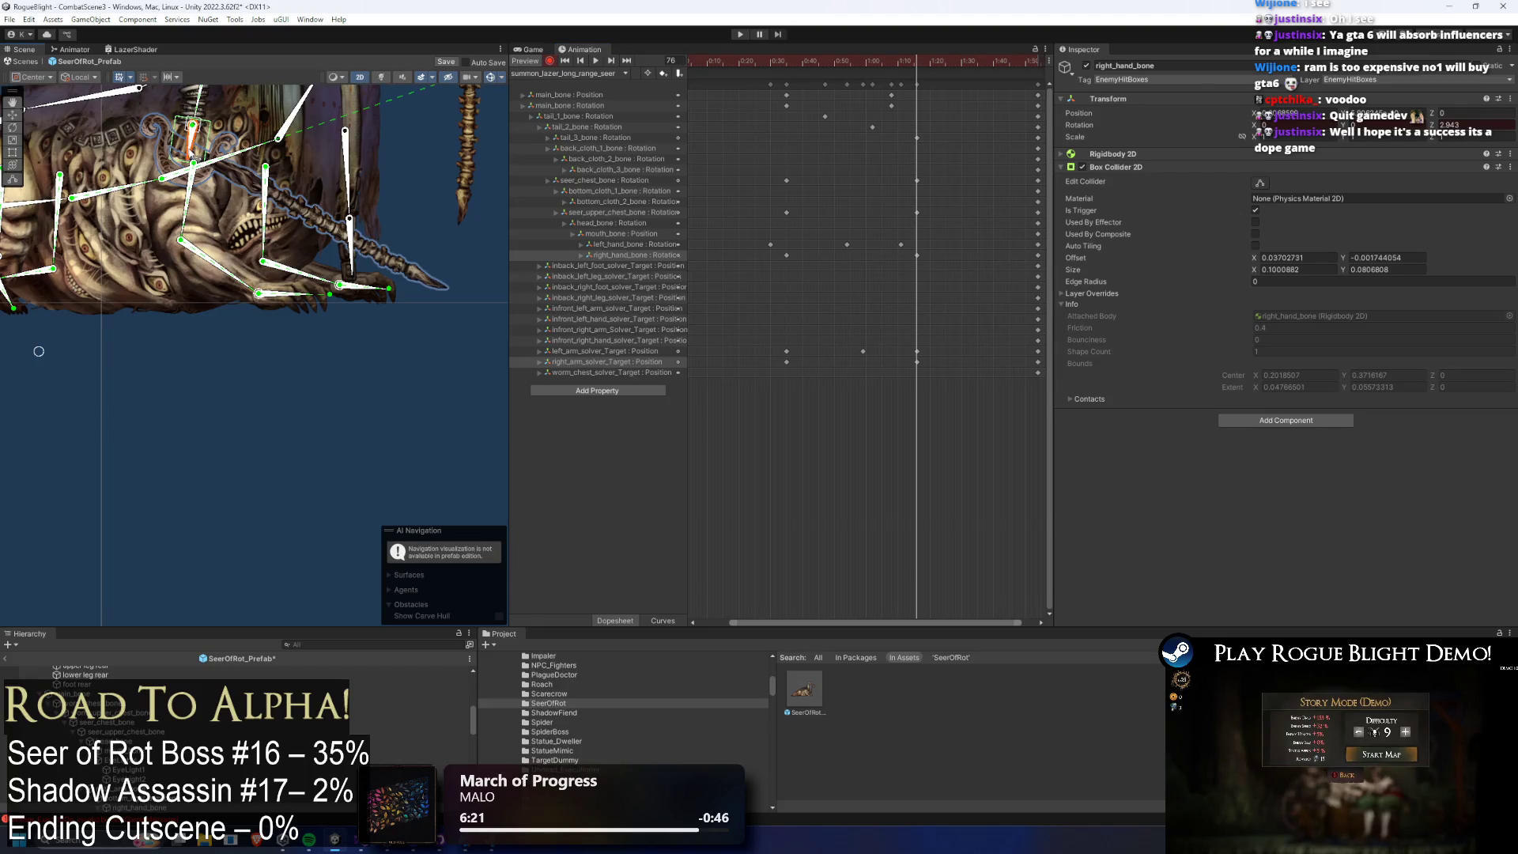
{"action": "key", "text": "space"}
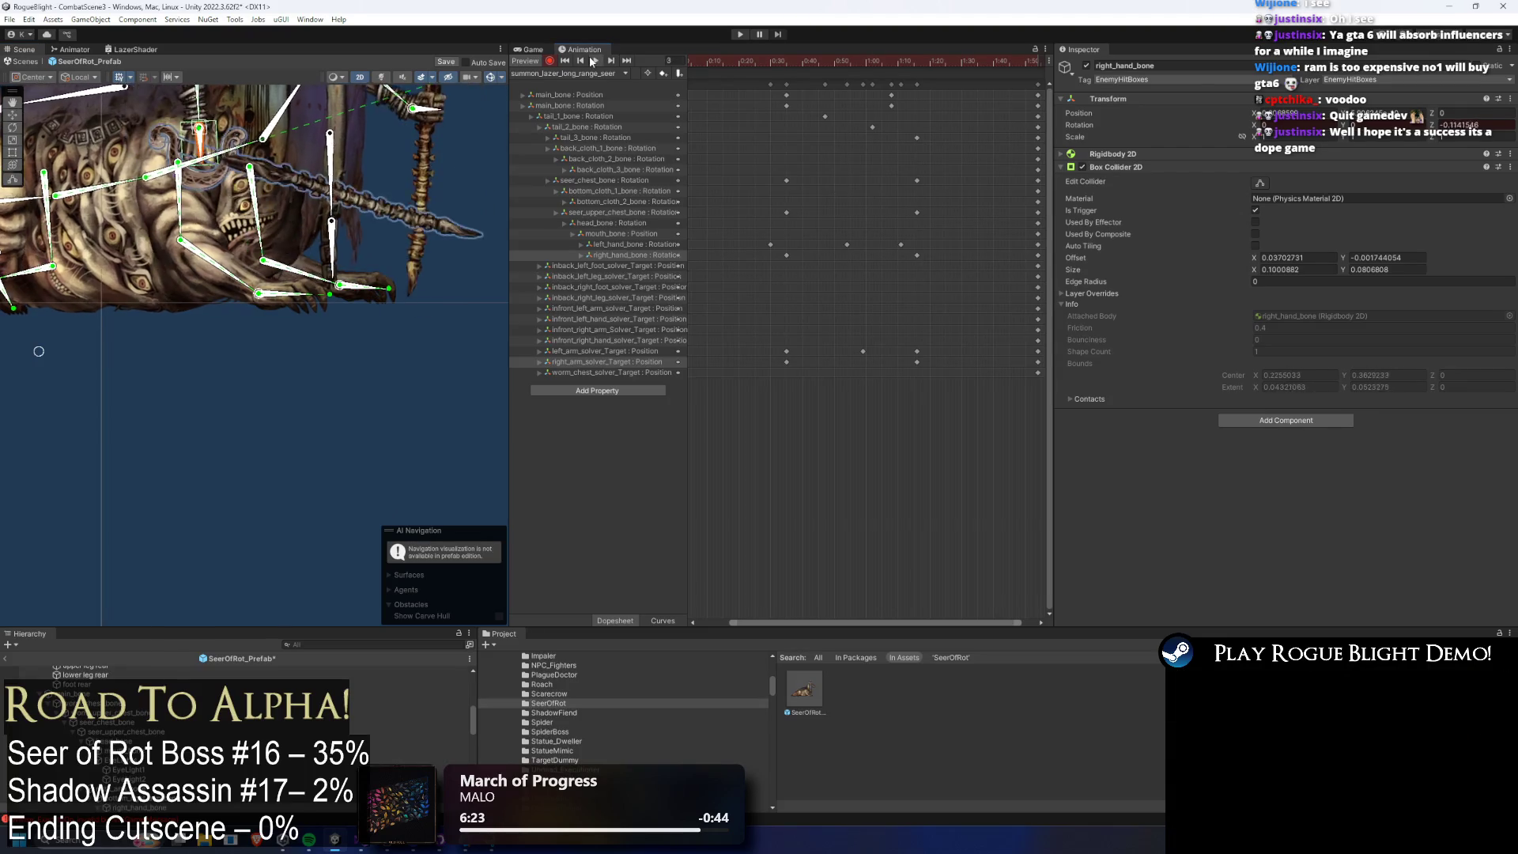
{"action": "left_click", "coordinate": [301, 352]}
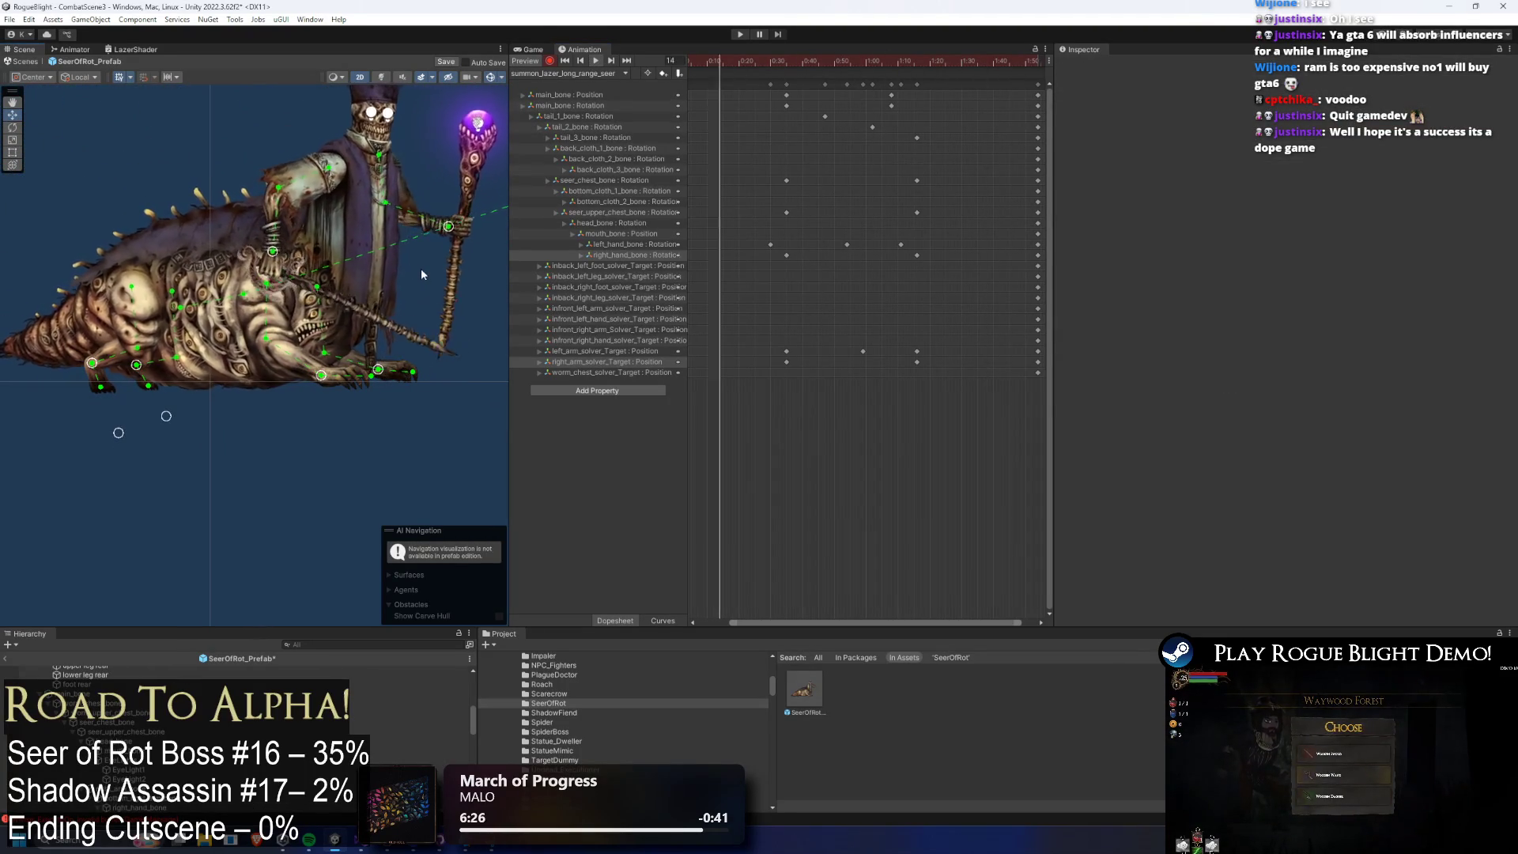
{"action": "left_click", "coordinate": [179, 250]}
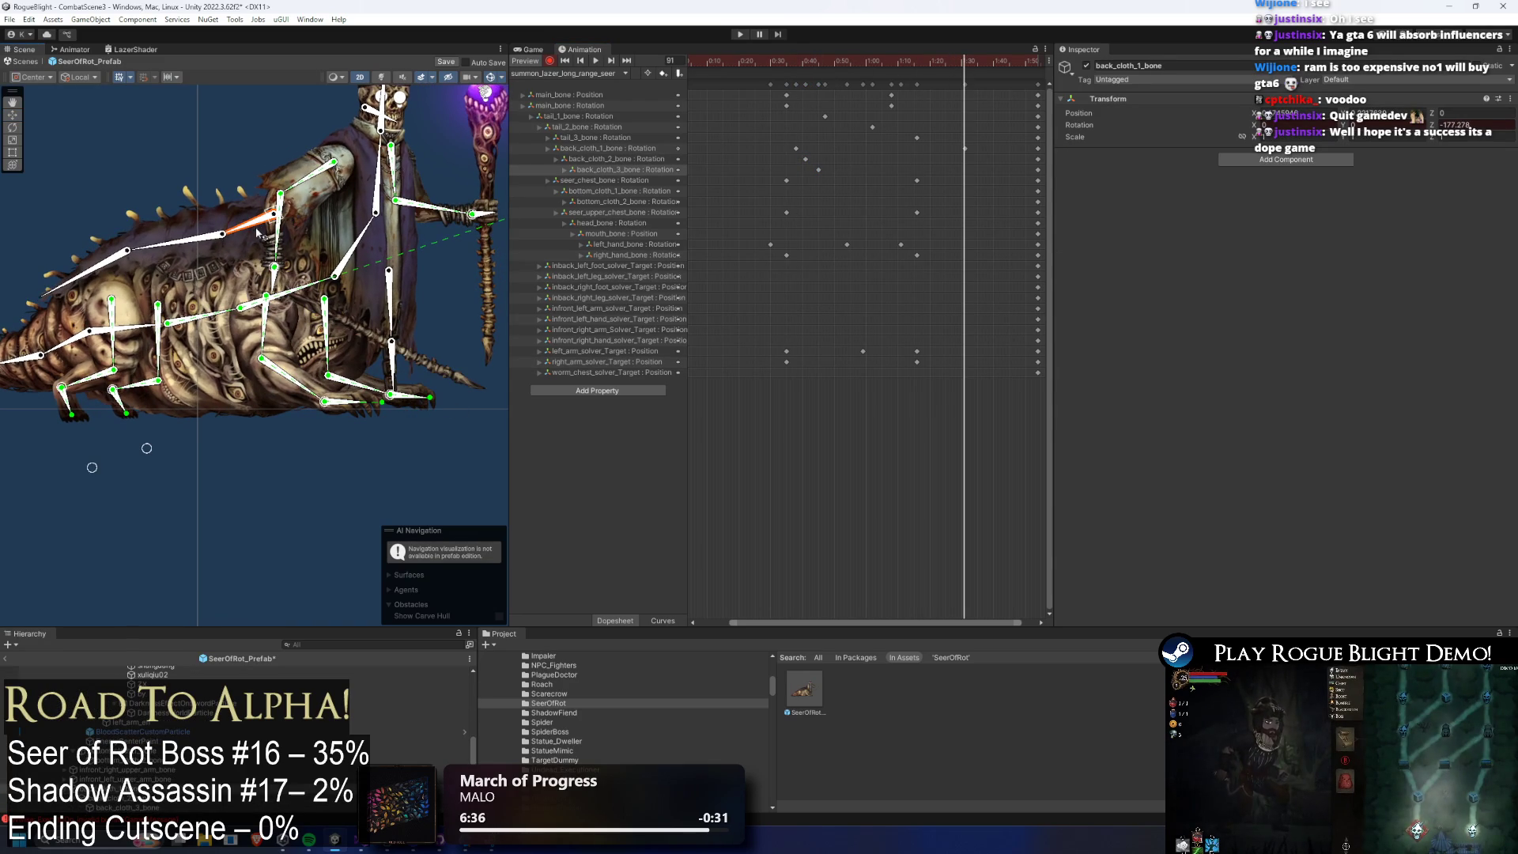
Move the back cloth bone's key to 1:24 and replay the preview.
{"action": "left_click", "coordinate": [88, 277]}
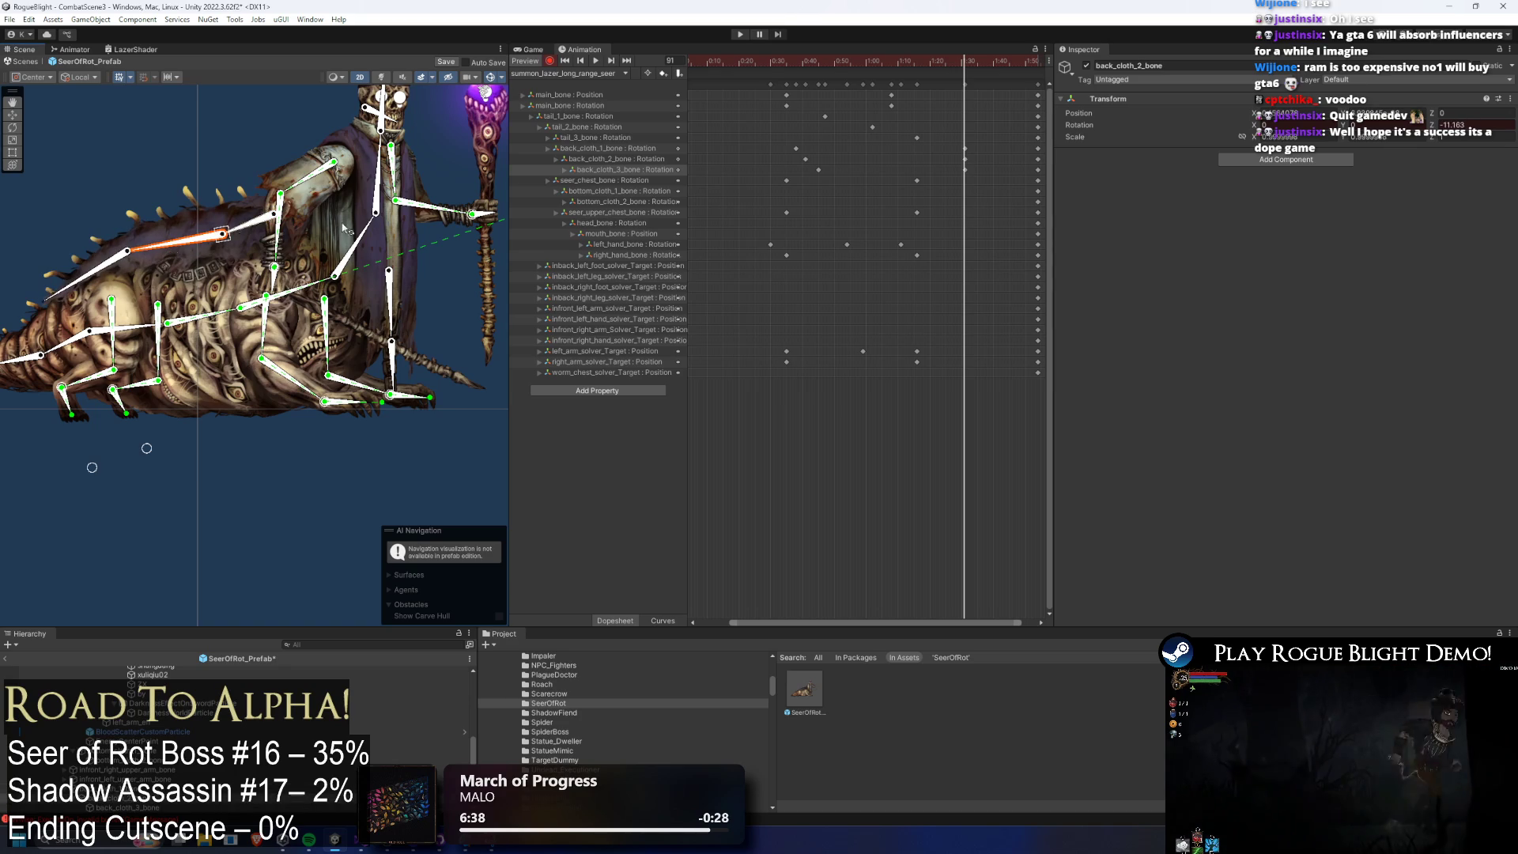
{"action": "left_click_drag", "start_coordinate": [964, 149], "coordinate": [928, 155]}
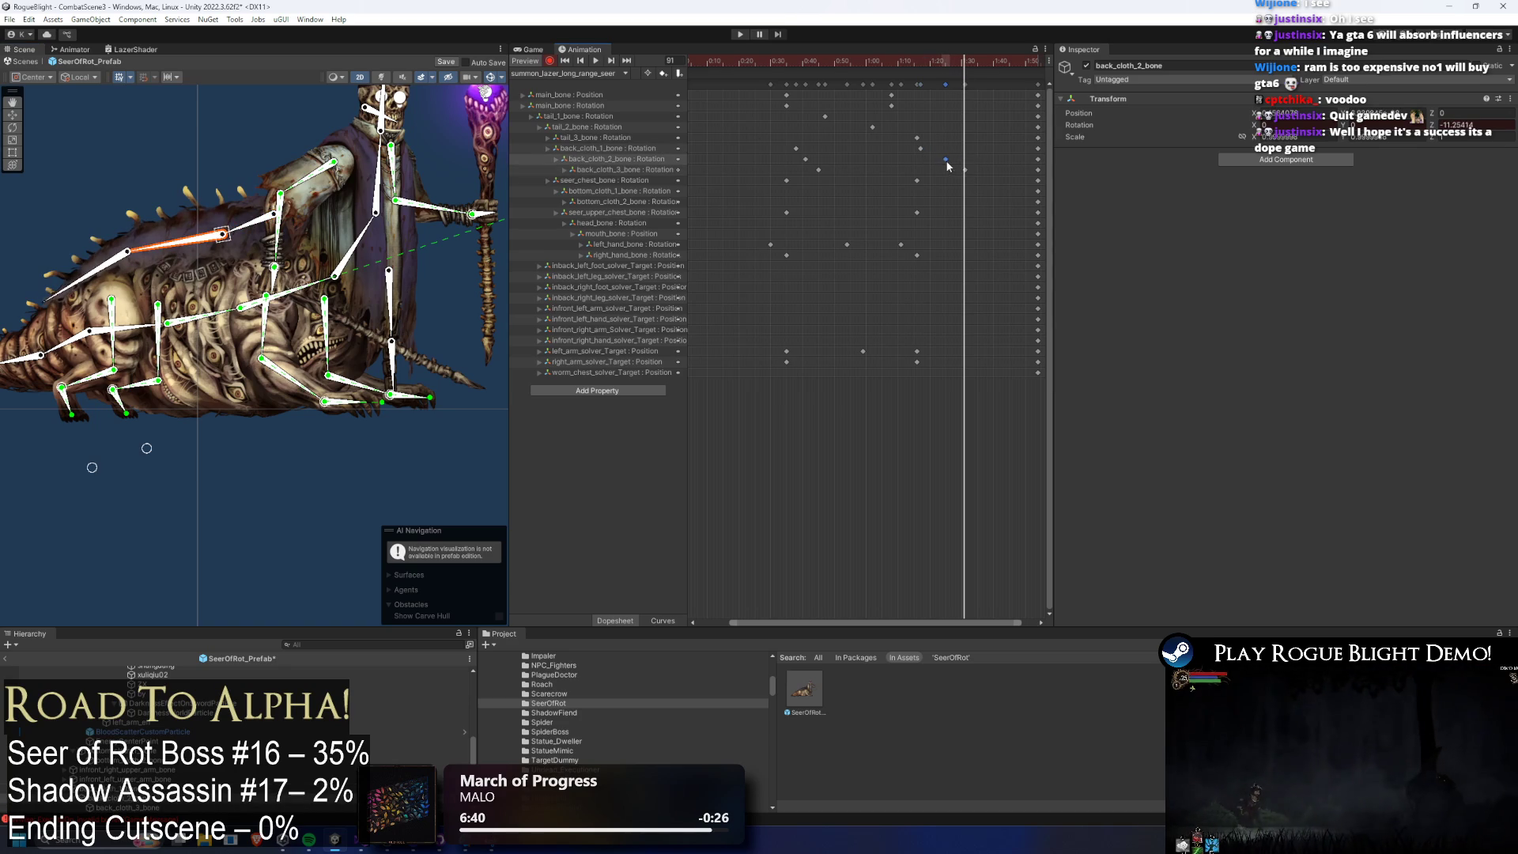
{"action": "key", "text": "space"}
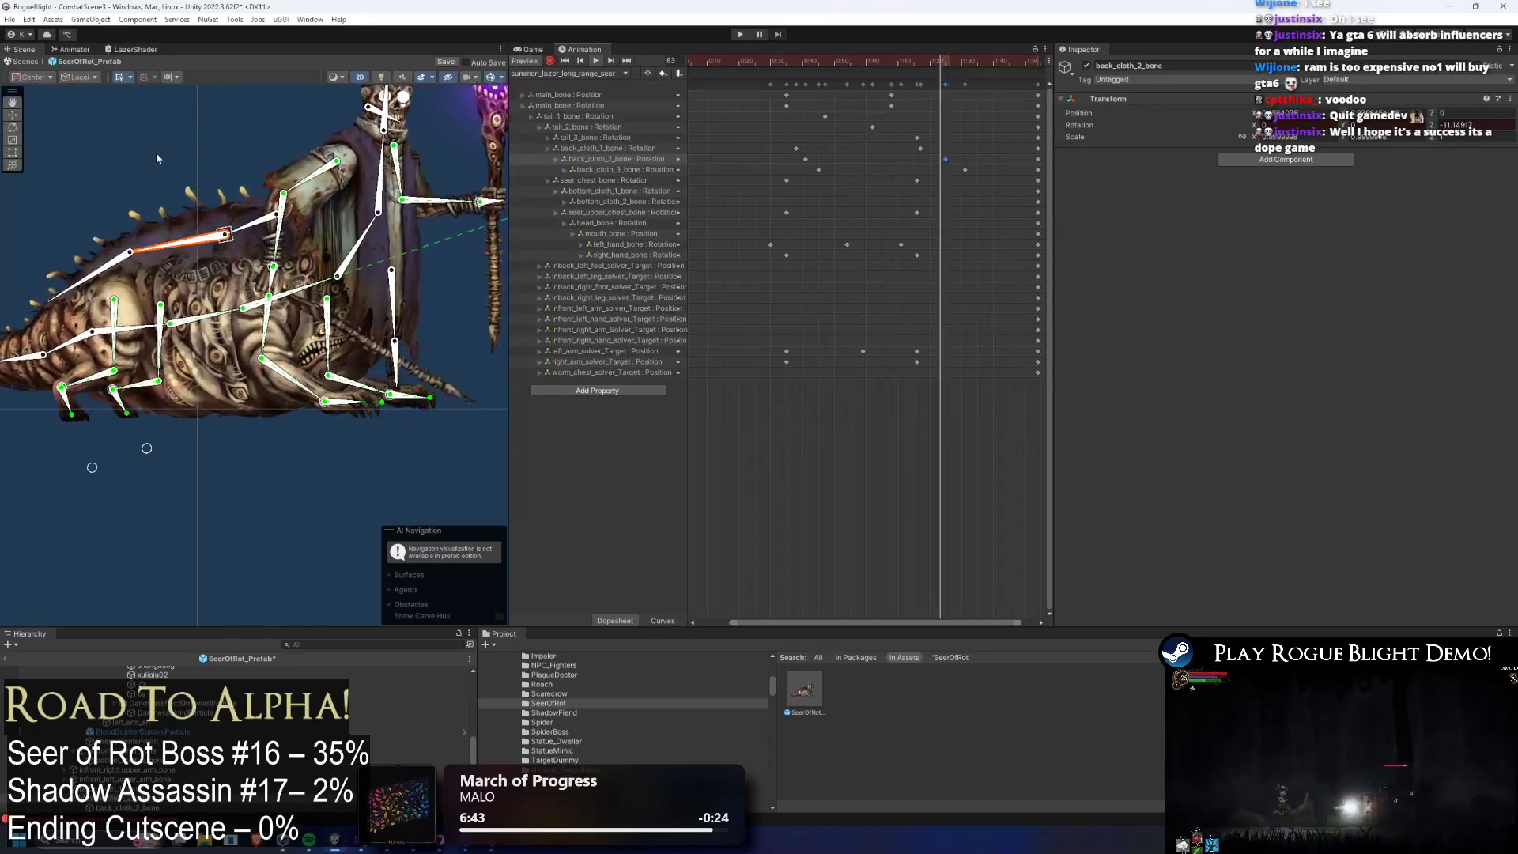
{"action": "left_click", "coordinate": [217, 153]}
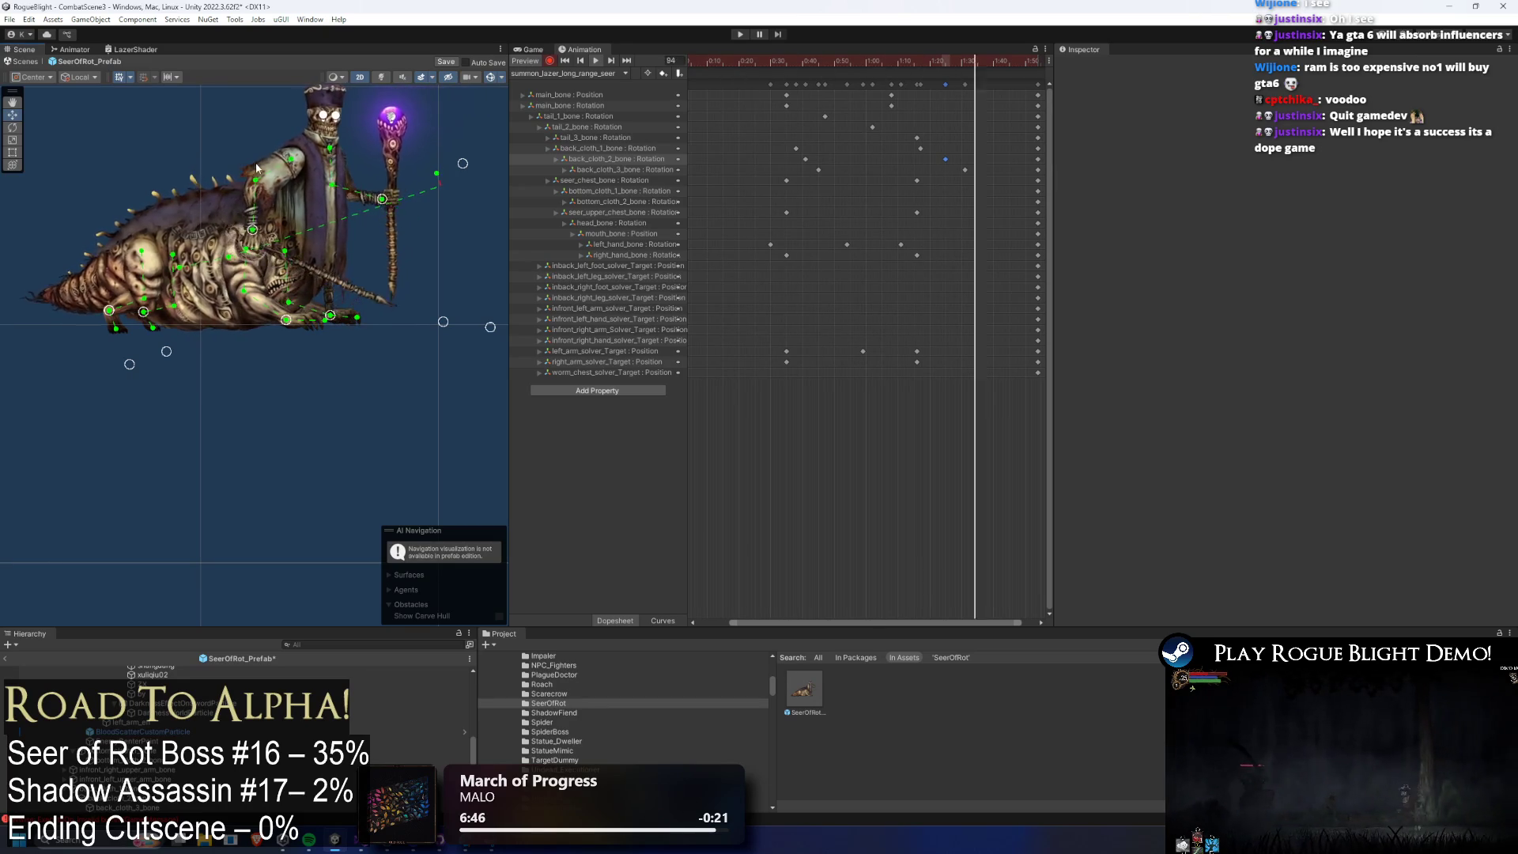
{"action": "mouse_move", "coordinate": [766, 63]}
{"action": "left_mouse_down"}
{"action": "mouse_move", "coordinate": [937, 75]}
{"action": "mouse_move", "coordinate": [681, 64]}
{"action": "left_mouse_up"}
{"action": "key", "text": "space"}
Select the Seer's mouth_bone and nudge it to record a key.
{"action": "scroll", "coordinate": [397, 99], "scroll_direction": "up", "scroll_amount": 8}
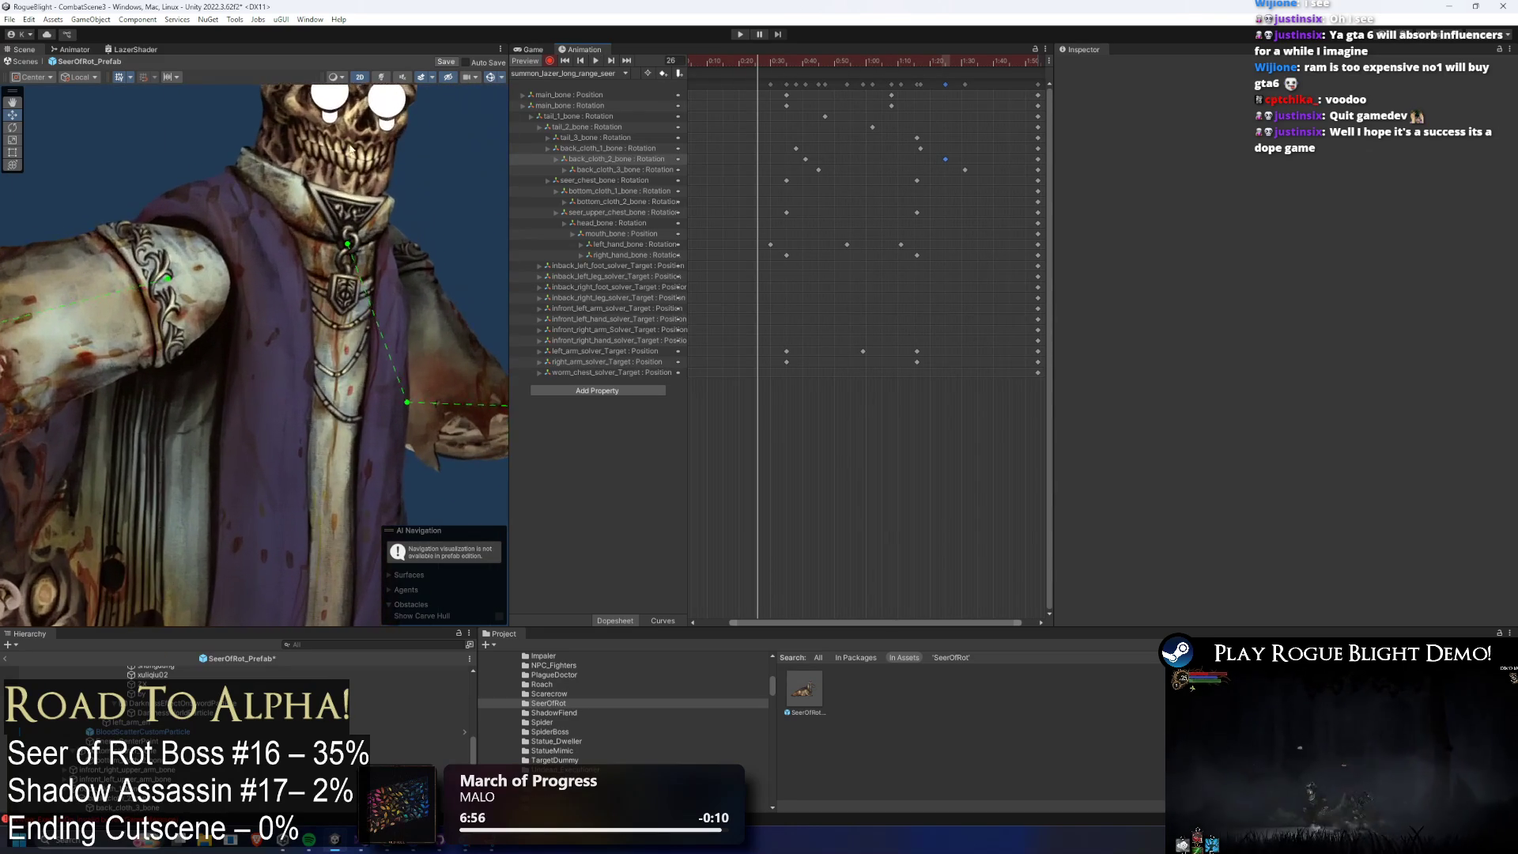
{"action": "left_click", "coordinate": [269, 118]}
{"action": "left_click_drag", "start_coordinate": [269, 118], "coordinate": [273, 130]}
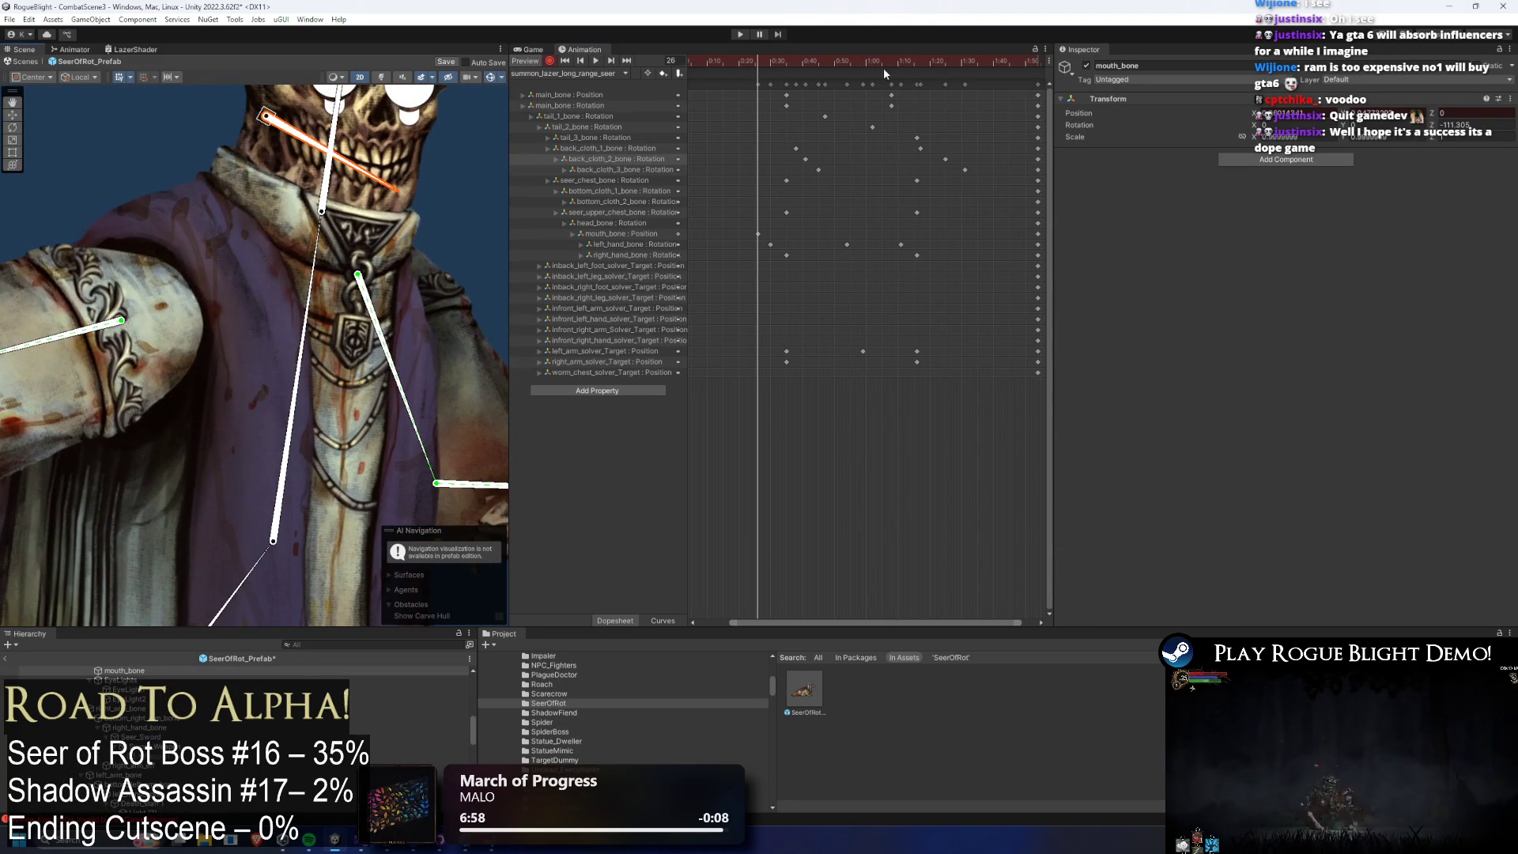
Lower the jaw at frame 45 and reposition the mouth_bone at frame 78, then preview.
{"action": "left_click_drag", "start_coordinate": [756, 61], "coordinate": [875, 65]}
{"action": "left_click_drag", "start_coordinate": [251, 106], "coordinate": [248, 120]}
{"action": "left_click_drag", "start_coordinate": [905, 61], "coordinate": [922, 62]}
{"action": "left_click_drag", "start_coordinate": [233, 111], "coordinate": [238, 94]}
{"action": "key", "text": "period"}
{"action": "key", "text": "period"}
{"action": "key", "text": "period"}
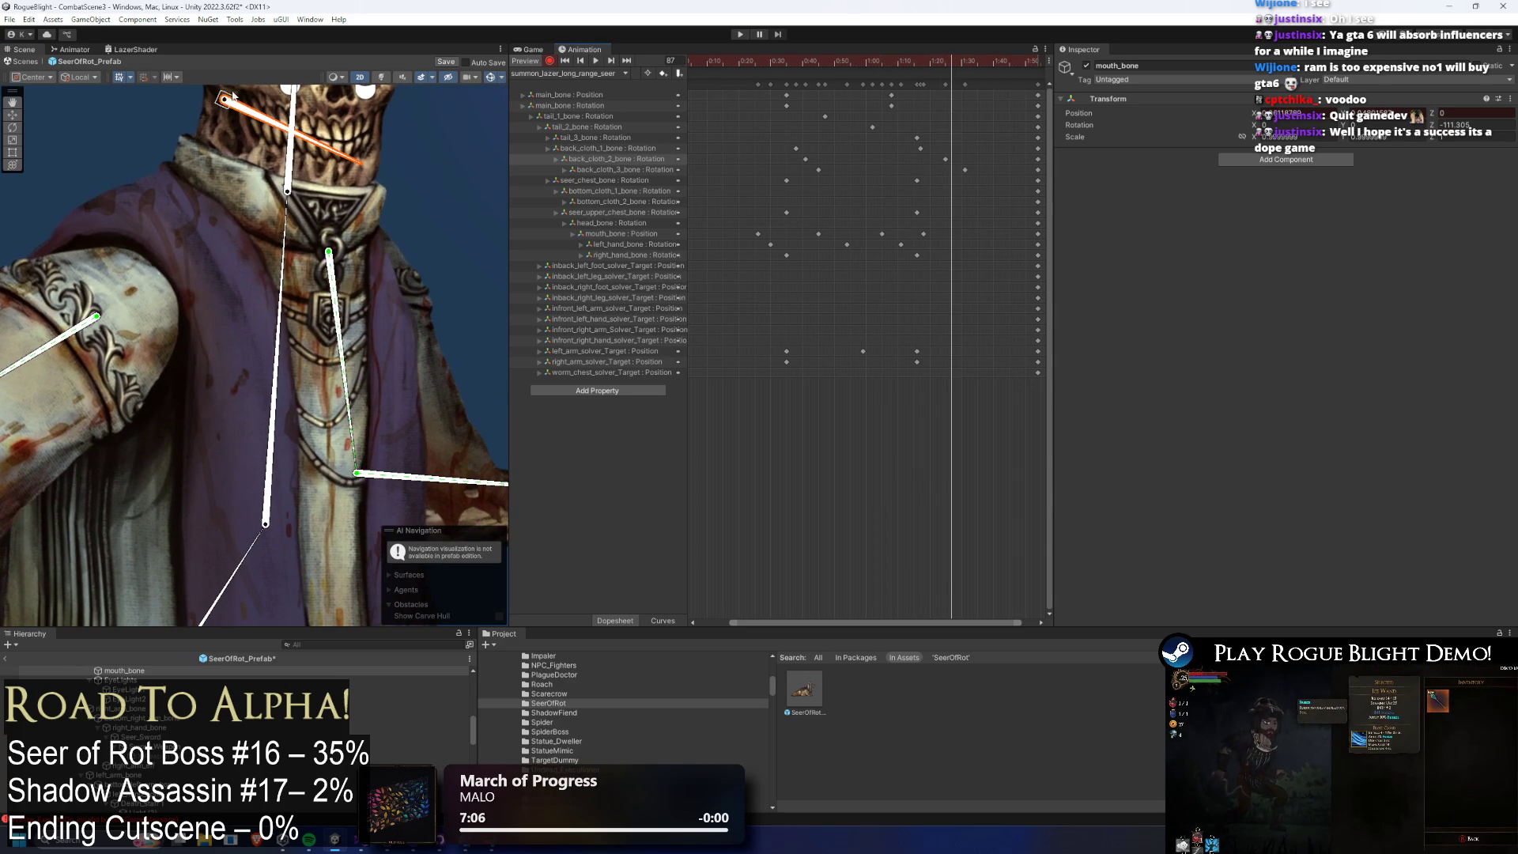
{"action": "left_click", "coordinate": [595, 61]}
Shift the last three mouth_bone position keys and the final mouth key later in the timeline.
{"action": "left_click", "coordinate": [155, 138]}
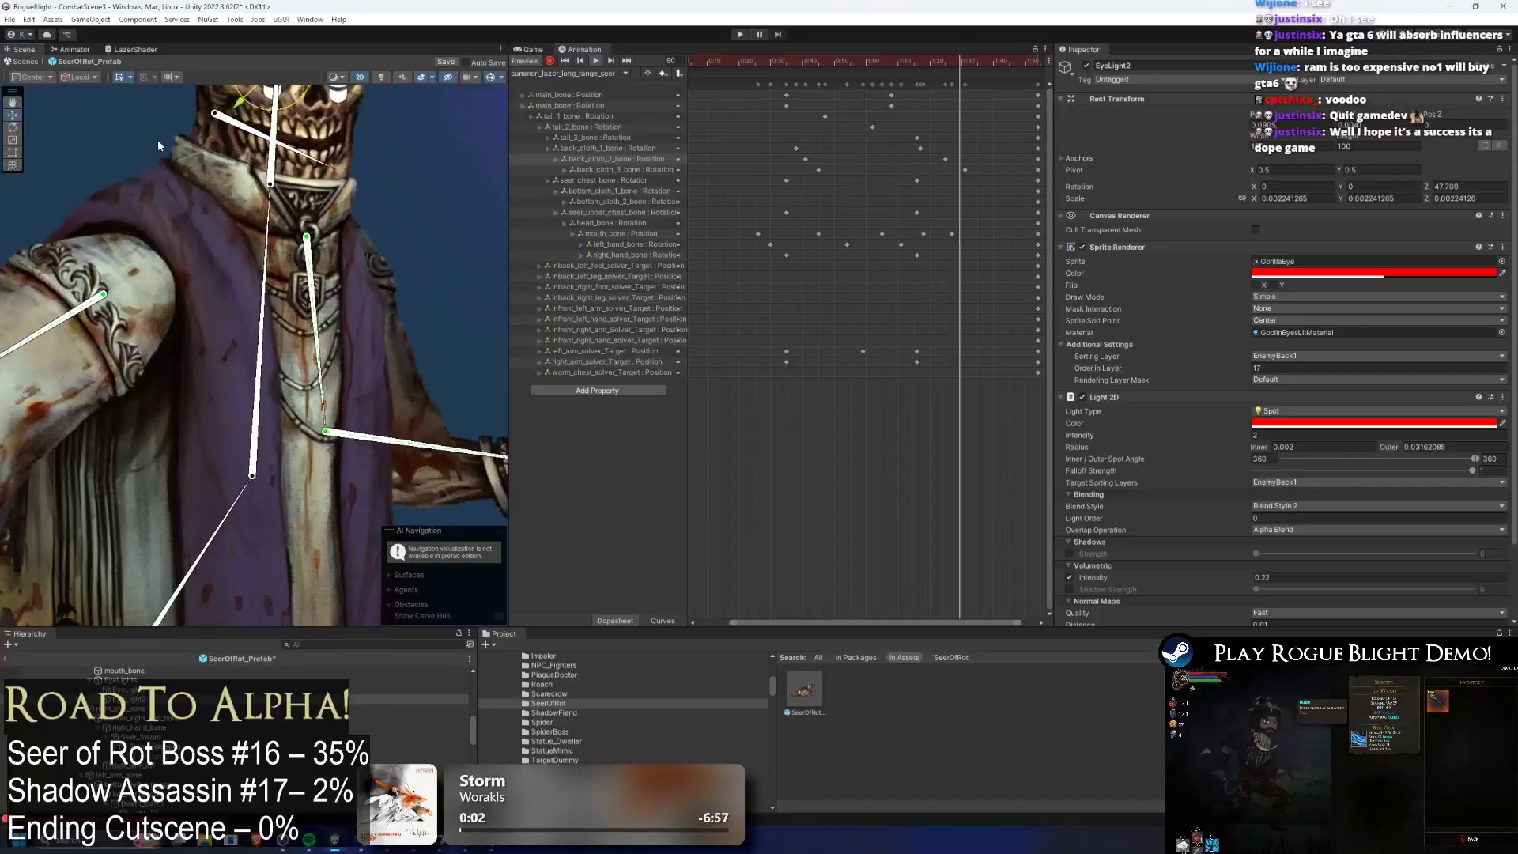
{"action": "left_click", "coordinate": [492, 191]}
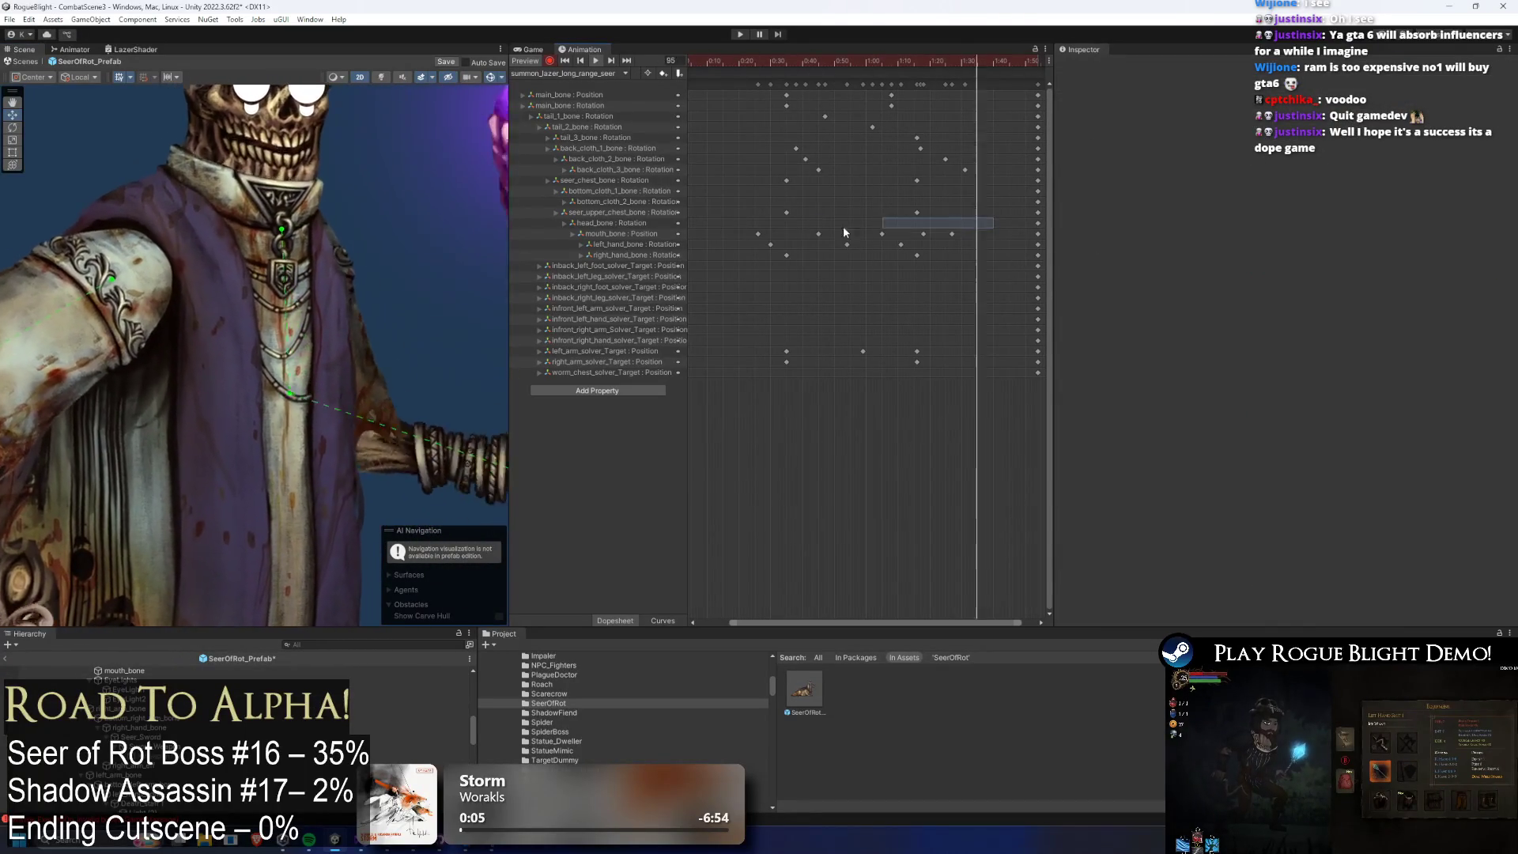
{"action": "left_click", "coordinate": [620, 234]}
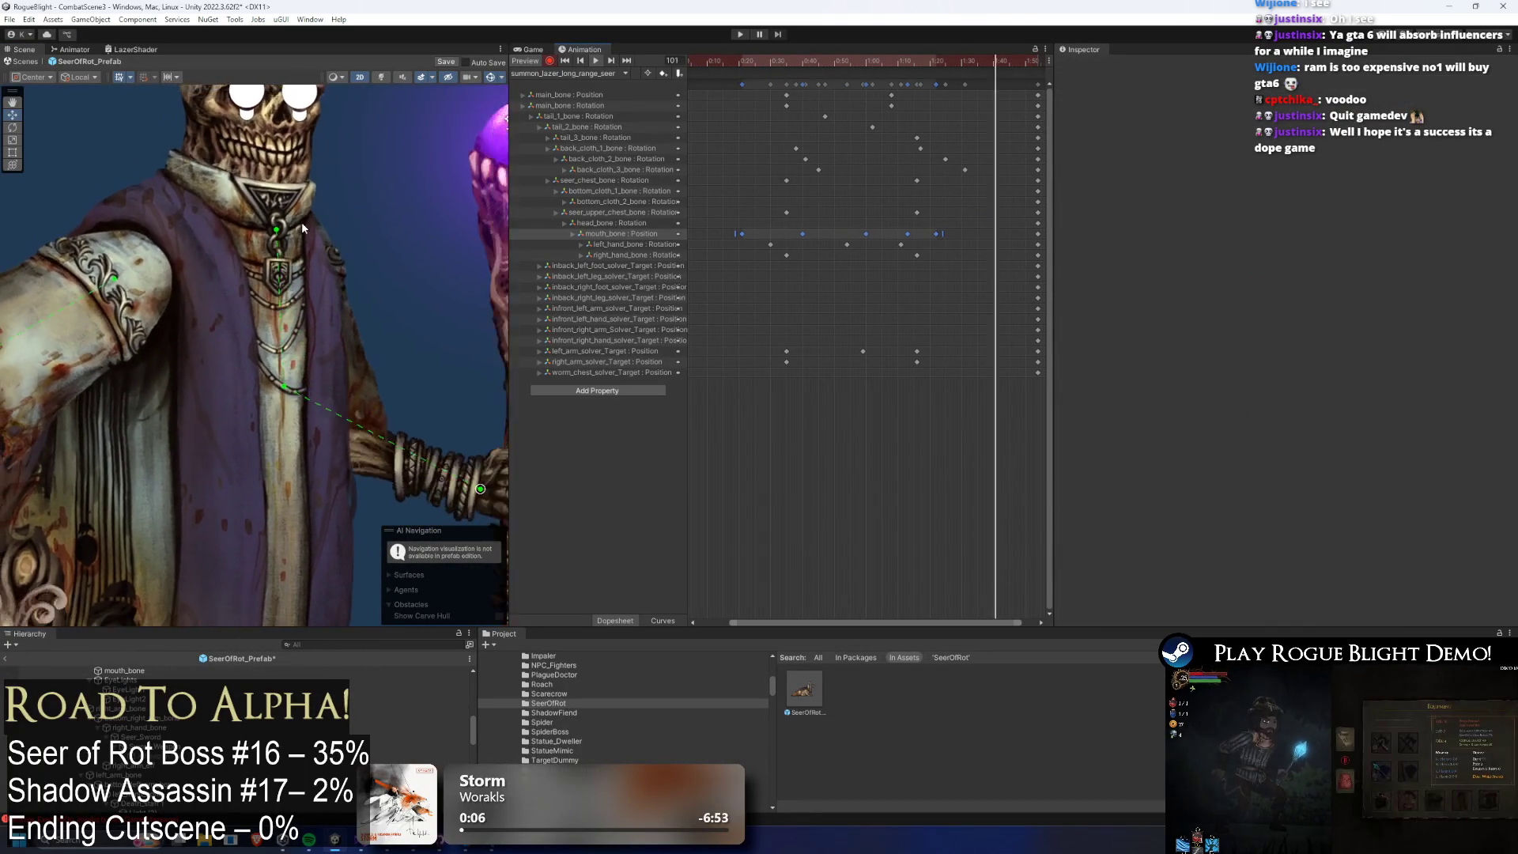
{"action": "left_click_drag", "start_coordinate": [981, 225], "coordinate": [838, 230]}
{"action": "mouse_move", "coordinate": [944, 234]}
{"action": "left_mouse_down"}
{"action": "mouse_move", "coordinate": [928, 235]}
{"action": "mouse_move", "coordinate": [955, 235]}
{"action": "left_mouse_up"}
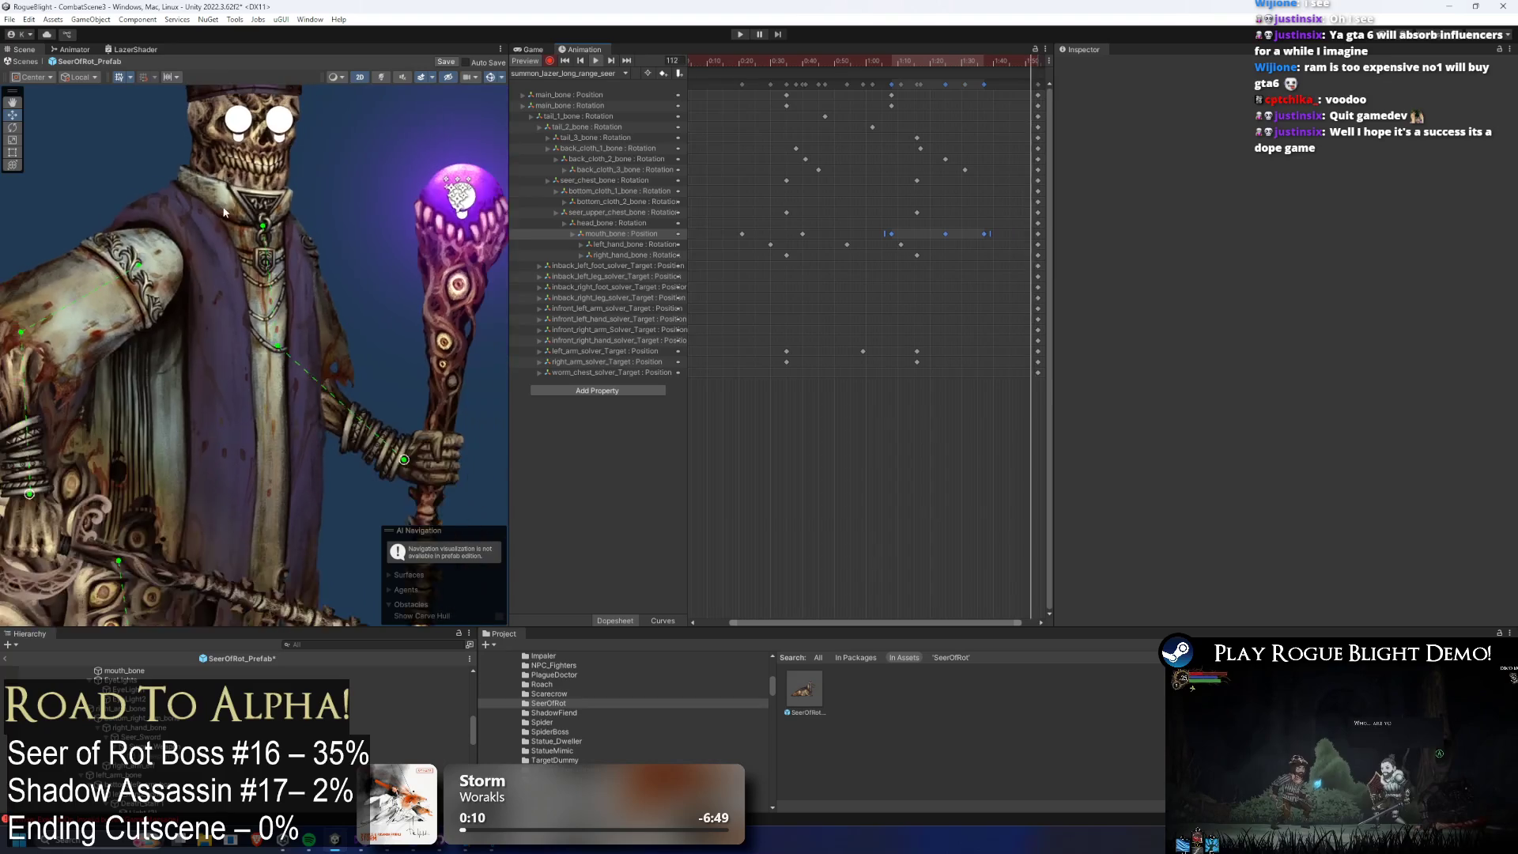
{"action": "left_click", "coordinate": [984, 235]}
{"action": "mouse_move", "coordinate": [982, 242]}
{"action": "left_mouse_down"}
{"action": "mouse_move", "coordinate": [894, 237]}
{"action": "mouse_move", "coordinate": [1003, 243]}
{"action": "mouse_move", "coordinate": [888, 237]}
{"action": "mouse_move", "coordinate": [914, 237]}
{"action": "left_mouse_up"}
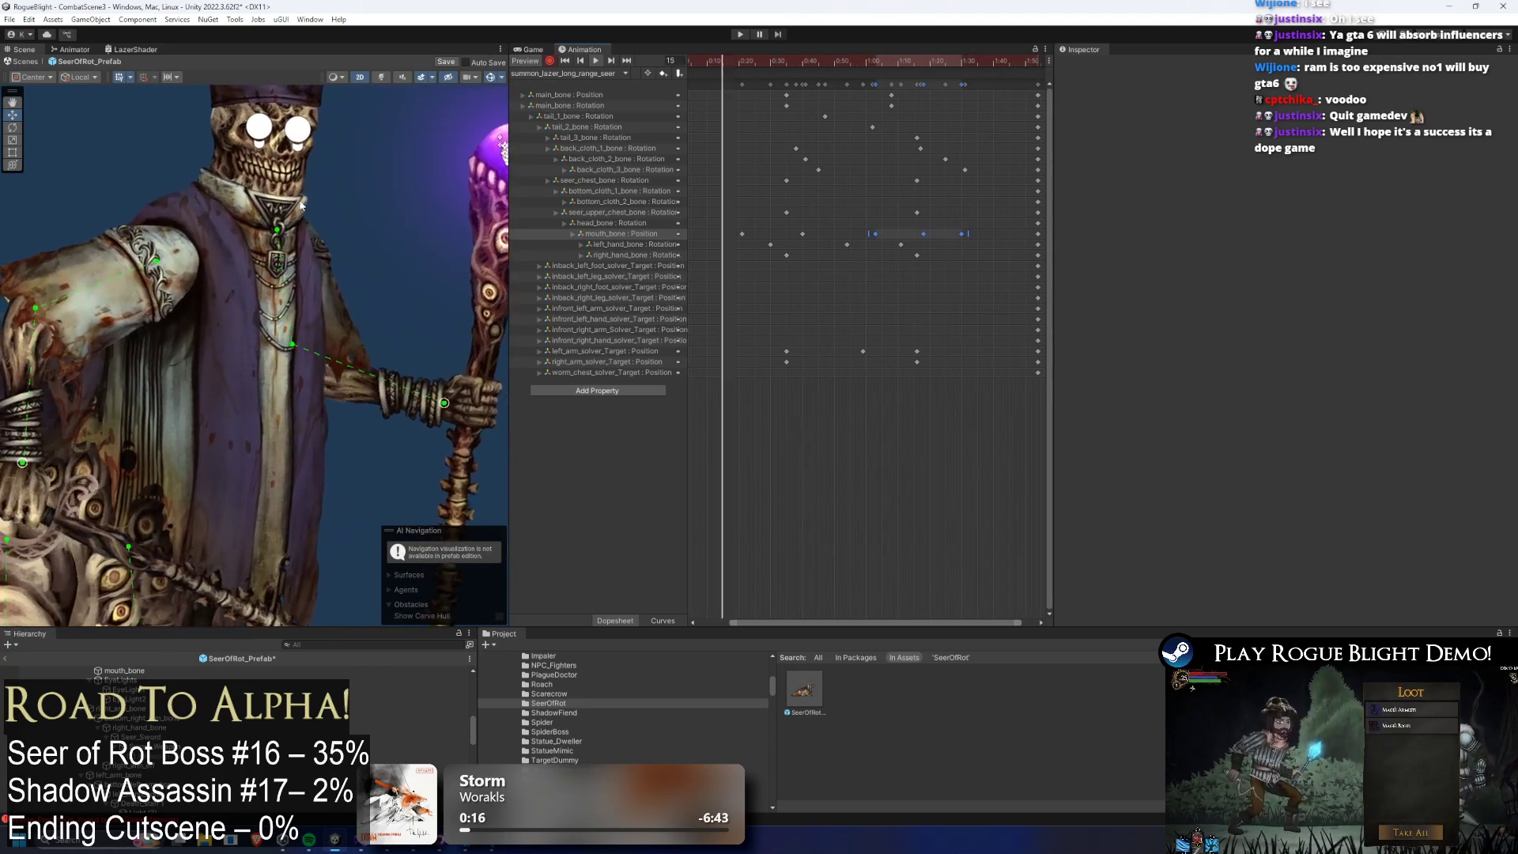
{"action": "scroll", "coordinate": [411, 174], "scroll_direction": "down", "scroll_amount": 3}
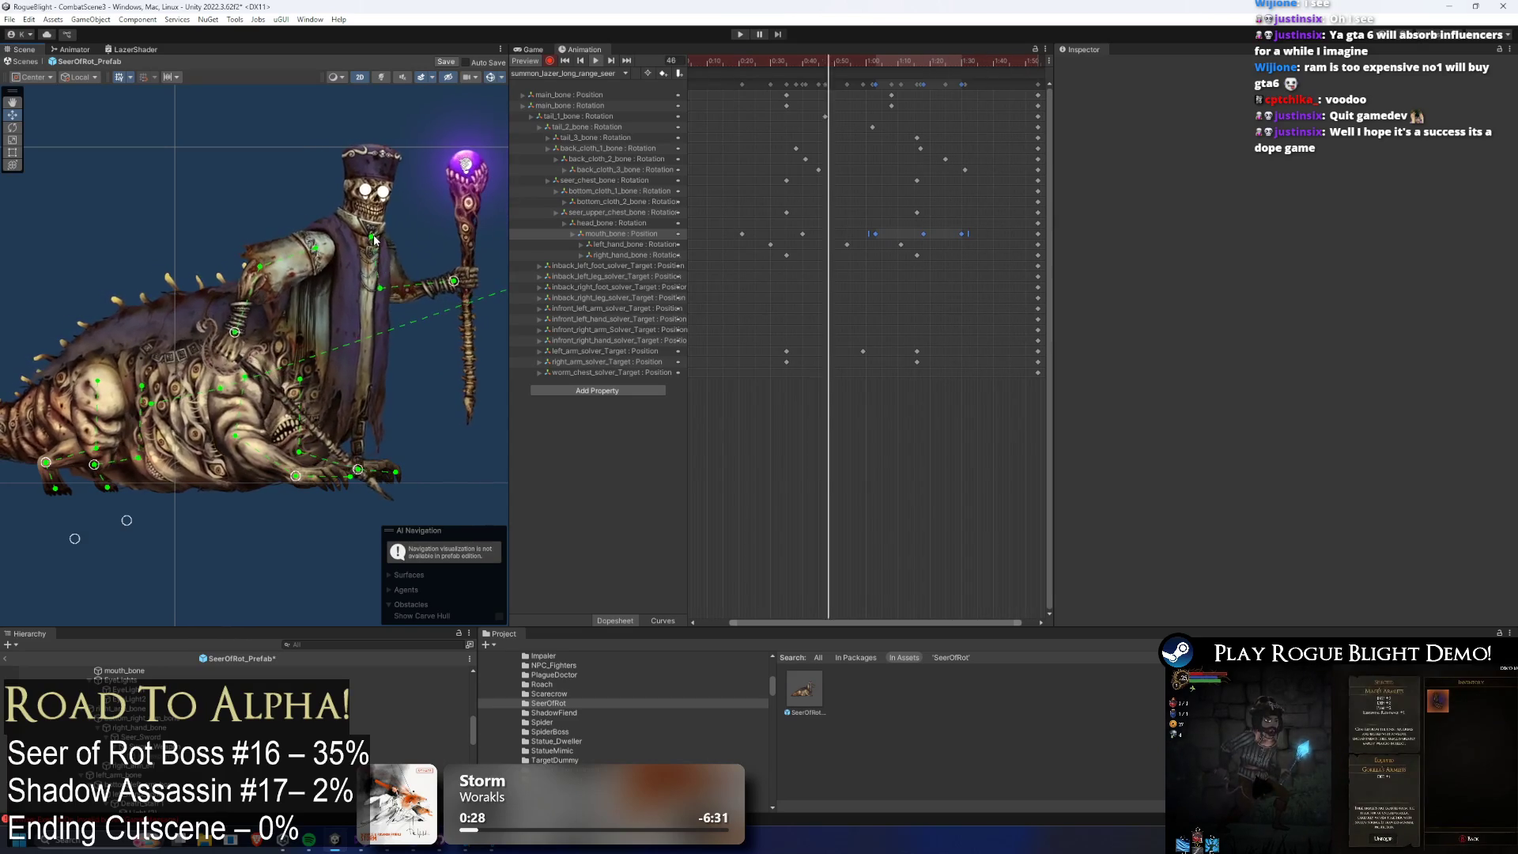
Save the Seer of Rot prefab changes with Ctrl+S and select SeerOfRot_Prefab.
{"action": "mouse_move", "coordinate": [356, 256]}
{"action": "left_mouse_down"}
{"action": "mouse_move", "coordinate": [411, 237]}
{"action": "mouse_move", "coordinate": [327, 240]}
{"action": "left_mouse_up"}
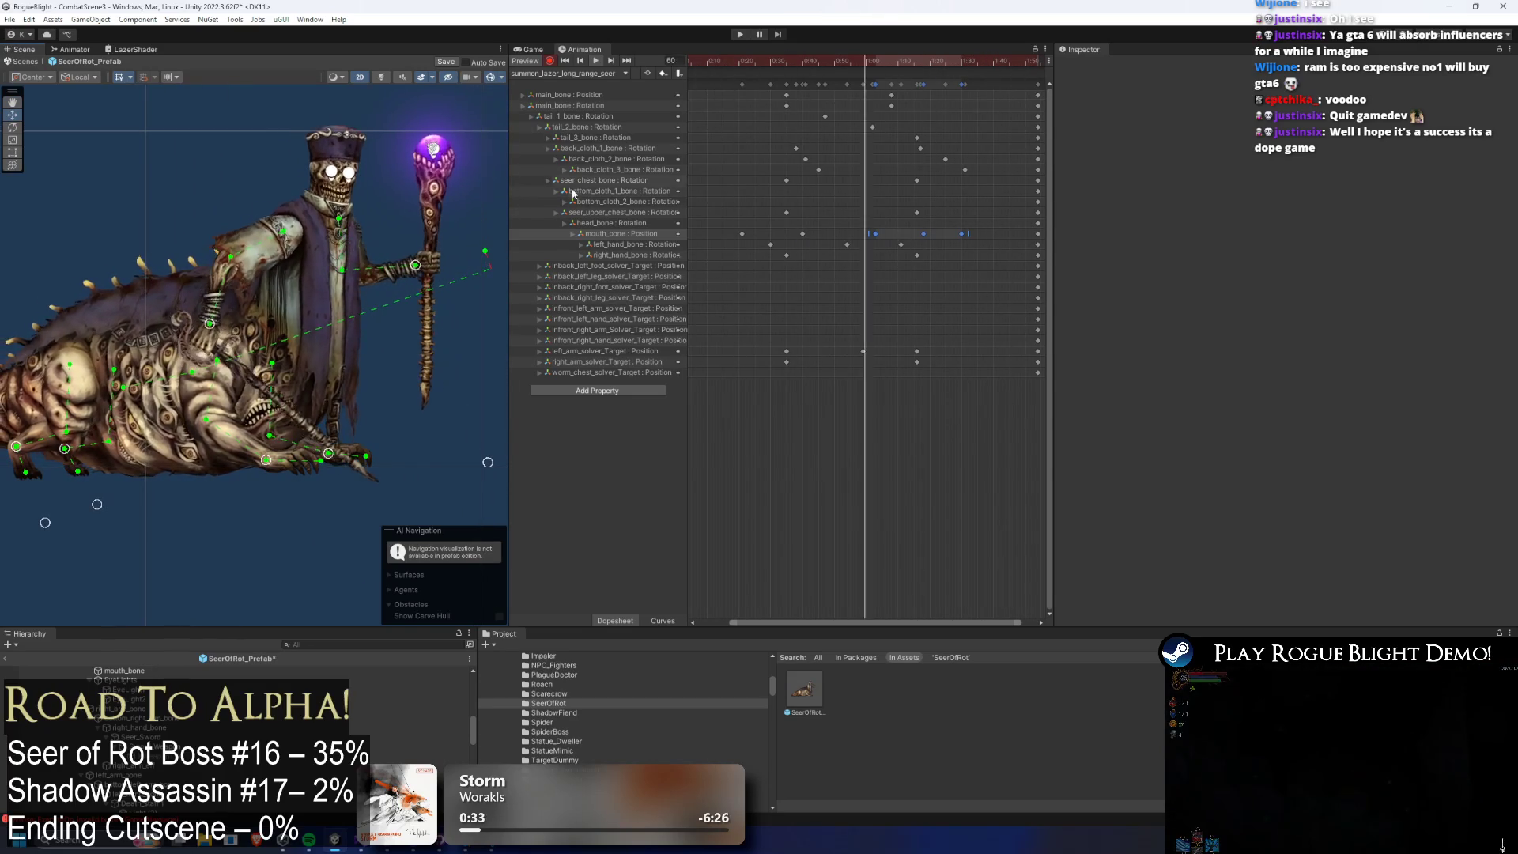
{"action": "scroll", "coordinate": [791, 286], "scroll_direction": "down", "scroll_amount": 3}
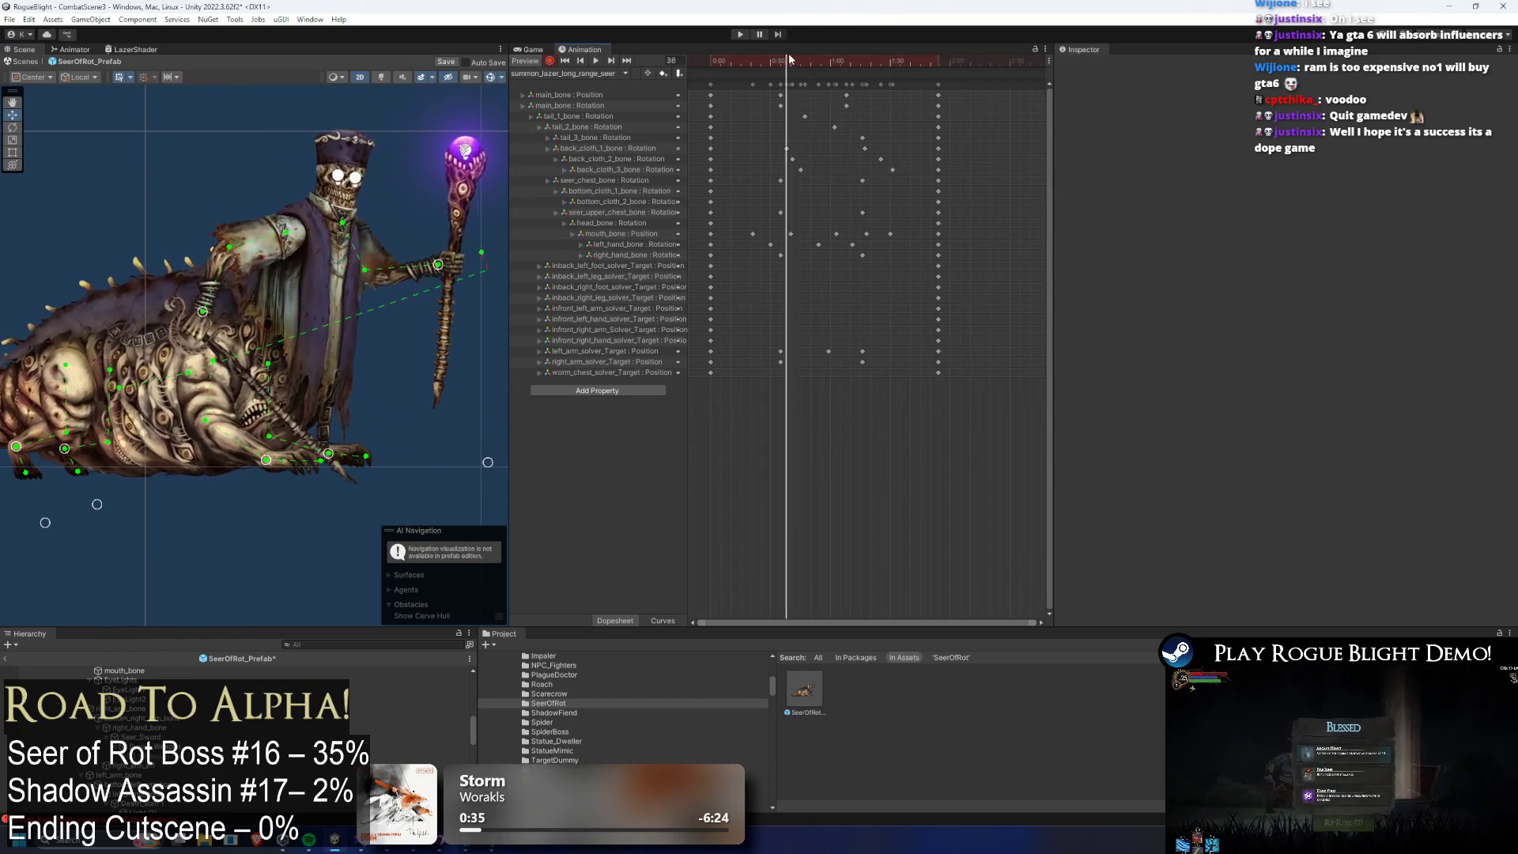
{"action": "key", "text": "ctrl+s"}
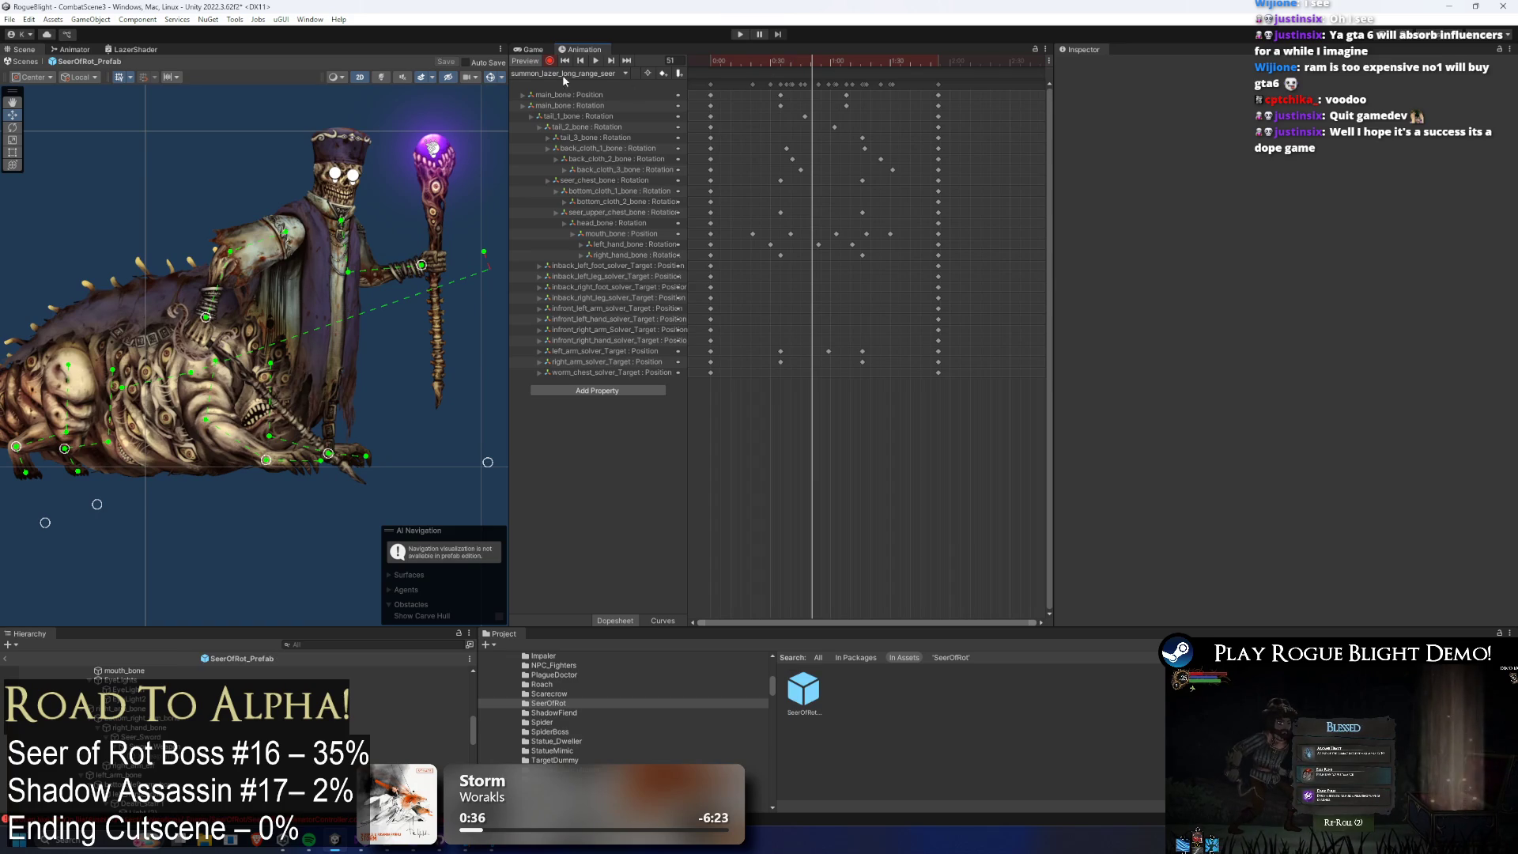
{"action": "left_click", "coordinate": [803, 689]}
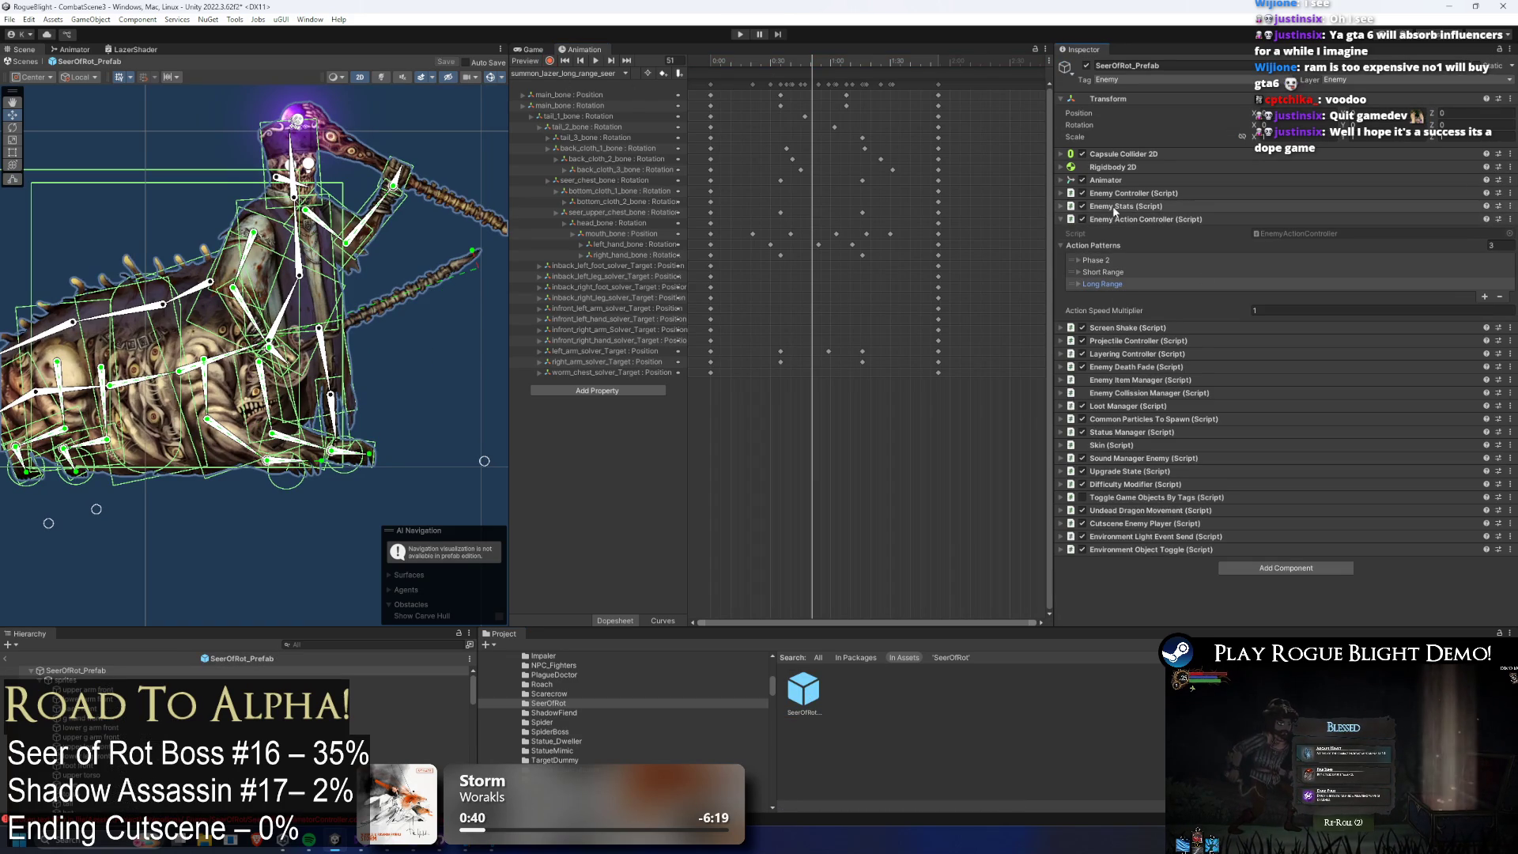
Inspect the animation events in the summon_lazer_close_seer and summon_lazer_far_seer clips.
{"action": "left_click", "coordinate": [628, 73]}
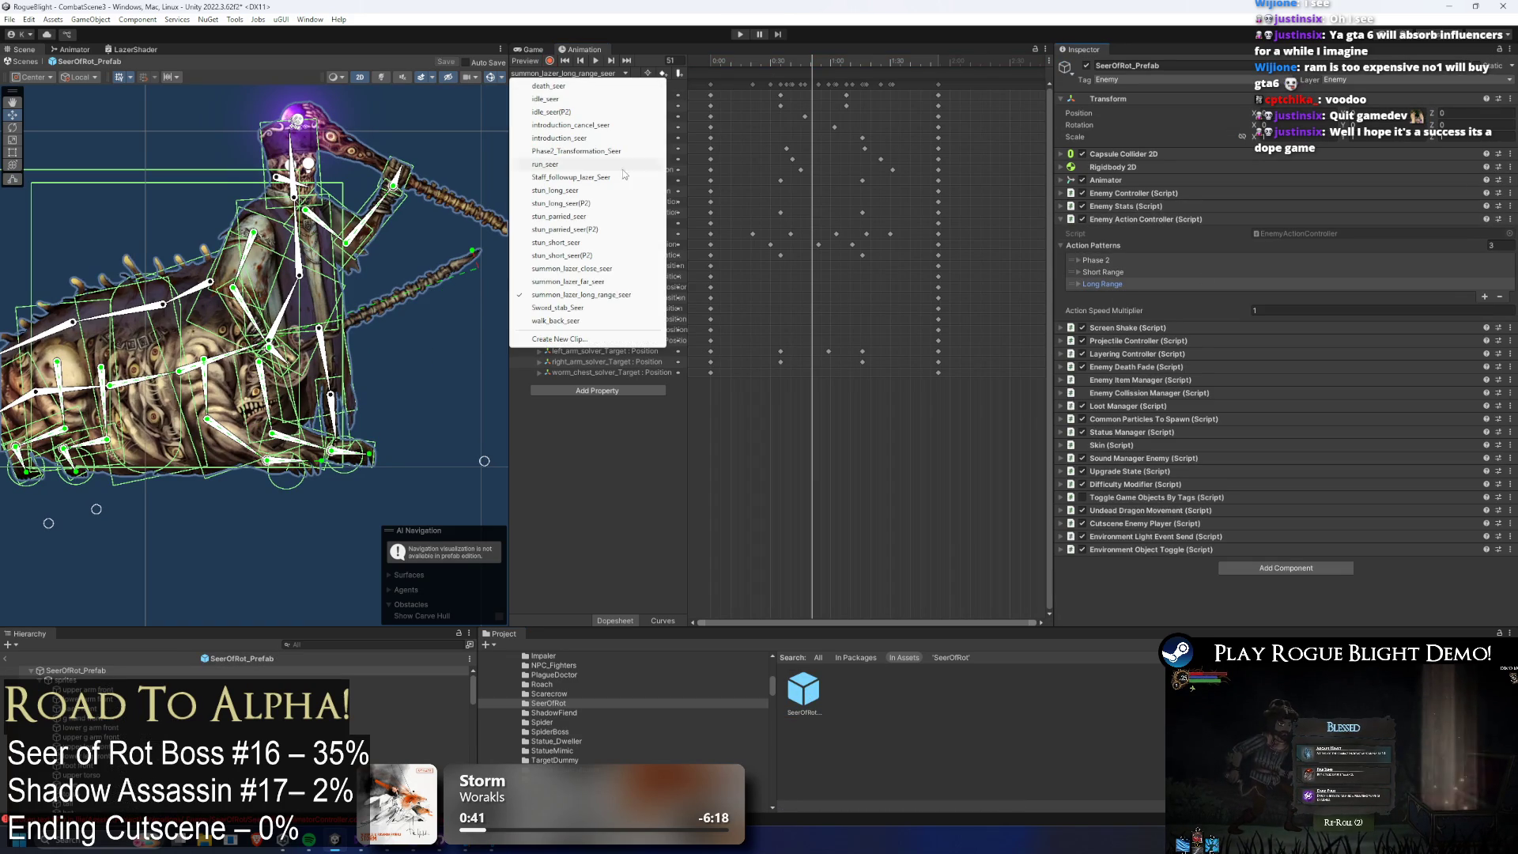
{"action": "left_click", "coordinate": [589, 270]}
{"action": "left_click", "coordinate": [825, 72]}
{"action": "left_click_drag", "start_coordinate": [798, 82], "coordinate": [766, 80]}
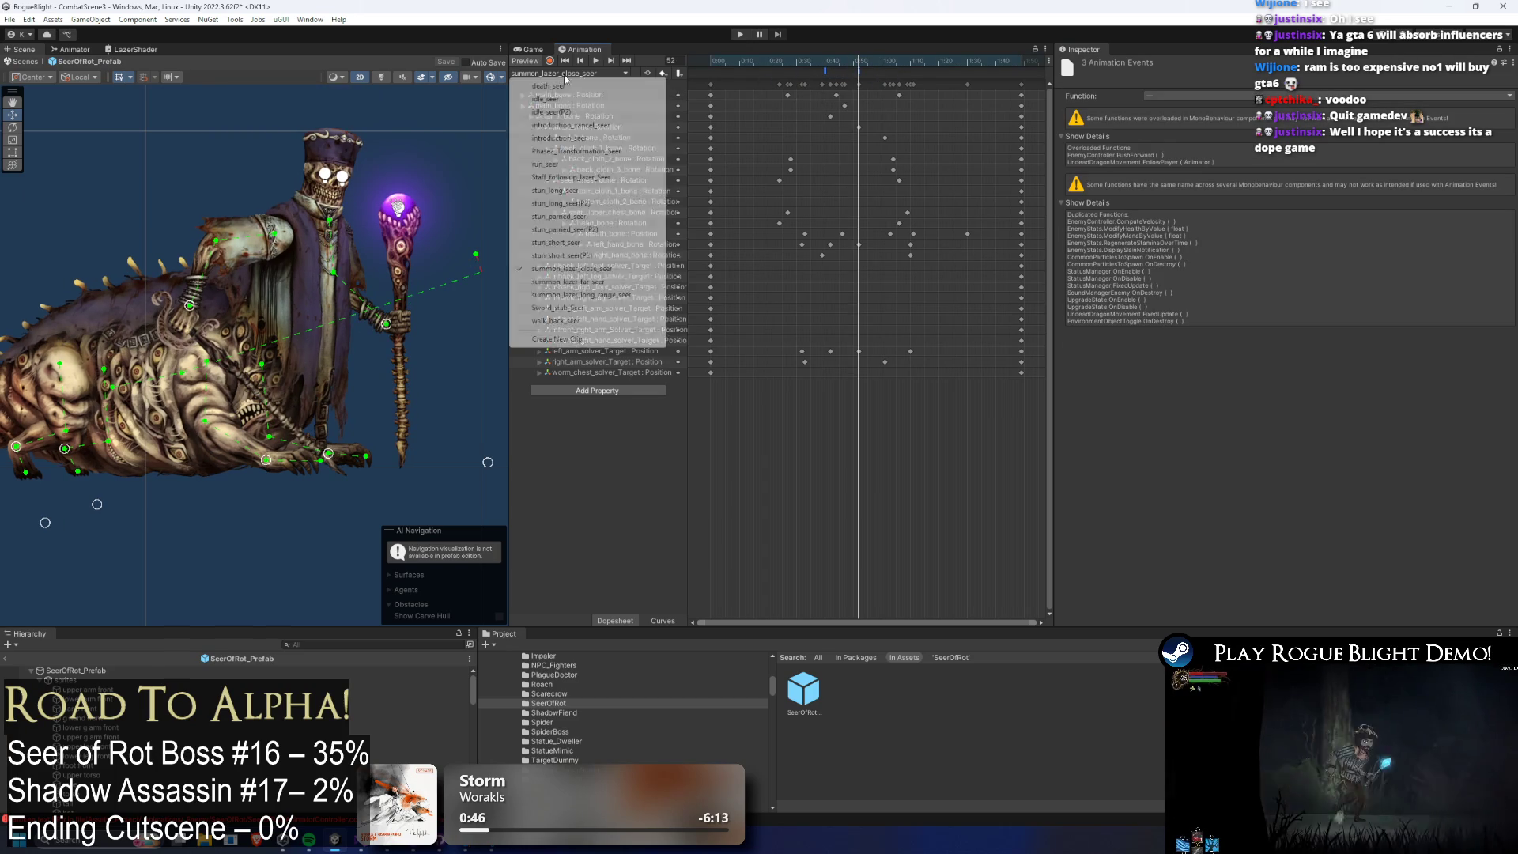
{"action": "left_click", "coordinate": [628, 74]}
{"action": "left_click", "coordinate": [601, 255]}
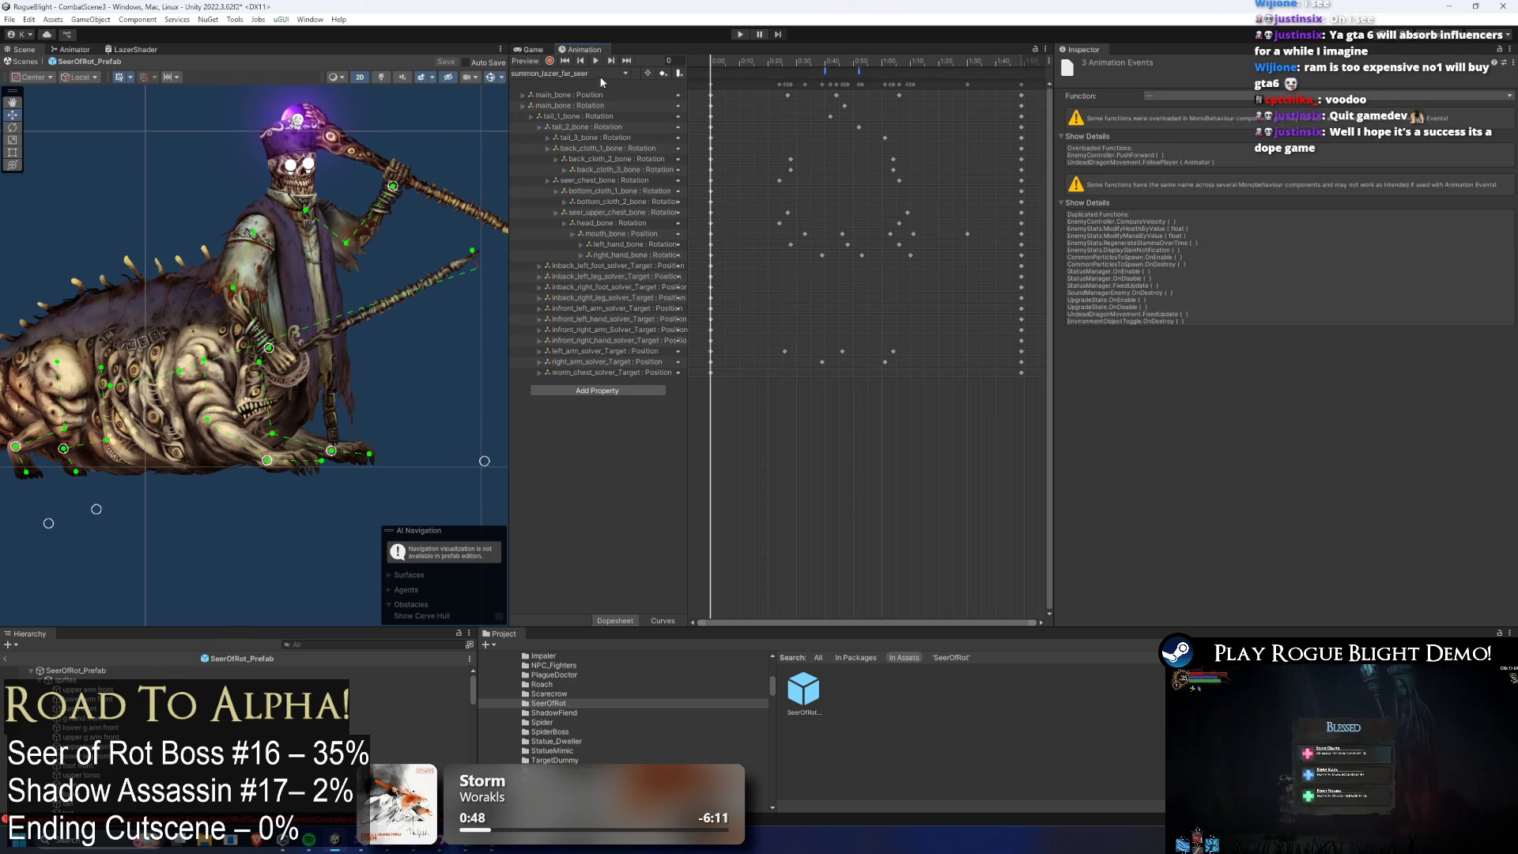
{"action": "left_click", "coordinate": [600, 74]}
{"action": "left_click", "coordinate": [824, 66]}
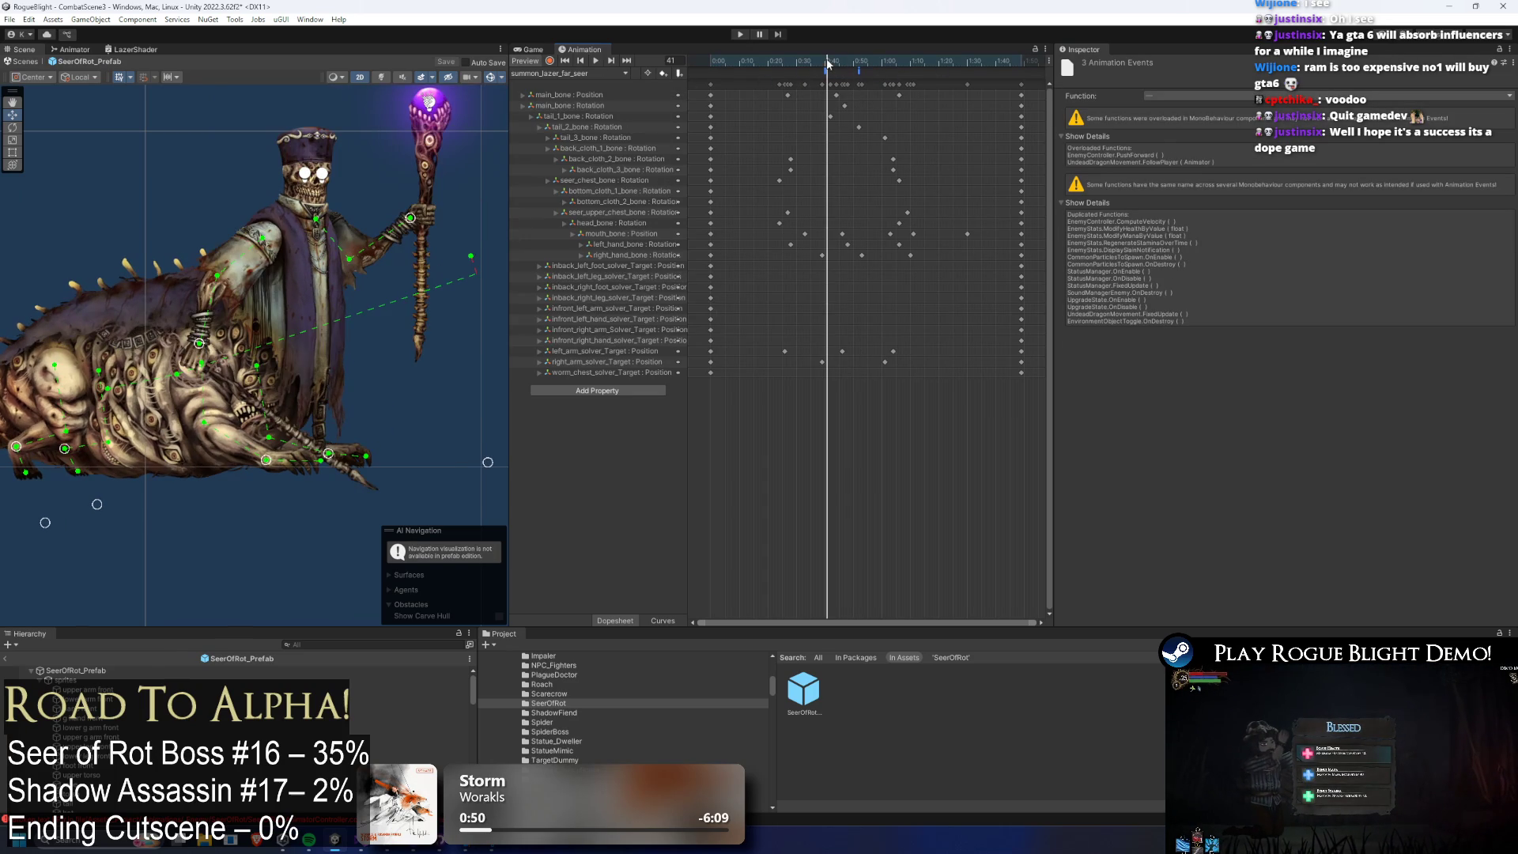
Open summon_lazer_long_range_seer, scrub to frame 89, and inspect its projectile-spawning event.
{"action": "left_click", "coordinate": [592, 73]}
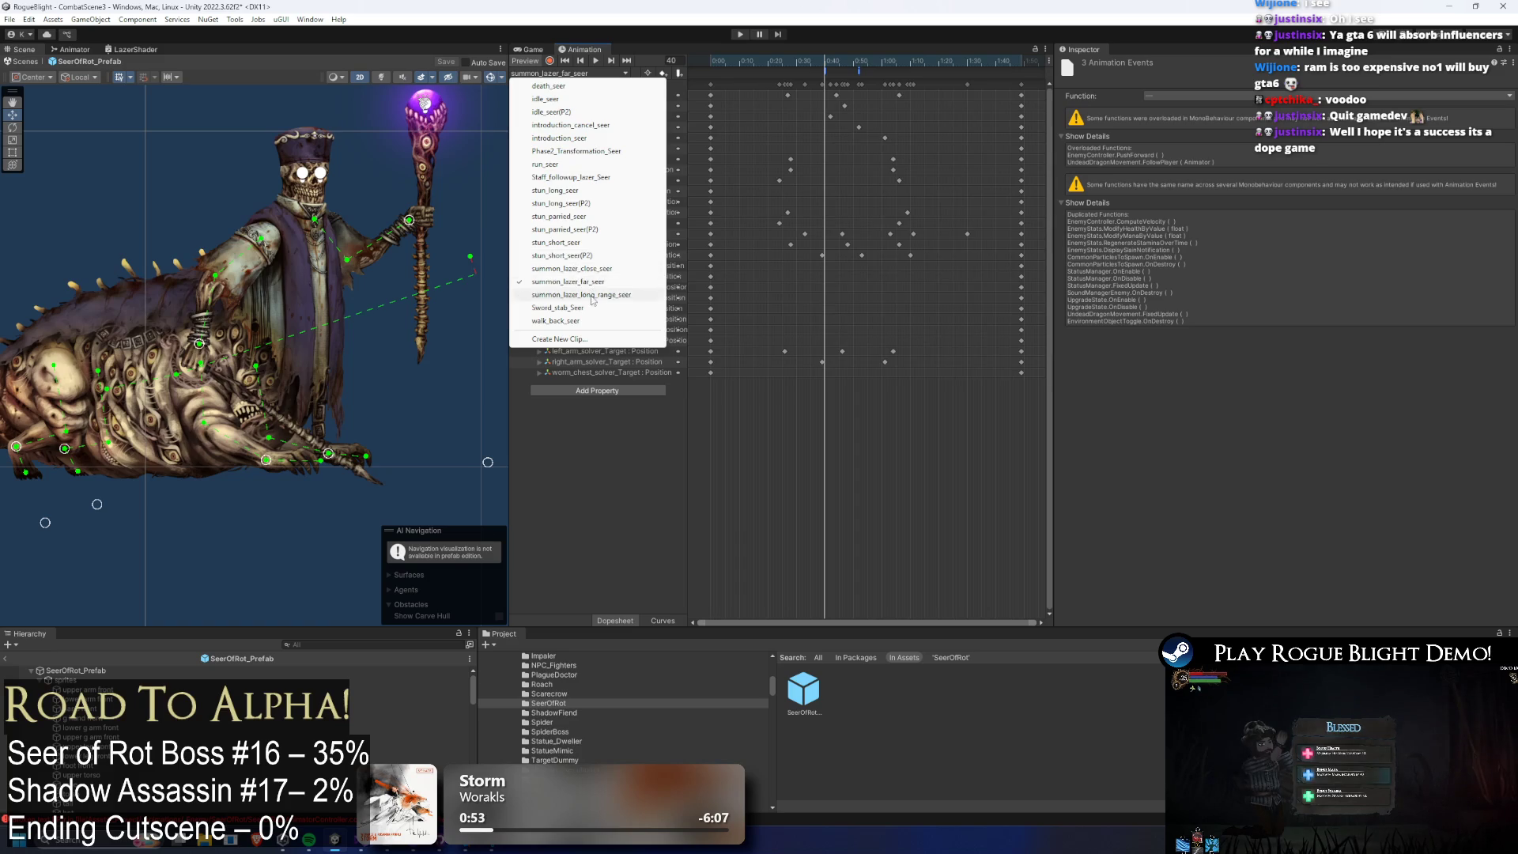
{"action": "left_click", "coordinate": [588, 276]}
{"action": "left_click", "coordinate": [826, 67]}
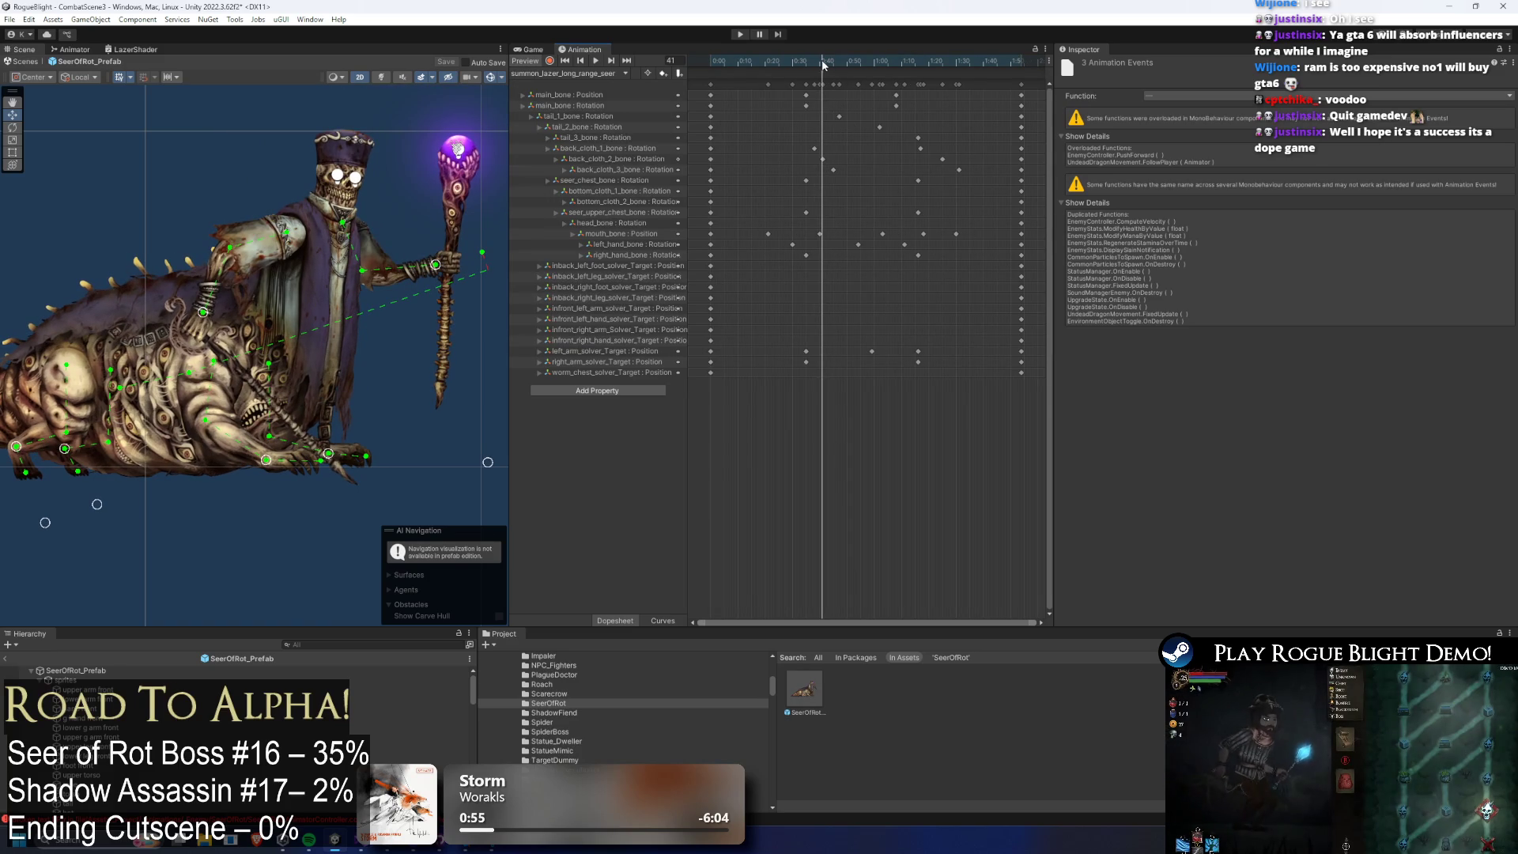
{"action": "mouse_move", "coordinate": [826, 67]}
{"action": "left_mouse_down"}
{"action": "mouse_move", "coordinate": [863, 66]}
{"action": "mouse_move", "coordinate": [792, 66]}
{"action": "mouse_move", "coordinate": [953, 66]}
{"action": "left_mouse_up"}
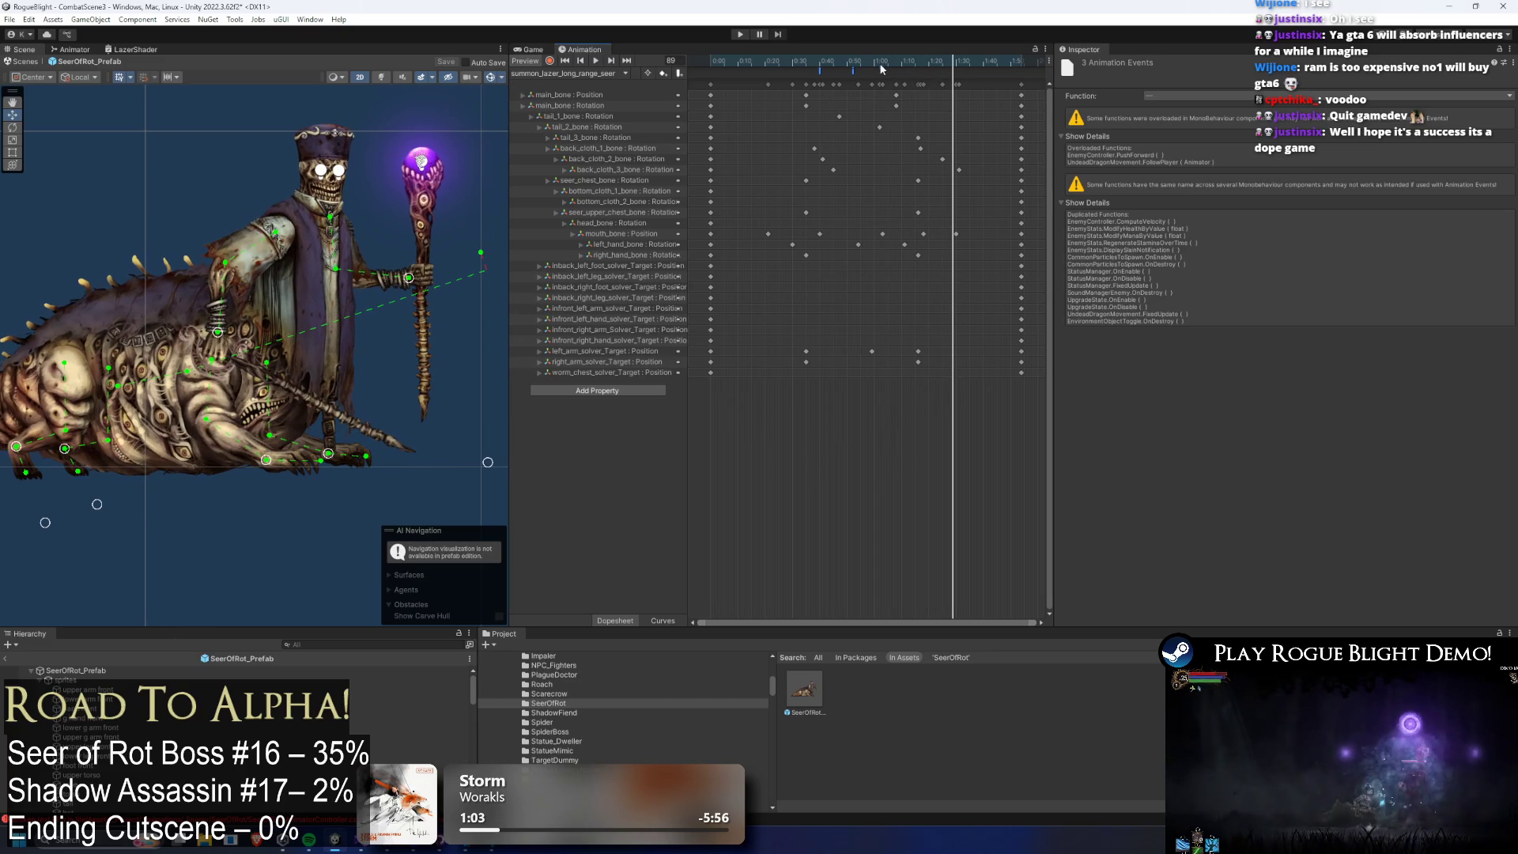
{"action": "left_click", "coordinate": [917, 79]}
{"action": "left_click", "coordinate": [853, 73]}
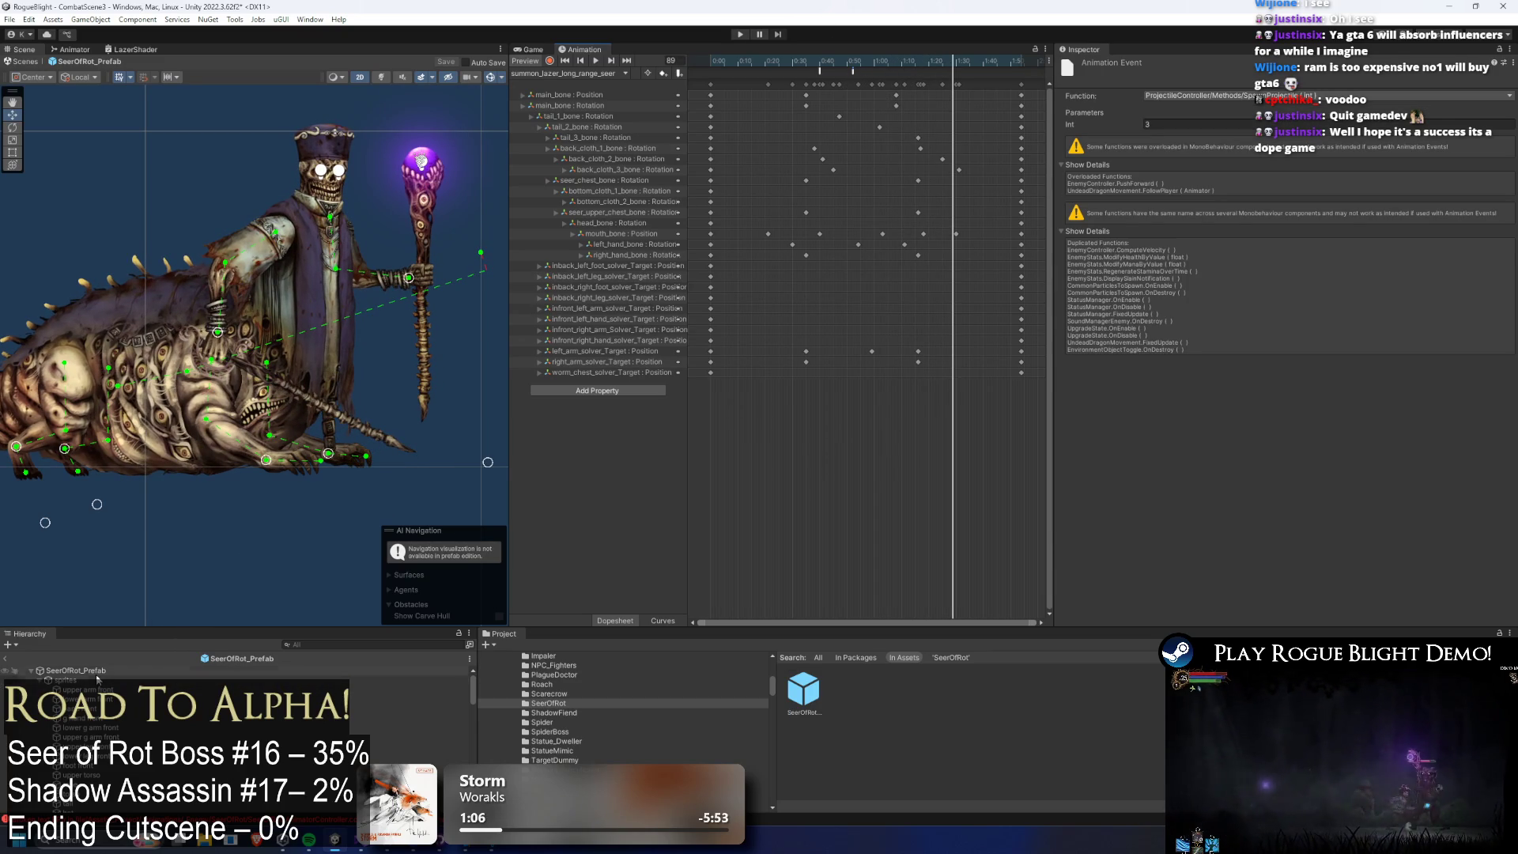
Change the later SpawnProjectile event's Int parameter from 4 to 8 and save with Ctrl+S.
{"action": "left_click", "coordinate": [991, 338]}
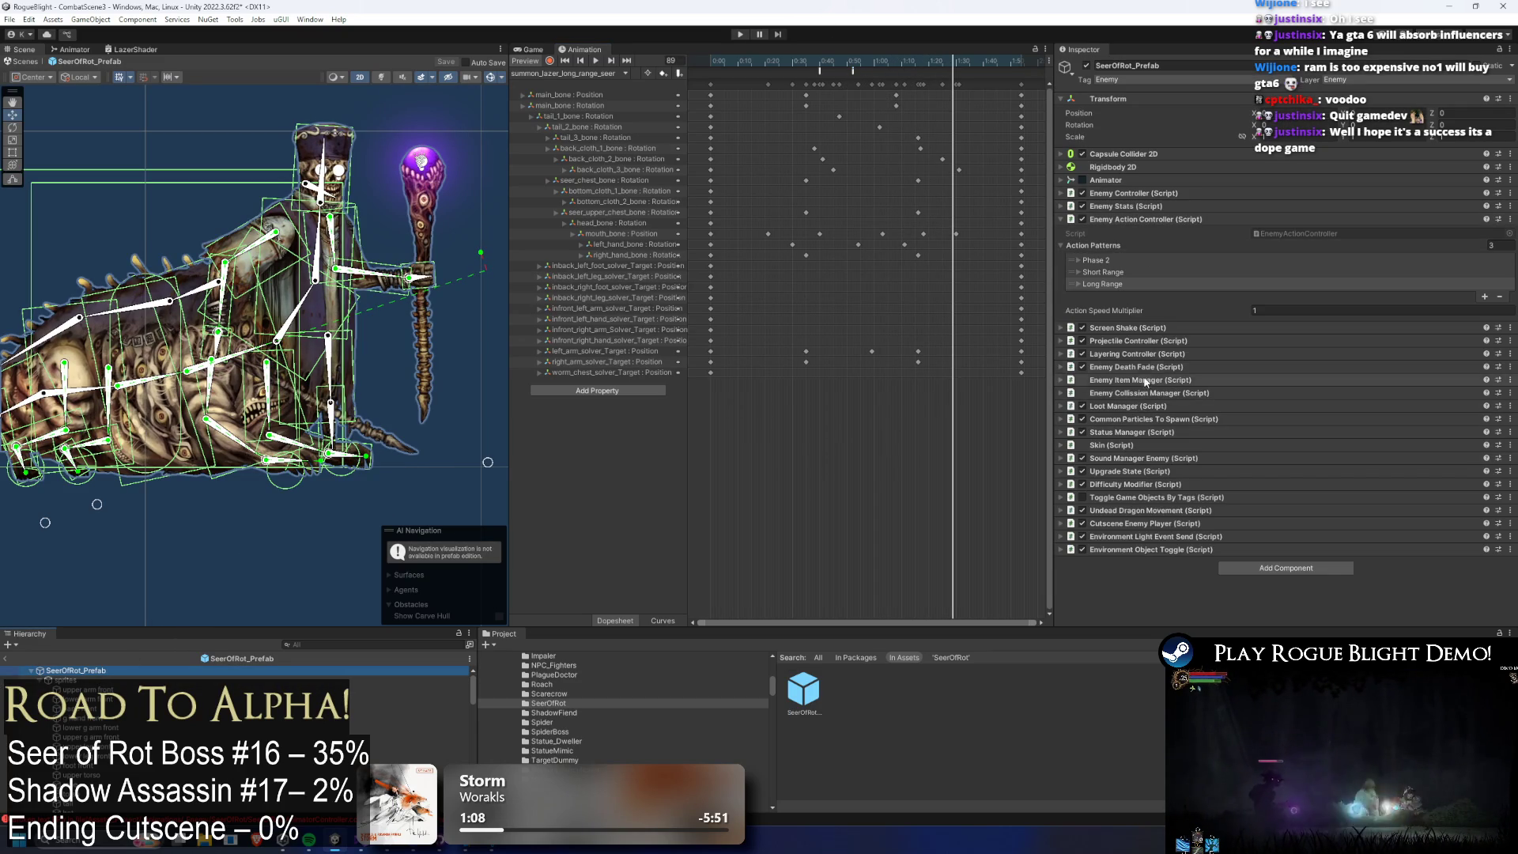
{"action": "left_click", "coordinate": [1130, 341]}
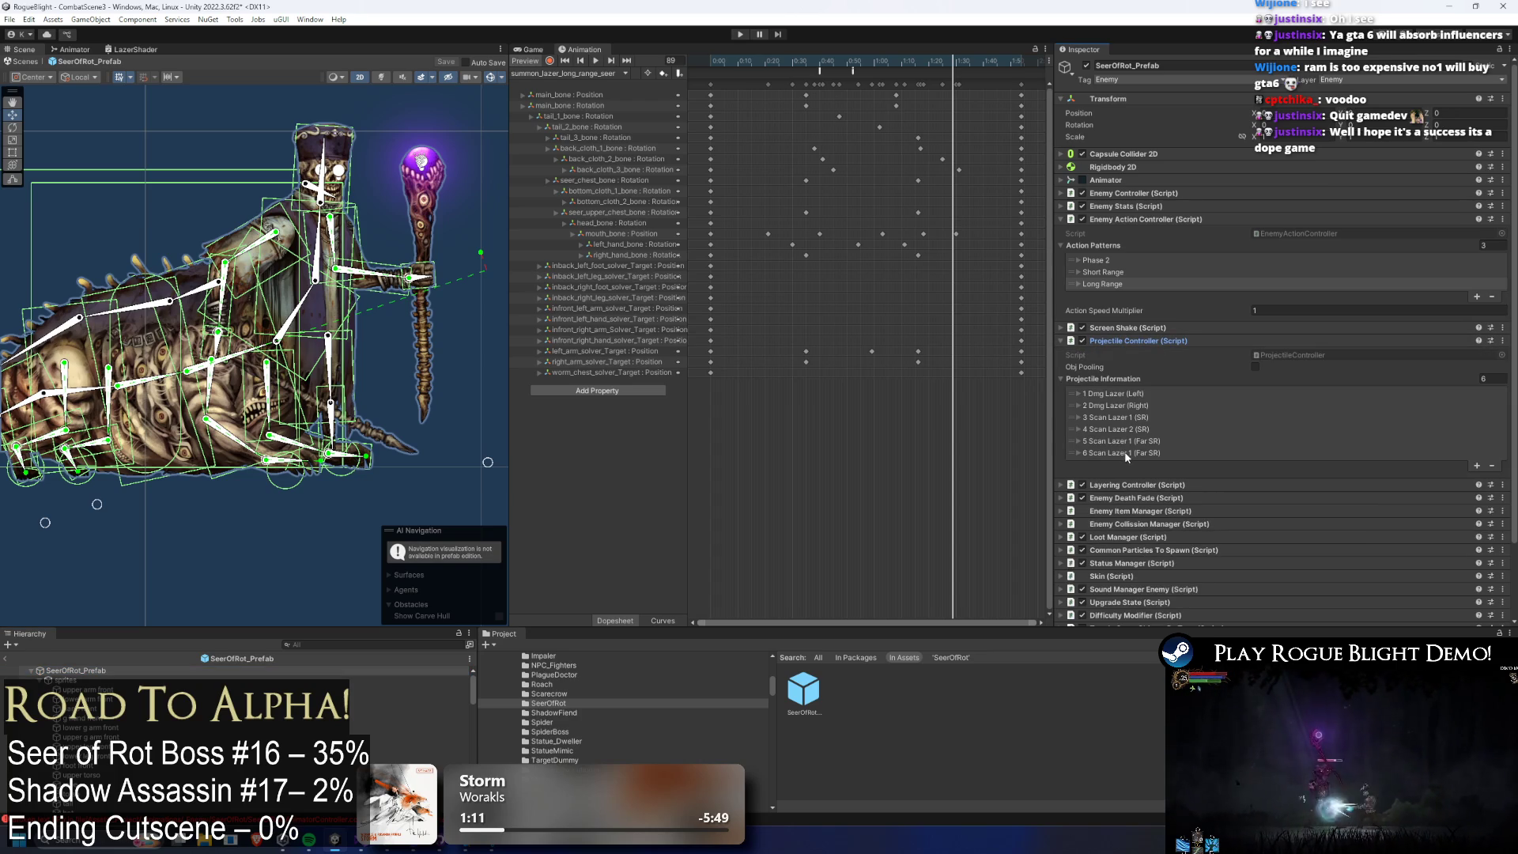
{"action": "left_click", "coordinate": [852, 73]}
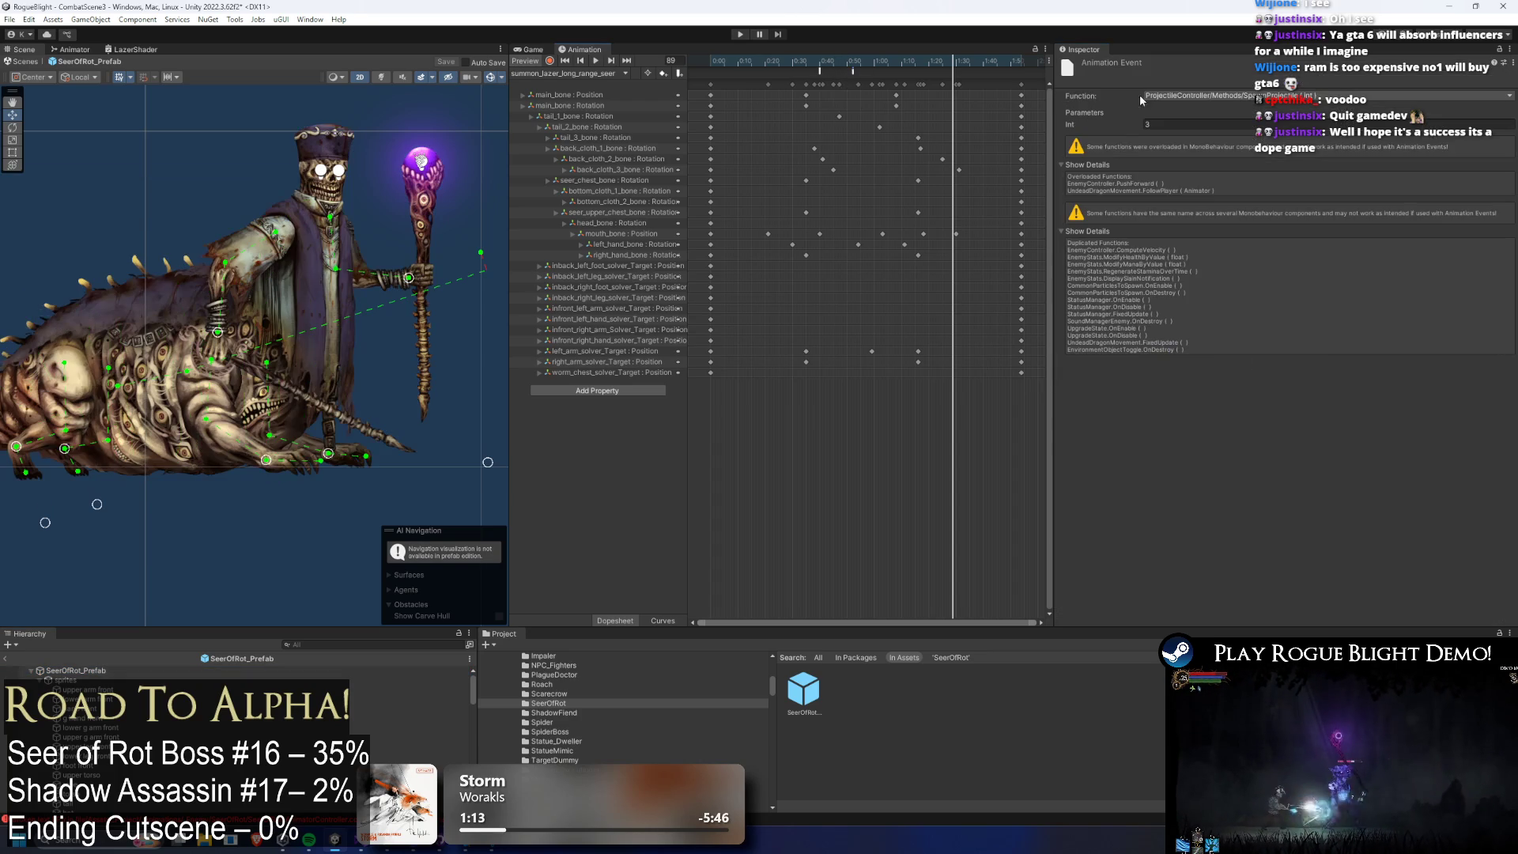
{"action": "left_click", "coordinate": [1162, 124]}
{"action": "type", "text": "8"}
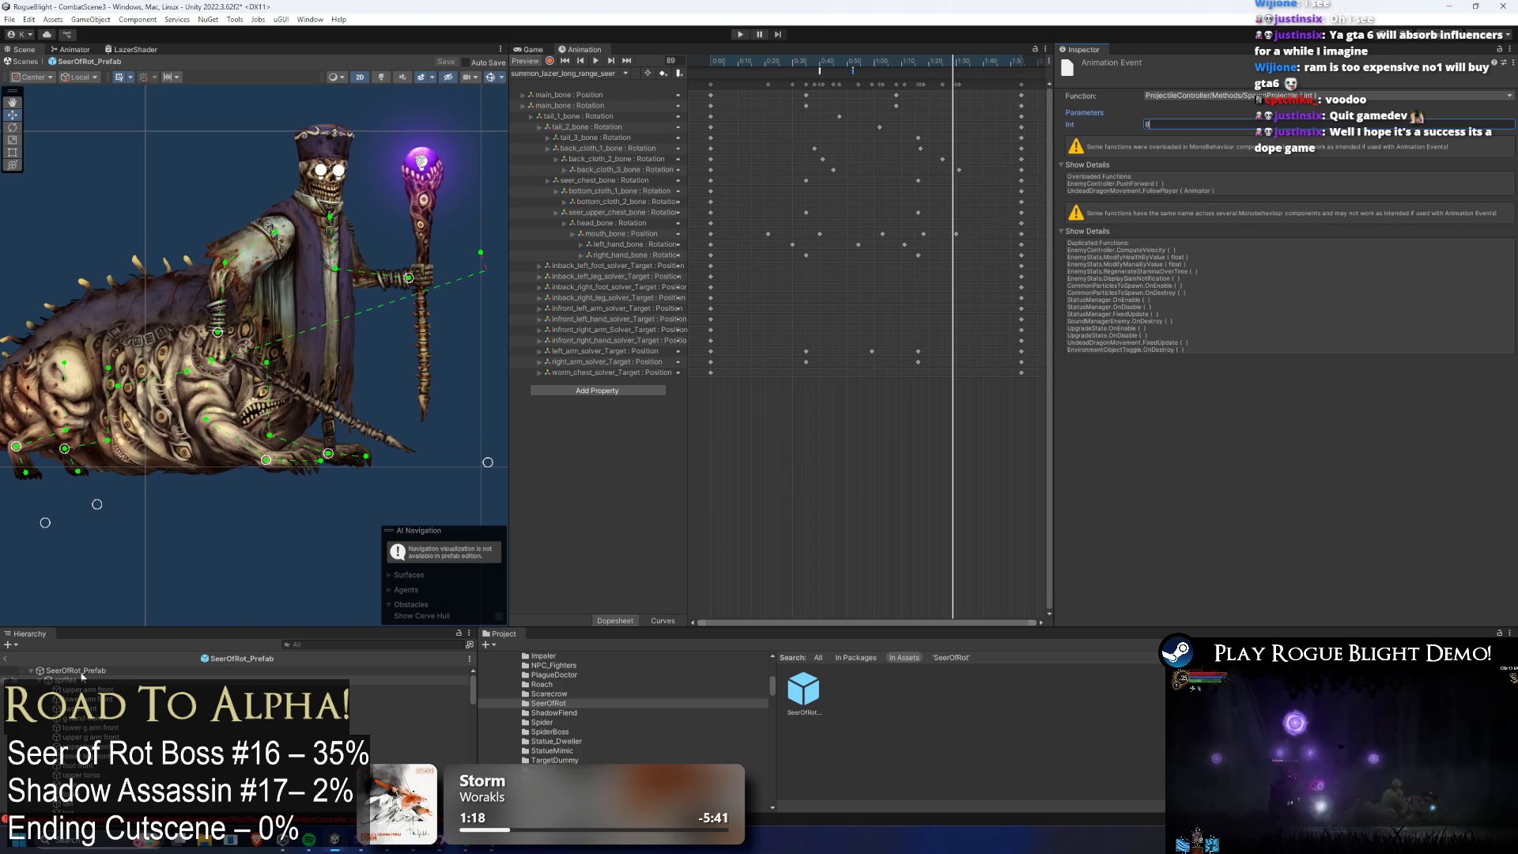
{"action": "key", "text": "ctrl+s"}
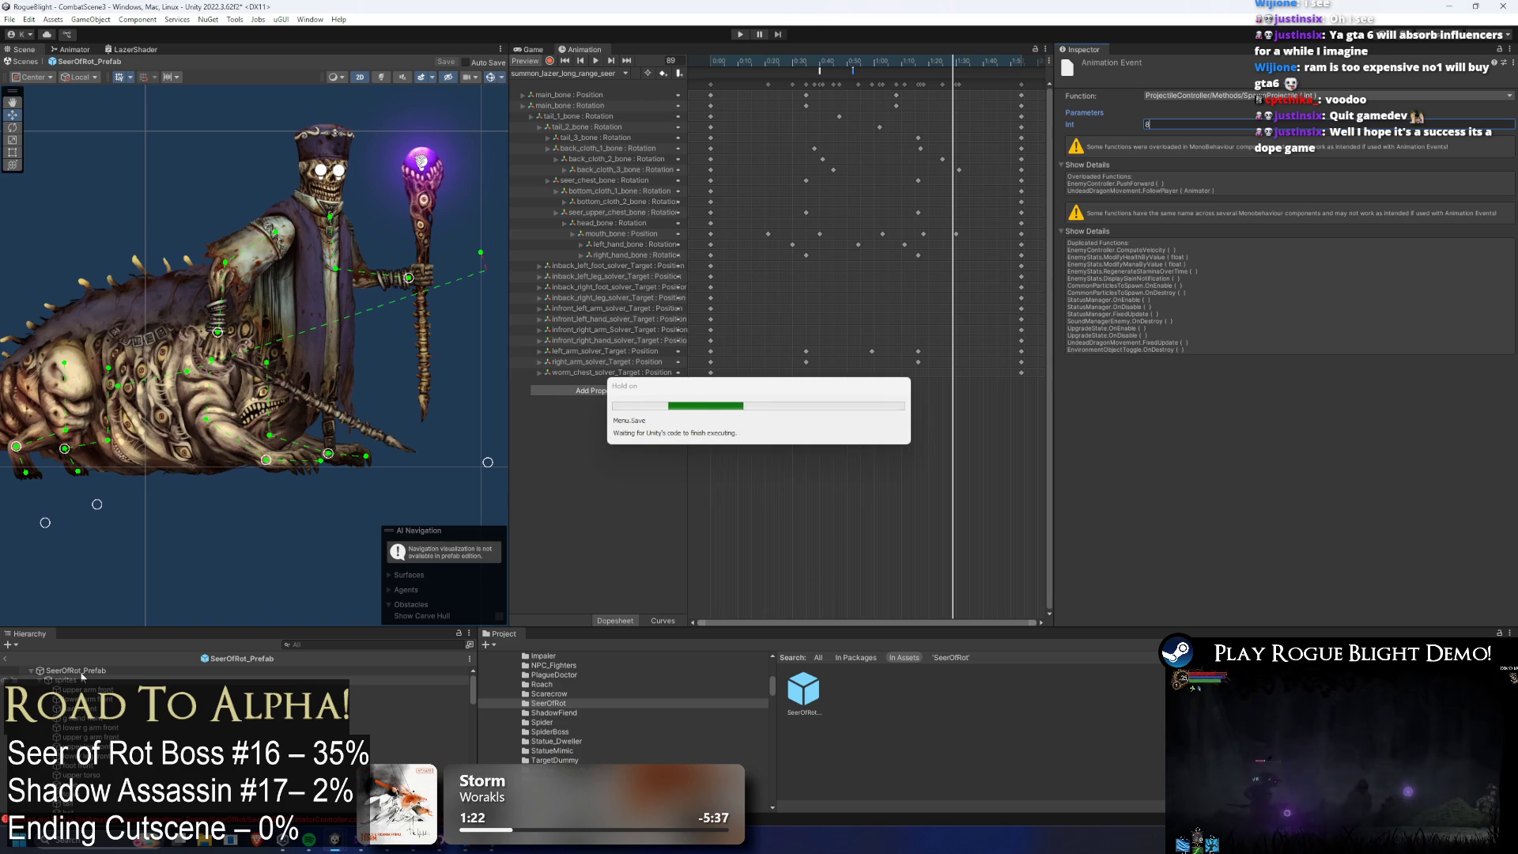
{"action": "left_click", "coordinate": [82, 671]}
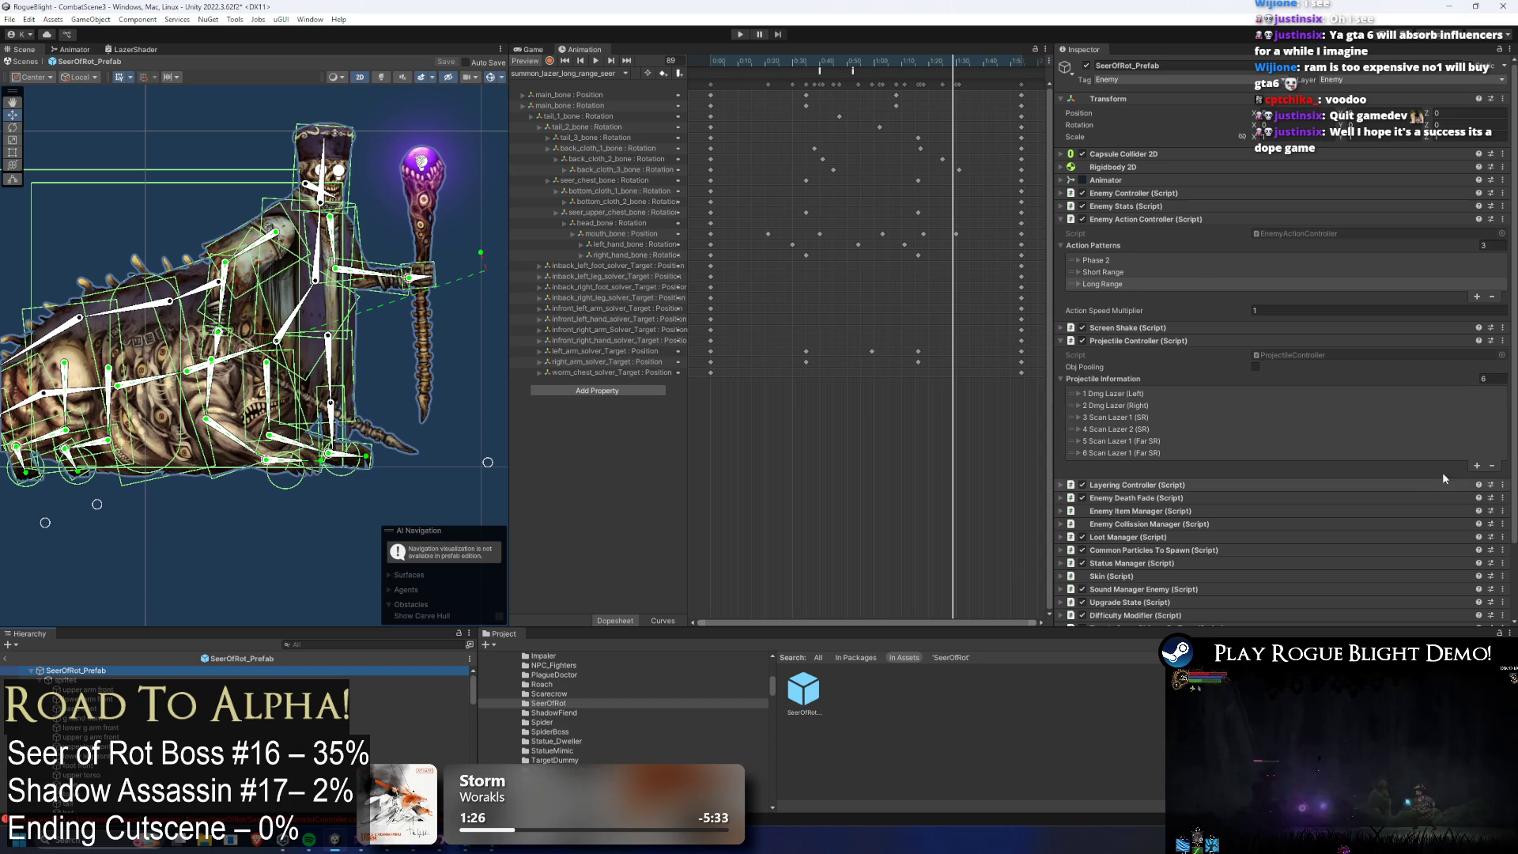
Add a seventh Projectile Information entry and edit its description to '7 Scan Lazer 1 (Close...)'.
{"action": "left_click", "coordinate": [1474, 467]}
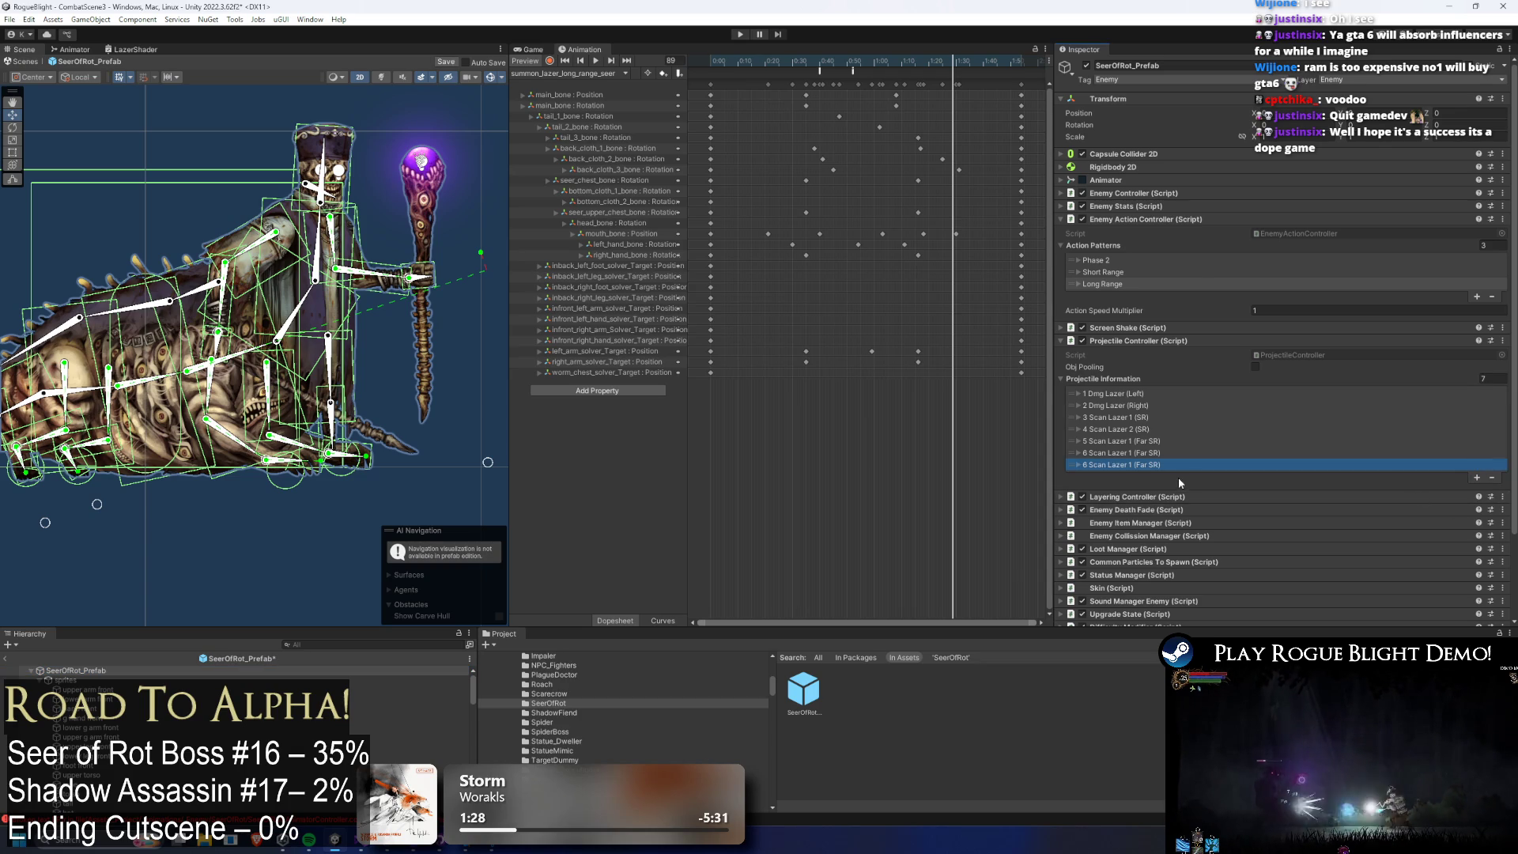
{"action": "left_click", "coordinate": [1174, 465]}
{"action": "left_click", "coordinate": [1363, 475]}
{"action": "key", "text": "Home"}
{"action": "key", "text": "Delete"}
{"action": "type", "text": "7"}
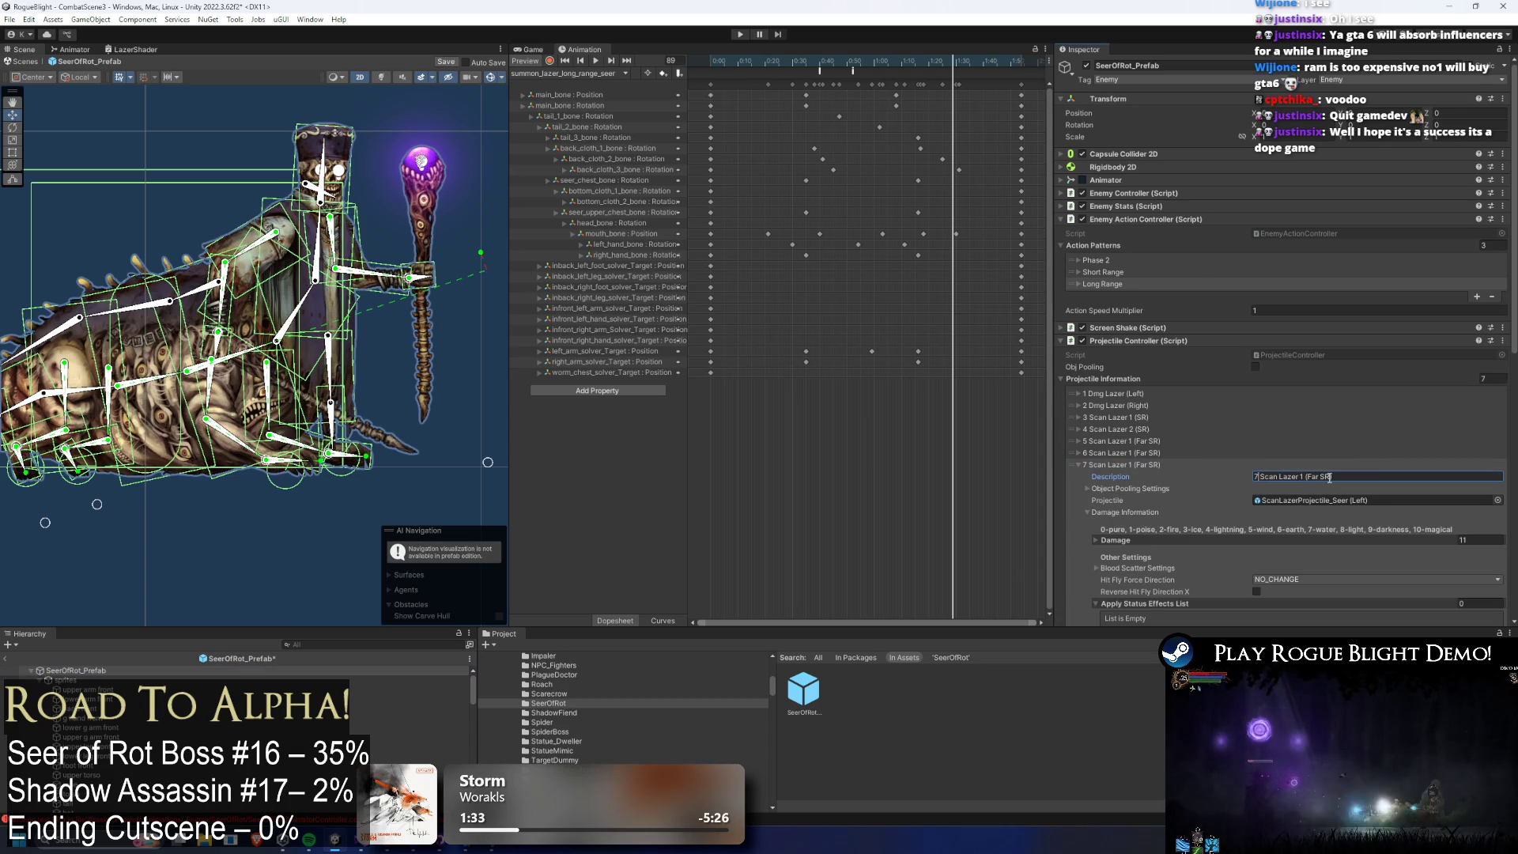
{"action": "double_click", "coordinate": [1312, 476]}
{"action": "type", "text": "Close"}
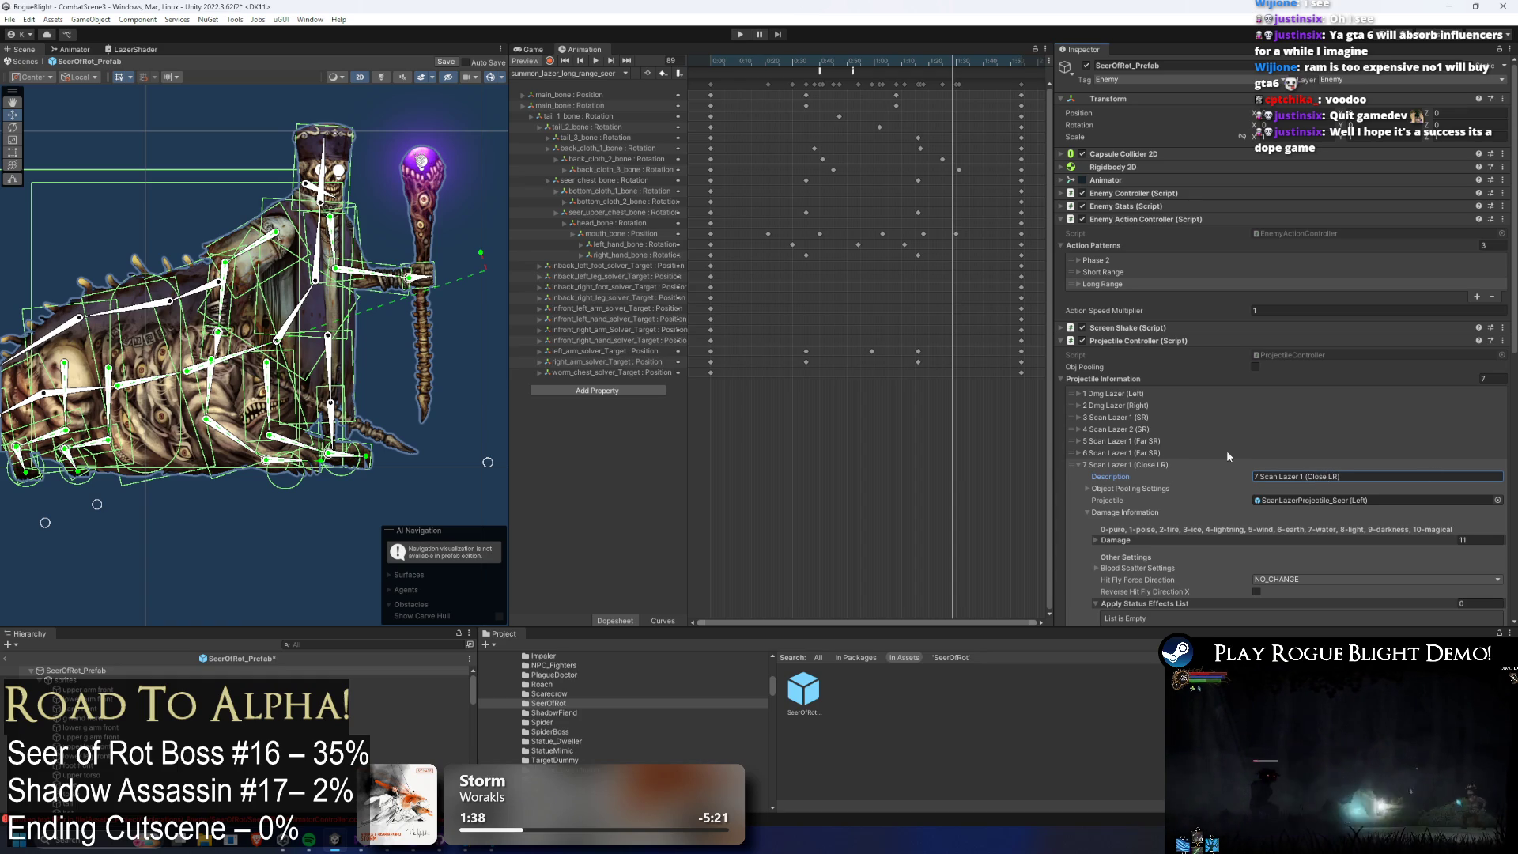
{"action": "left_click", "coordinate": [1151, 464]}
Copy the seventh entry's data and paste it into a new eighth entry.
{"action": "right_click", "coordinate": [1147, 464]}
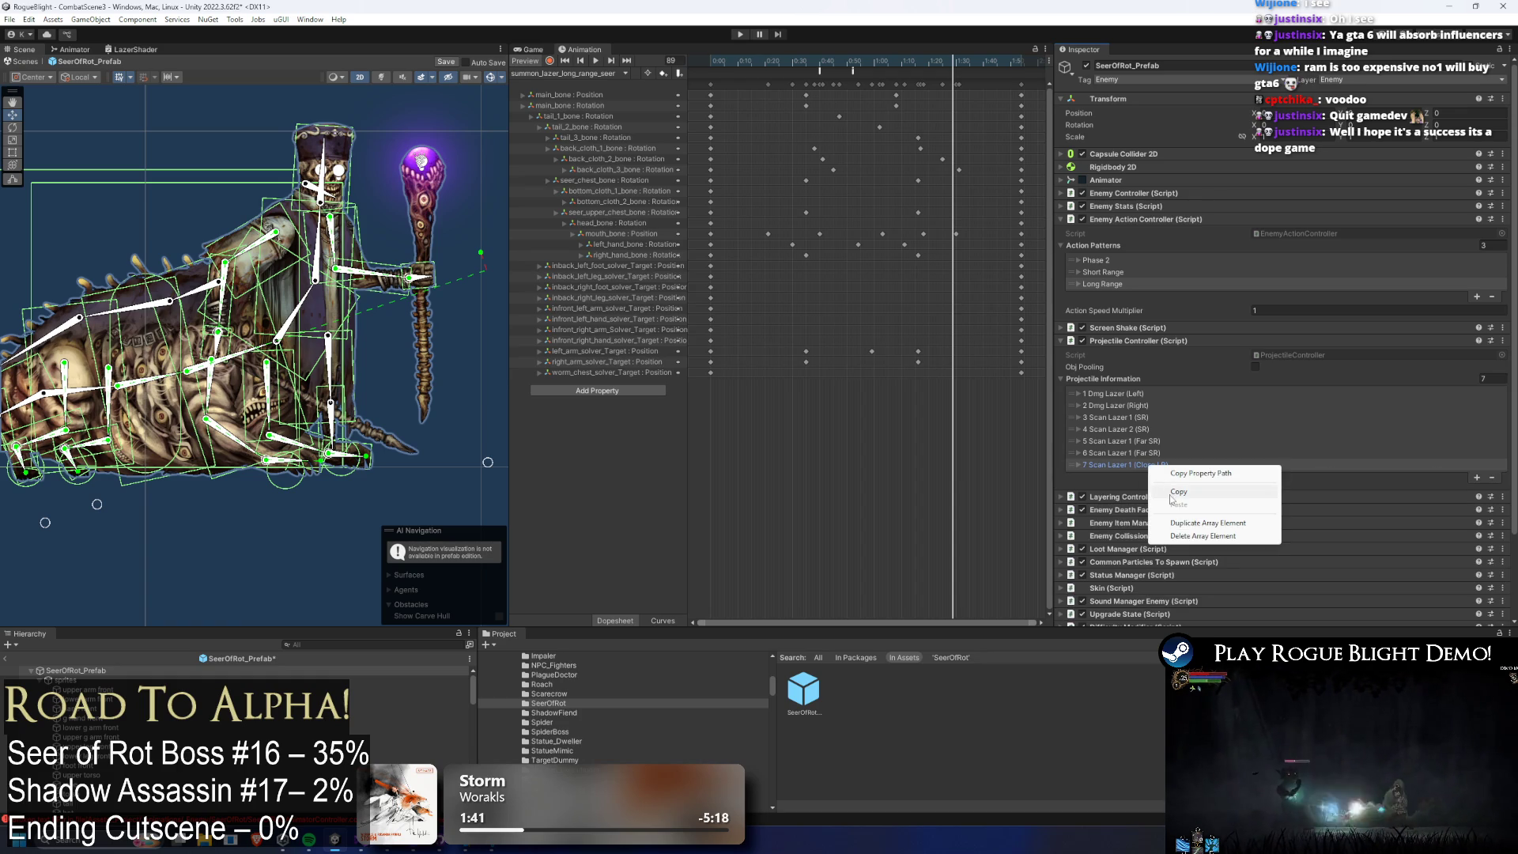
{"action": "left_click", "coordinate": [1171, 491]}
{"action": "left_click", "coordinate": [1476, 477]}
{"action": "right_click", "coordinate": [1149, 476]}
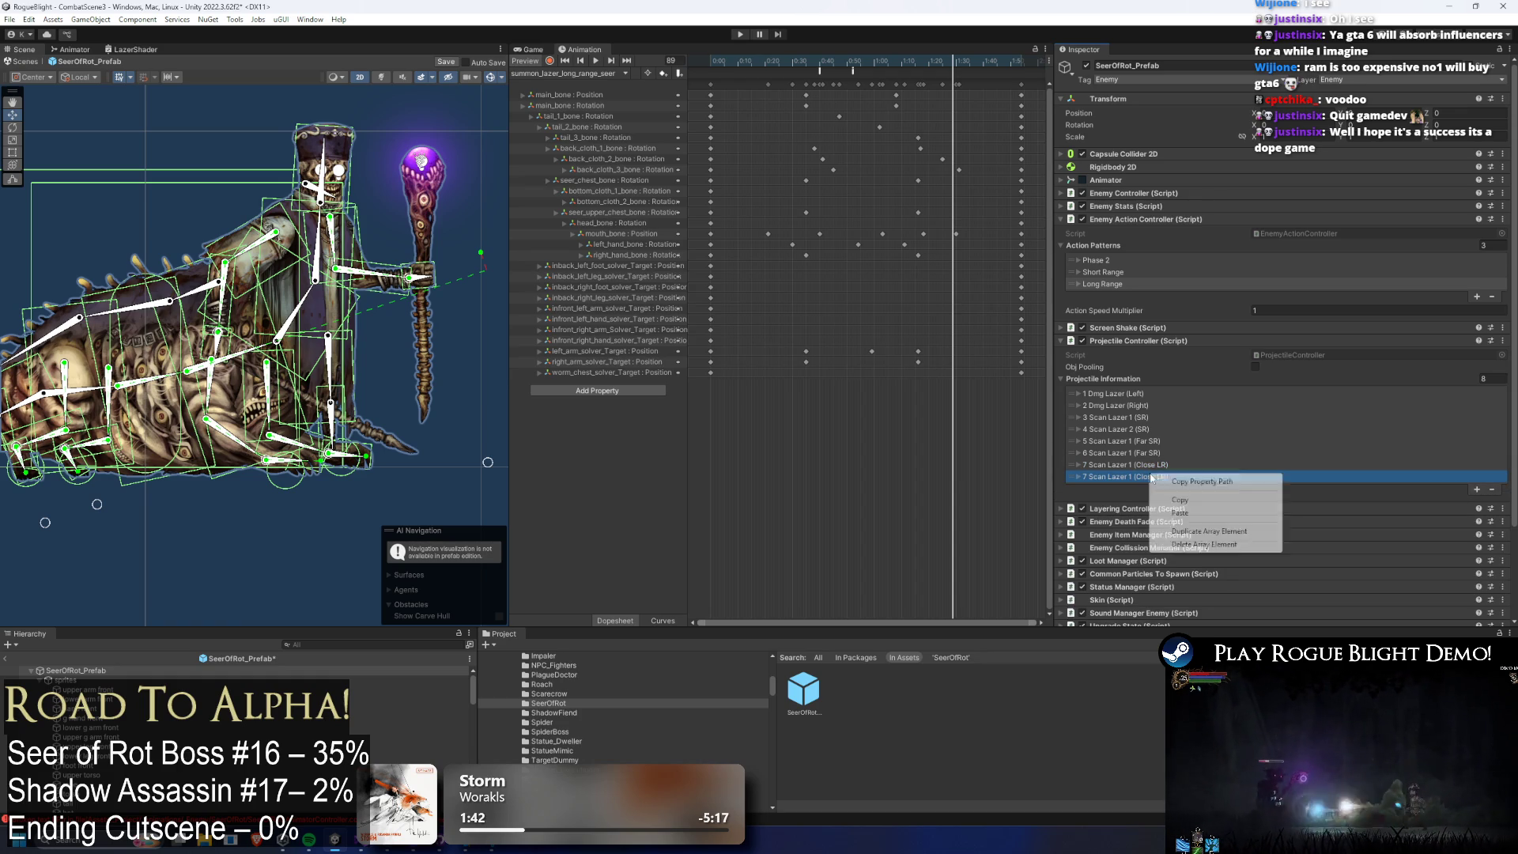
{"action": "left_click", "coordinate": [1196, 514]}
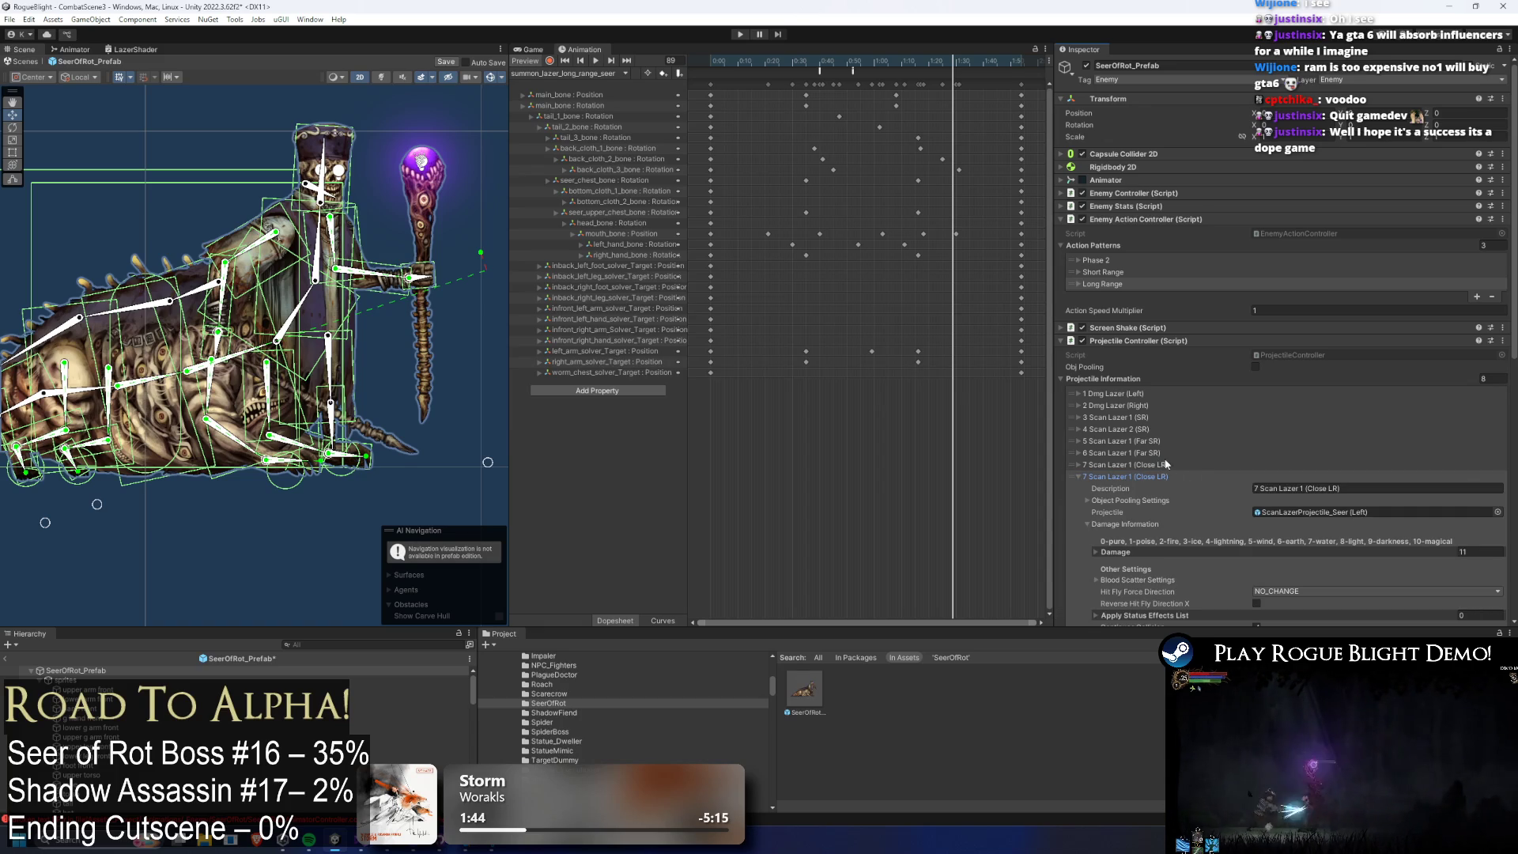
{"action": "right_click", "coordinate": [1155, 460]}
{"action": "left_click", "coordinate": [1155, 475]}
{"action": "right_click", "coordinate": [1154, 475]}
{"action": "left_click", "coordinate": [1169, 513]}
Rename the eighth entry's description to '7 Scan Lazer 1 (Close LR)'.
{"action": "left_click", "coordinate": [1276, 489]}
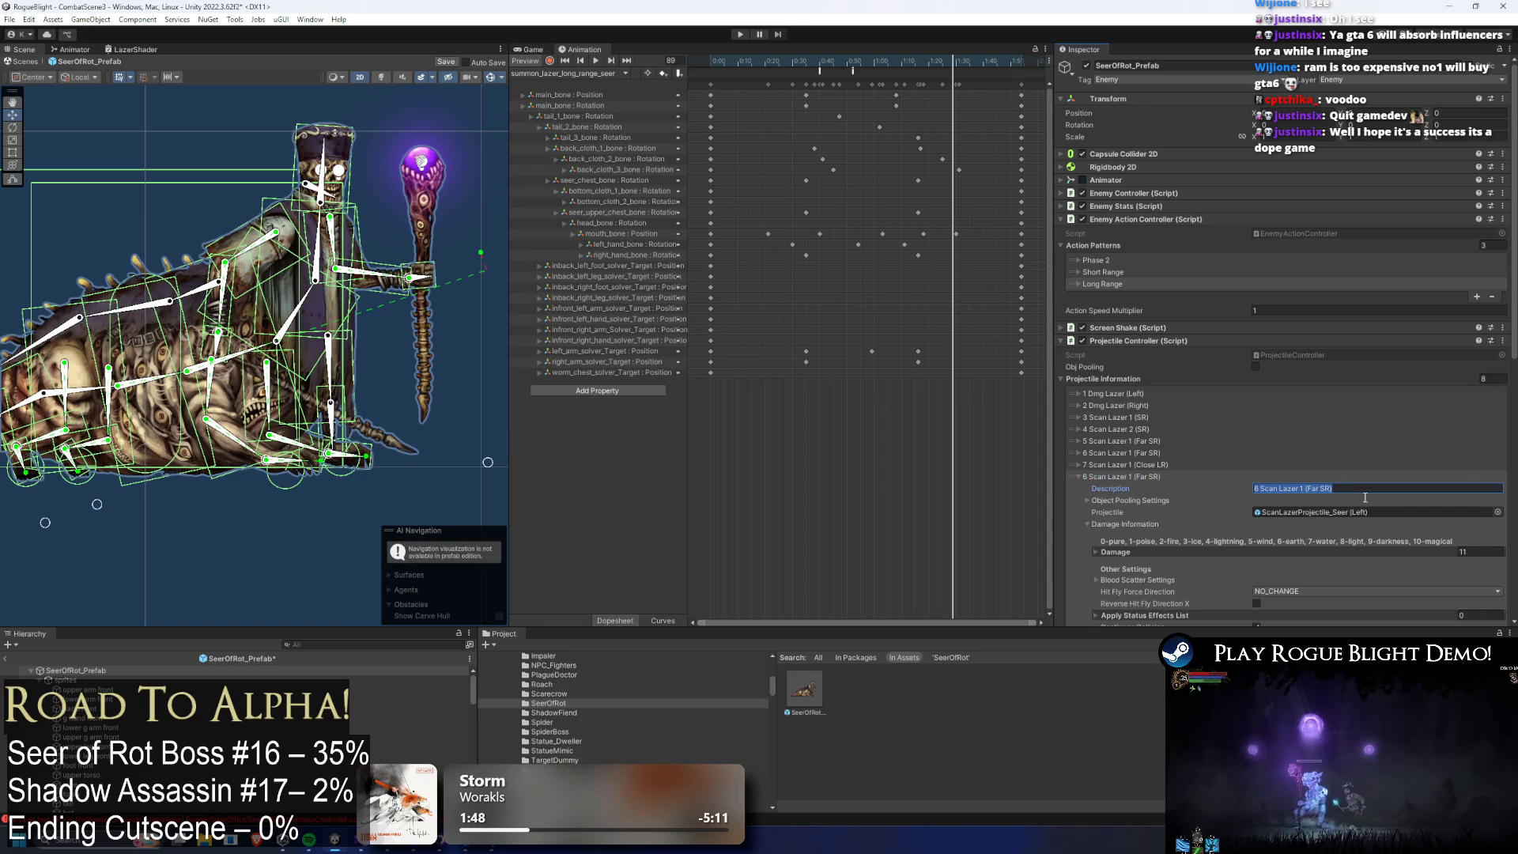
{"action": "key", "text": "Home"}
{"action": "key", "text": "Delete"}
{"action": "type", "text": "7"}
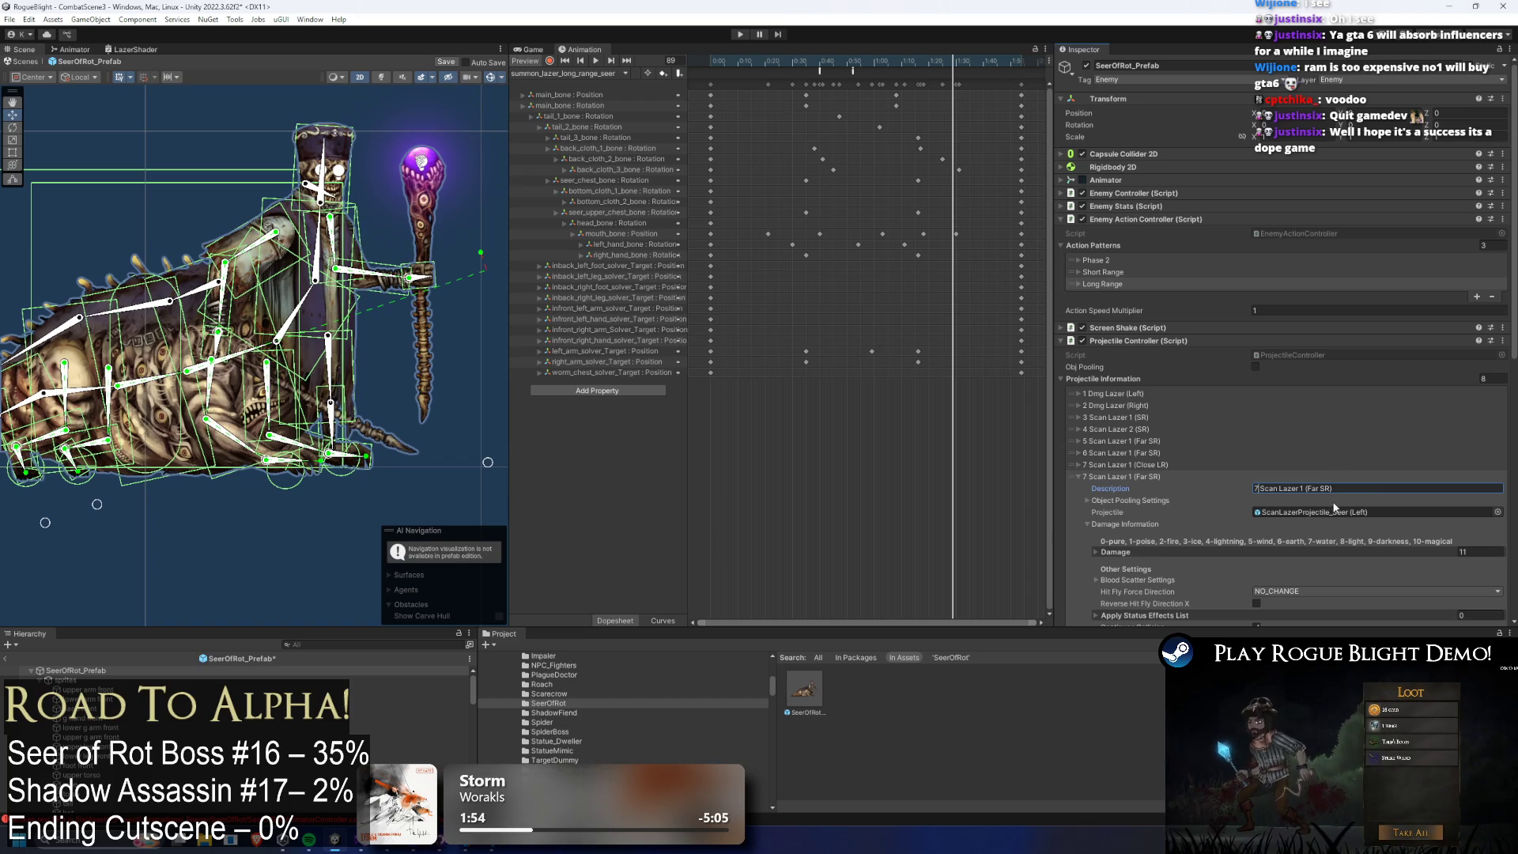
{"action": "left_click", "coordinate": [1327, 489]}
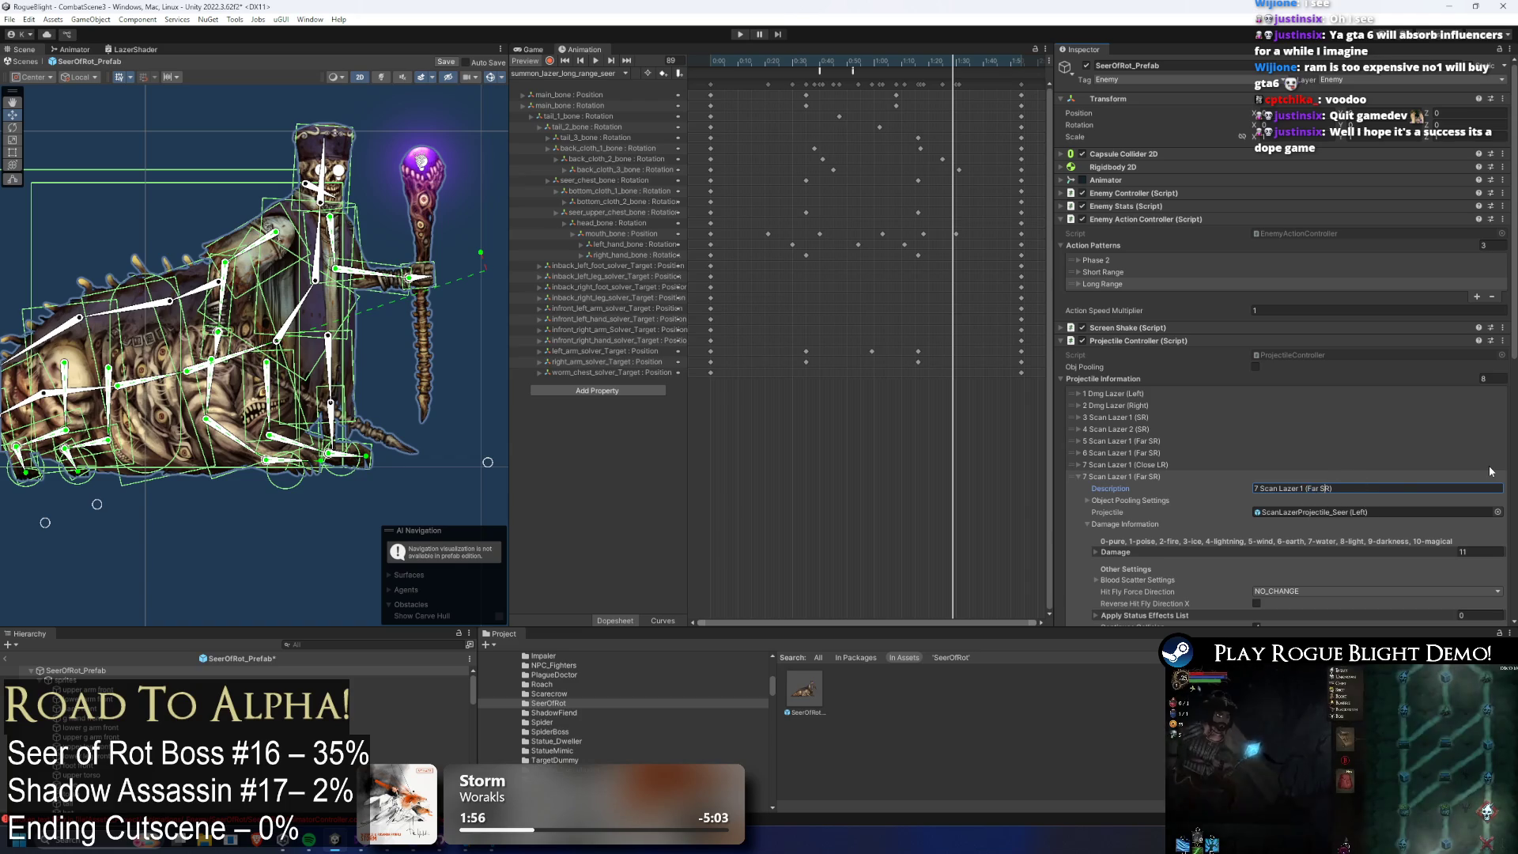
{"action": "key", "text": "BackSpace"}
{"action": "key", "text": "BackSpace"}
{"action": "key", "text": "BackSpace"}
{"action": "type", "text": "Close"}
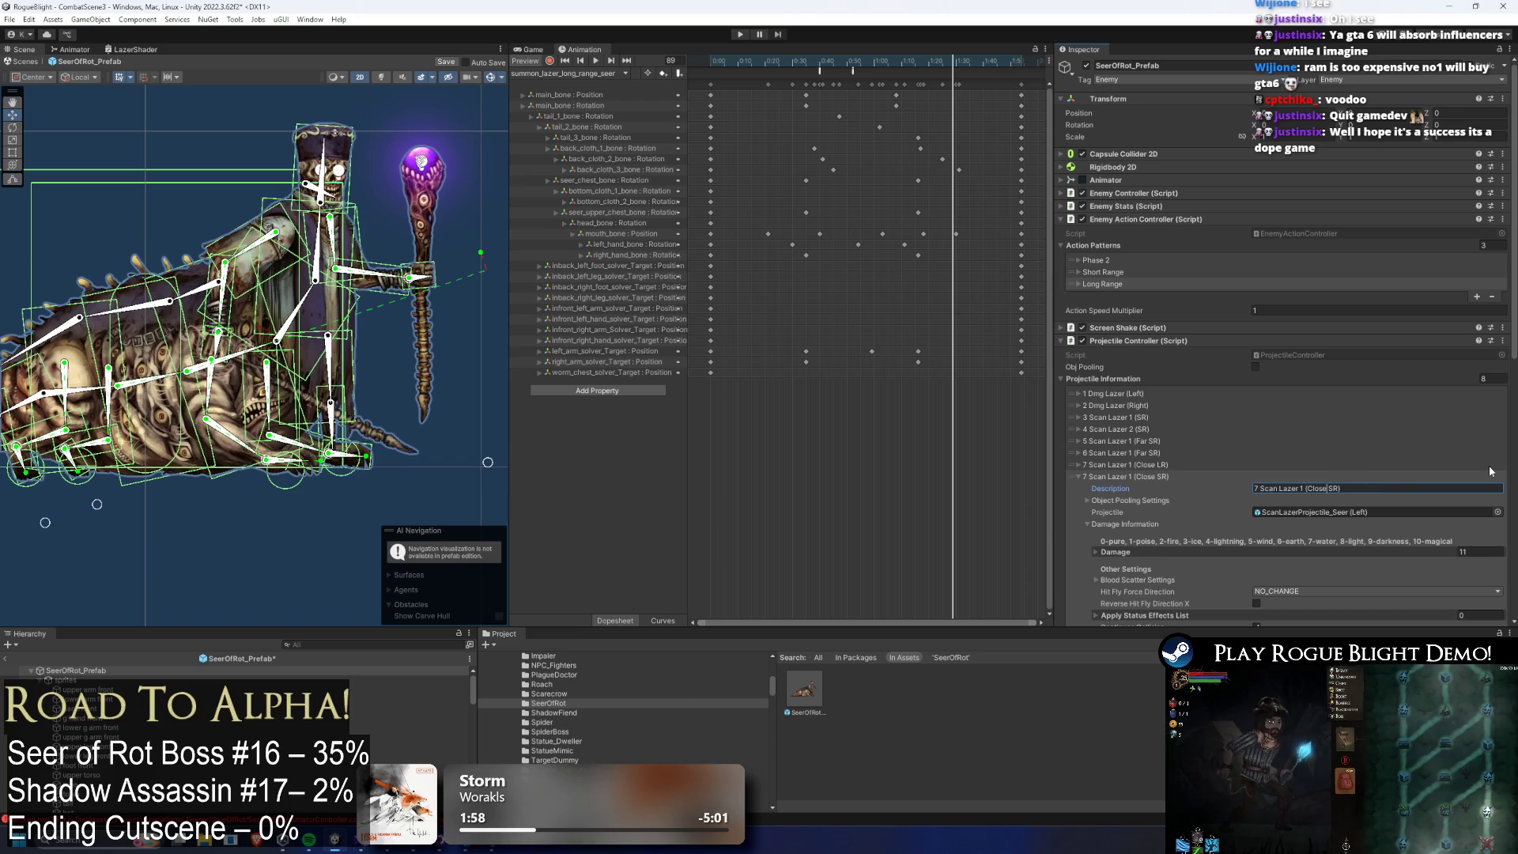
{"action": "key", "text": "BackSpace"}
{"action": "type", "text": "L"}
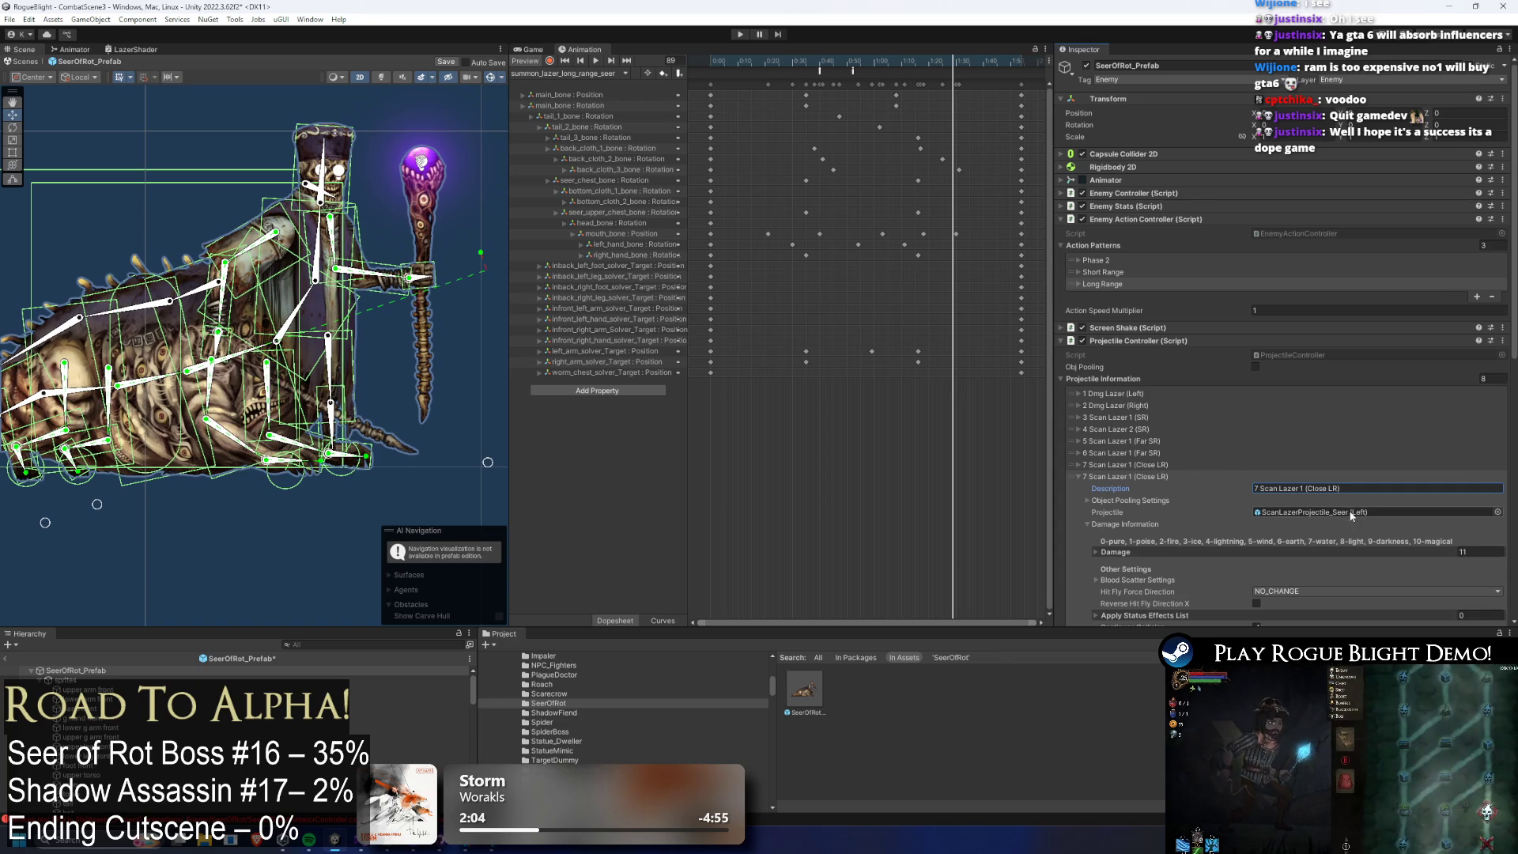
Assign ScanLazerProjectile_Seer Variant (Right) as the projectile of both Close LR entries.
{"action": "left_click", "coordinate": [1351, 515]}
{"action": "mouse_move", "coordinate": [943, 684]}
{"action": "left_mouse_down"}
{"action": "mouse_move", "coordinate": [1304, 512]}
{"action": "mouse_move", "coordinate": [1344, 513]}
{"action": "left_mouse_up"}
{"action": "left_click", "coordinate": [1168, 474]}
{"action": "mouse_move", "coordinate": [941, 686]}
{"action": "left_mouse_down"}
{"action": "mouse_move", "coordinate": [1067, 601]}
{"action": "mouse_move", "coordinate": [1344, 503]}
{"action": "left_mouse_up"}
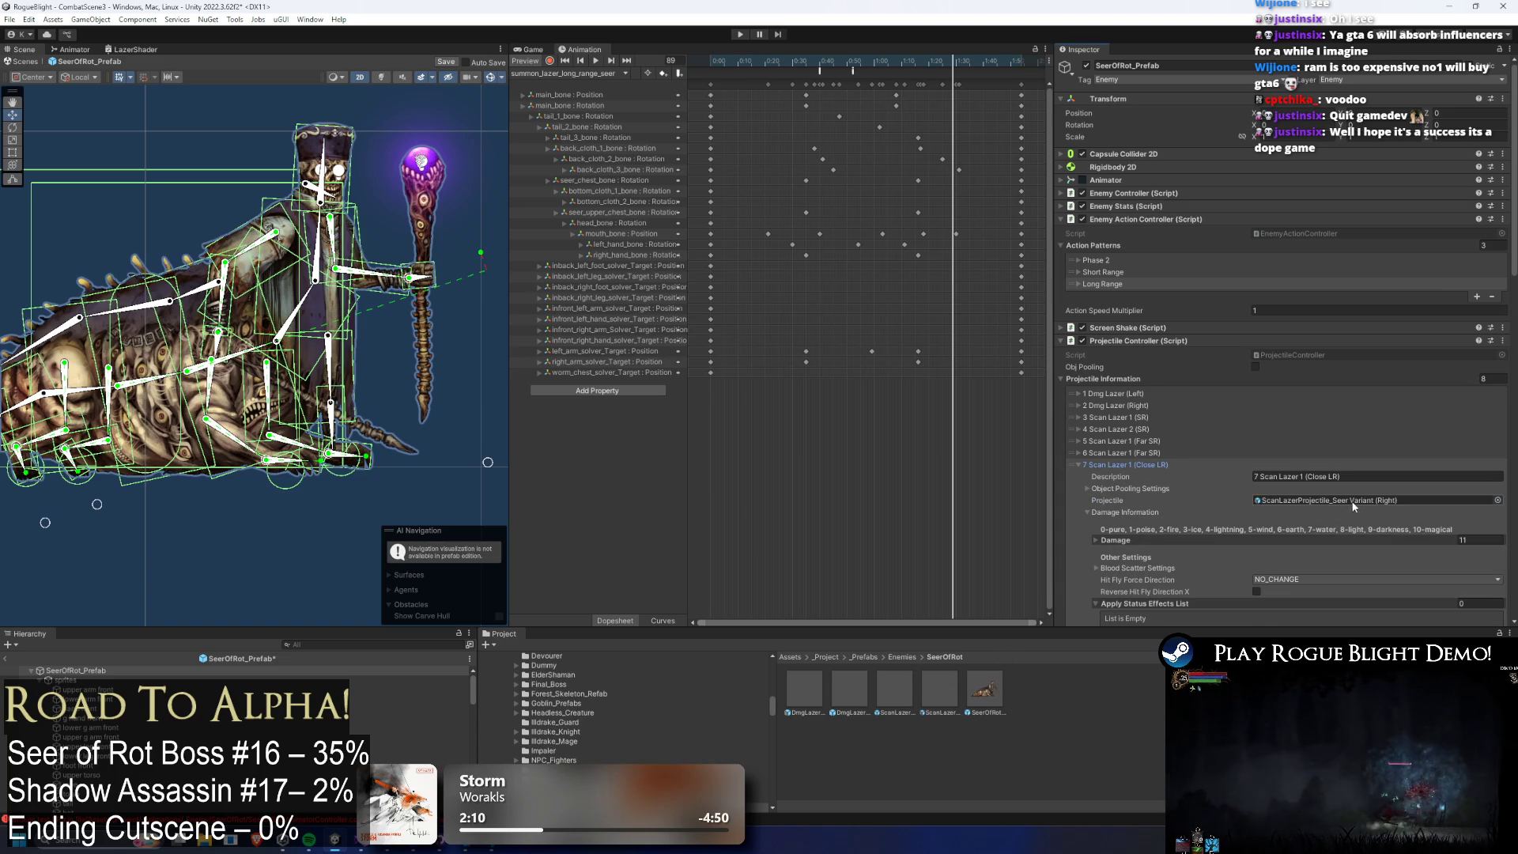
{"action": "left_click", "coordinate": [1121, 465]}
{"action": "left_click", "coordinate": [1148, 477]}
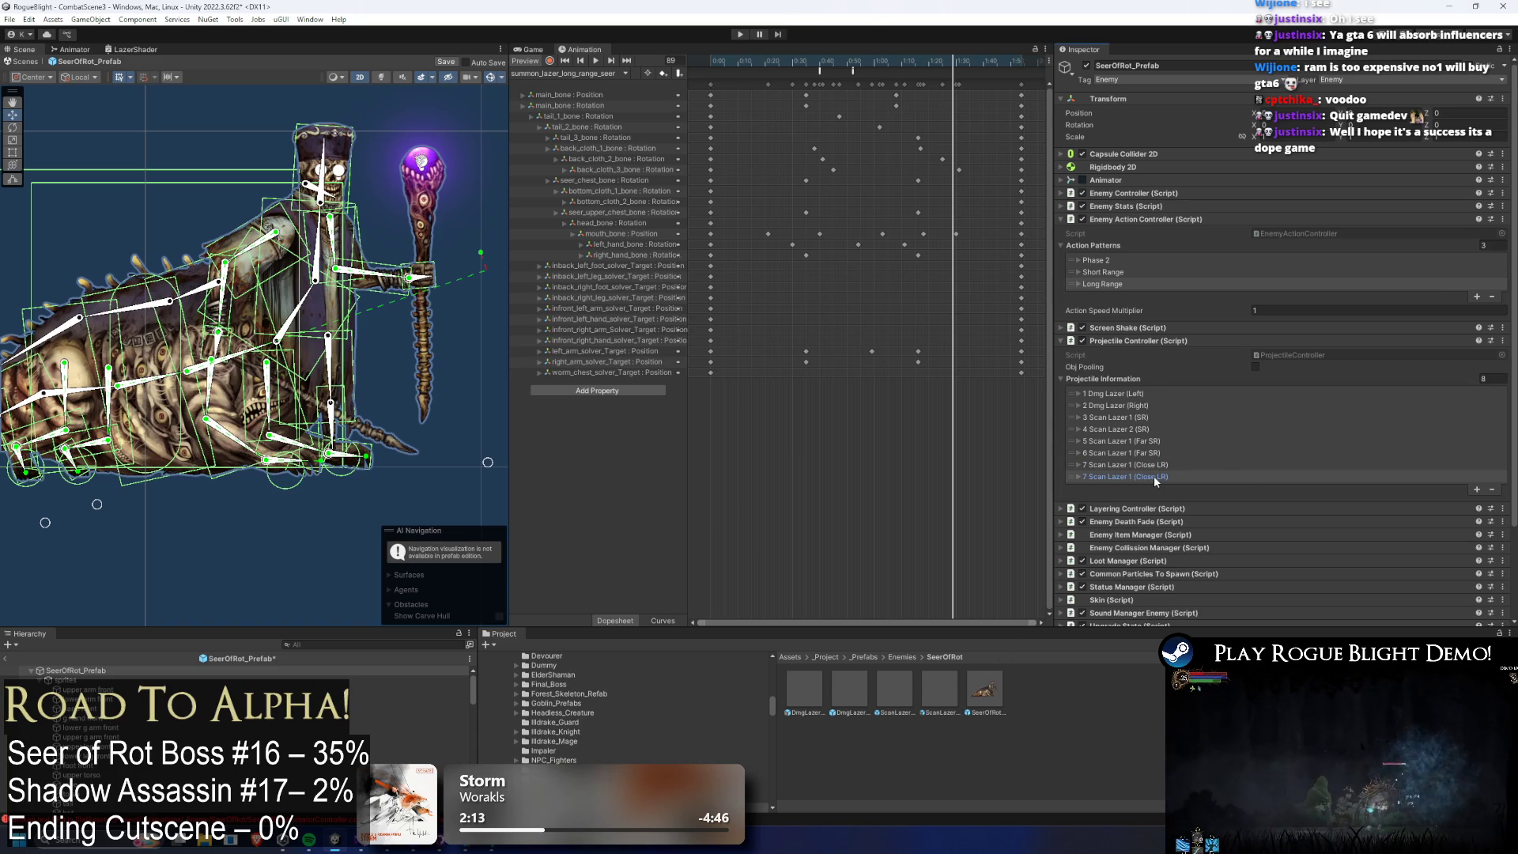
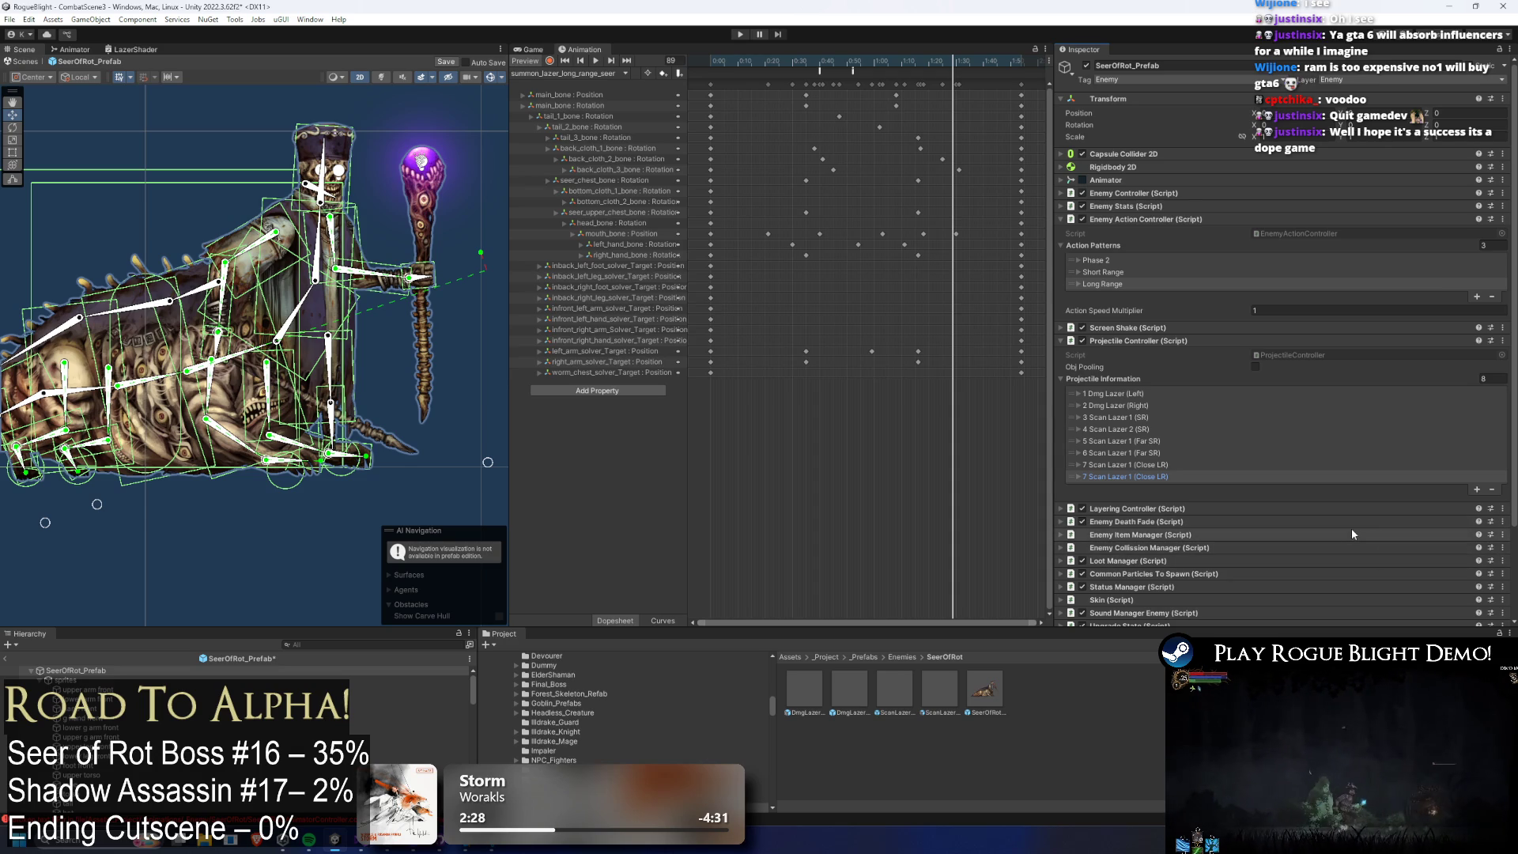
Change the duplicate Close LR scan laser's description so it starts with 8 instead of 7.
{"action": "left_click", "coordinate": [1136, 467]}
{"action": "left_click", "coordinate": [1137, 466]}
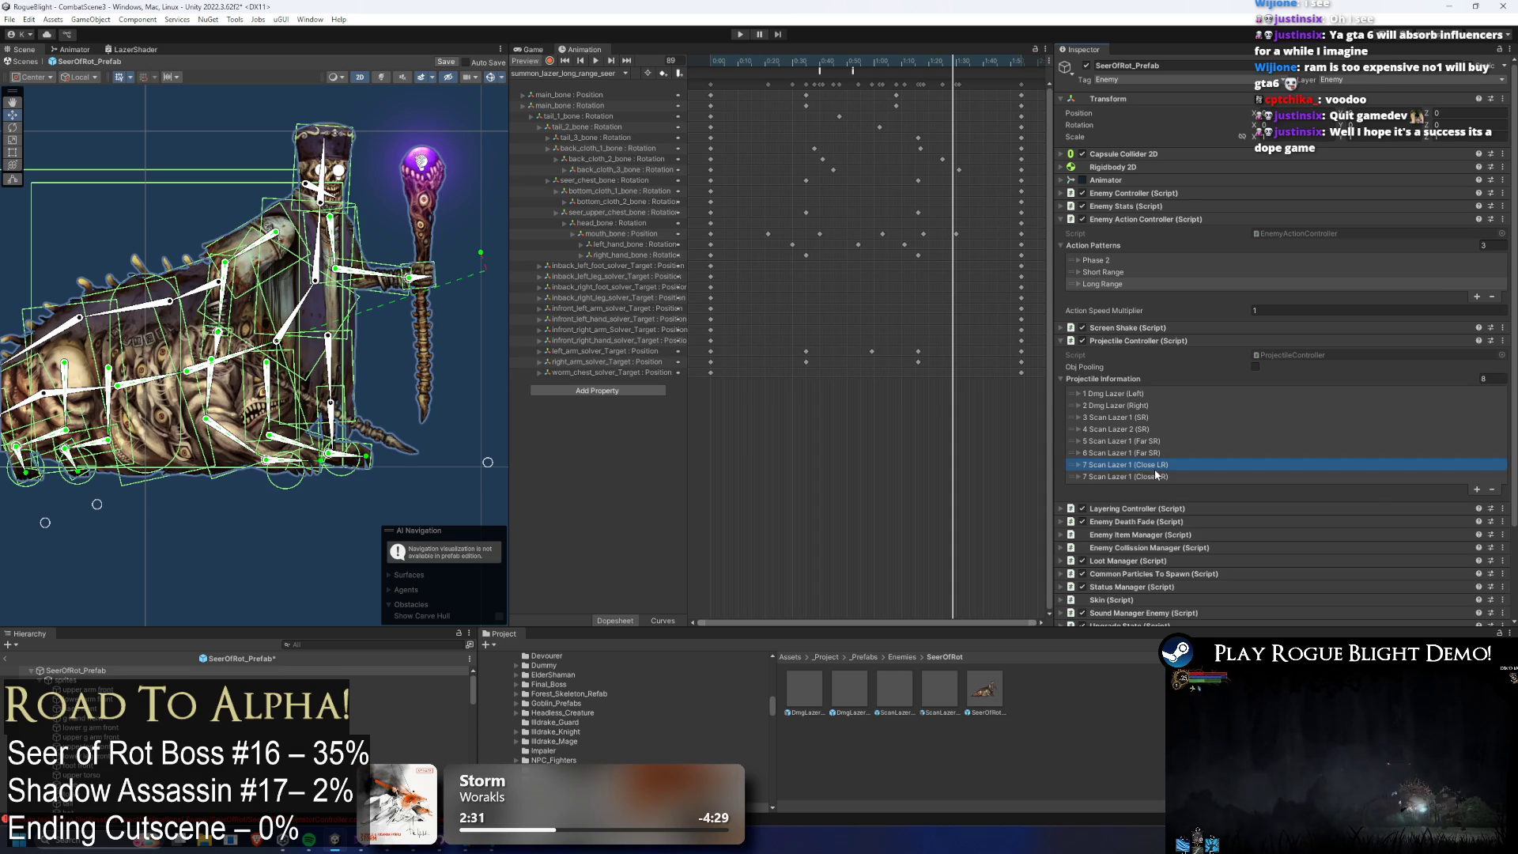
{"action": "left_click", "coordinate": [1167, 477]}
{"action": "left_click", "coordinate": [1339, 488]}
{"action": "key", "text": "Home"}
{"action": "key", "text": "Delete"}
{"action": "key", "text": "Delete"}
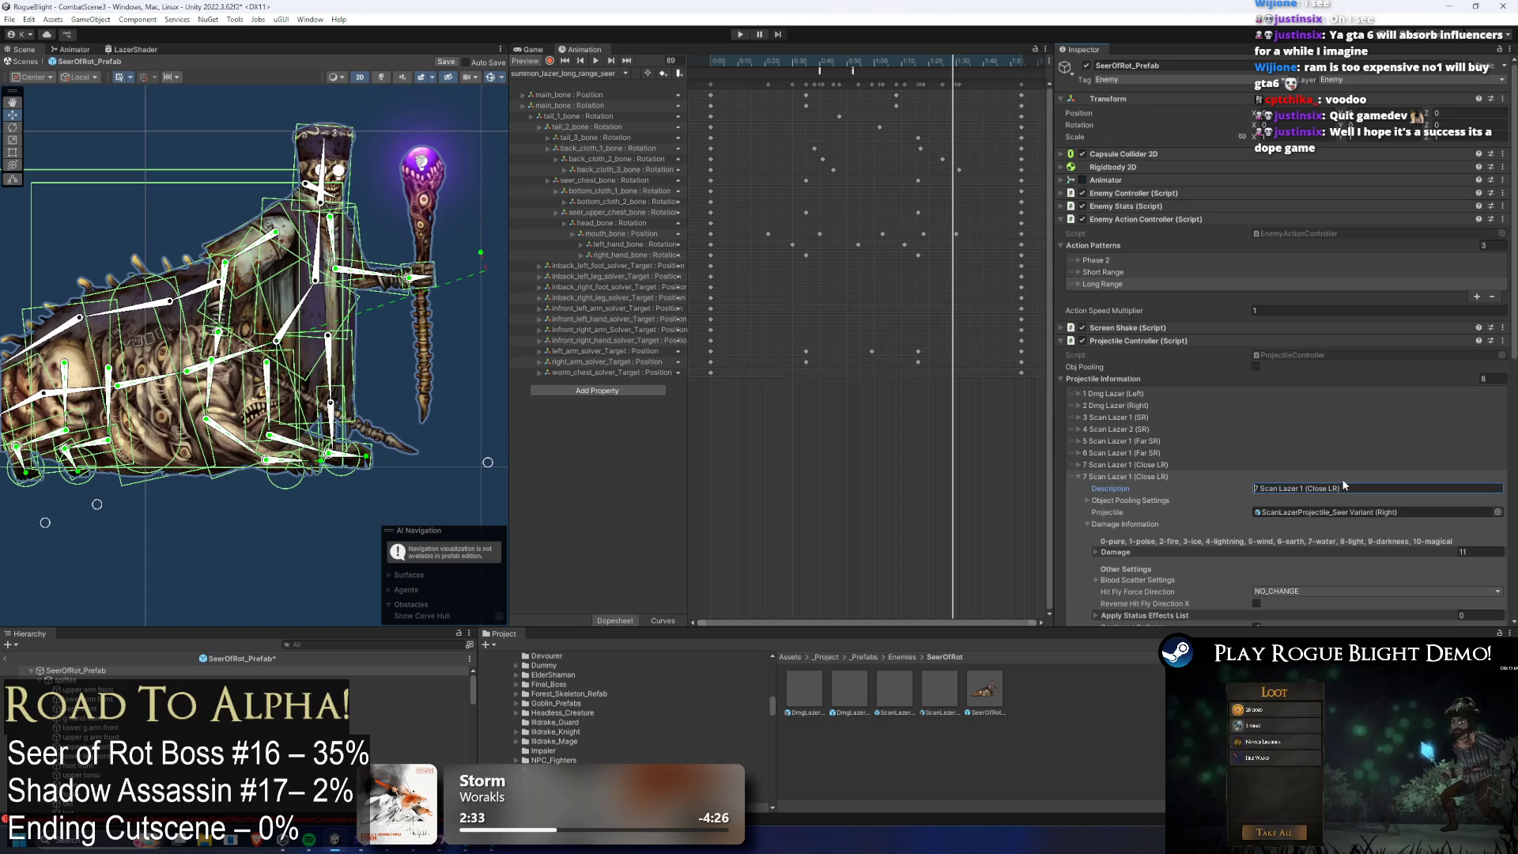
{"action": "type", "text": "8"}
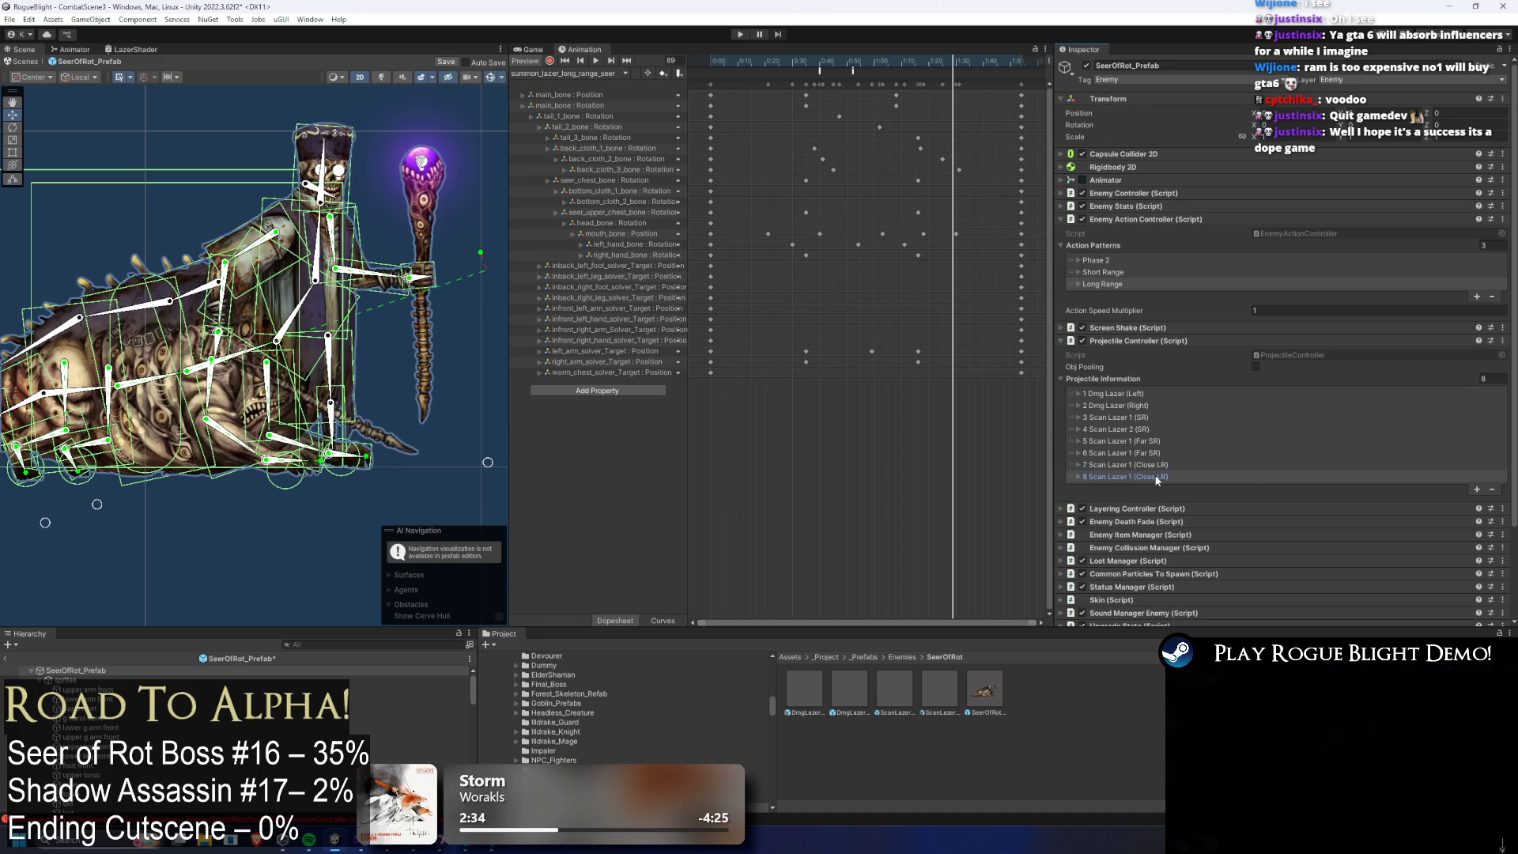
{"action": "left_click", "coordinate": [1169, 476]}
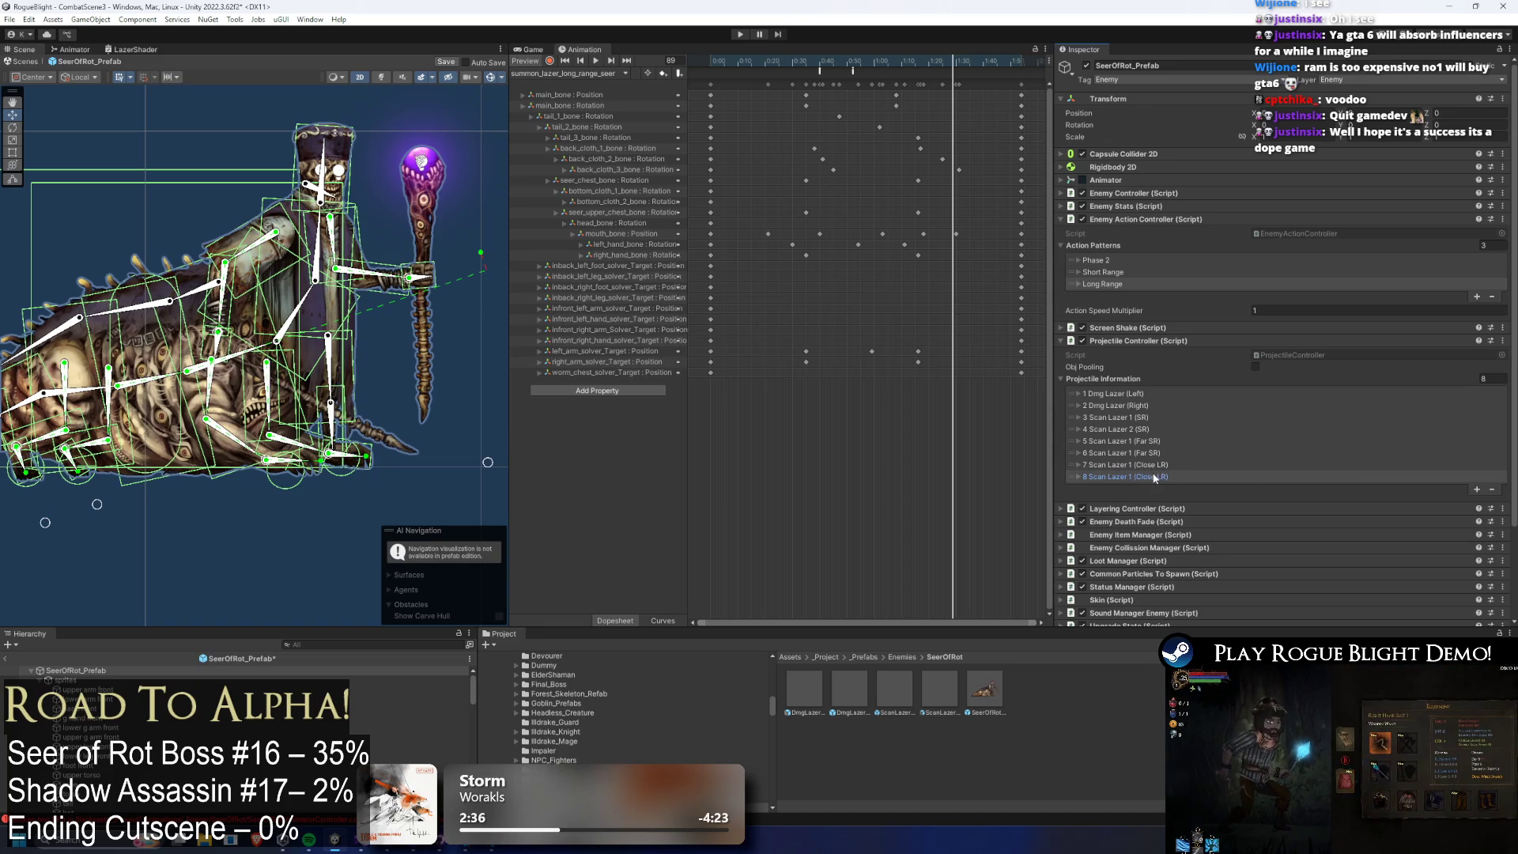
Expand entry 7 Scan Lazer 1 (Close LR) and its Spawn Information settings.
{"action": "left_click", "coordinate": [1159, 465]}
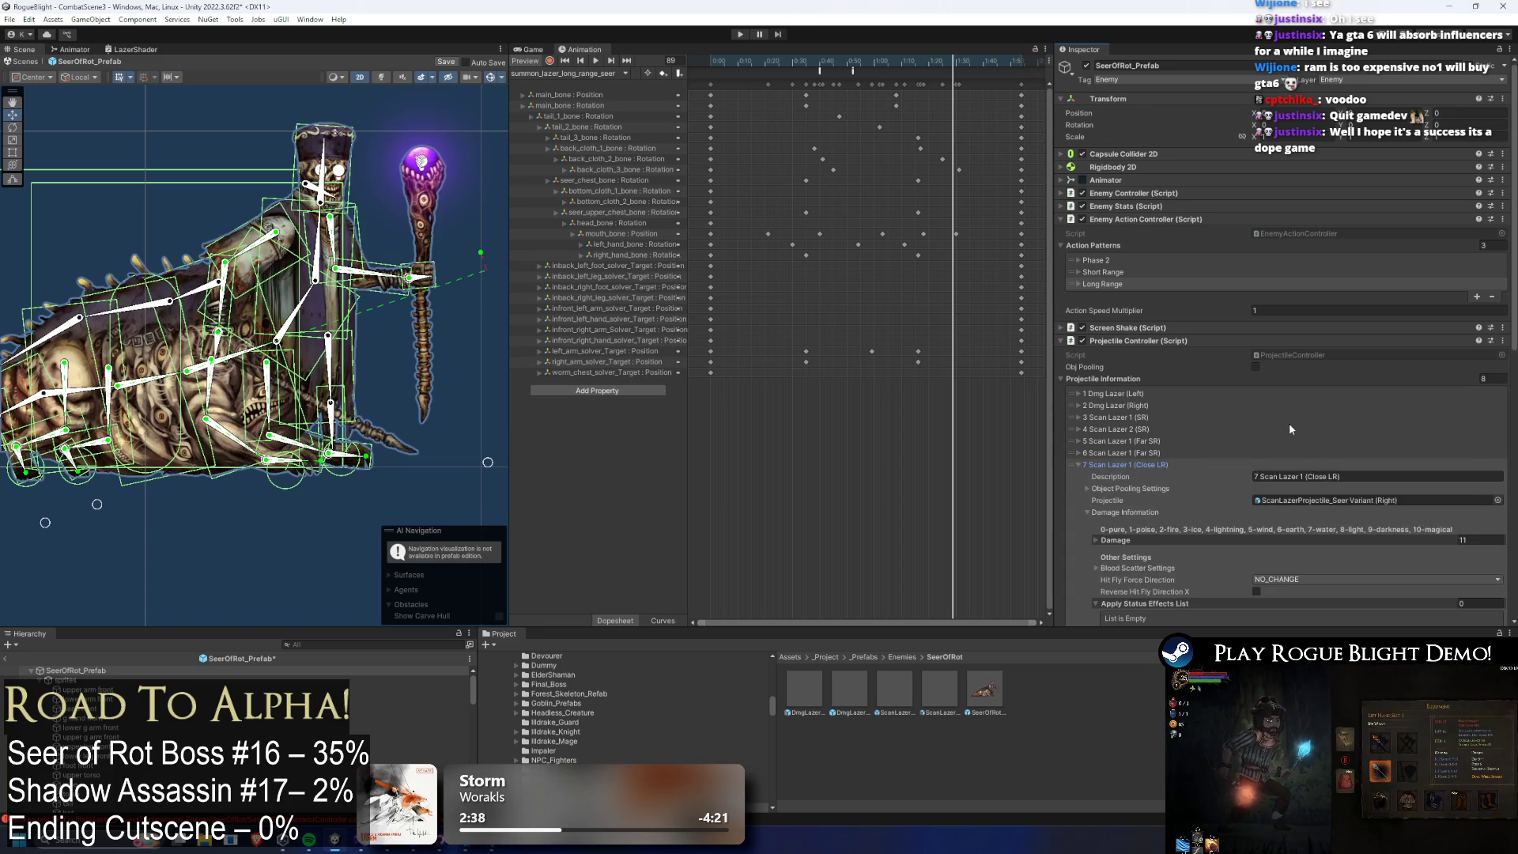
{"action": "scroll", "coordinate": [1286, 422], "scroll_direction": "down", "scroll_amount": 10}
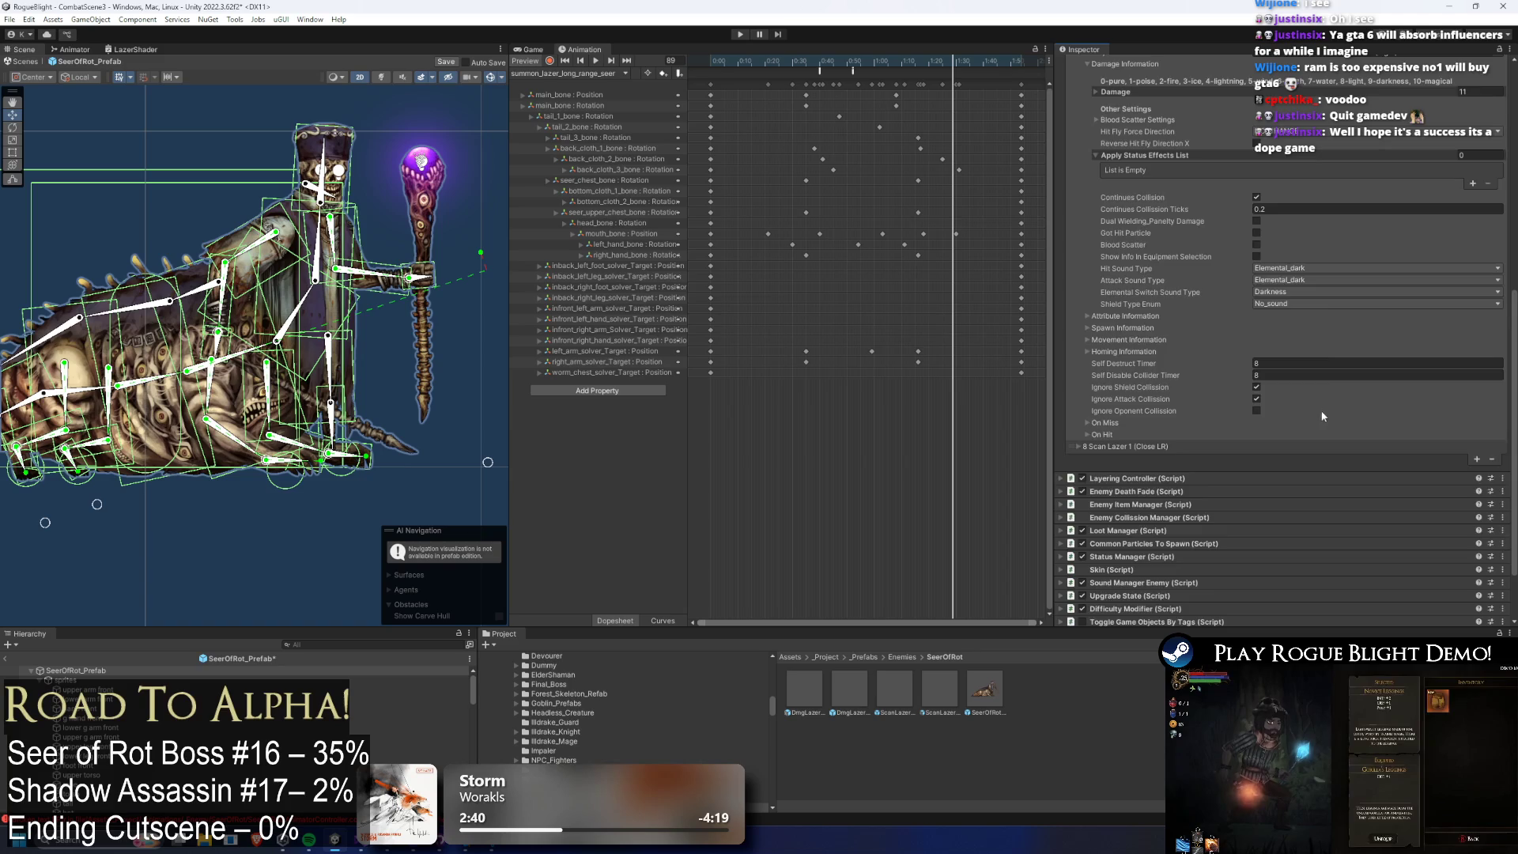
{"action": "scroll", "coordinate": [1317, 396], "scroll_direction": "up", "scroll_amount": 3}
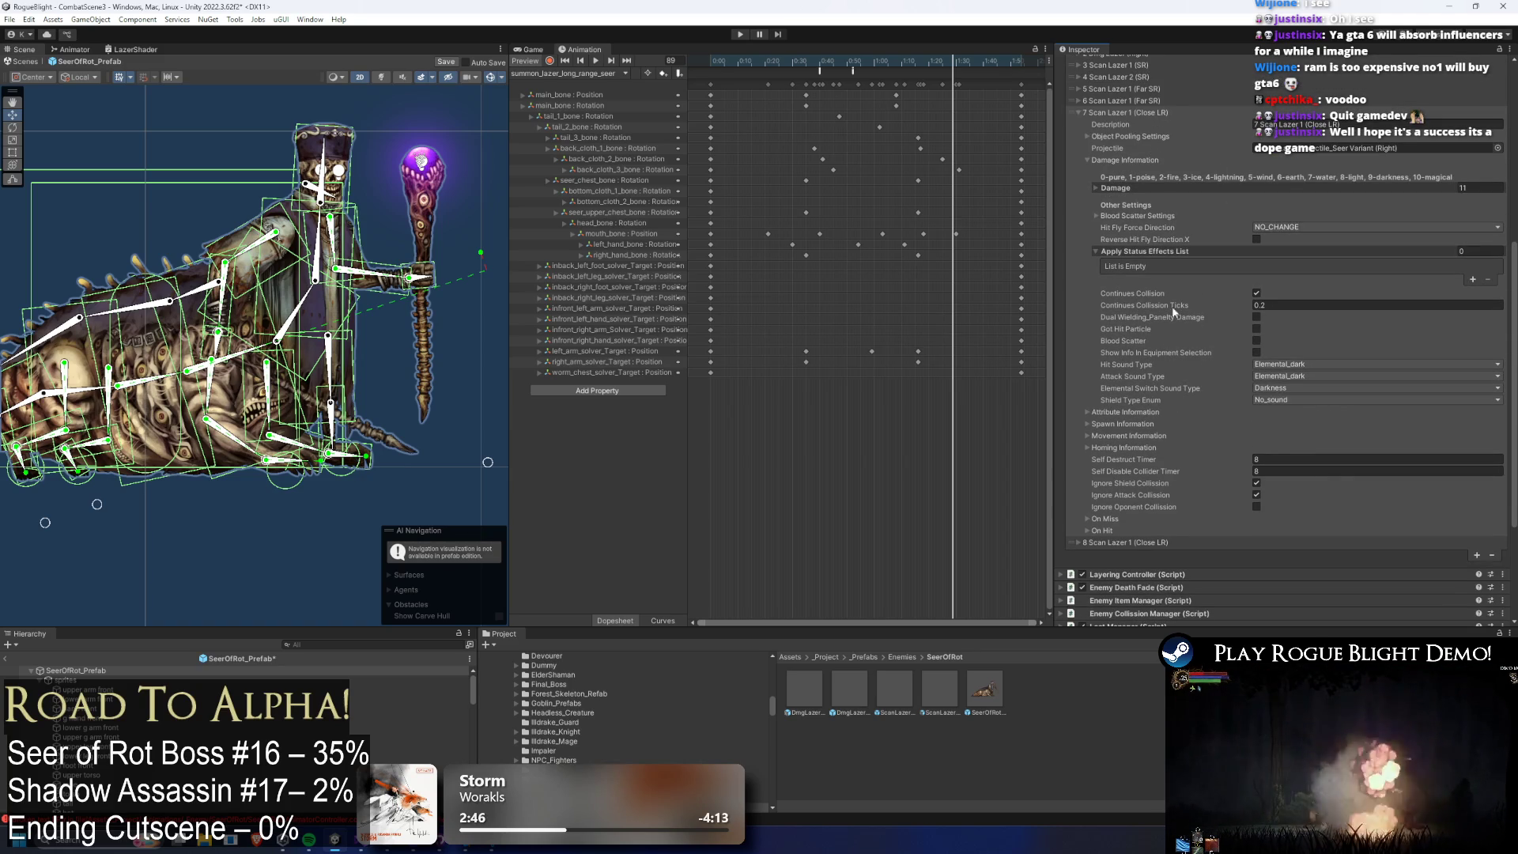
{"action": "left_click", "coordinate": [1137, 430]}
{"action": "scroll", "coordinate": [1272, 442], "scroll_direction": "down", "scroll_amount": 3}
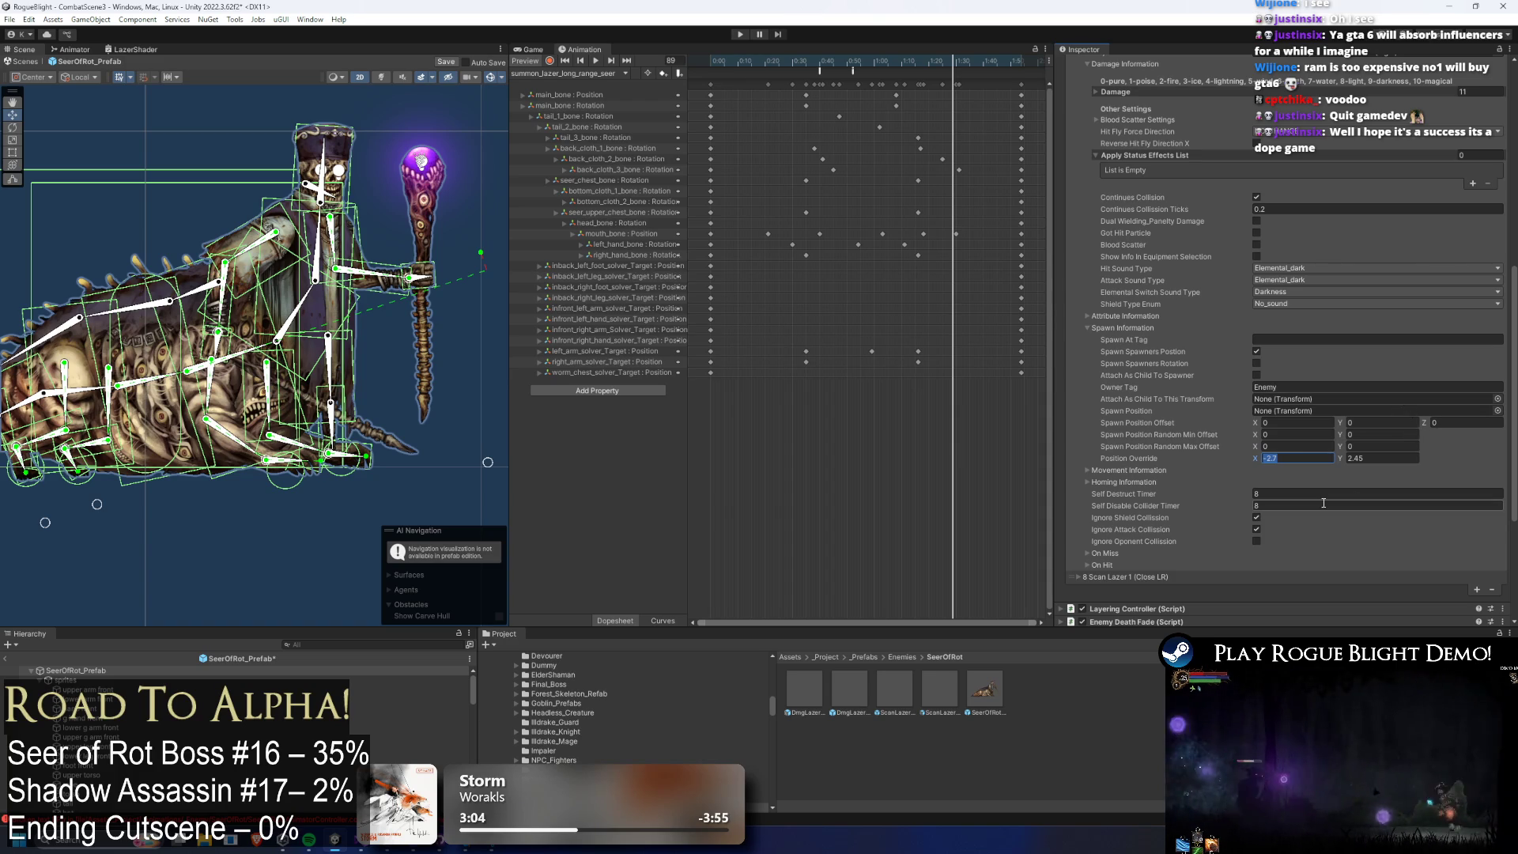
{"action": "left_click", "coordinate": [1392, 460]}
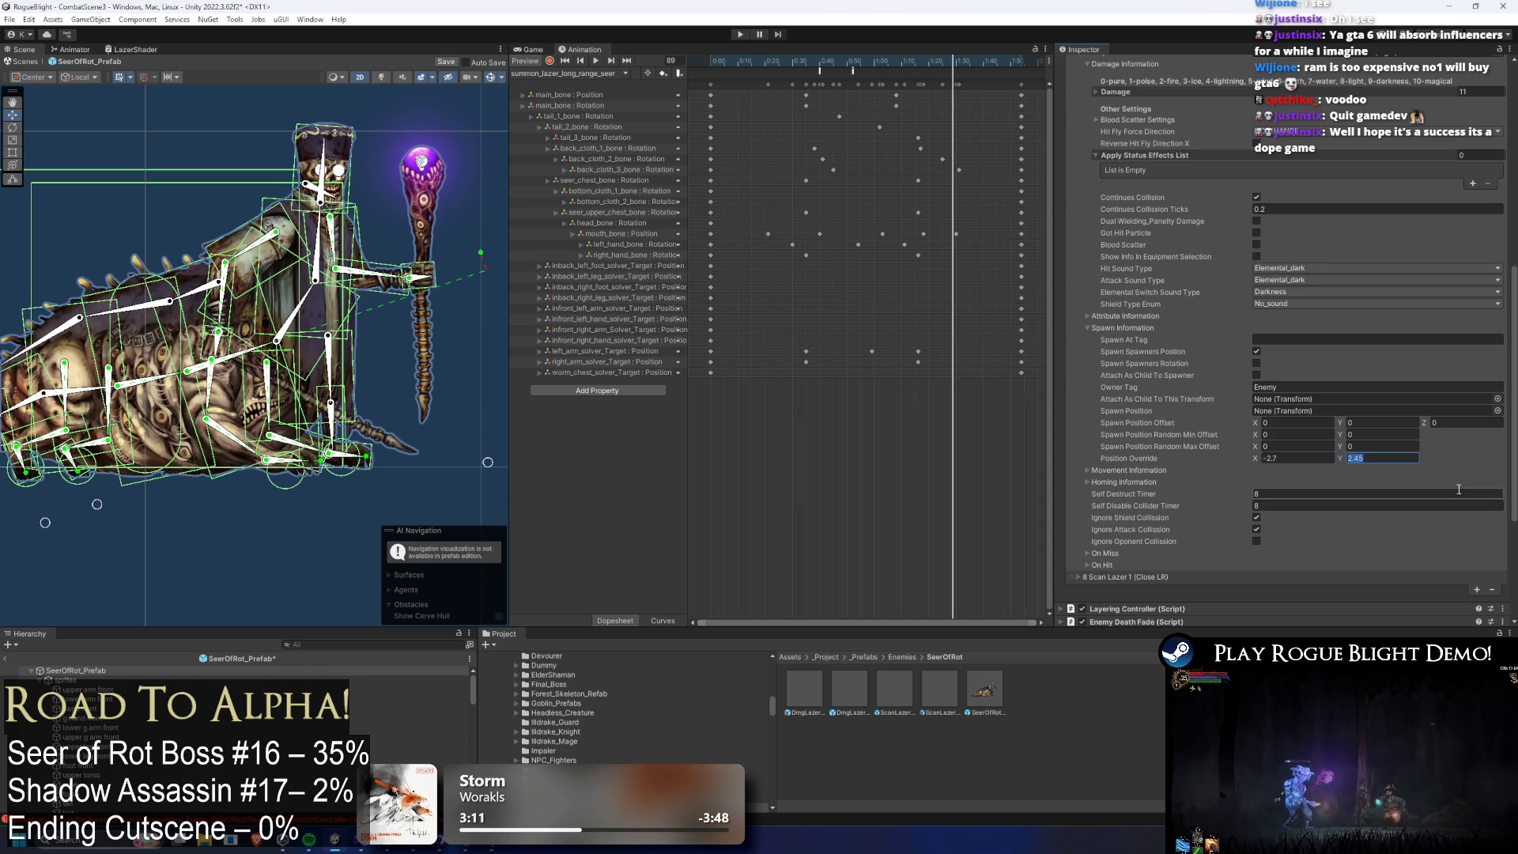
{"action": "scroll", "coordinate": [1454, 477], "scroll_direction": "up", "scroll_amount": 3}
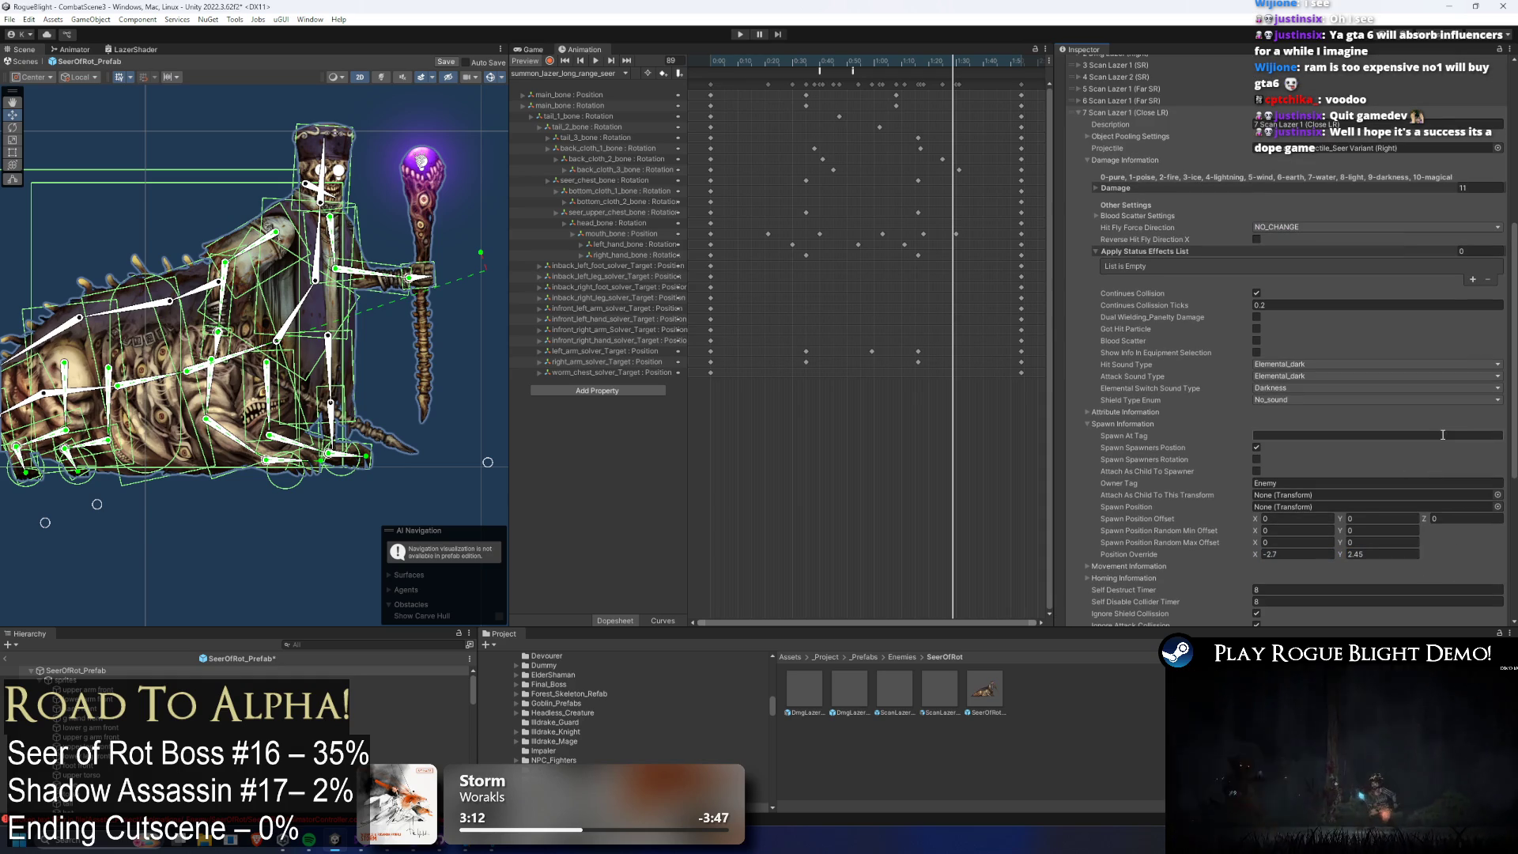
{"action": "scroll", "coordinate": [1456, 404], "scroll_direction": "down", "scroll_amount": 3}
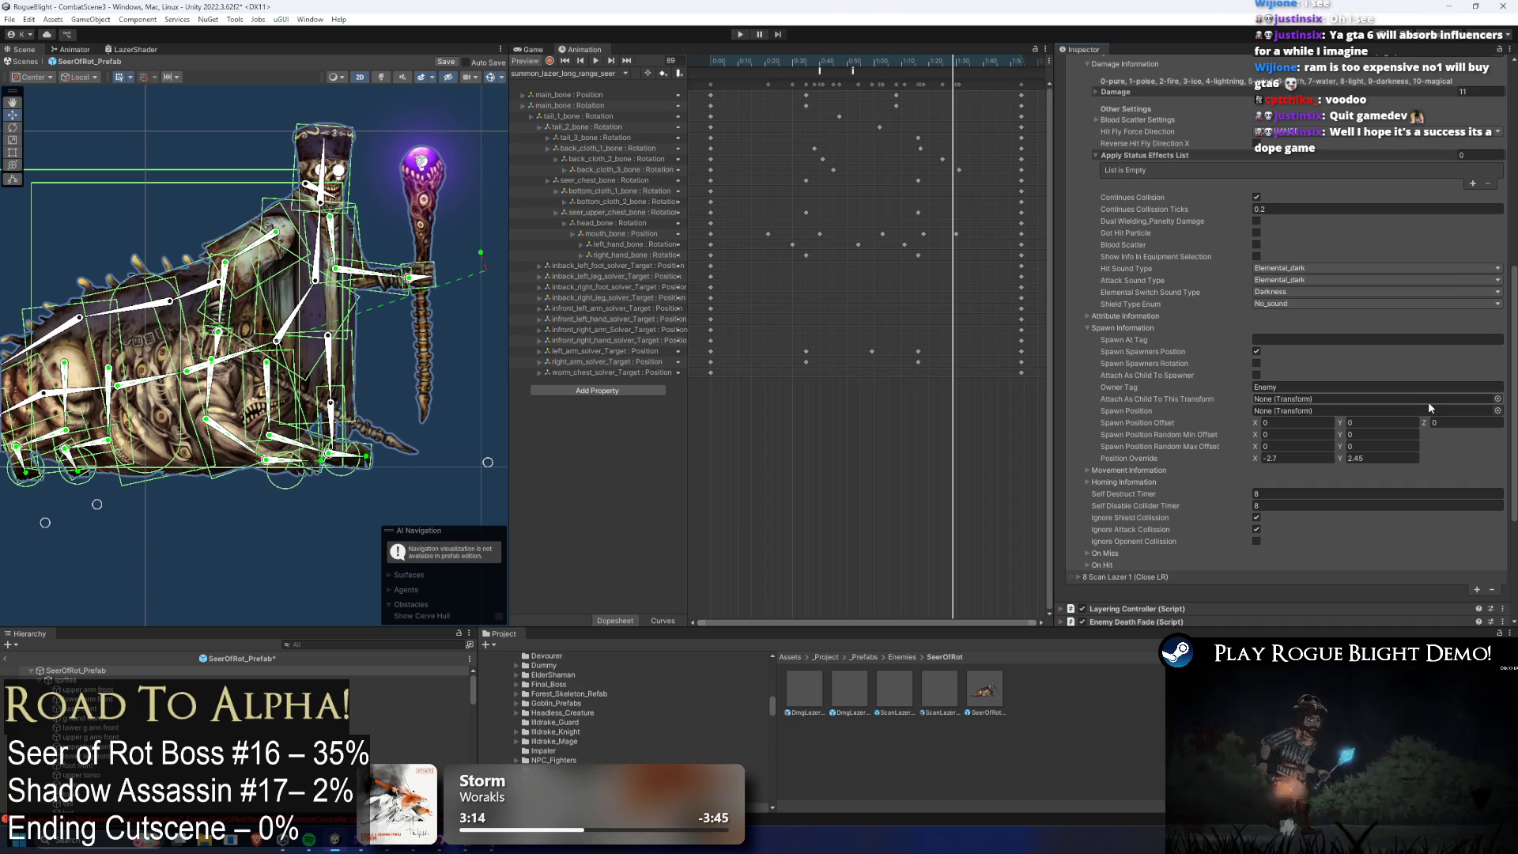
{"action": "left_click", "coordinate": [1387, 421]}
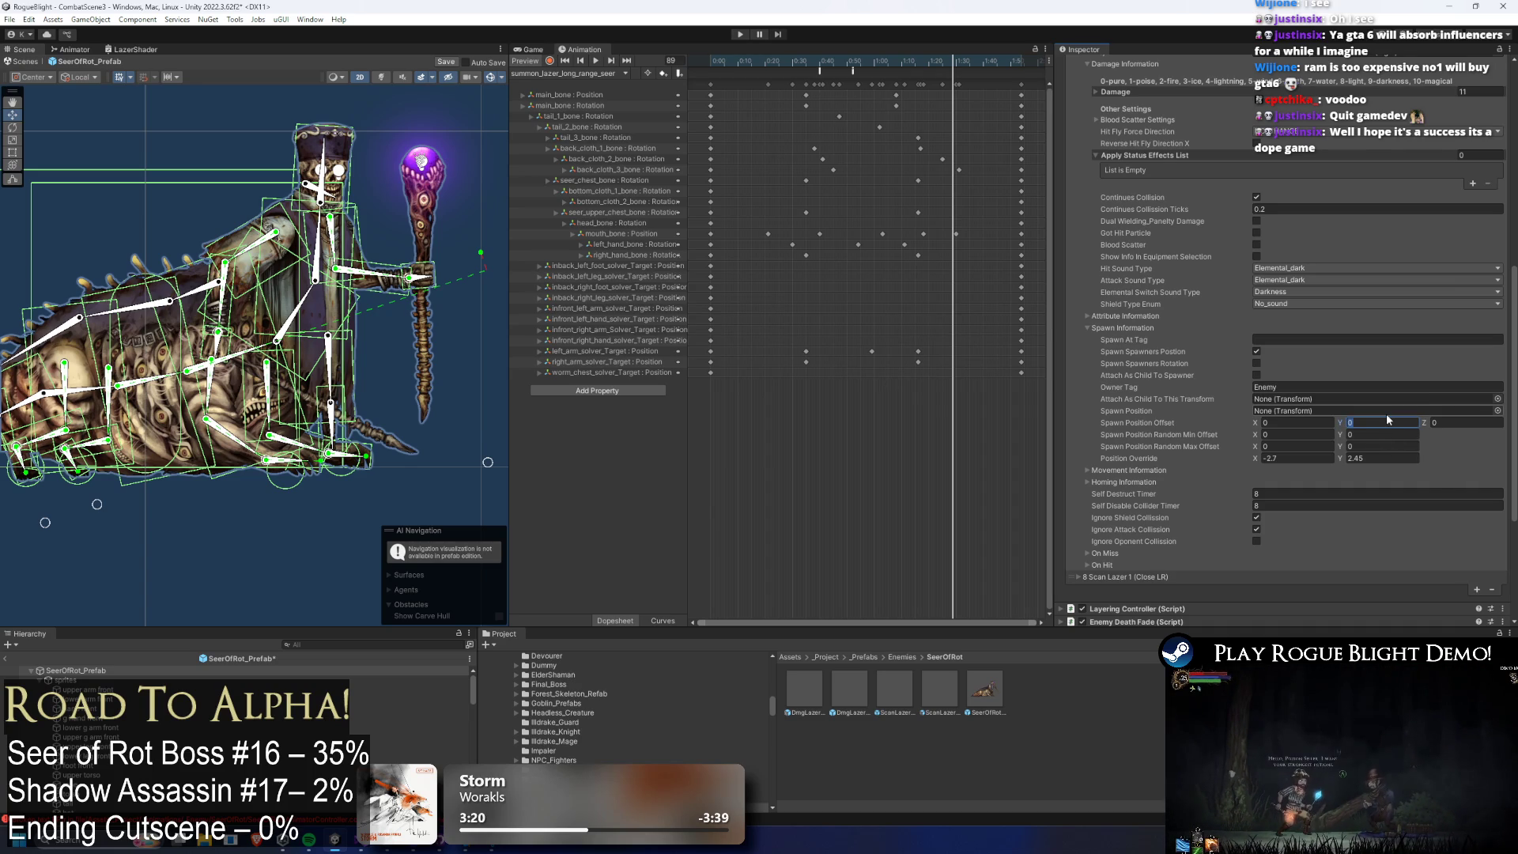
{"action": "scroll", "coordinate": [1364, 296], "scroll_direction": "up", "scroll_amount": 8}
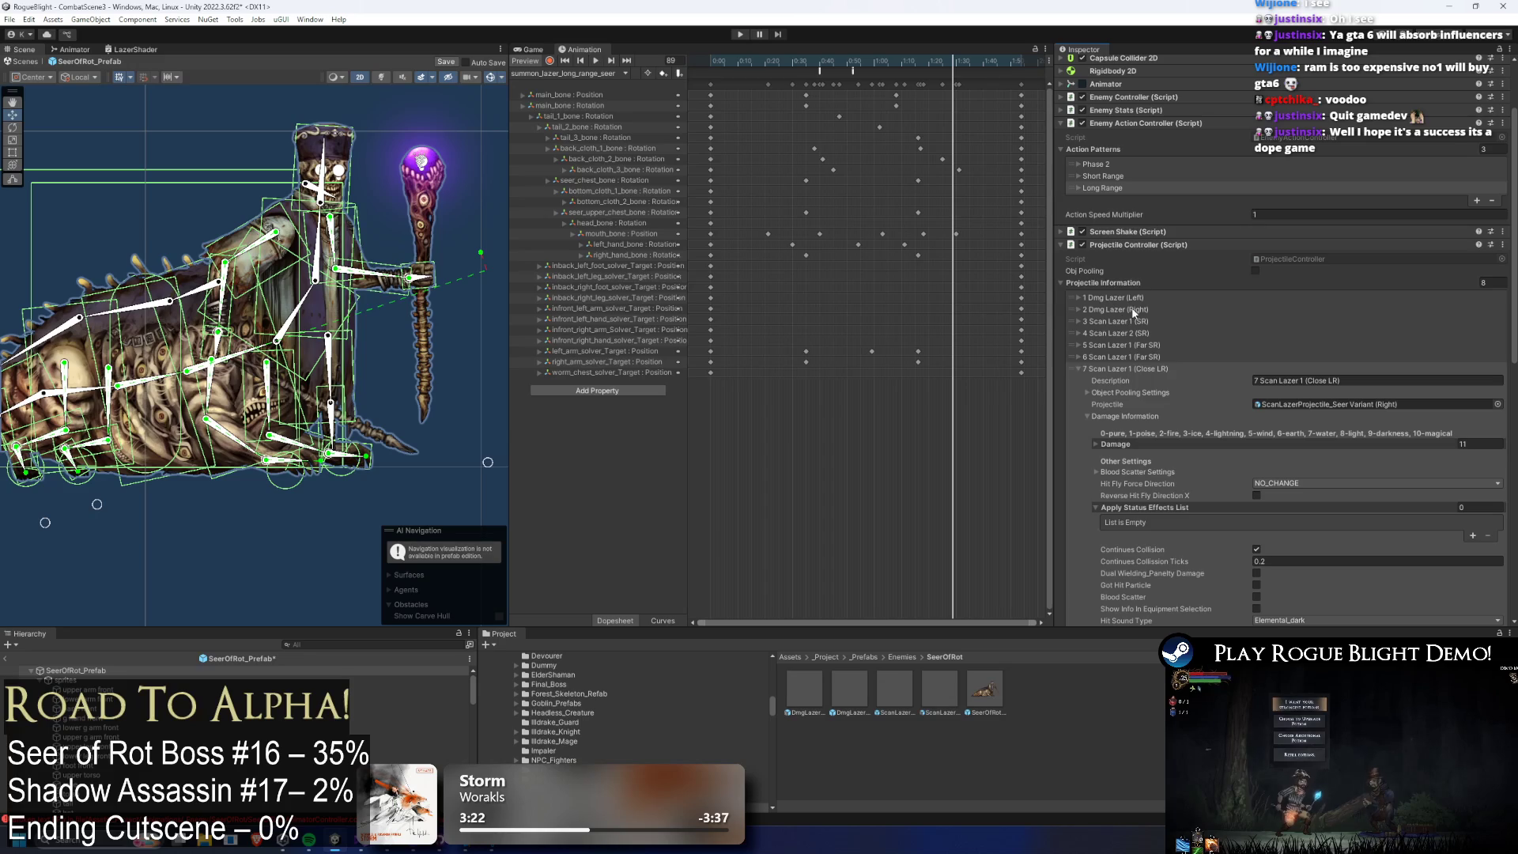
{"action": "scroll", "coordinate": [1134, 317], "scroll_direction": "down", "scroll_amount": 9}
{"action": "left_click", "coordinate": [1327, 357]}
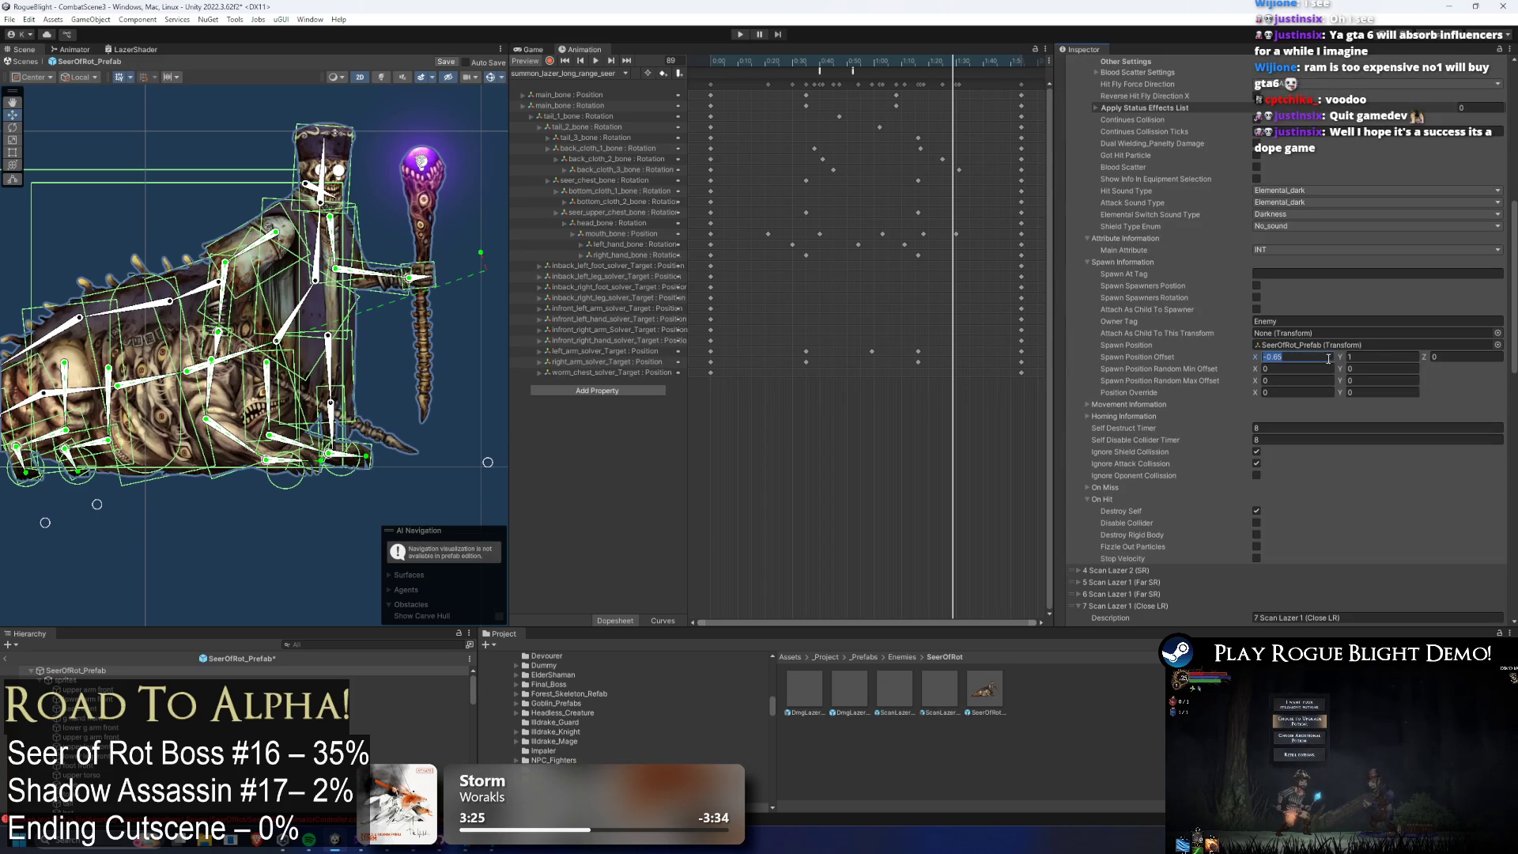
{"action": "scroll", "coordinate": [1358, 307], "scroll_direction": "up", "scroll_amount": 5}
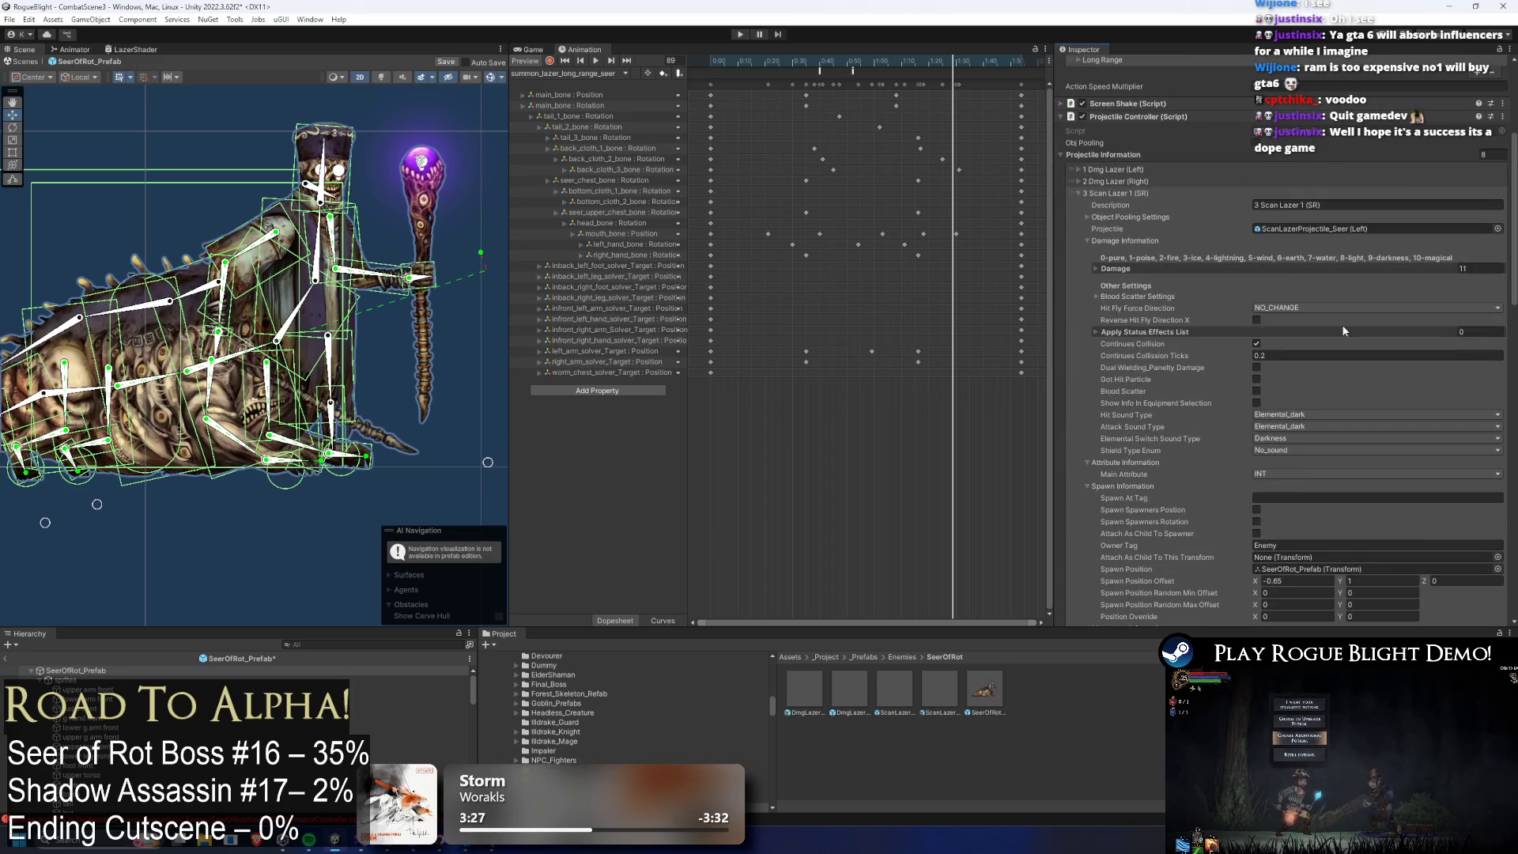
{"action": "left_click", "coordinate": [1124, 187]}
{"action": "scroll", "coordinate": [1288, 215], "scroll_direction": "down", "scroll_amount": 10}
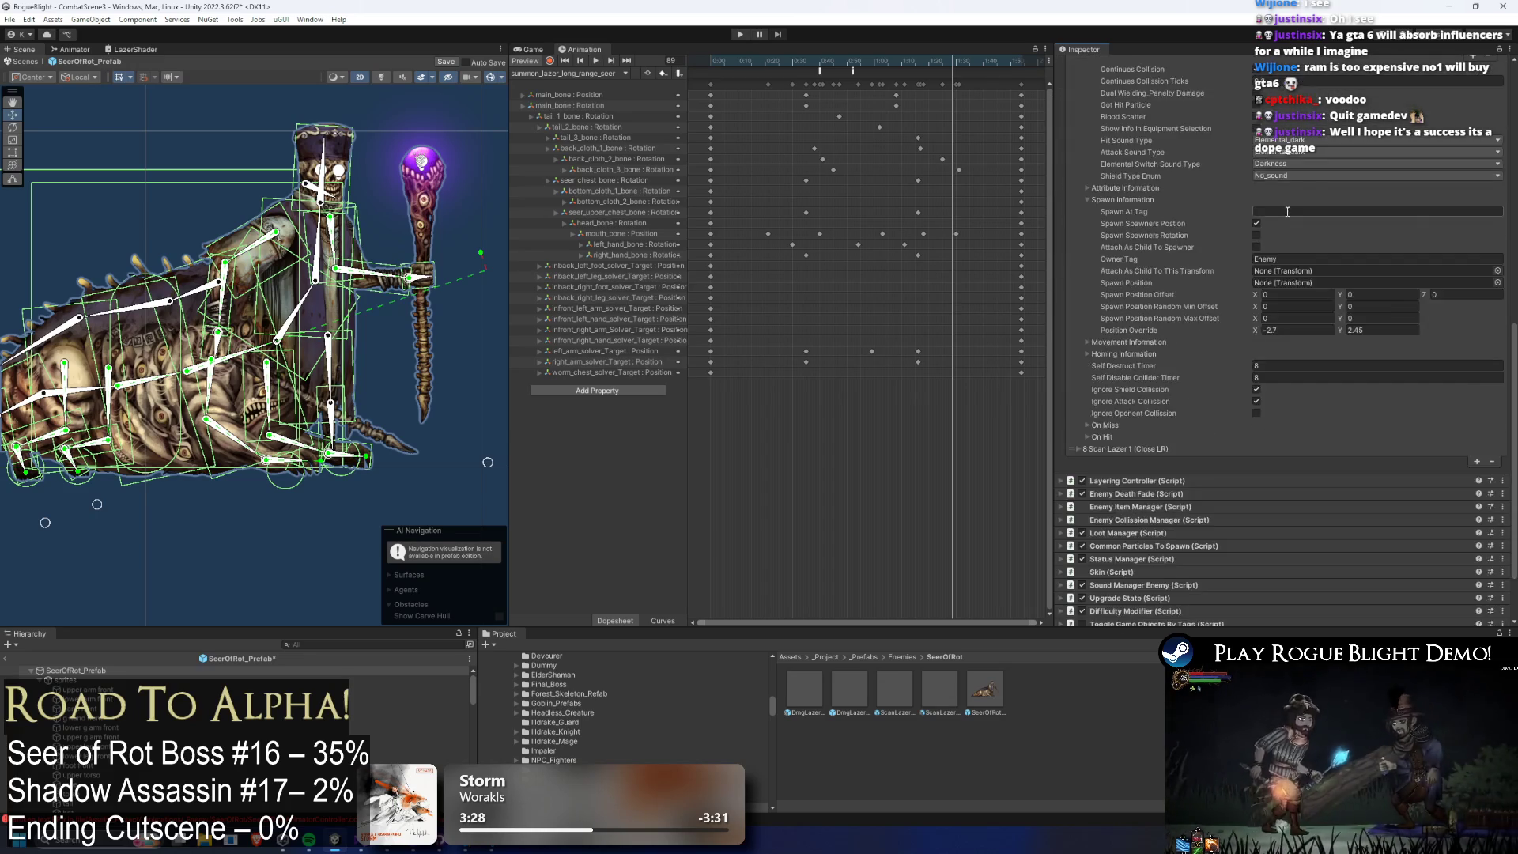
{"action": "left_click", "coordinate": [1148, 366]}
{"action": "scroll", "coordinate": [1130, 379], "scroll_direction": "down", "scroll_amount": 6}
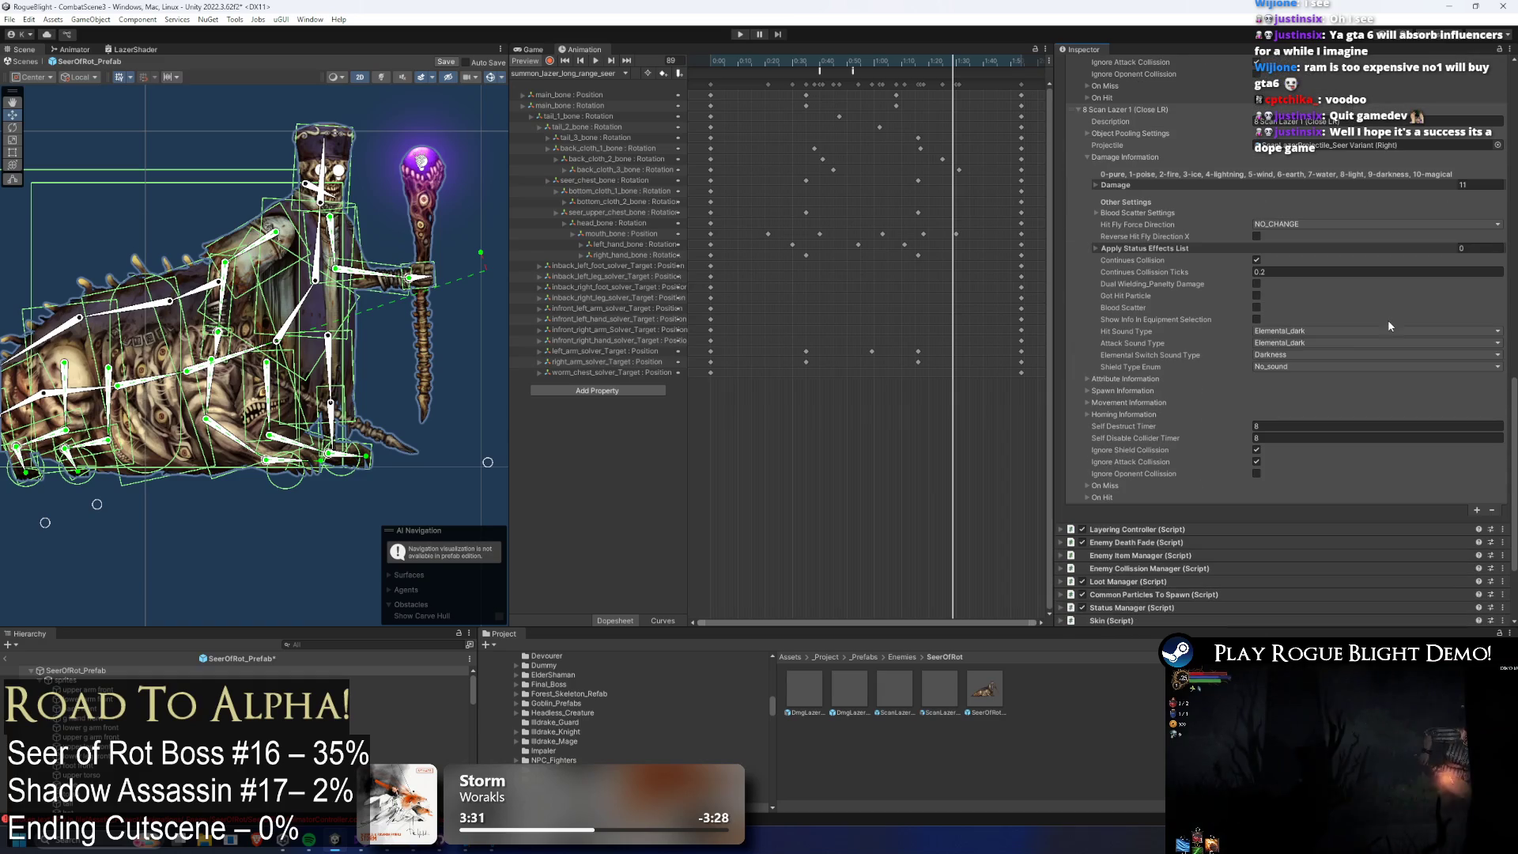
{"action": "left_click", "coordinate": [1135, 392]}
{"action": "scroll", "coordinate": [1324, 356], "scroll_direction": "up", "scroll_amount": 2}
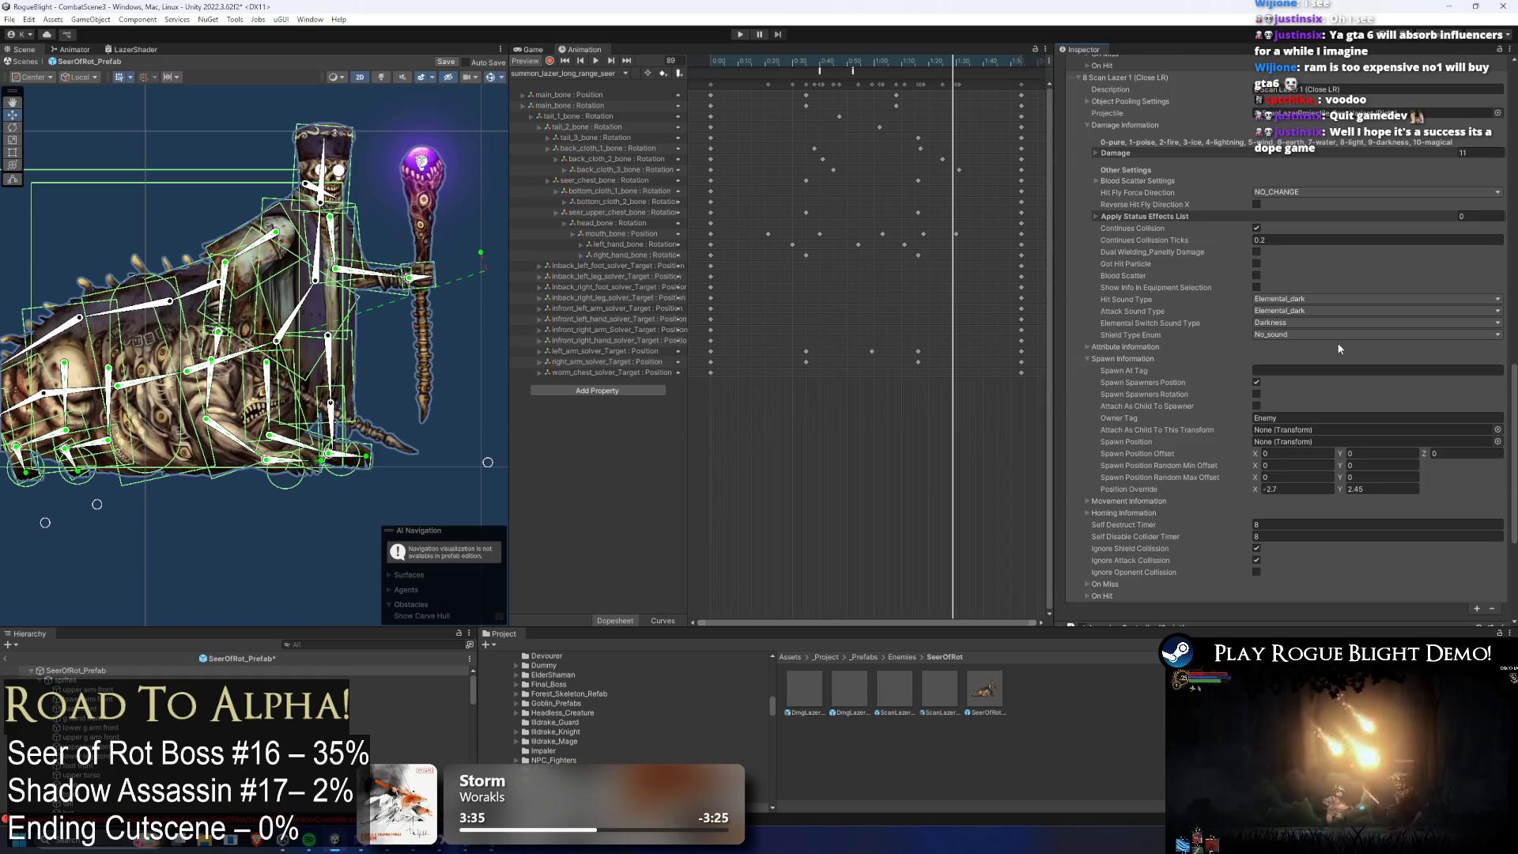
{"action": "scroll", "coordinate": [1335, 341], "scroll_direction": "up", "scroll_amount": 2}
{"action": "scroll", "coordinate": [1340, 347], "scroll_direction": "up", "scroll_amount": 10}
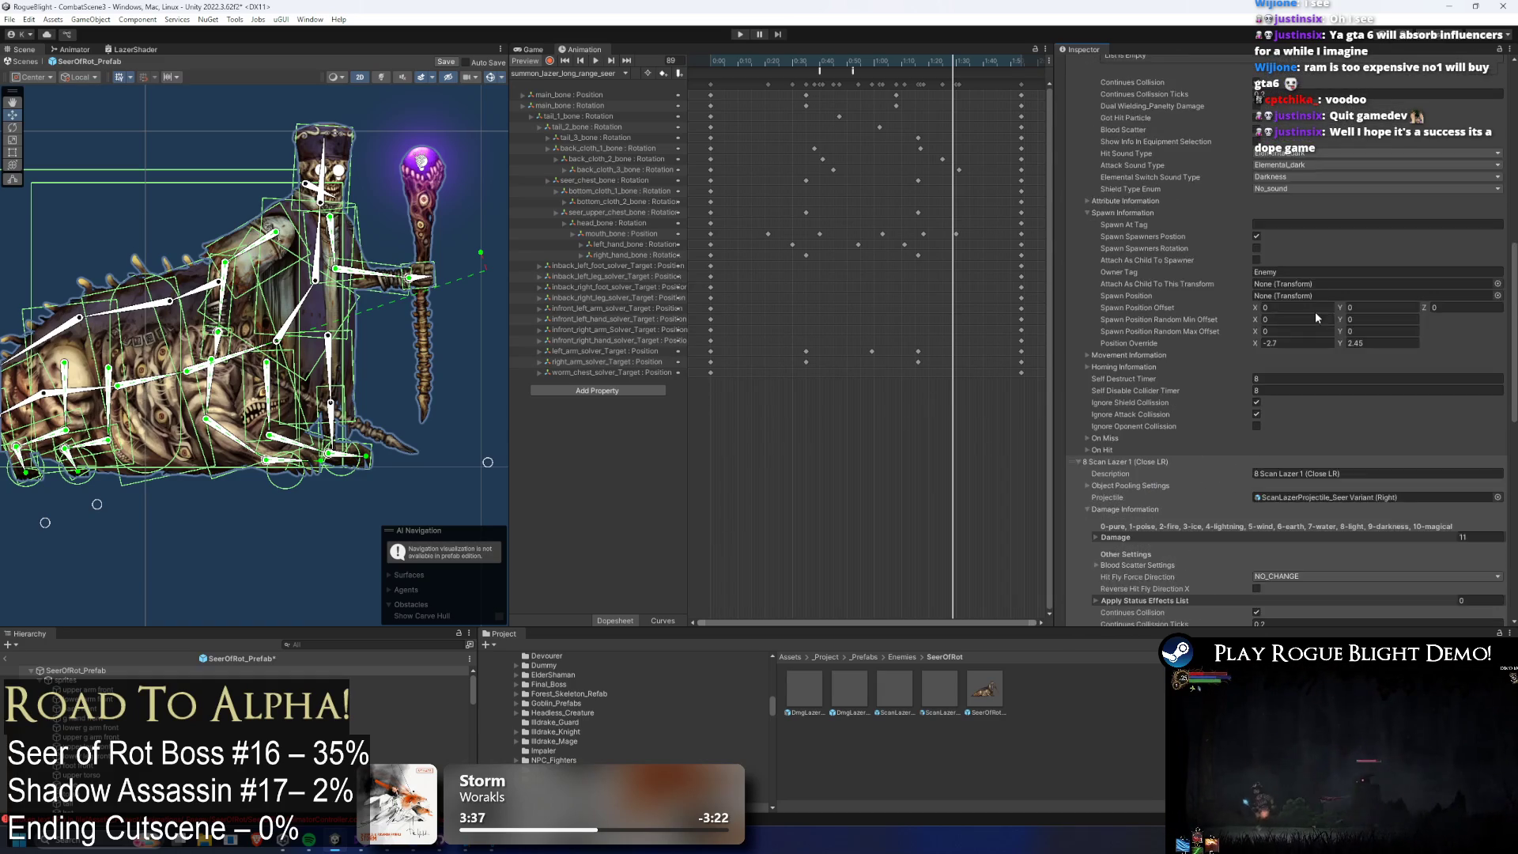
{"action": "left_click", "coordinate": [1140, 436]}
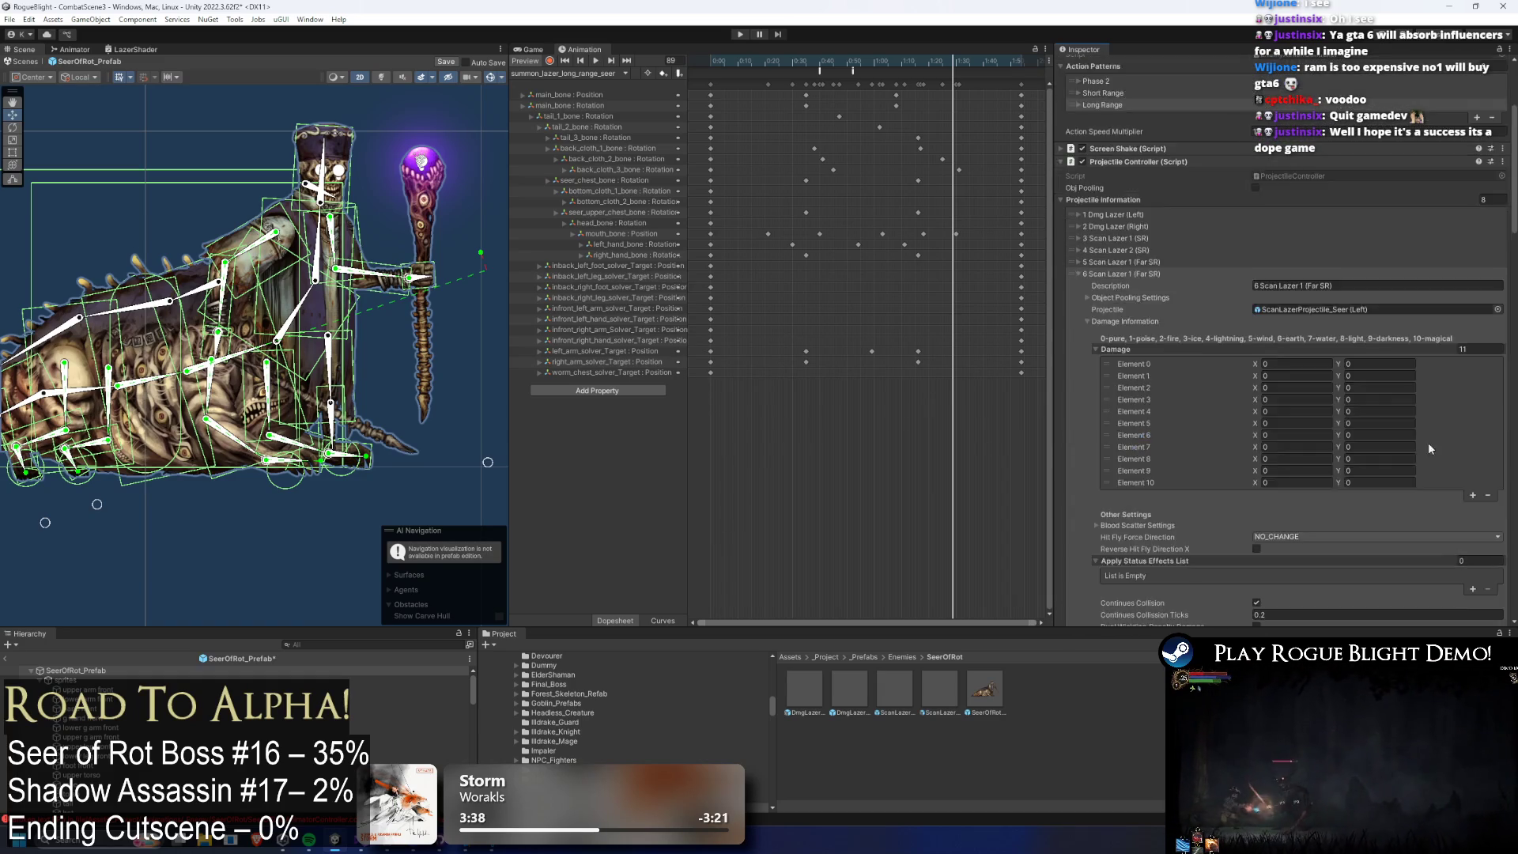
{"action": "scroll", "coordinate": [1327, 337], "scroll_direction": "down", "scroll_amount": 6}
{"action": "left_click", "coordinate": [1327, 339]}
{"action": "scroll", "coordinate": [1327, 338], "scroll_direction": "up", "scroll_amount": 3}
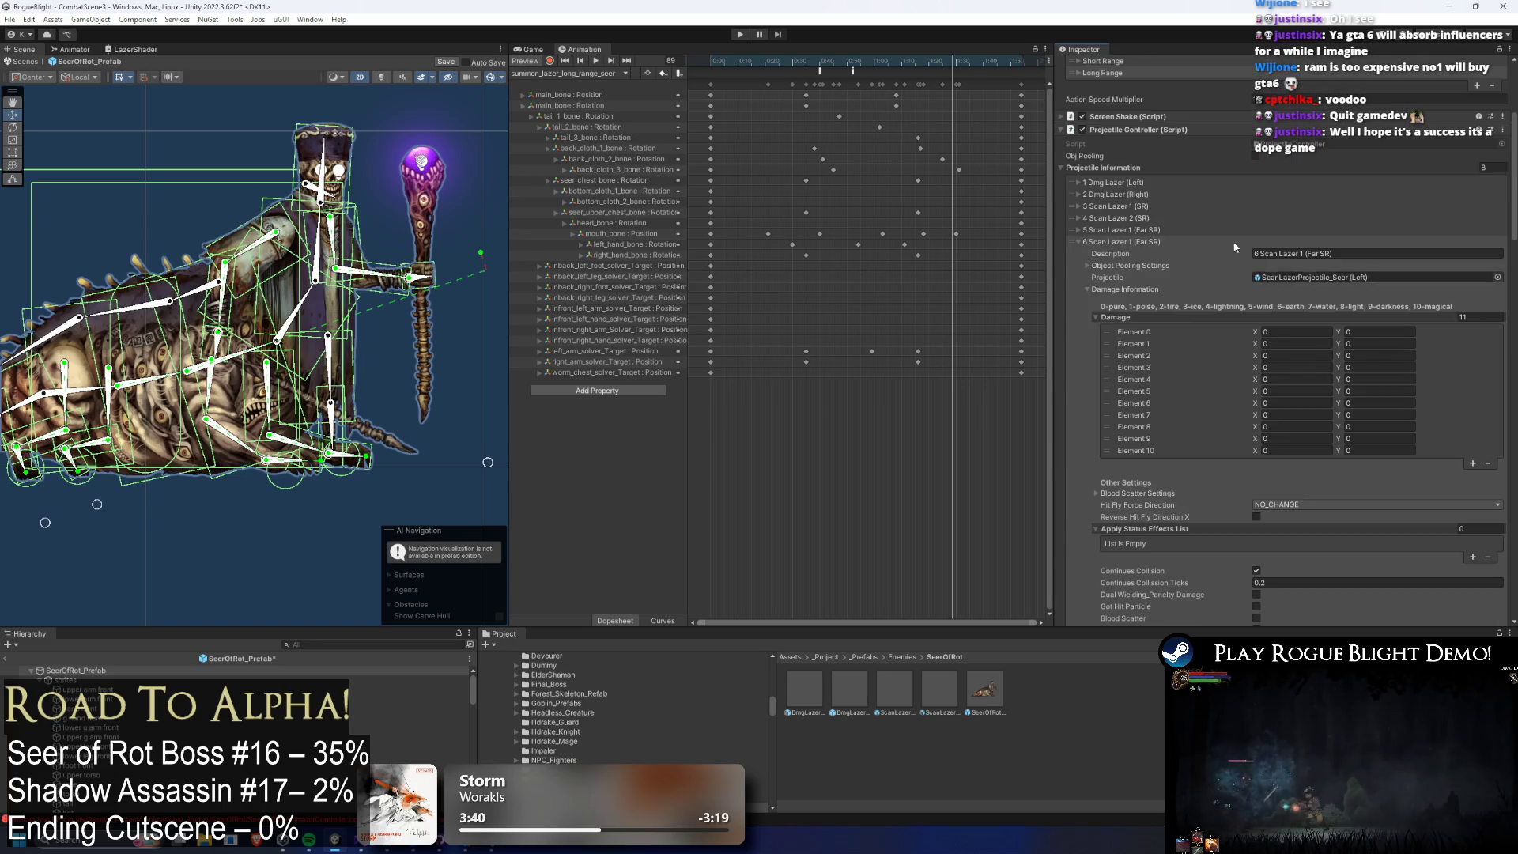
{"action": "scroll", "coordinate": [1305, 243], "scroll_direction": "down", "scroll_amount": 2}
{"action": "left_click", "coordinate": [1306, 229]}
{"action": "scroll", "coordinate": [1302, 222], "scroll_direction": "up", "scroll_amount": 10}
{"action": "scroll", "coordinate": [1118, 145], "scroll_direction": "down", "scroll_amount": 5}
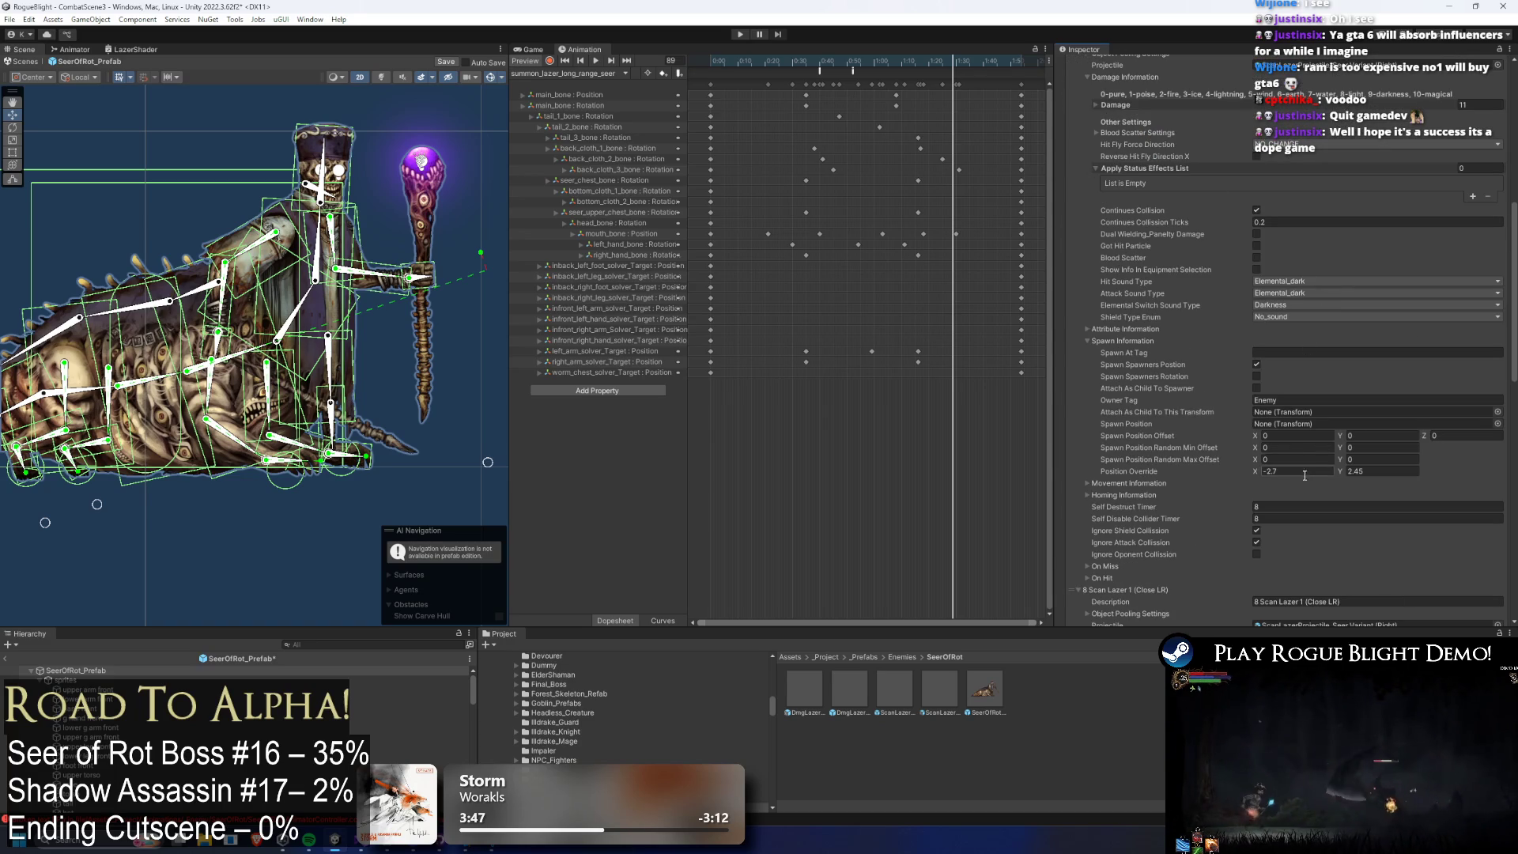
Set spawn offset X to -0.65 on both Close LR entries and reset entry 7's override X to 0.
{"action": "left_click", "coordinate": [1300, 435]}
{"action": "type", "text": "-0.65"}
{"action": "left_click", "coordinate": [1298, 471]}
{"action": "type", "text": "0"}
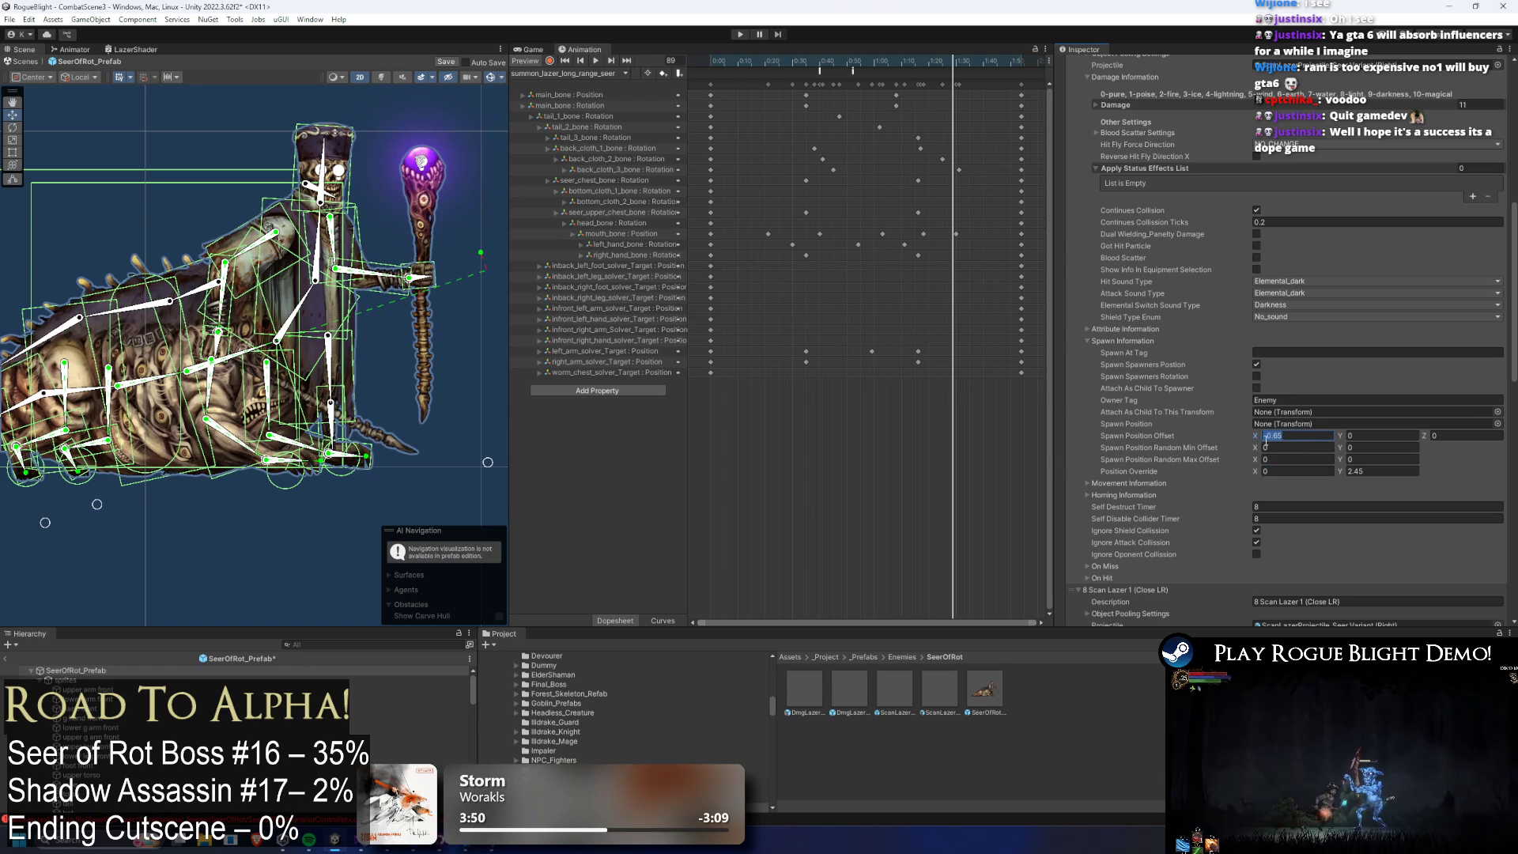
{"action": "scroll", "coordinate": [1320, 482], "scroll_direction": "down", "scroll_amount": 10}
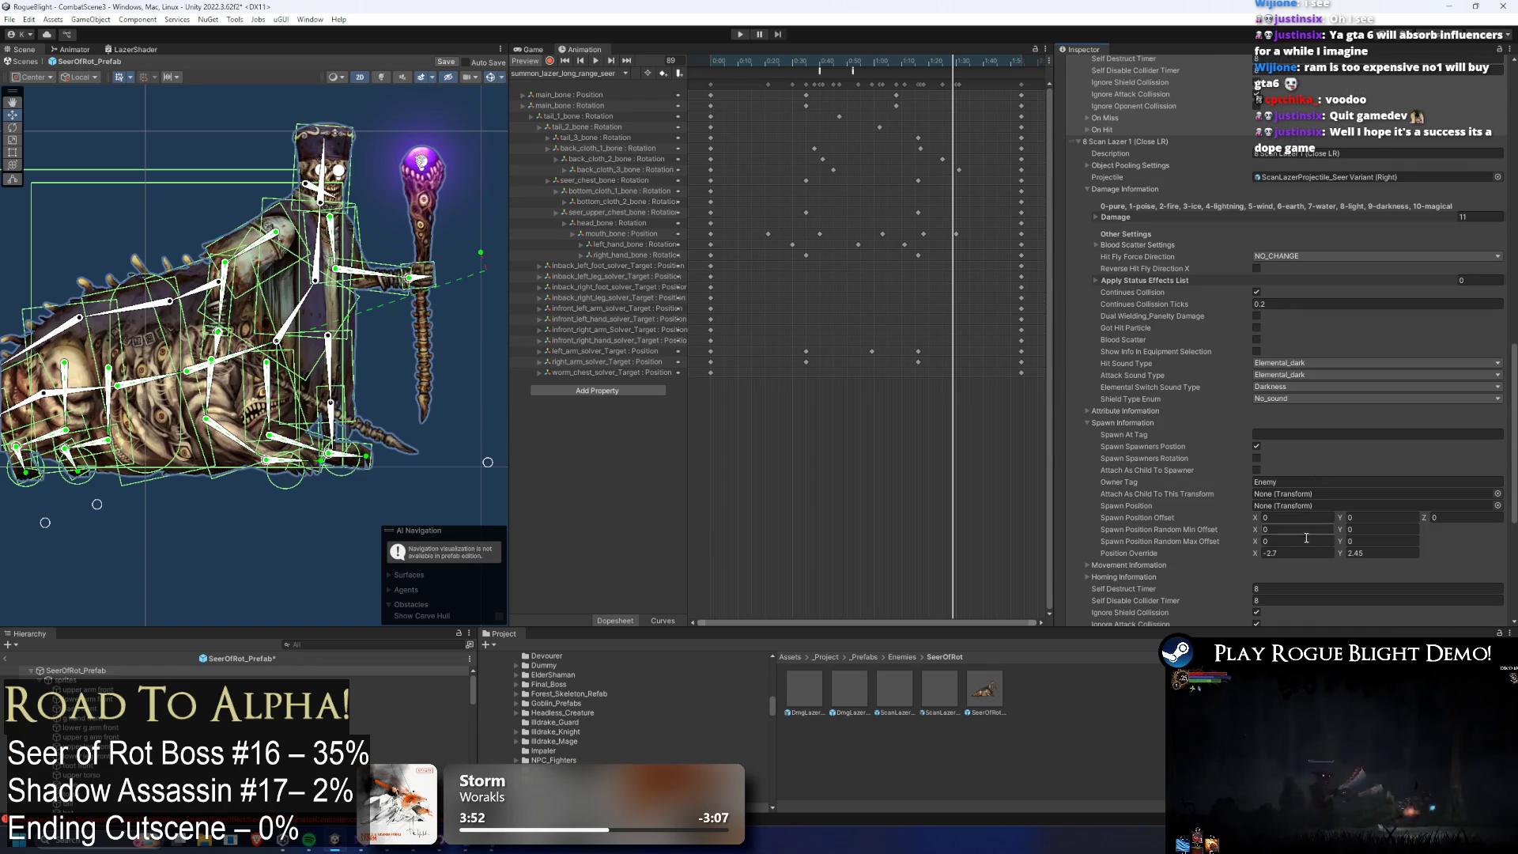
{"action": "left_click", "coordinate": [1294, 517]}
{"action": "type", "text": "-0.65"}
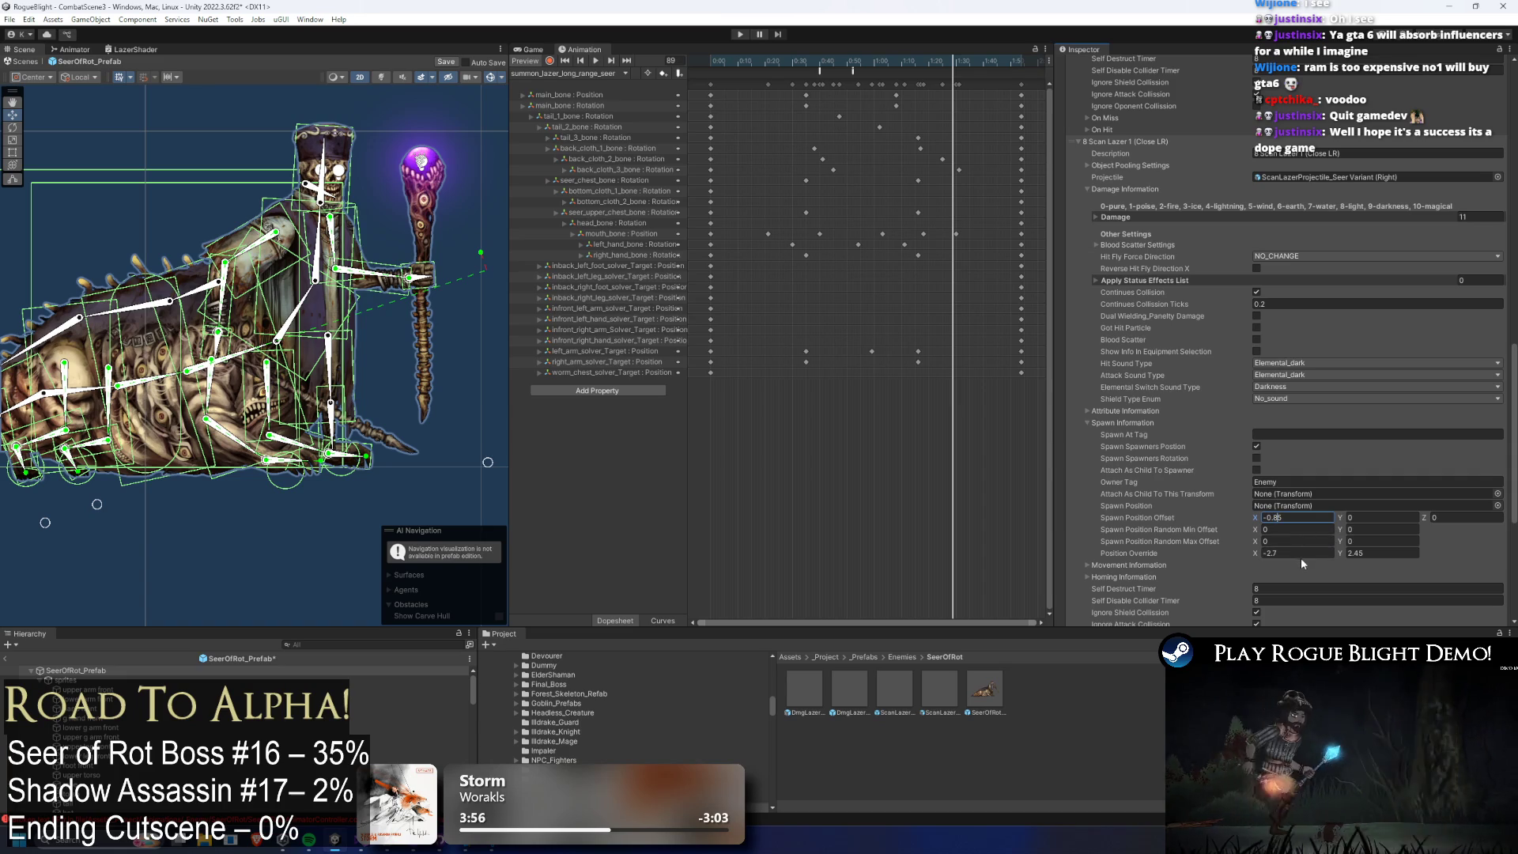
Select entry 8's Position Override X, then expand the Far SR scan laser's Damage list.
{"action": "scroll", "coordinate": [1315, 234], "scroll_direction": "up", "scroll_amount": 4}
{"action": "scroll", "coordinate": [1350, 300], "scroll_direction": "down", "scroll_amount": 2}
{"action": "scroll", "coordinate": [1351, 300], "scroll_direction": "down", "scroll_amount": 2}
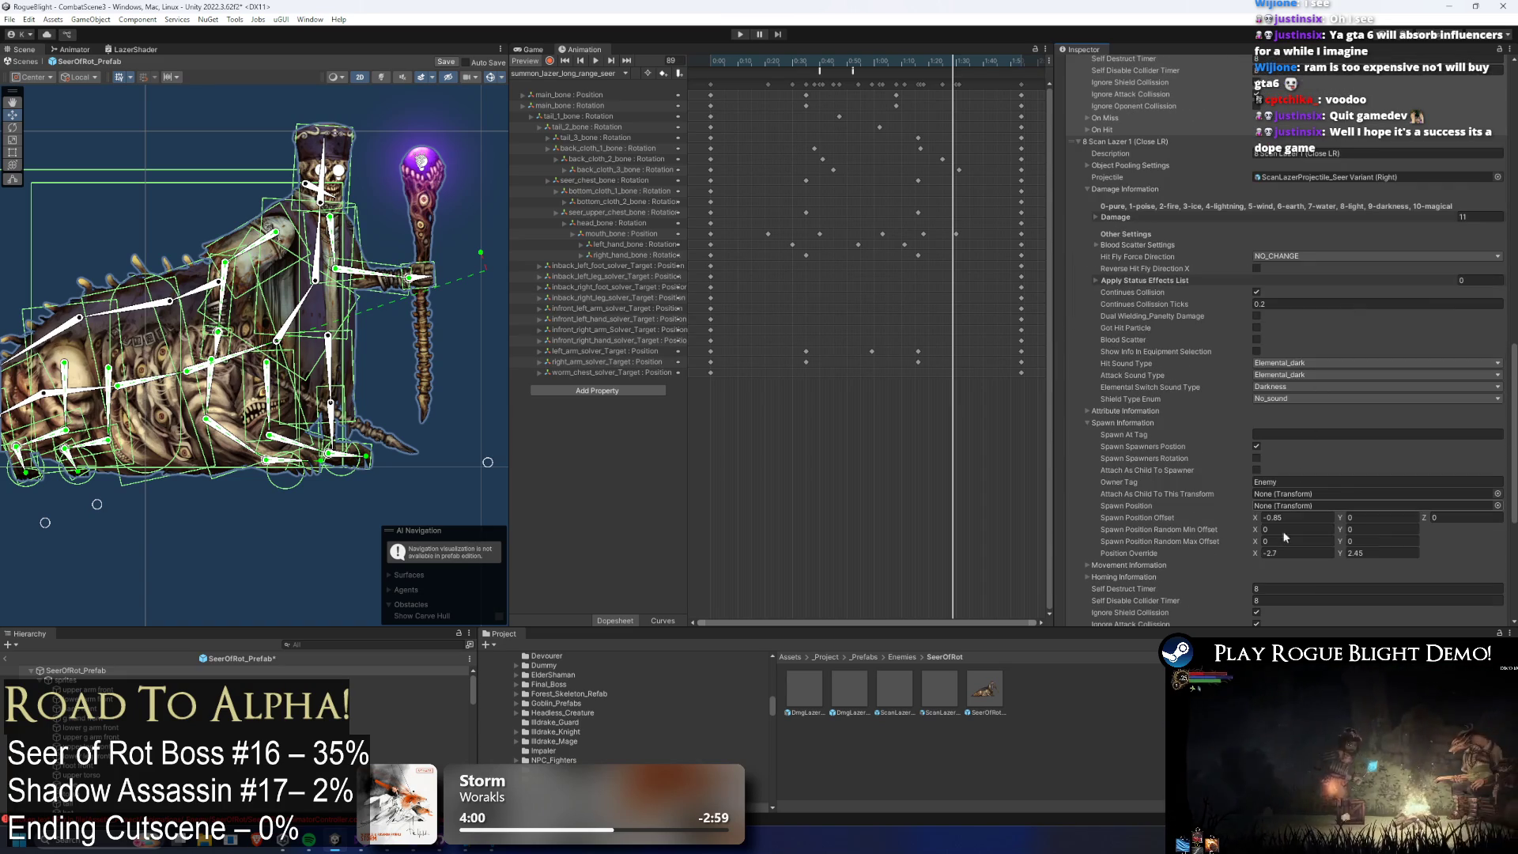
{"action": "left_click", "coordinate": [1297, 552]}
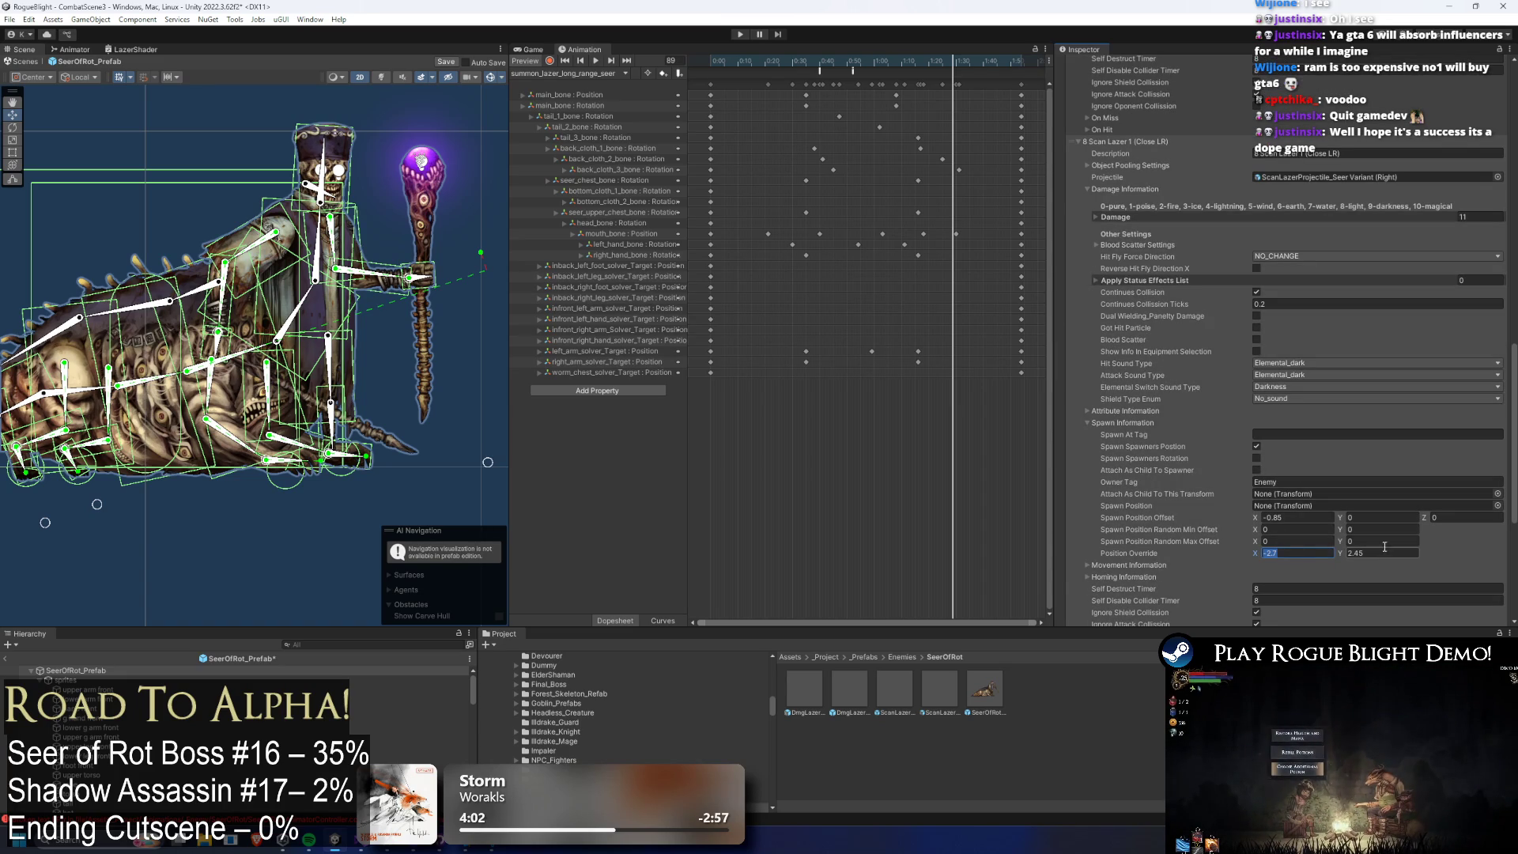
{"action": "scroll", "coordinate": [1374, 495], "scroll_direction": "up", "scroll_amount": 15}
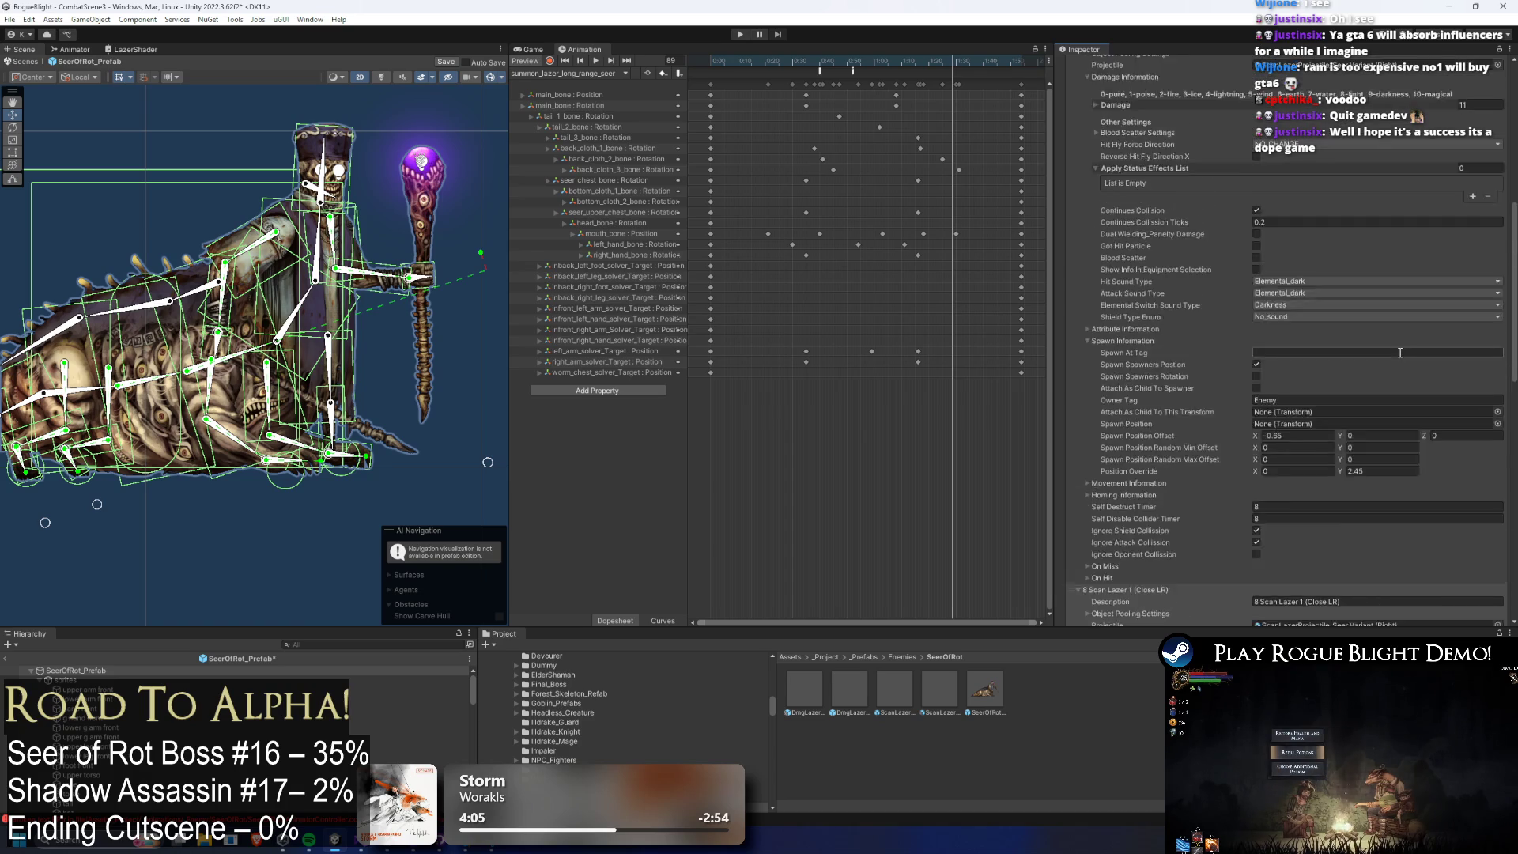
{"action": "scroll", "coordinate": [1317, 346], "scroll_direction": "down", "scroll_amount": 3}
{"action": "left_click", "coordinate": [1166, 349]}
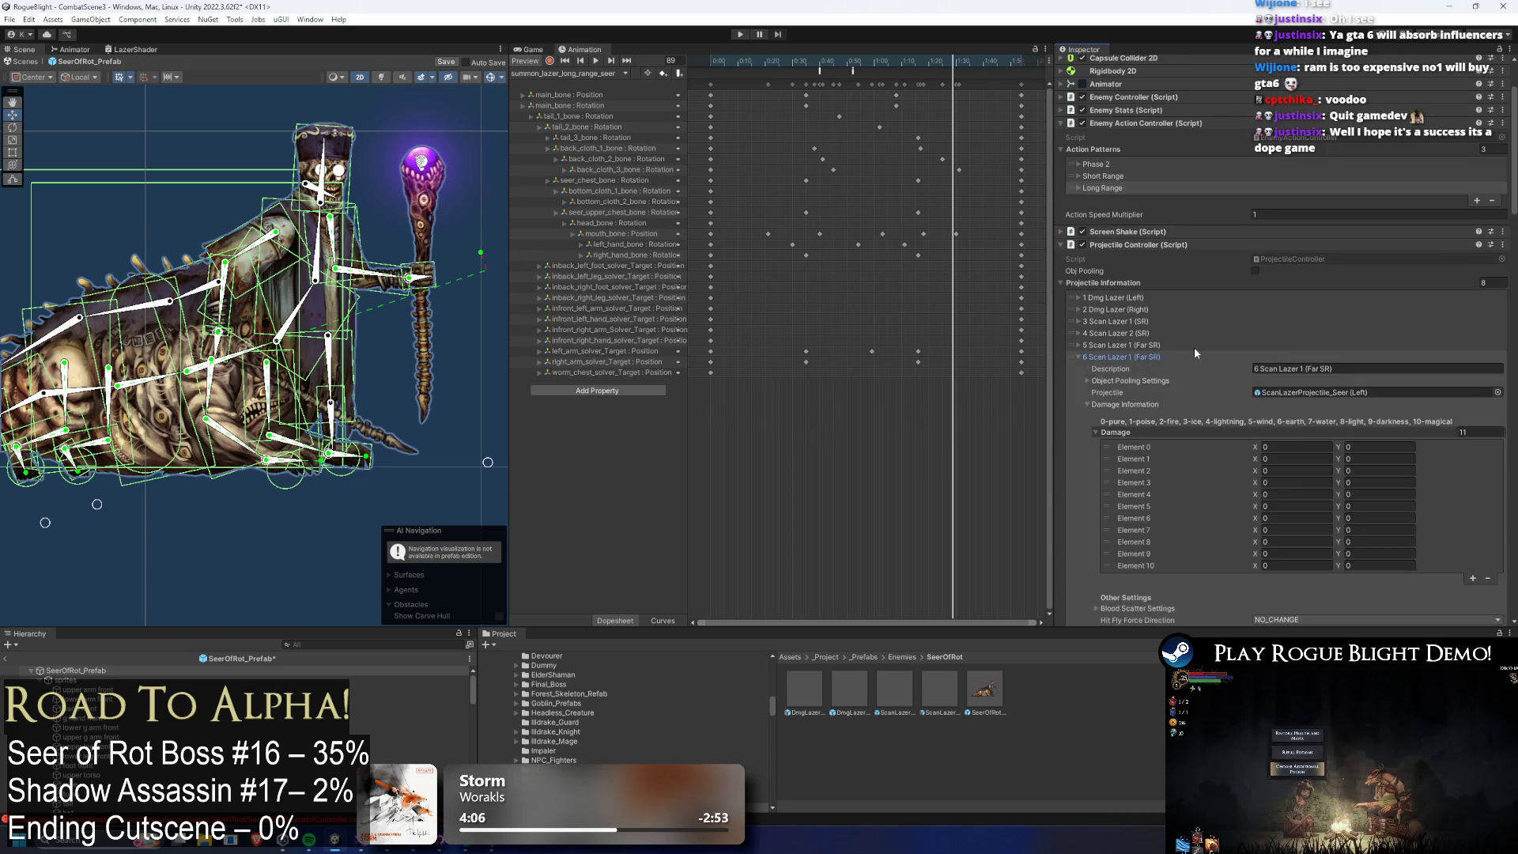
Collapse the expanded damage laser entry and scroll back to the Close LR spawn settings.
{"action": "scroll", "coordinate": [1302, 306], "scroll_direction": "down", "scroll_amount": 7}
{"action": "scroll", "coordinate": [1151, 126], "scroll_direction": "up", "scroll_amount": 3}
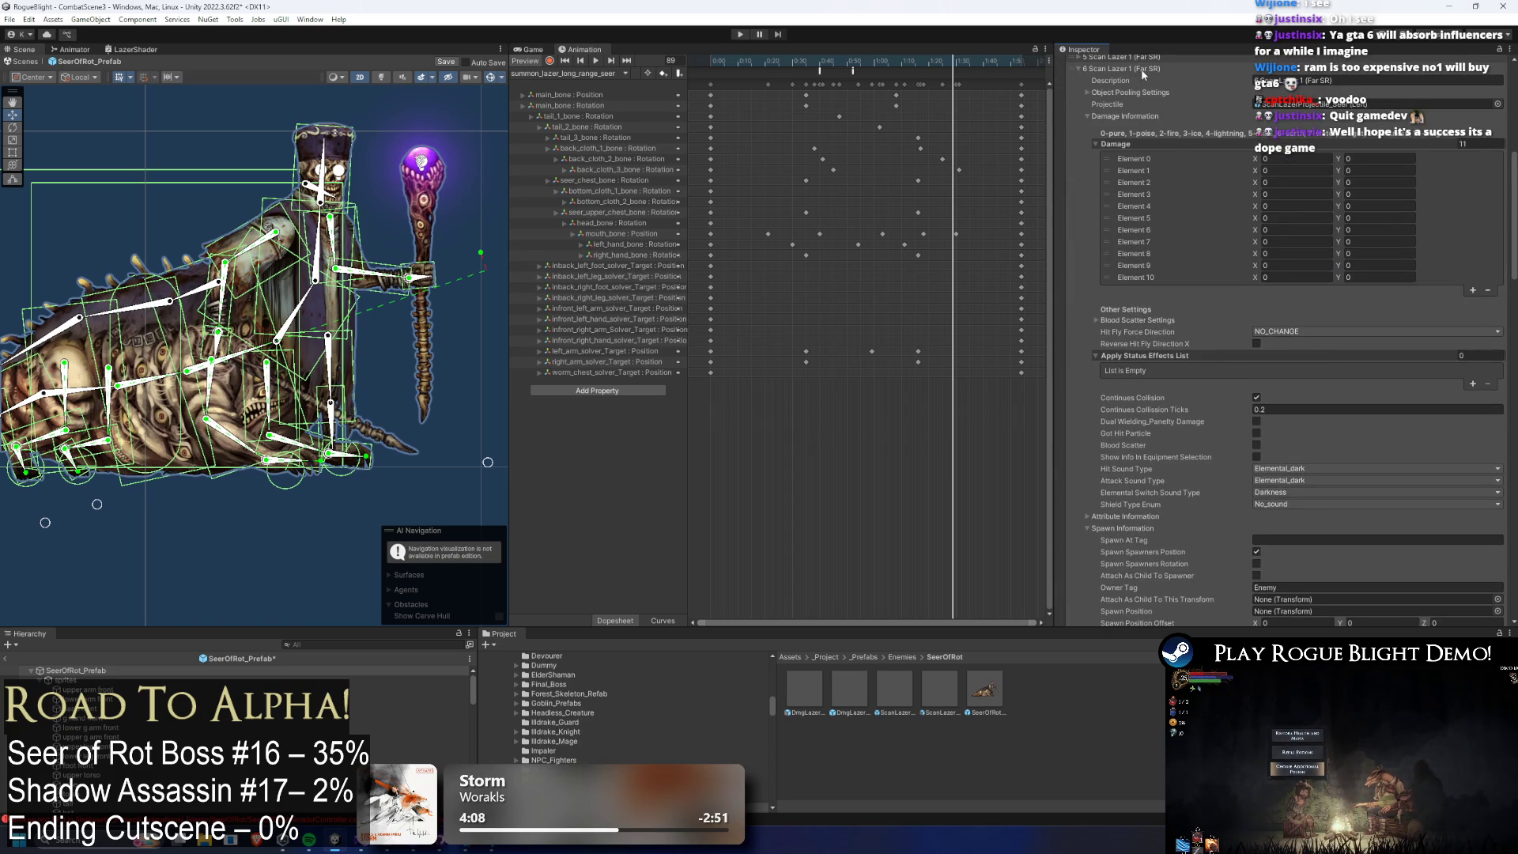
{"action": "scroll", "coordinate": [1141, 74], "scroll_direction": "up", "scroll_amount": 5}
{"action": "left_click", "coordinate": [1136, 115]}
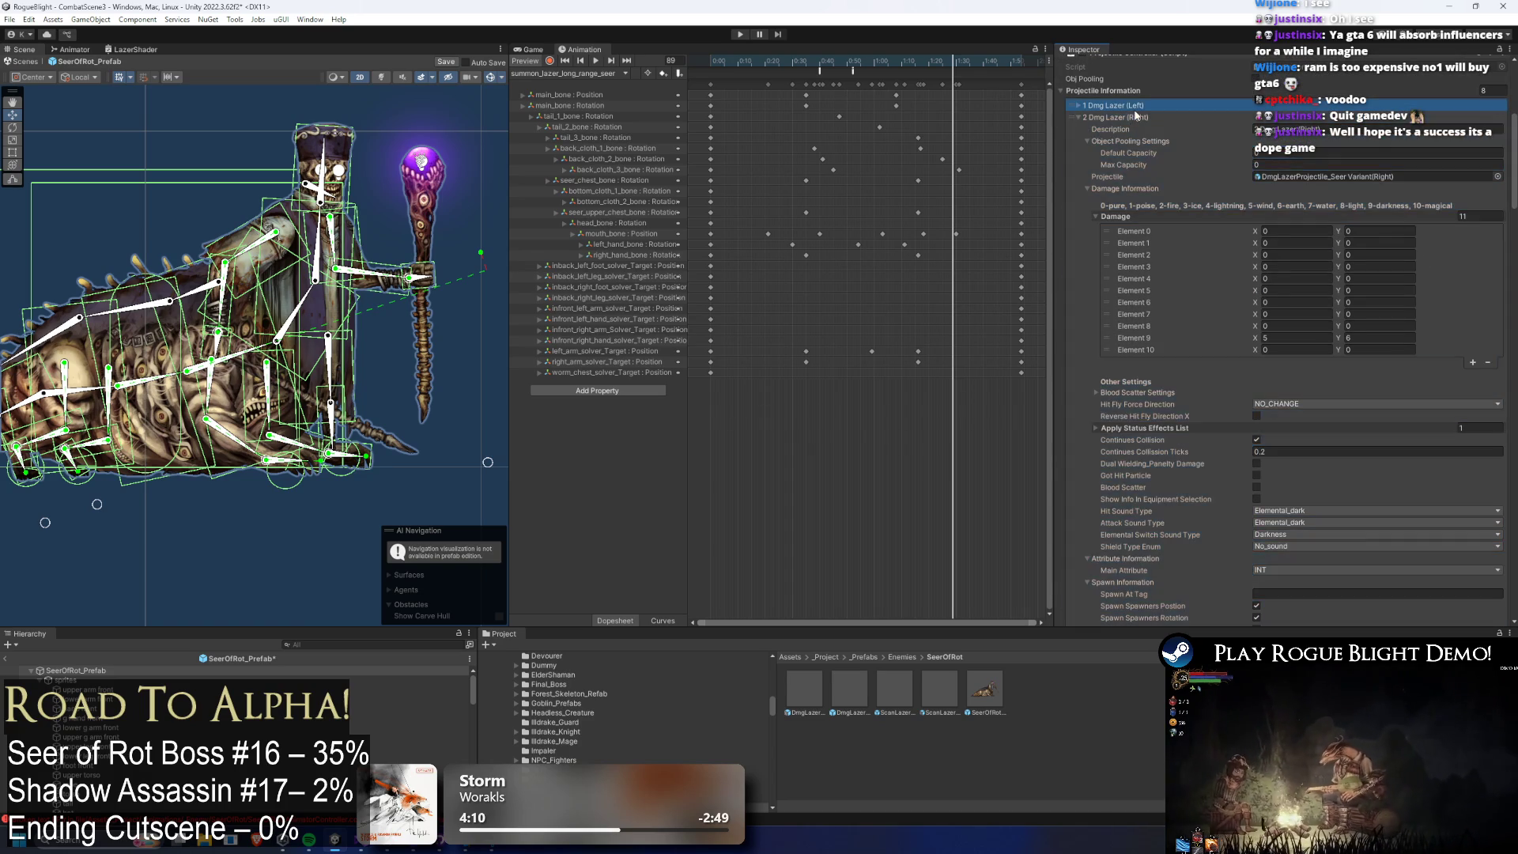
{"action": "scroll", "coordinate": [1224, 172], "scroll_direction": "down", "scroll_amount": 5}
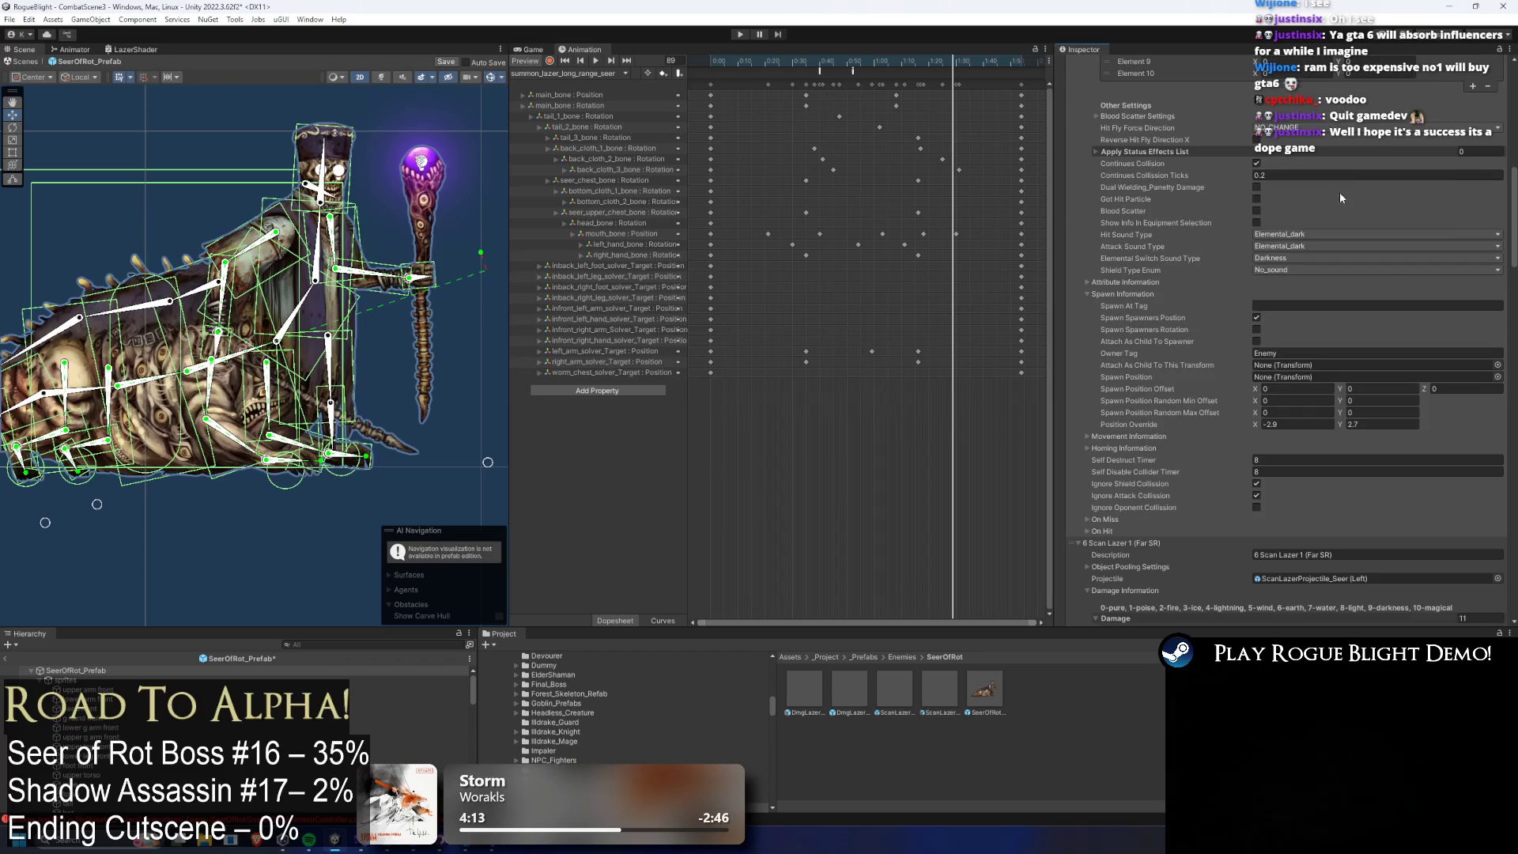
{"action": "scroll", "coordinate": [1383, 254], "scroll_direction": "up", "scroll_amount": 5}
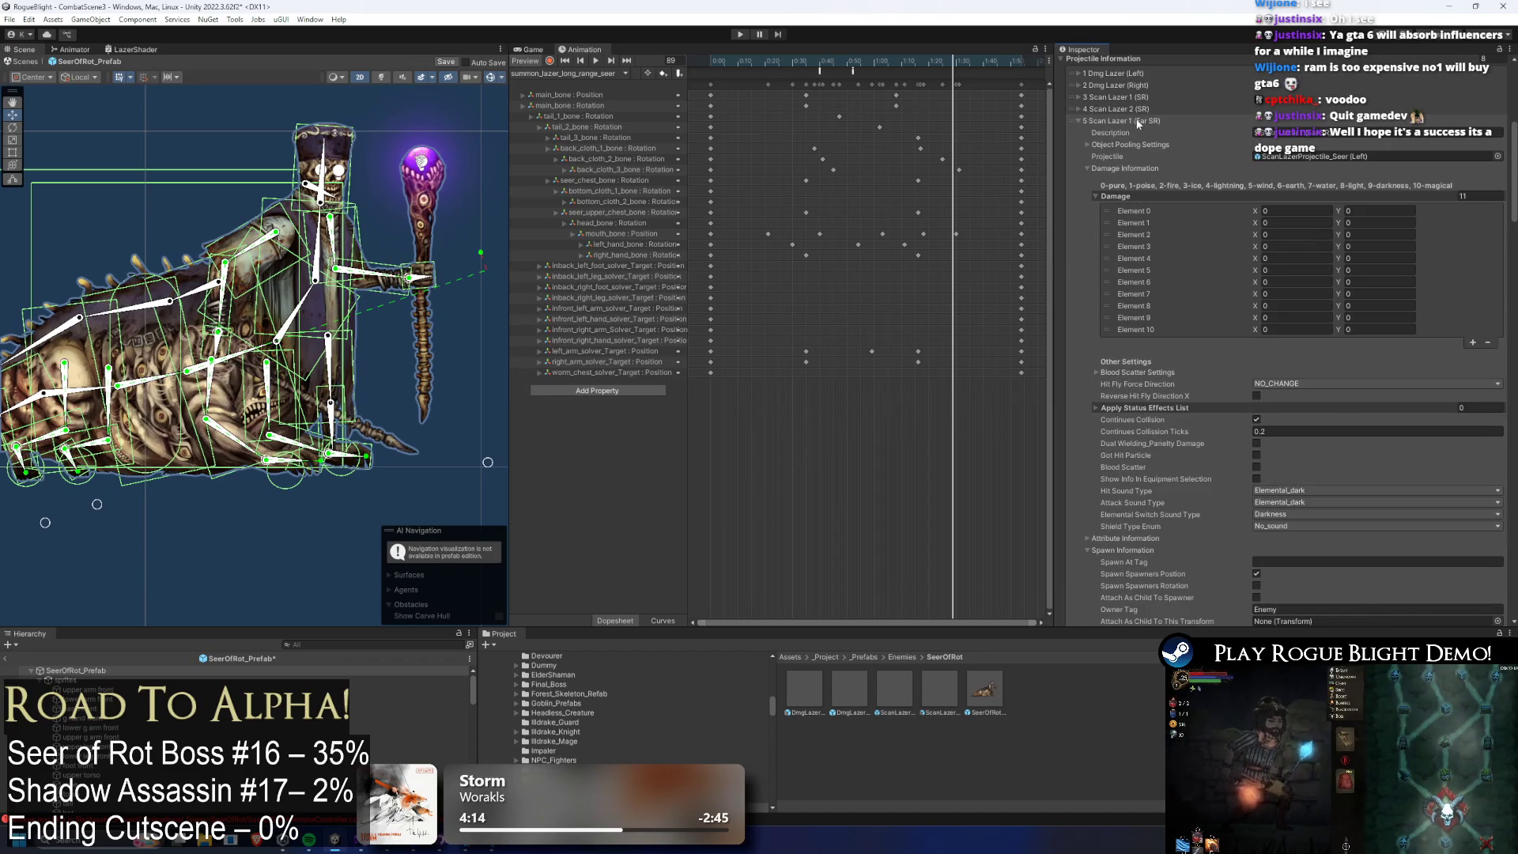
{"action": "scroll", "coordinate": [1359, 277], "scroll_direction": "down", "scroll_amount": 6}
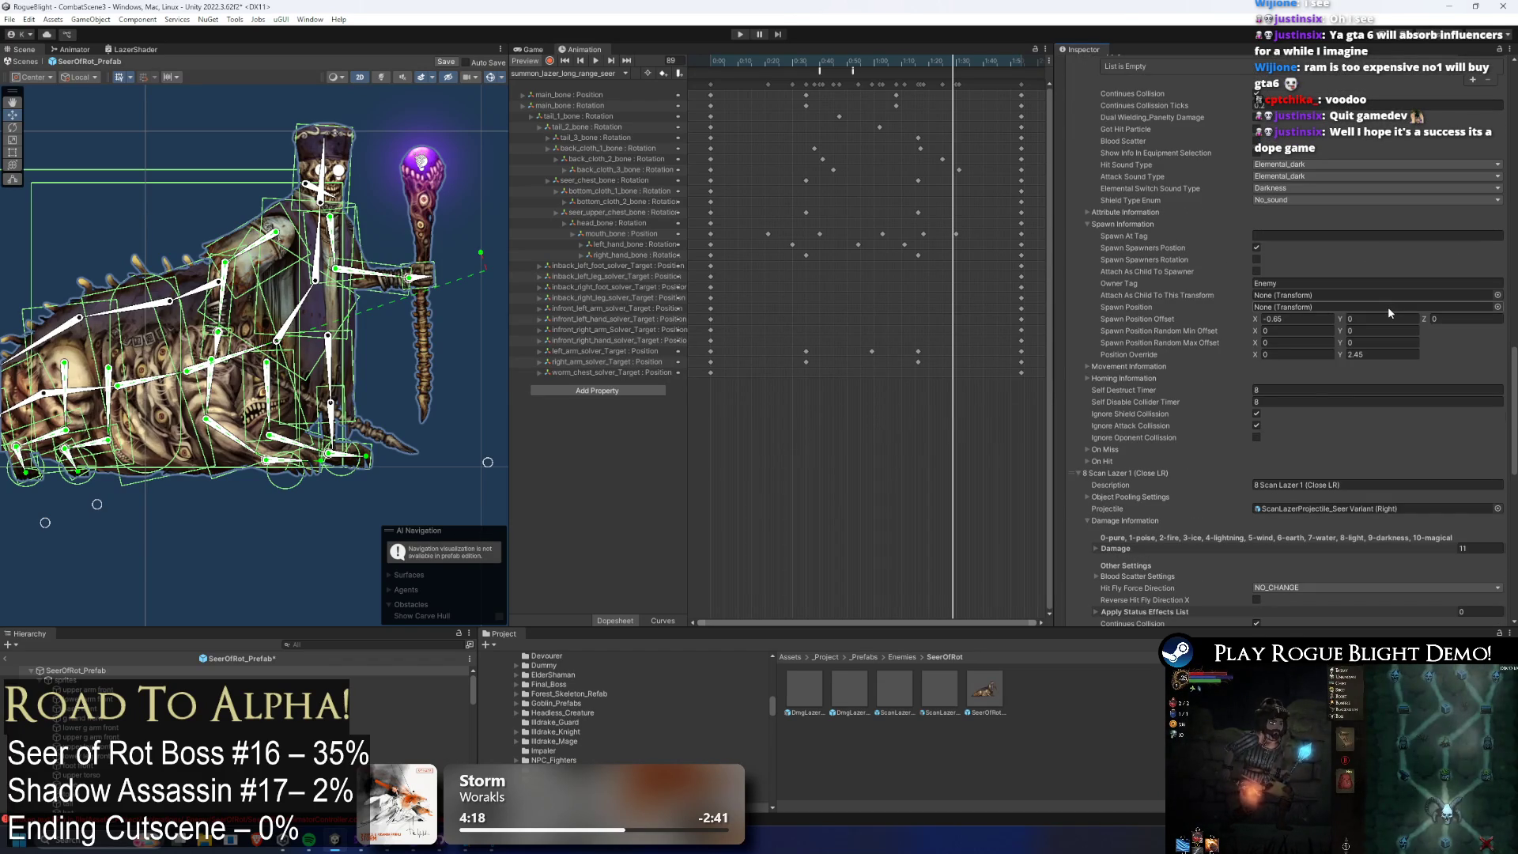
Set the Close LR laser's Spawn Position Offset Y to 0.5 and save the Seer prefab.
{"action": "left_click", "coordinate": [1392, 353]}
{"action": "left_click", "coordinate": [1392, 354]}
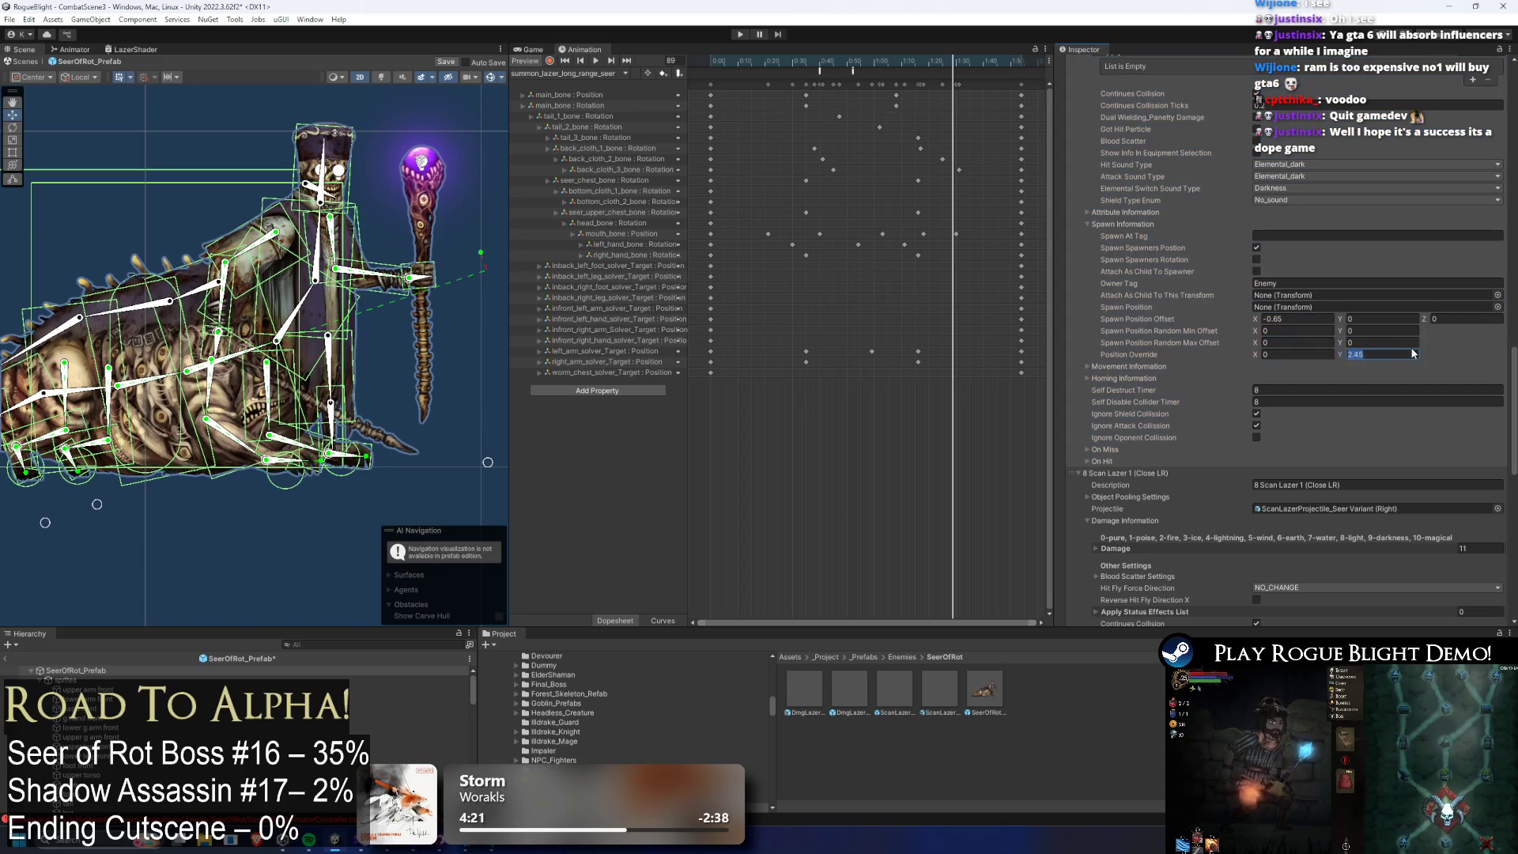
{"action": "left_click", "coordinate": [1372, 318]}
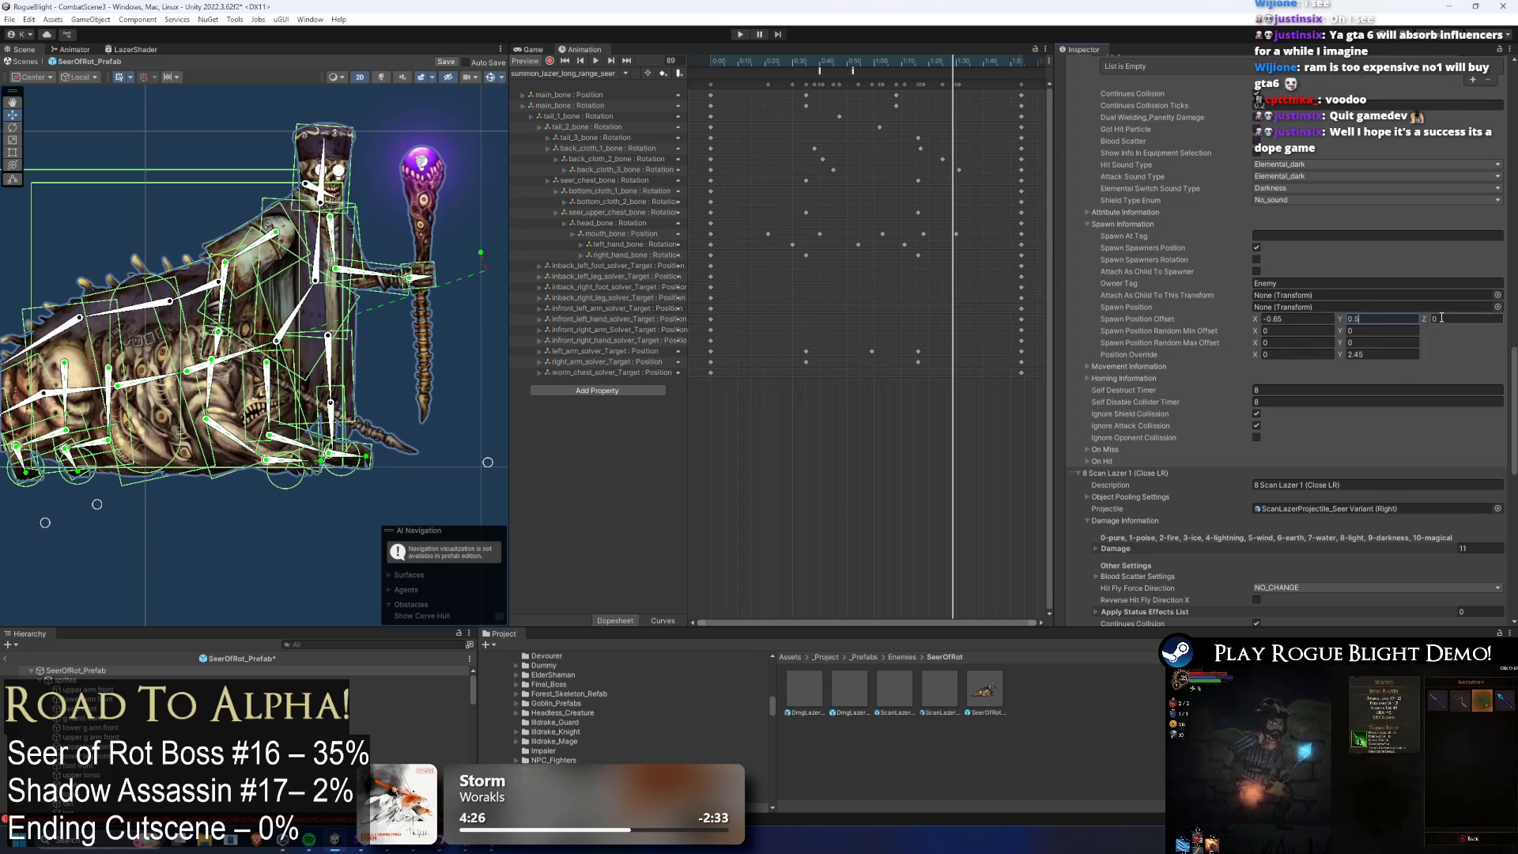
{"action": "type", "text": "0.5"}
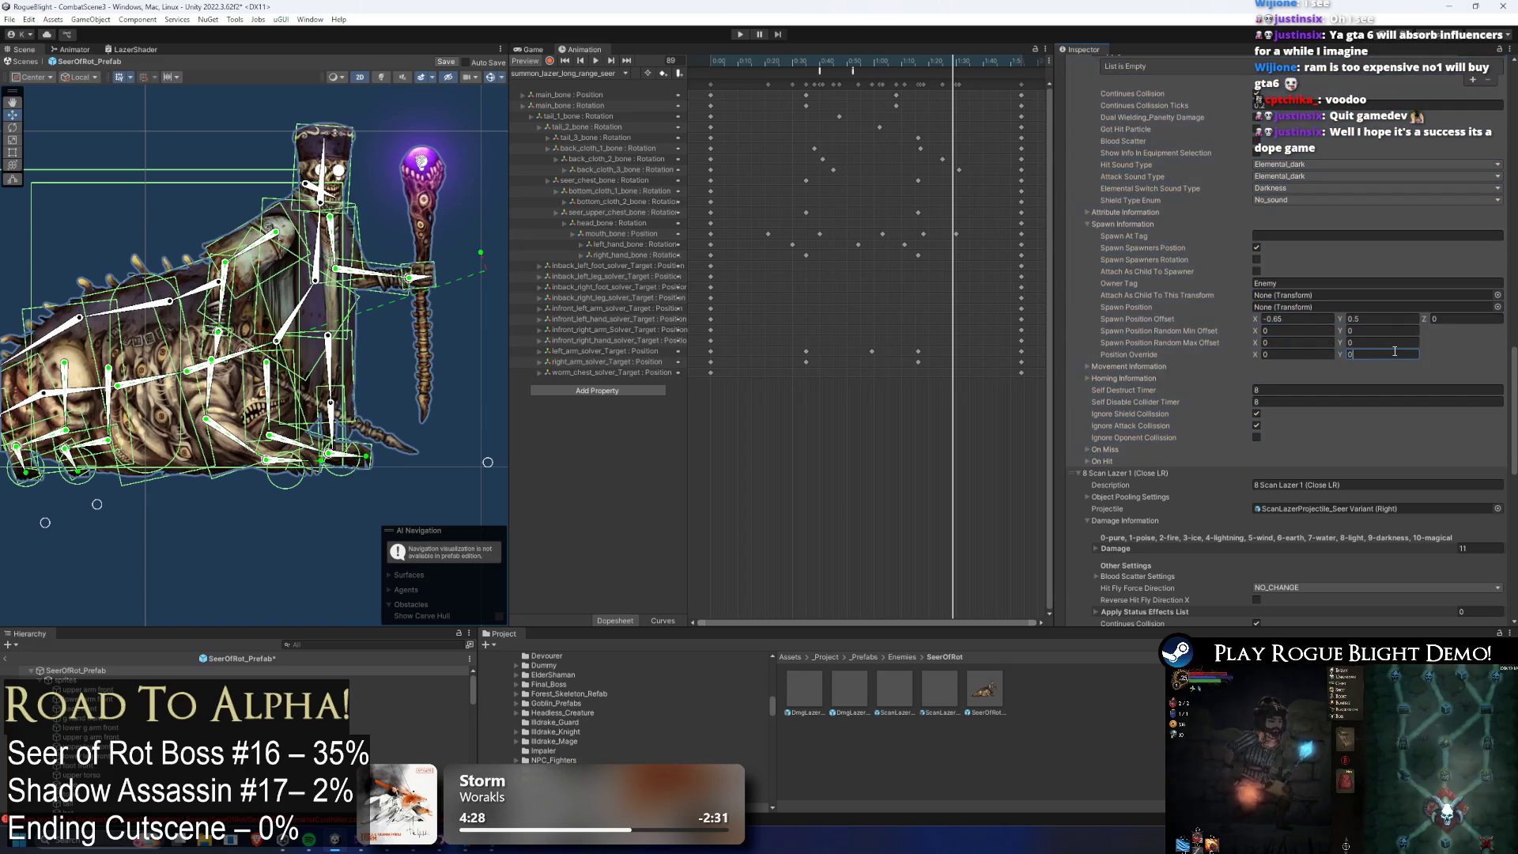
{"action": "key", "text": "ctrl+z"}
{"action": "key", "text": "ctrl+z"}
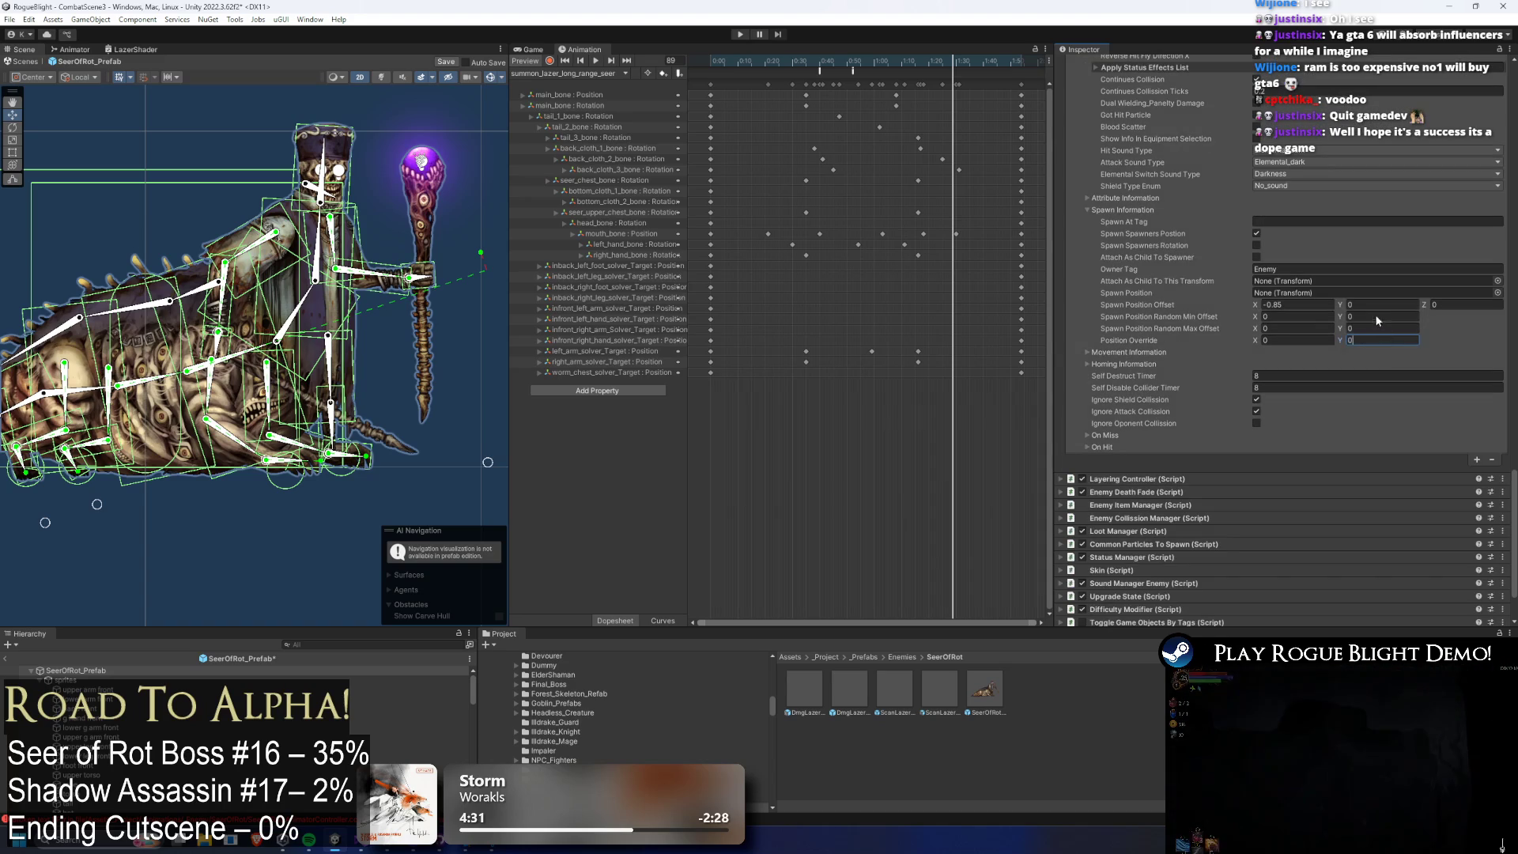
{"action": "left_click", "coordinate": [1373, 304]}
{"action": "type", "text": ".65"}
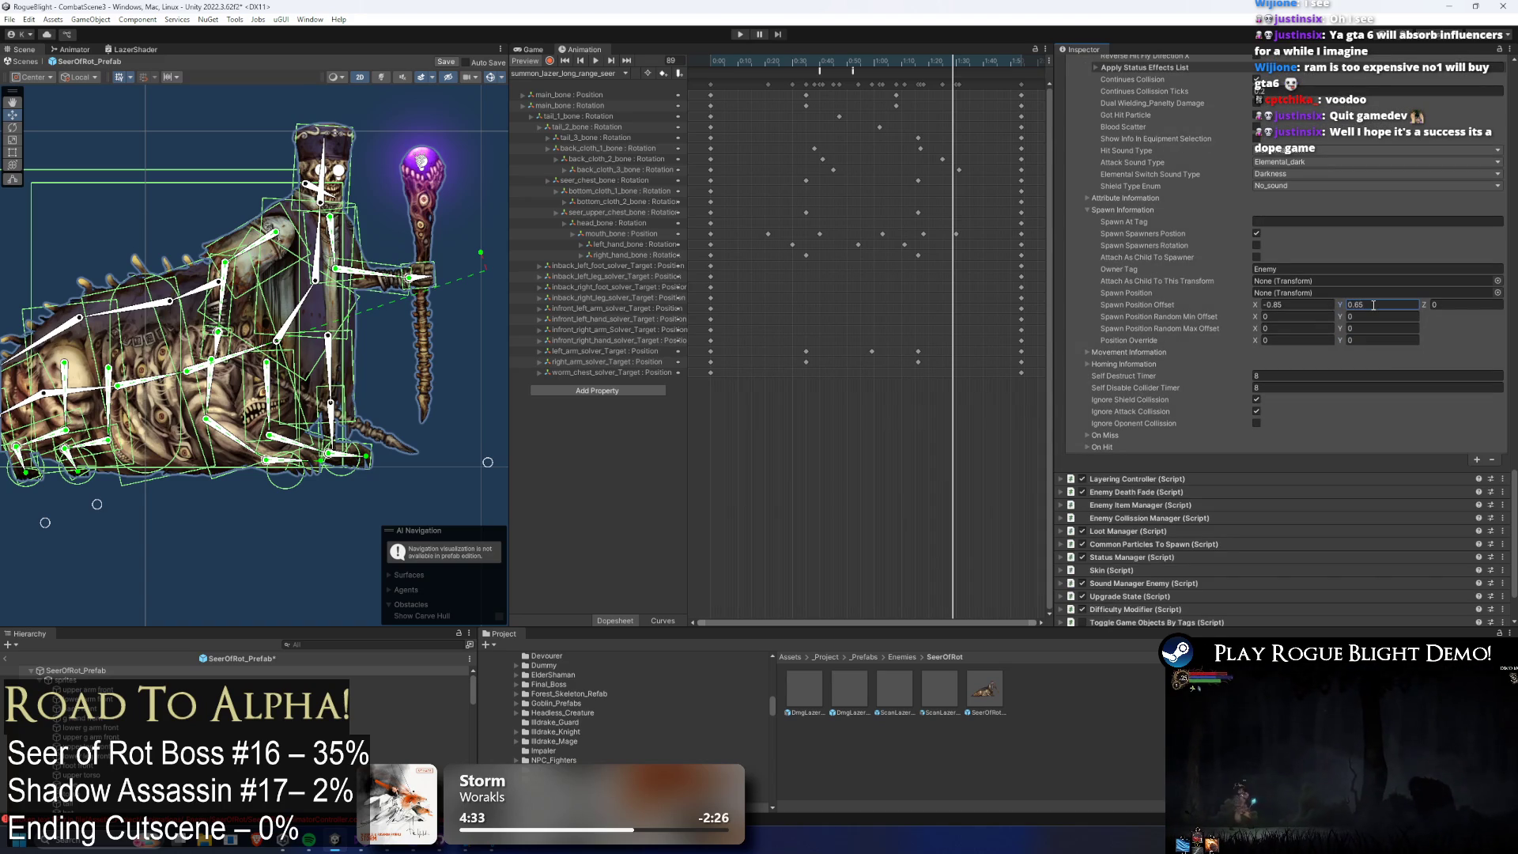
{"action": "key", "text": "ctrl+z"}
{"action": "key", "text": "ctrl+z"}
{"action": "key", "text": "ctrl+z"}
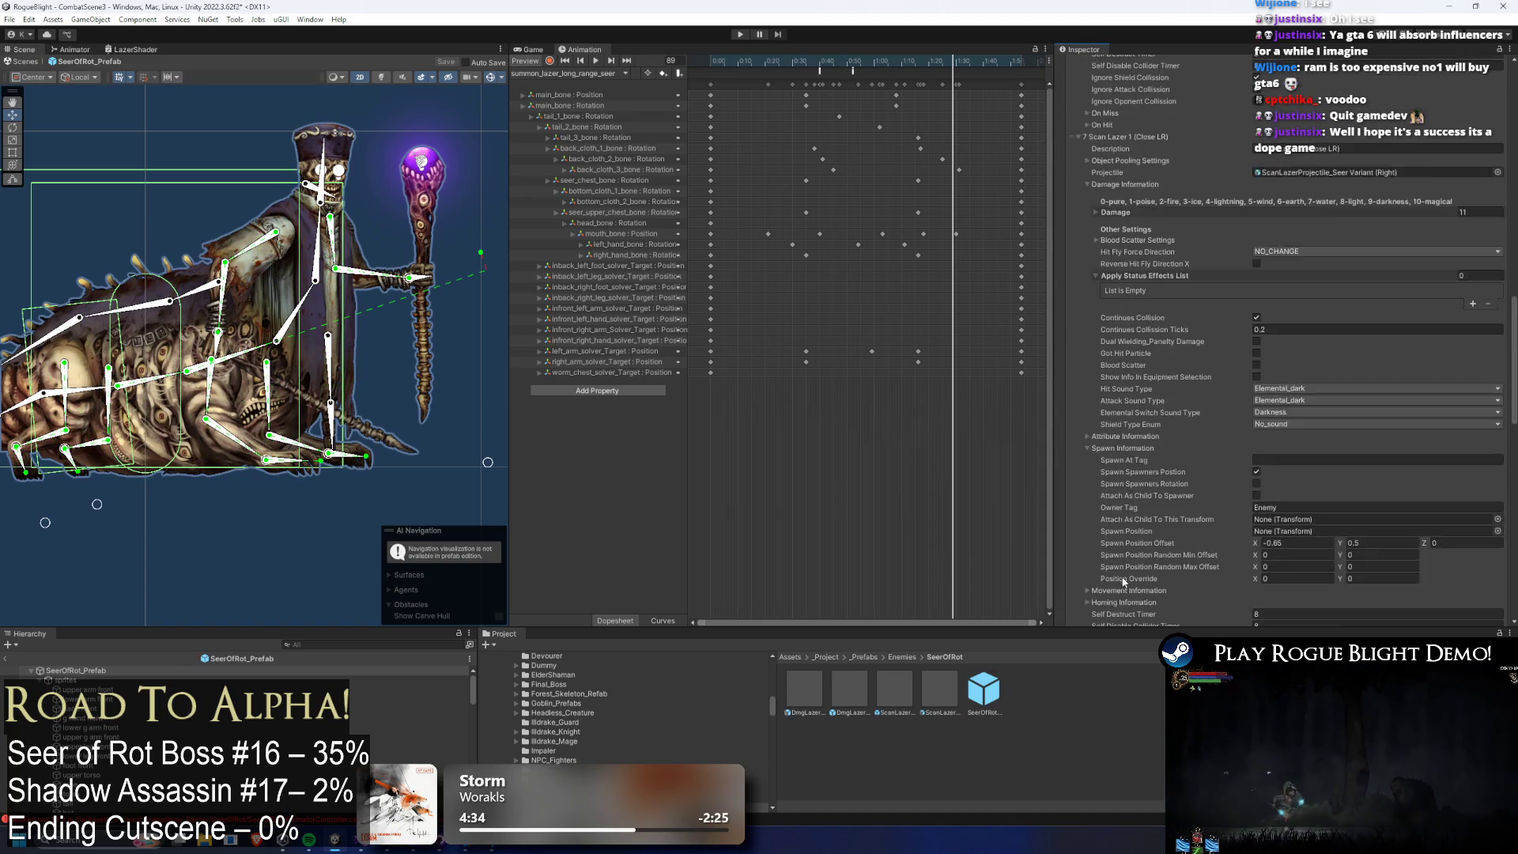
{"action": "scroll", "coordinate": [1132, 364], "scroll_direction": "up", "scroll_amount": 10}
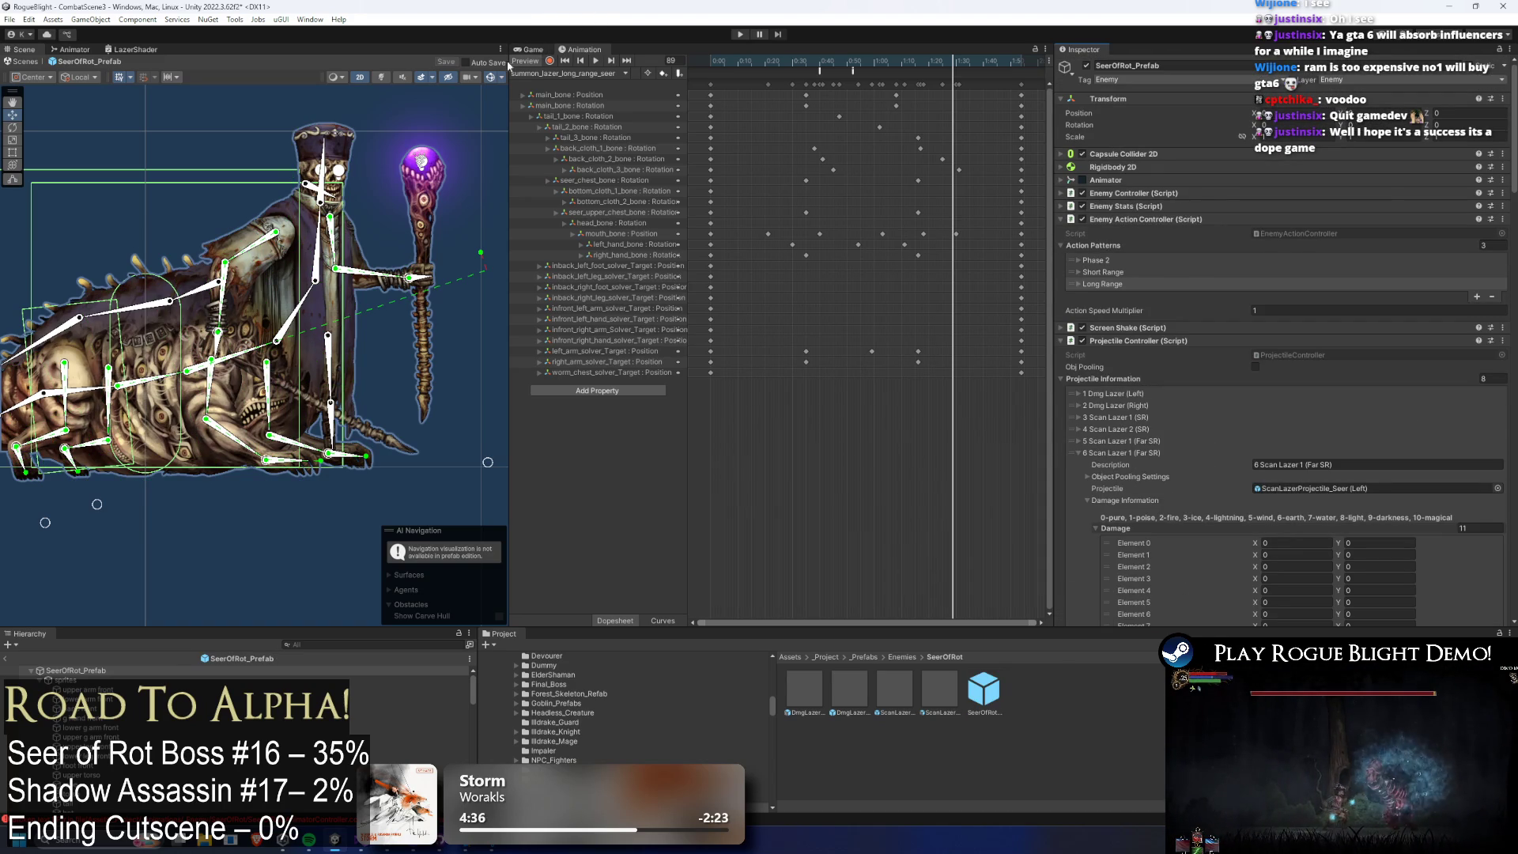
In the Animator, move the LR Fire Shot (P2) state up and rename it LR Summon lazer close.
{"action": "left_click", "coordinate": [75, 49]}
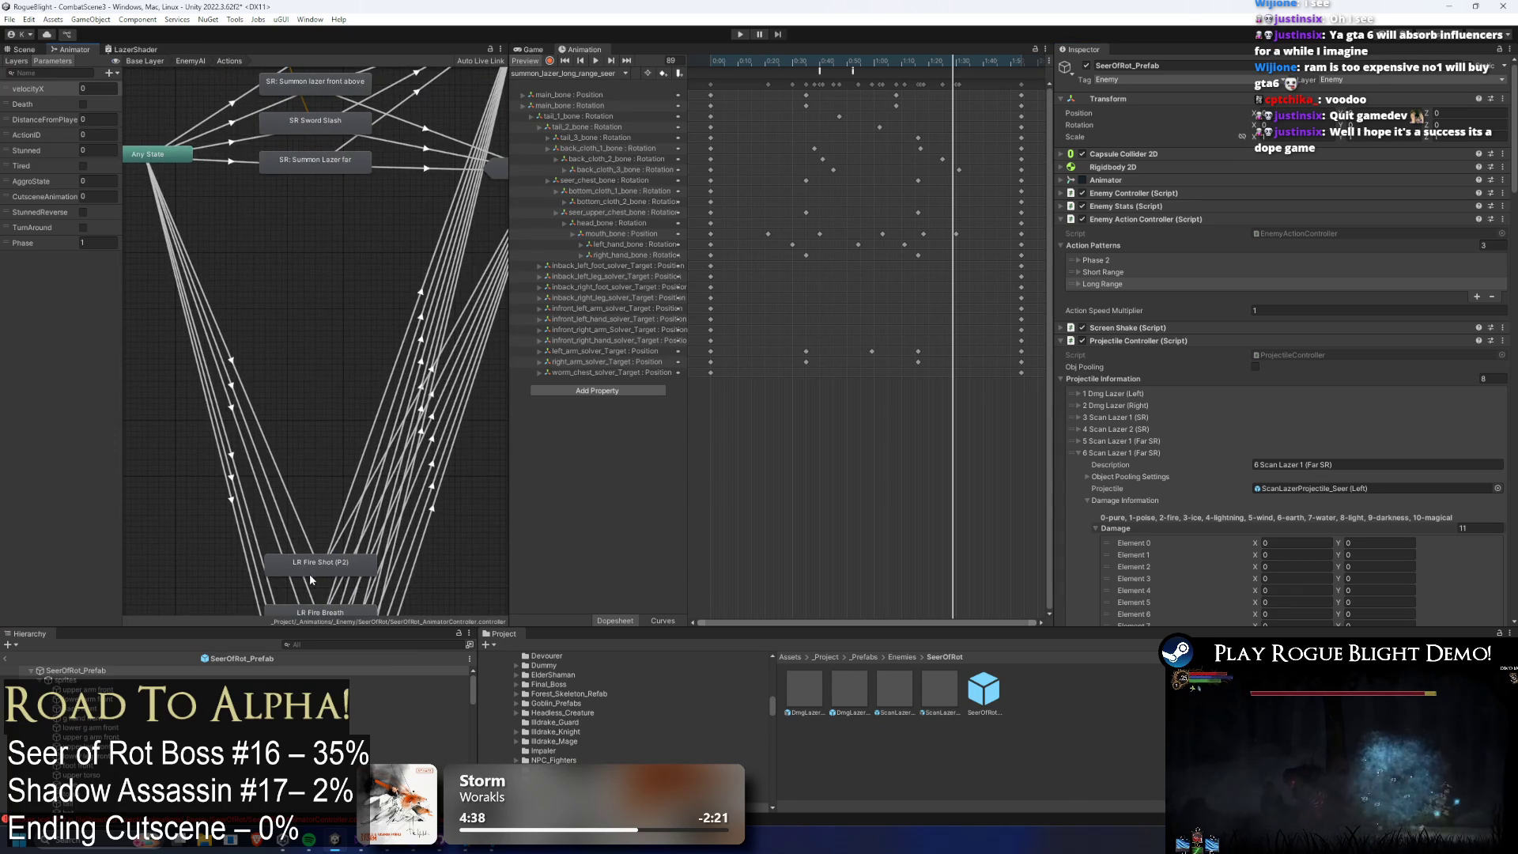
{"action": "left_click", "coordinate": [275, 278]}
{"action": "left_click_drag", "start_coordinate": [276, 283], "coordinate": [310, 199]}
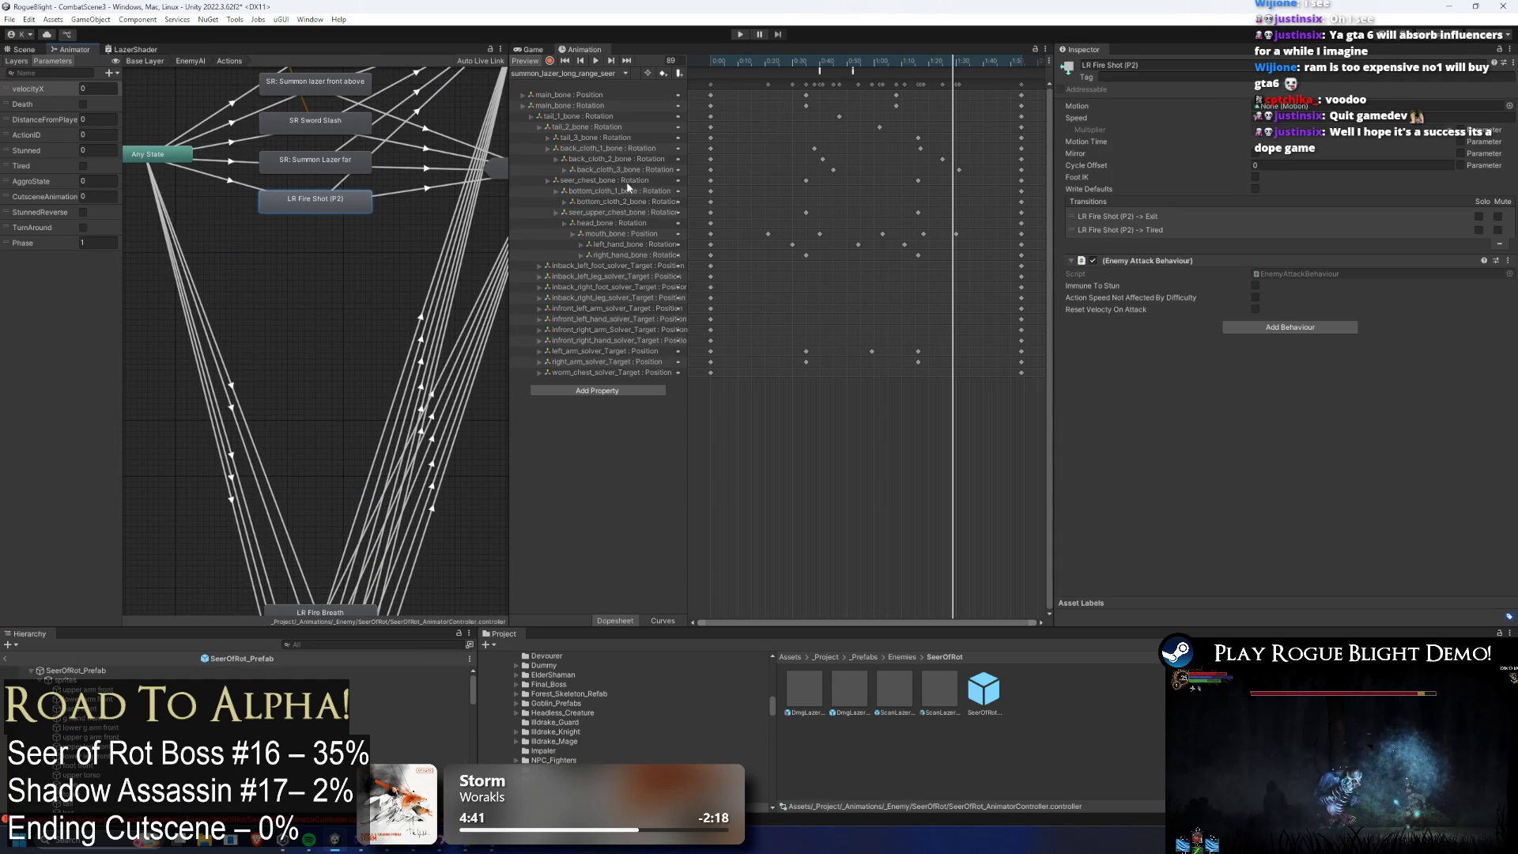
{"action": "type", "text": "LR Summon laze"}
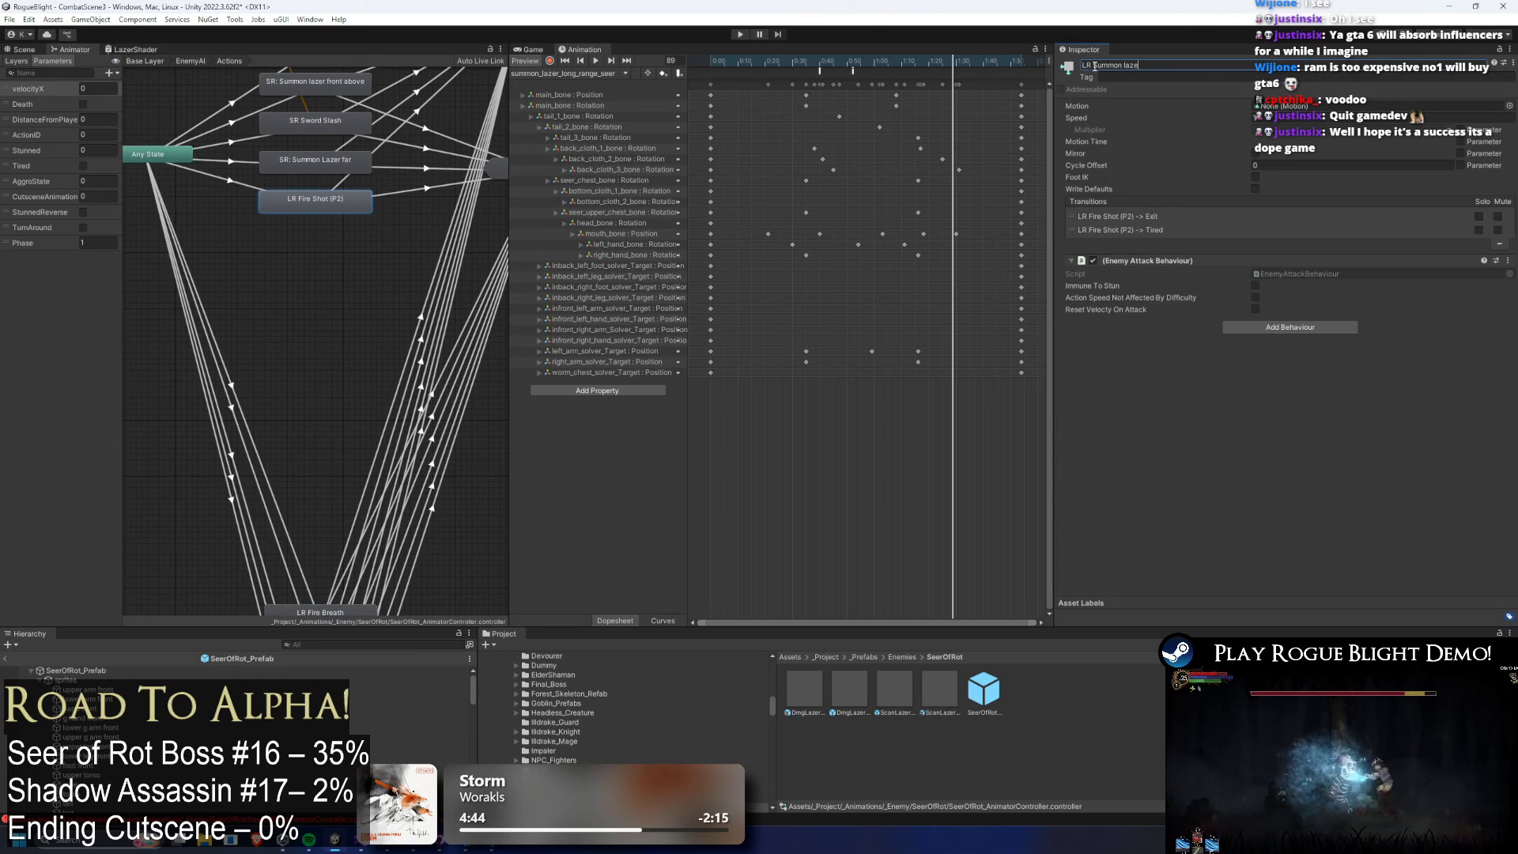
{"action": "type", "text": "r close"}
{"action": "key", "text": "Return"}
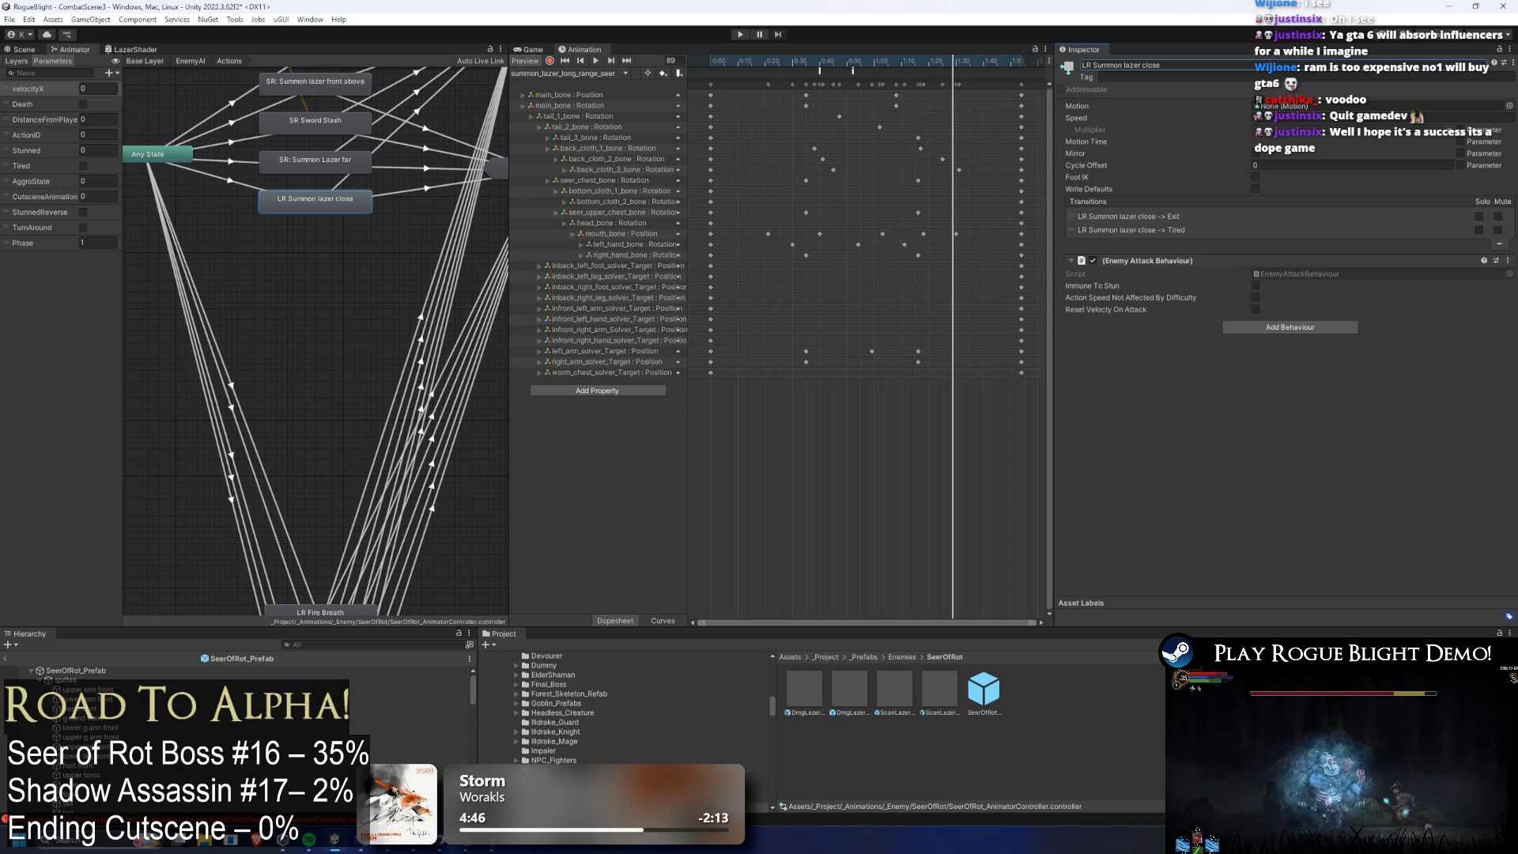
Assign summon_lazer_long_range_seer as the state's Motion clip.
{"action": "left_click", "coordinate": [1509, 105]}
{"action": "type", "text": "summon"}
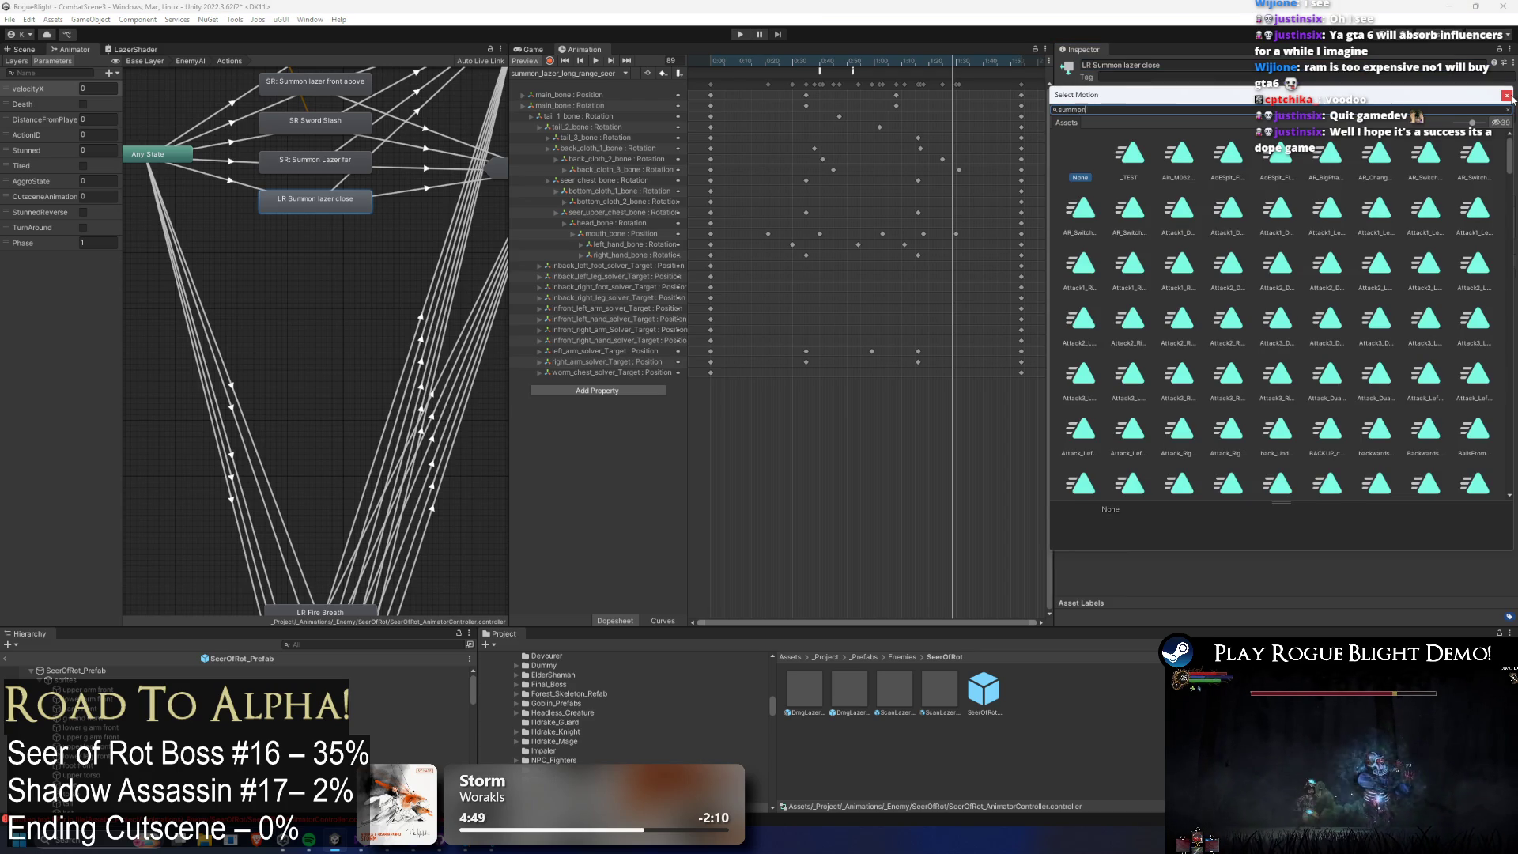
{"action": "type", "text": " lazer"}
{"action": "left_click", "coordinate": [1208, 158]}
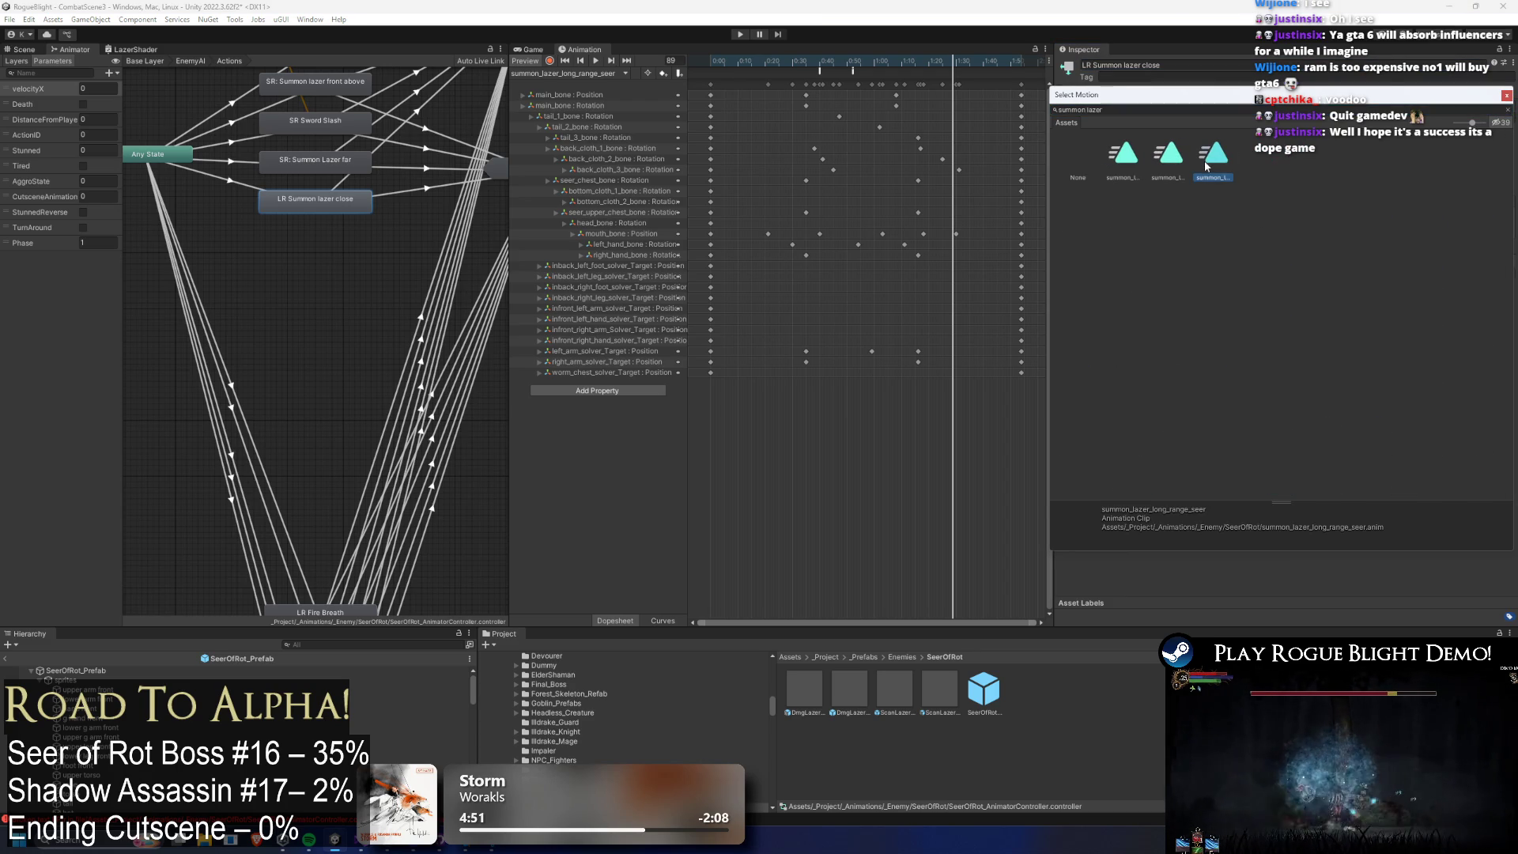
{"action": "double_click", "coordinate": [1218, 158]}
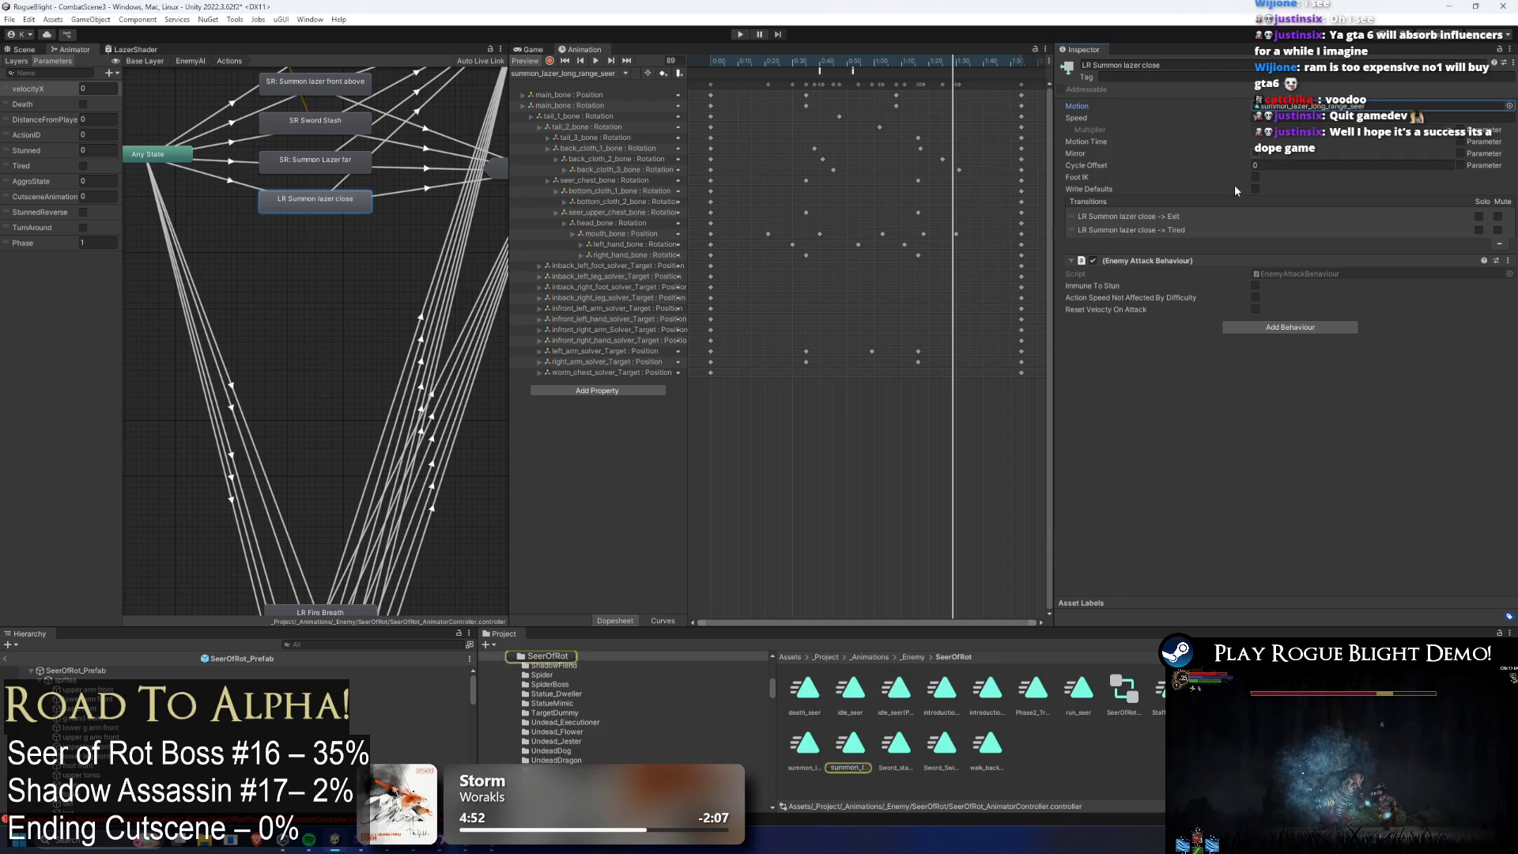
{"action": "left_click", "coordinate": [842, 764]}
{"action": "key", "text": "ctrl+z"}
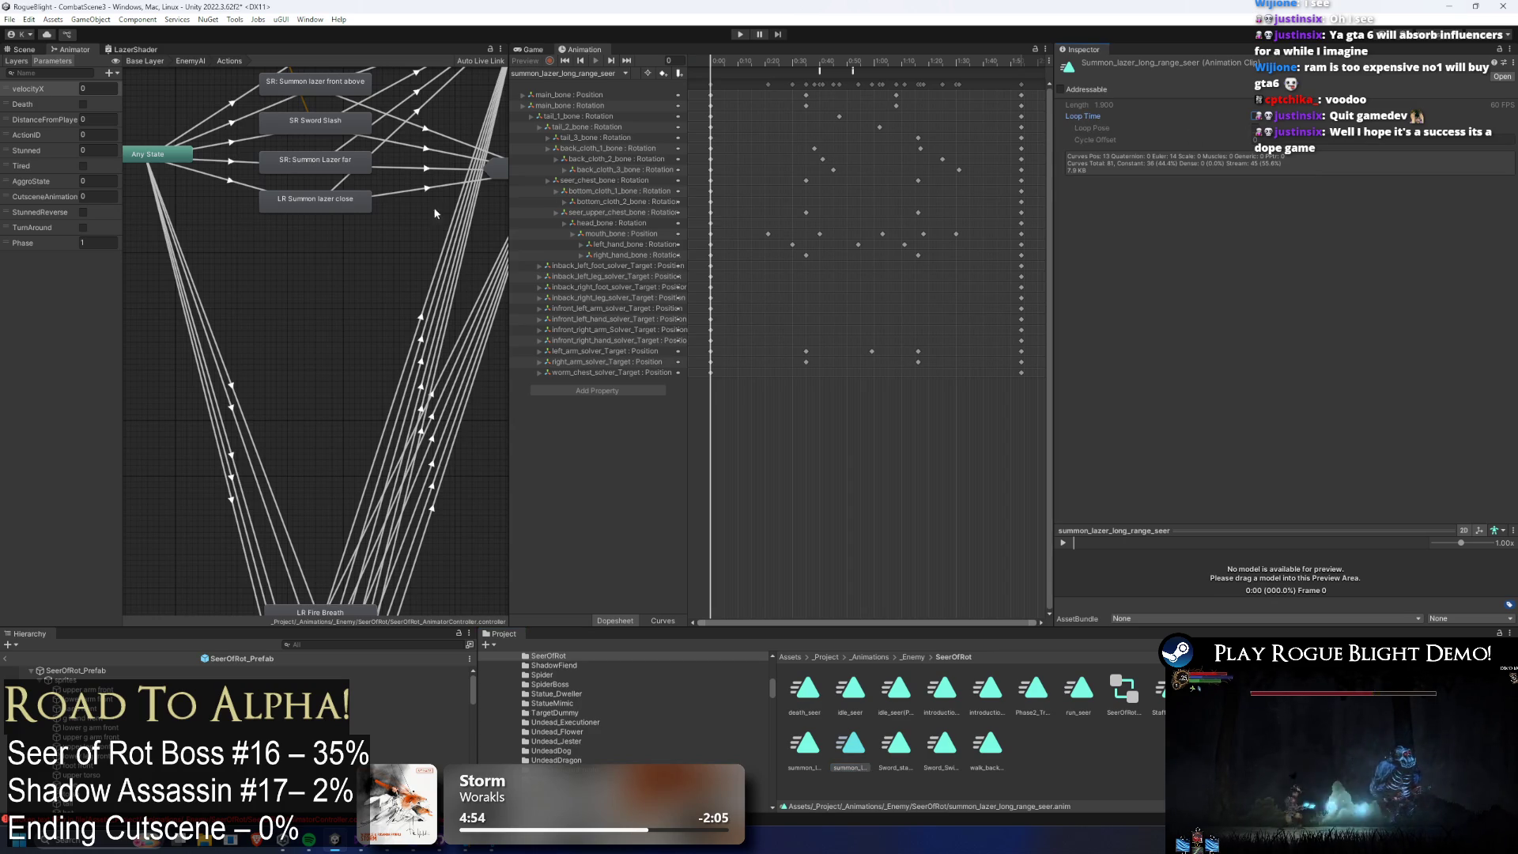
Rename the state LR Summon lazer close long range and review its AnyState transitions.
{"action": "double_click", "coordinate": [1154, 71]}
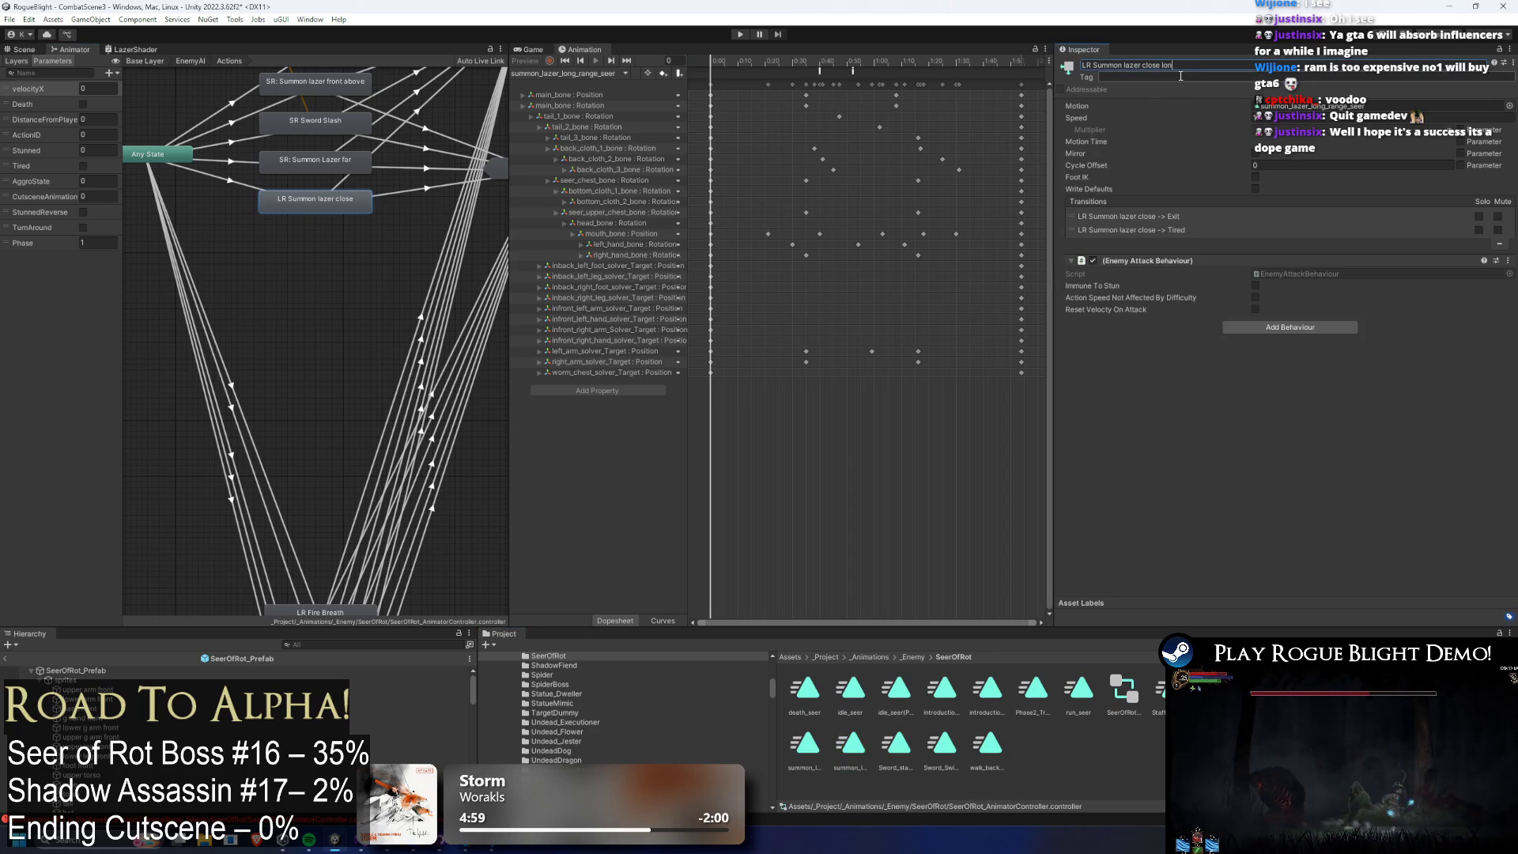
{"action": "type", "text": "ge"}
{"action": "key", "text": "Return"}
{"action": "left_click", "coordinate": [228, 181]}
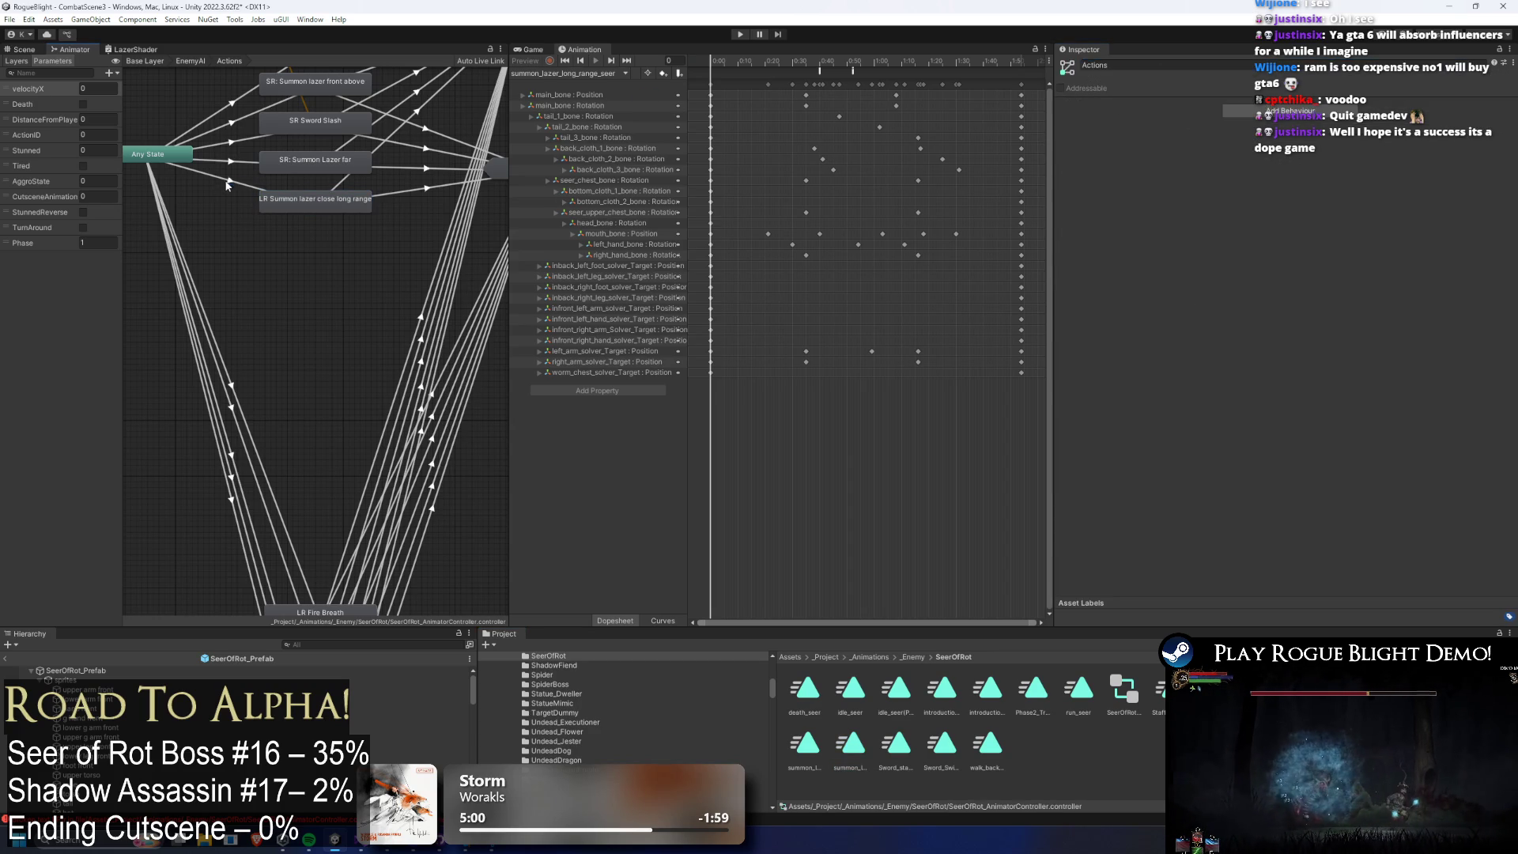
{"action": "left_click", "coordinate": [248, 169]}
{"action": "left_click", "coordinate": [245, 187]}
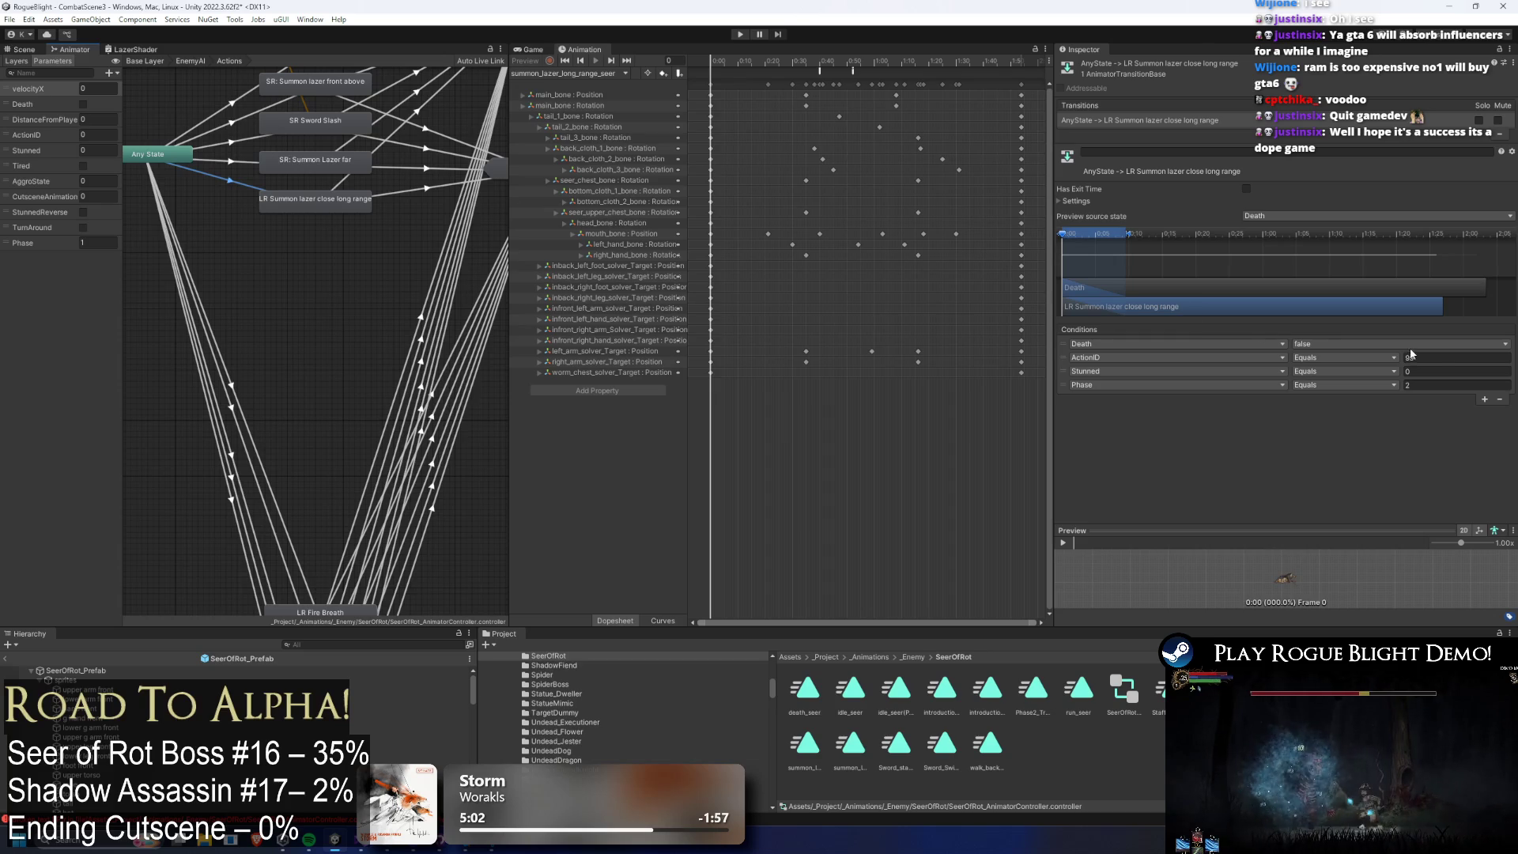
Inspect the Long Range action's ID and the far laser and Phase 2 Transformation transitions.
{"action": "key", "text": "ctrl+z"}
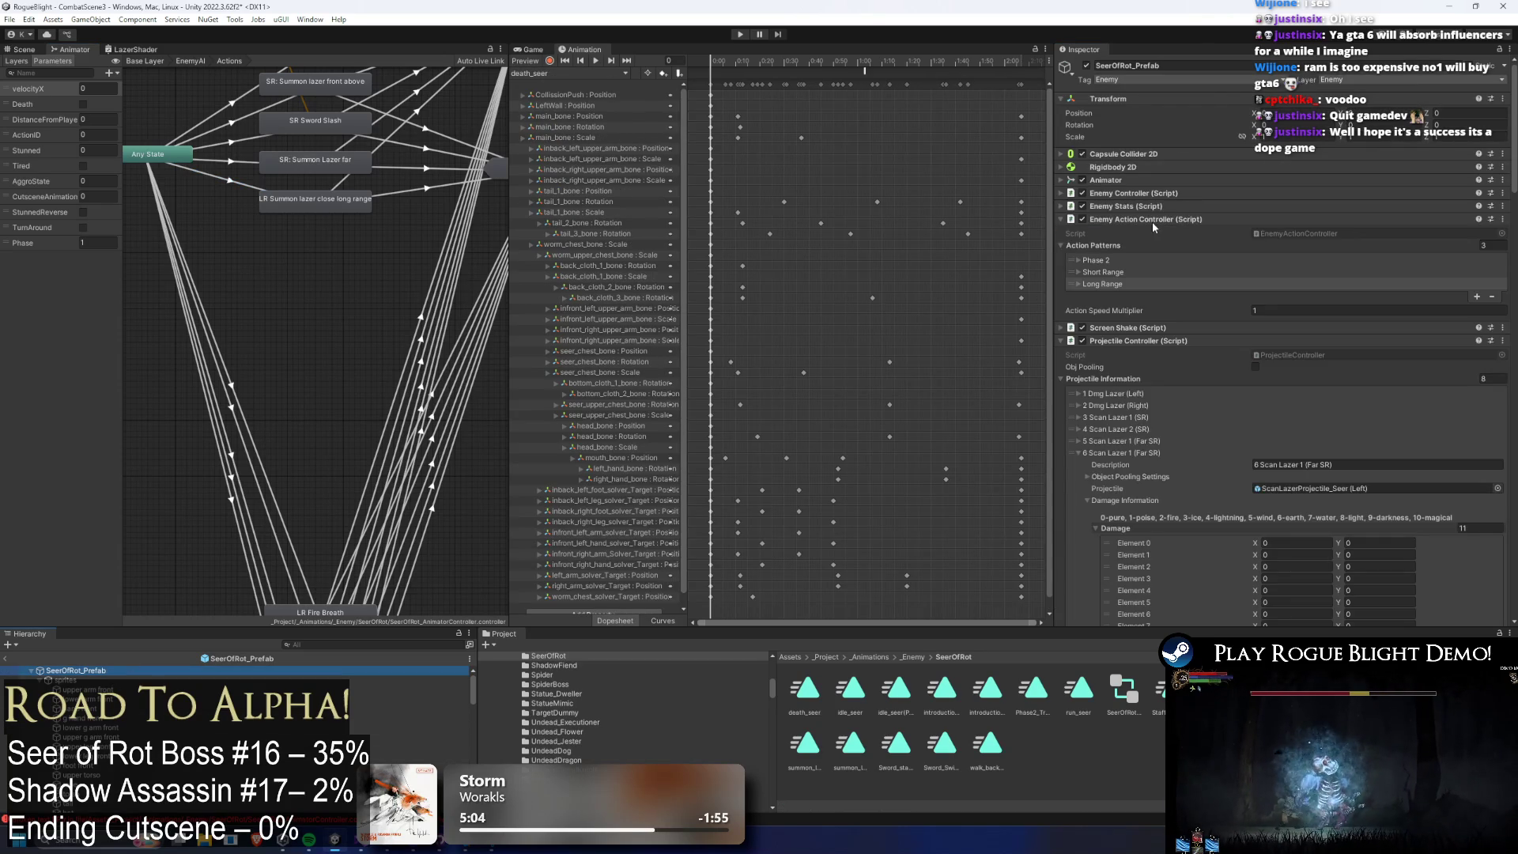
{"action": "left_click", "coordinate": [1177, 284]}
{"action": "left_click", "coordinate": [1300, 407]}
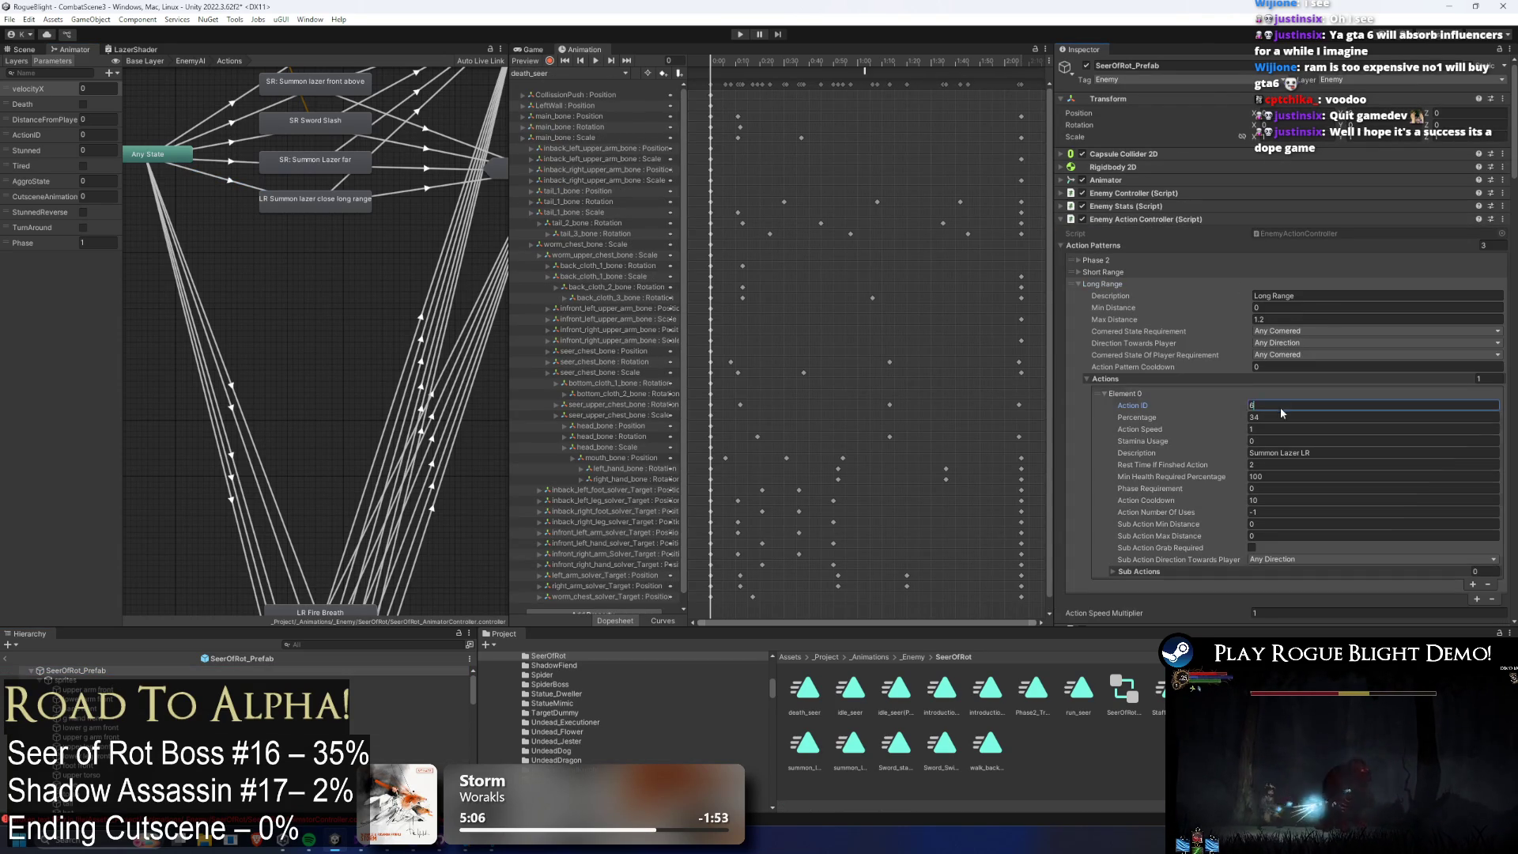
{"action": "left_click", "coordinate": [242, 163]}
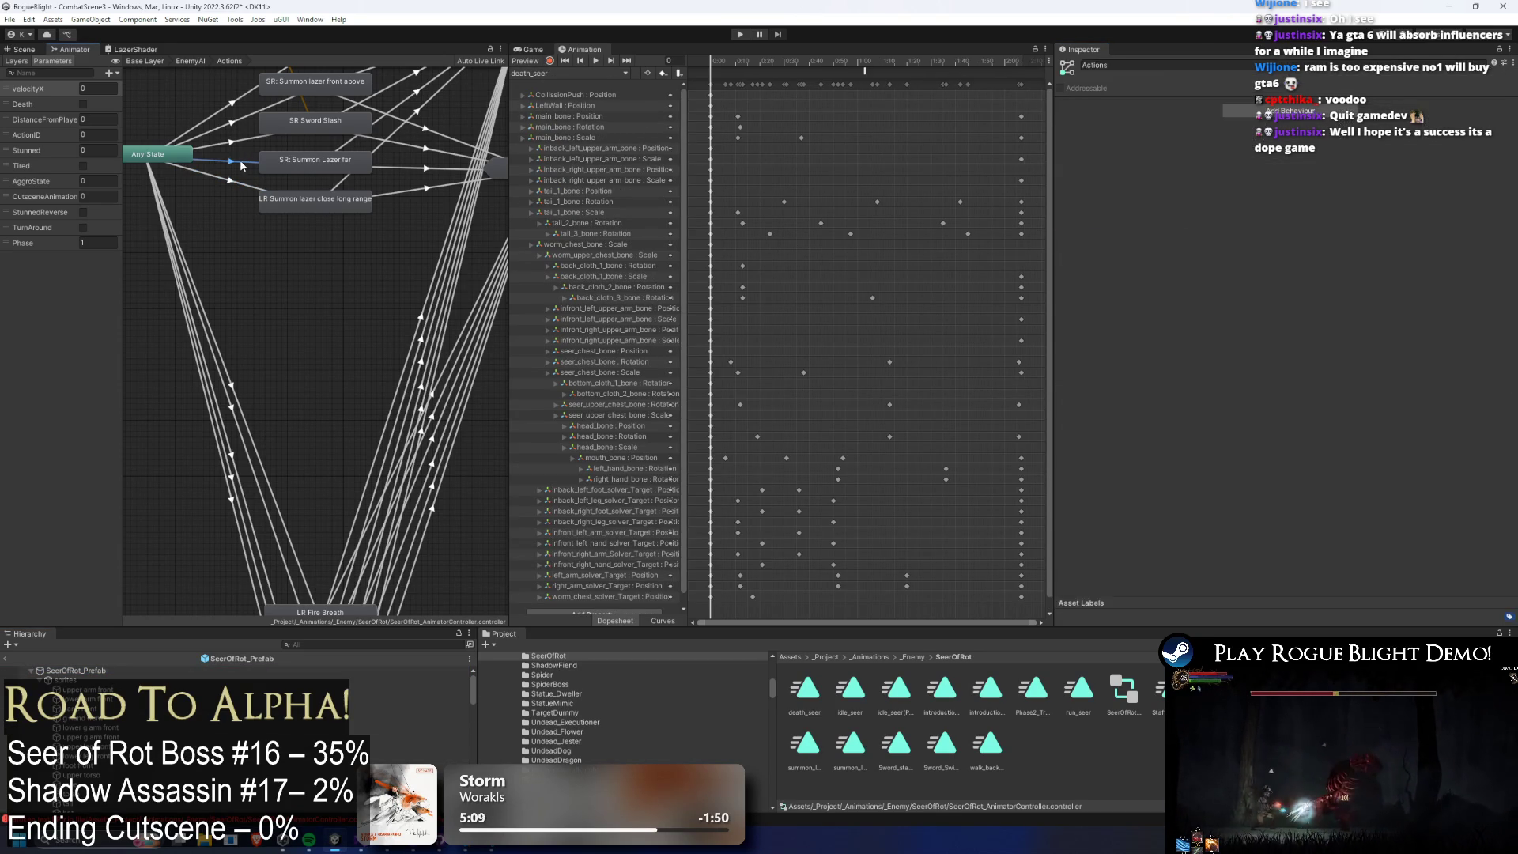
{"action": "left_click", "coordinate": [232, 110]}
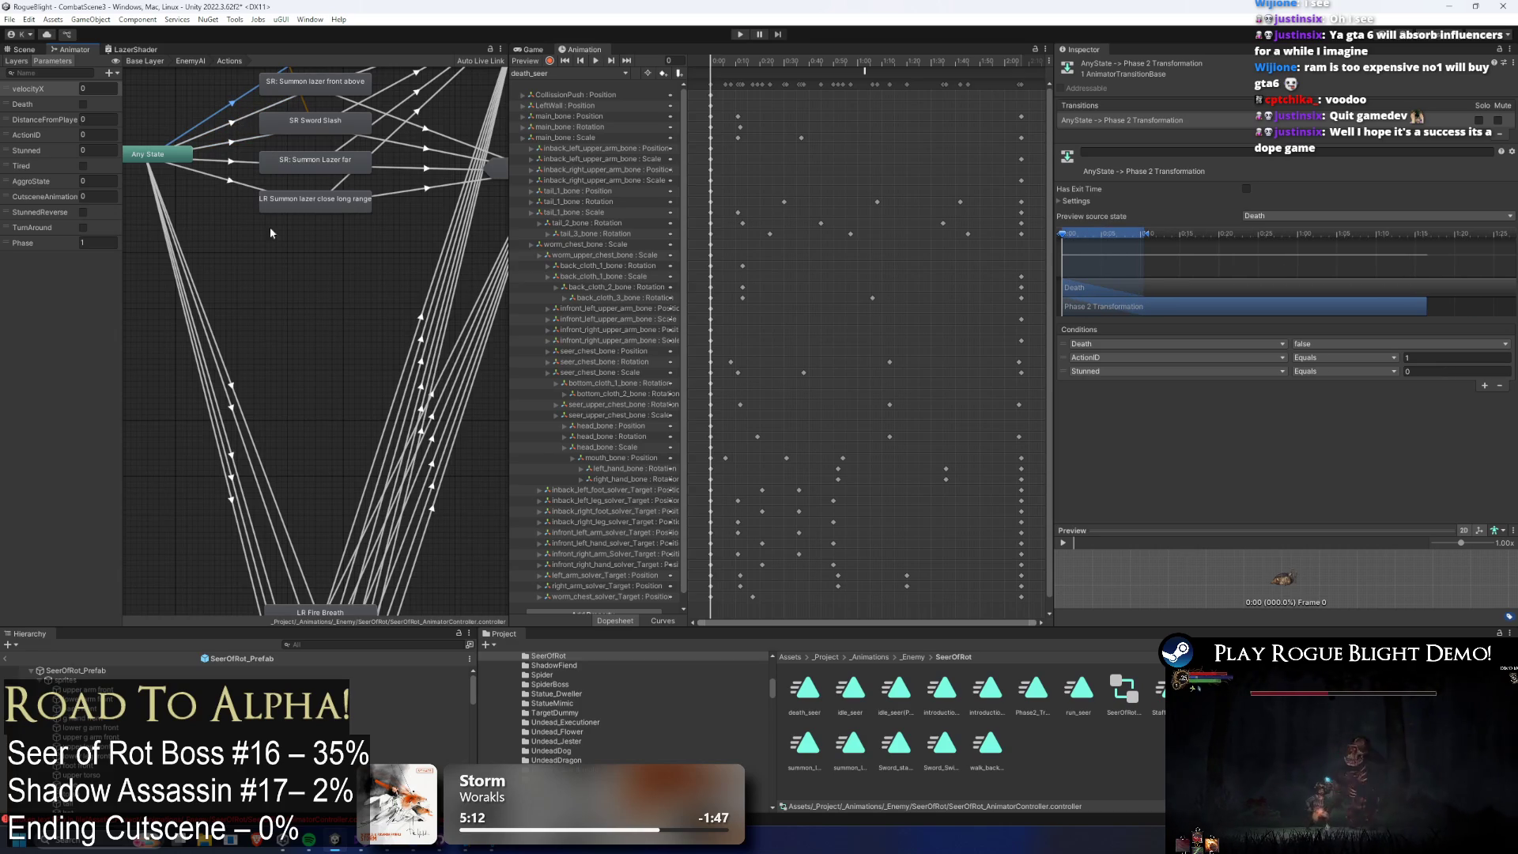
{"action": "left_click", "coordinate": [206, 203]}
Set Long Range Element 0 percentage to 100 with description Summon Lazer LR (close).
{"action": "left_click", "coordinate": [76, 670]}
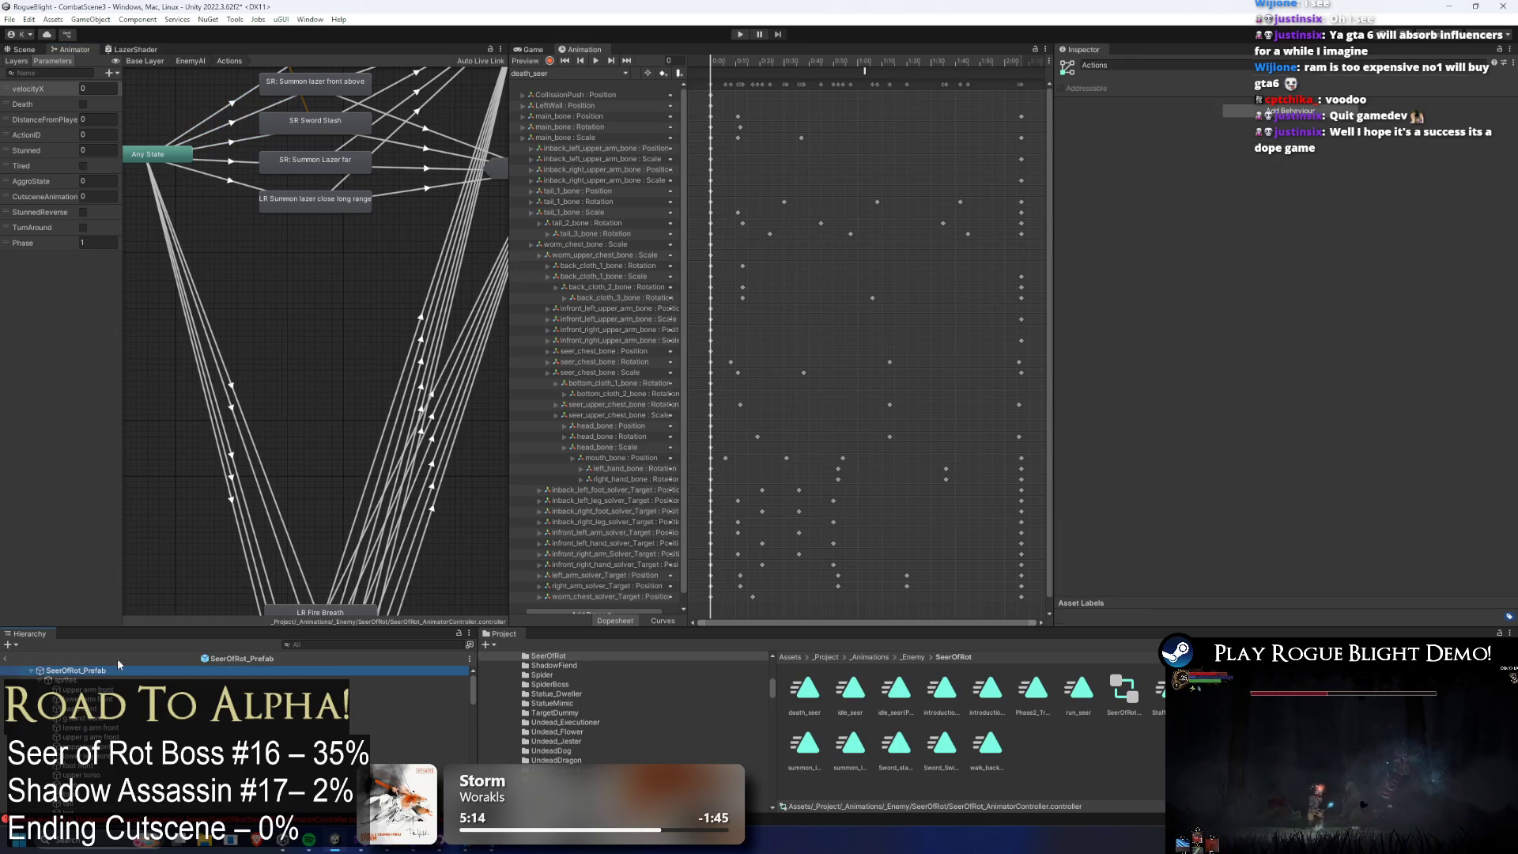
{"action": "left_click", "coordinate": [1264, 406]}
{"action": "left_click", "coordinate": [1095, 272]}
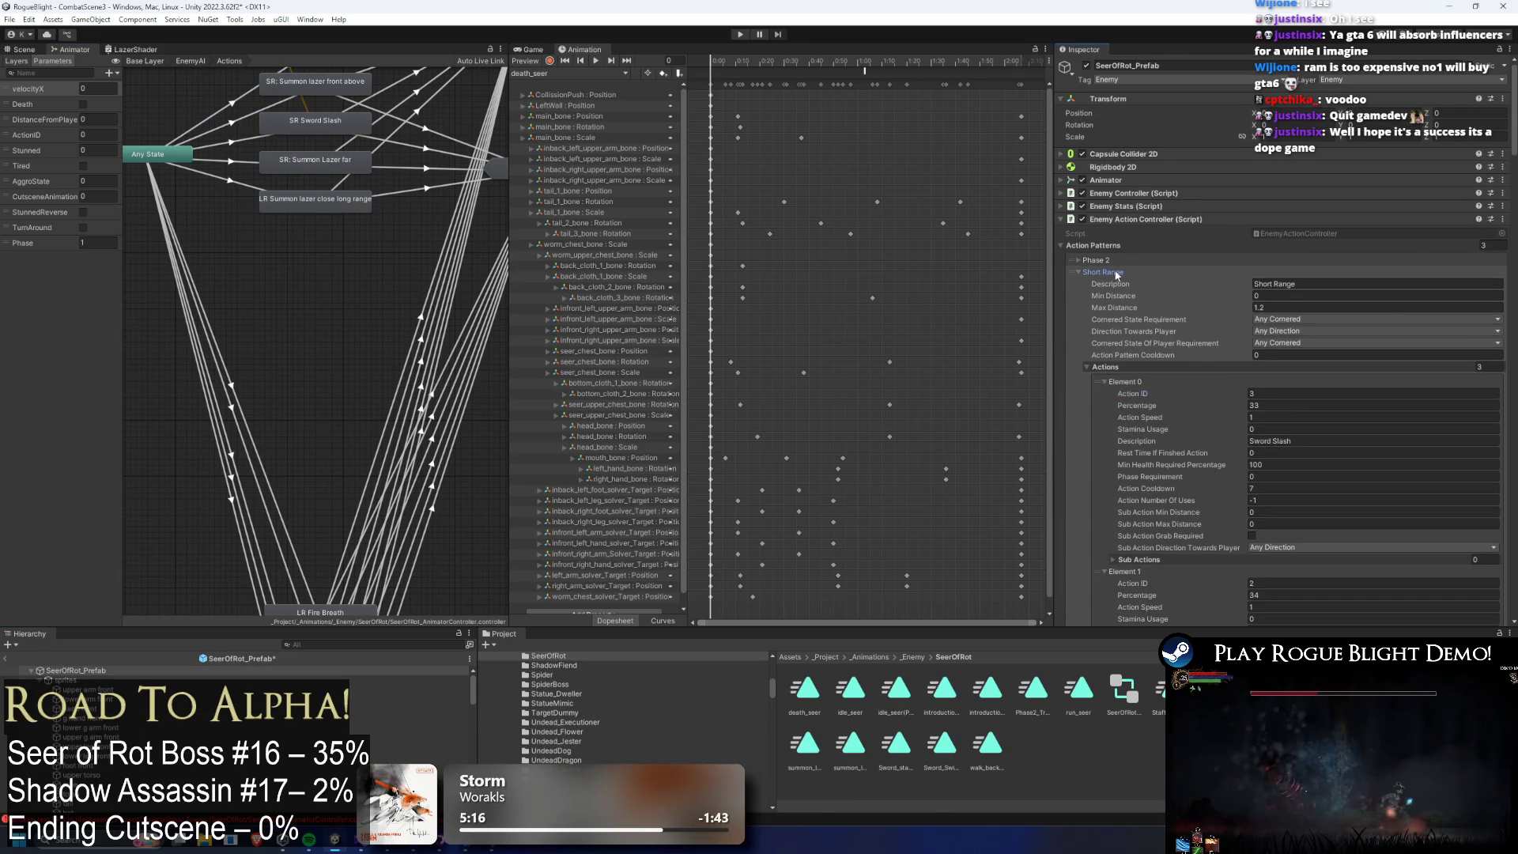
{"action": "scroll", "coordinate": [1209, 274], "scroll_direction": "down", "scroll_amount": 10}
{"action": "scroll", "coordinate": [1213, 274], "scroll_direction": "down", "scroll_amount": 10}
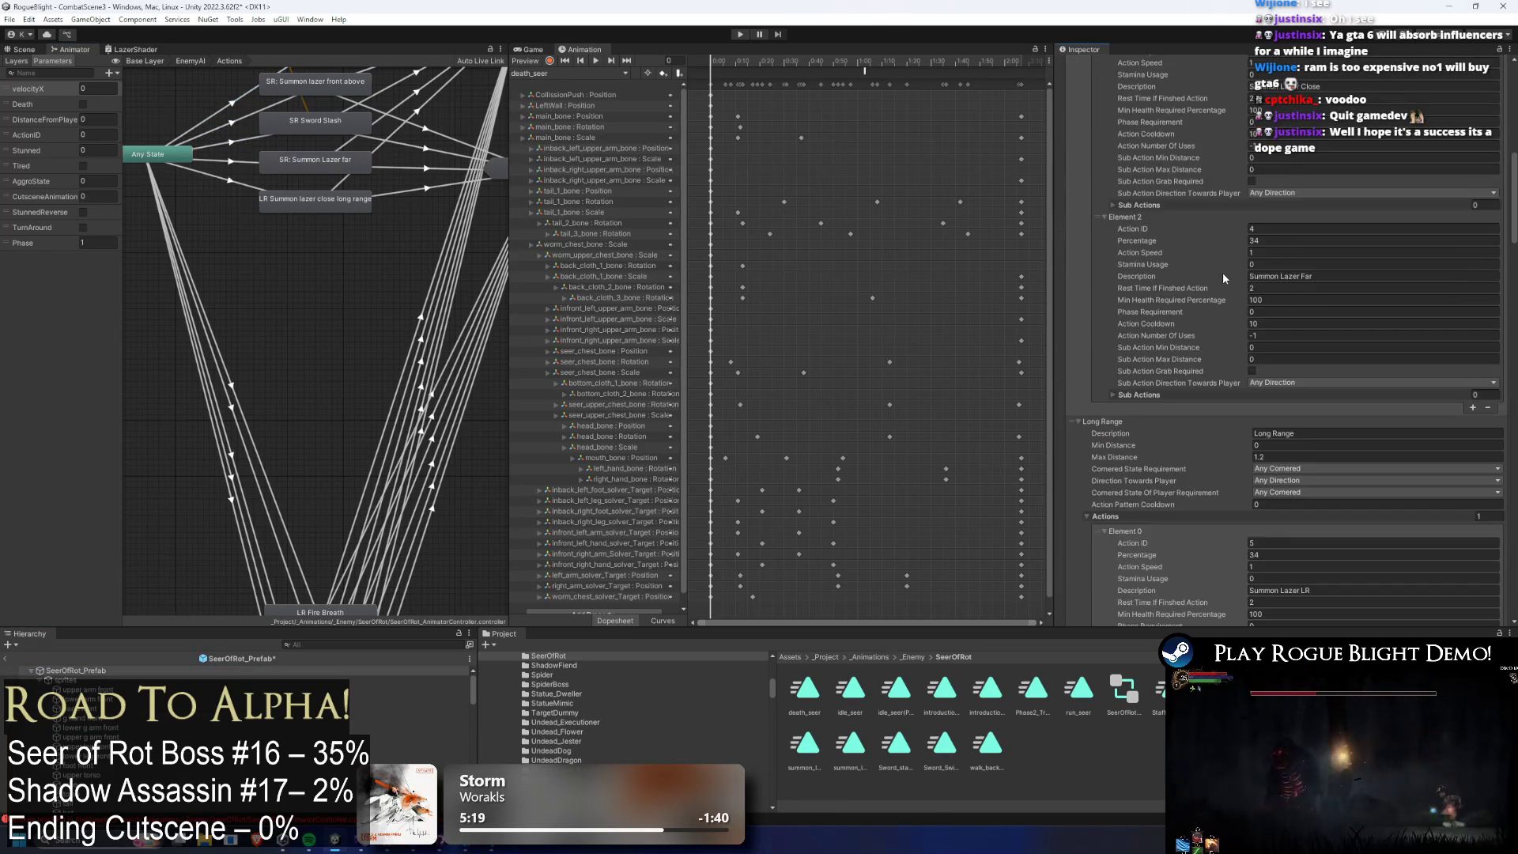
{"action": "left_click", "coordinate": [1286, 298]}
{"action": "type", "text": "100"}
{"action": "left_click", "coordinate": [1305, 334]}
{"action": "type", "text": "(close)"}
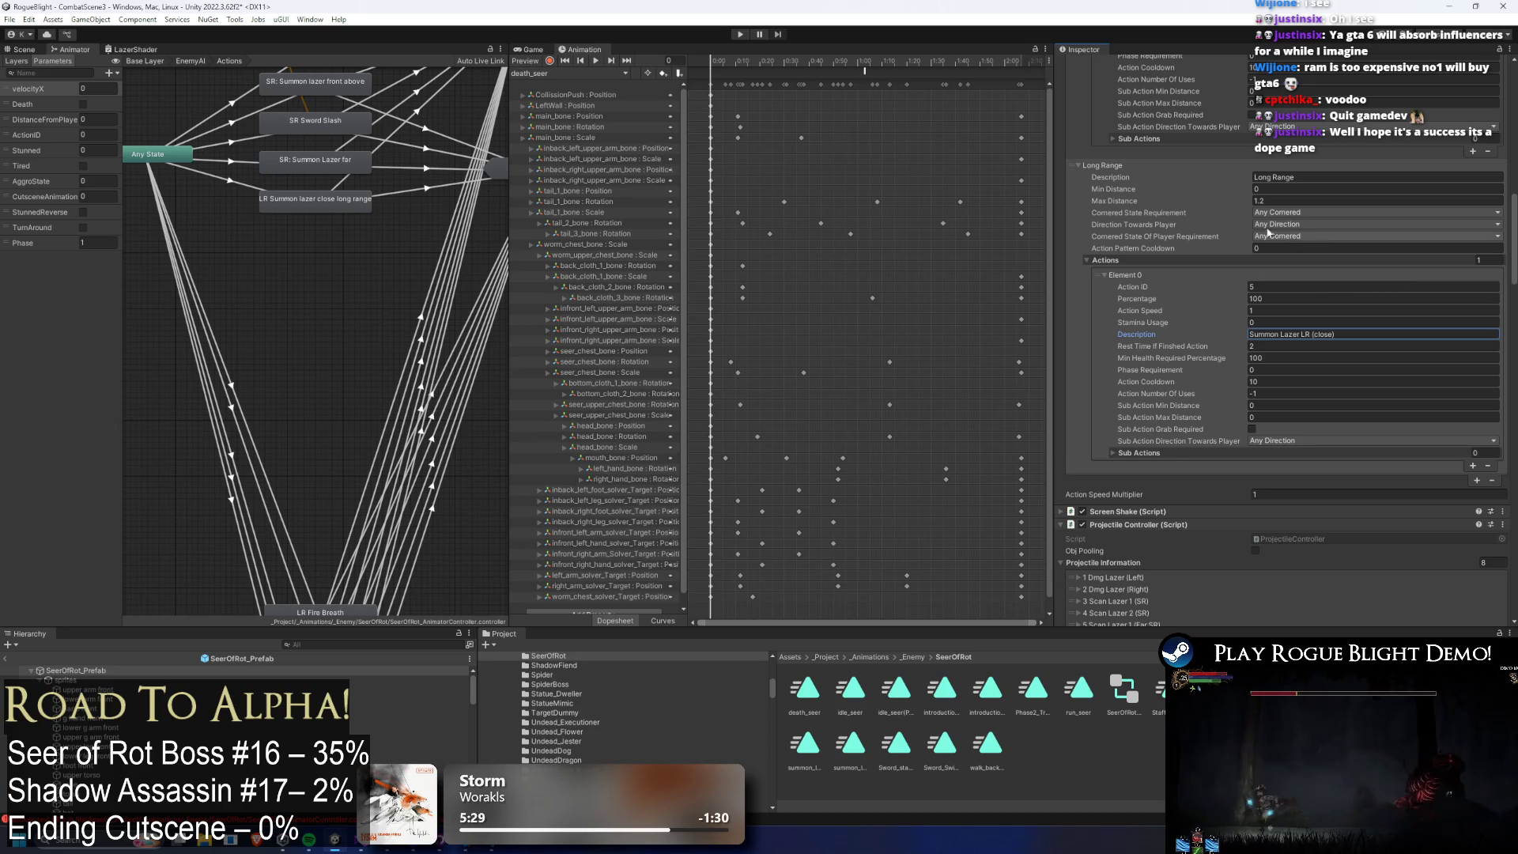
Set the Long Range action's Min Distance to 1.3 and Max Distance to 9999.
{"action": "left_click", "coordinate": [1127, 164]}
{"action": "left_click", "coordinate": [1143, 164]}
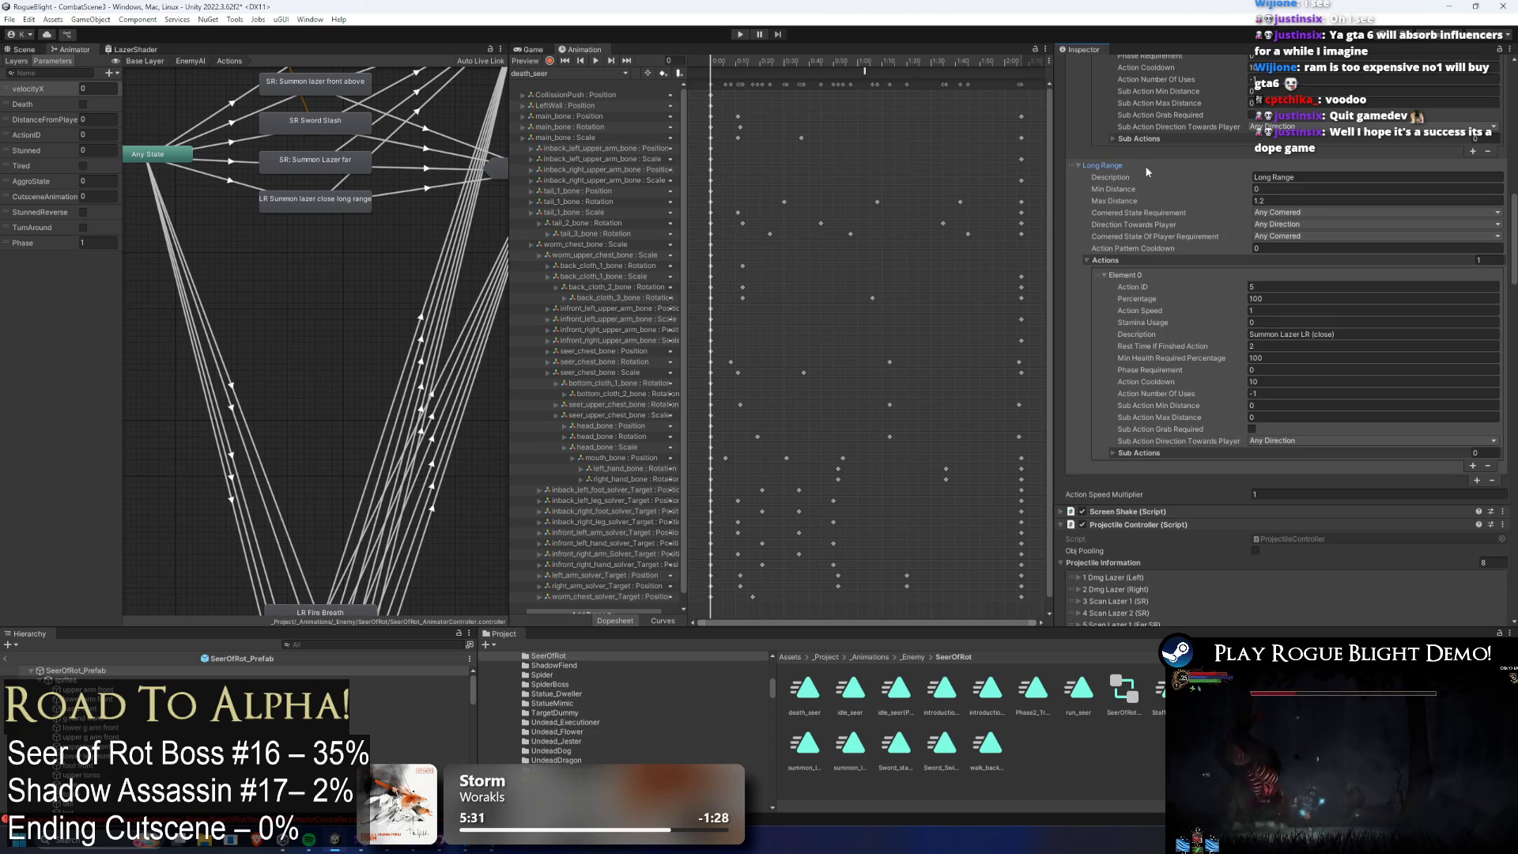
{"action": "scroll", "coordinate": [1196, 191], "scroll_direction": "up", "scroll_amount": 3}
{"action": "scroll", "coordinate": [1196, 192], "scroll_direction": "up", "scroll_amount": 3}
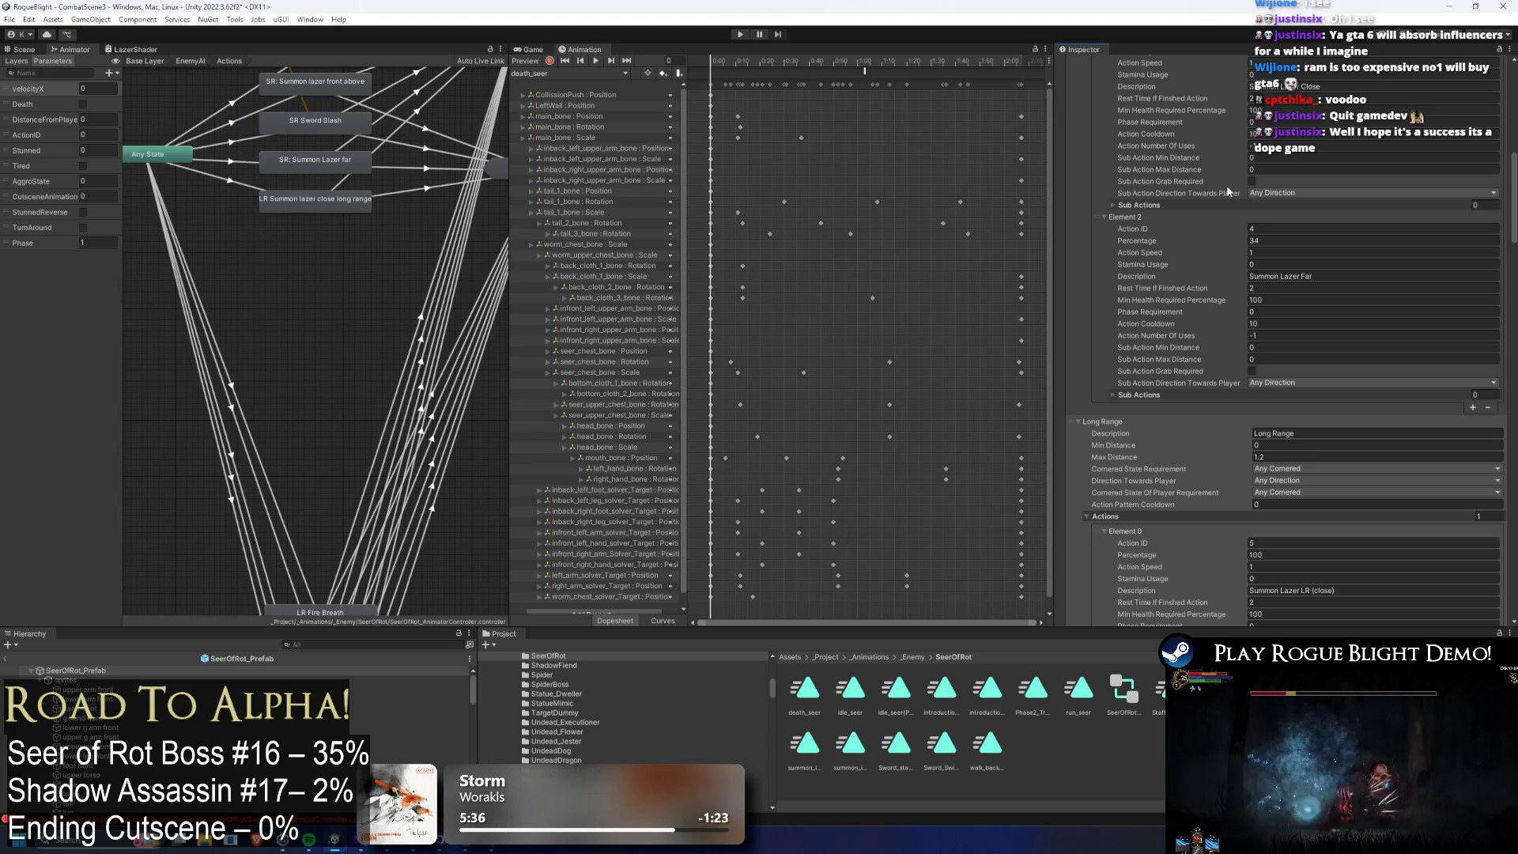
{"action": "left_click", "coordinate": [1265, 445]}
{"action": "type", "text": "1"}
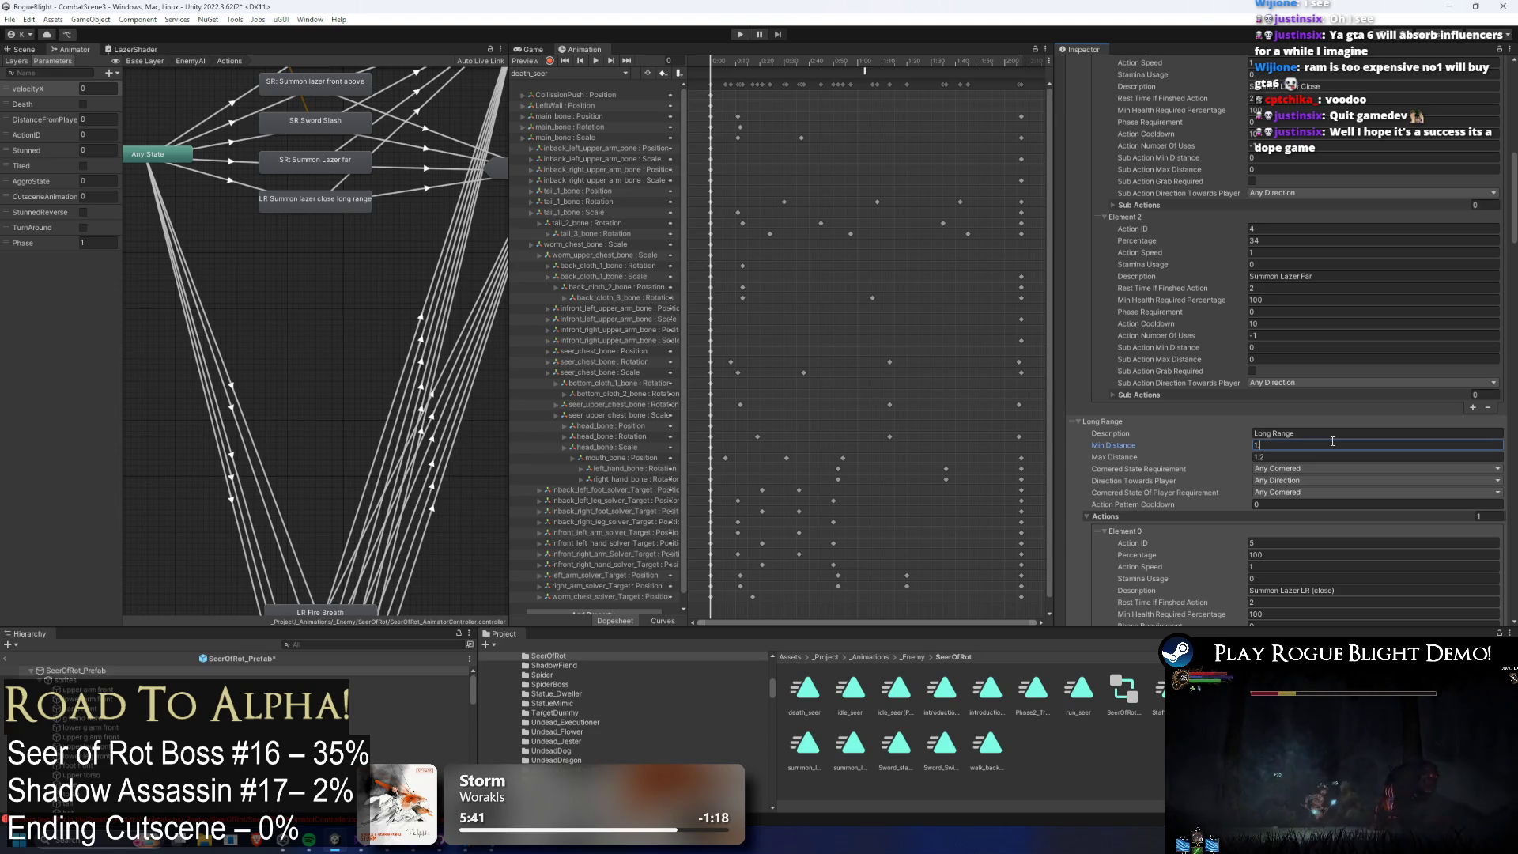
{"action": "type", "text": ".3"}
{"action": "key", "text": "Tab"}
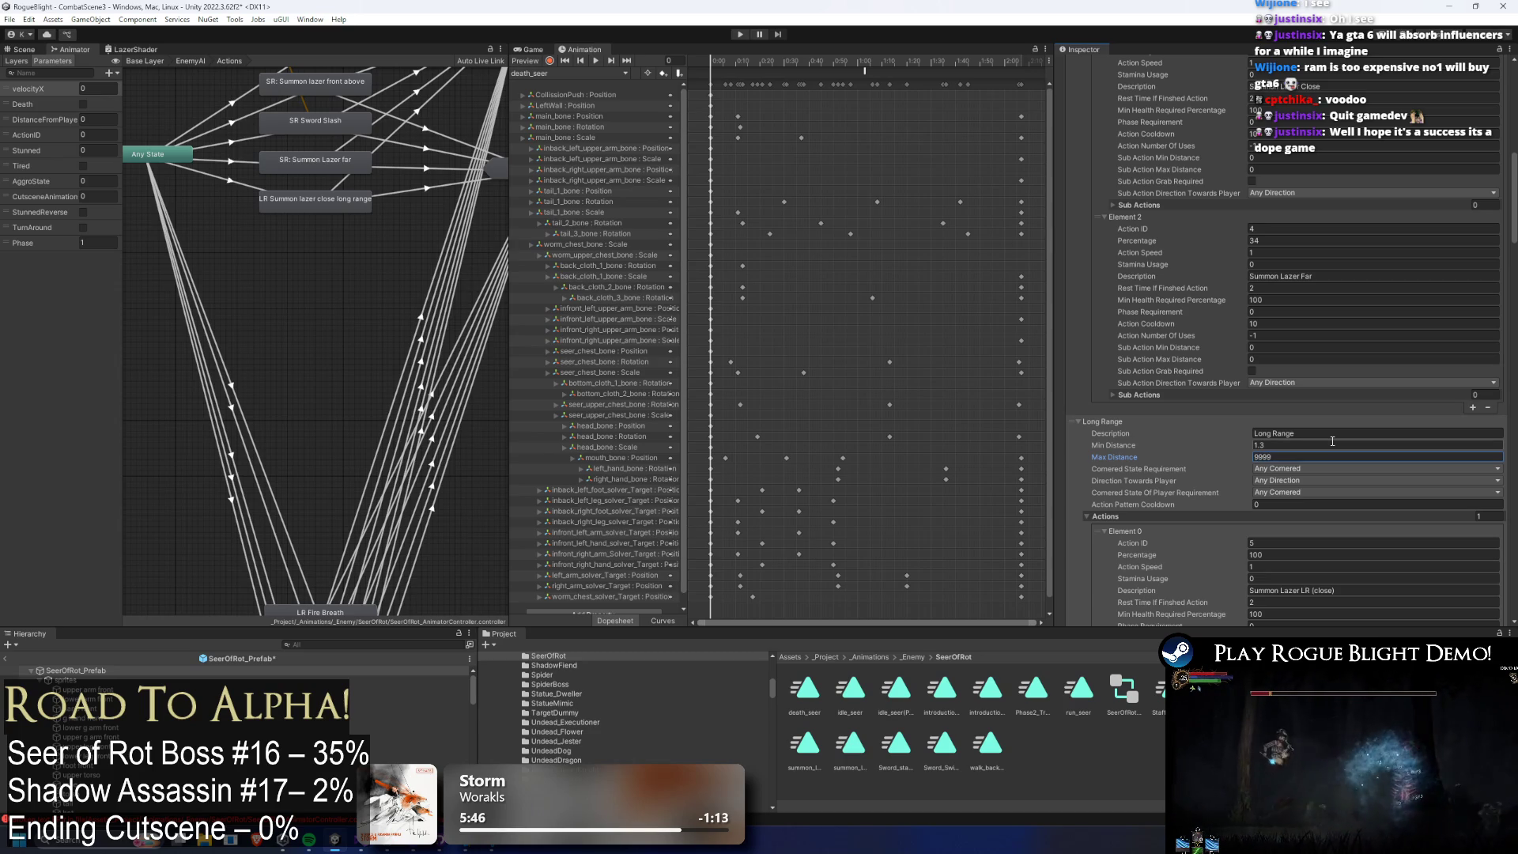
{"action": "left_click", "coordinate": [743, 35]}
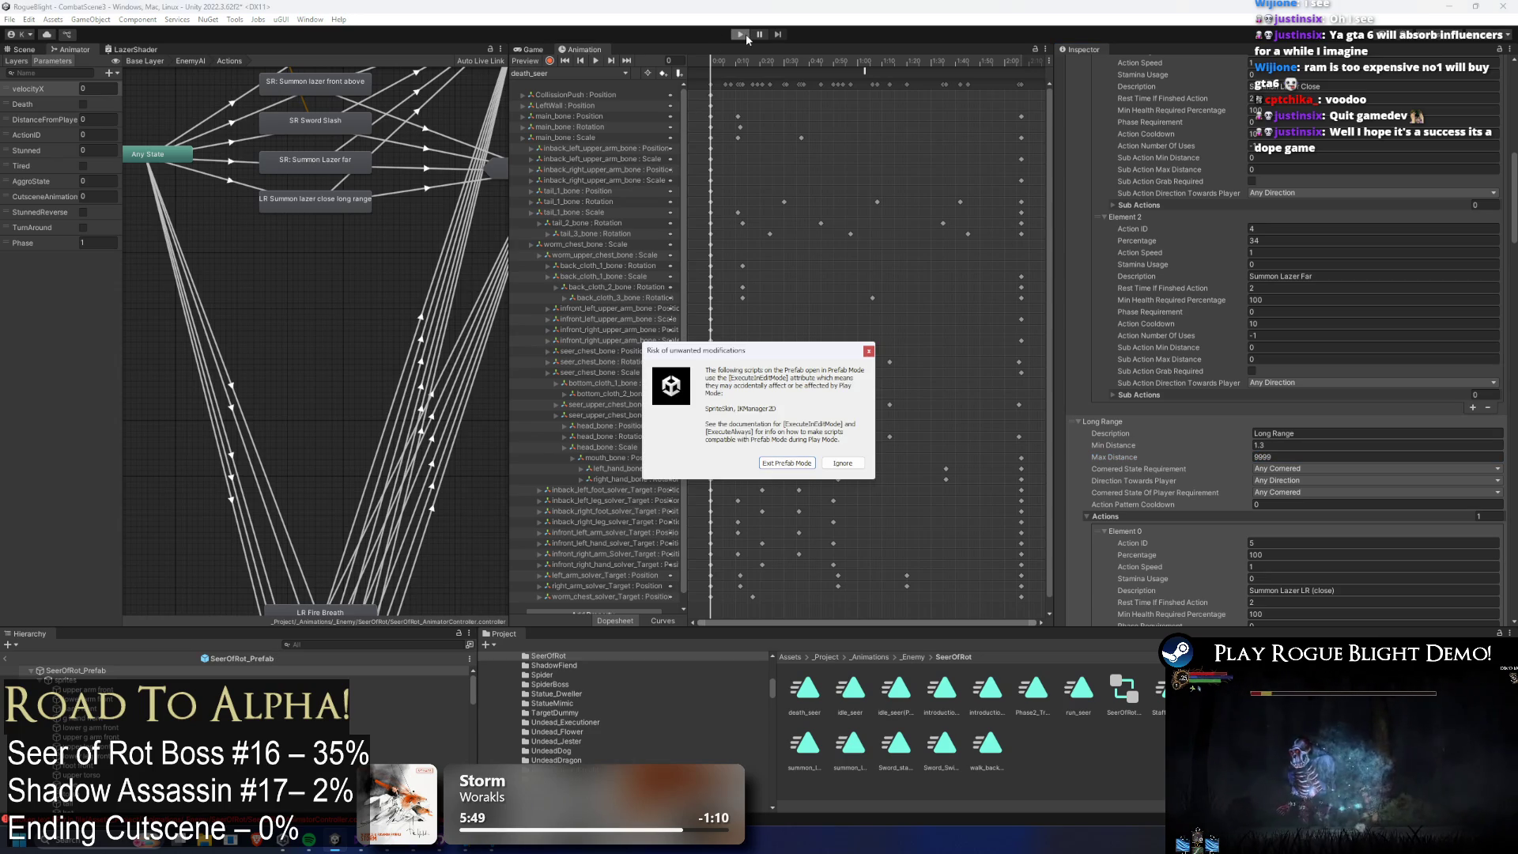
Run a first playtest, then delete the Phase condition from the close long-range laser transition.
{"action": "key", "text": "Return"}
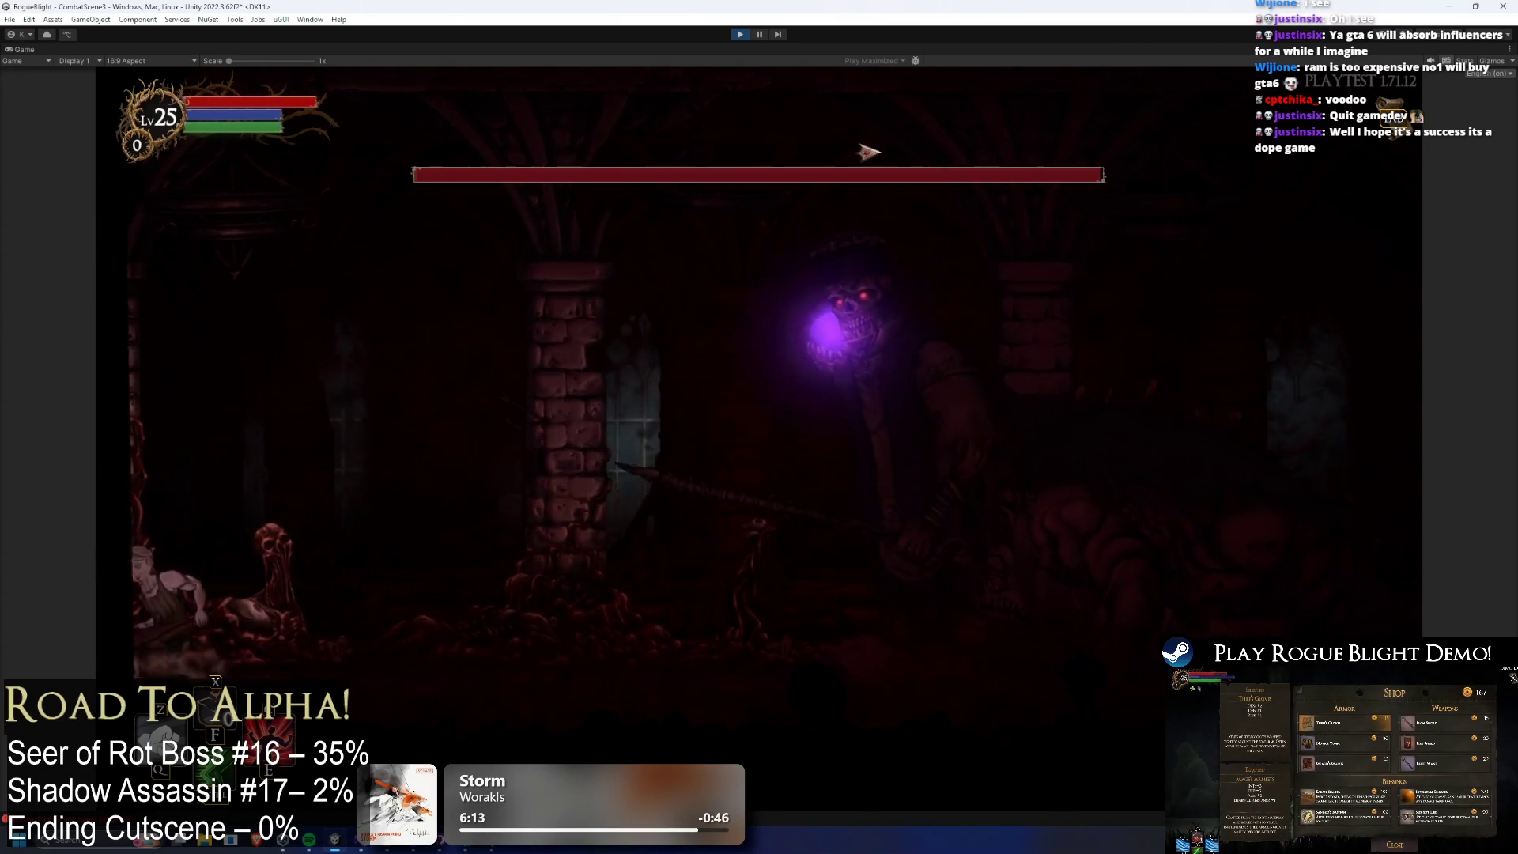
{"action": "key", "text": "ctrl+p"}
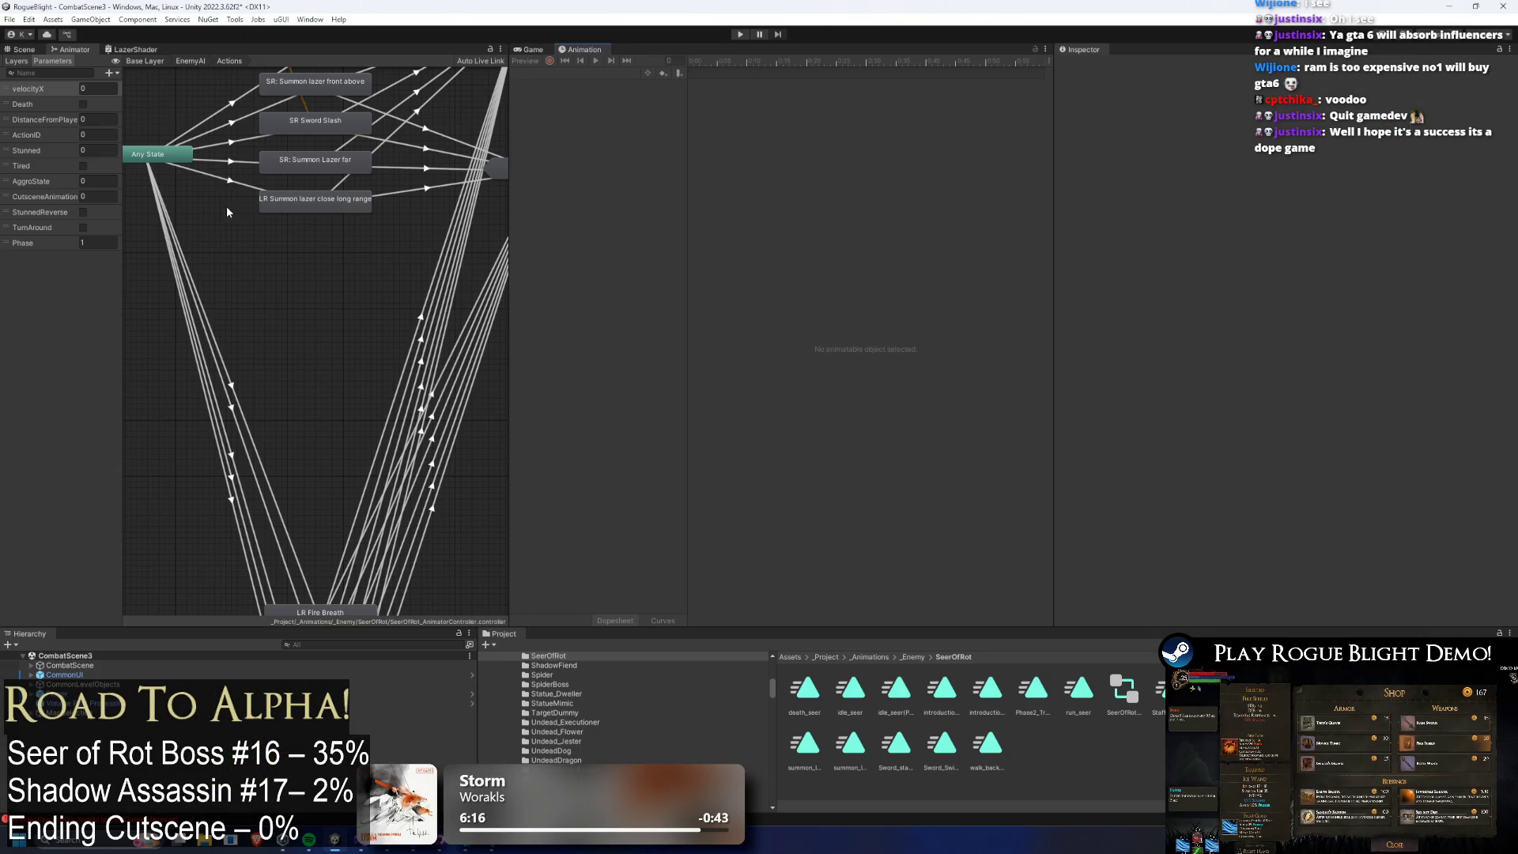
{"action": "left_click", "coordinate": [230, 180]}
{"action": "left_click", "coordinate": [1099, 385]}
{"action": "key", "text": "Delete"}
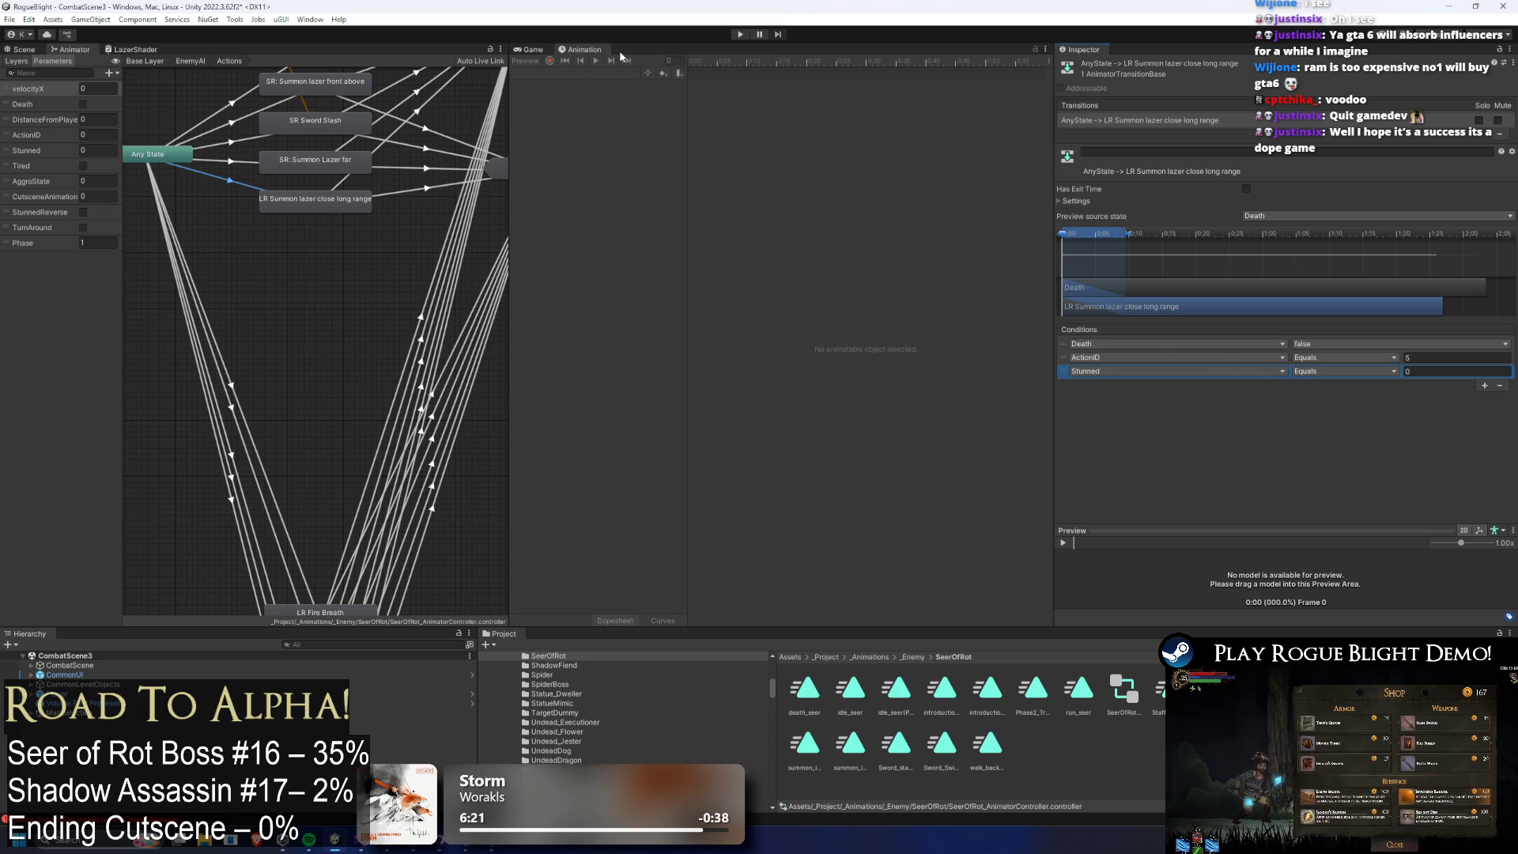
Playtest again, watching the boss fire twin purple scan lasers at long range, then stop.
{"action": "left_click", "coordinate": [740, 35]}
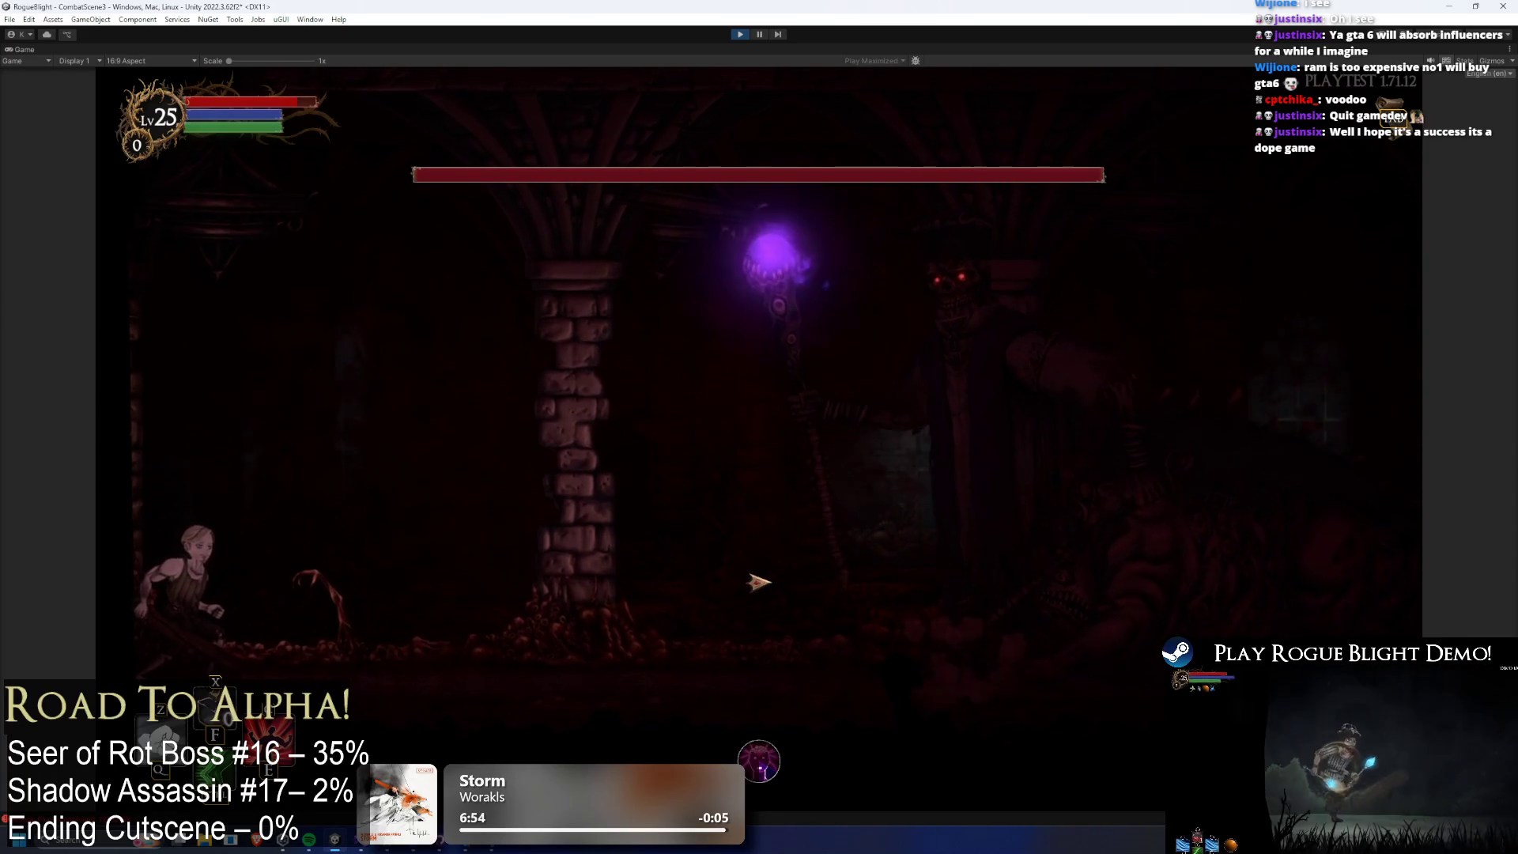
{"action": "left_click", "coordinate": [764, 34]}
{"action": "left_click", "coordinate": [760, 35]}
{"action": "left_click", "coordinate": [761, 34]}
{"action": "left_click", "coordinate": [761, 35]}
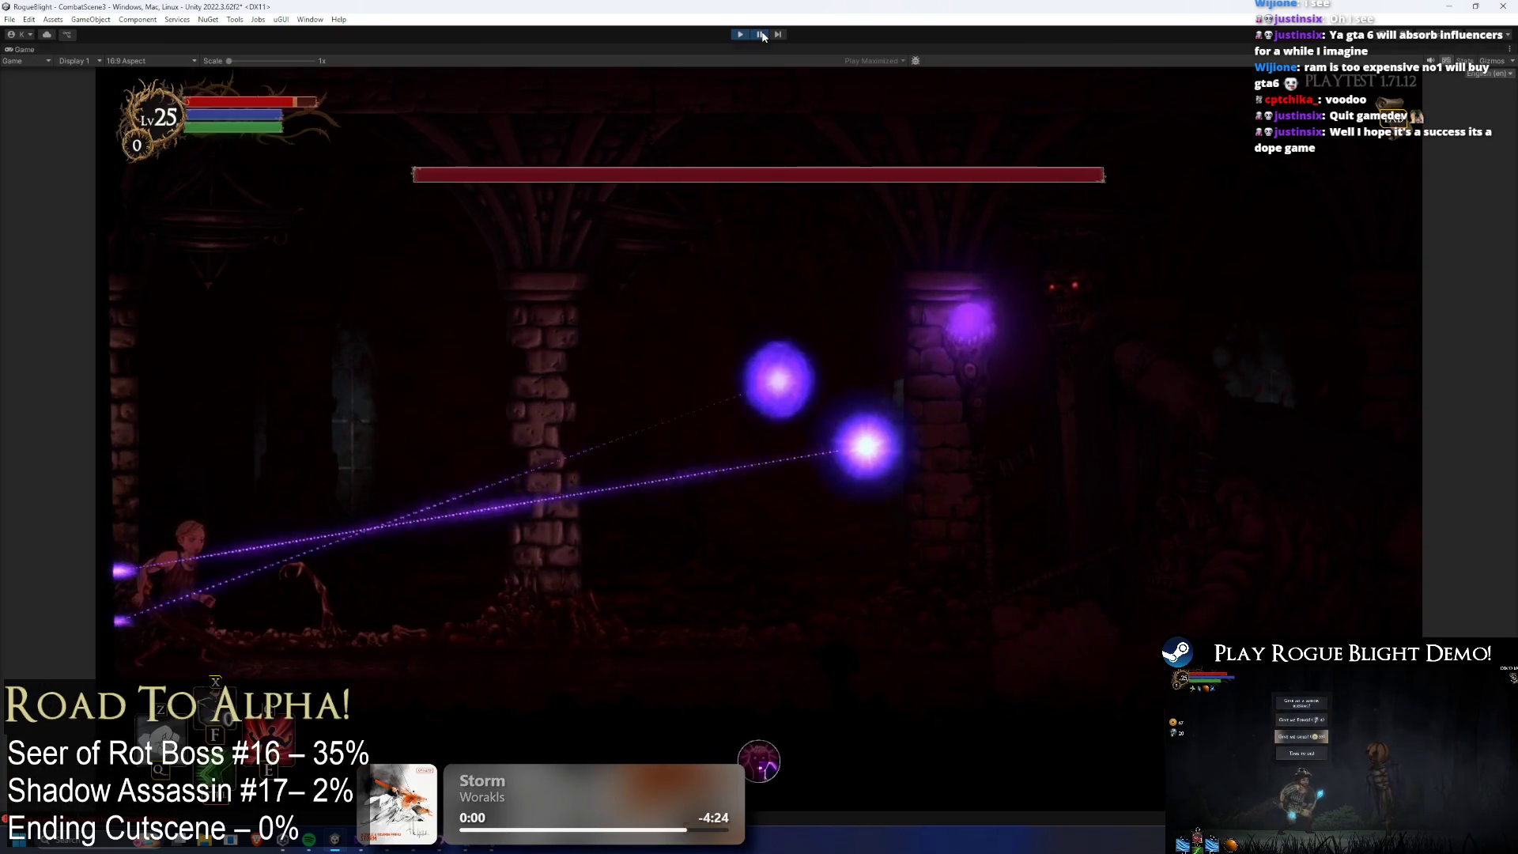
{"action": "left_click", "coordinate": [741, 34]}
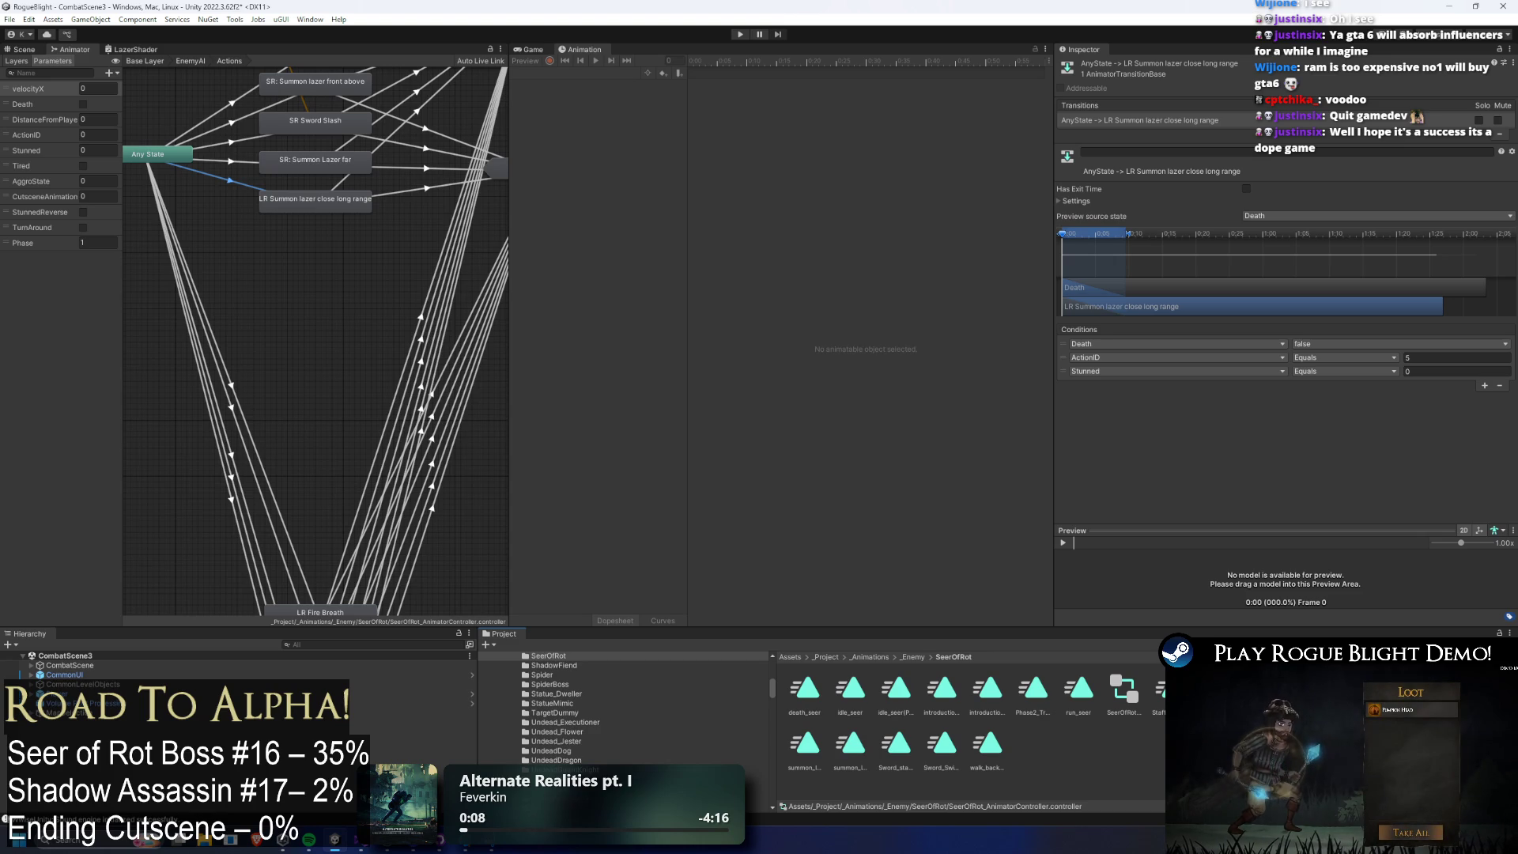
Open the SeerOfRot prefab to its Long Range and projectile settings, then switch to the browser.
{"action": "type", "text": "SeerOfRot"}
{"action": "double_click", "coordinate": [804, 690]}
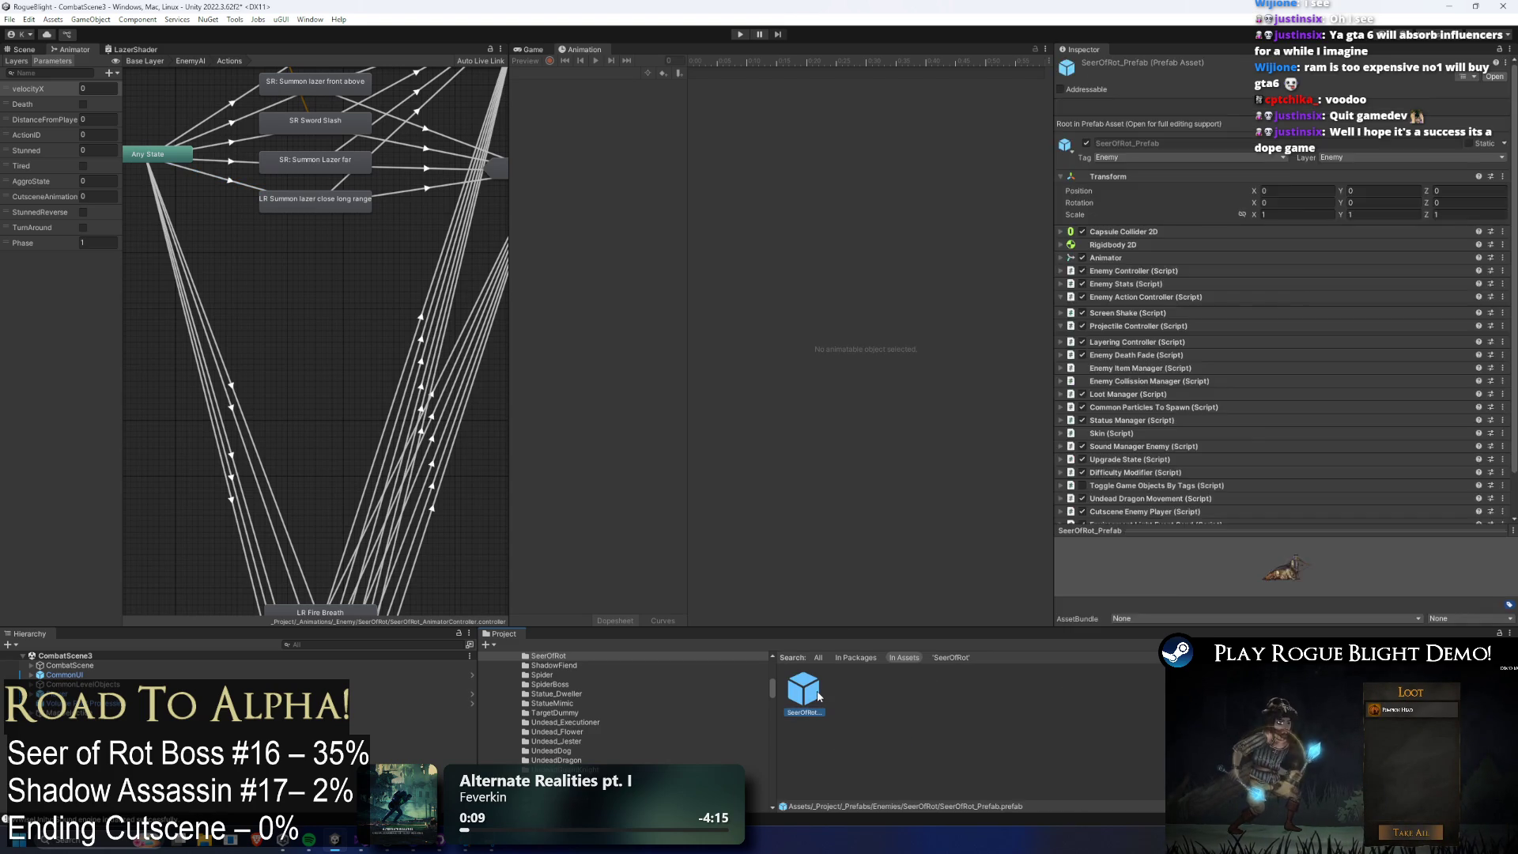
{"action": "scroll", "coordinate": [1264, 396], "scroll_direction": "down", "scroll_amount": 10}
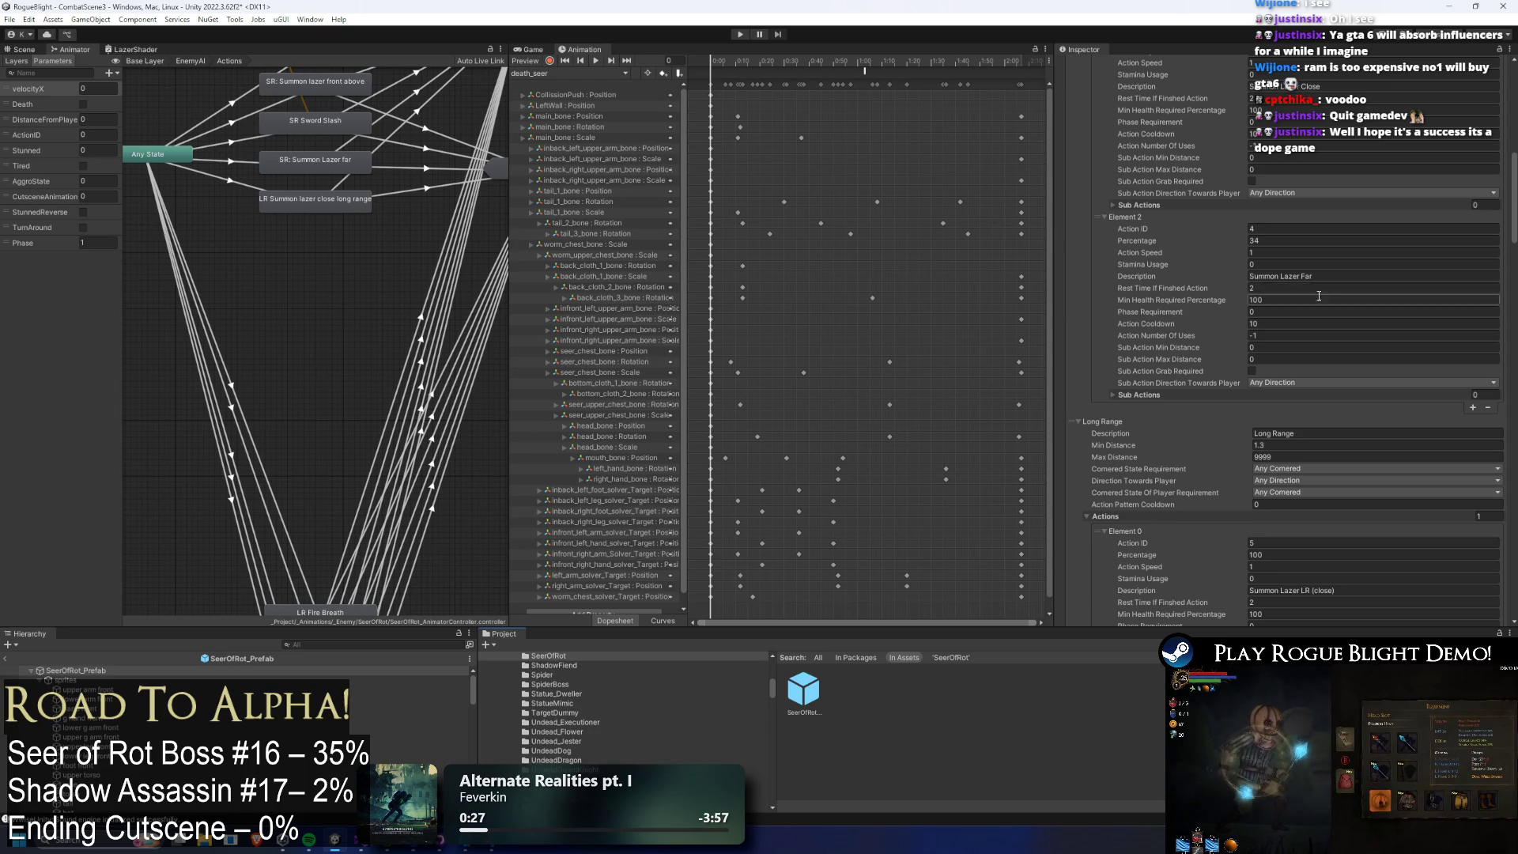
{"action": "scroll", "coordinate": [1317, 294], "scroll_direction": "down", "scroll_amount": 5}
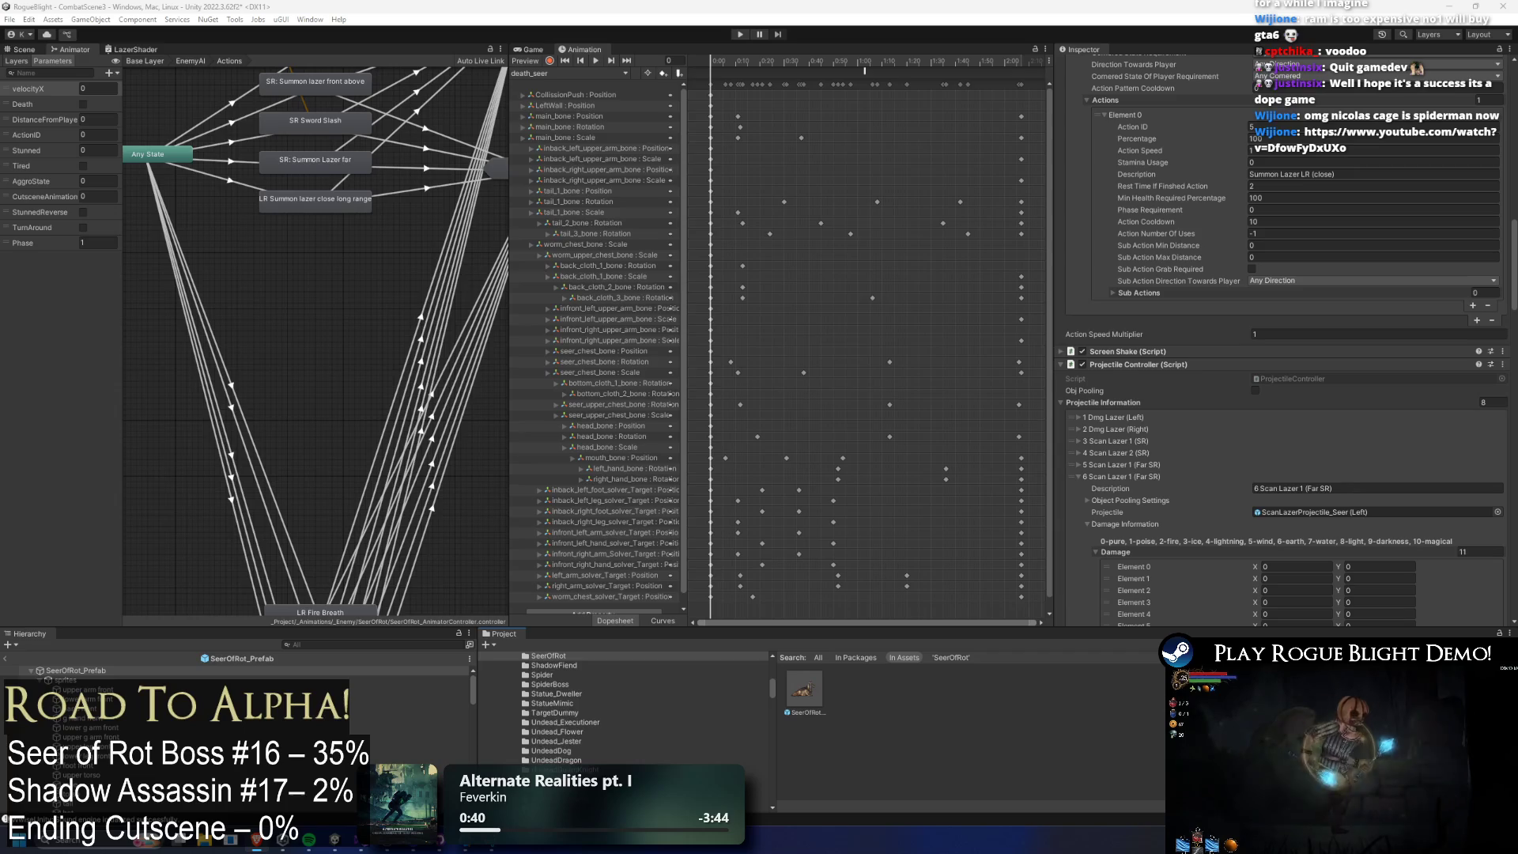
{"action": "key", "text": "alt+Tab"}
{"action": "key", "text": "t"}
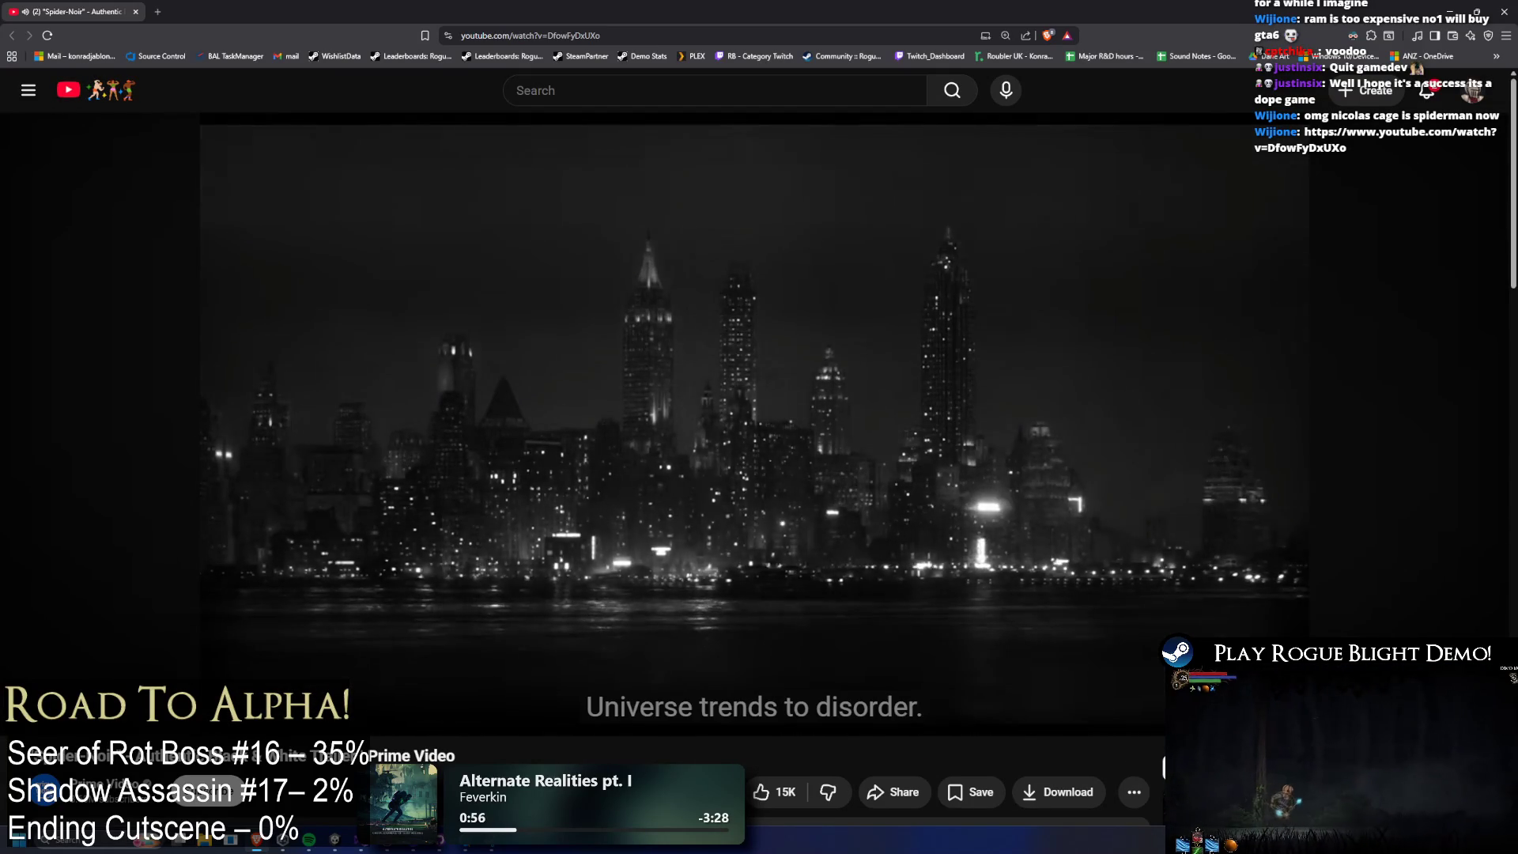
Skip the Spider-Noir trailer ahead to about 0:50, then close the browser after the title card.
{"action": "left_click_drag", "start_coordinate": [251, 685], "coordinate": [649, 689]}
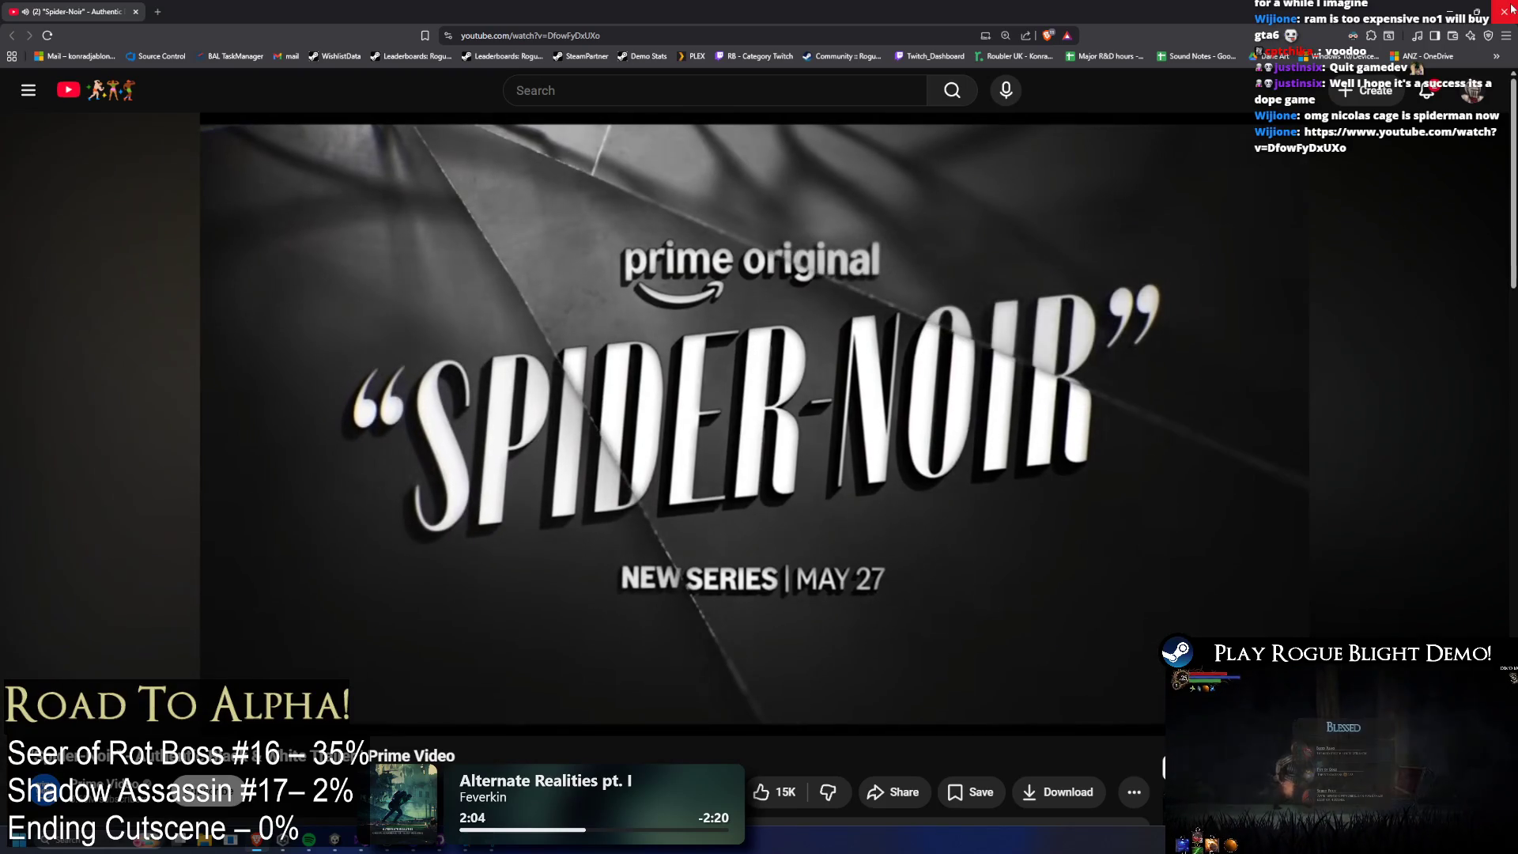
{"action": "left_click", "coordinate": [1511, 8]}
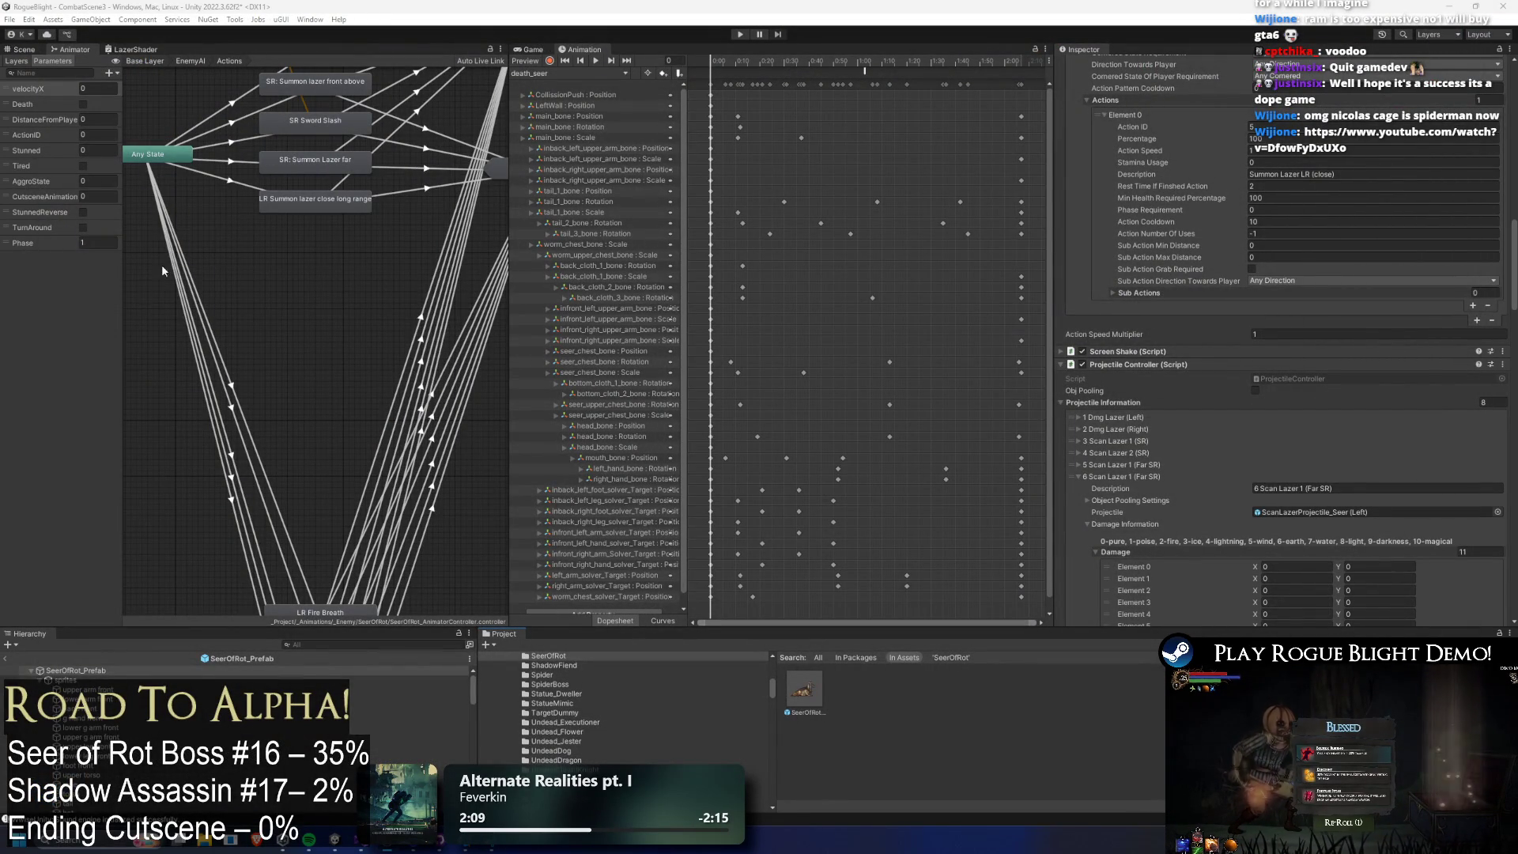
Review the conditions on the close long-range laser, far laser and SR Sword Slash transitions.
{"action": "left_click", "coordinate": [249, 188]}
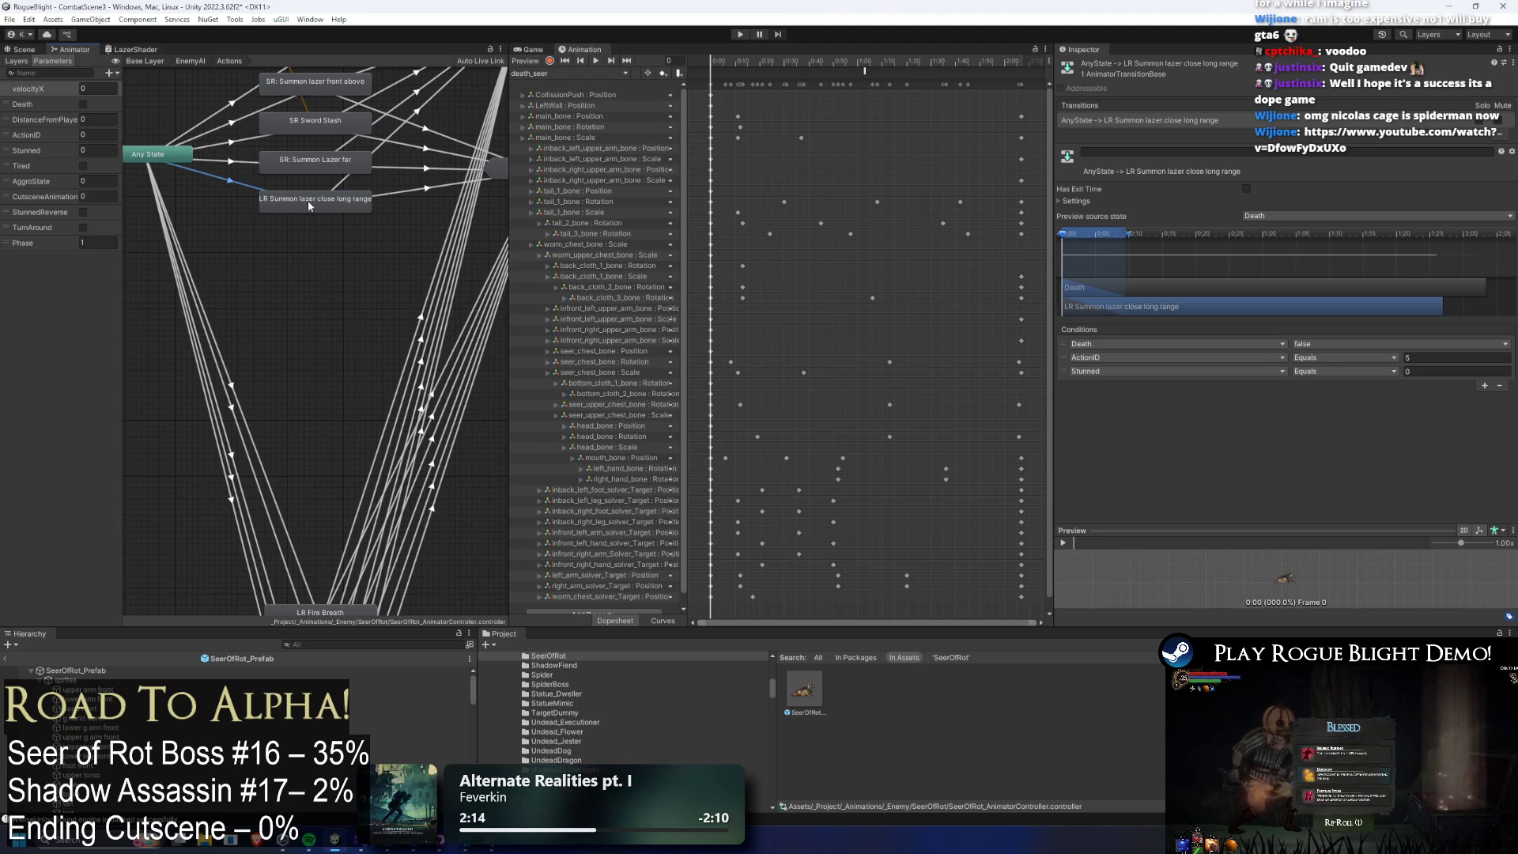
{"action": "left_click_drag", "start_coordinate": [293, 239], "coordinate": [384, 501]}
{"action": "left_click", "coordinate": [283, 336]}
{"action": "left_click_drag", "start_coordinate": [345, 329], "coordinate": [322, 345]}
{"action": "left_click", "coordinate": [270, 363]}
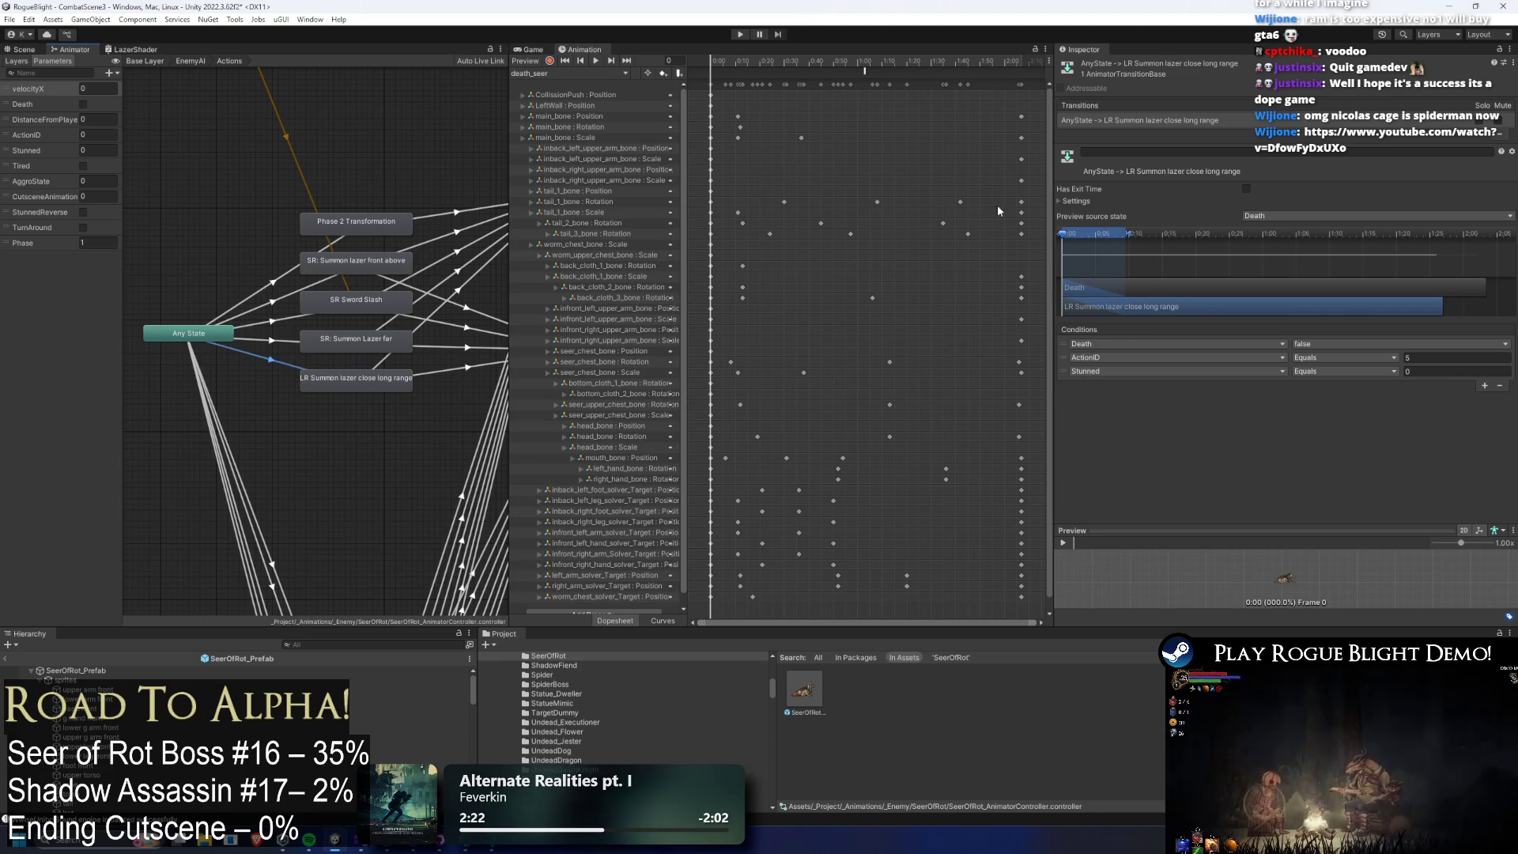
{"action": "left_click", "coordinate": [264, 325]}
{"action": "left_click", "coordinate": [313, 362]}
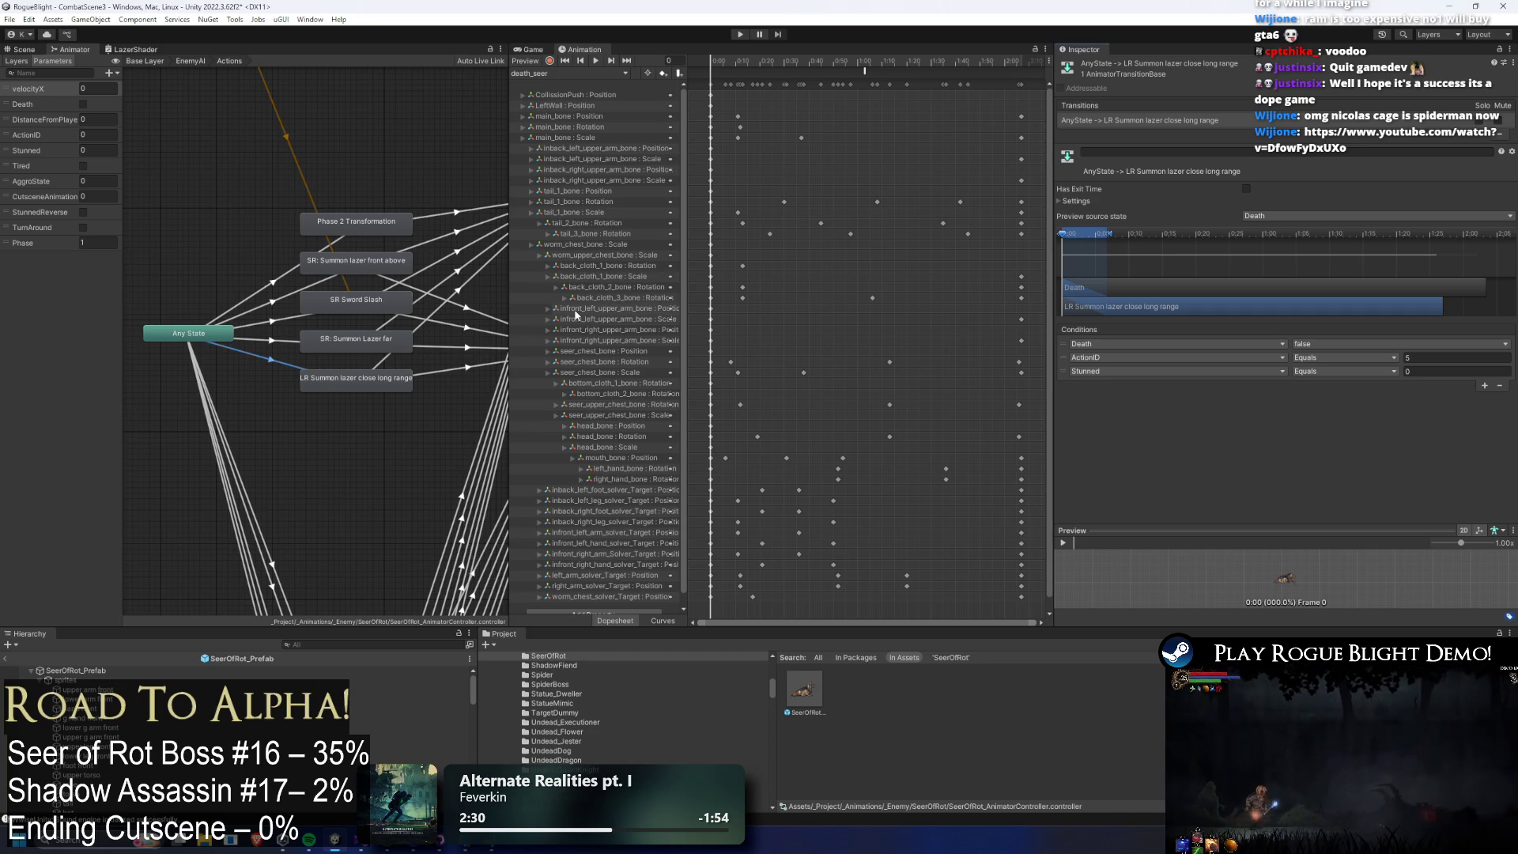
Scroll the Seer of Rot's Inspector down to the Projectile Controller's scan laser entries.
{"action": "left_click", "coordinate": [804, 688]}
{"action": "scroll", "coordinate": [1317, 401], "scroll_direction": "down", "scroll_amount": 5}
{"action": "scroll", "coordinate": [1317, 401], "scroll_direction": "down", "scroll_amount": 15}
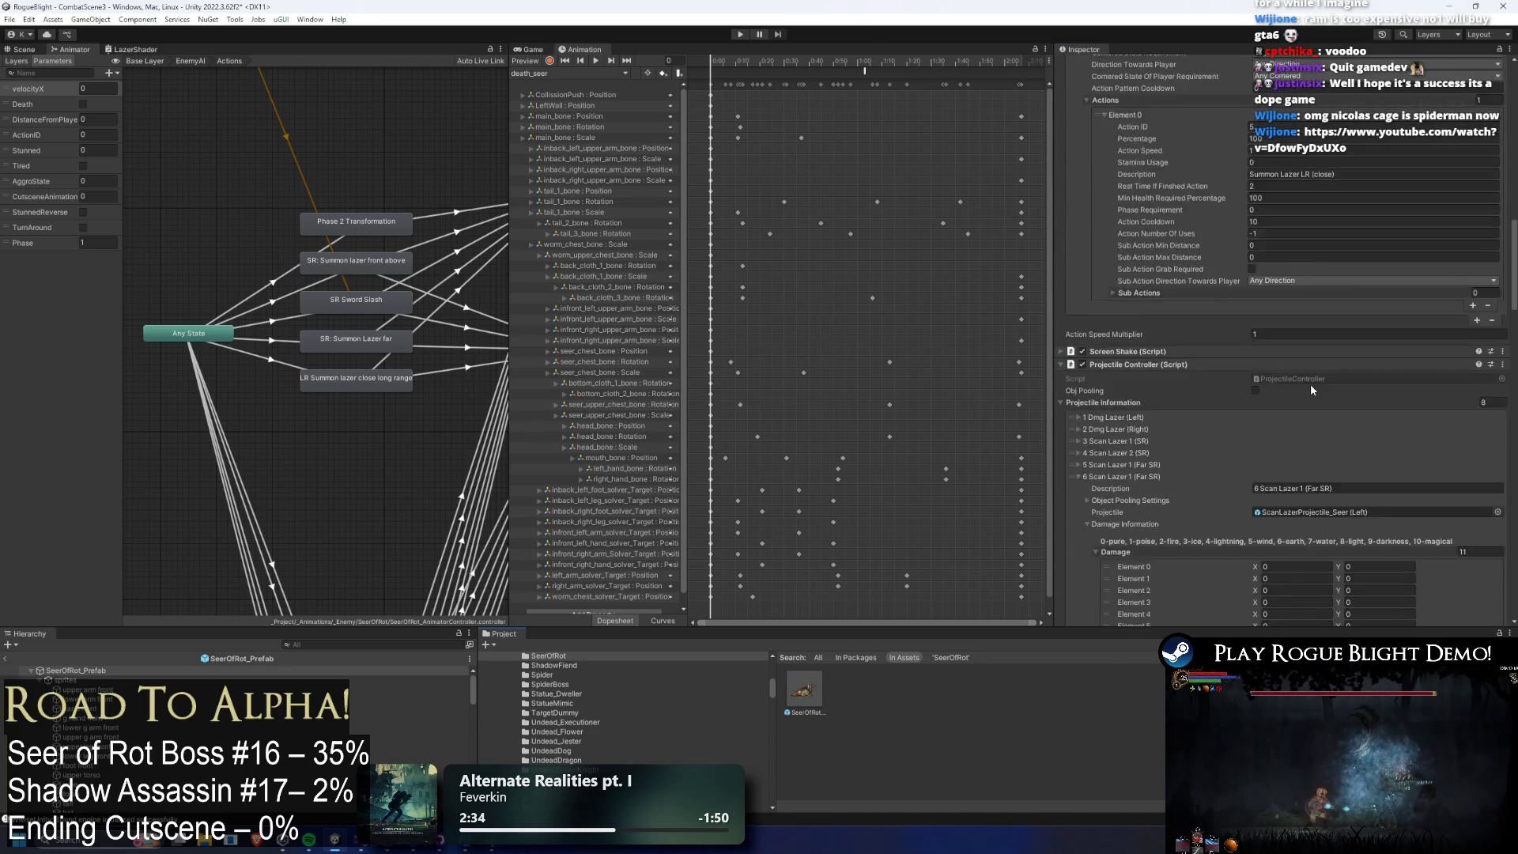
{"action": "scroll", "coordinate": [1317, 386], "scroll_direction": "down", "scroll_amount": 15}
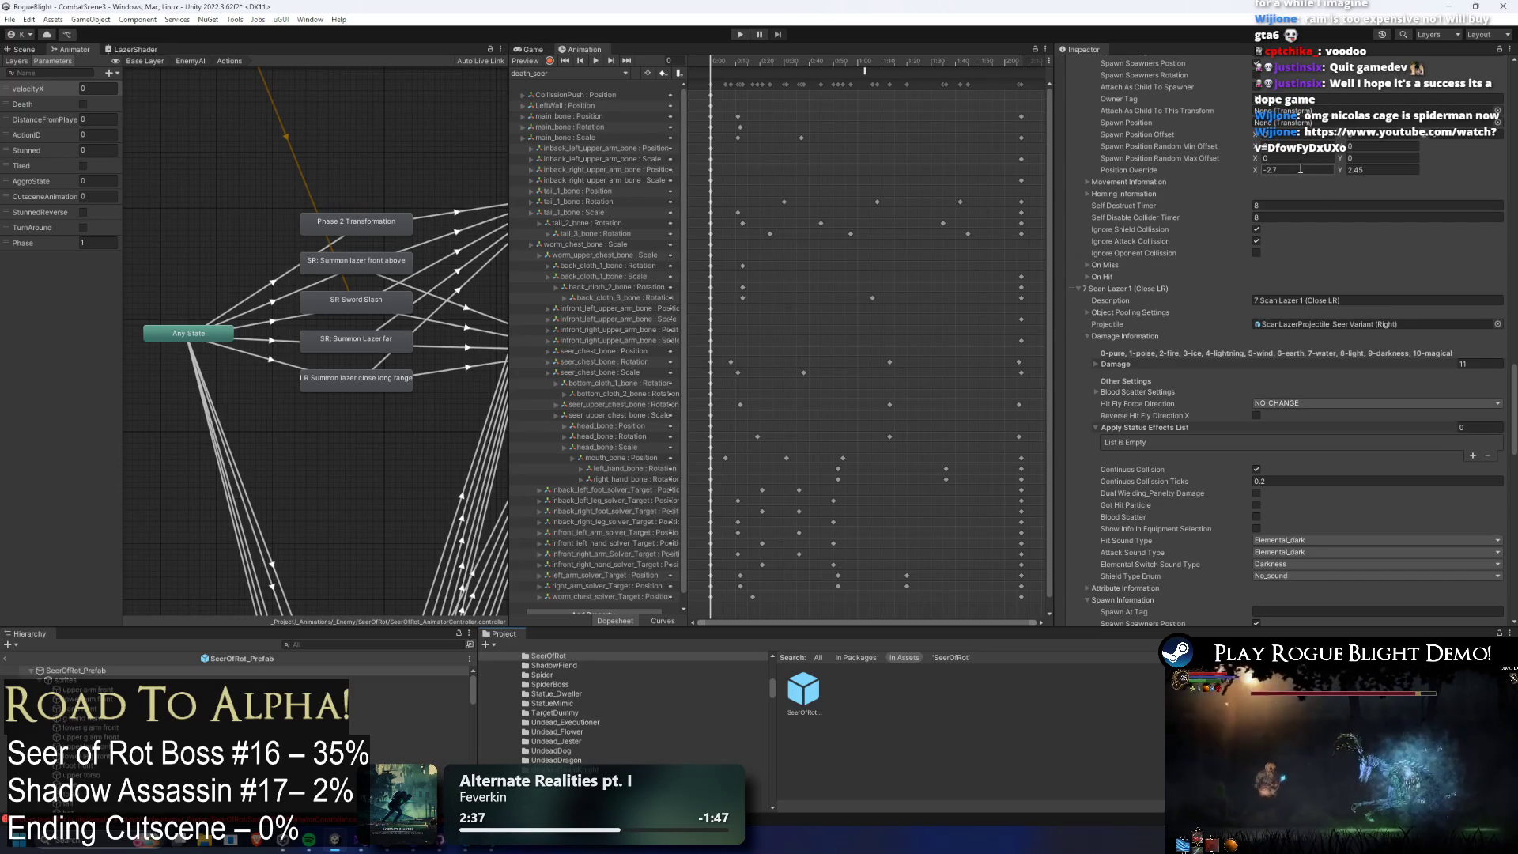
Expand 8 Scan Lazer 1 (Close LR) and change its Spawn Position Offset X to -1.
{"action": "scroll", "coordinate": [1323, 203], "scroll_direction": "down", "scroll_amount": 5}
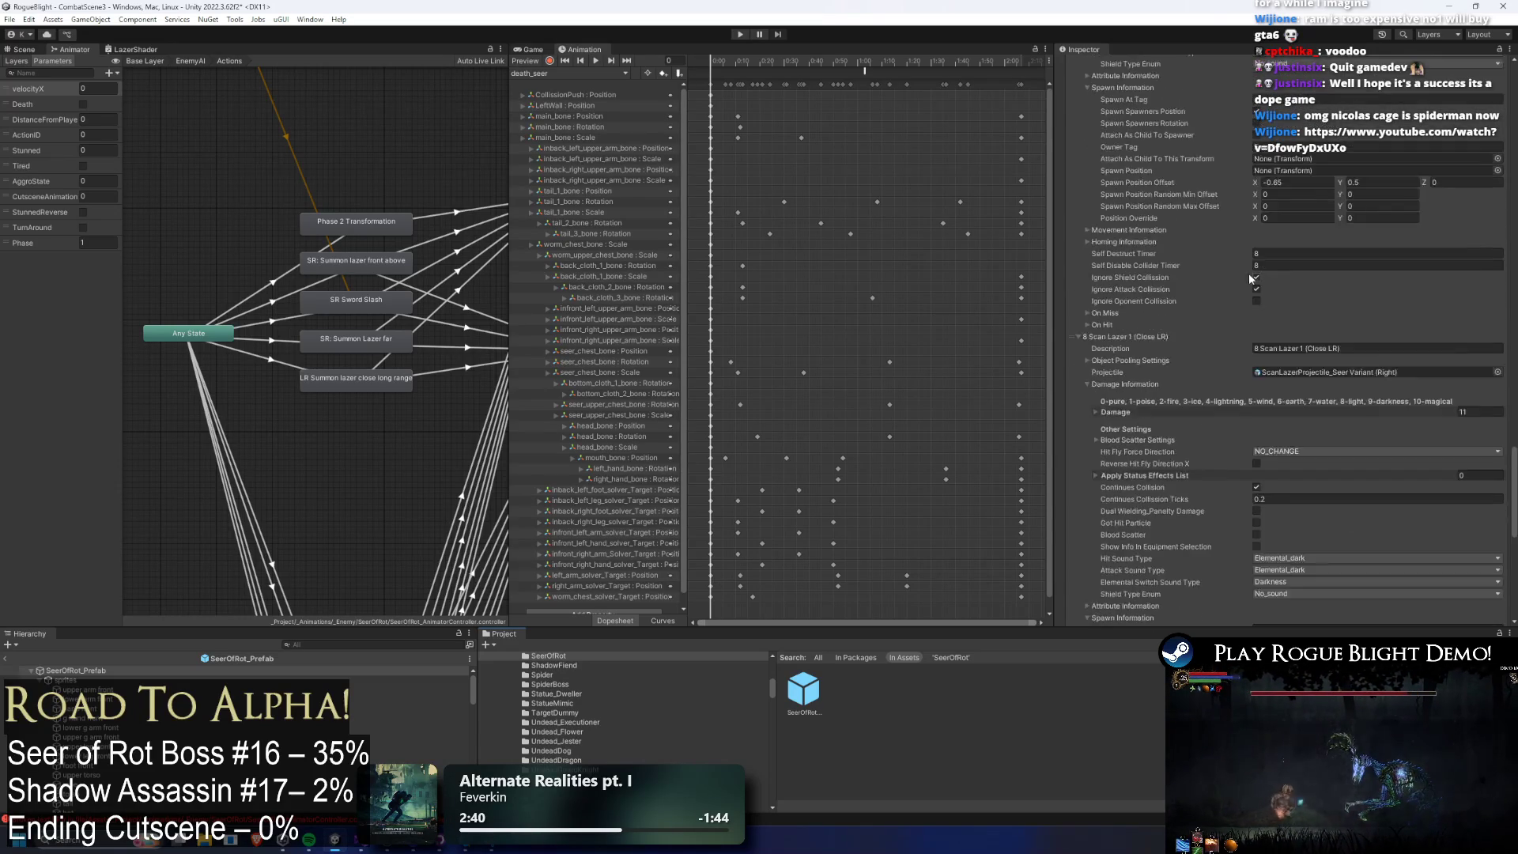
{"action": "scroll", "coordinate": [1146, 252], "scroll_direction": "up", "scroll_amount": 5}
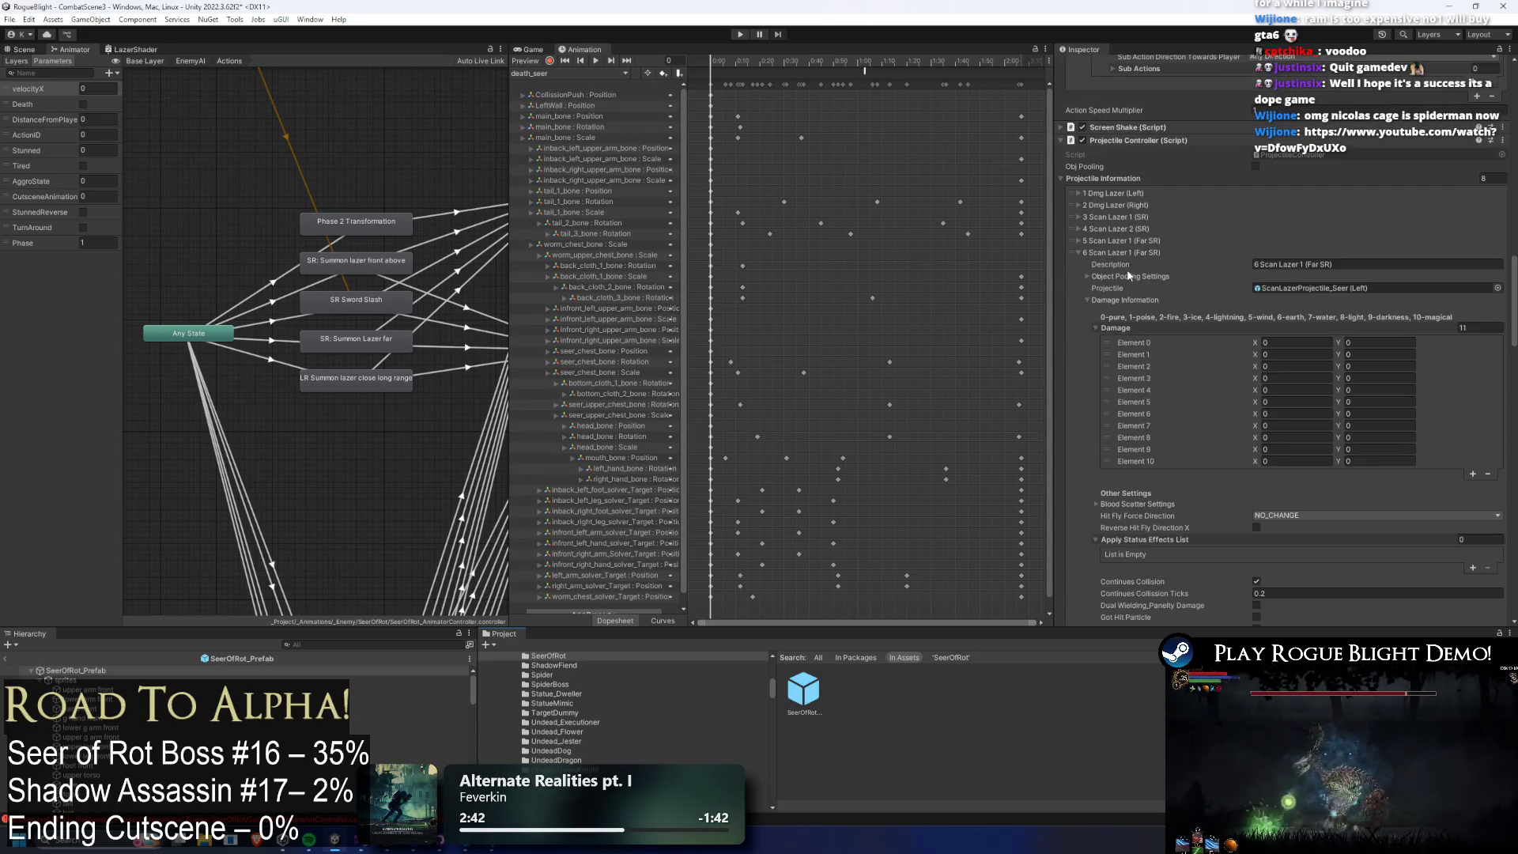
{"action": "scroll", "coordinate": [1136, 250], "scroll_direction": "up", "scroll_amount": 5}
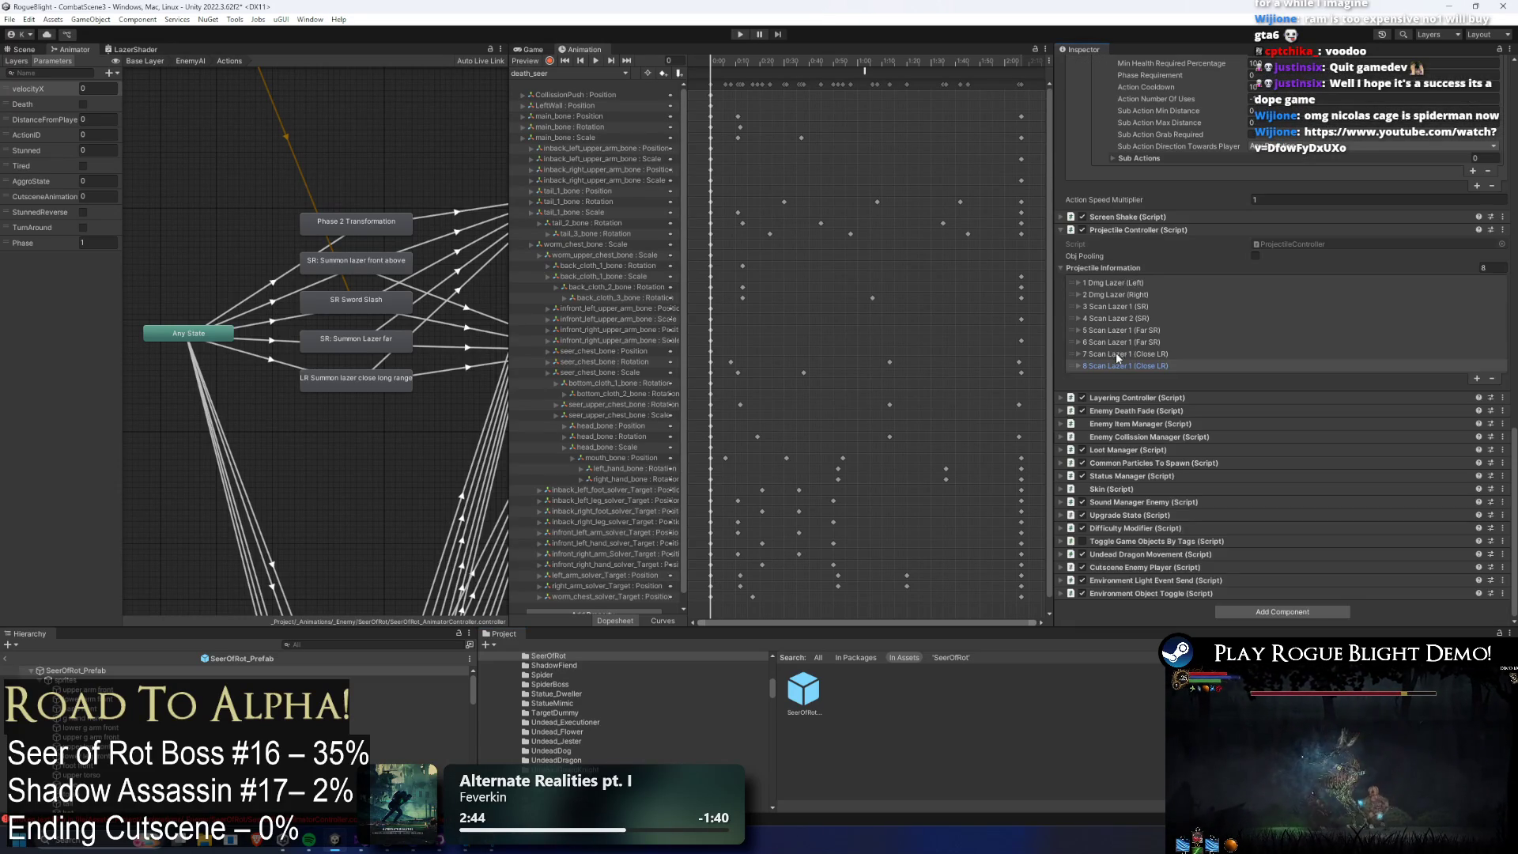
{"action": "scroll", "coordinate": [1280, 353], "scroll_direction": "down", "scroll_amount": 10}
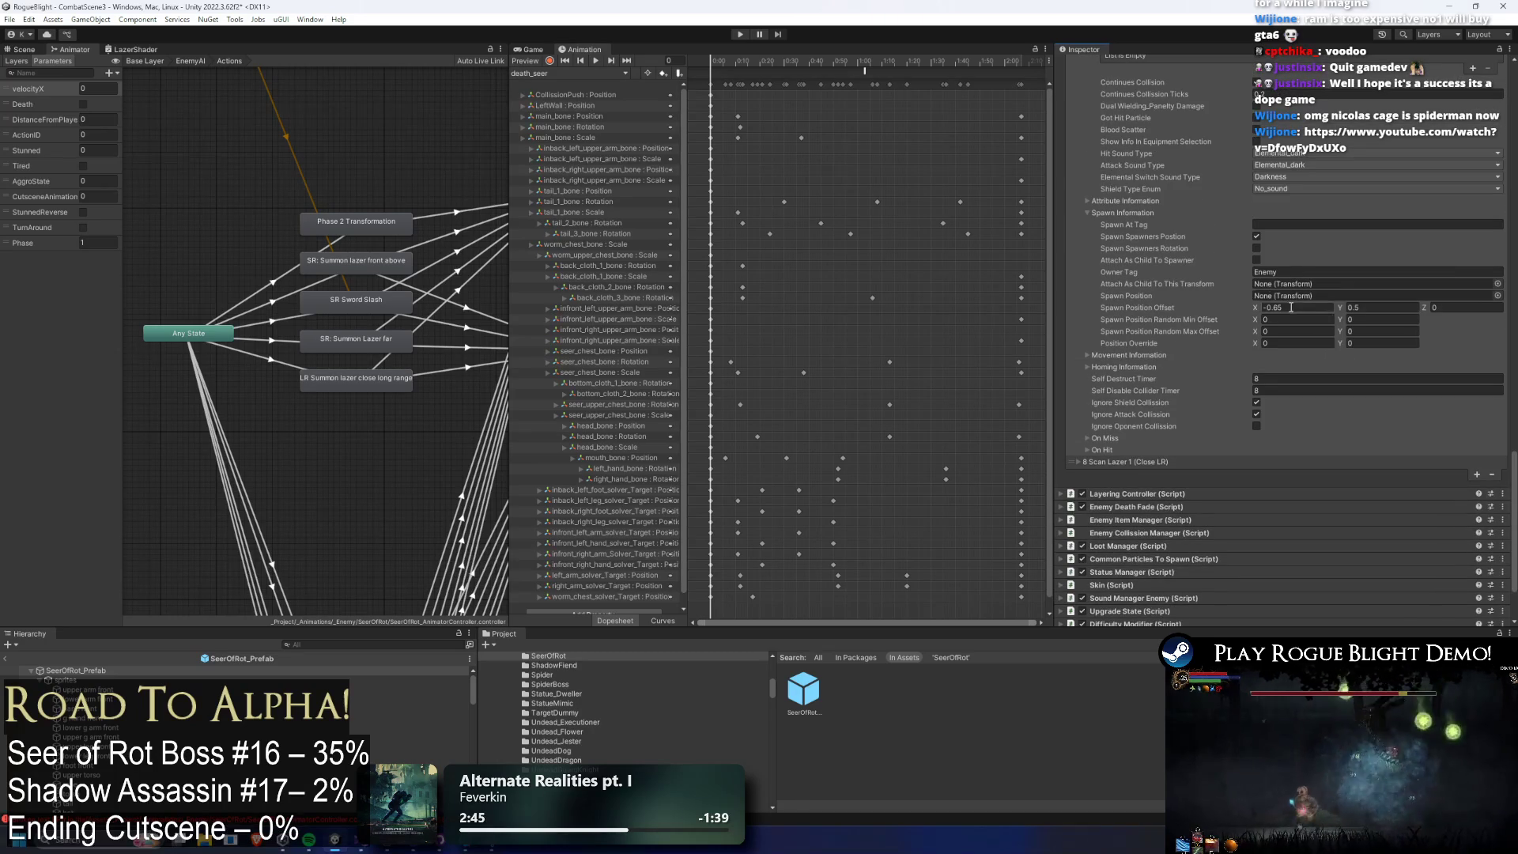
{"action": "left_click", "coordinate": [1113, 463]}
{"action": "scroll", "coordinate": [1302, 340], "scroll_direction": "down", "scroll_amount": 10}
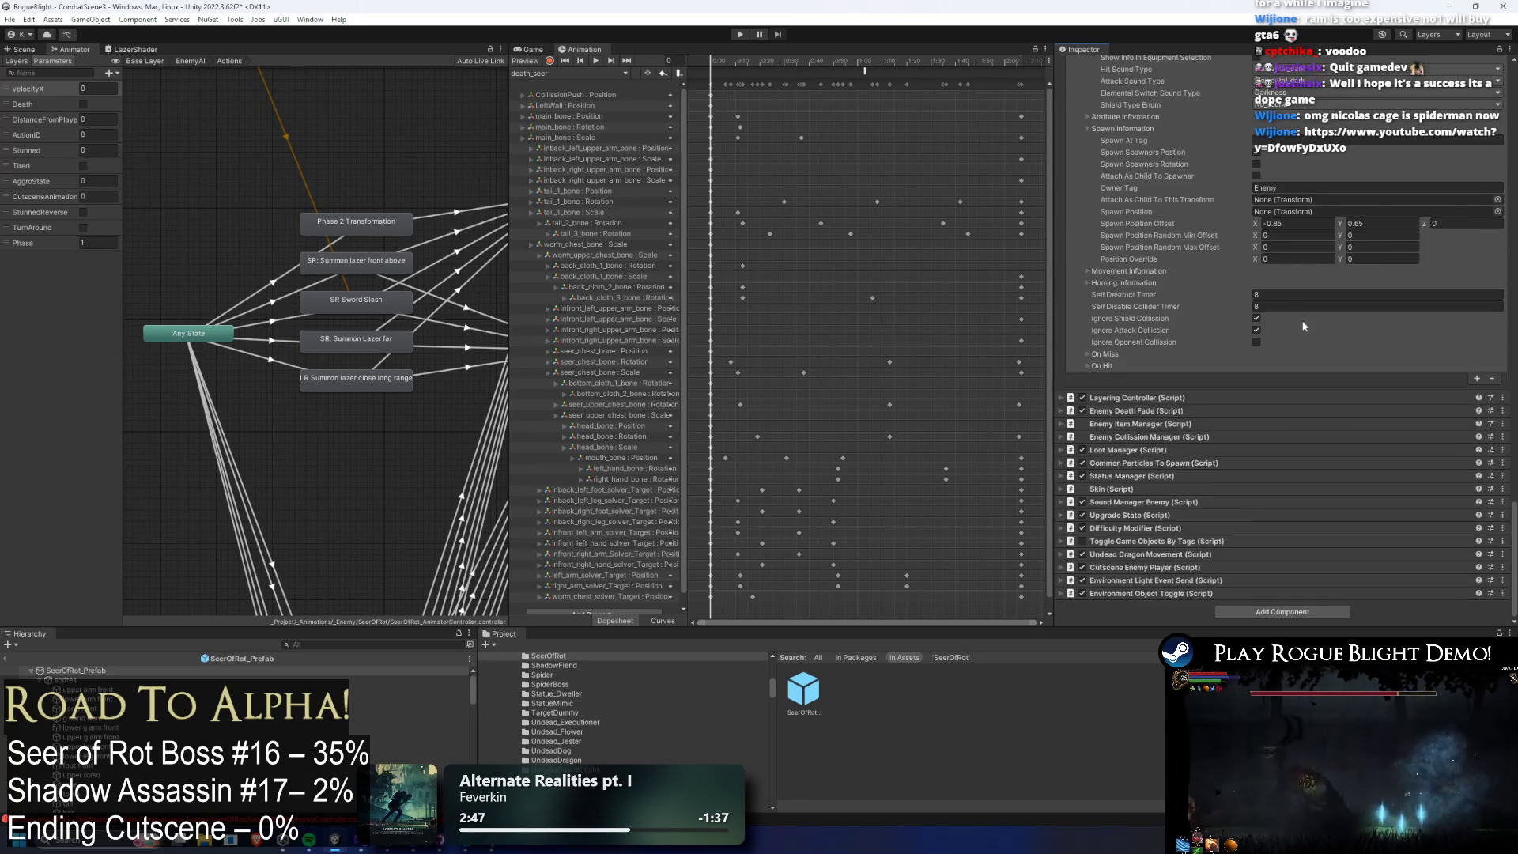
{"action": "double_click", "coordinate": [1274, 226]}
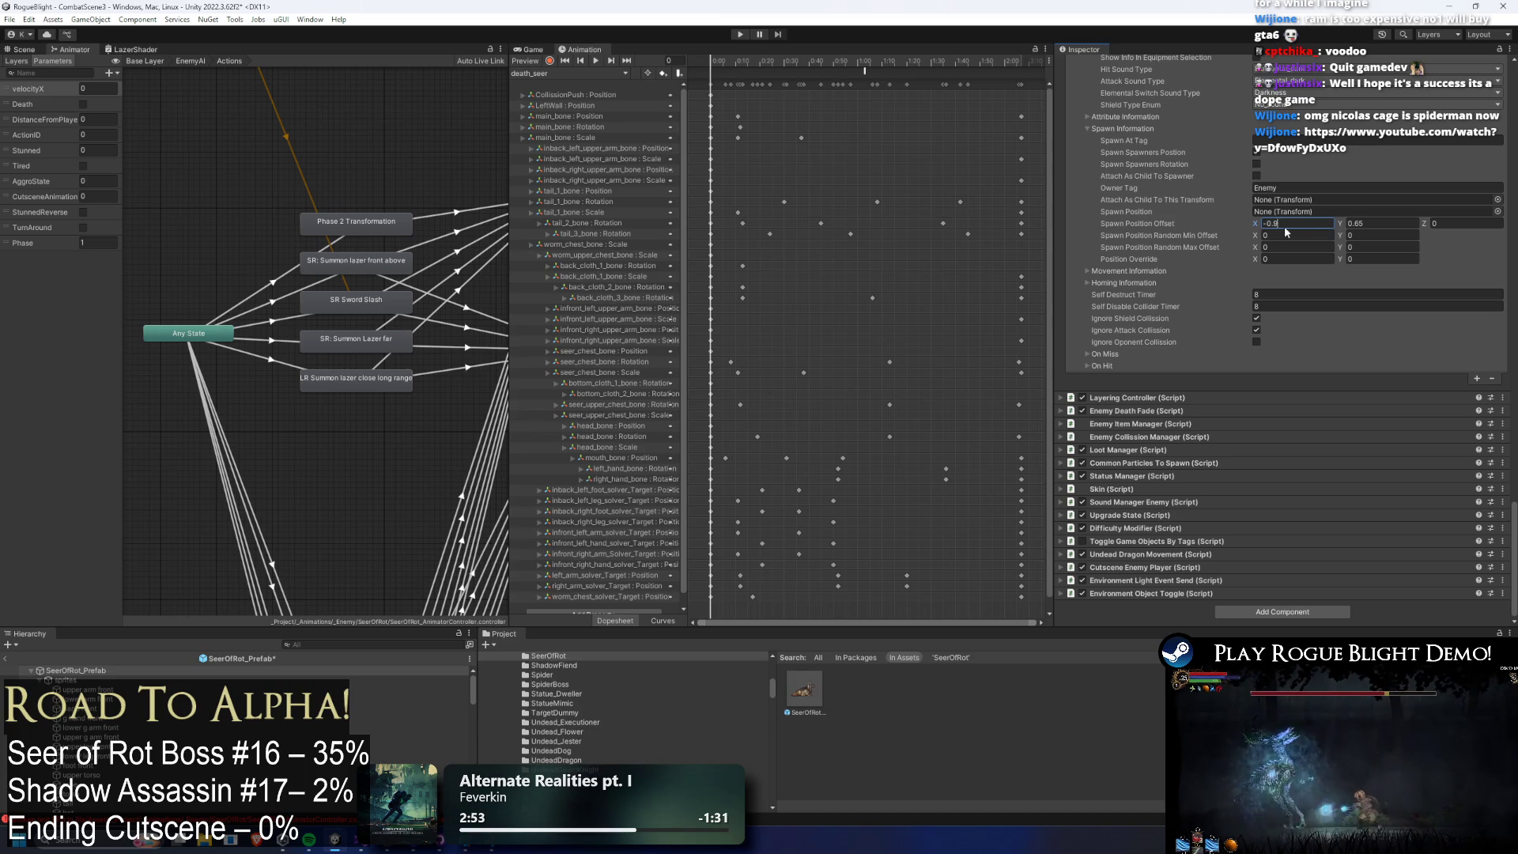
{"action": "type", "text": "-1"}
Edit the spawn offset Y value, commit the offsets, and start a play test.
{"action": "scroll", "coordinate": [1336, 253], "scroll_direction": "up", "scroll_amount": 8}
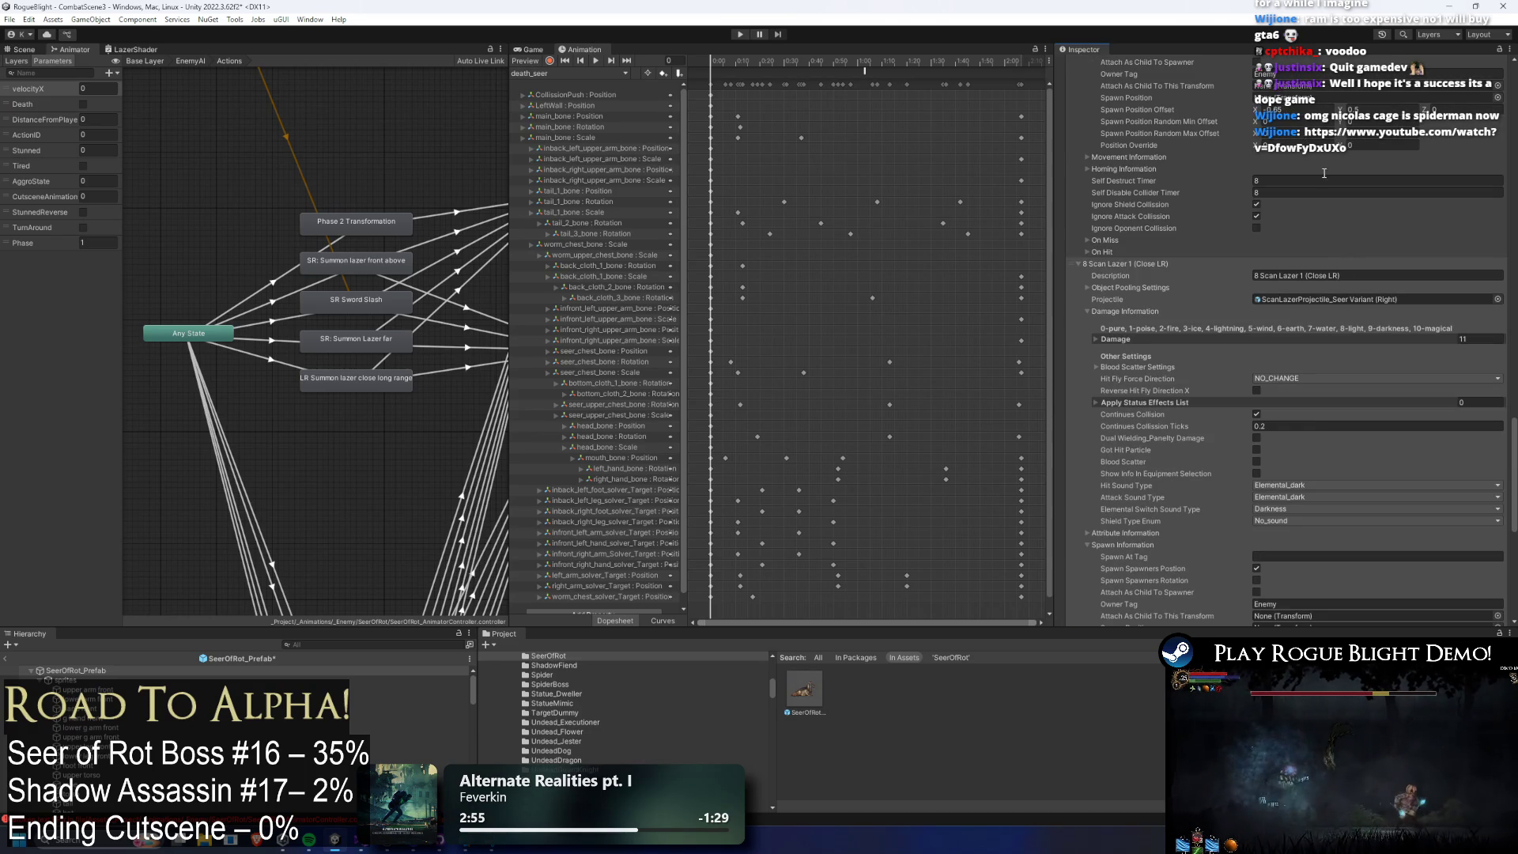
{"action": "scroll", "coordinate": [1336, 253], "scroll_direction": "up", "scroll_amount": 3}
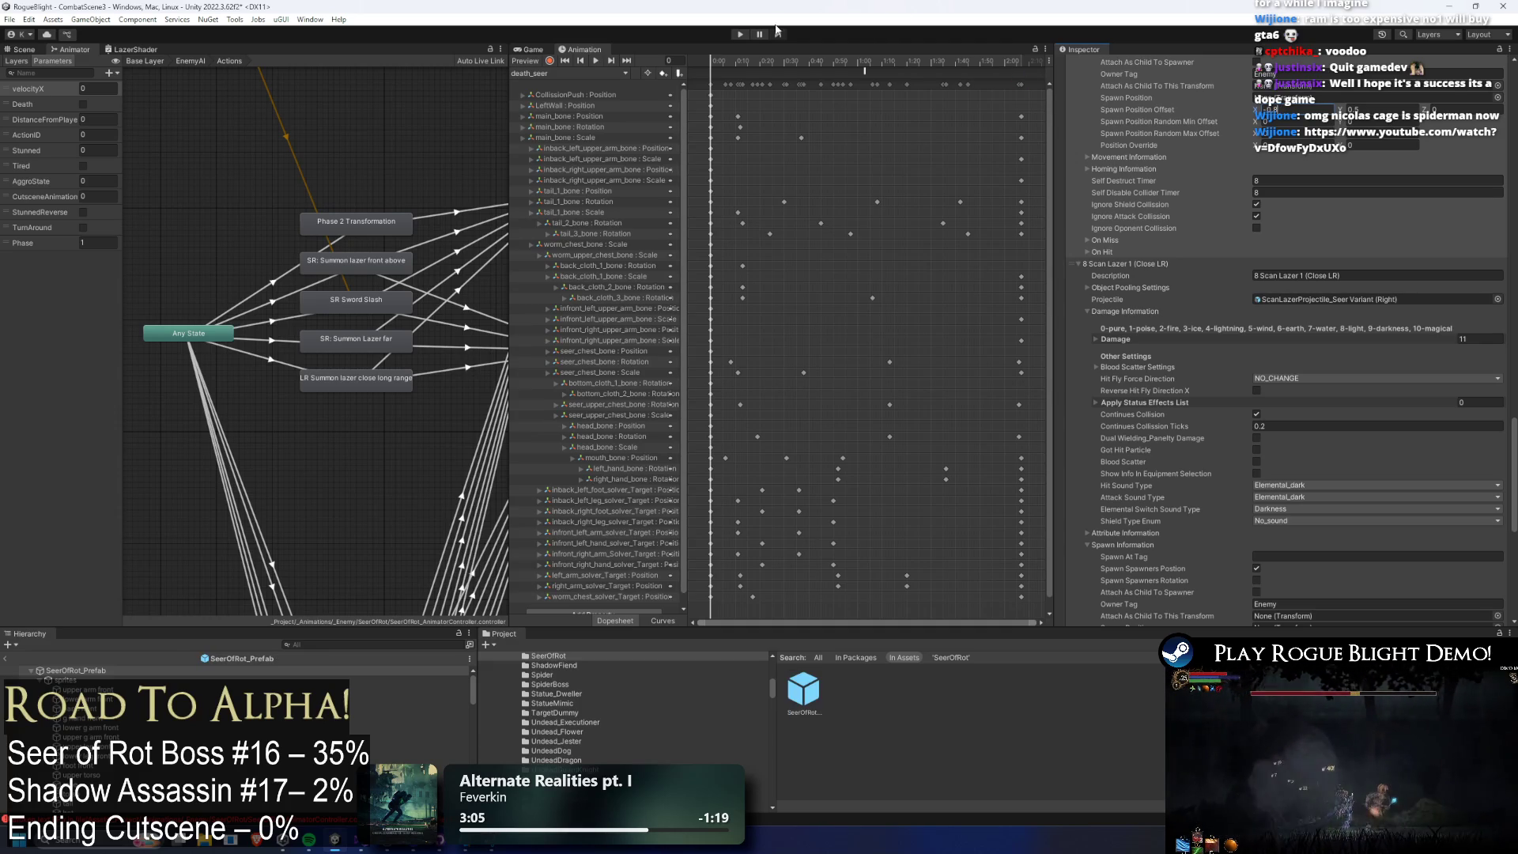
{"action": "scroll", "coordinate": [1459, 232], "scroll_direction": "down", "scroll_amount": 5}
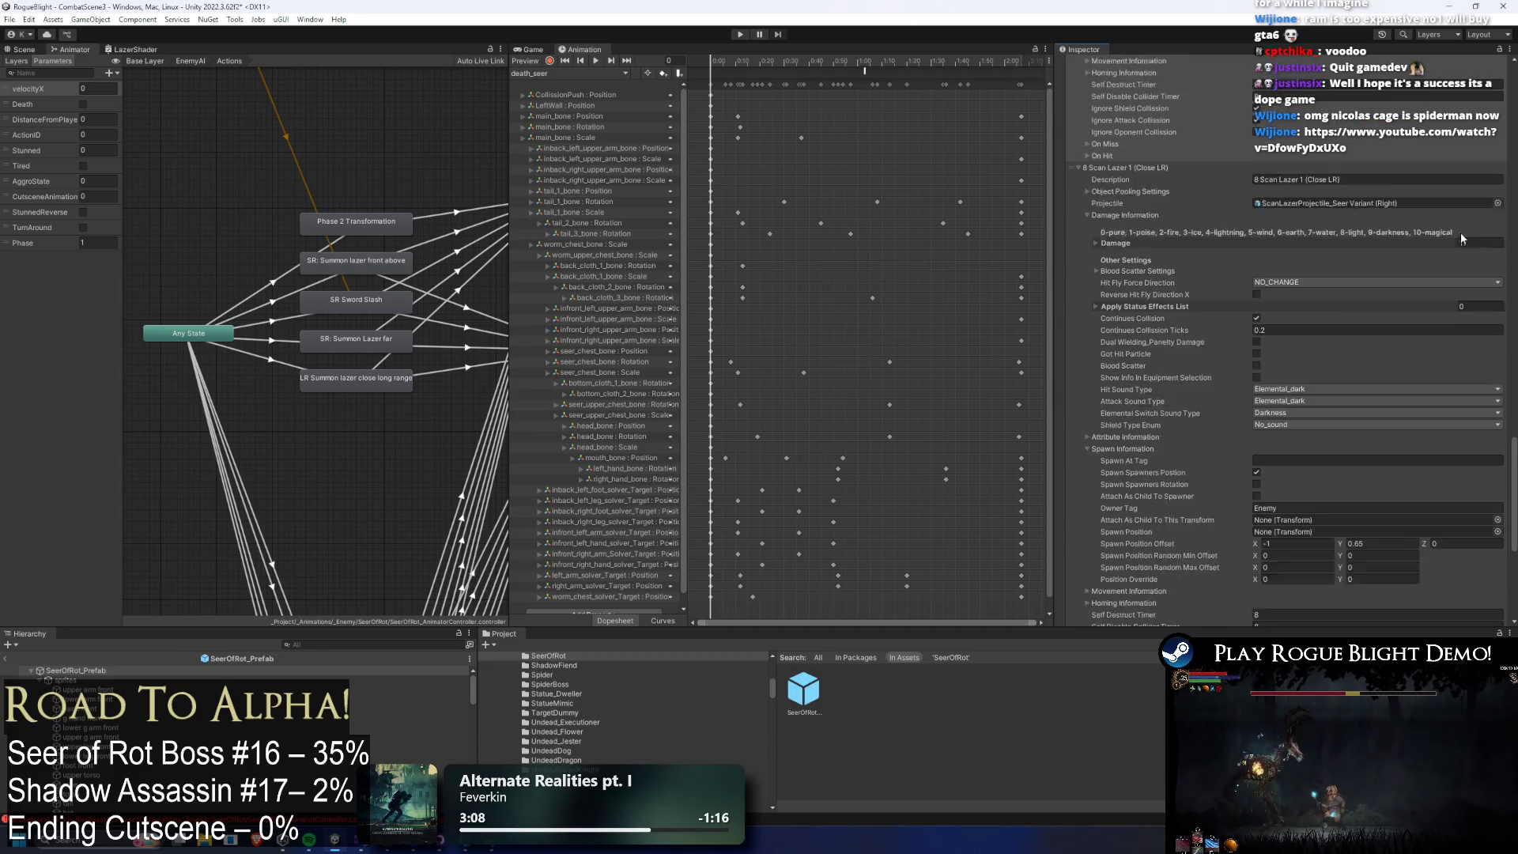
{"action": "left_click", "coordinate": [1360, 416]}
{"action": "double_click", "coordinate": [1370, 415]}
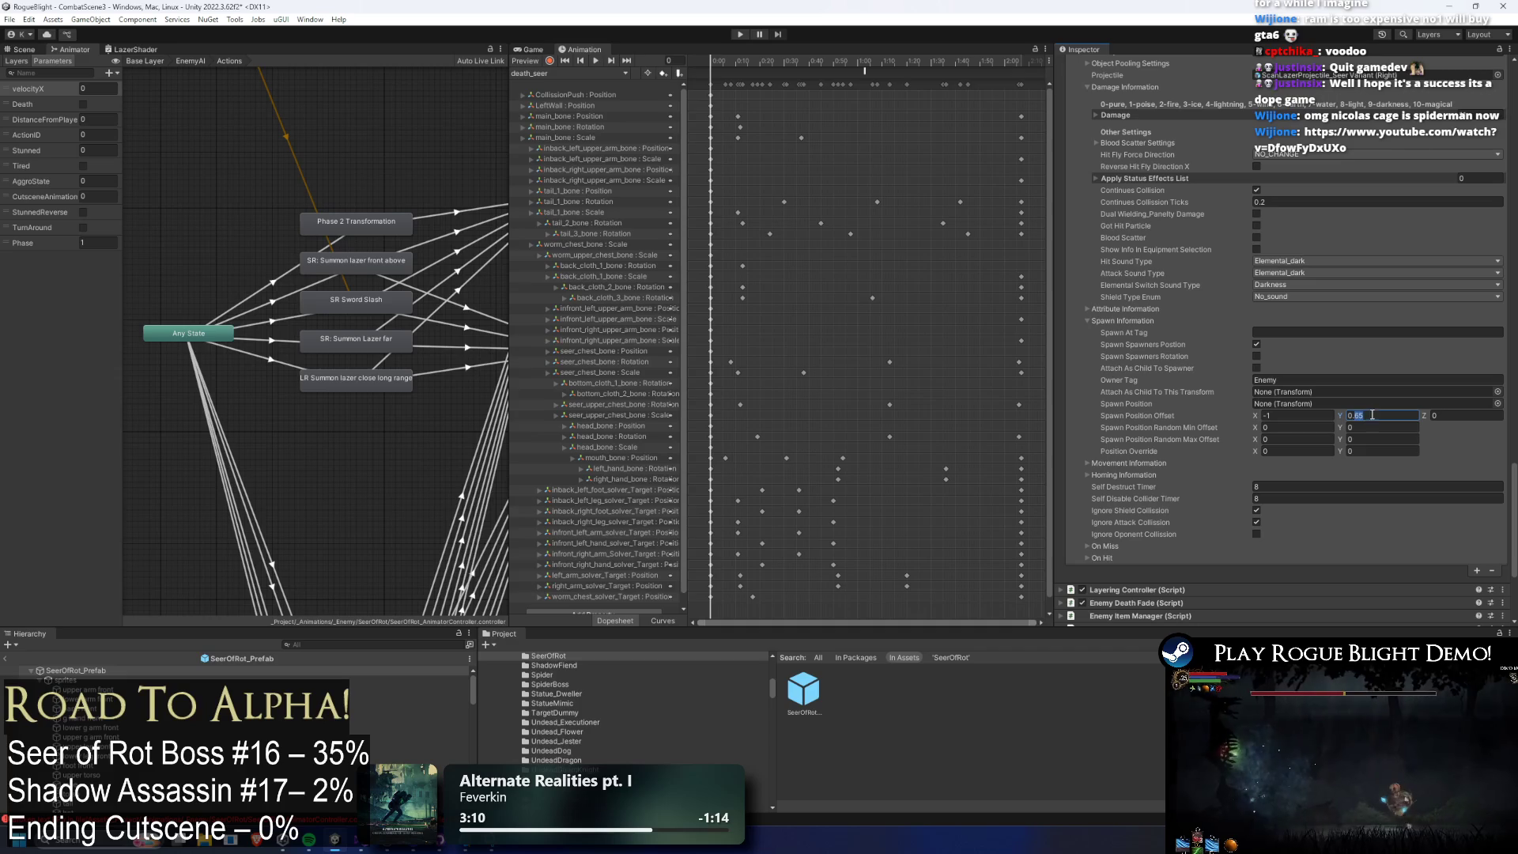
{"action": "left_click", "coordinate": [1440, 394]}
{"action": "key", "text": "ctrl+d"}
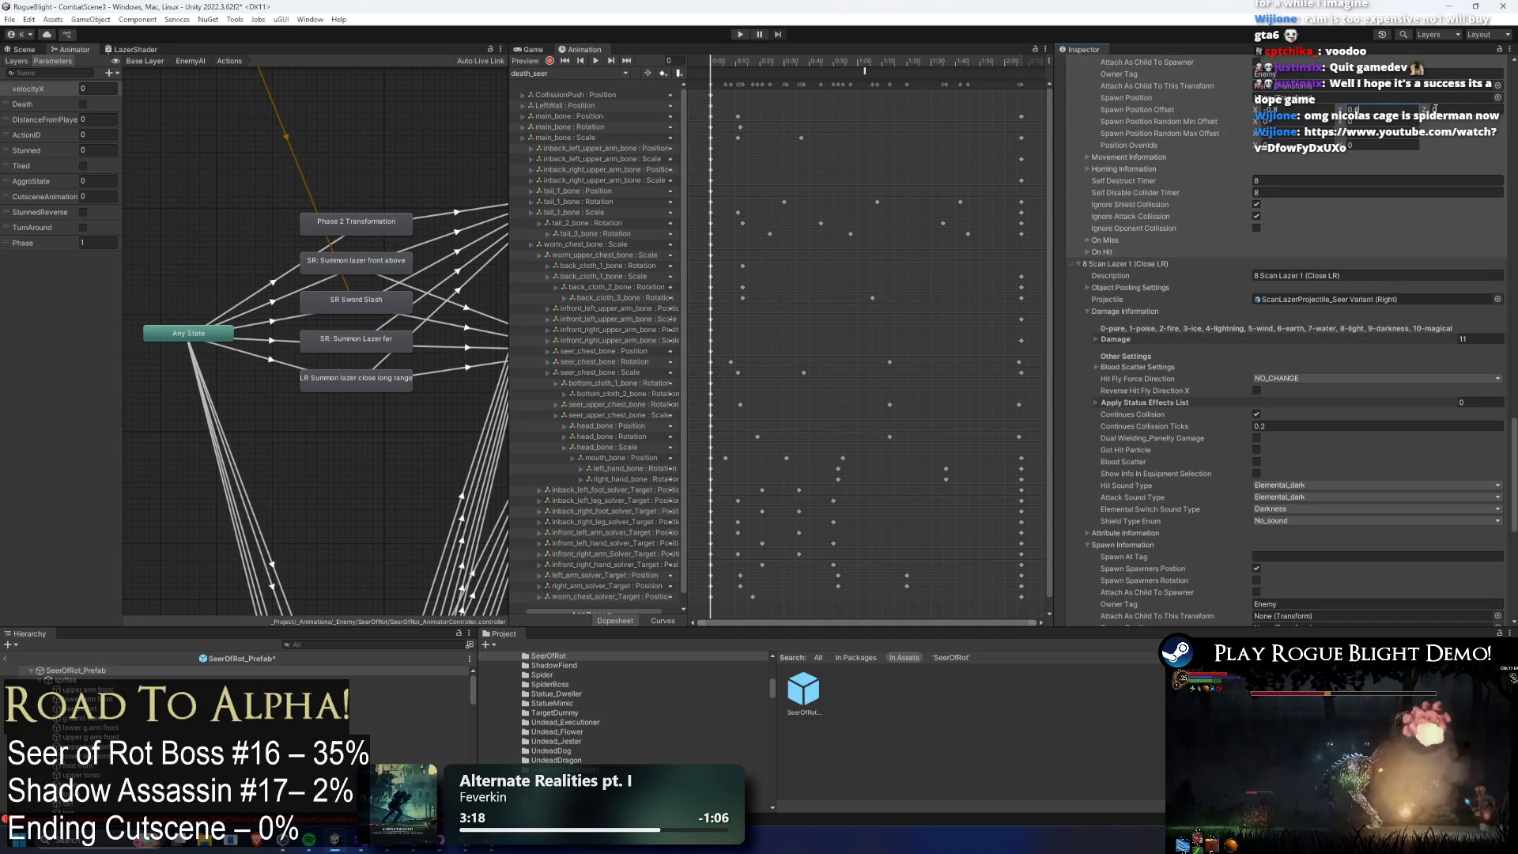
{"action": "left_click", "coordinate": [740, 35]}
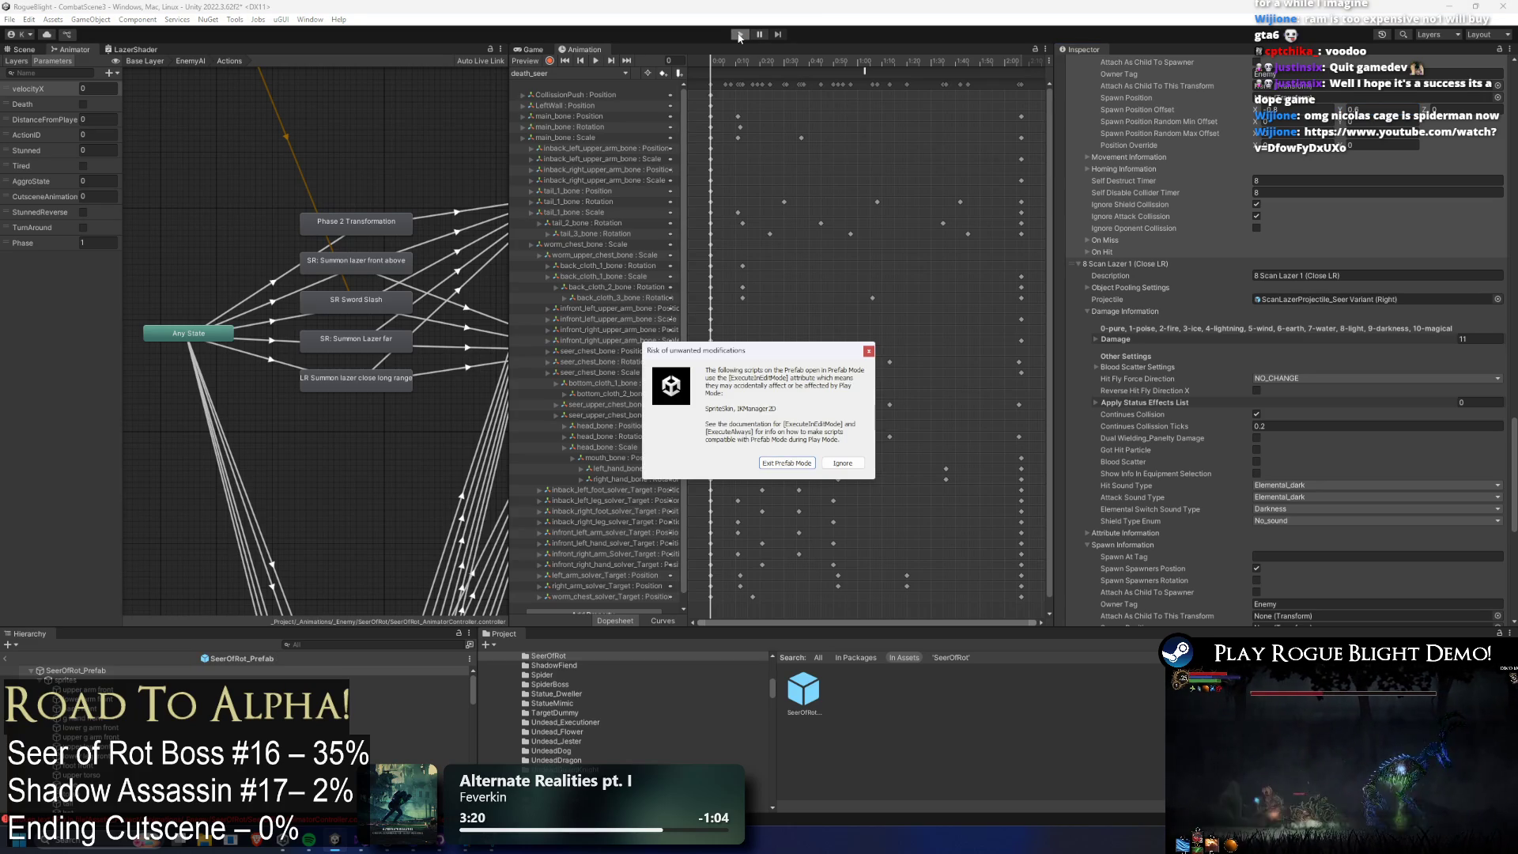
Ignore the Risk of unwanted modifications warning so Play mode starts in the maximized Game view.
{"action": "left_click", "coordinate": [843, 462]}
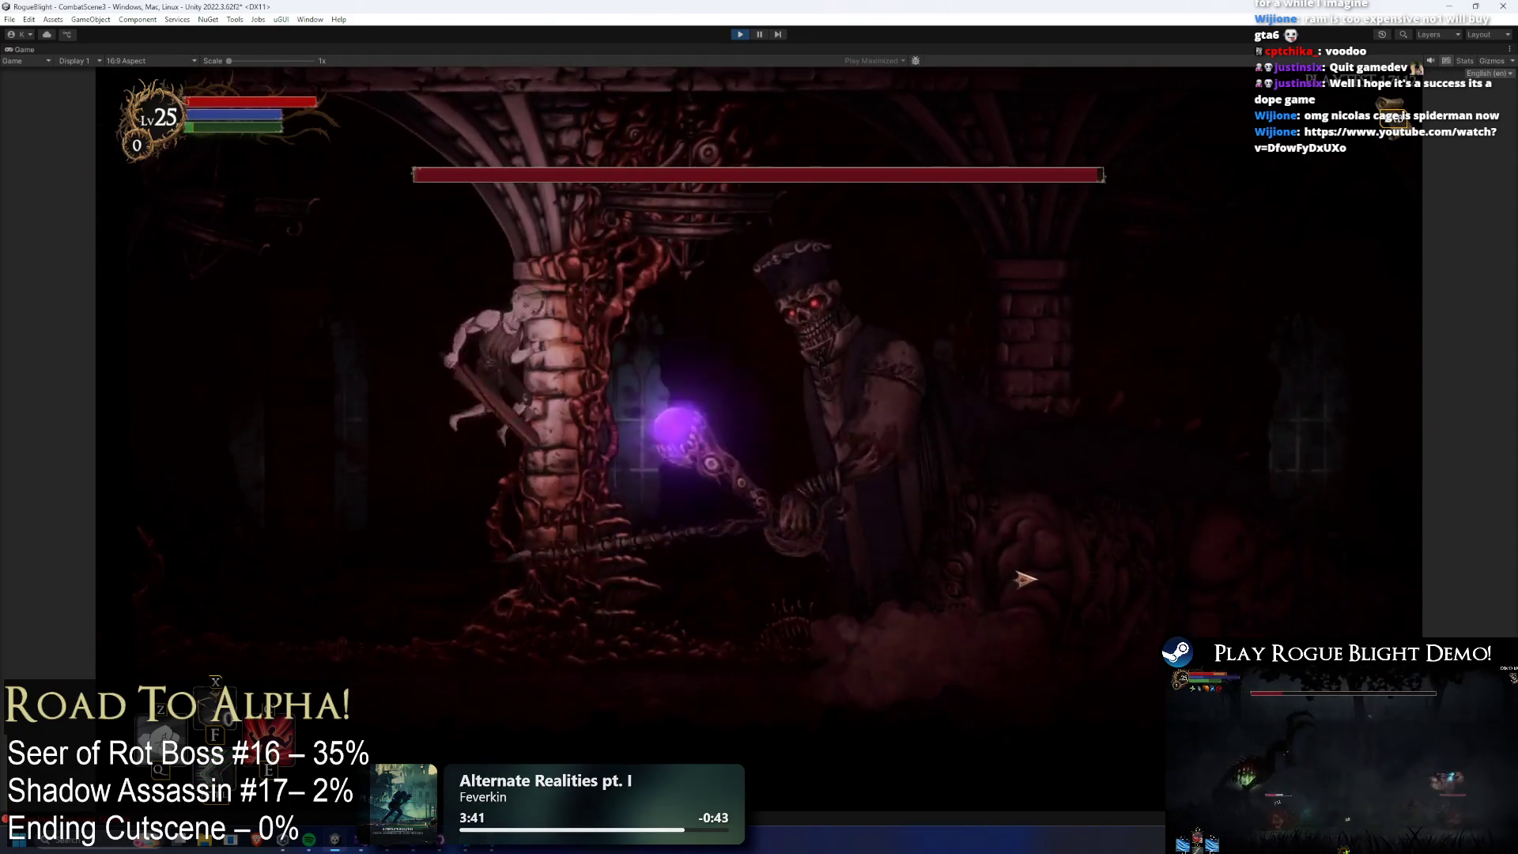
Slash the Seer of Rot, then run left and right across the arena dodging its purple lasers.
{"action": "key", "text": "x"}
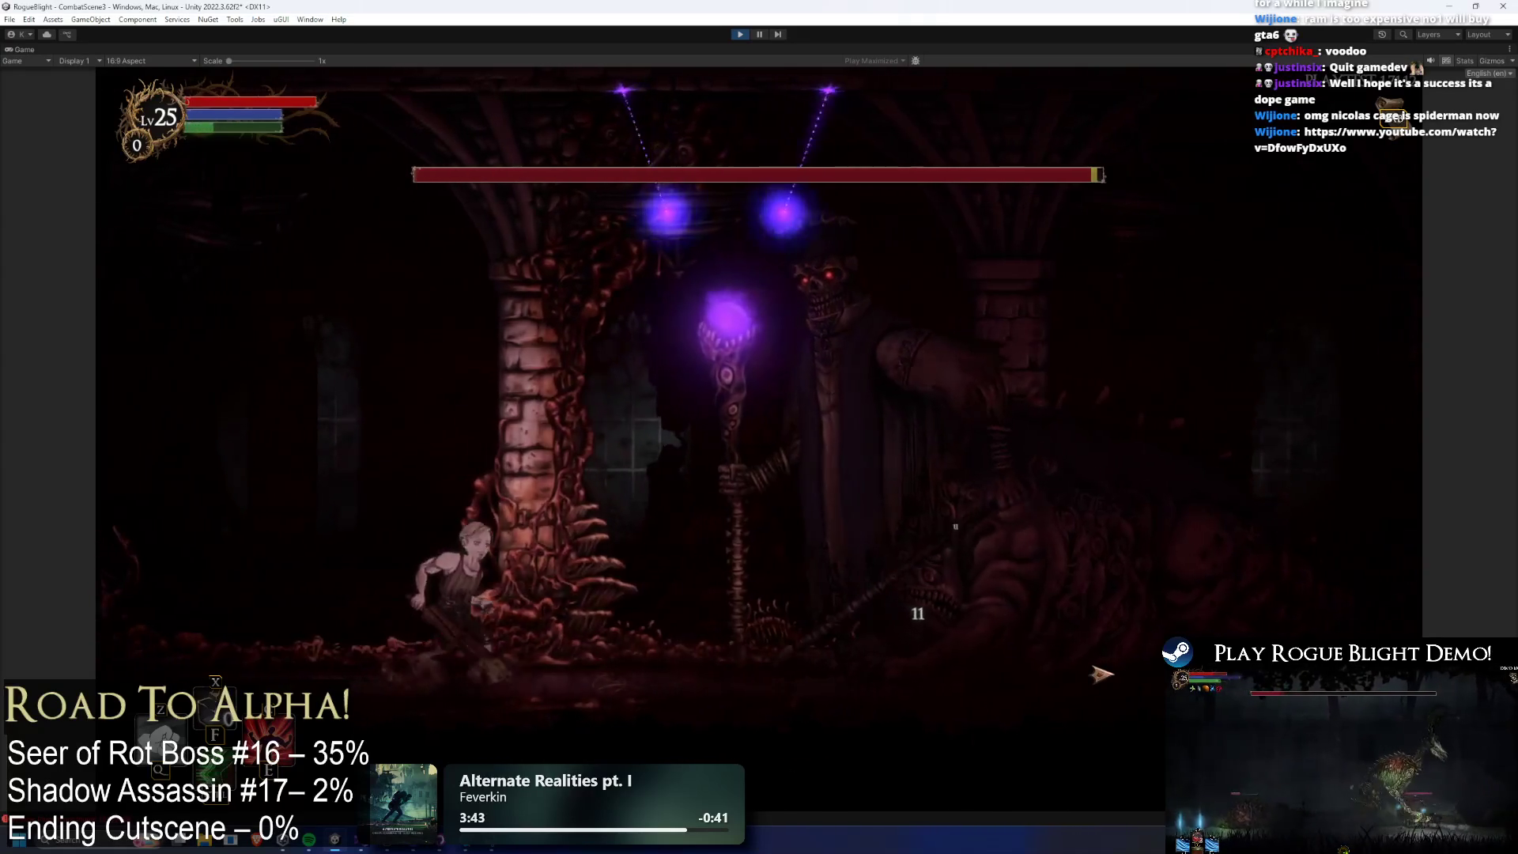
{"action": "key", "text": "Left"}
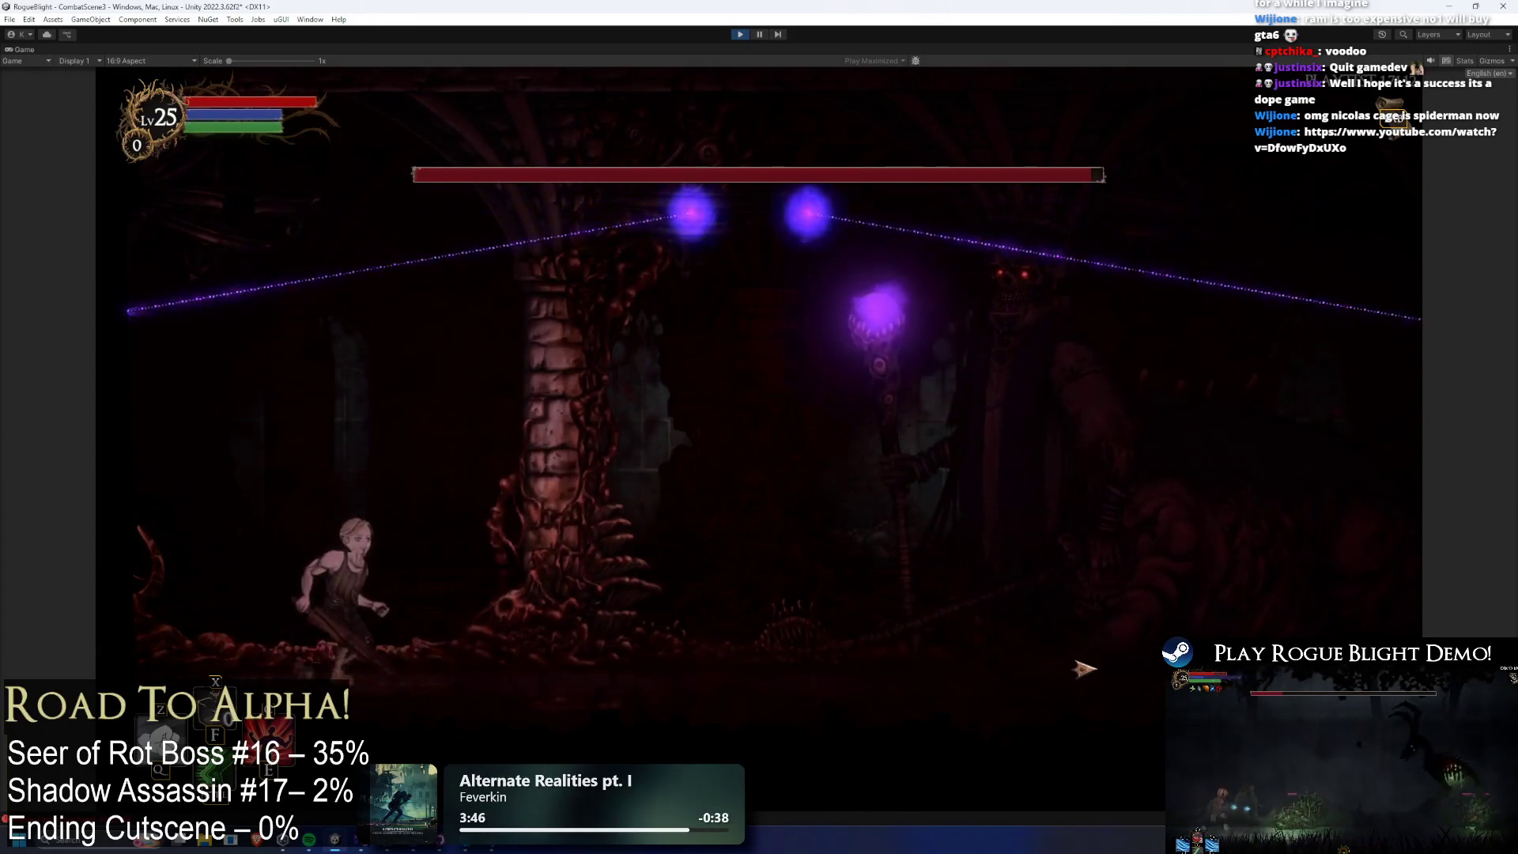
{"action": "key", "text": "Right"}
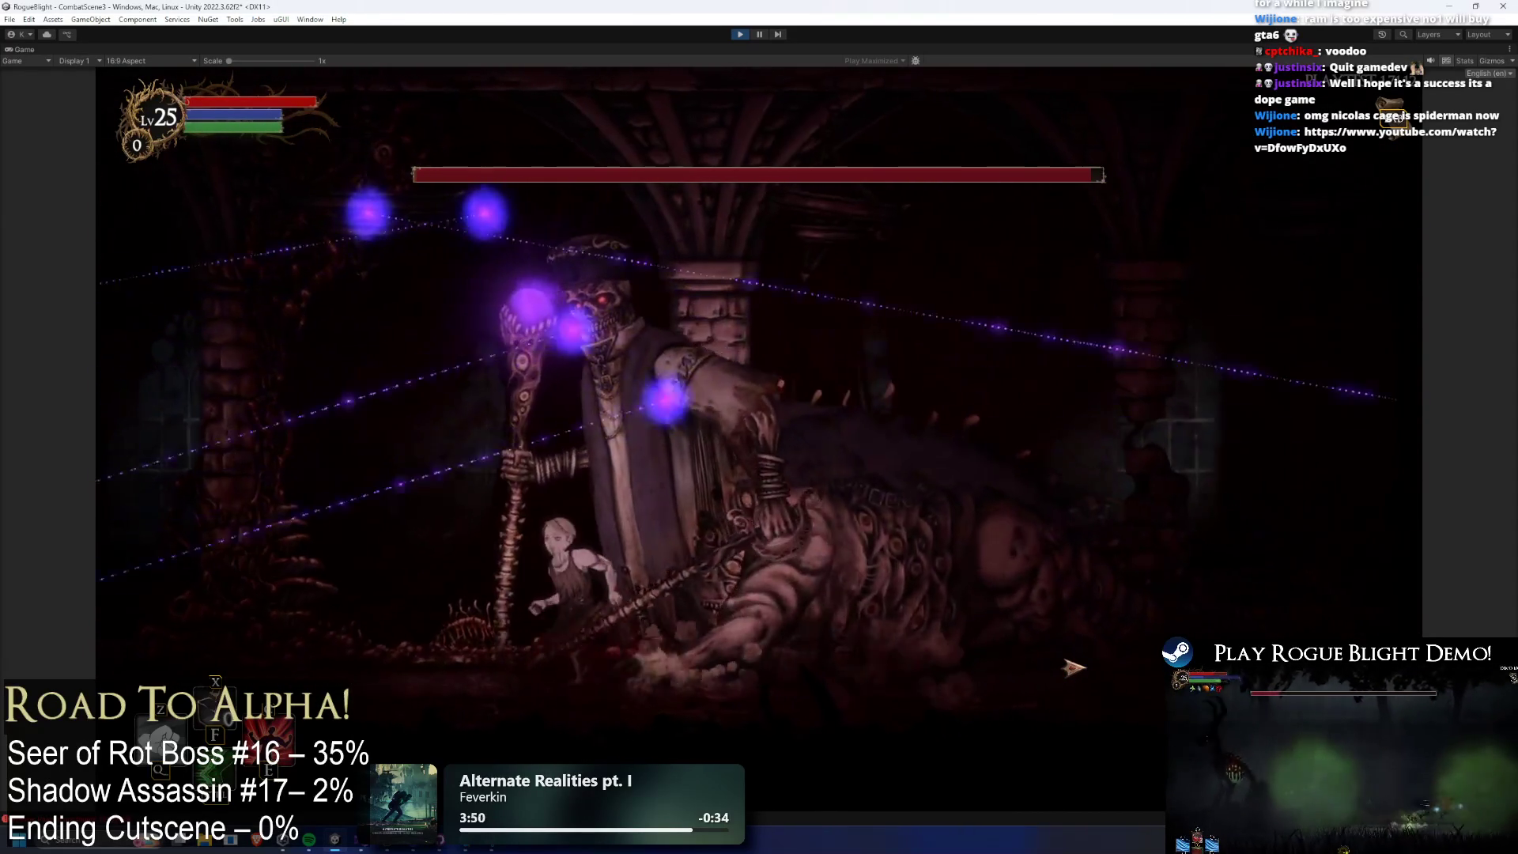
{"action": "key", "text": "Left"}
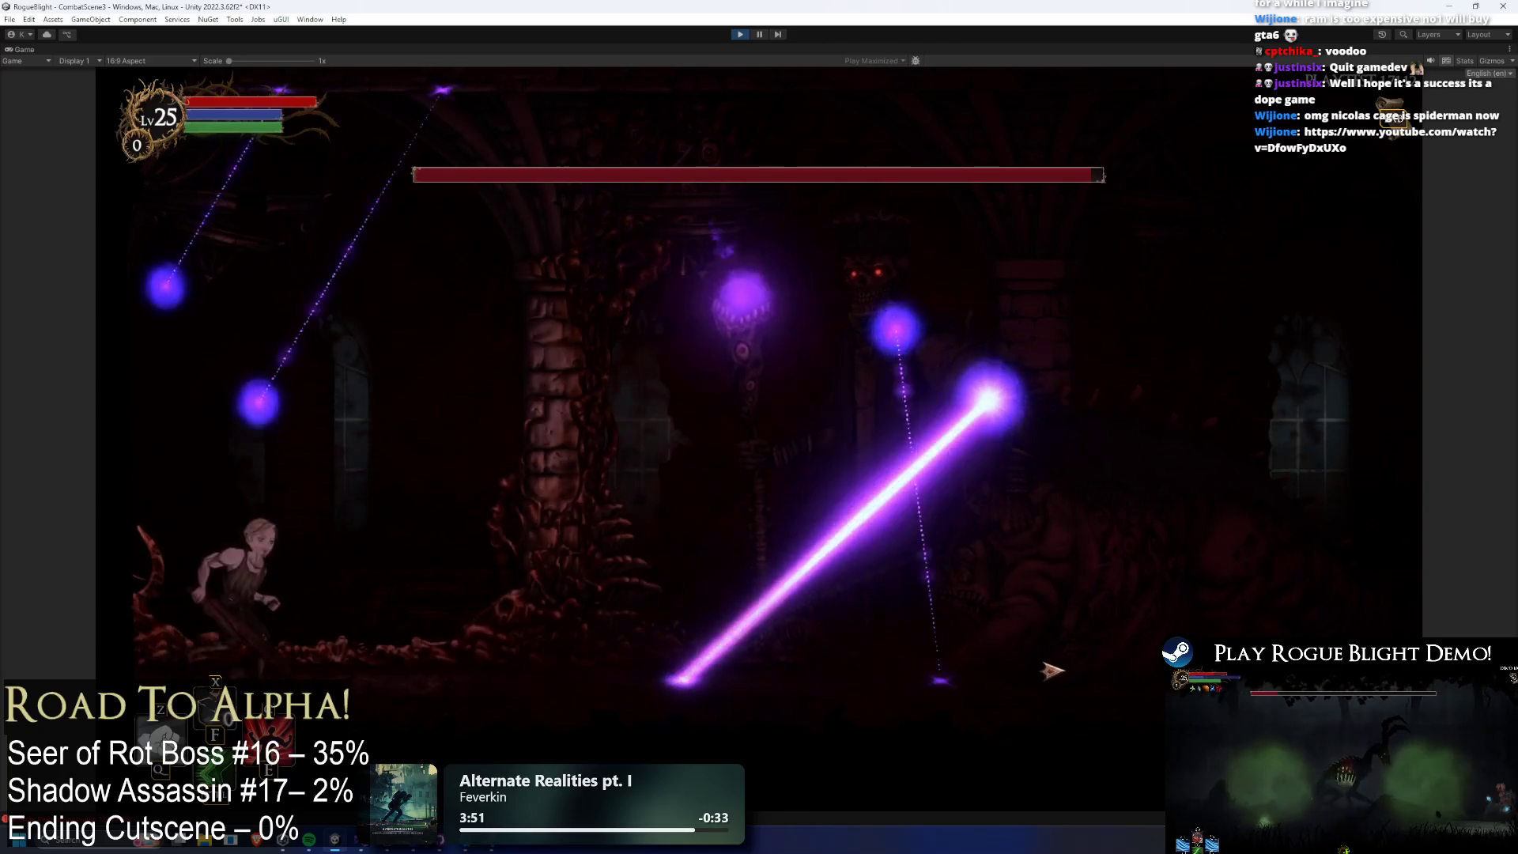
{"action": "key", "text": "Left"}
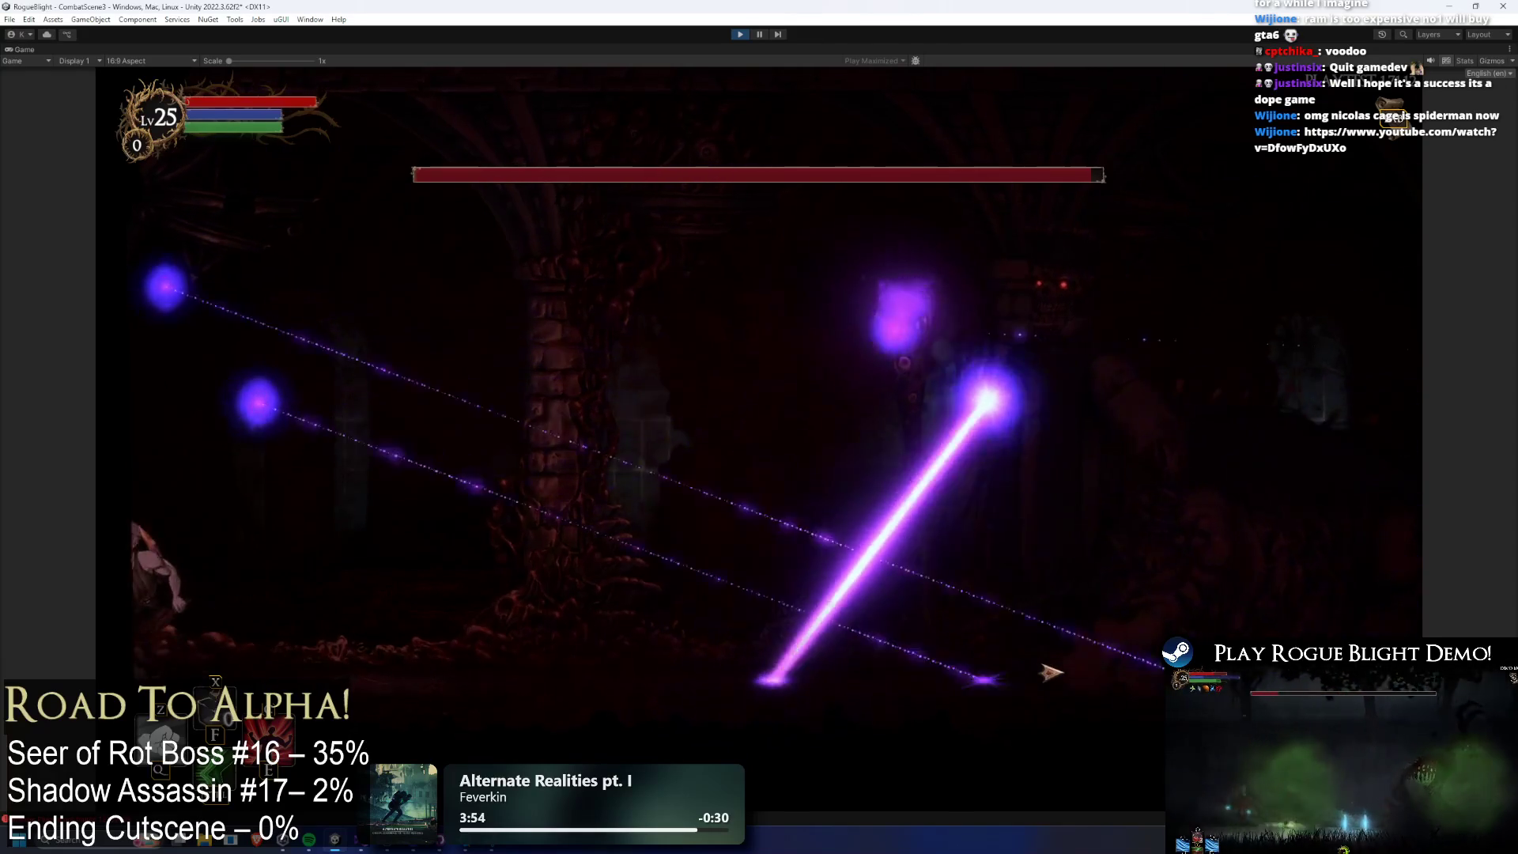
{"action": "key", "text": "Right"}
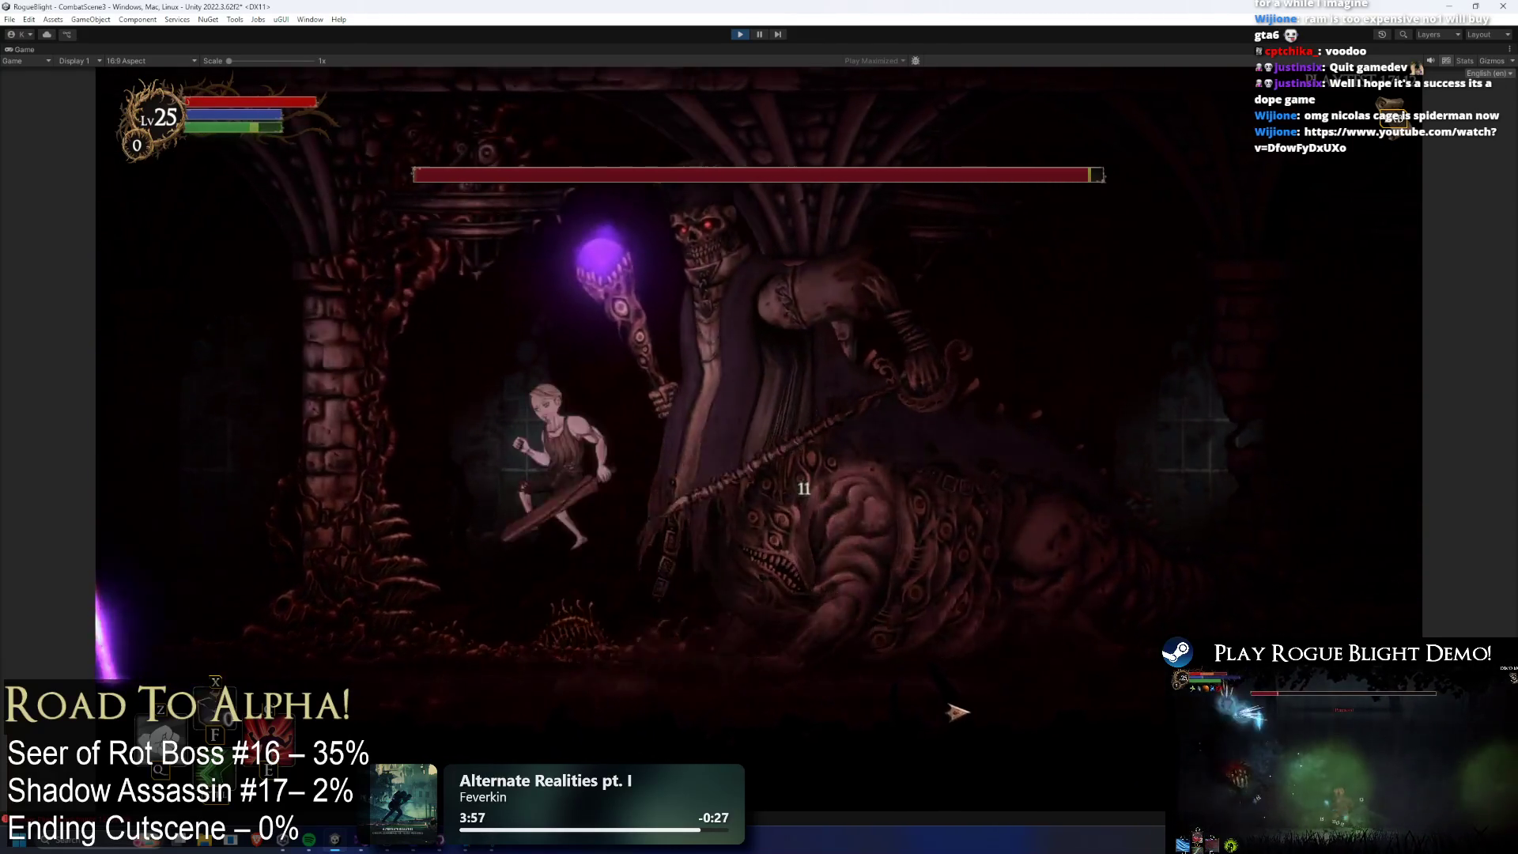
{"action": "key", "text": "Left"}
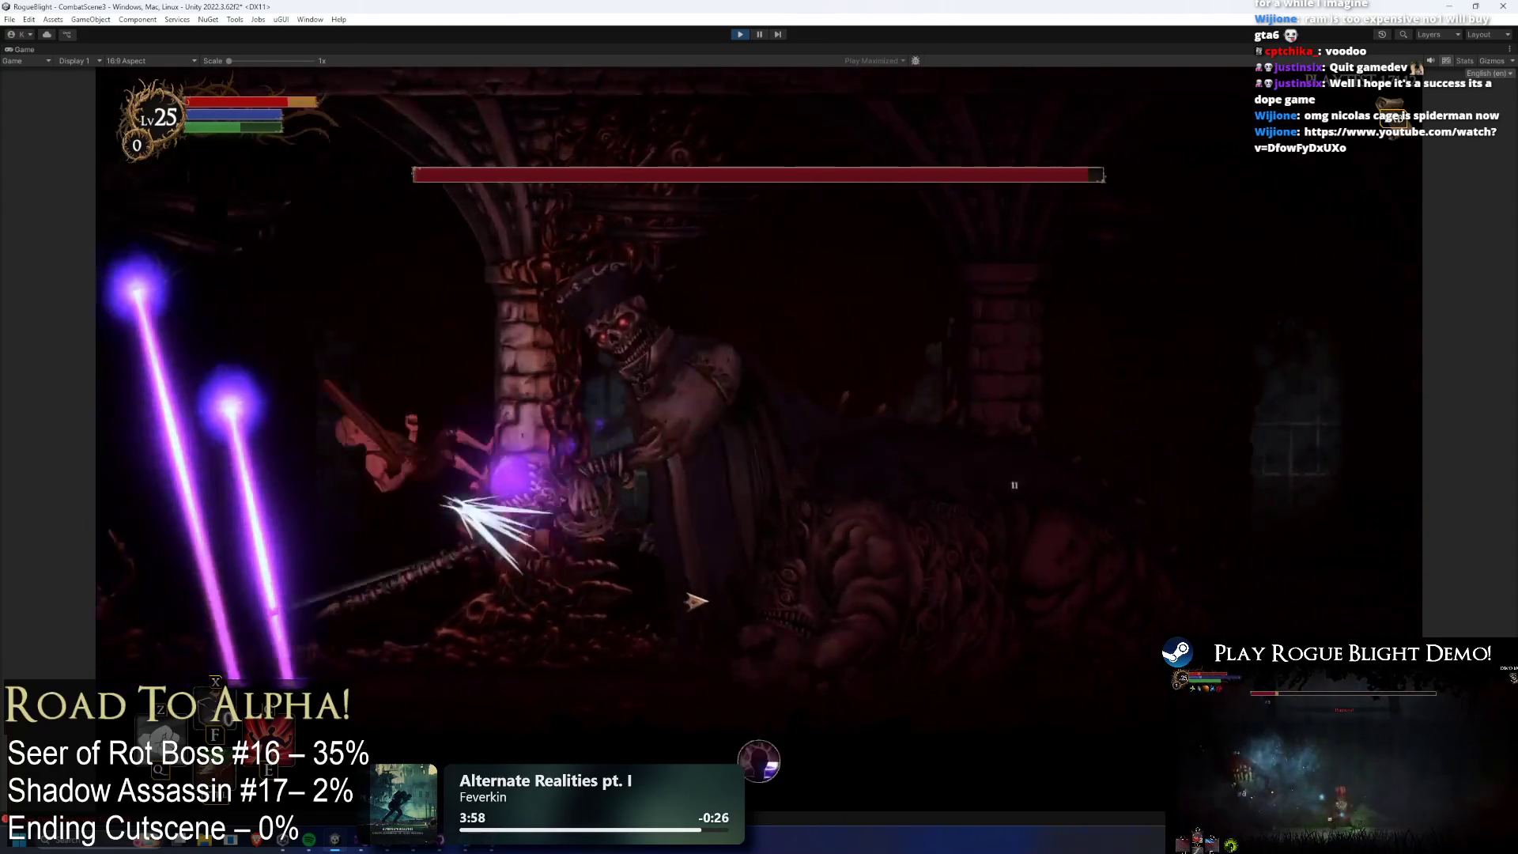
{"action": "key", "text": "Right"}
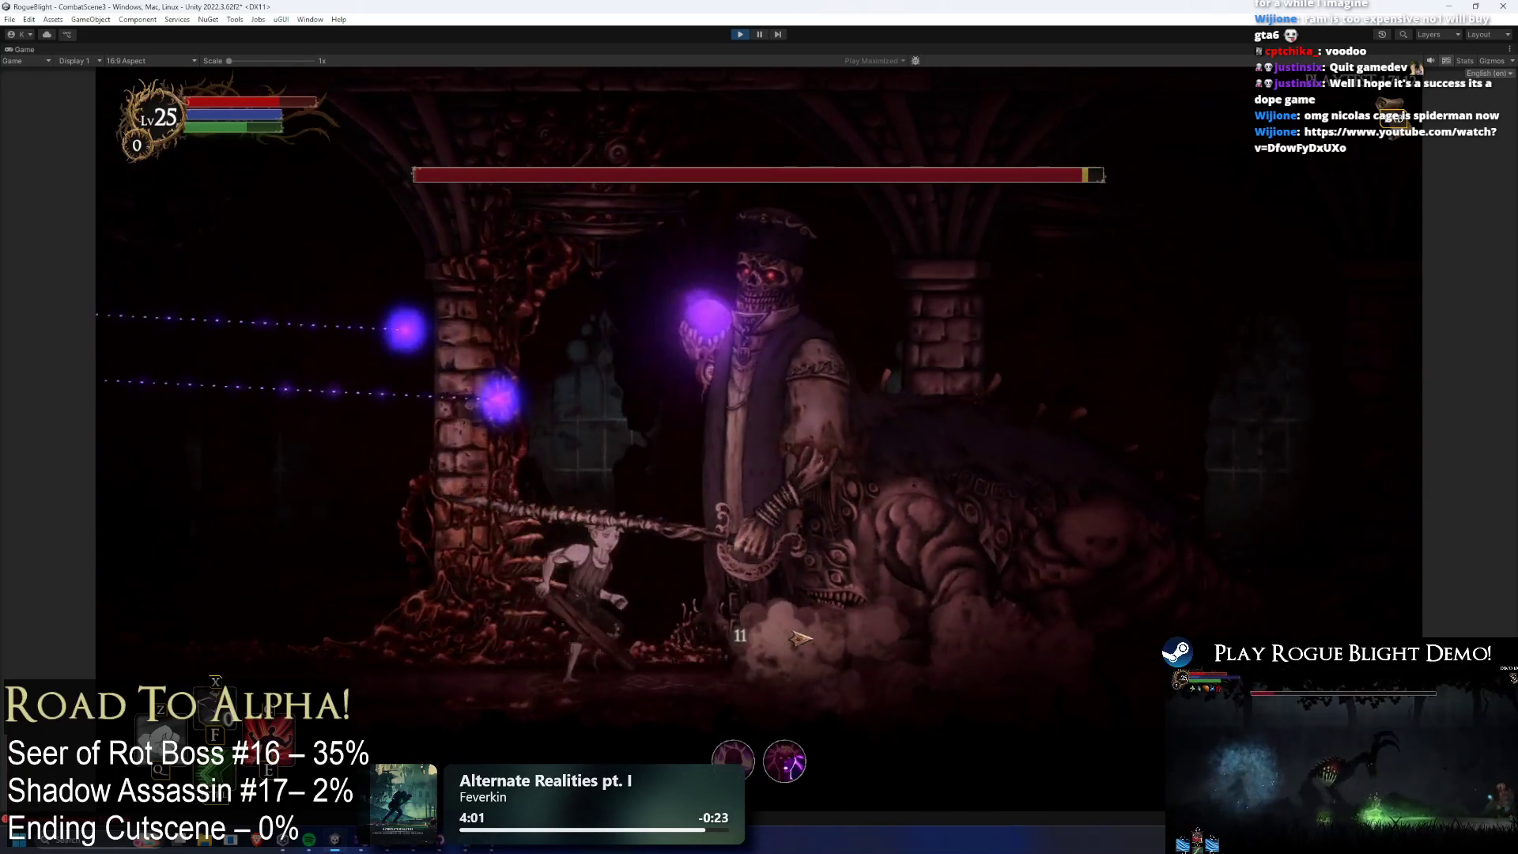
Attack beside the boss, retreat left from the beams, then run back in to slash it.
{"action": "key", "text": "Left"}
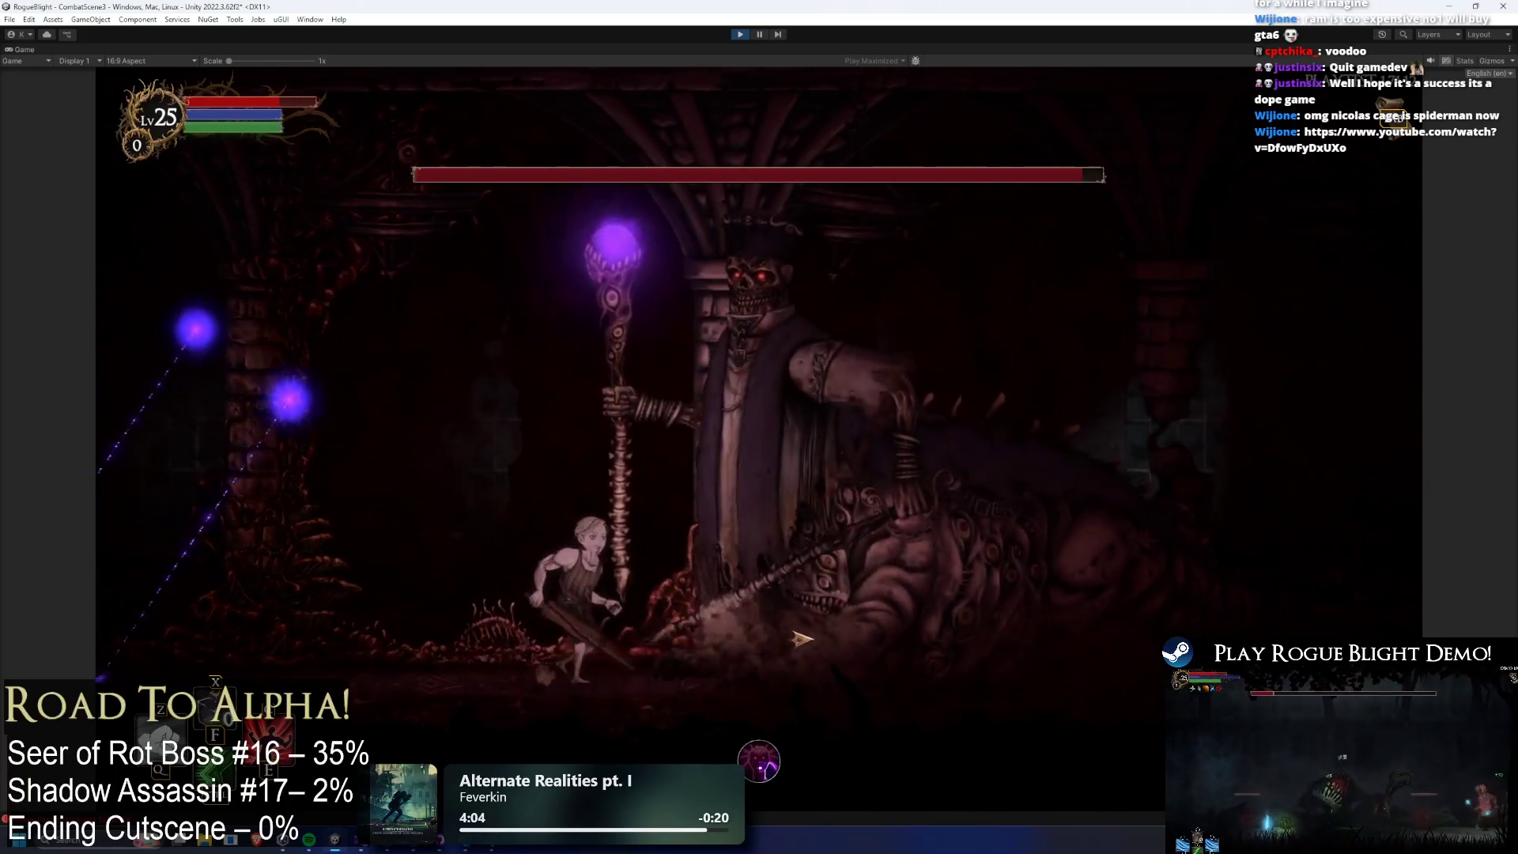
{"action": "key", "text": "Left"}
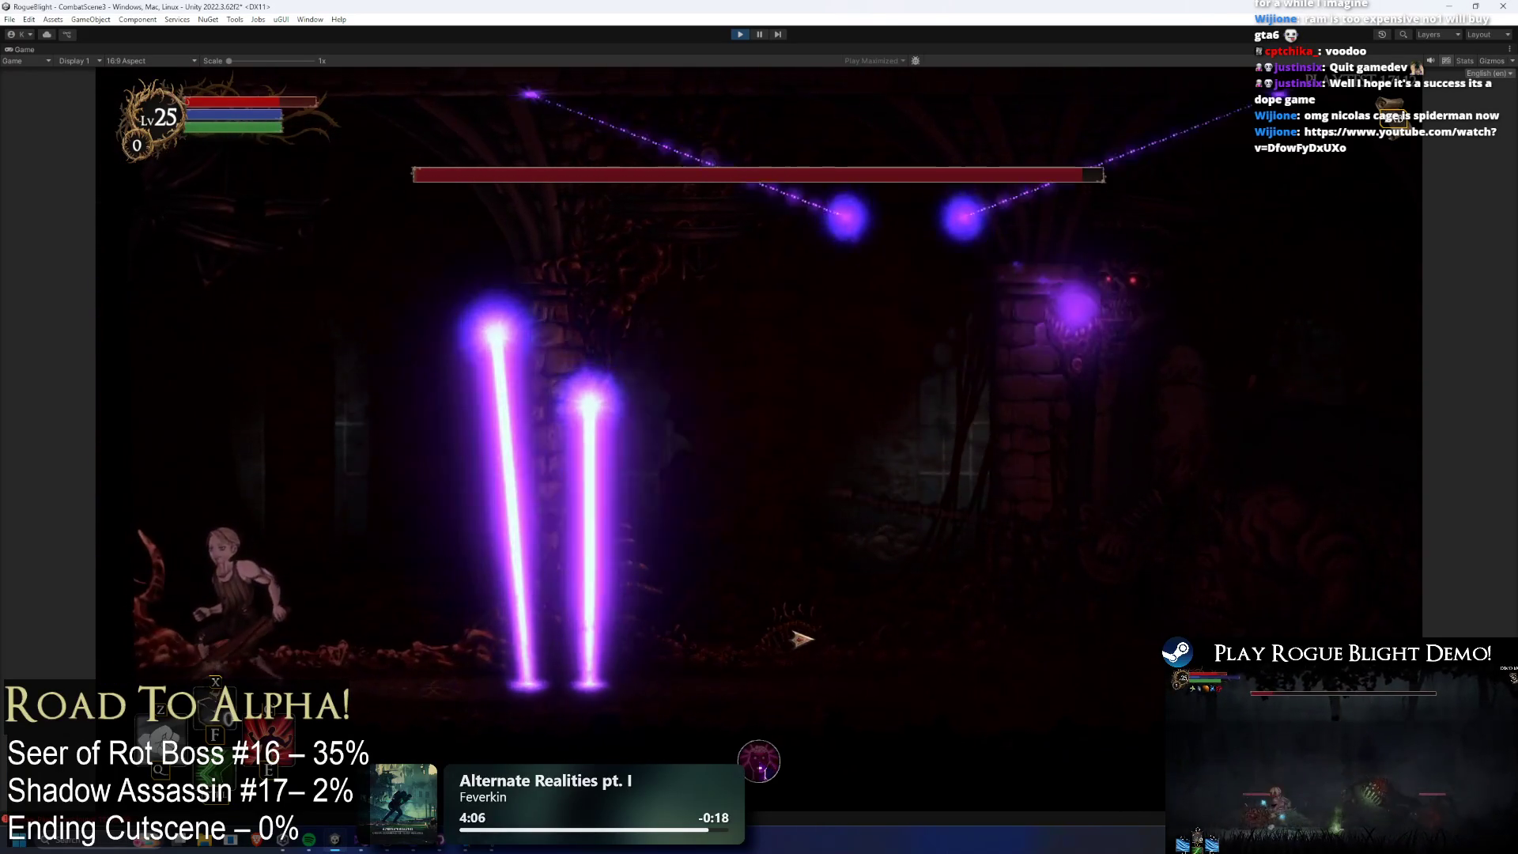
{"action": "key", "text": "Right"}
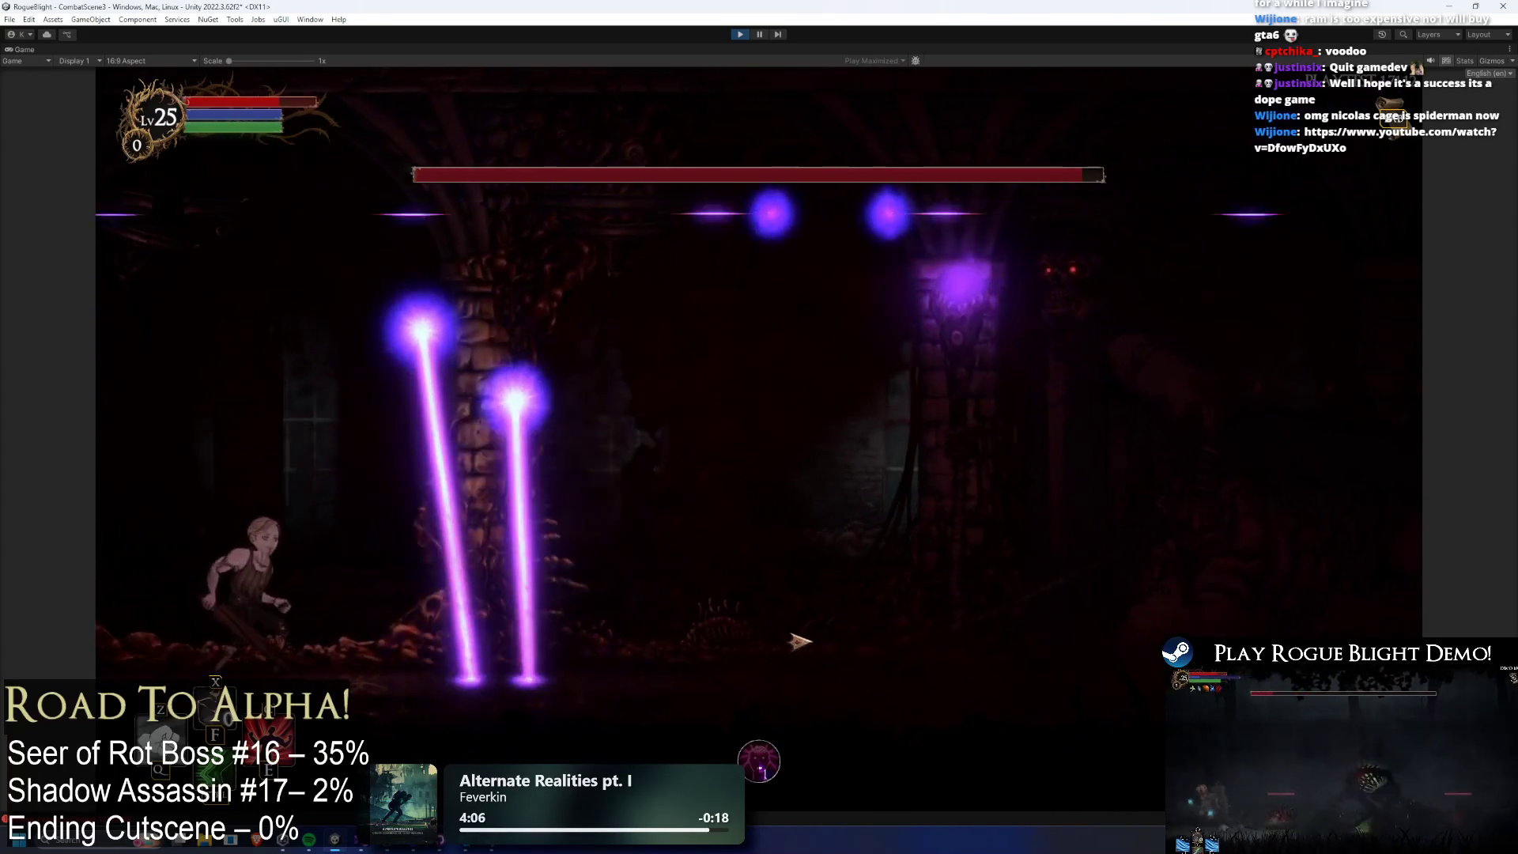
{"action": "key", "text": "Left"}
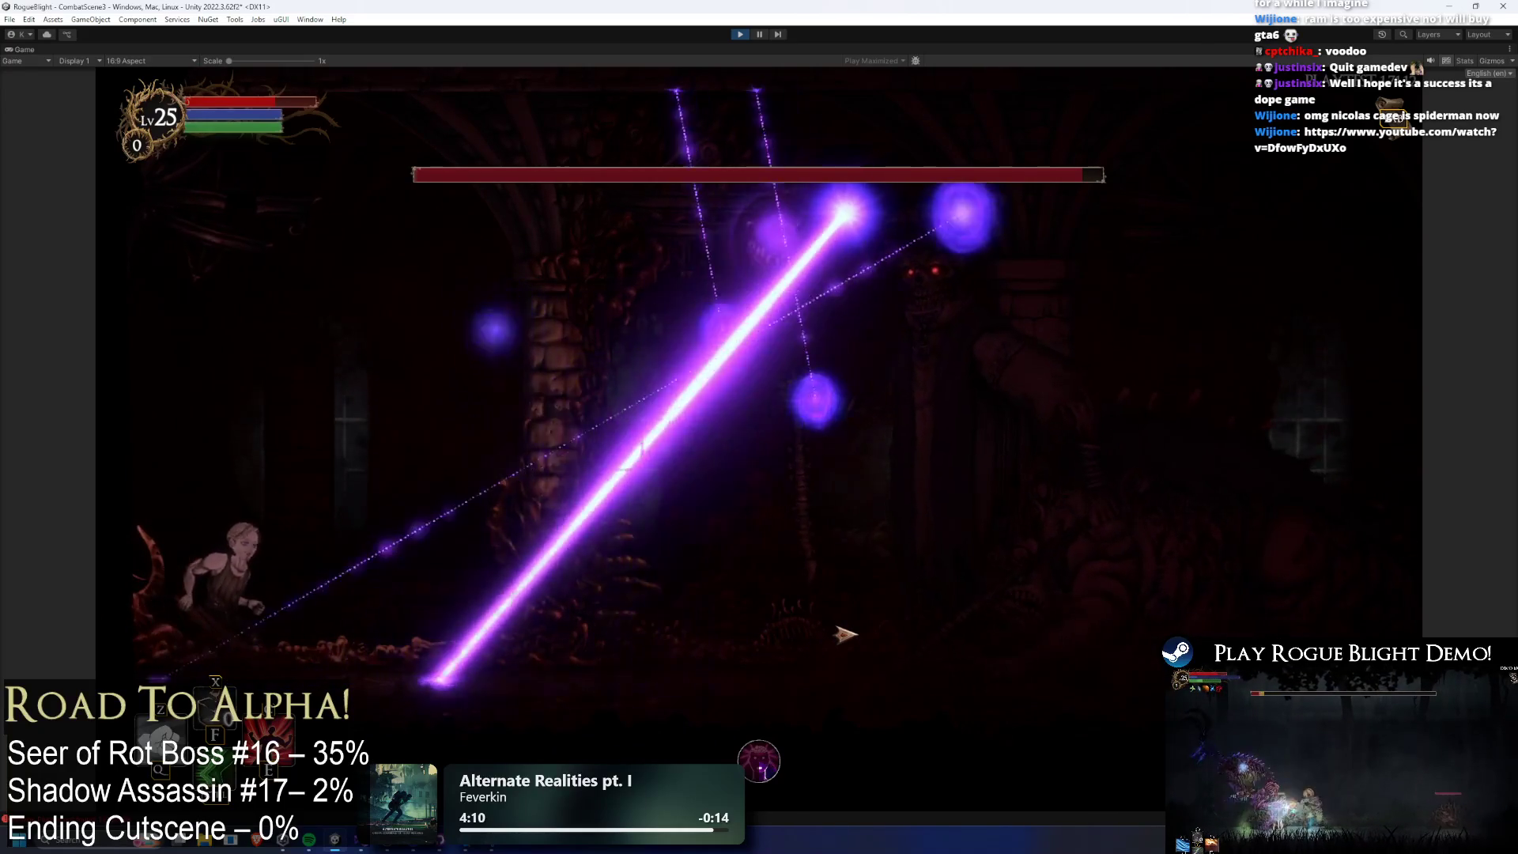
{"action": "key", "text": "Left"}
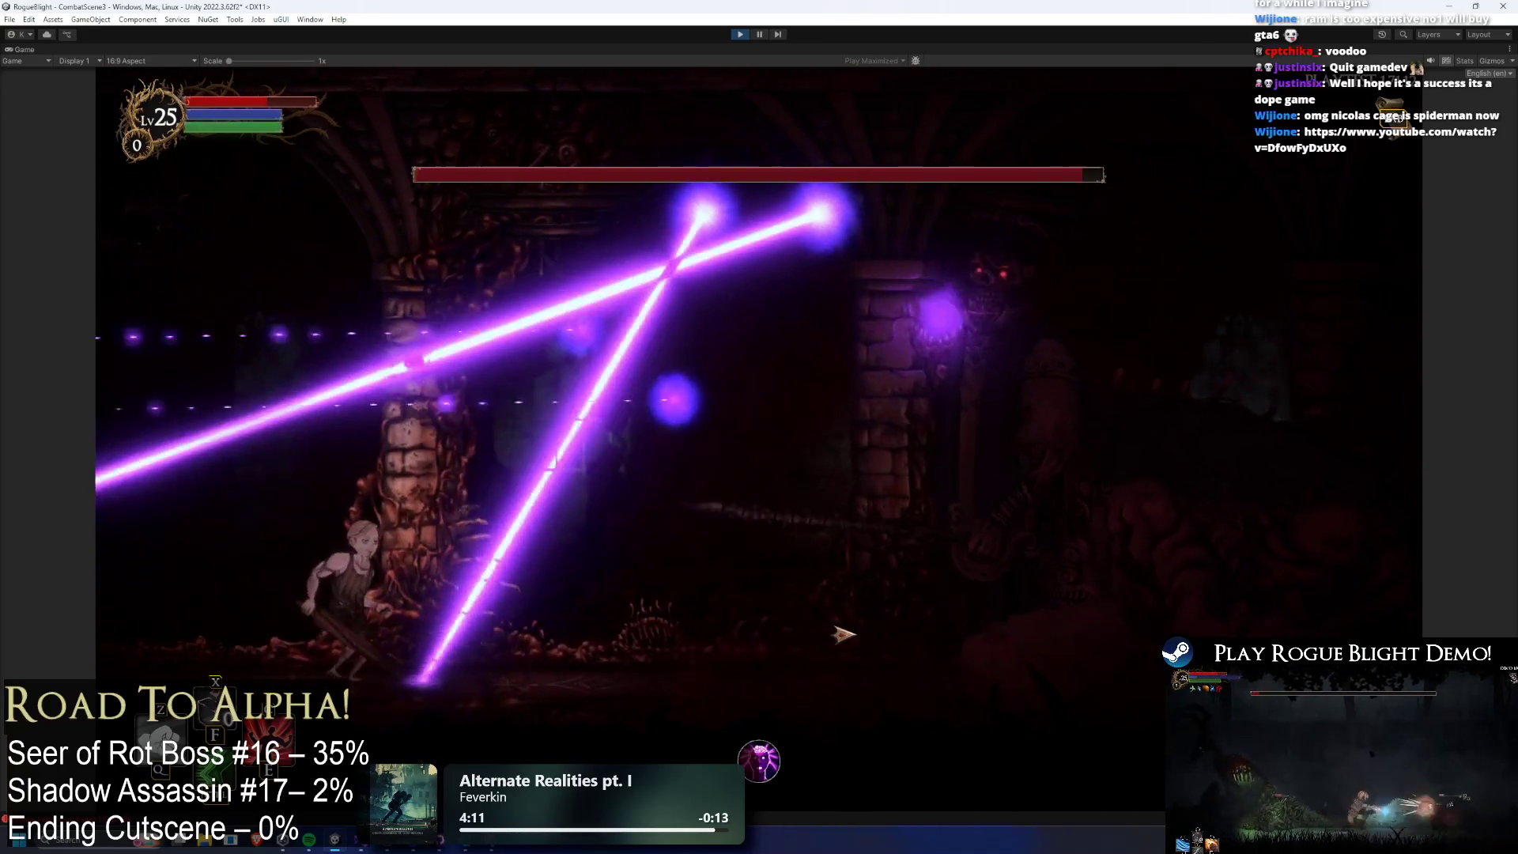
{"action": "key", "text": "Left"}
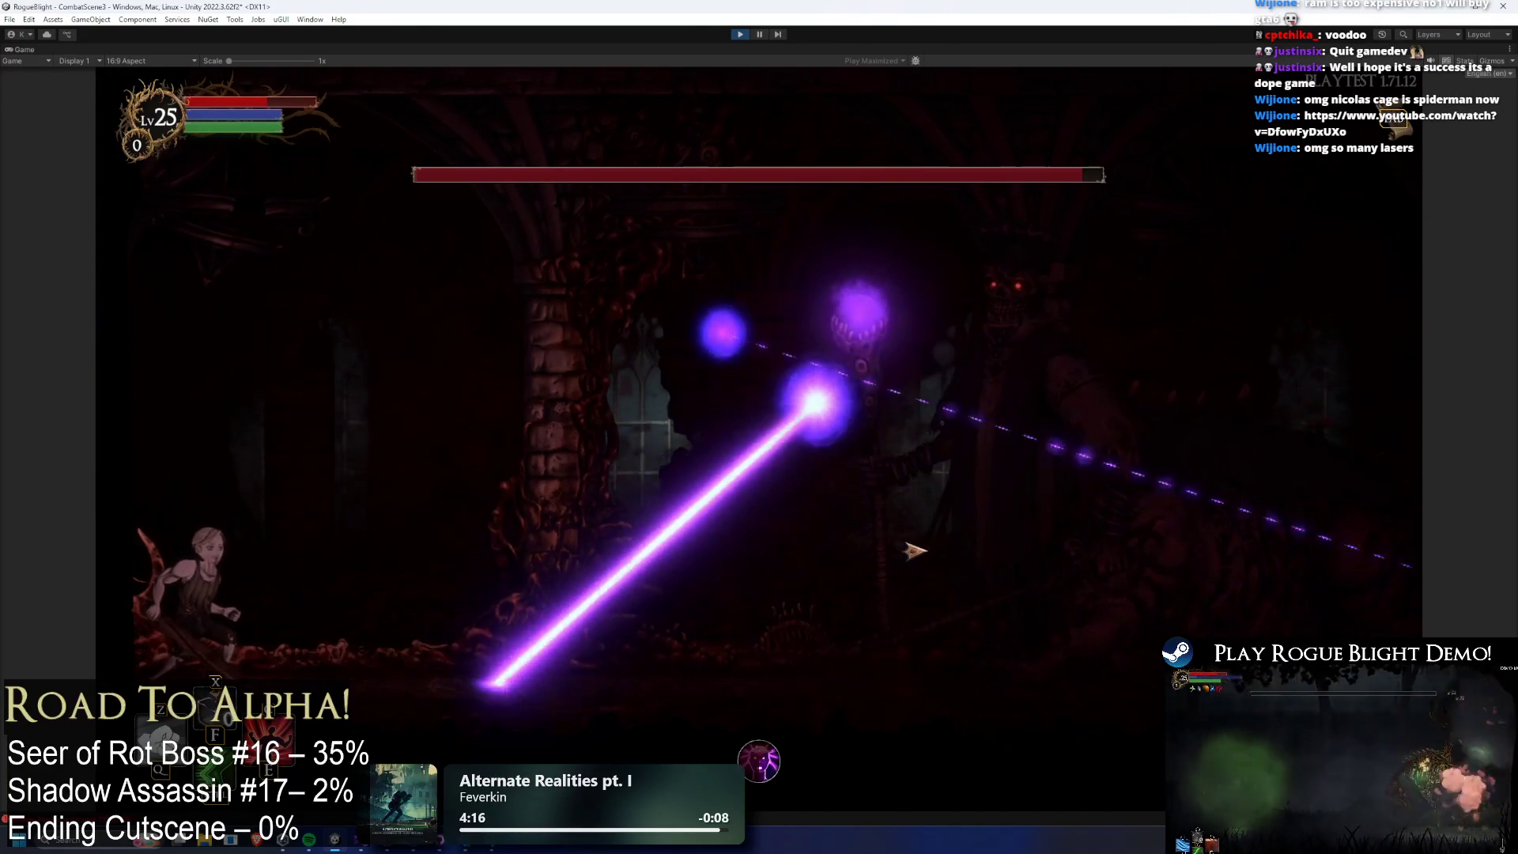
{"action": "key", "text": "Right"}
{"action": "key", "text": "Right"}
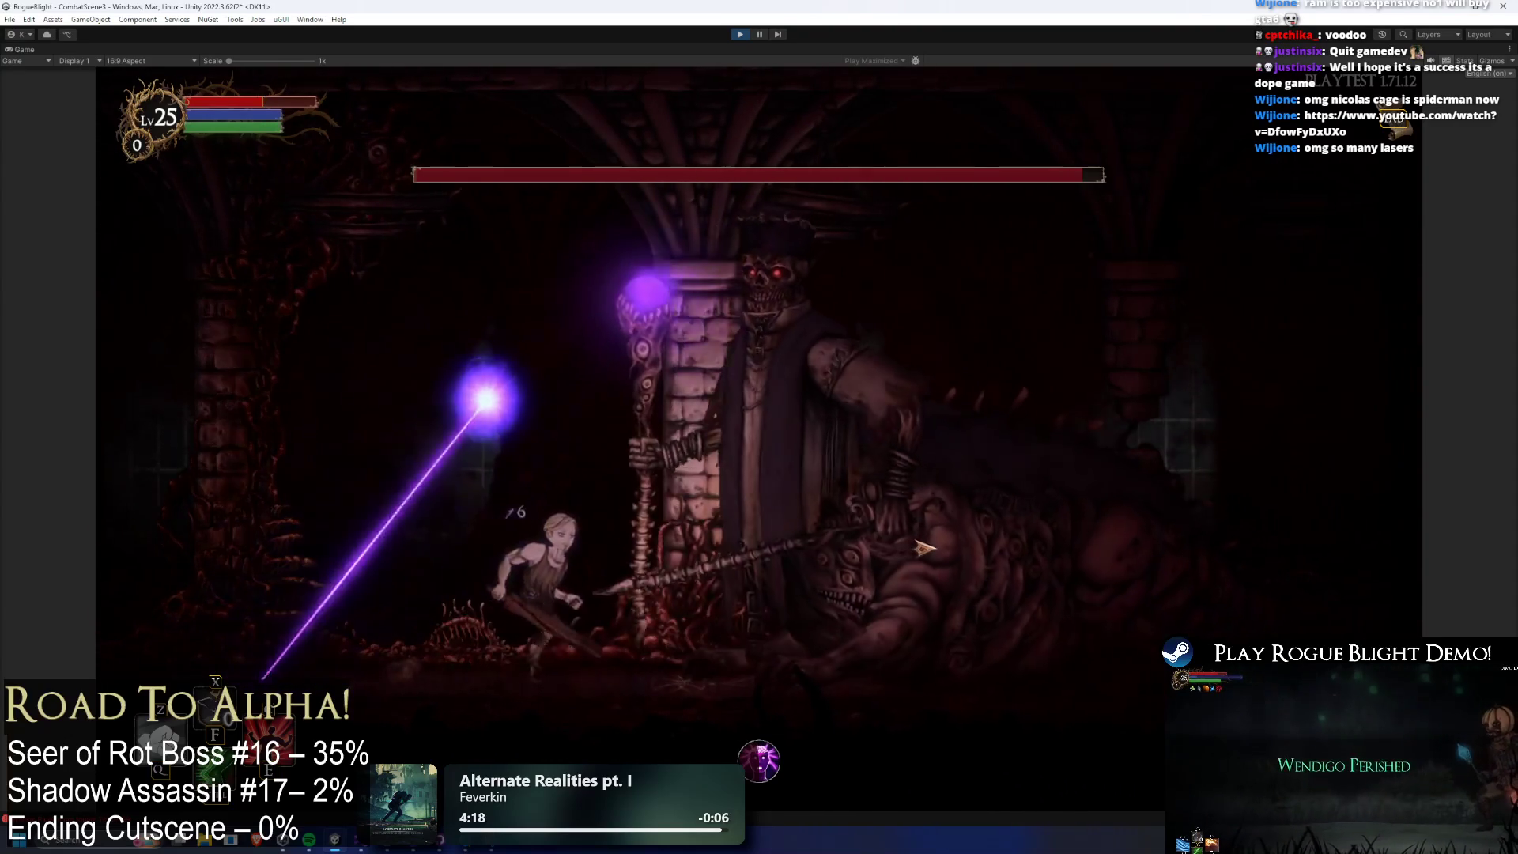
{"action": "key", "text": "Left"}
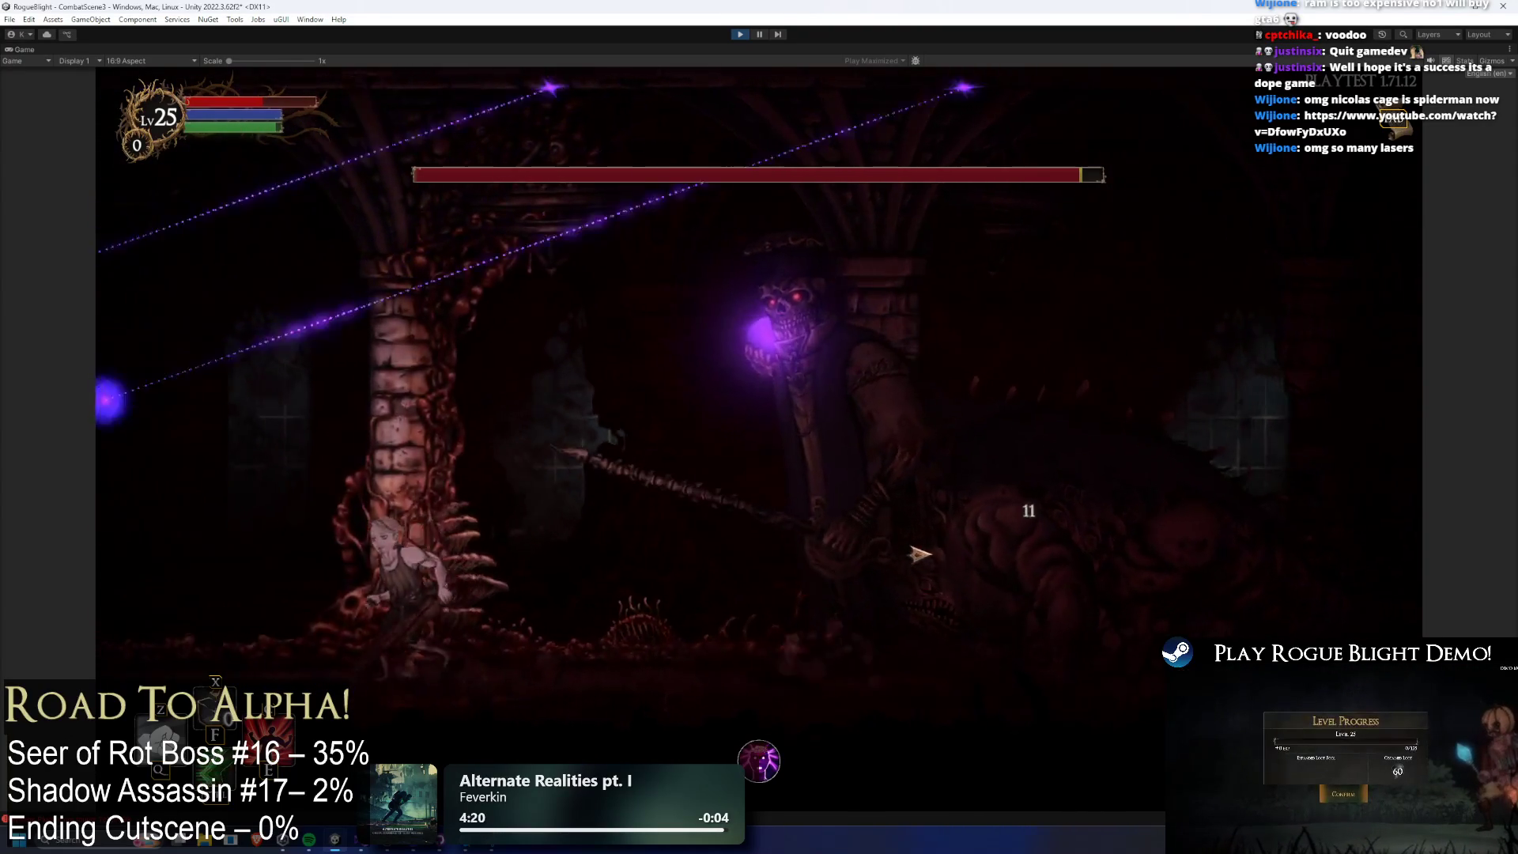
{"action": "key", "text": "Left"}
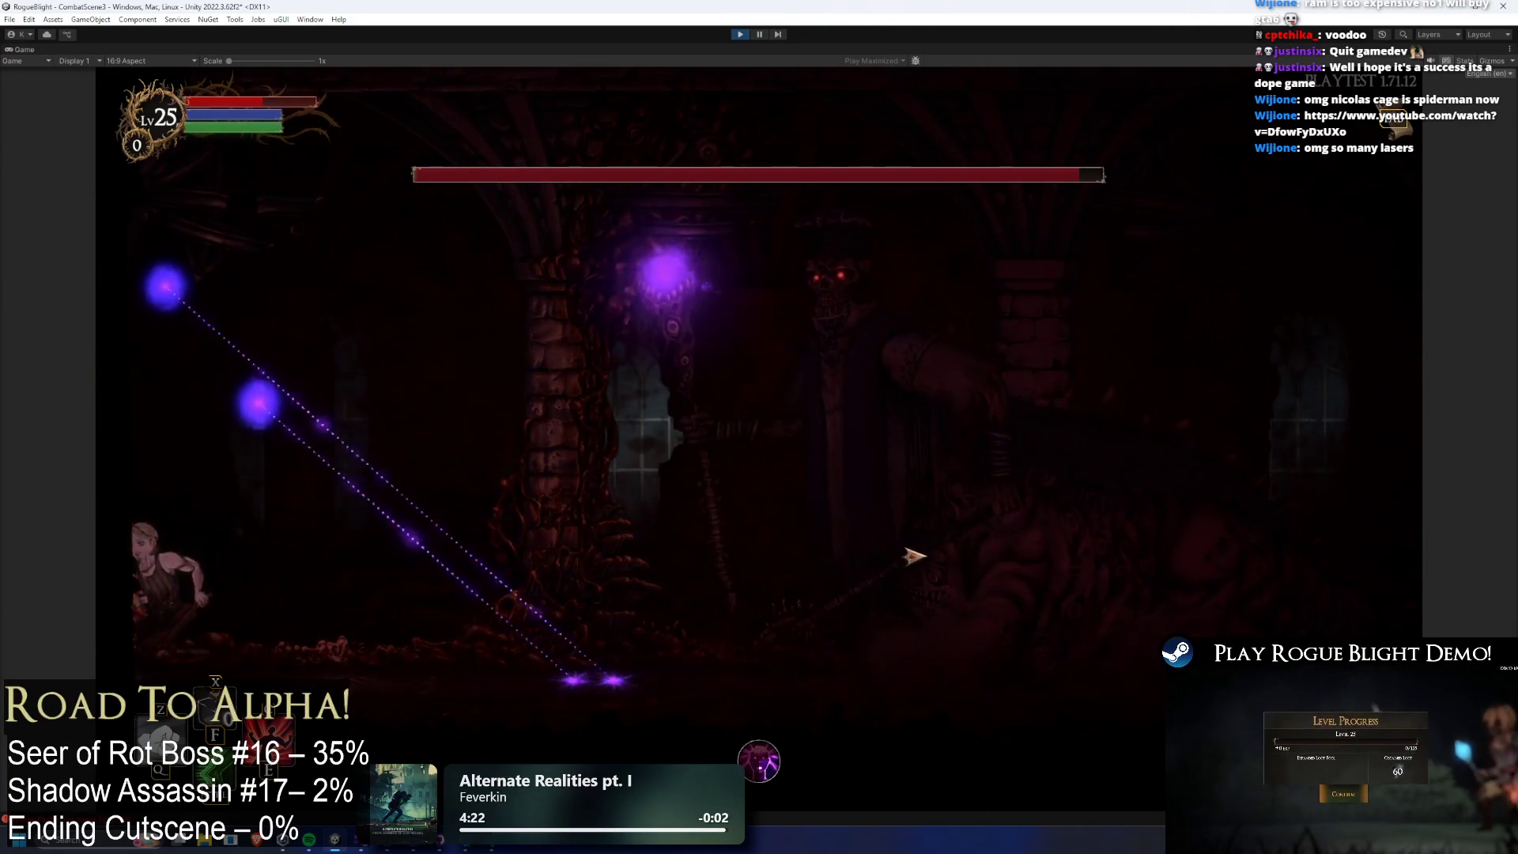
{"action": "key", "text": "Right"}
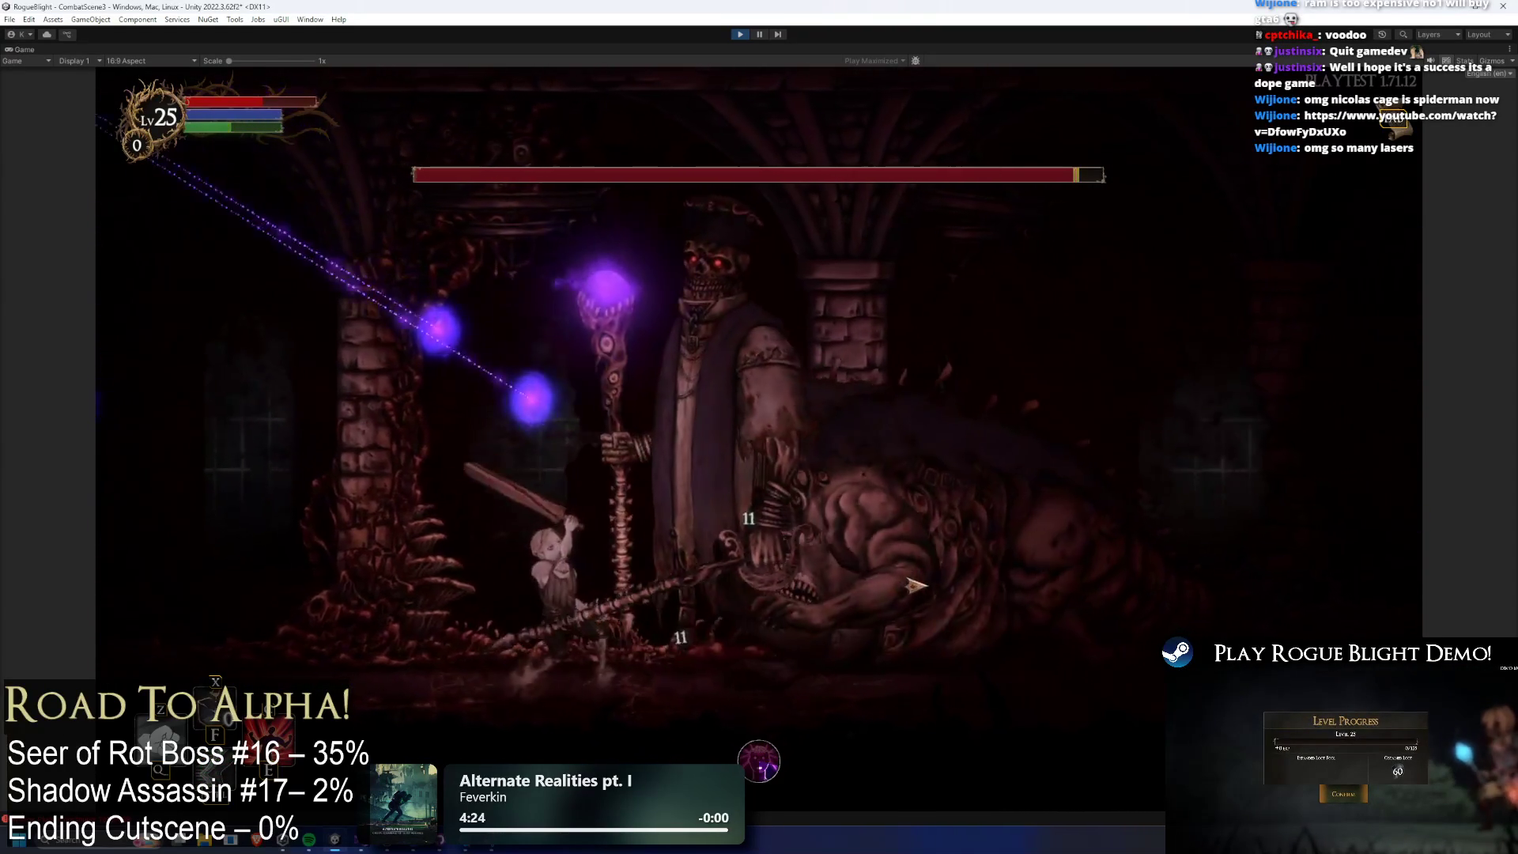
Jump and dash out of the lasers' path, then throw a spear and slash the boss.
{"action": "key", "text": "space"}
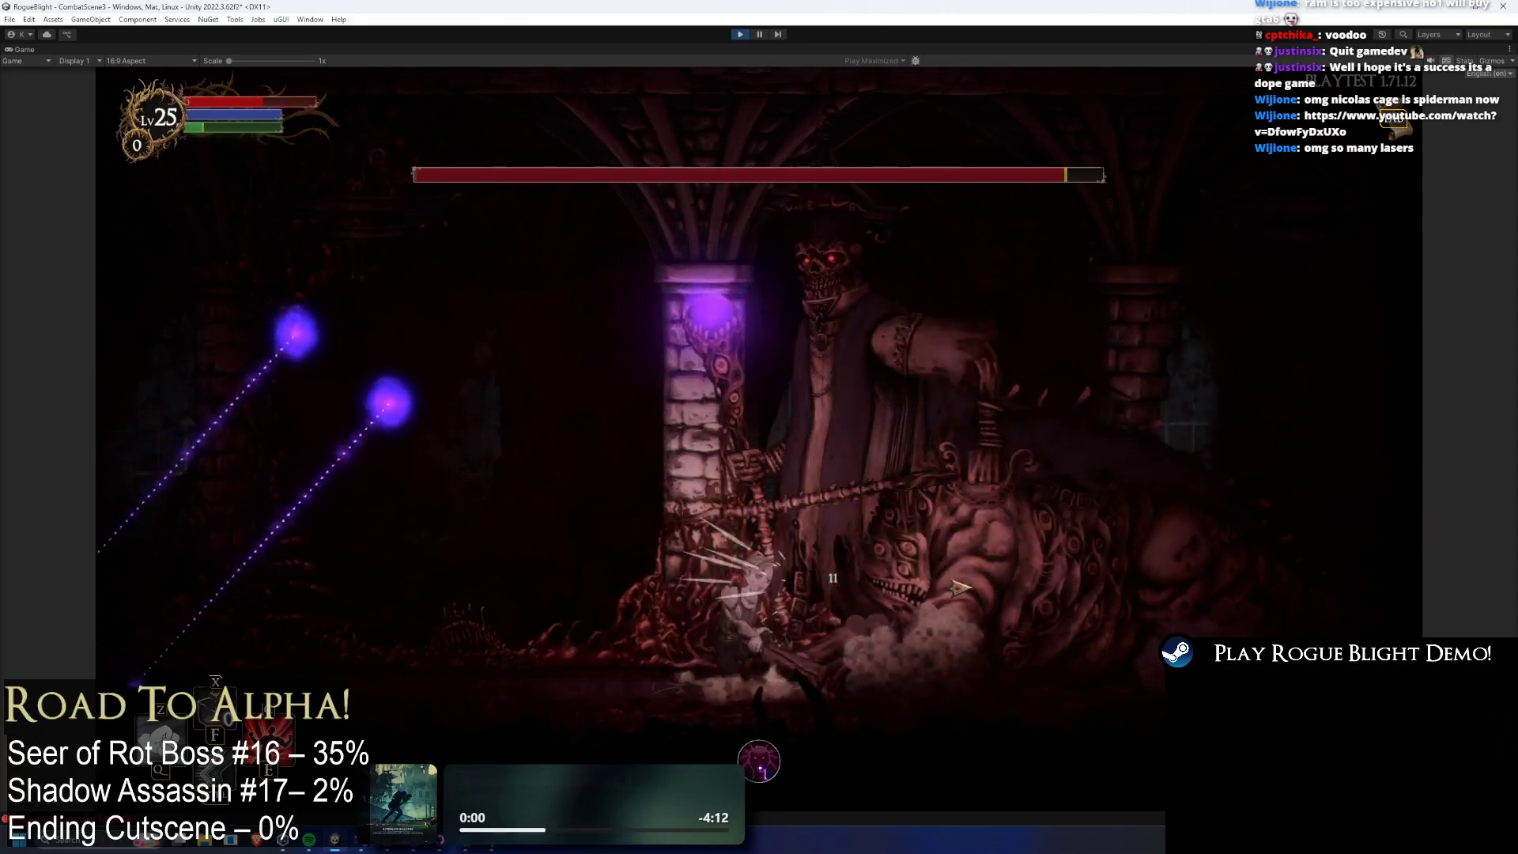
{"action": "key", "text": "Right"}
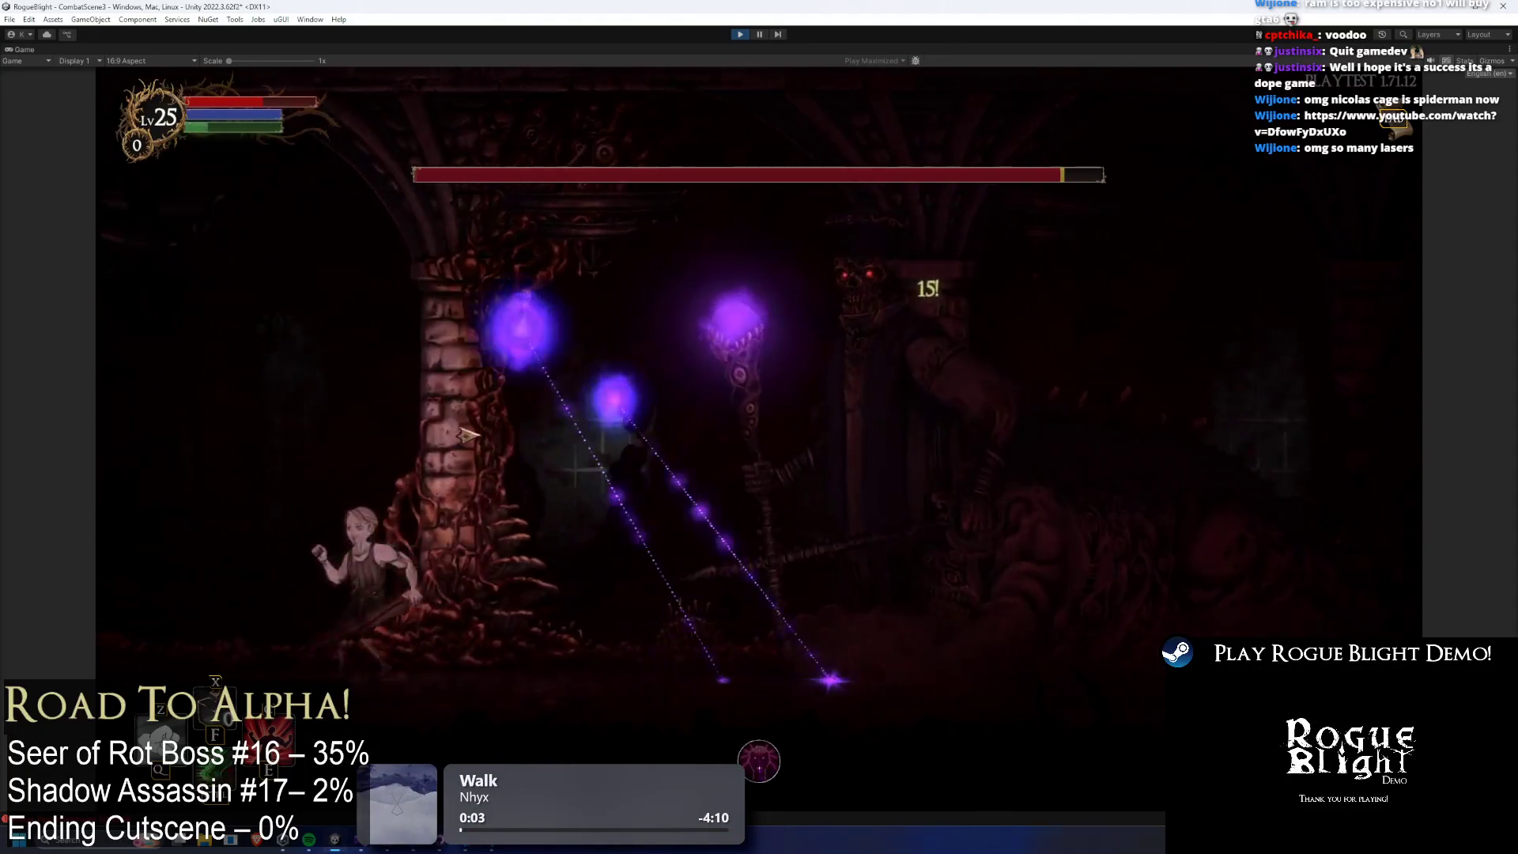
{"action": "key", "text": "Left"}
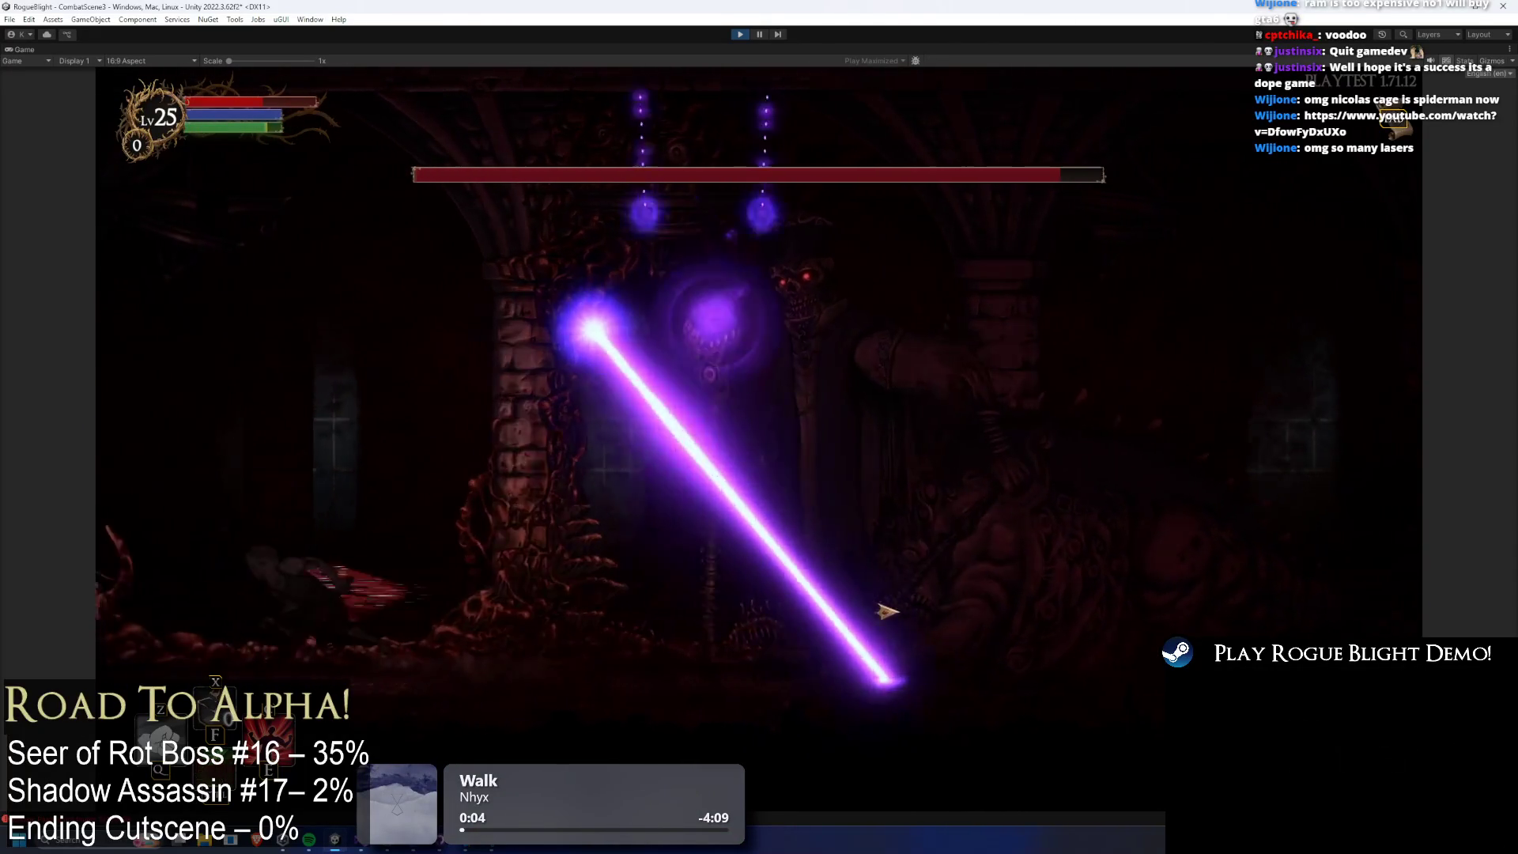
{"action": "key", "text": "Right"}
{"action": "left_click", "coordinate": [980, 661]}
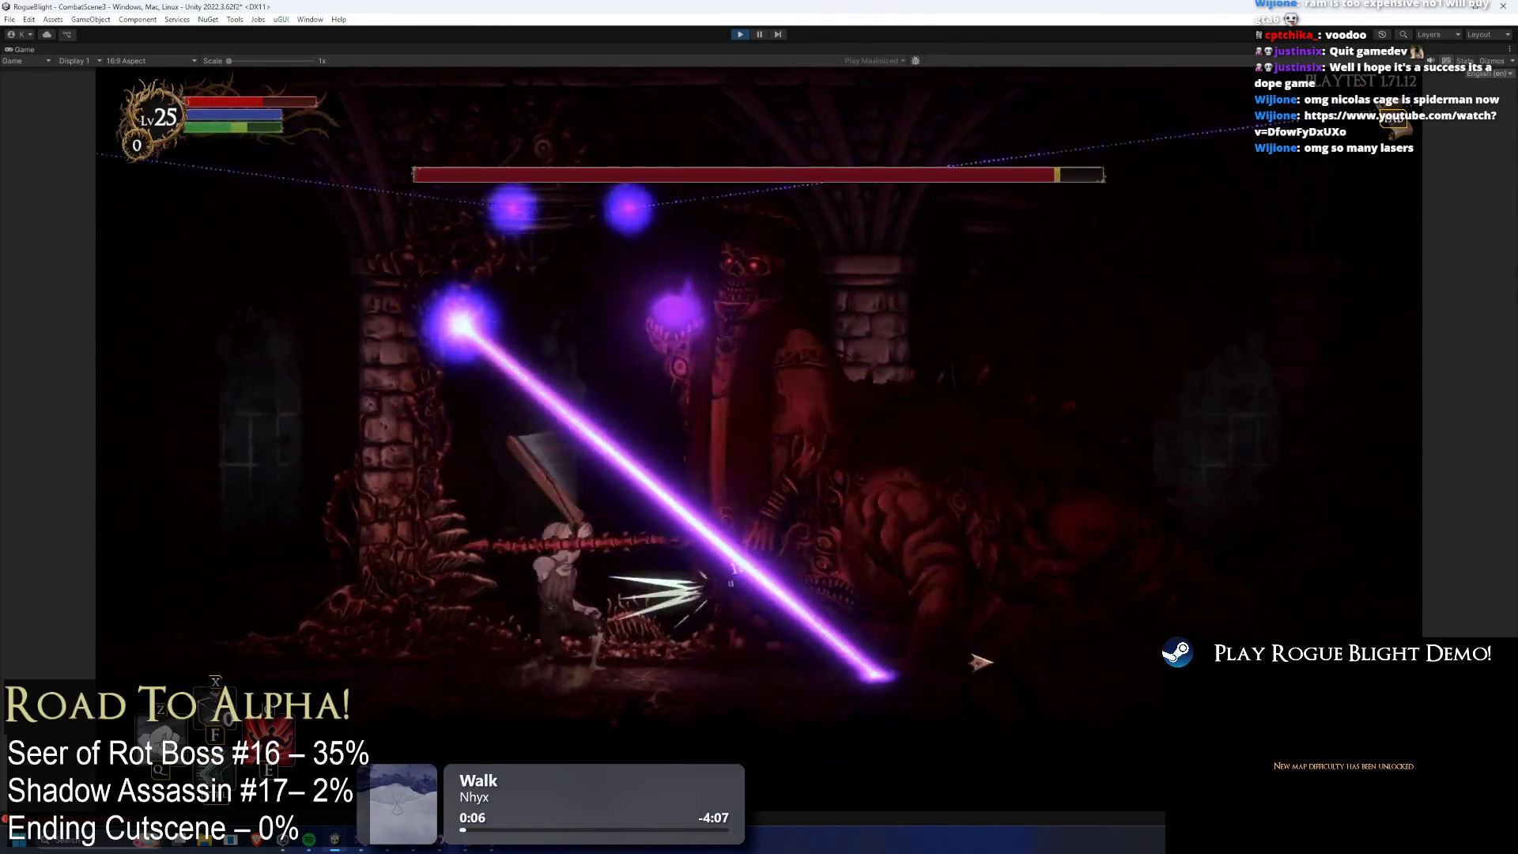
{"action": "key", "text": "Right"}
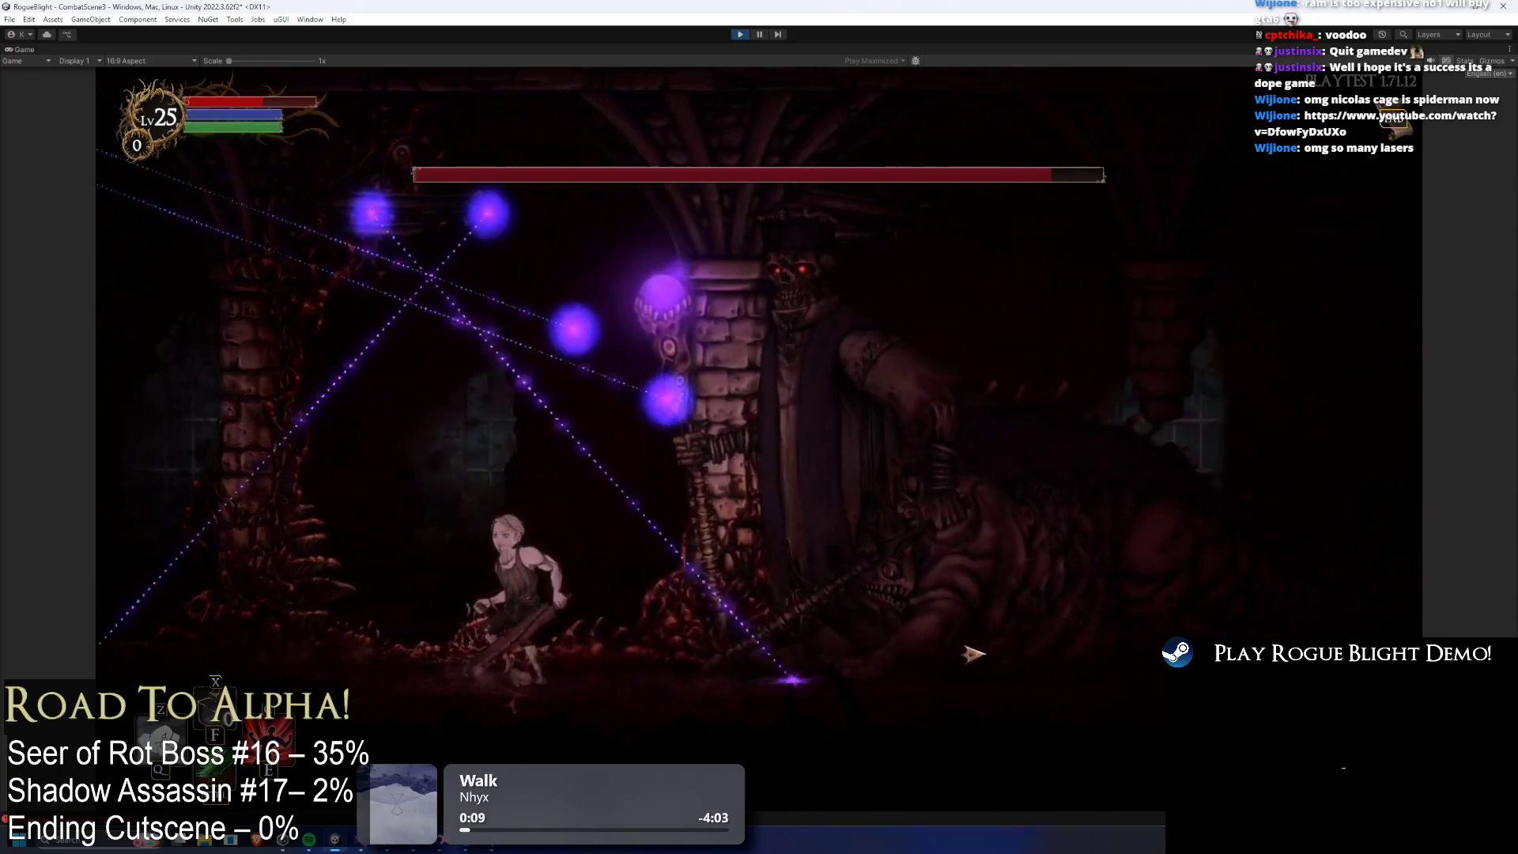
{"action": "key", "text": "Right"}
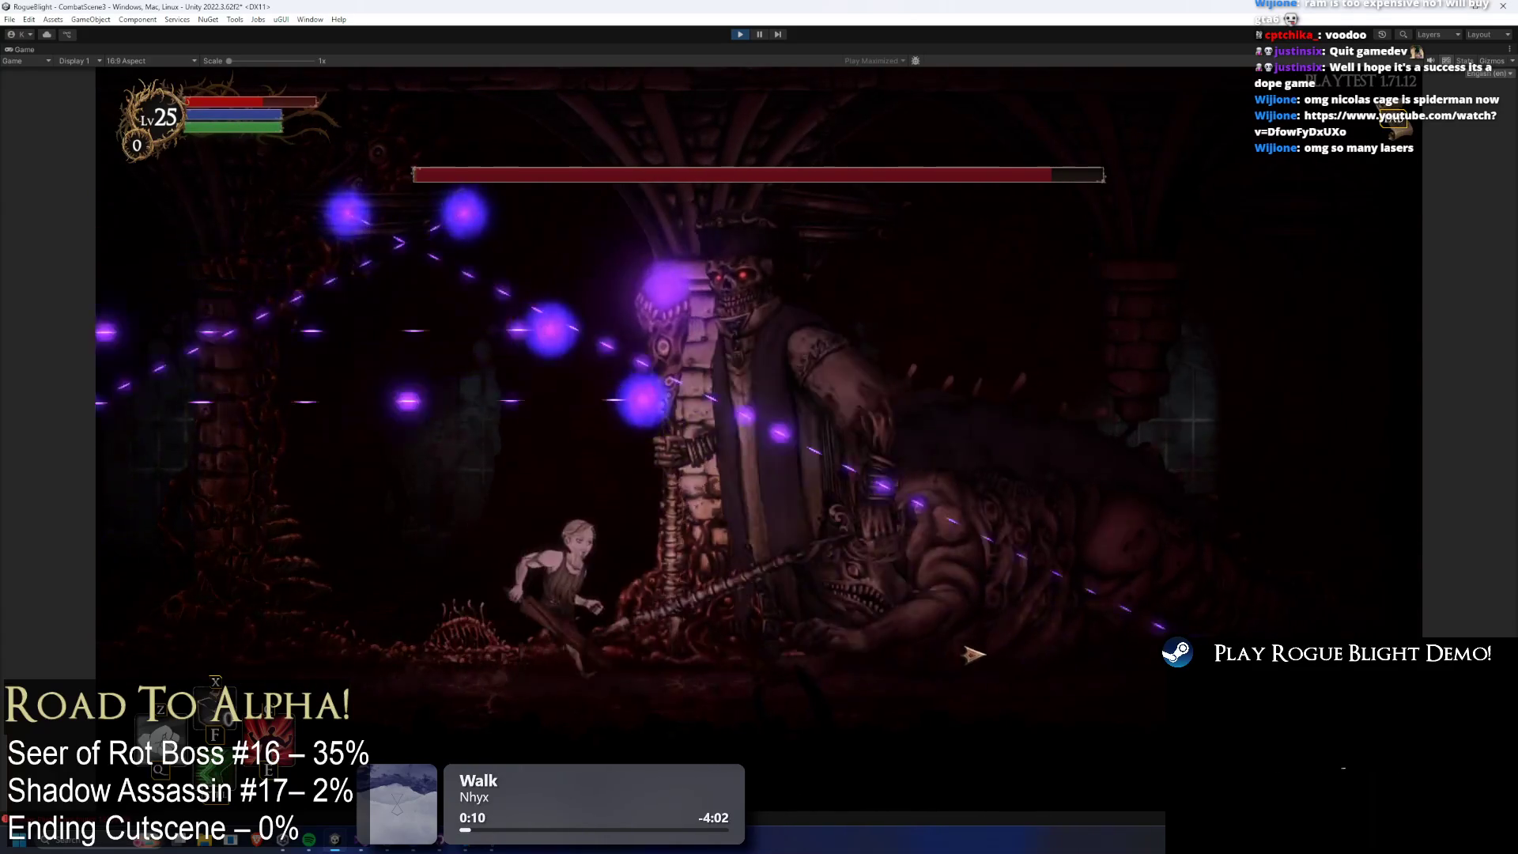
{"action": "left_click", "coordinate": [973, 663]}
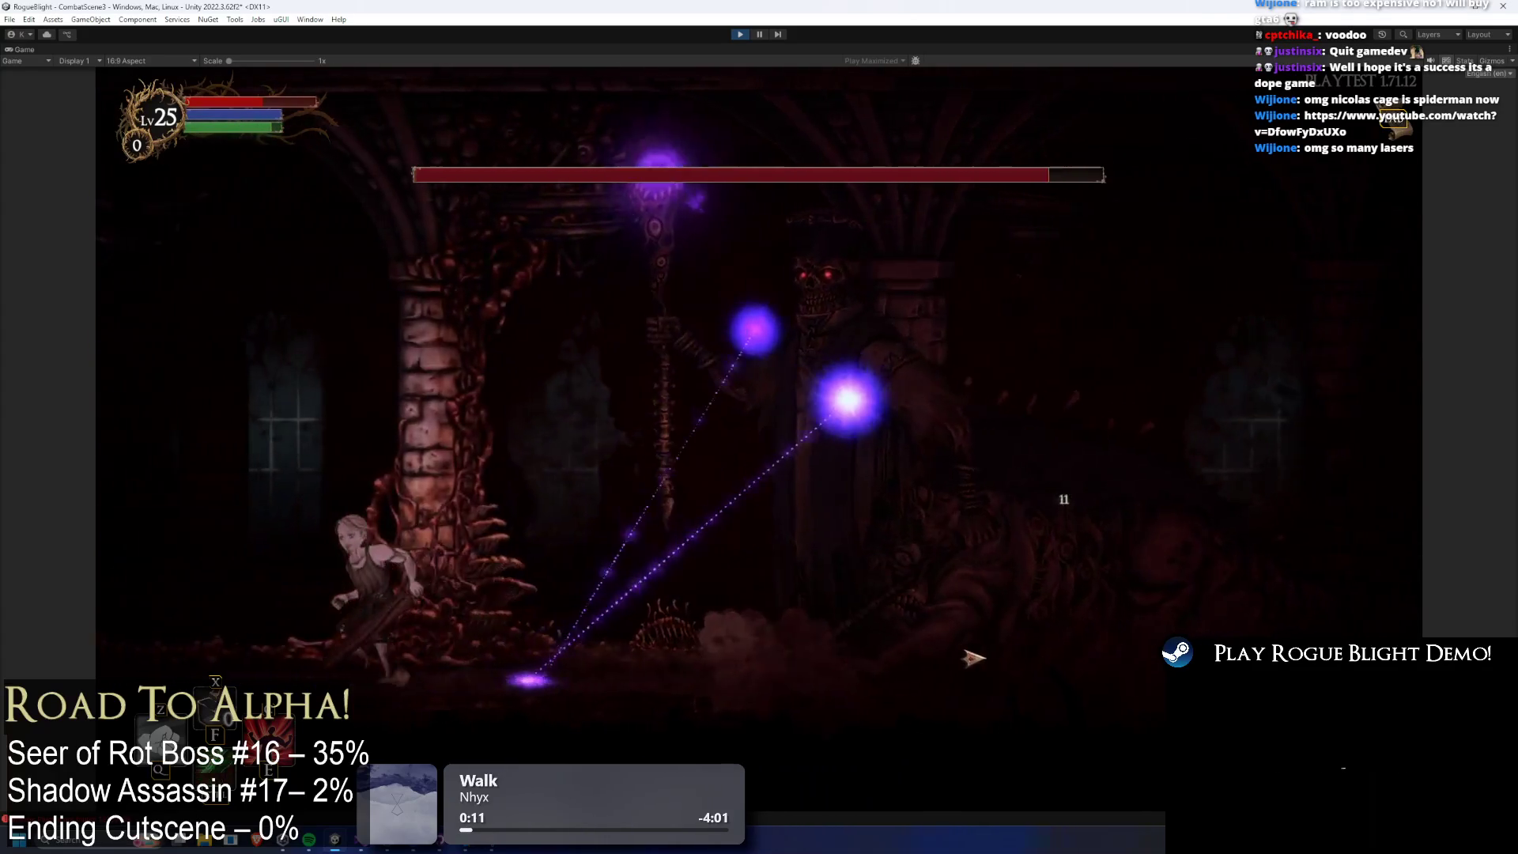
Retreat from the shifting lasers and orbs, then dash in and lash the whip at the boss.
{"action": "key", "text": "Left"}
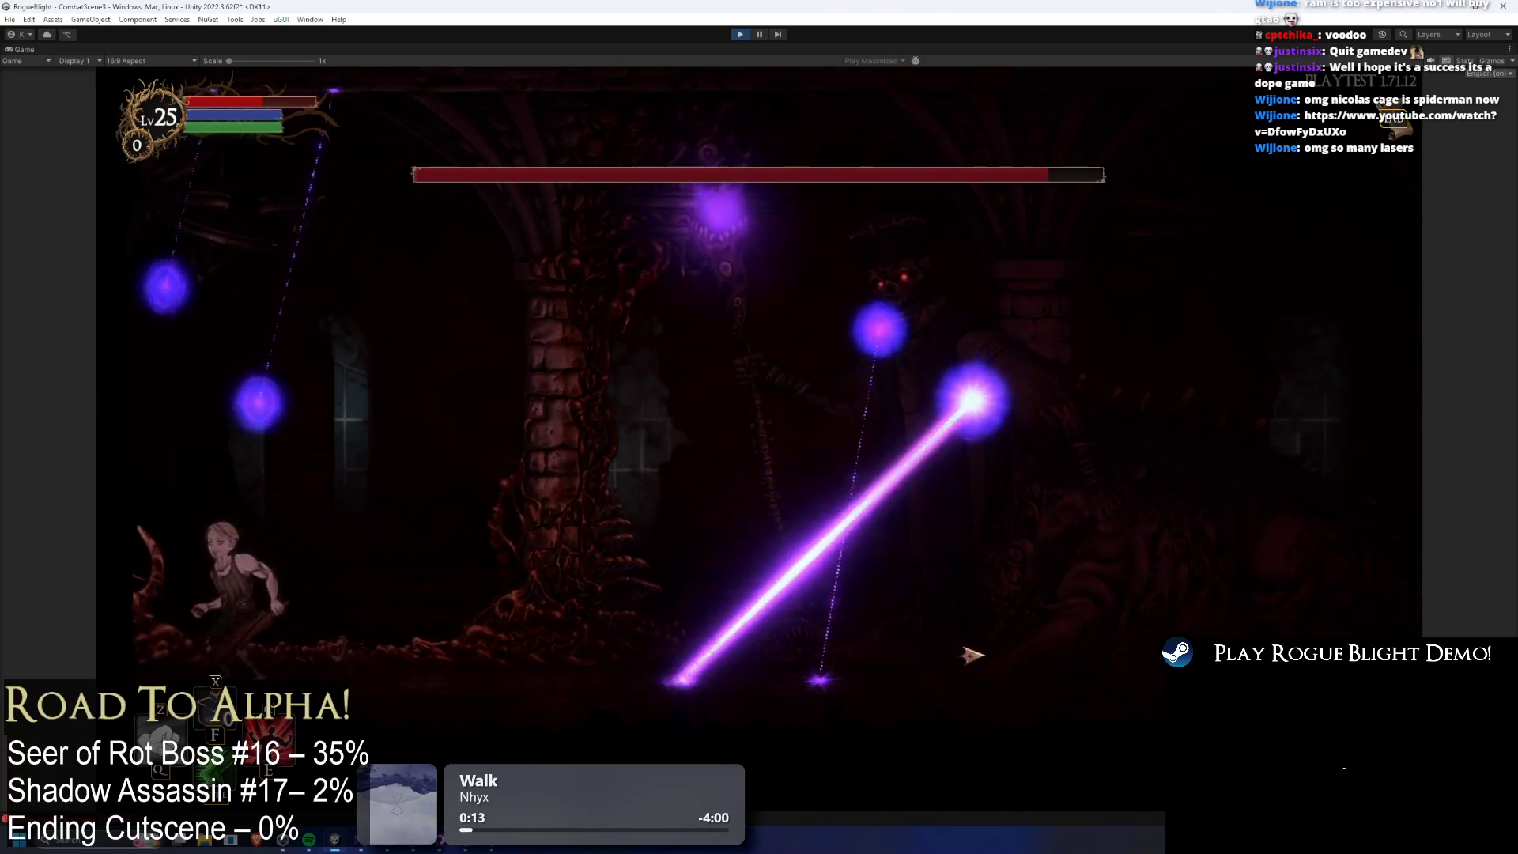
{"action": "key", "text": "Left"}
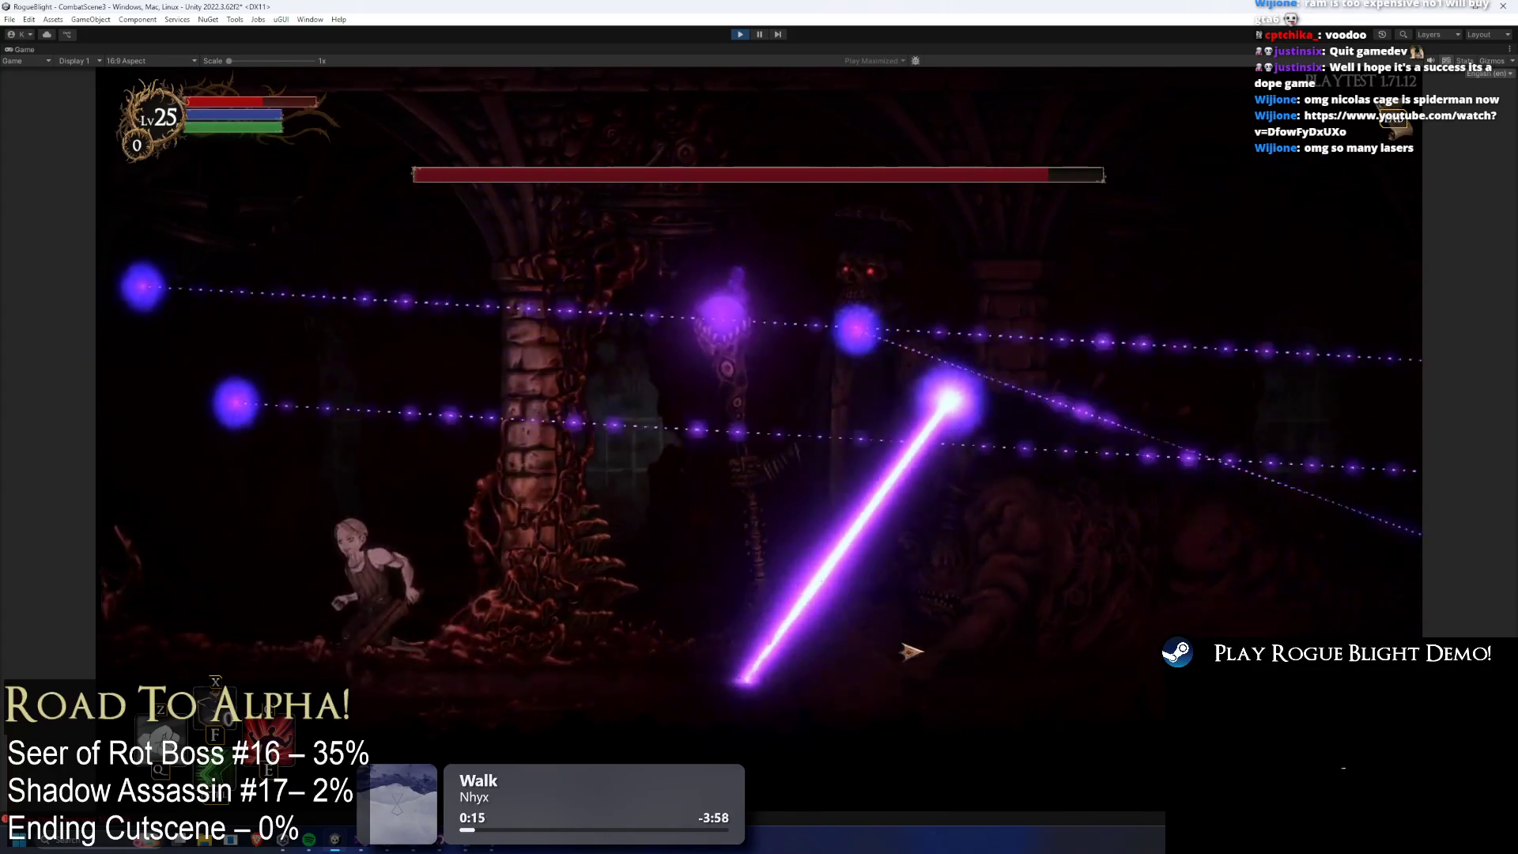
{"action": "key", "text": "Right"}
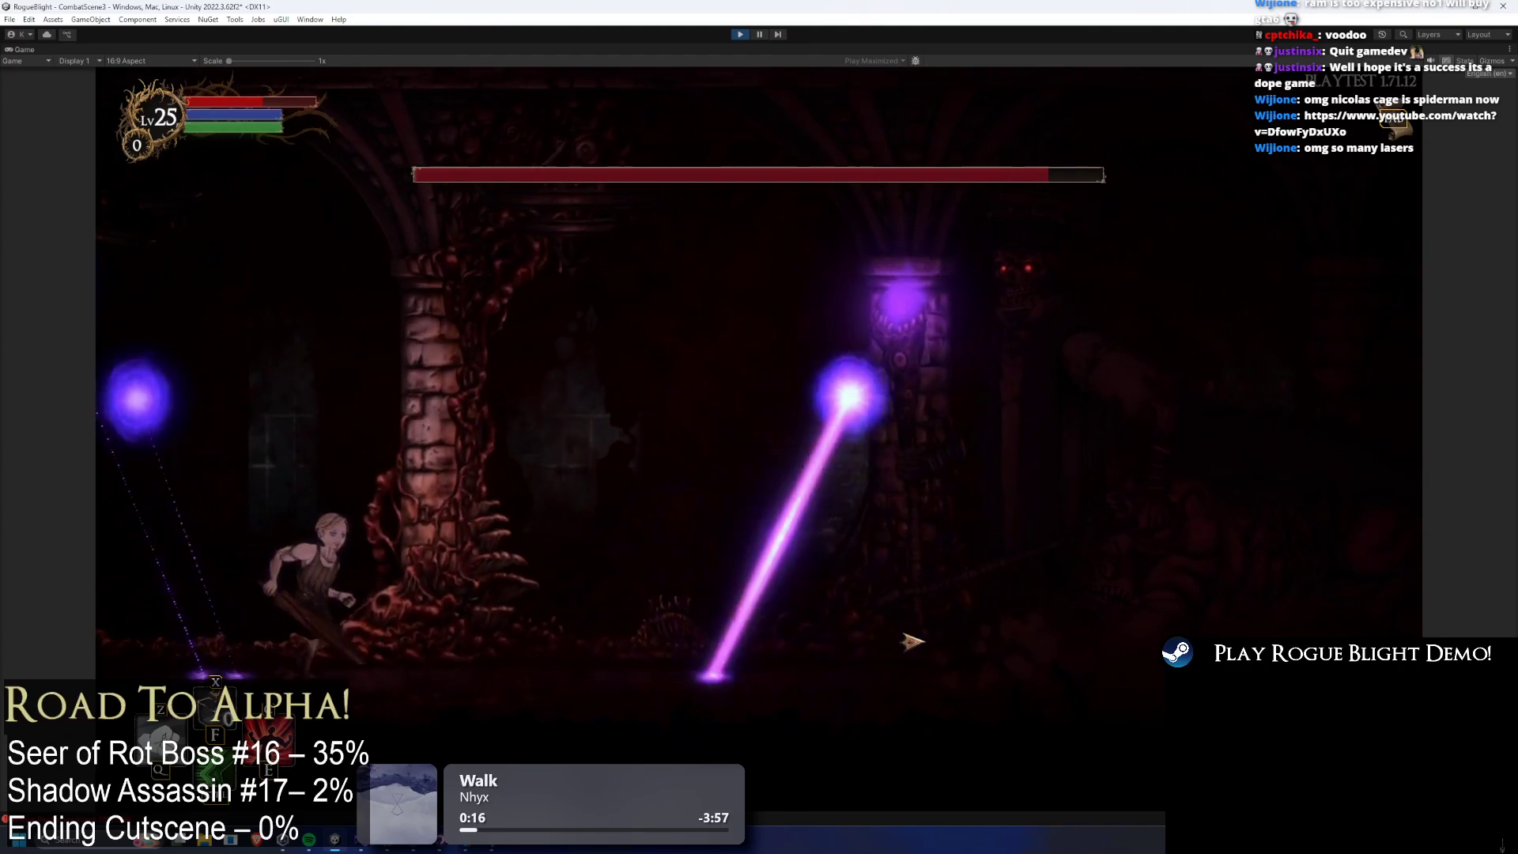
{"action": "key", "text": "Right"}
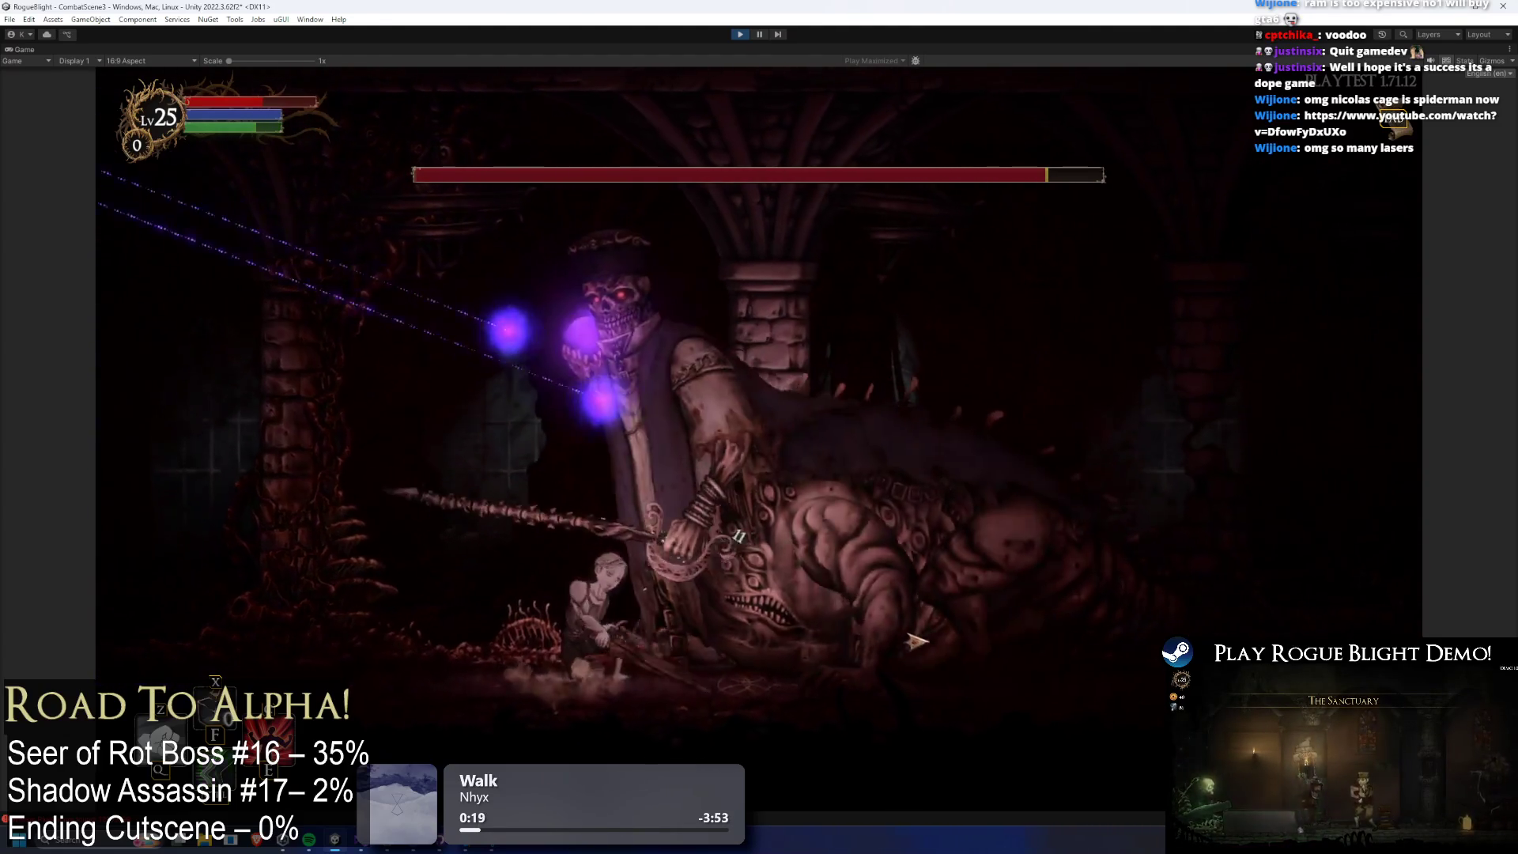
{"action": "key", "text": "Left"}
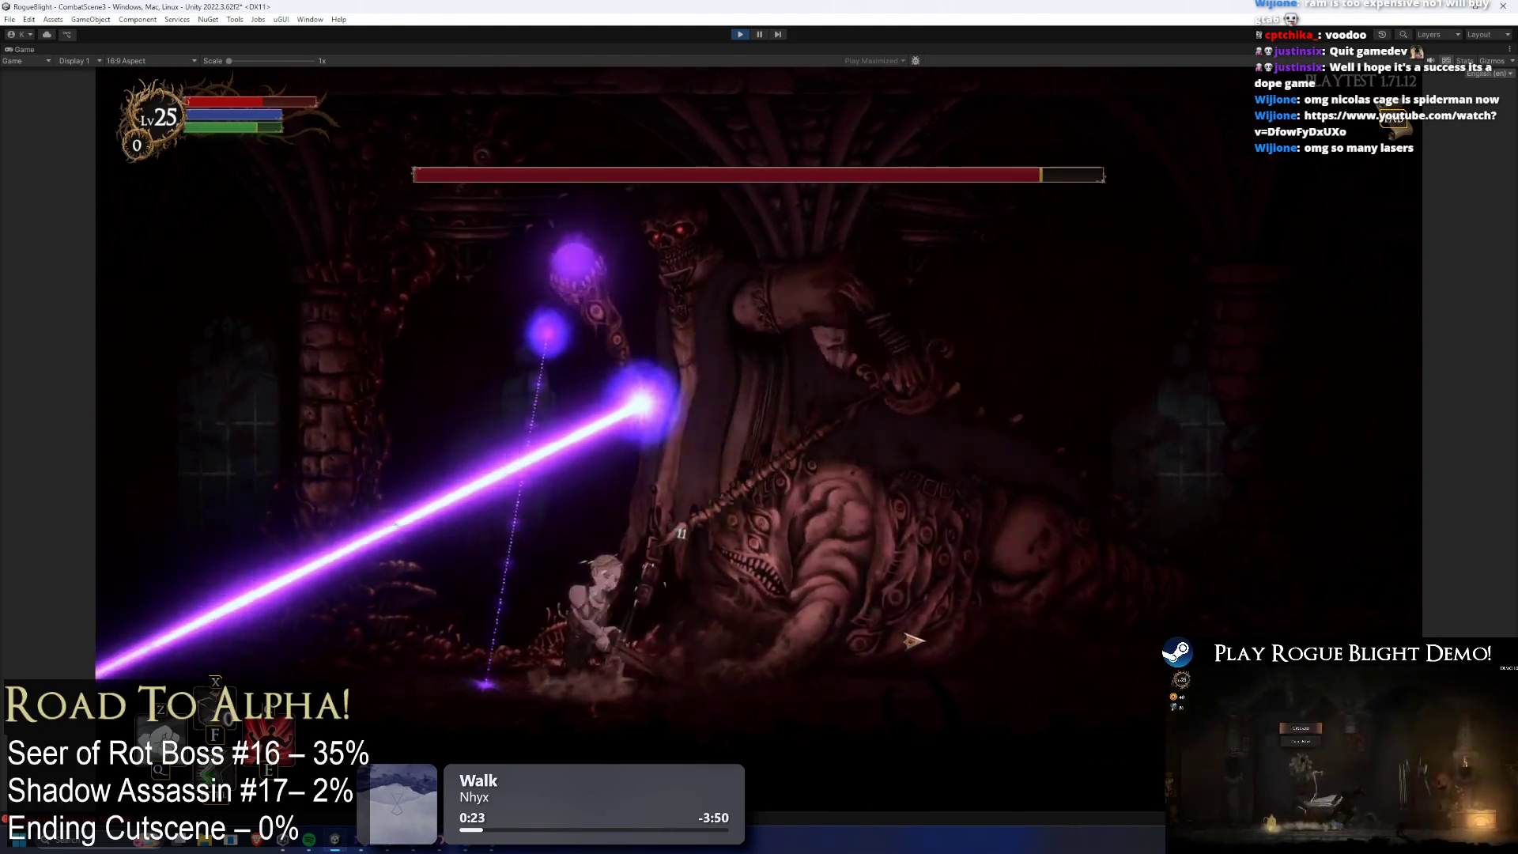
{"action": "key", "text": "Left"}
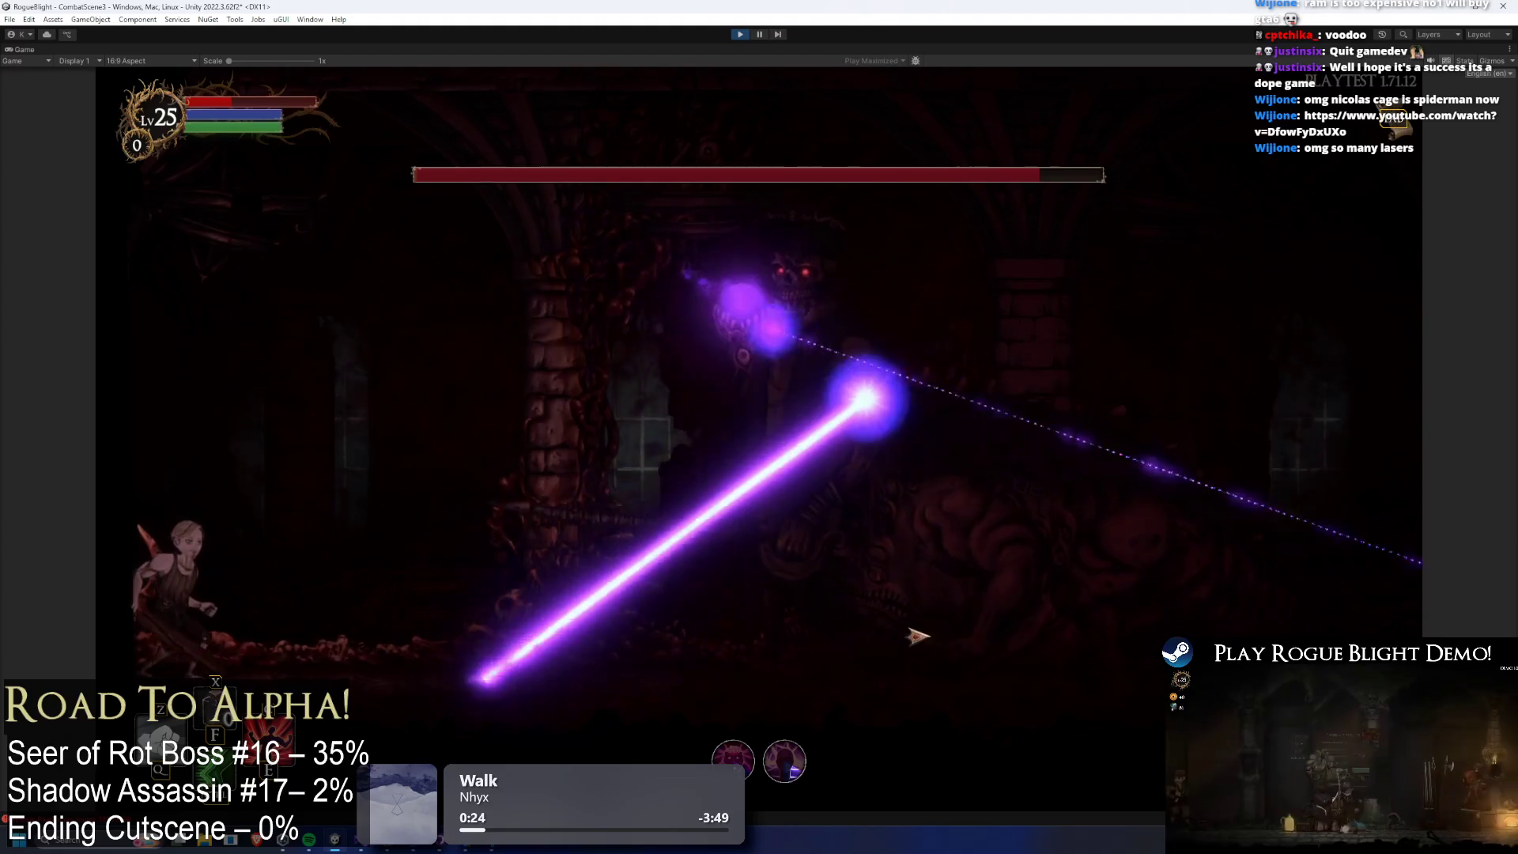
{"action": "key", "text": "Left"}
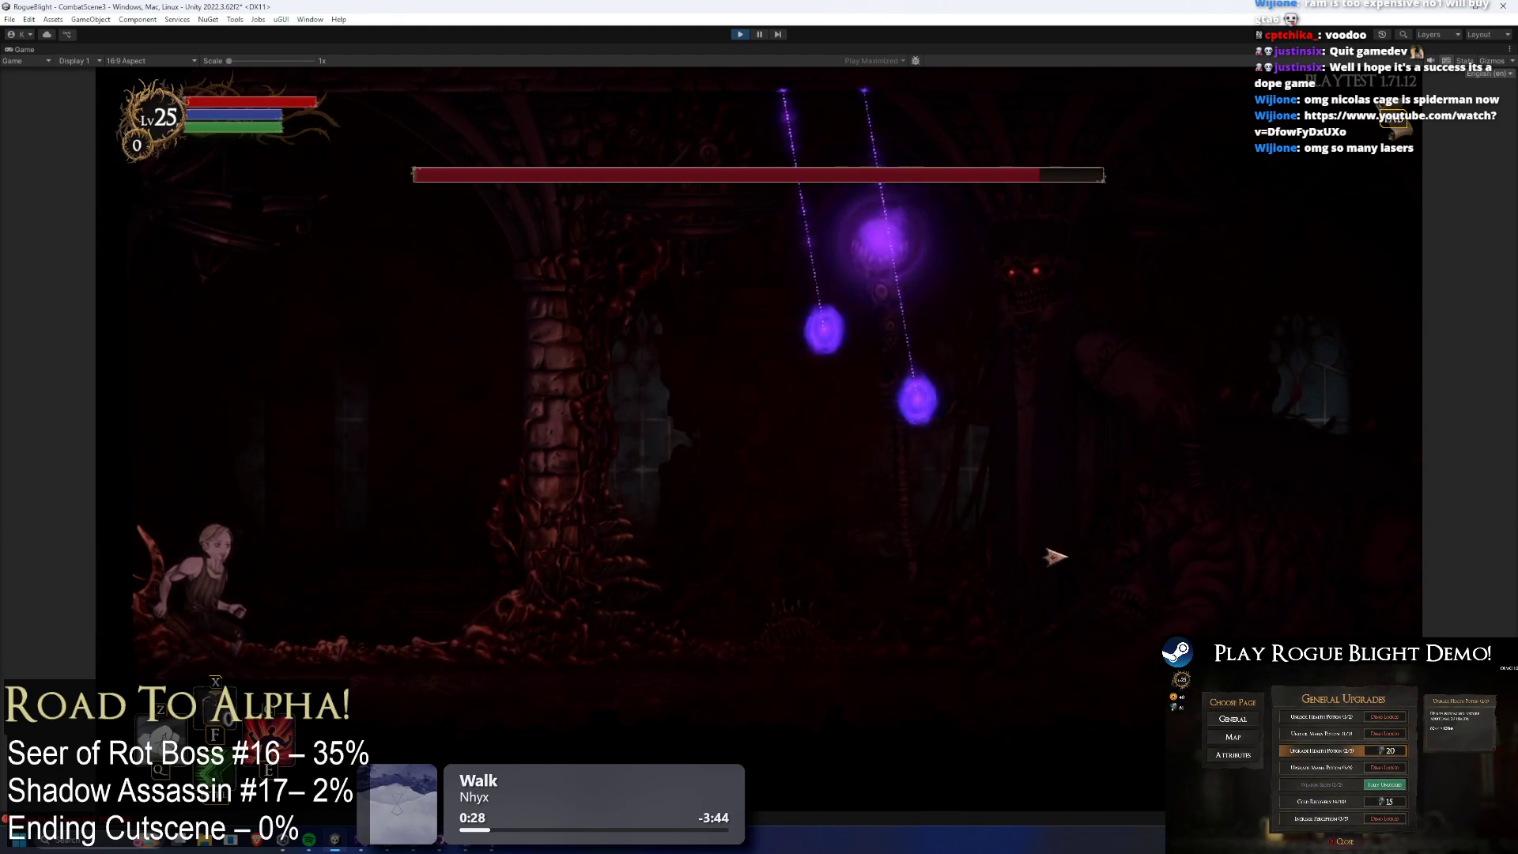
{"action": "key", "text": "Right"}
{"action": "left_click", "coordinate": [1026, 544]}
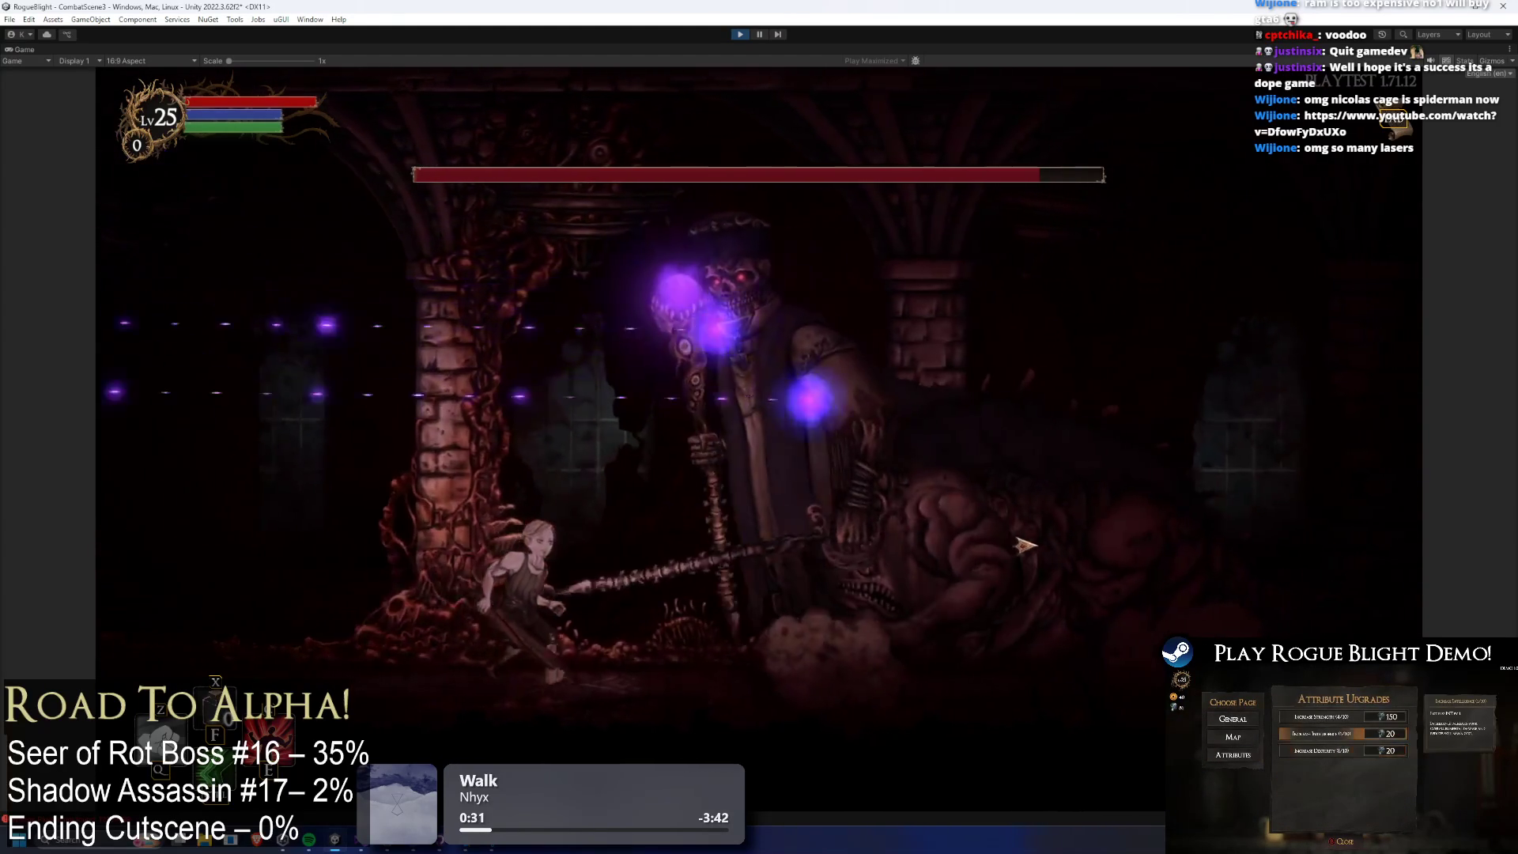
Sidestep between lasers, then strike the boss for 11 damage, thrust a spear and strike again.
{"action": "key", "text": "Left"}
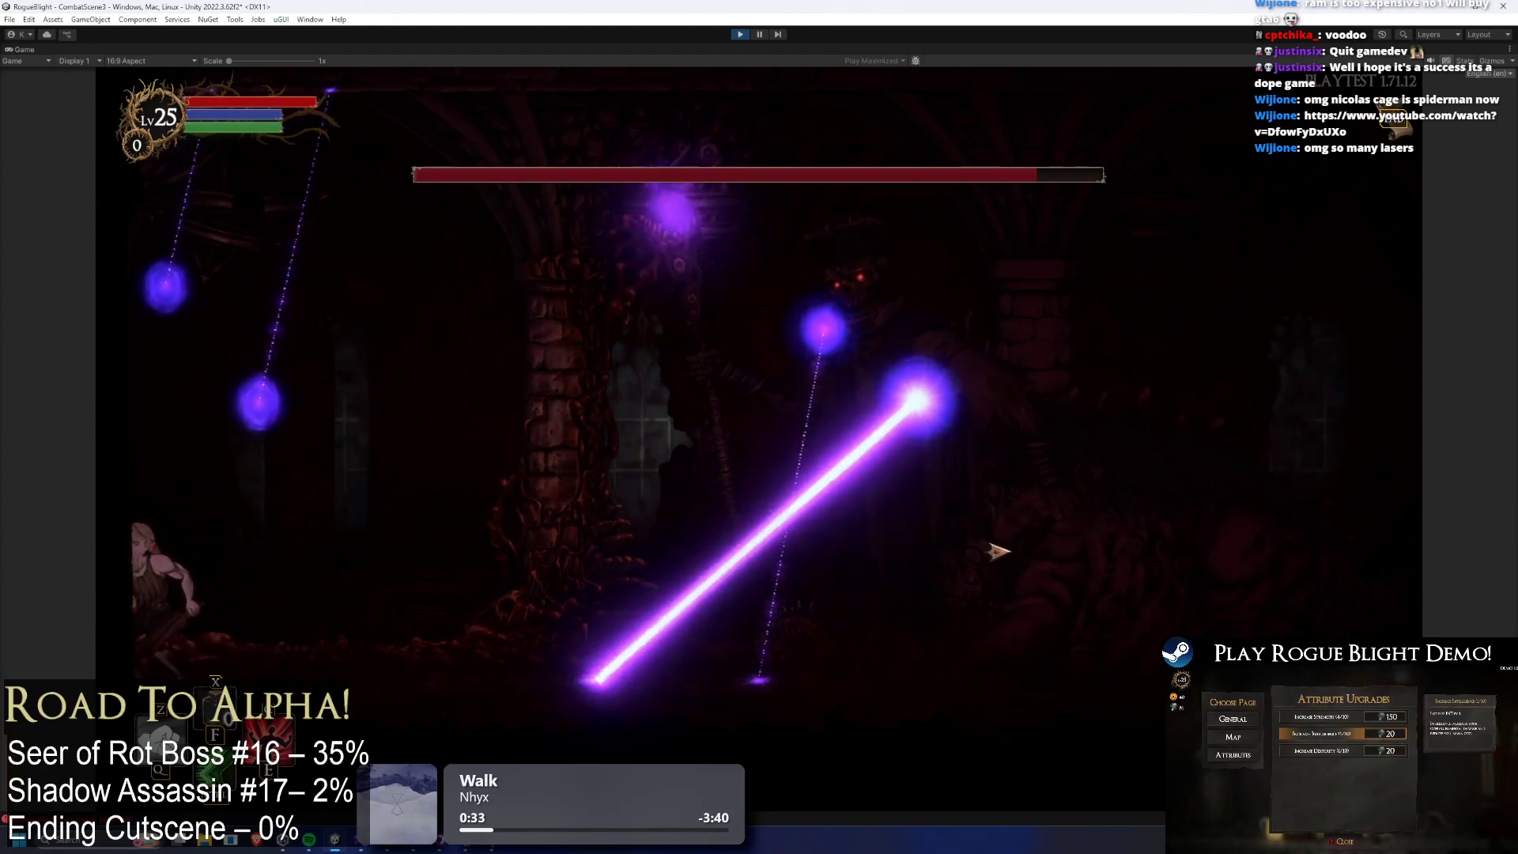
{"action": "key", "text": "Left"}
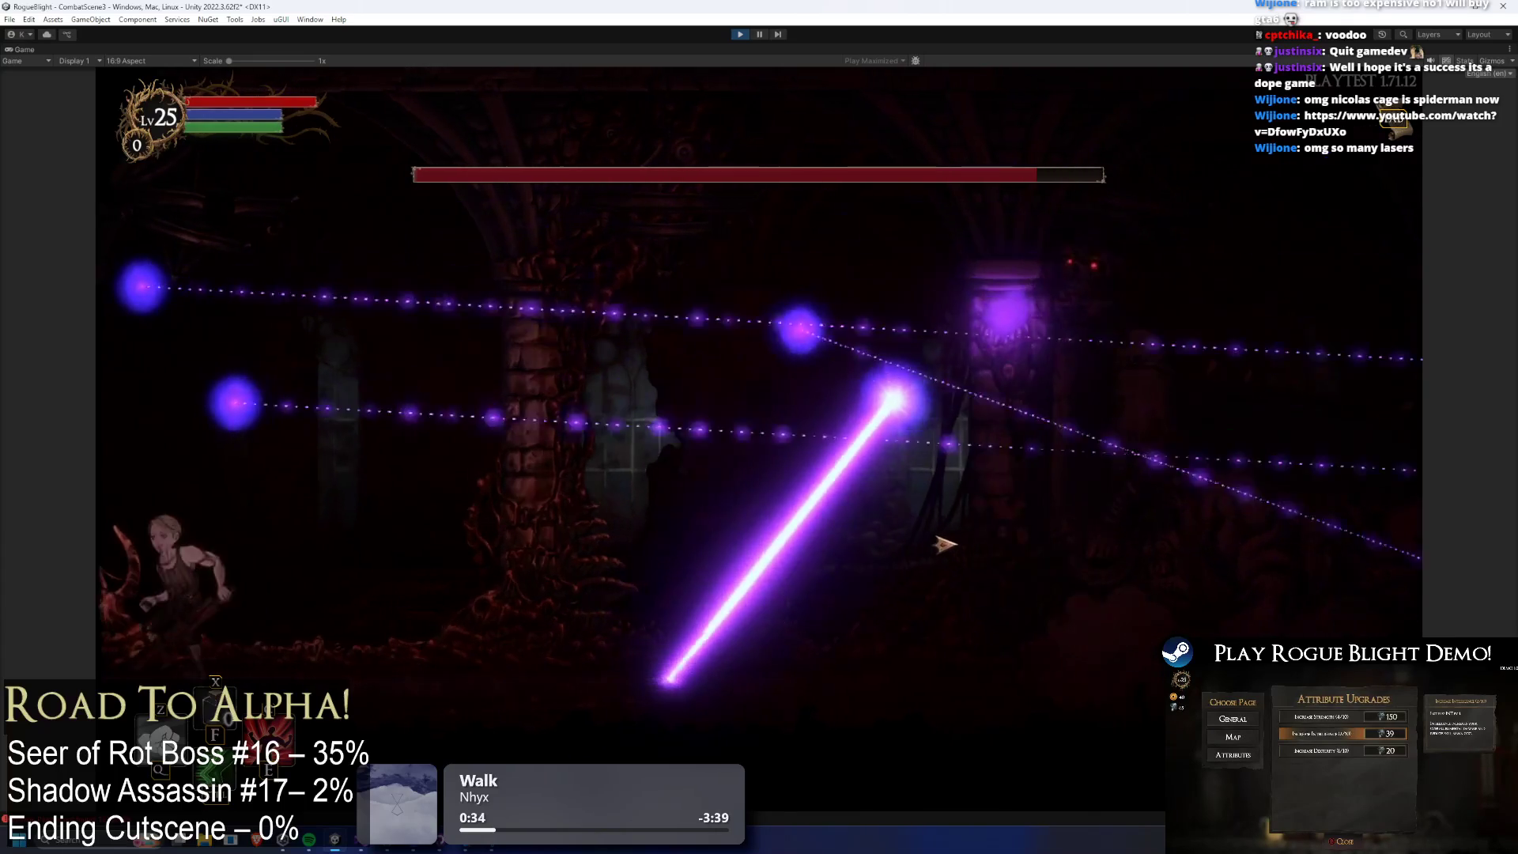
{"action": "key", "text": "Right"}
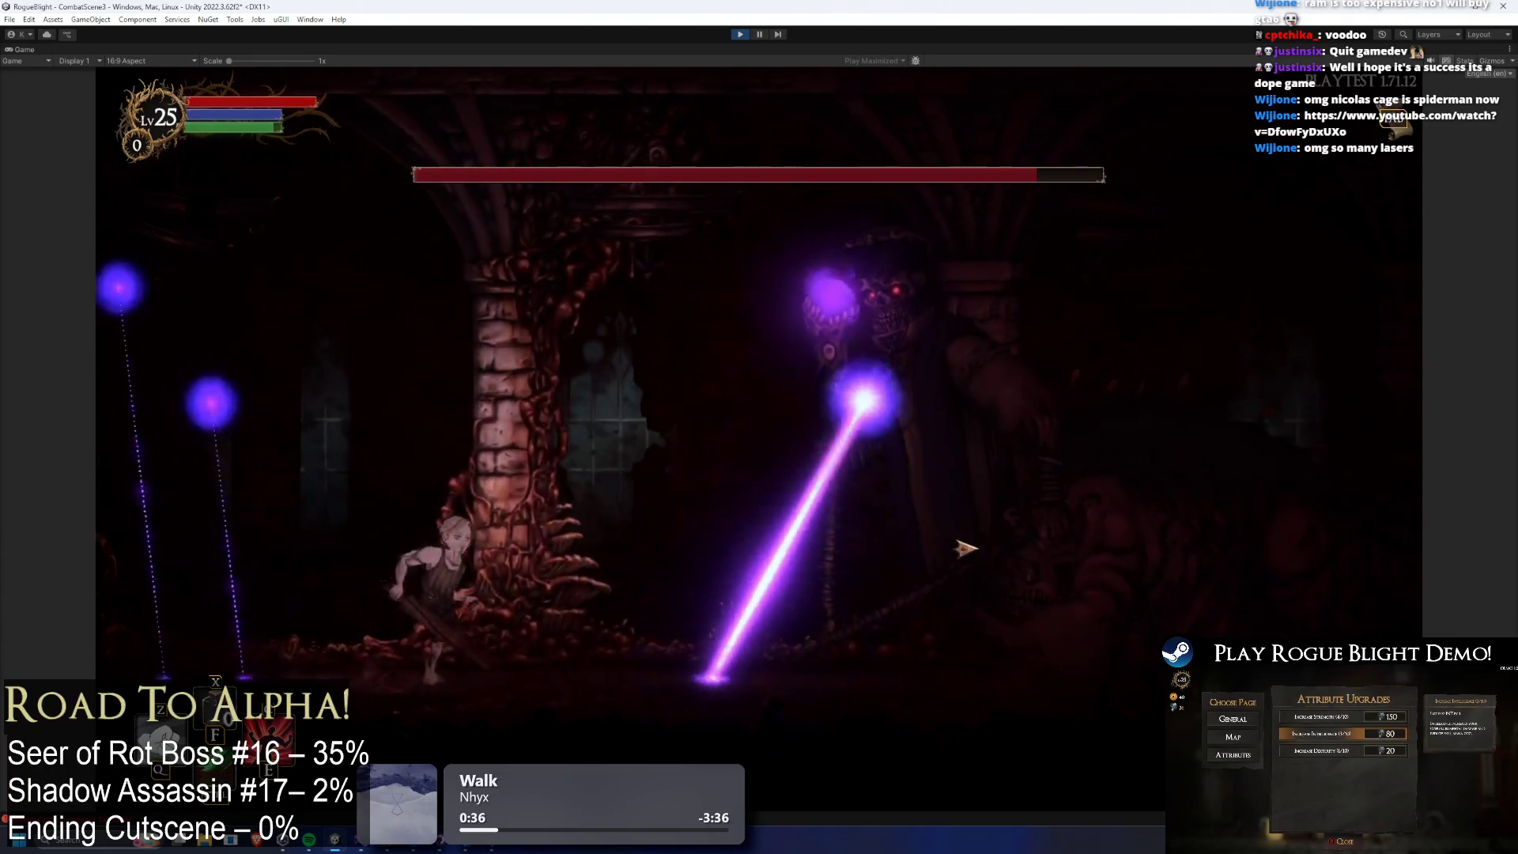
{"action": "left_click", "coordinate": [946, 588]}
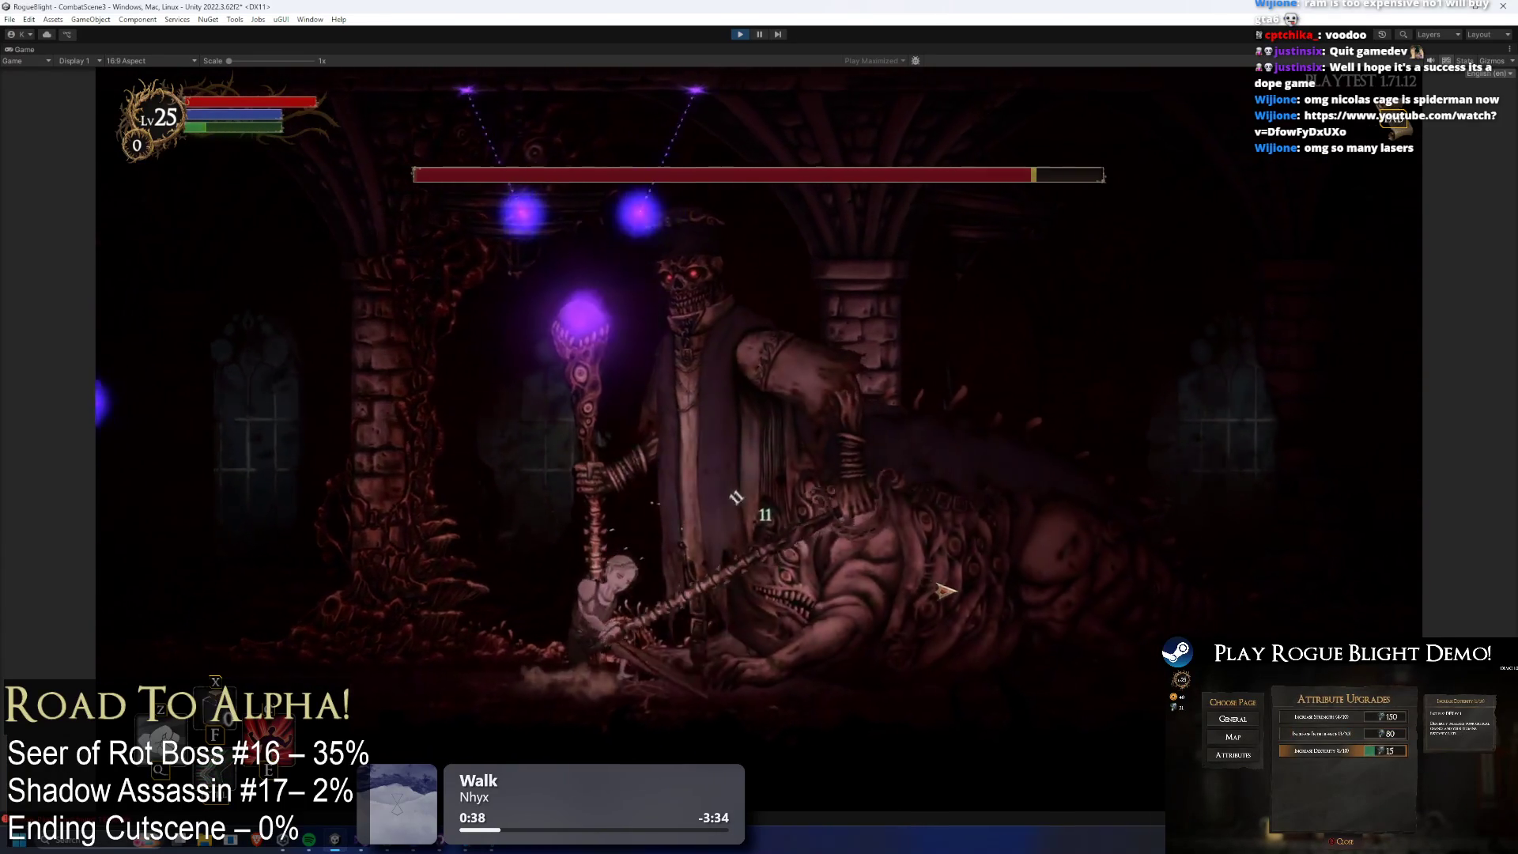
{"action": "left_click", "coordinate": [946, 589]}
{"action": "key", "text": "Left"}
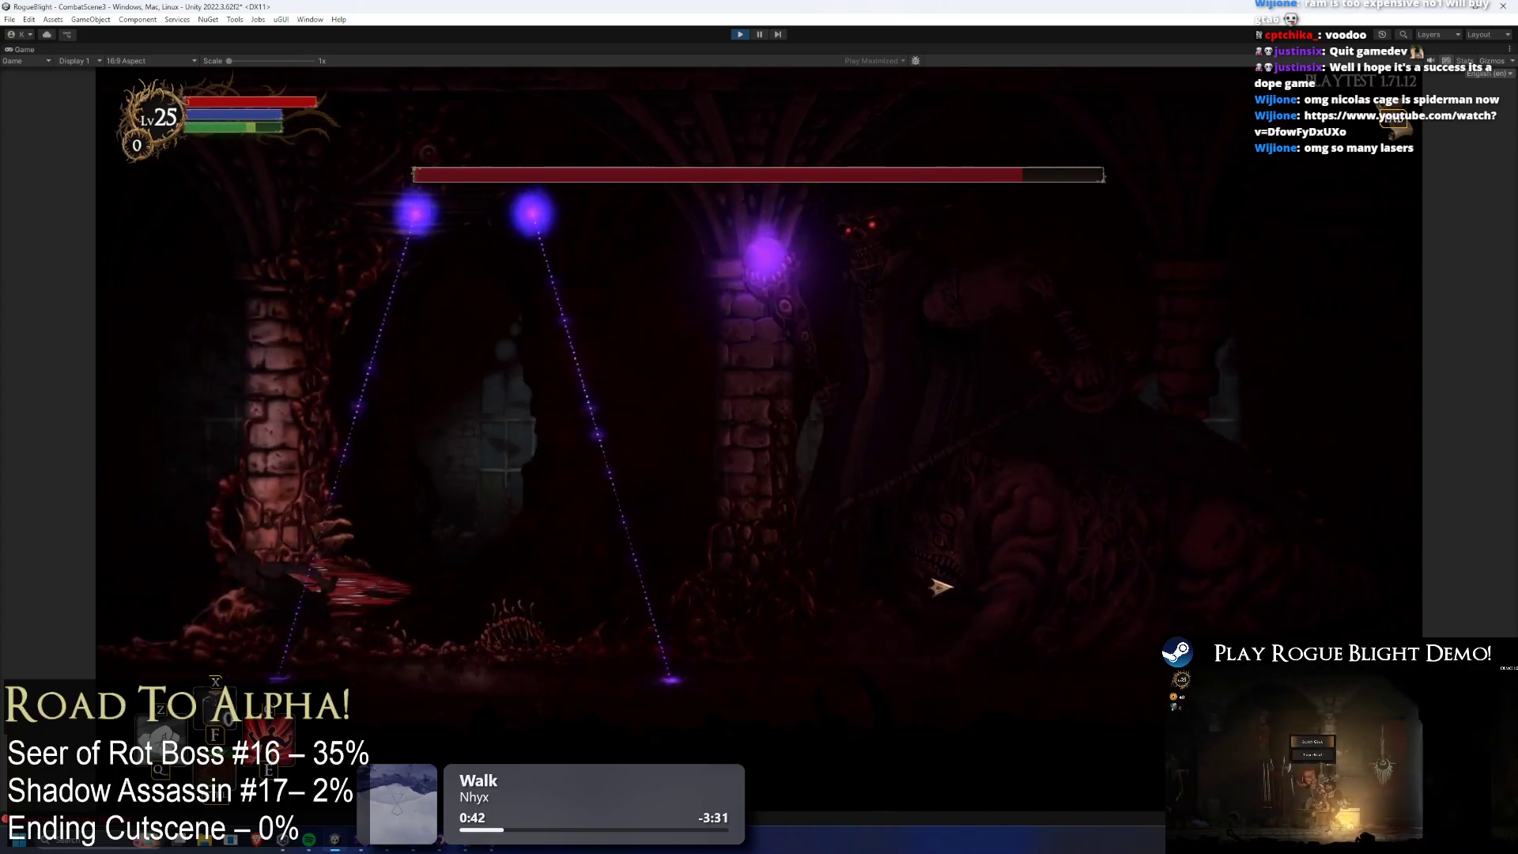
{"action": "key", "text": "Left"}
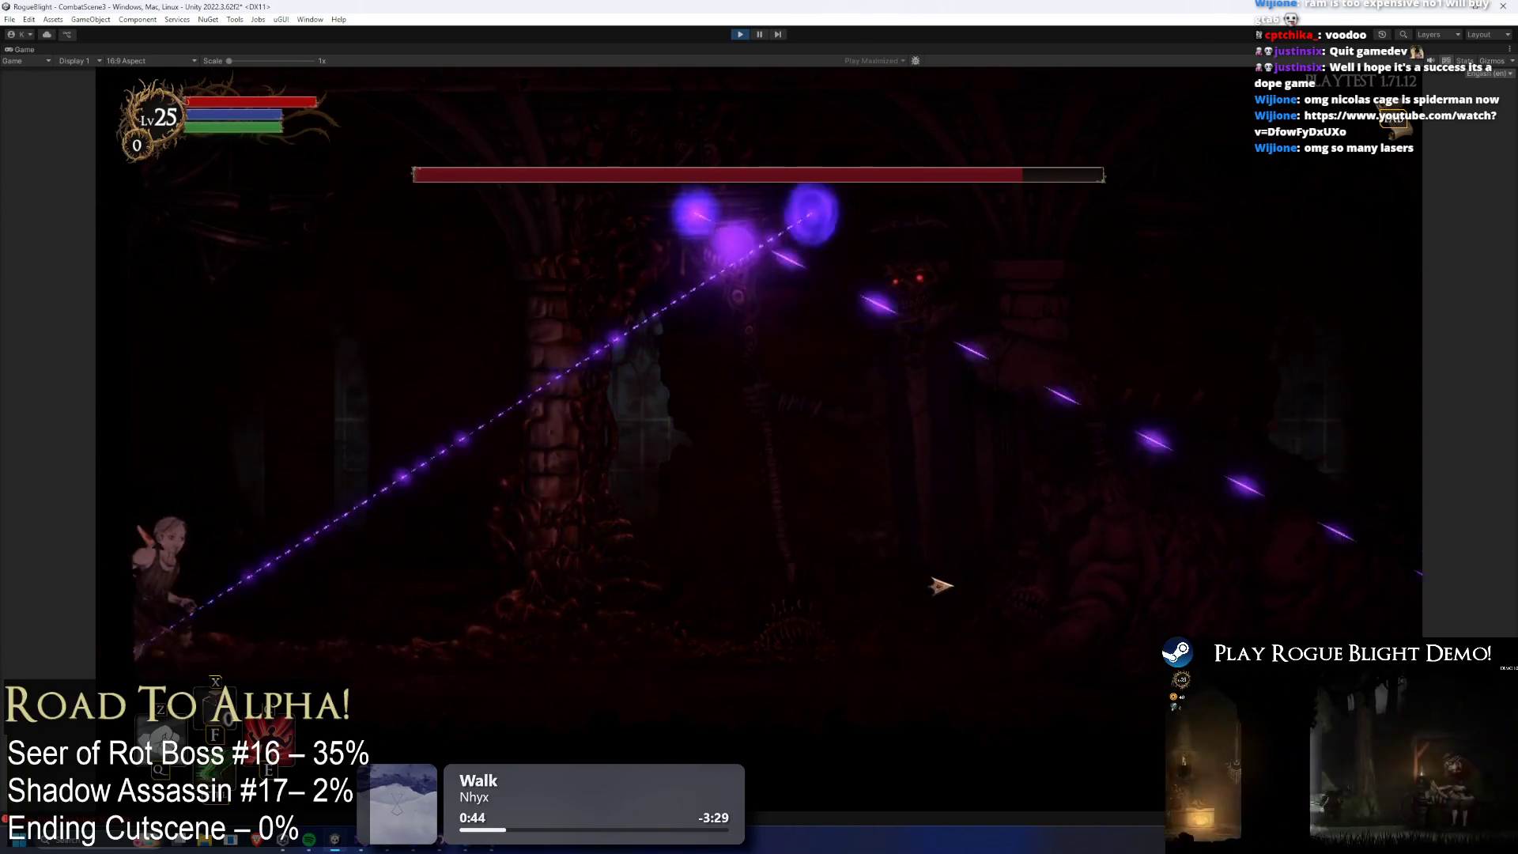
{"action": "key", "text": "Right"}
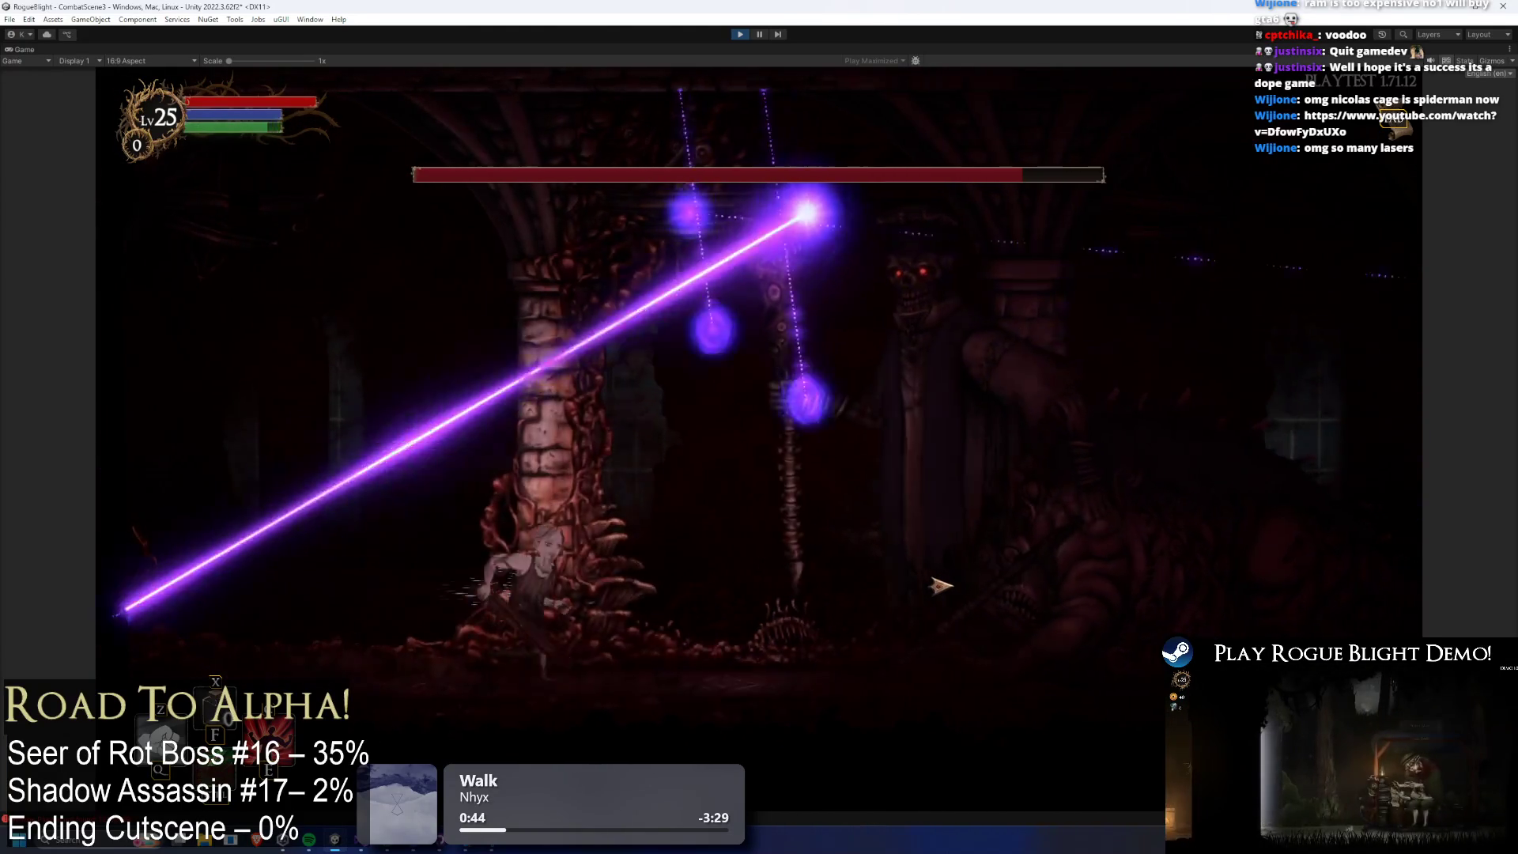
{"action": "left_click", "coordinate": [936, 597]}
Leap over lasers, run right with D to lash the chain-whip, then move left with A.
{"action": "key", "text": "Left"}
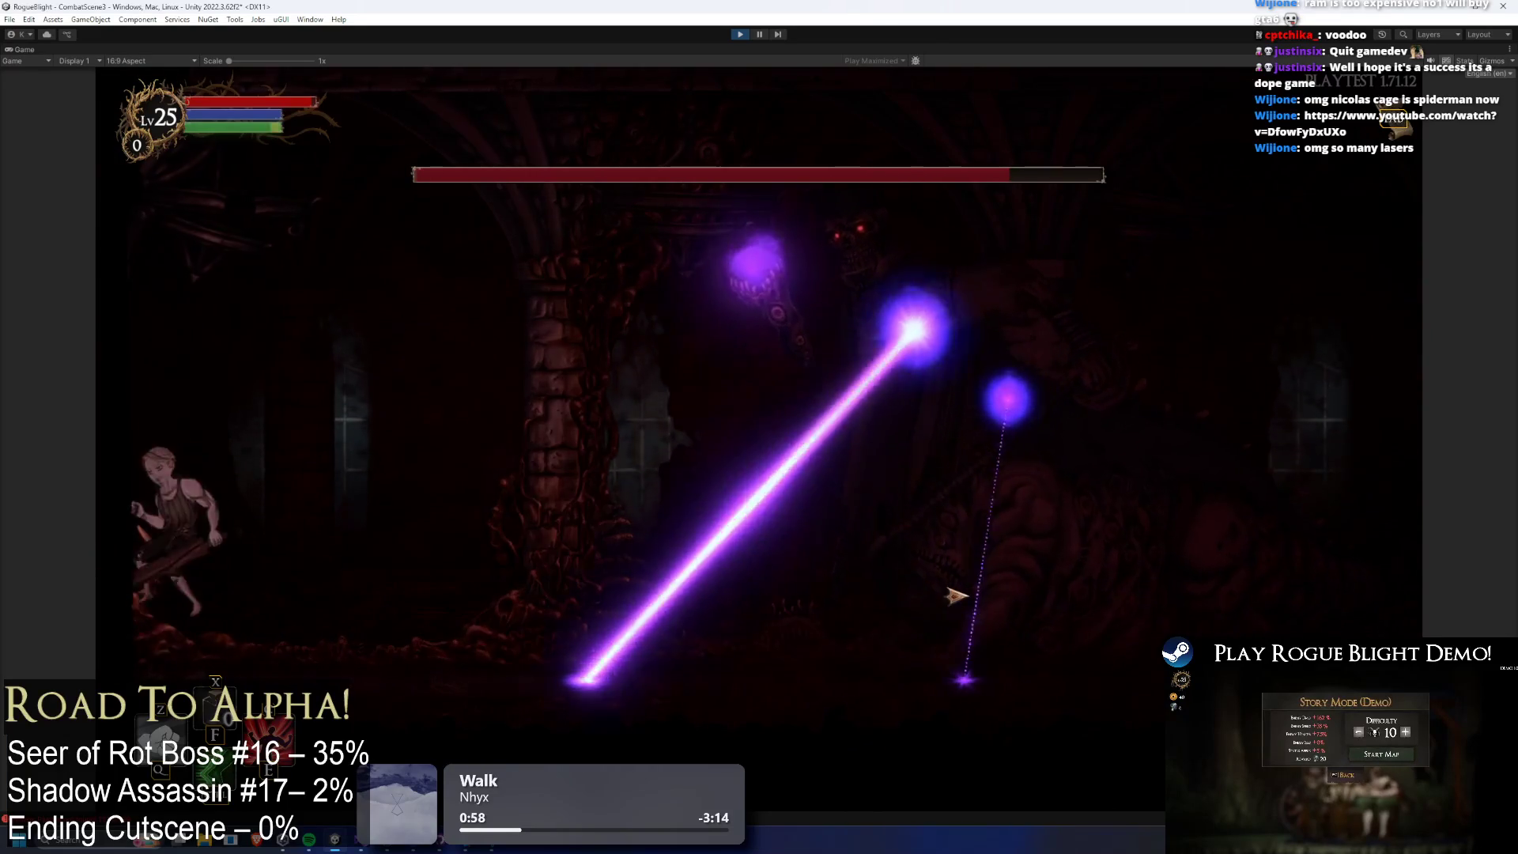
{"action": "key", "text": "space"}
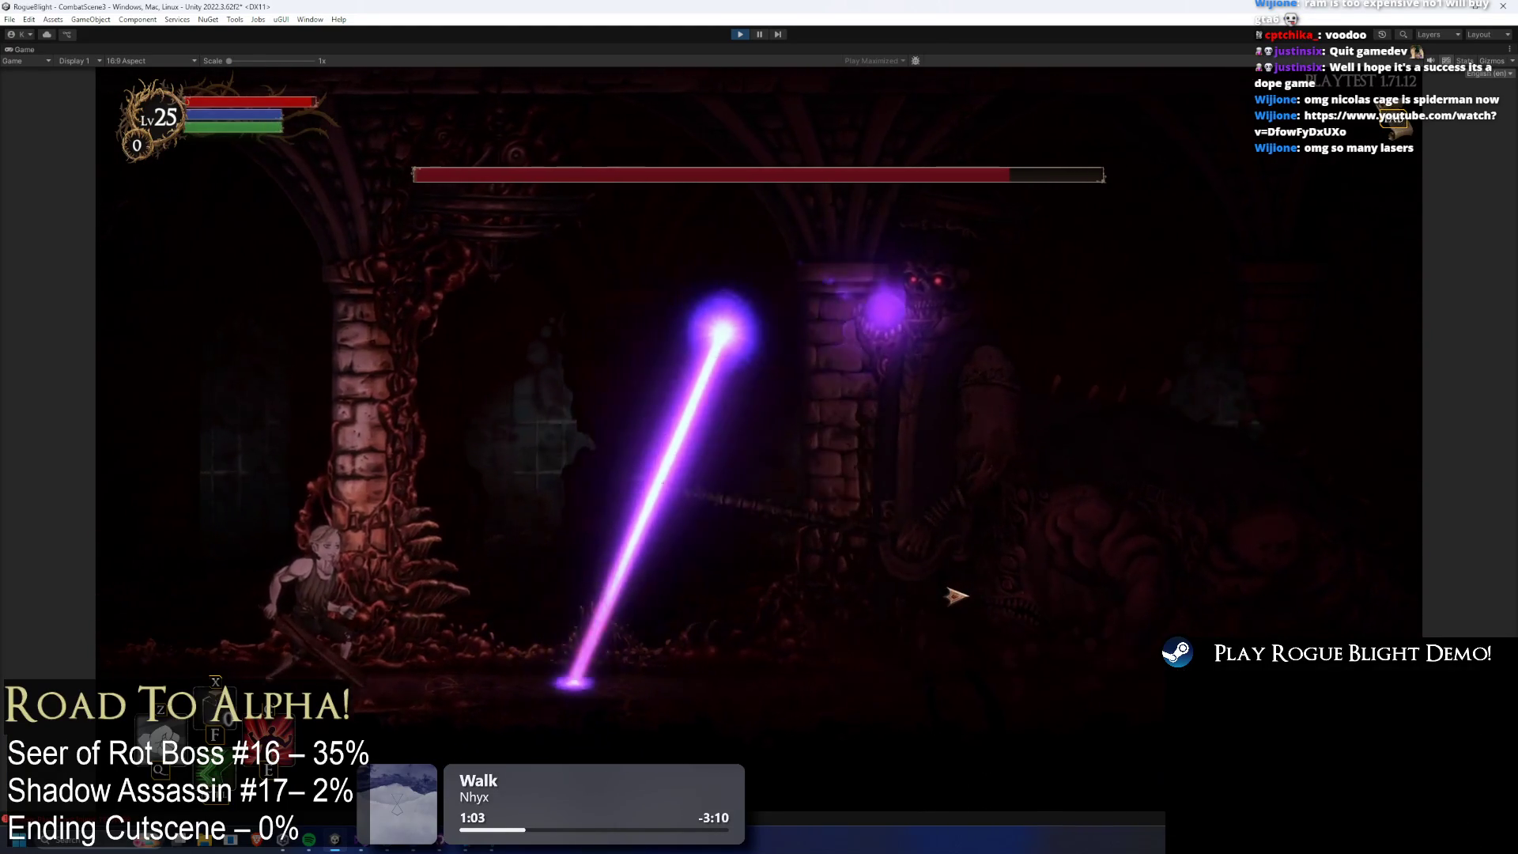
{"action": "key", "text": "d"}
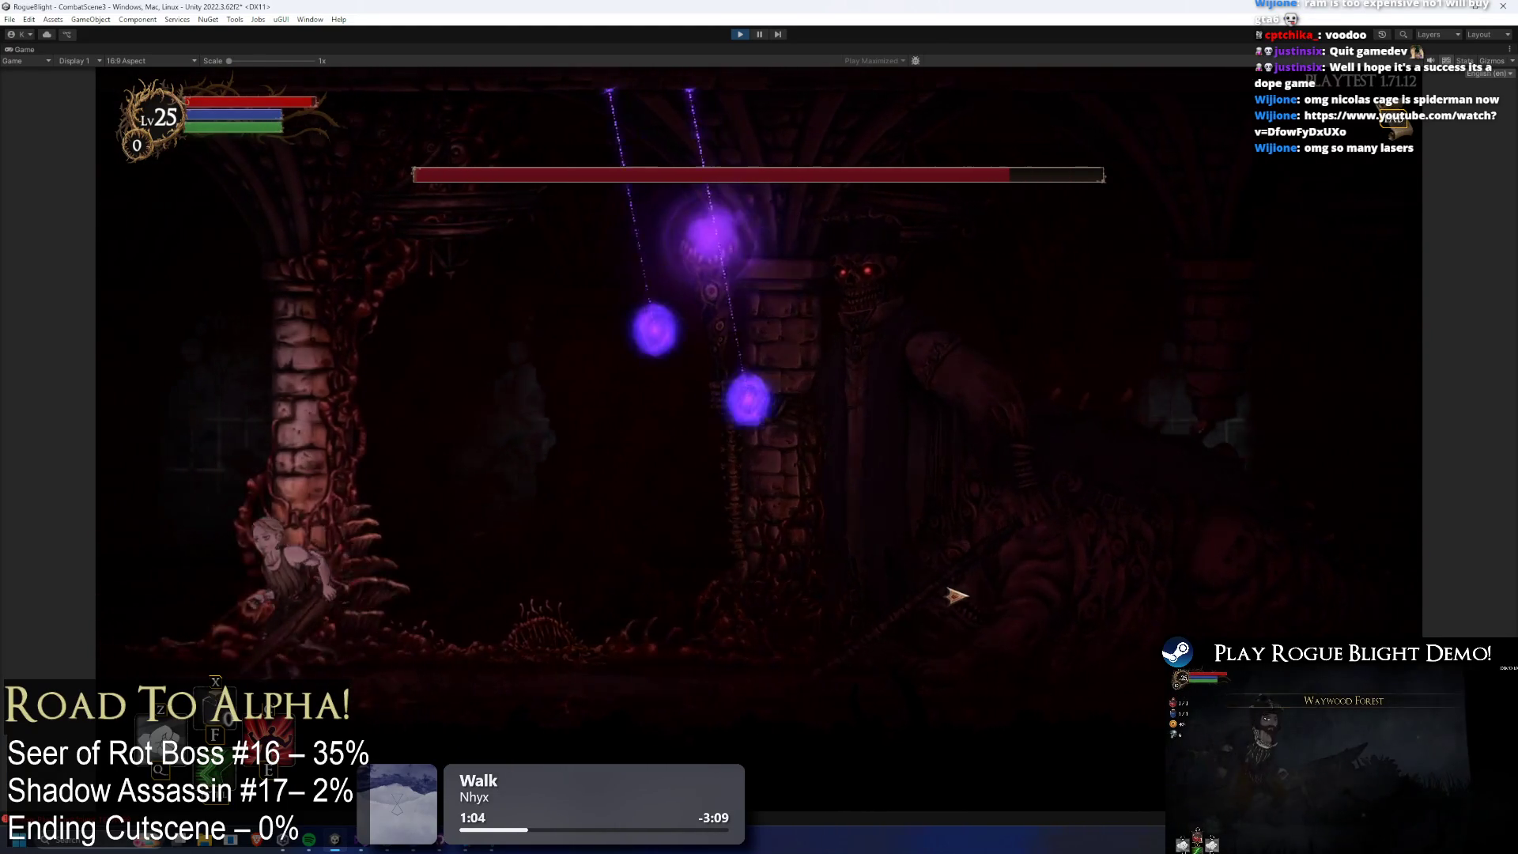
{"action": "left_click", "coordinate": [956, 595]}
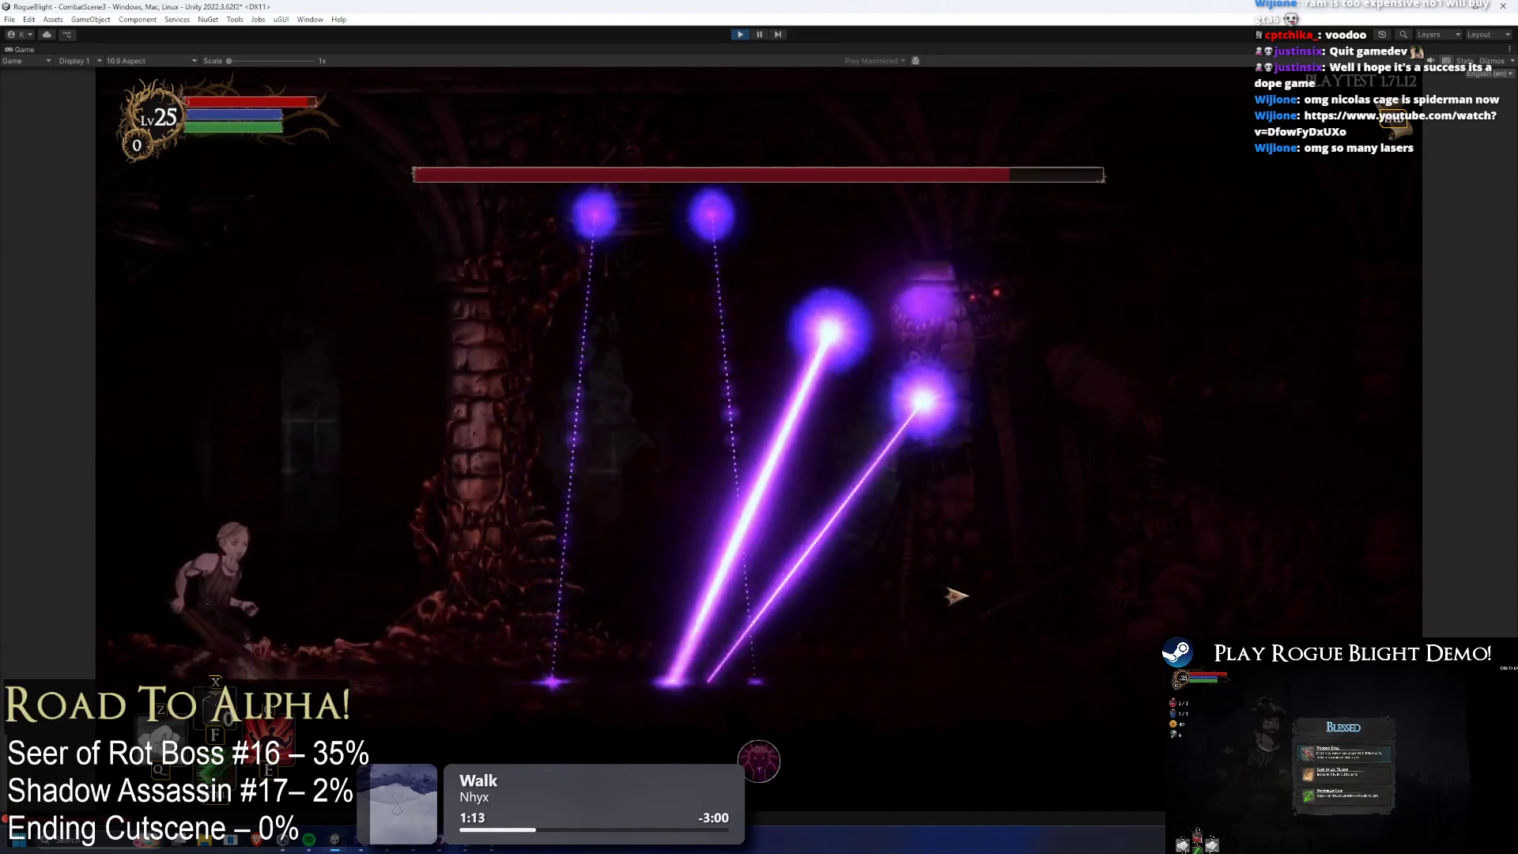
{"action": "key", "text": "d"}
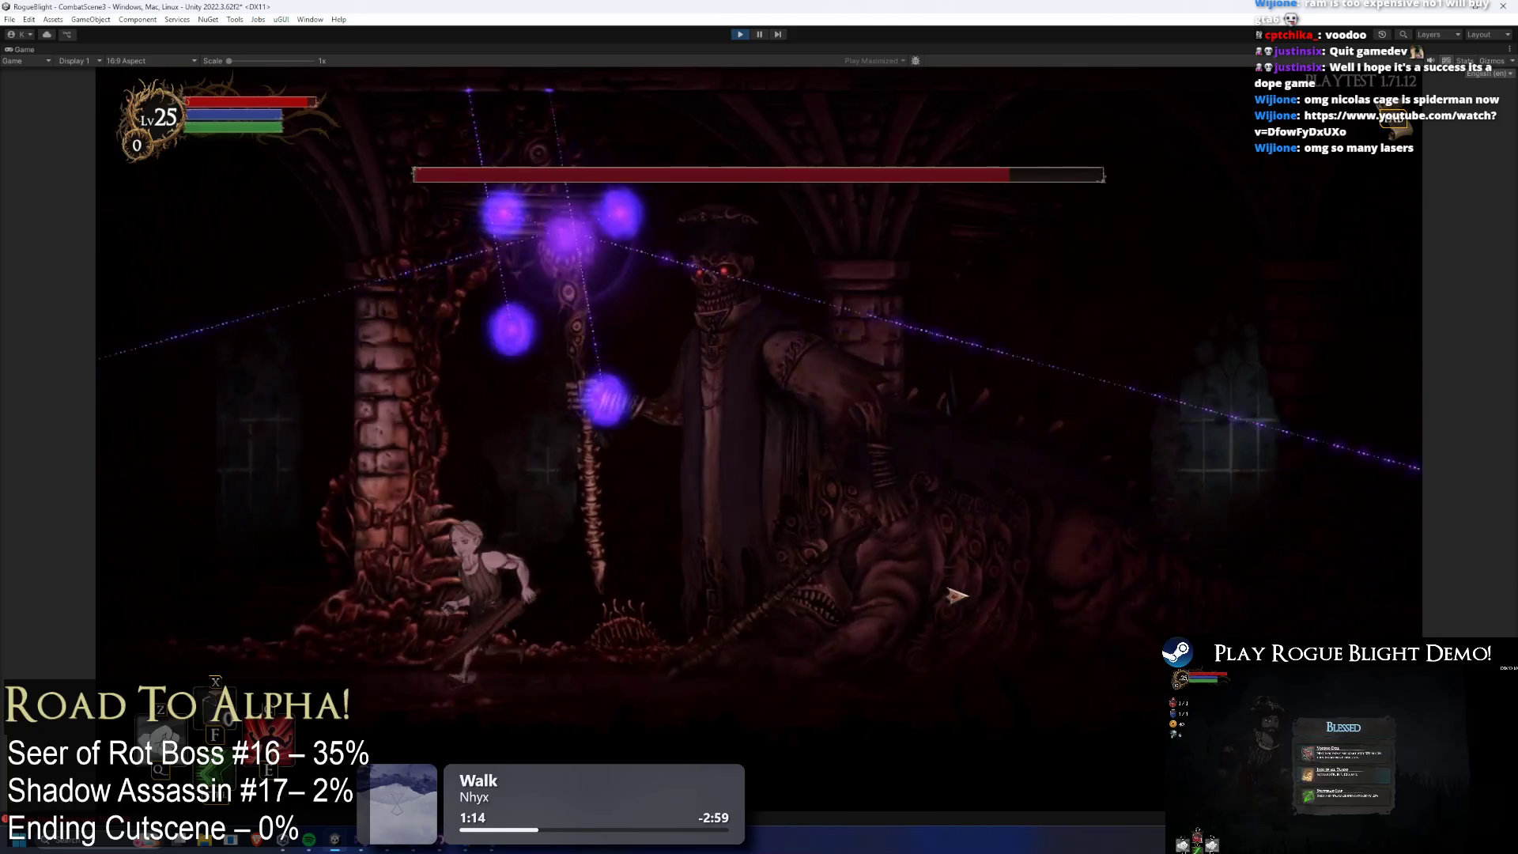
{"action": "key", "text": "a"}
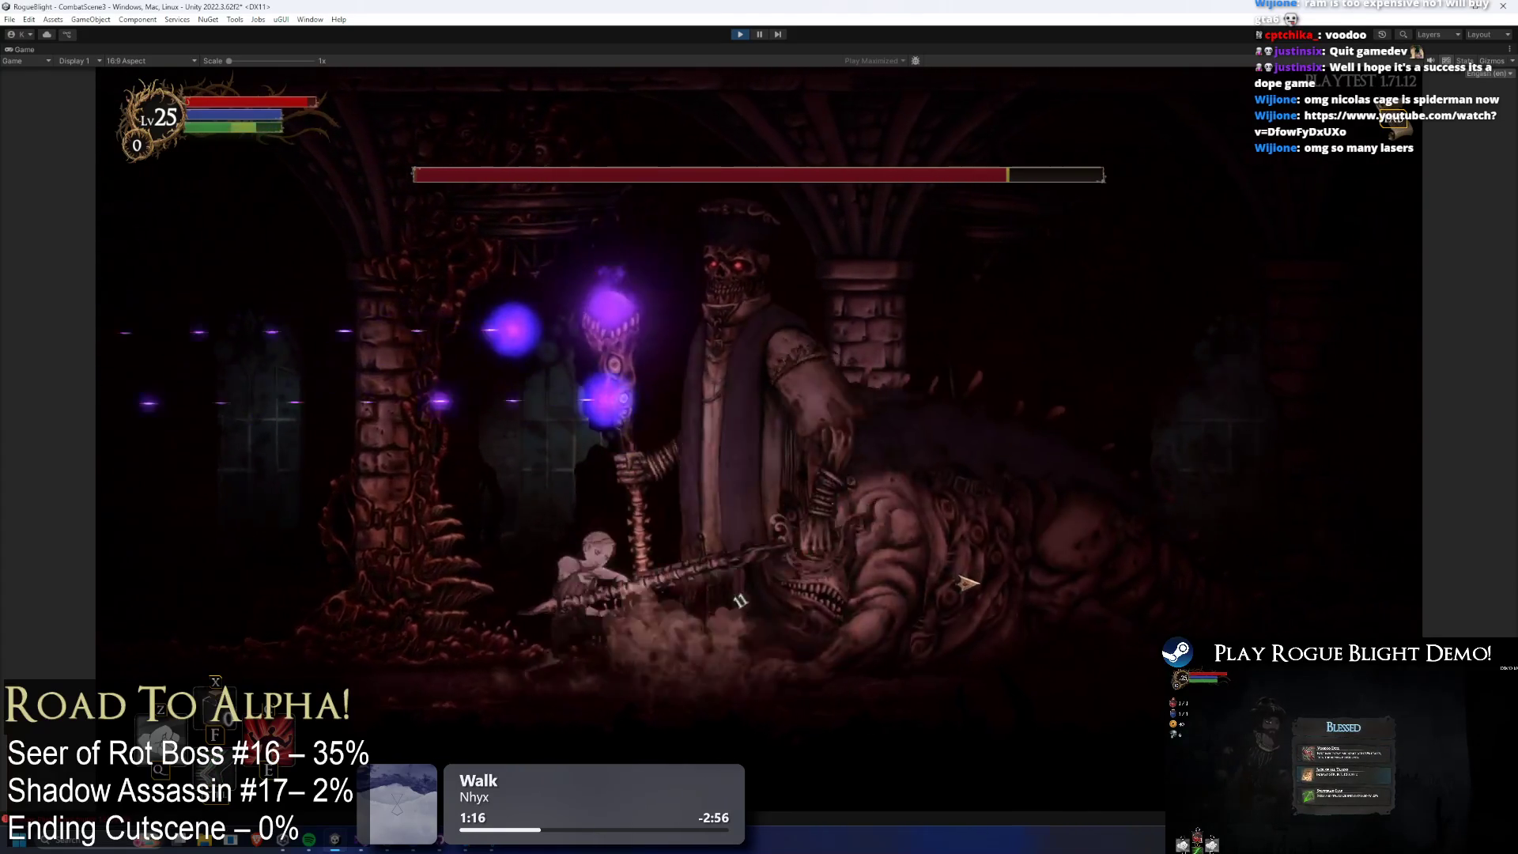
Run back and forth with A and D to evade the big and crossing lasers.
{"action": "key", "text": "a"}
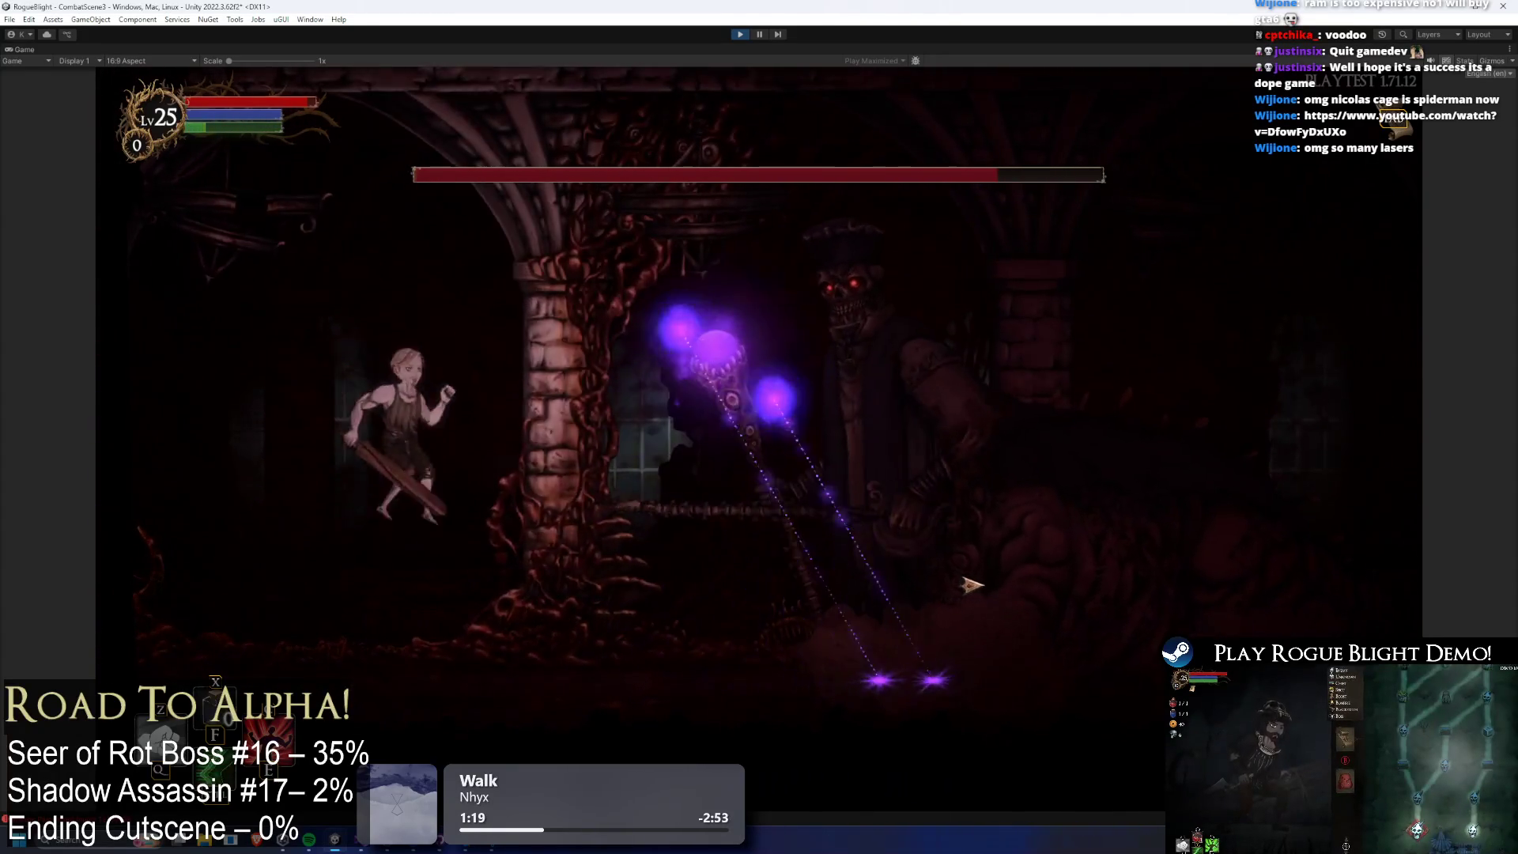
{"action": "key", "text": "d"}
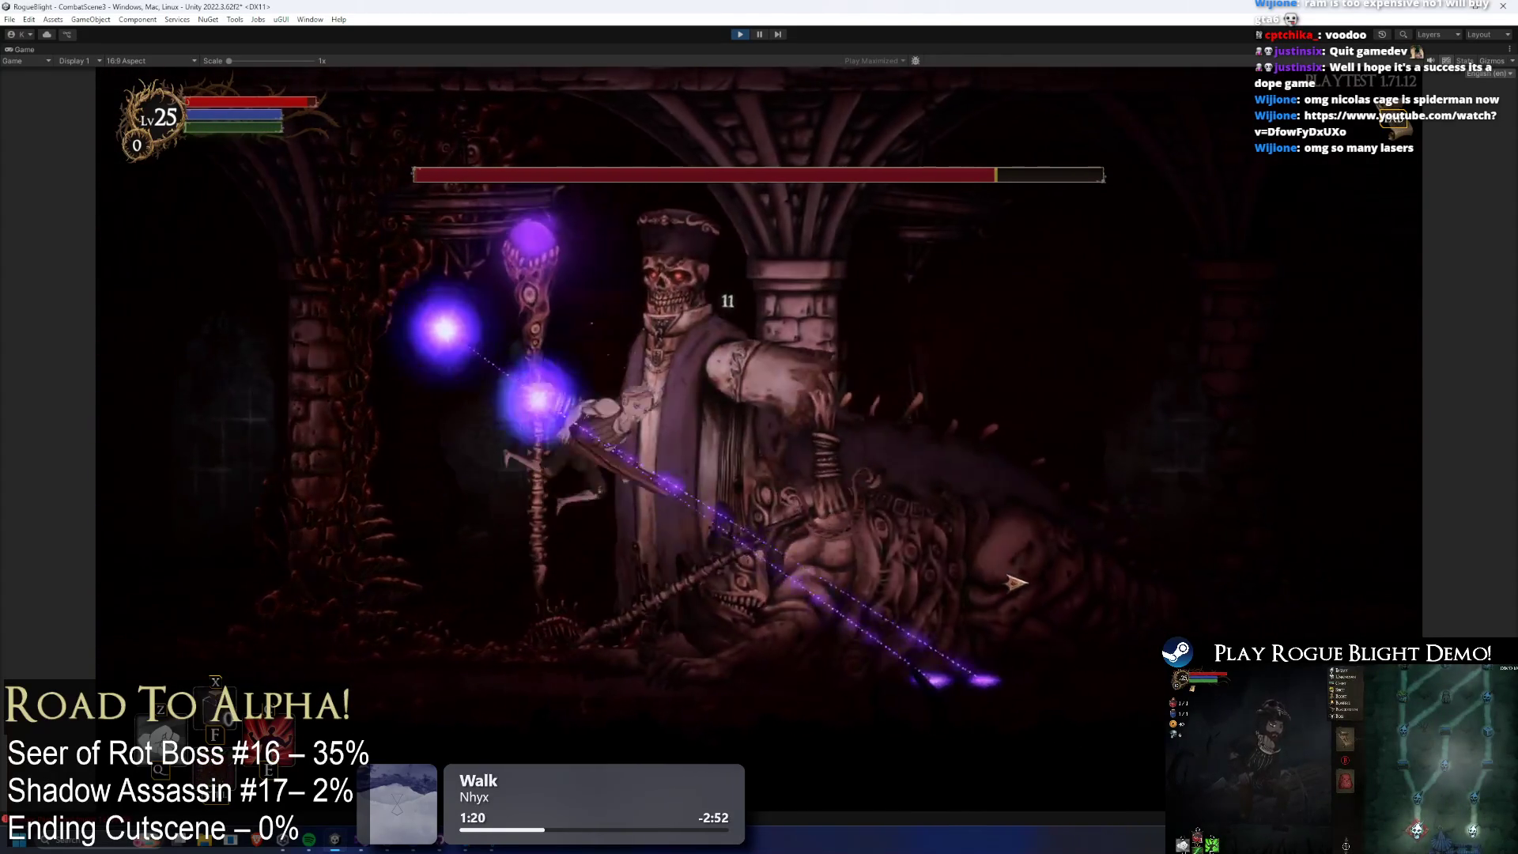
{"action": "key", "text": "a"}
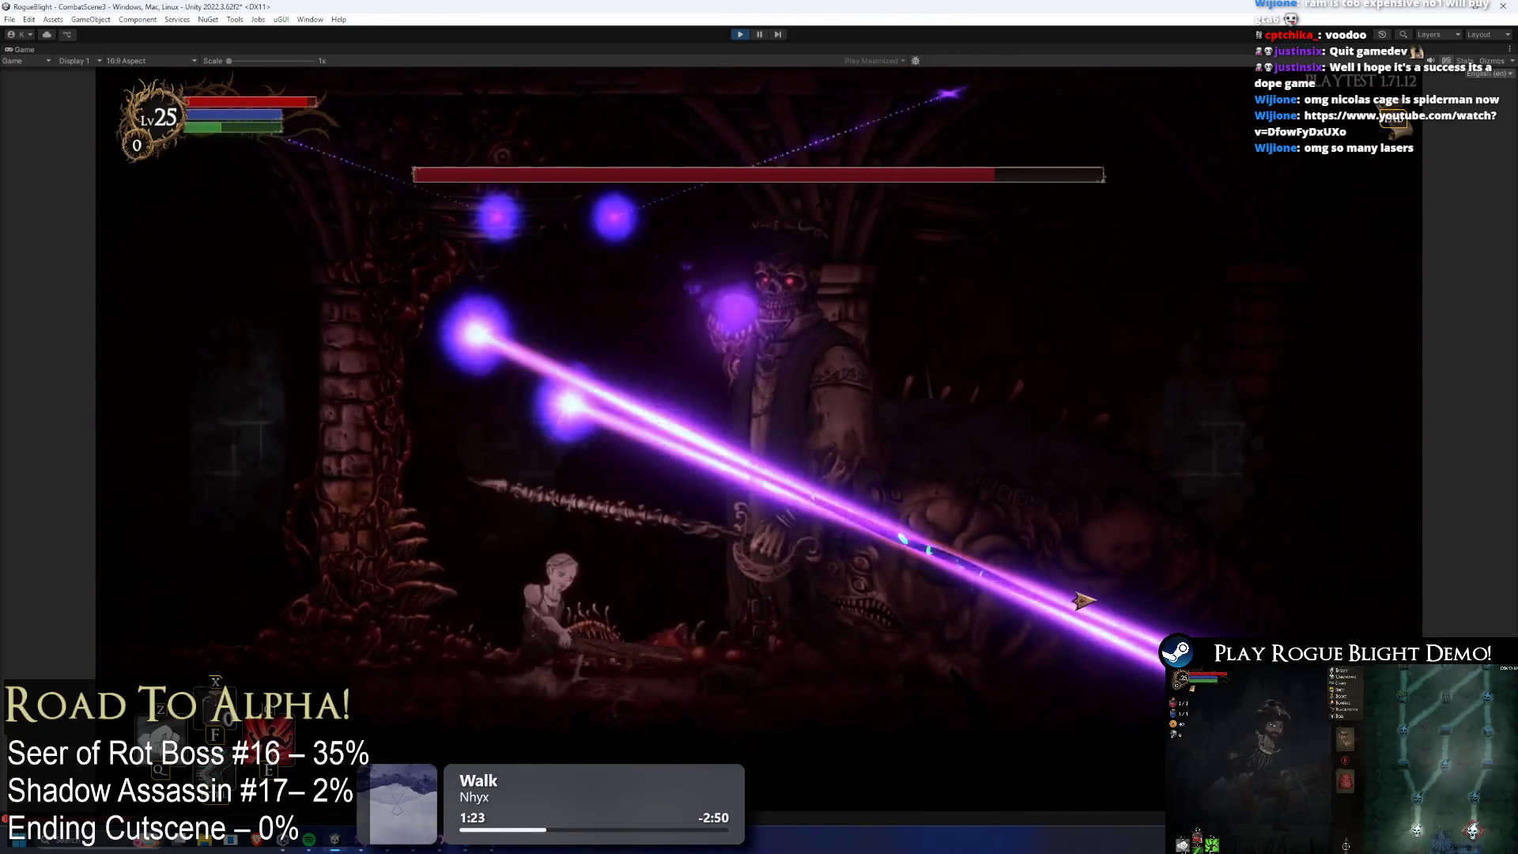
{"action": "key", "text": "a"}
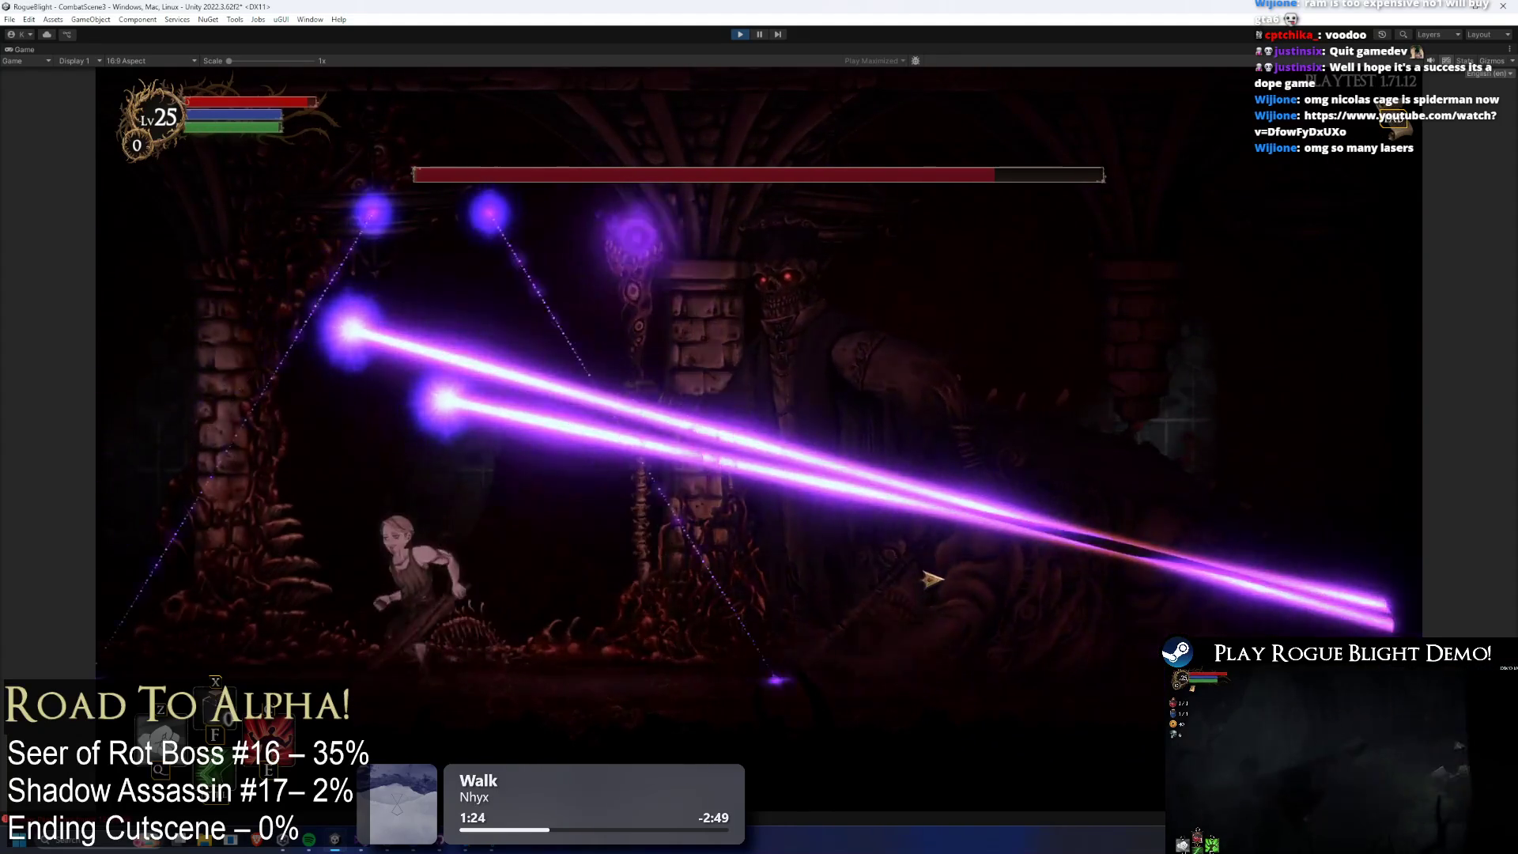
{"action": "key", "text": "a"}
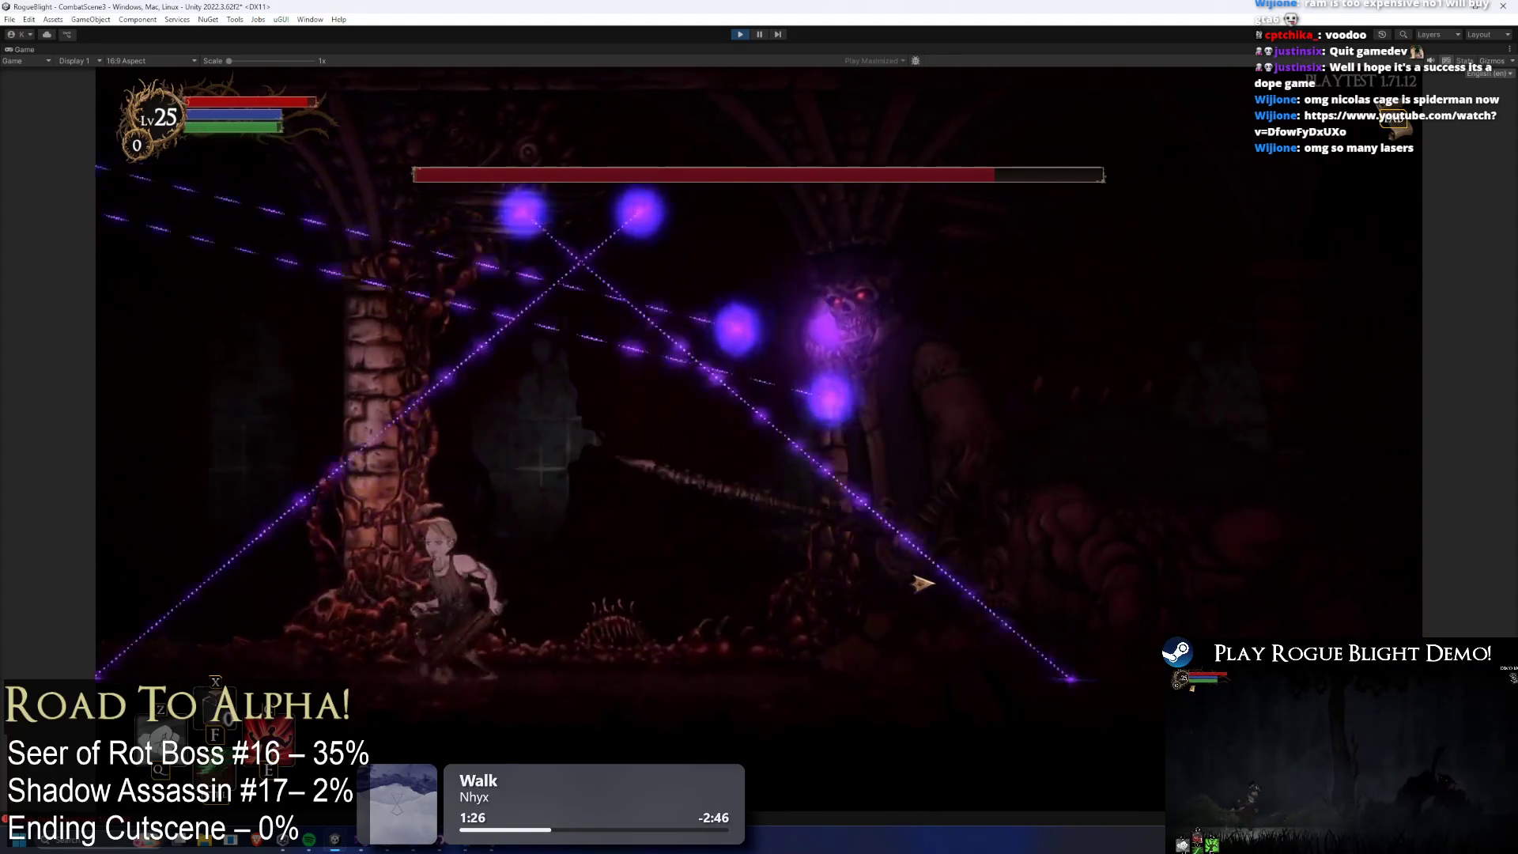
{"action": "key", "text": "d"}
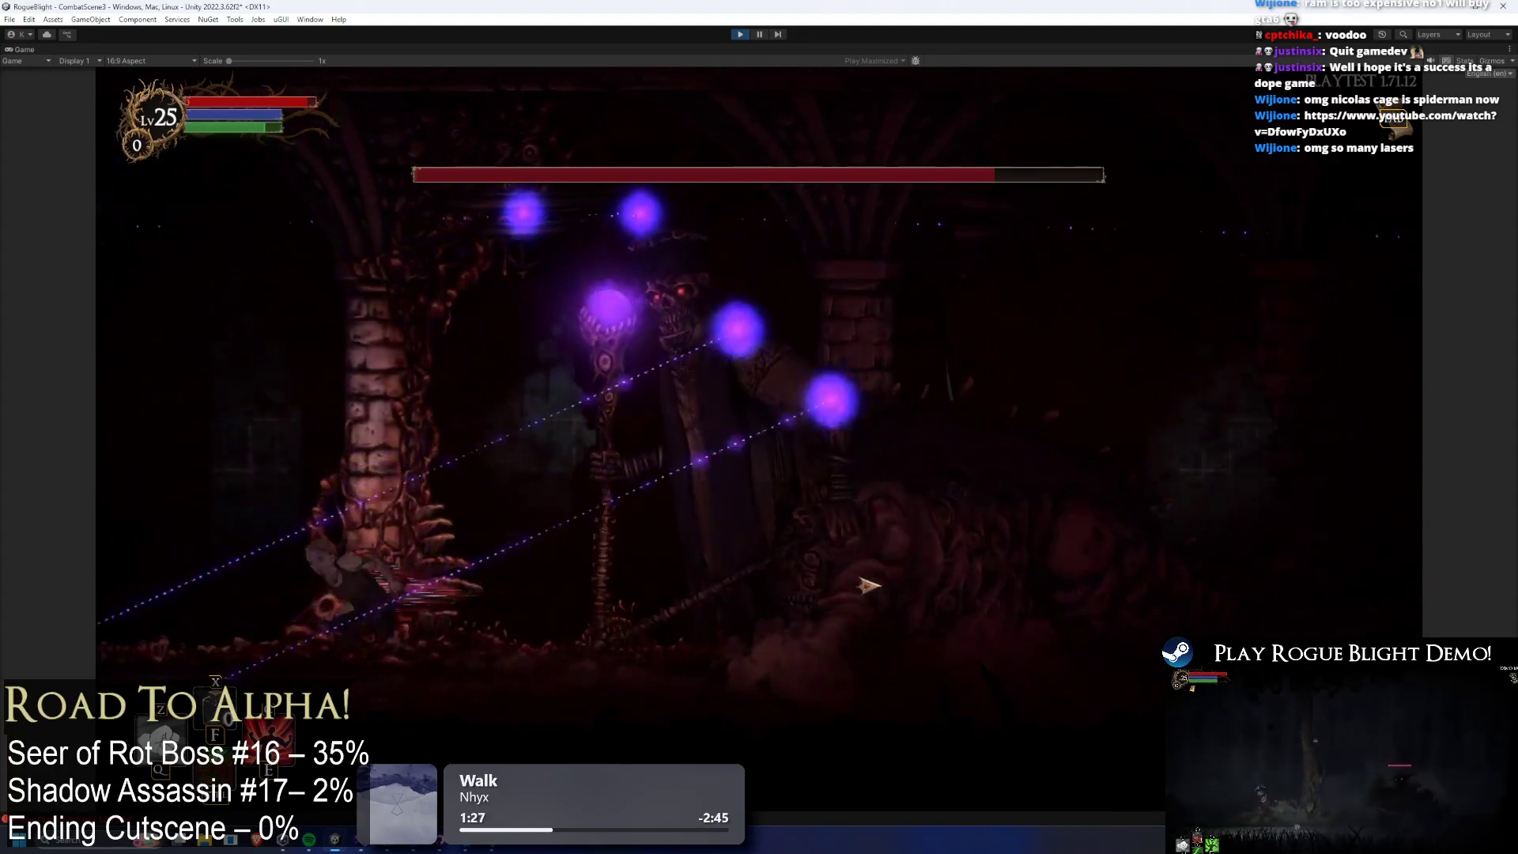
{"action": "key", "text": "a"}
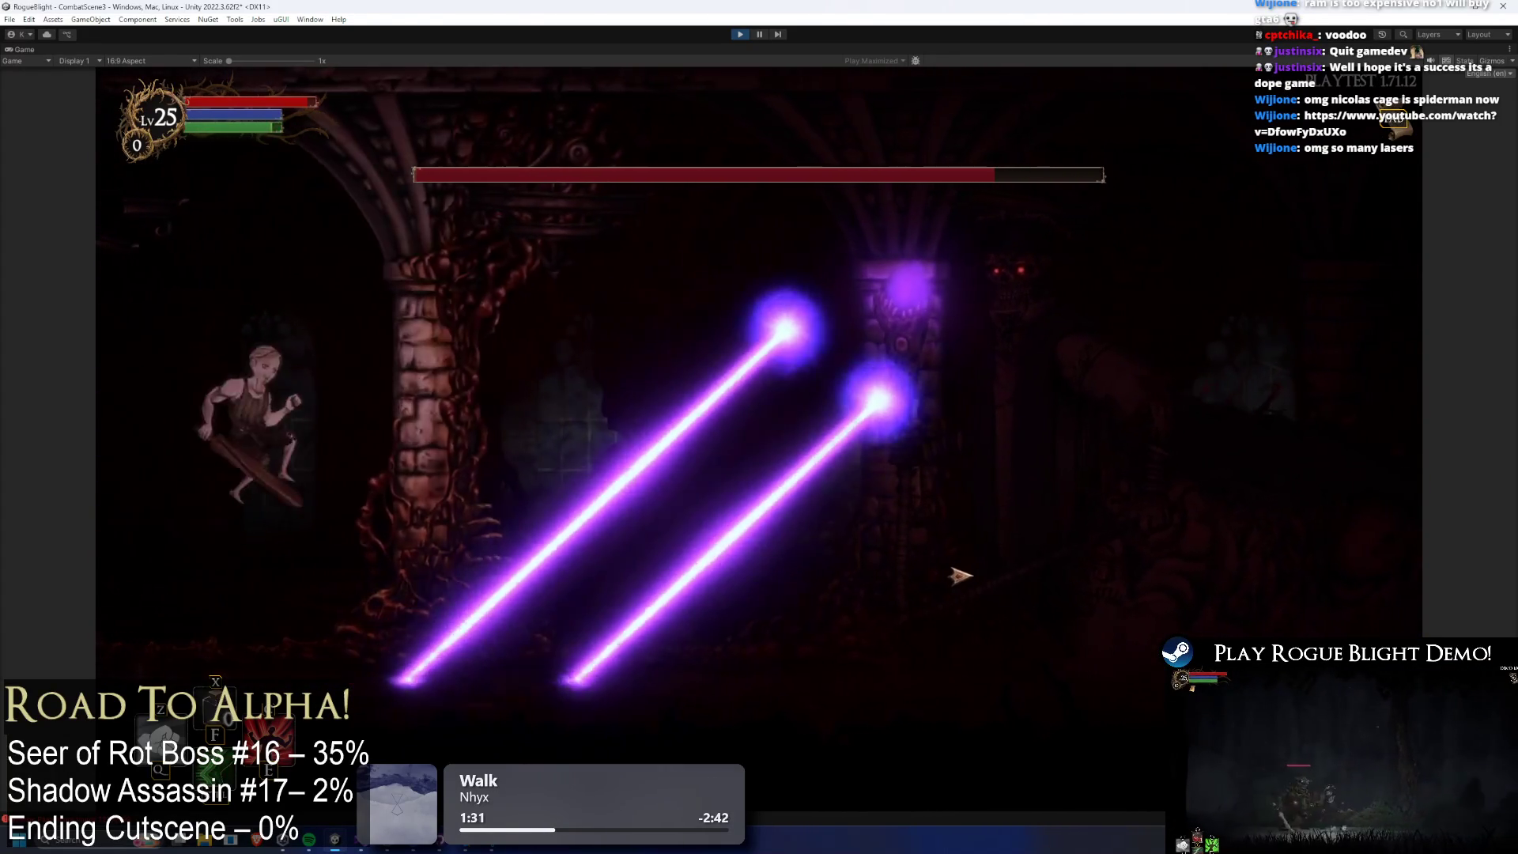
{"action": "key", "text": "d"}
{"action": "key", "text": "d"}
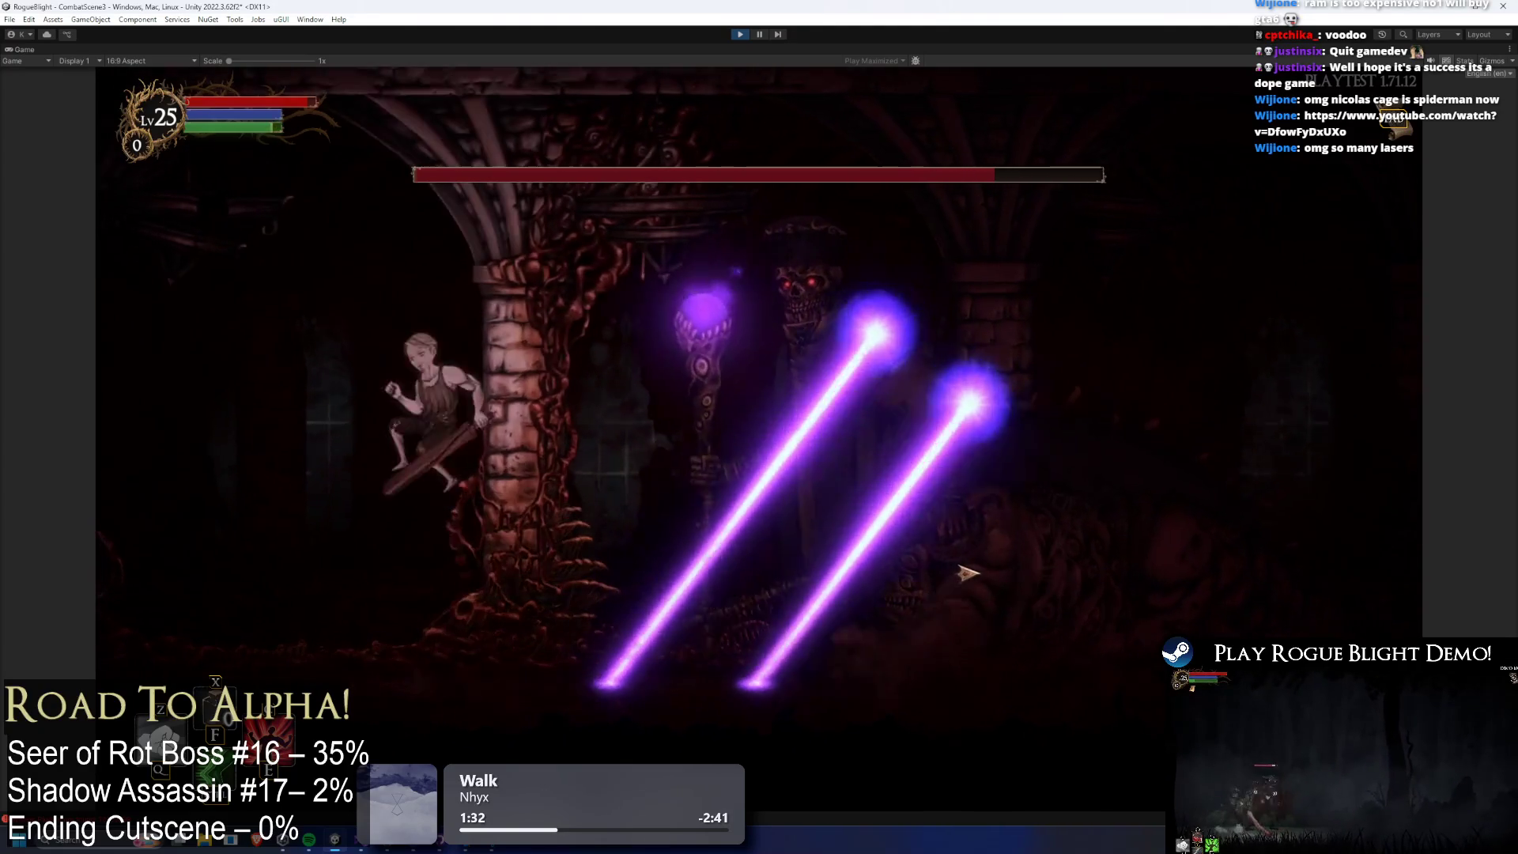
{"action": "key", "text": "a"}
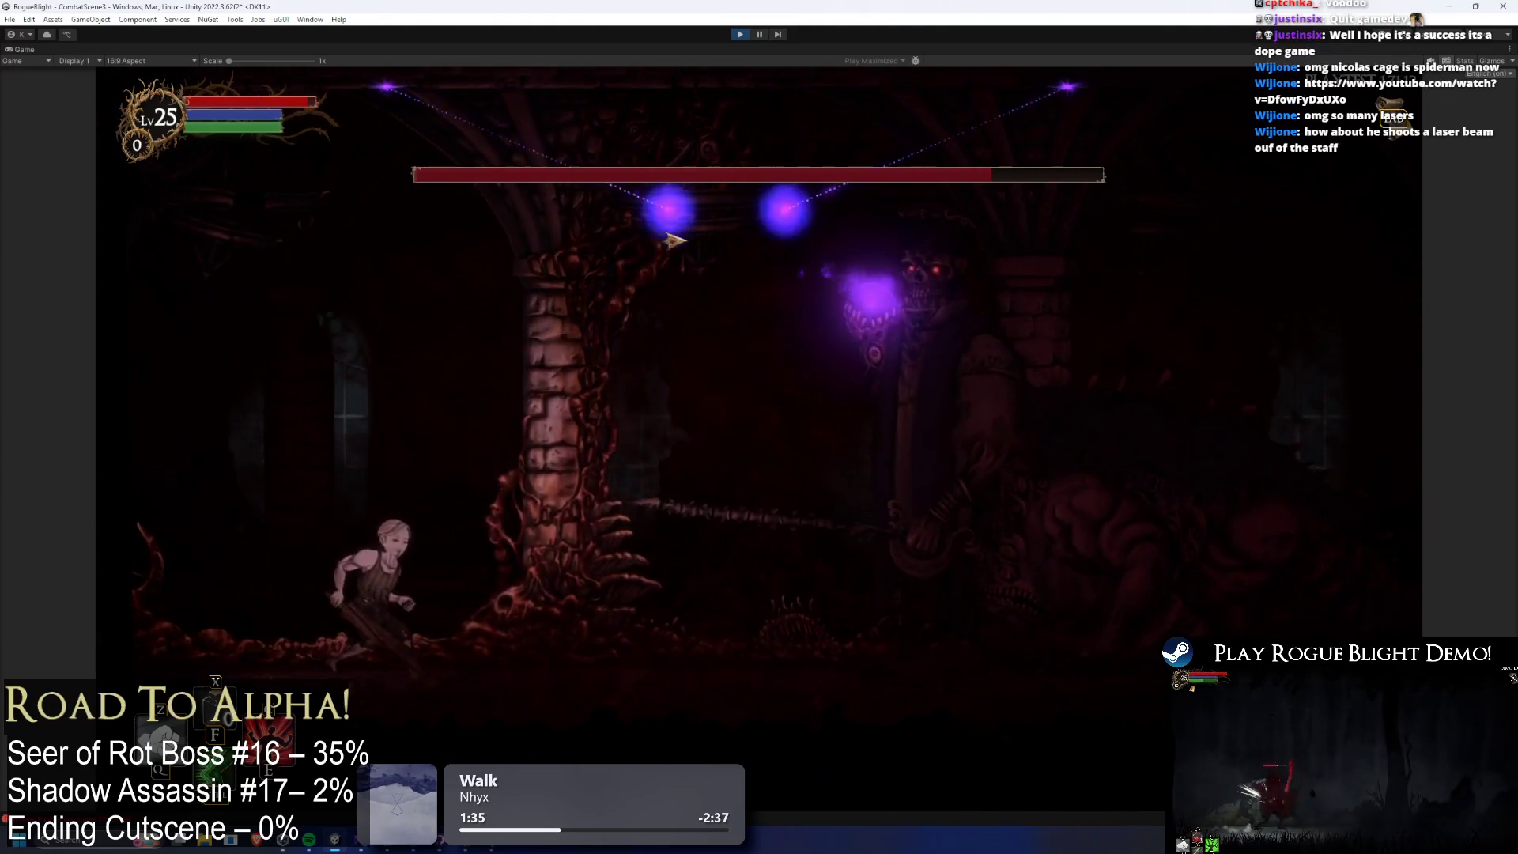
{"action": "key", "text": "a"}
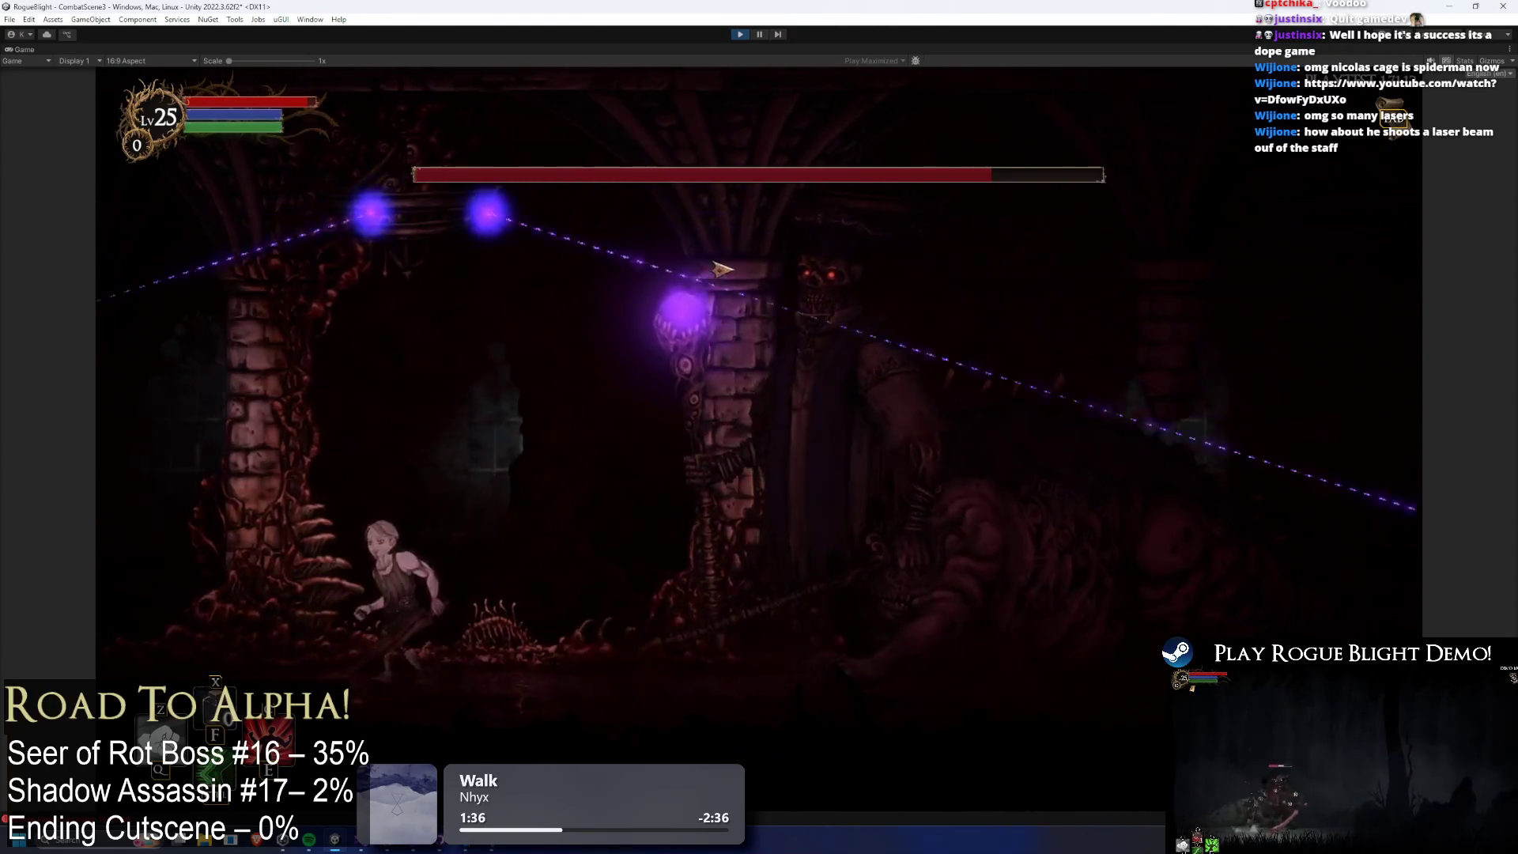
{"action": "key", "text": "a"}
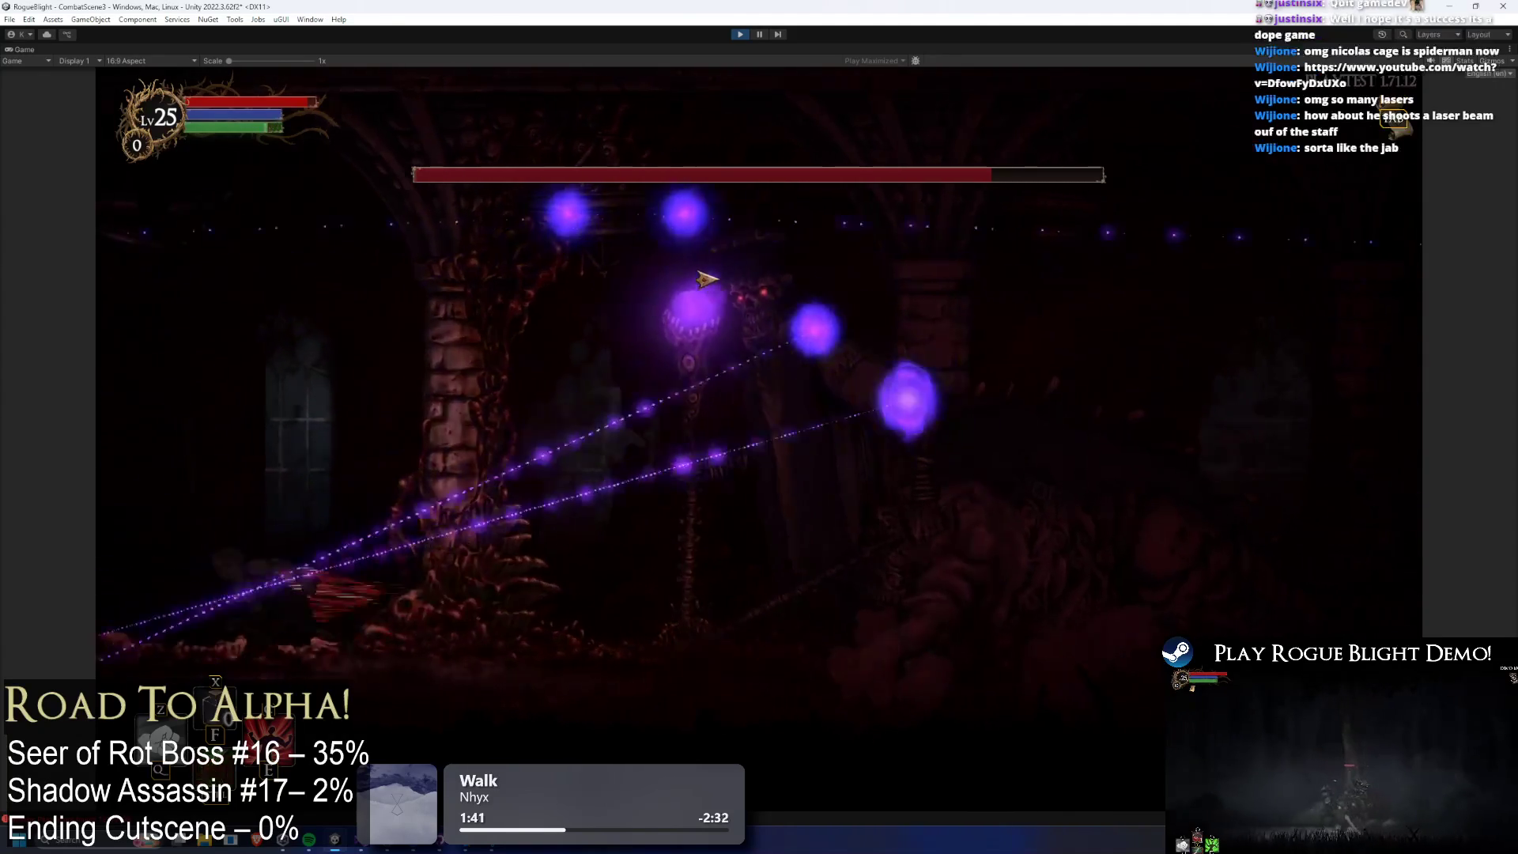
Jump and swing over lasers, hop up beside the pillar, then dodge the big laser.
{"action": "key", "text": "space"}
{"action": "key", "text": "d"}
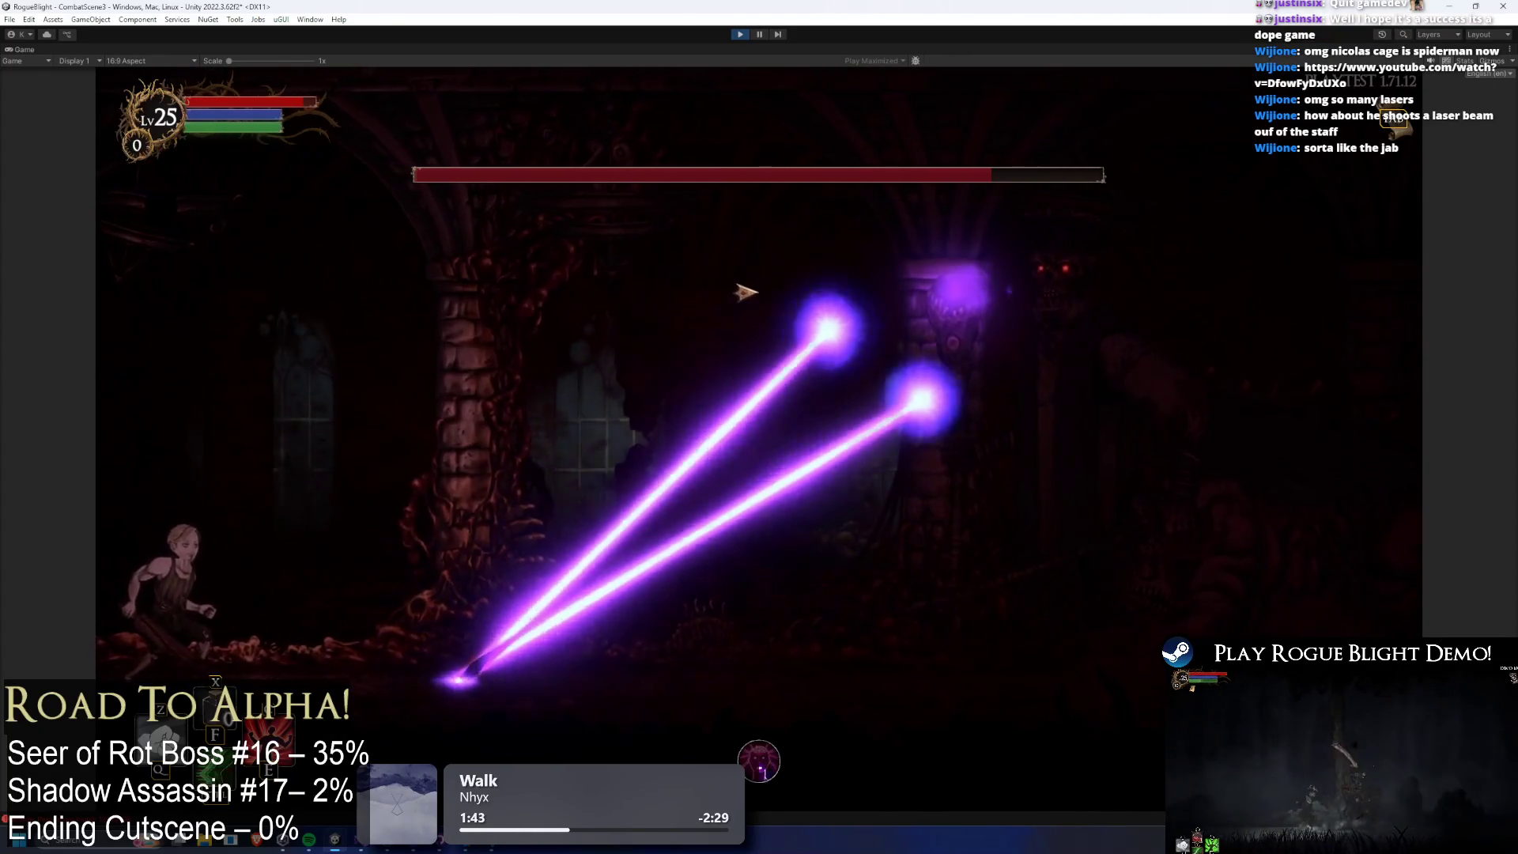
{"action": "key", "text": "d"}
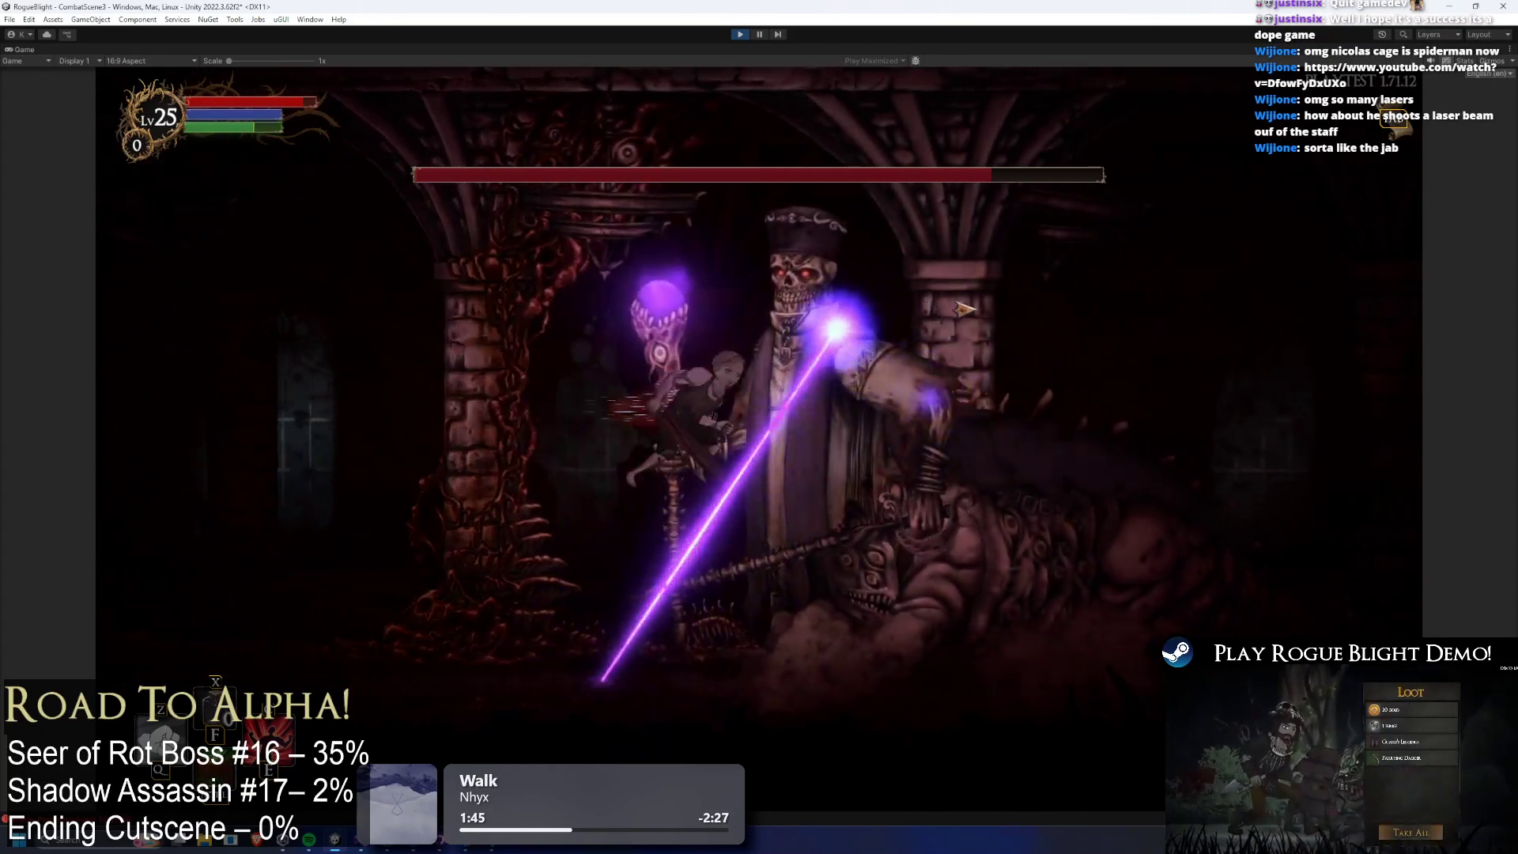
{"action": "key", "text": "space"}
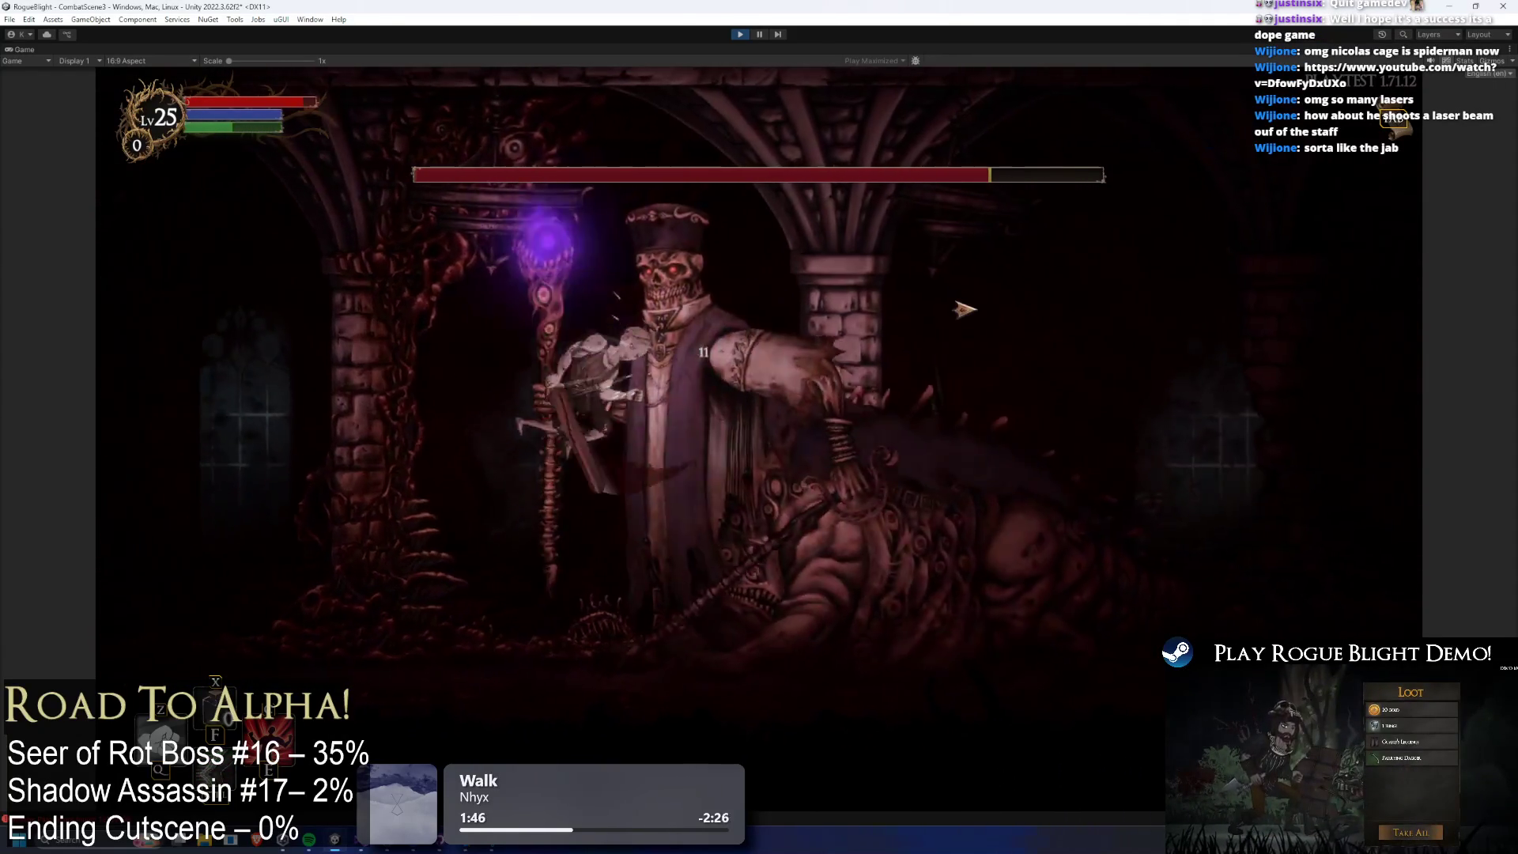
{"action": "key", "text": "a"}
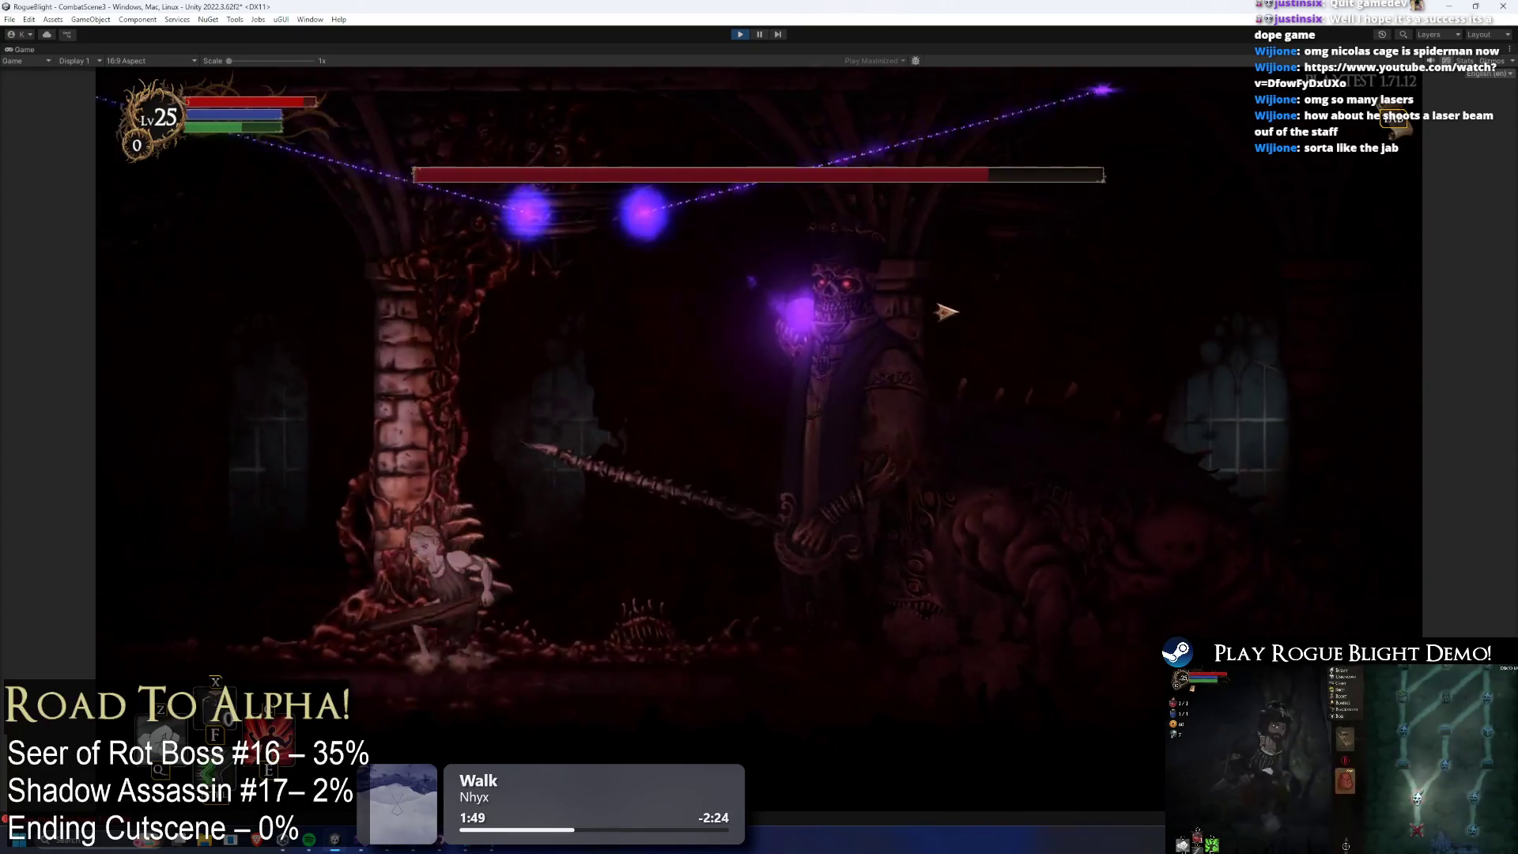
{"action": "key", "text": "a"}
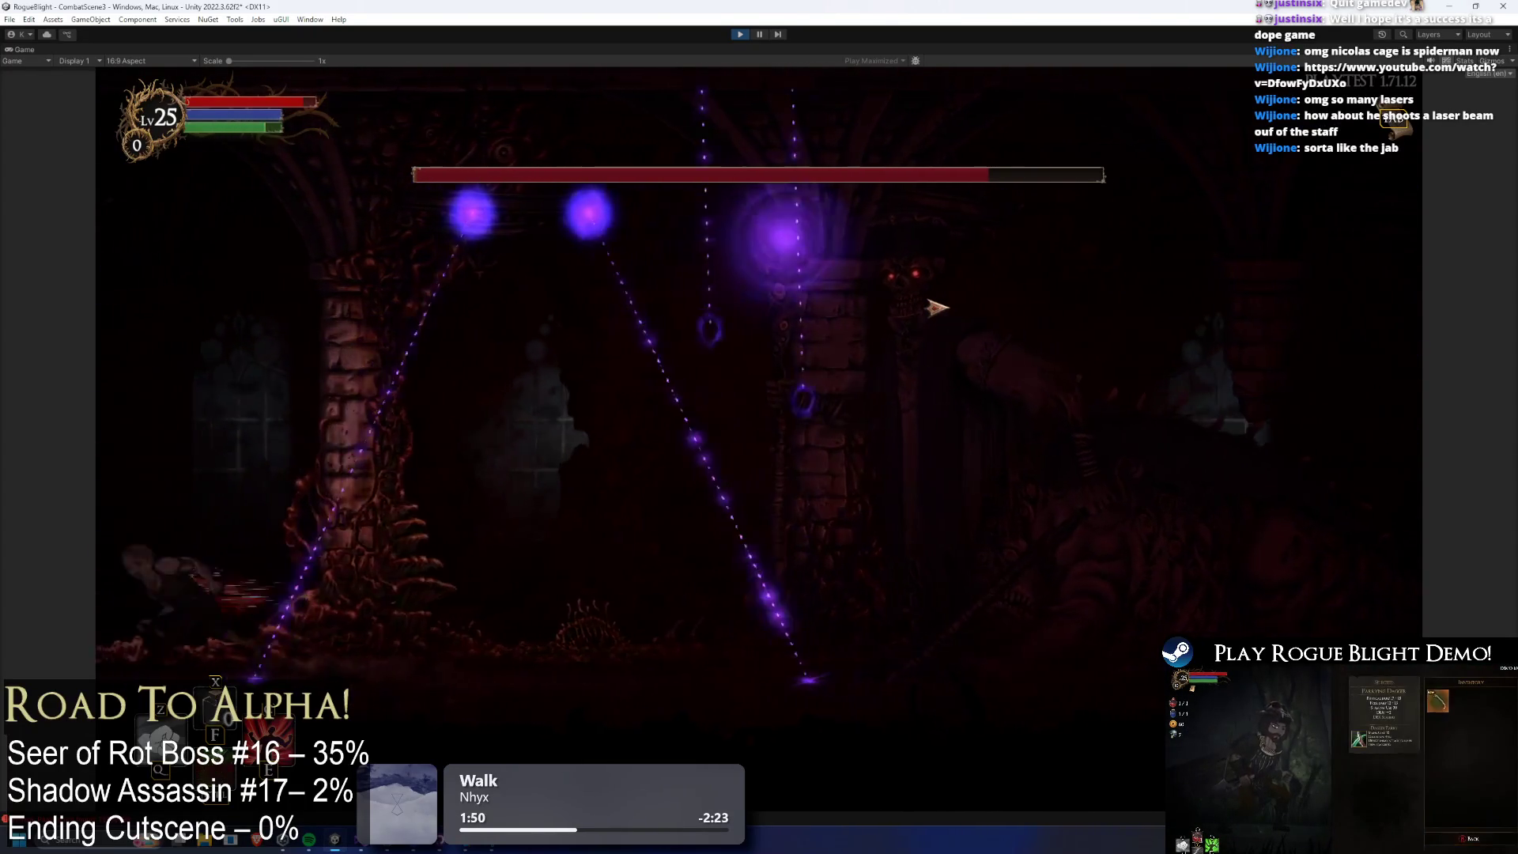
{"action": "key", "text": "d"}
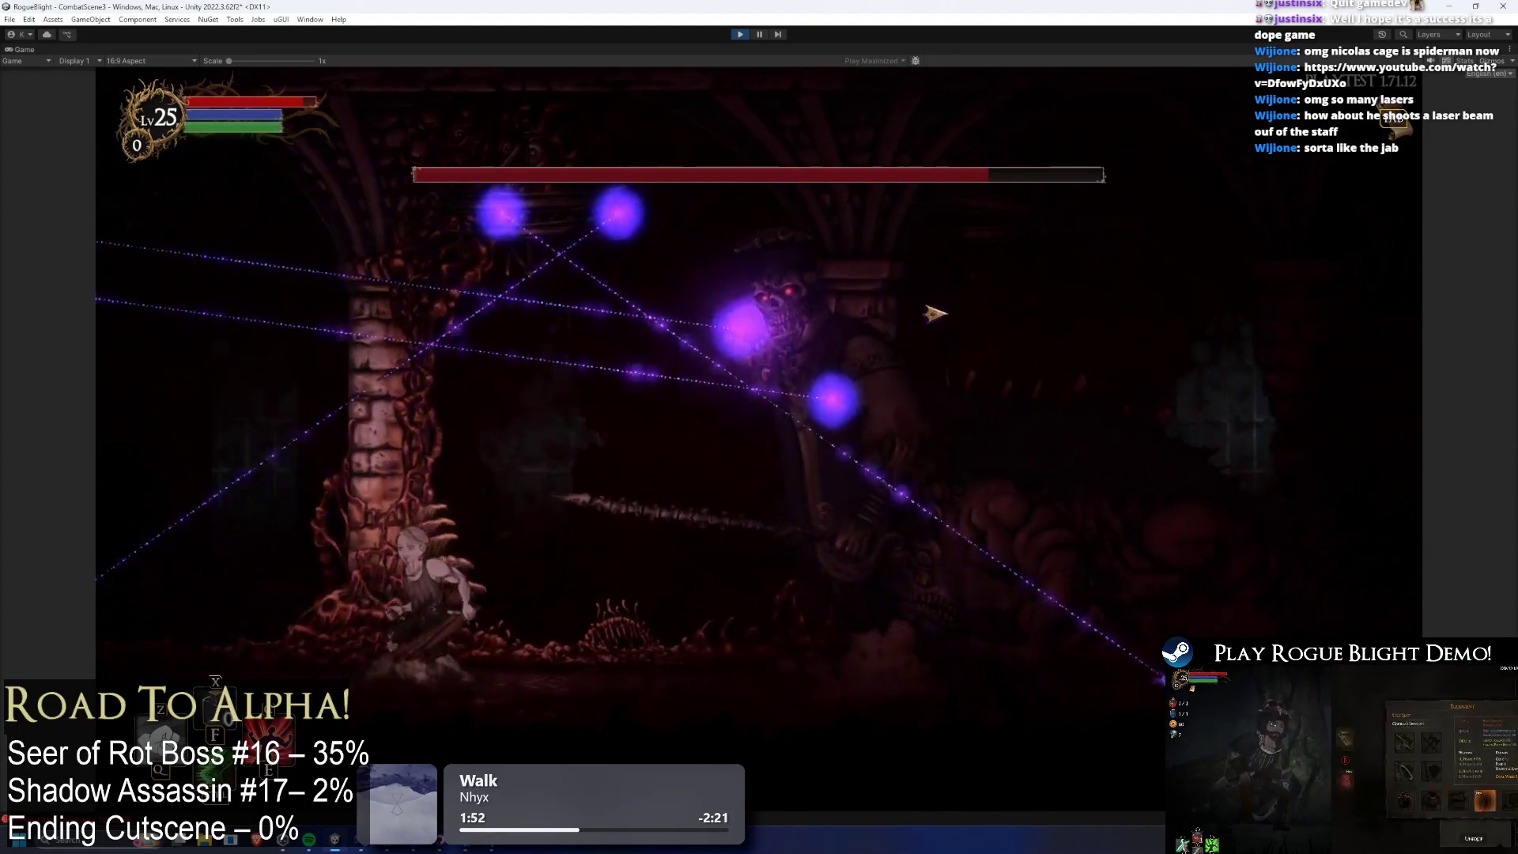
{"action": "key", "text": "a"}
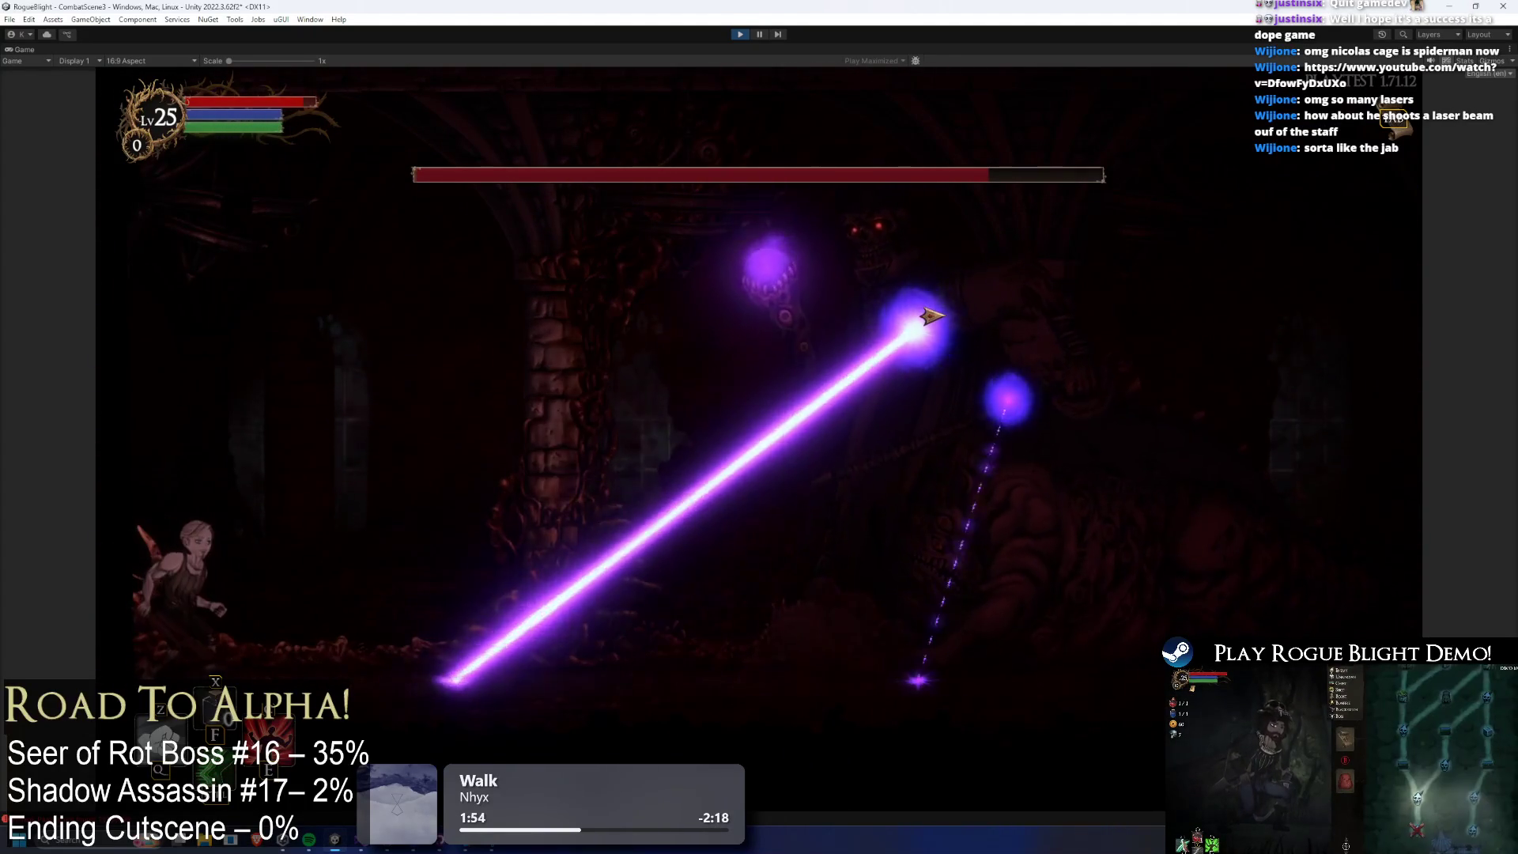
Jump-attack the boss, wall-jump at the left edge, activate the 25% damage boost with Q, and charge back.
{"action": "key", "text": "space"}
{"action": "key", "text": "d"}
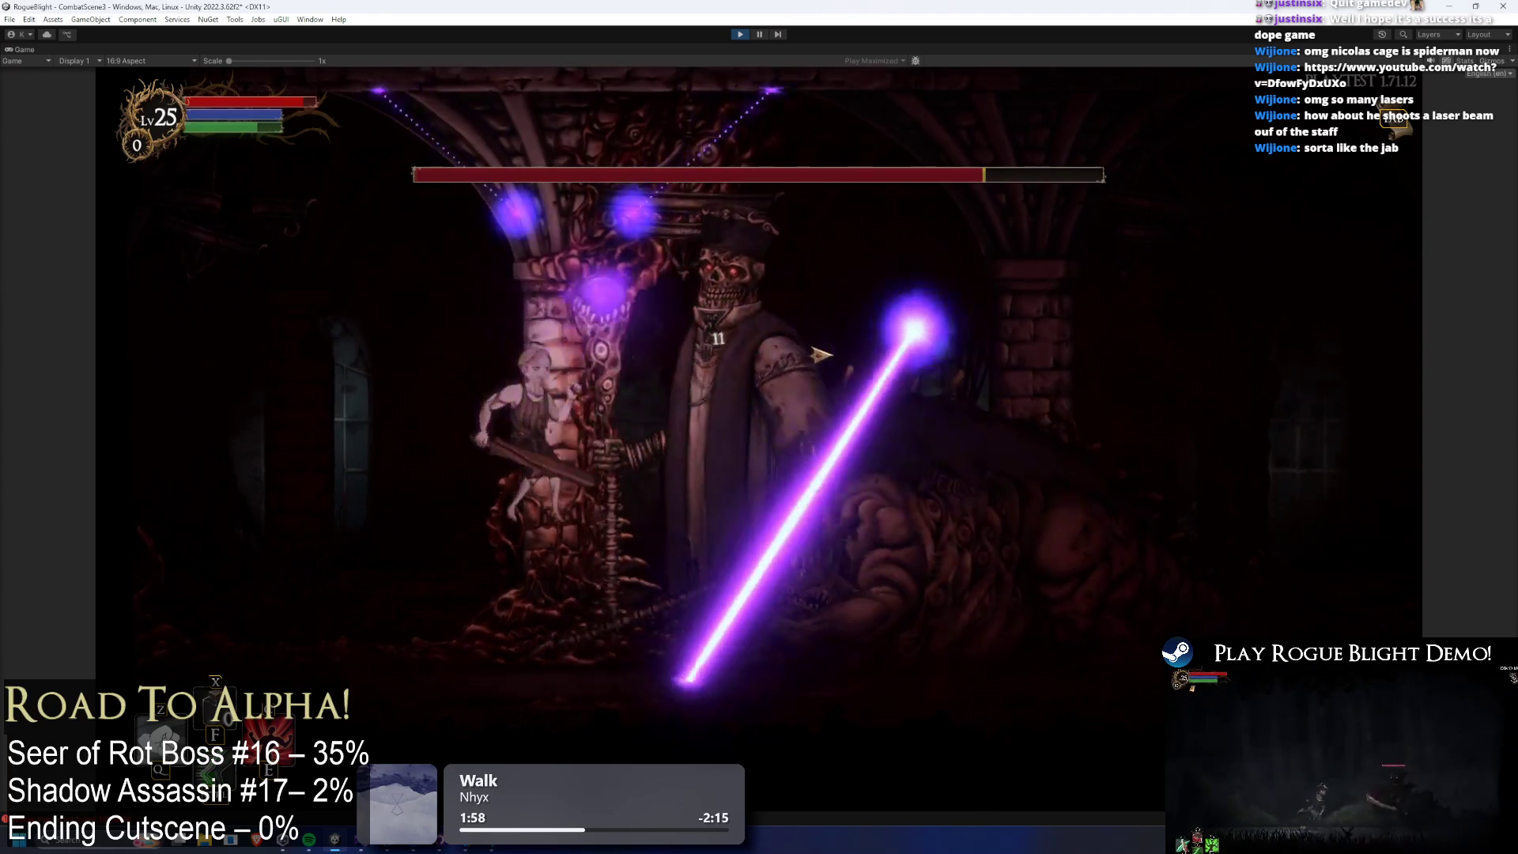
{"action": "key", "text": "a"}
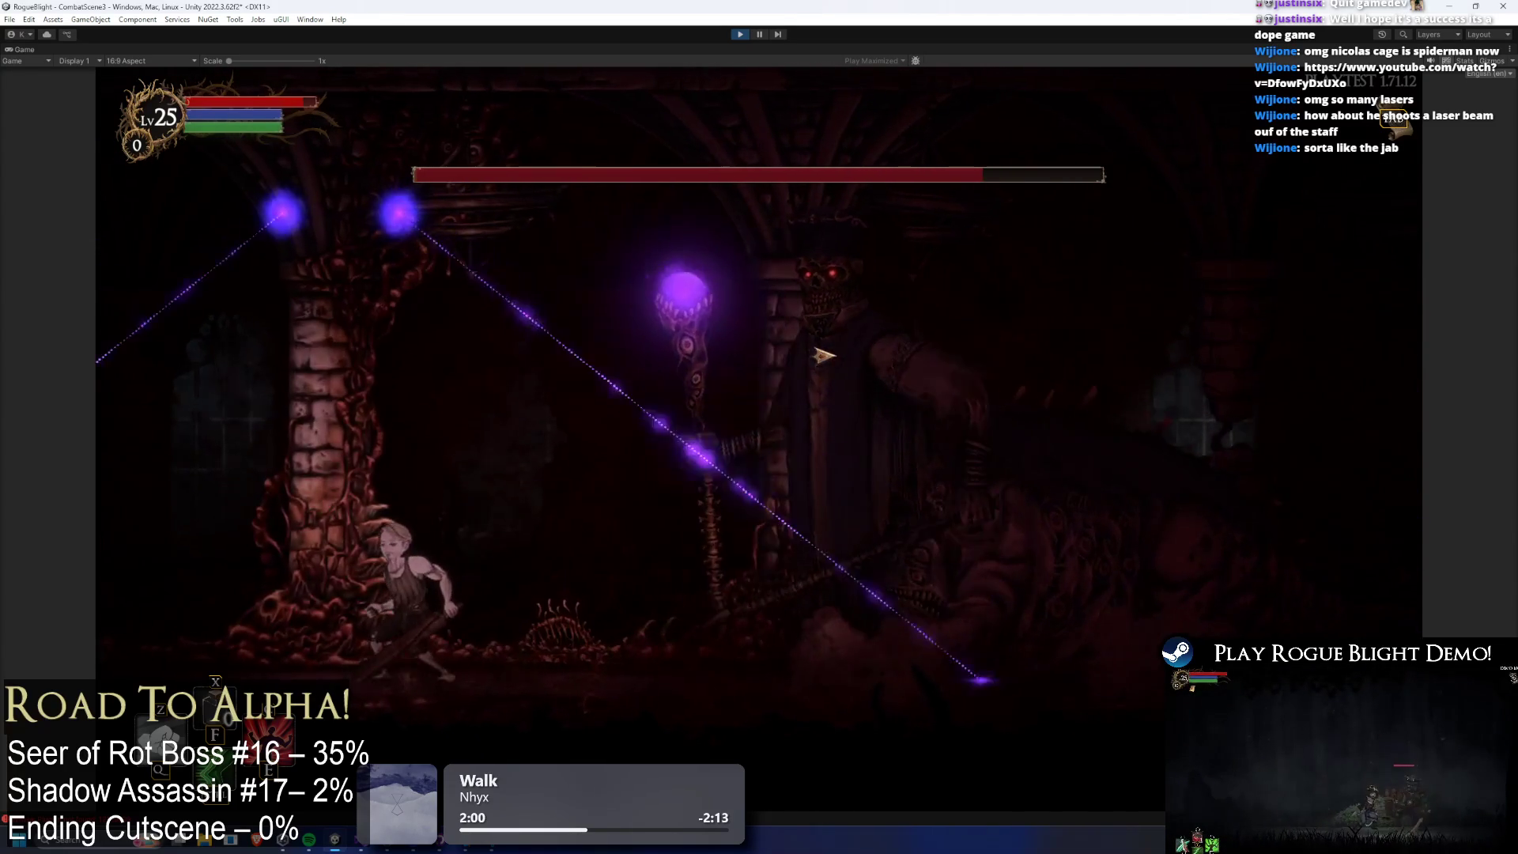
{"action": "key", "text": "a"}
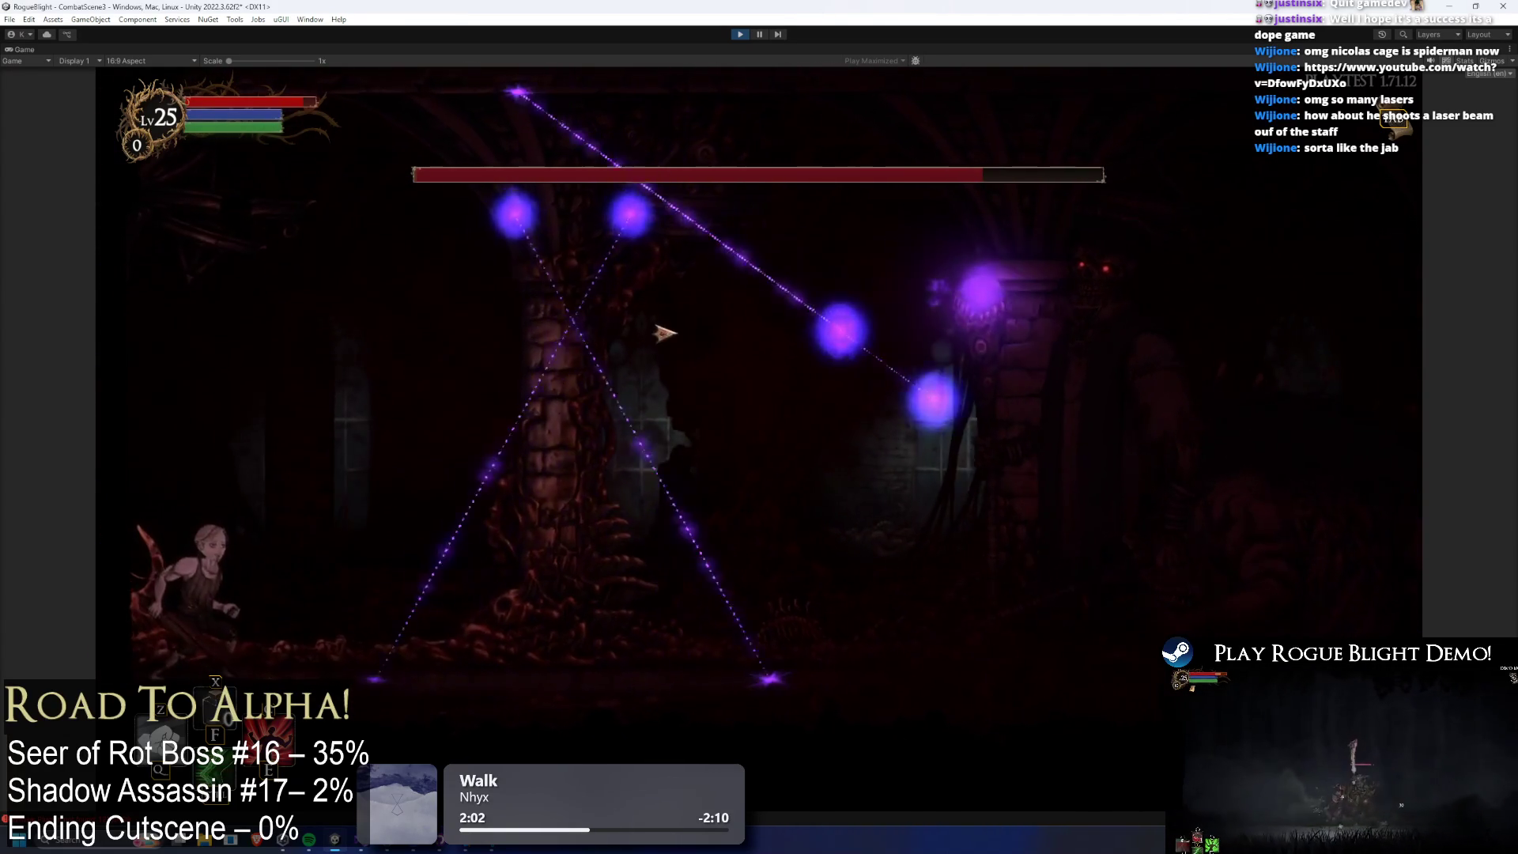
{"action": "key", "text": "space"}
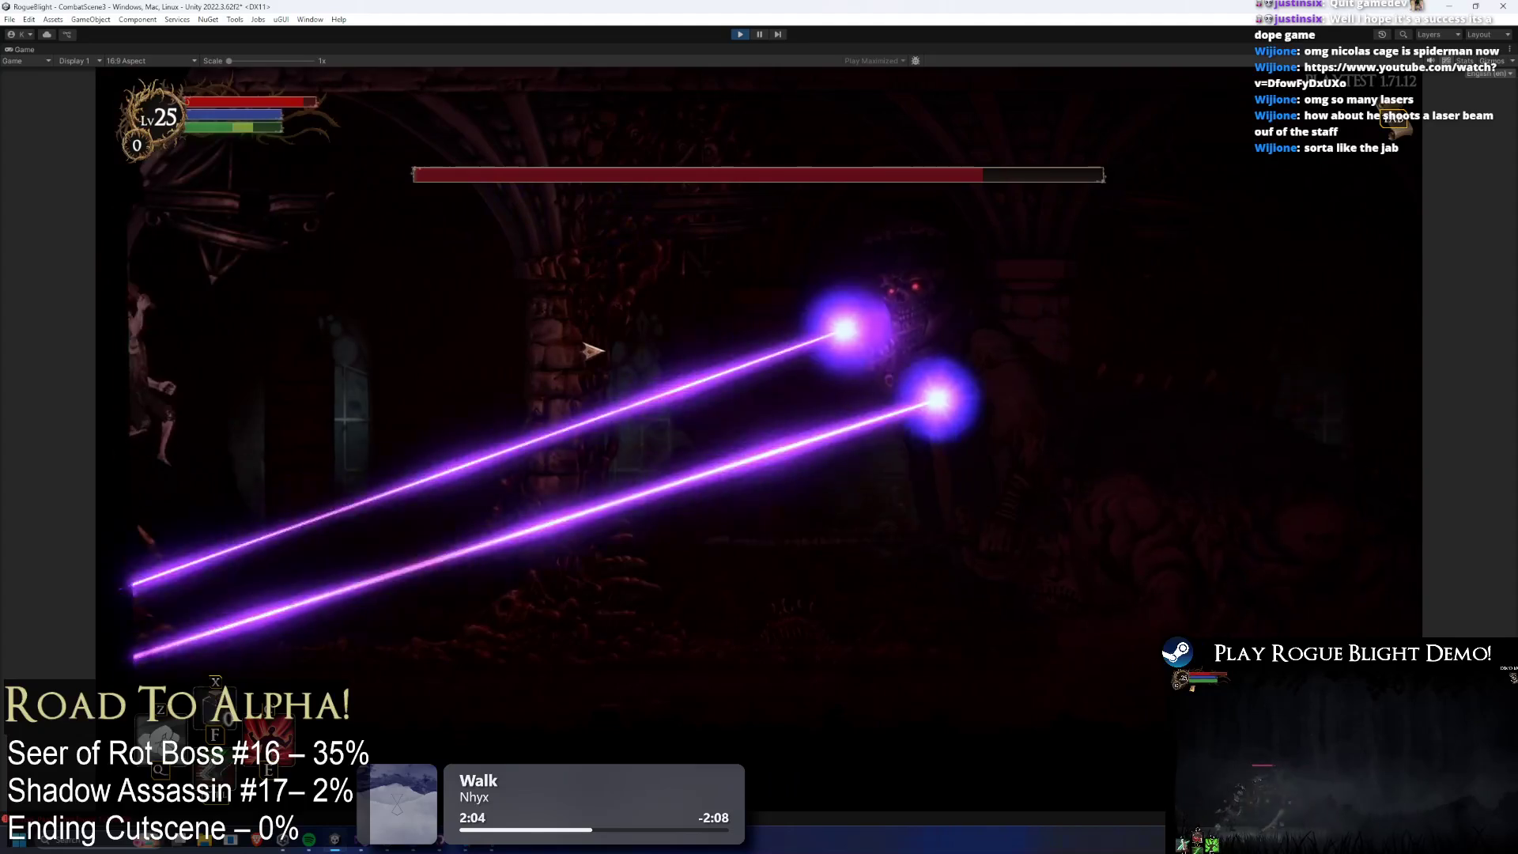
{"action": "key", "text": "q"}
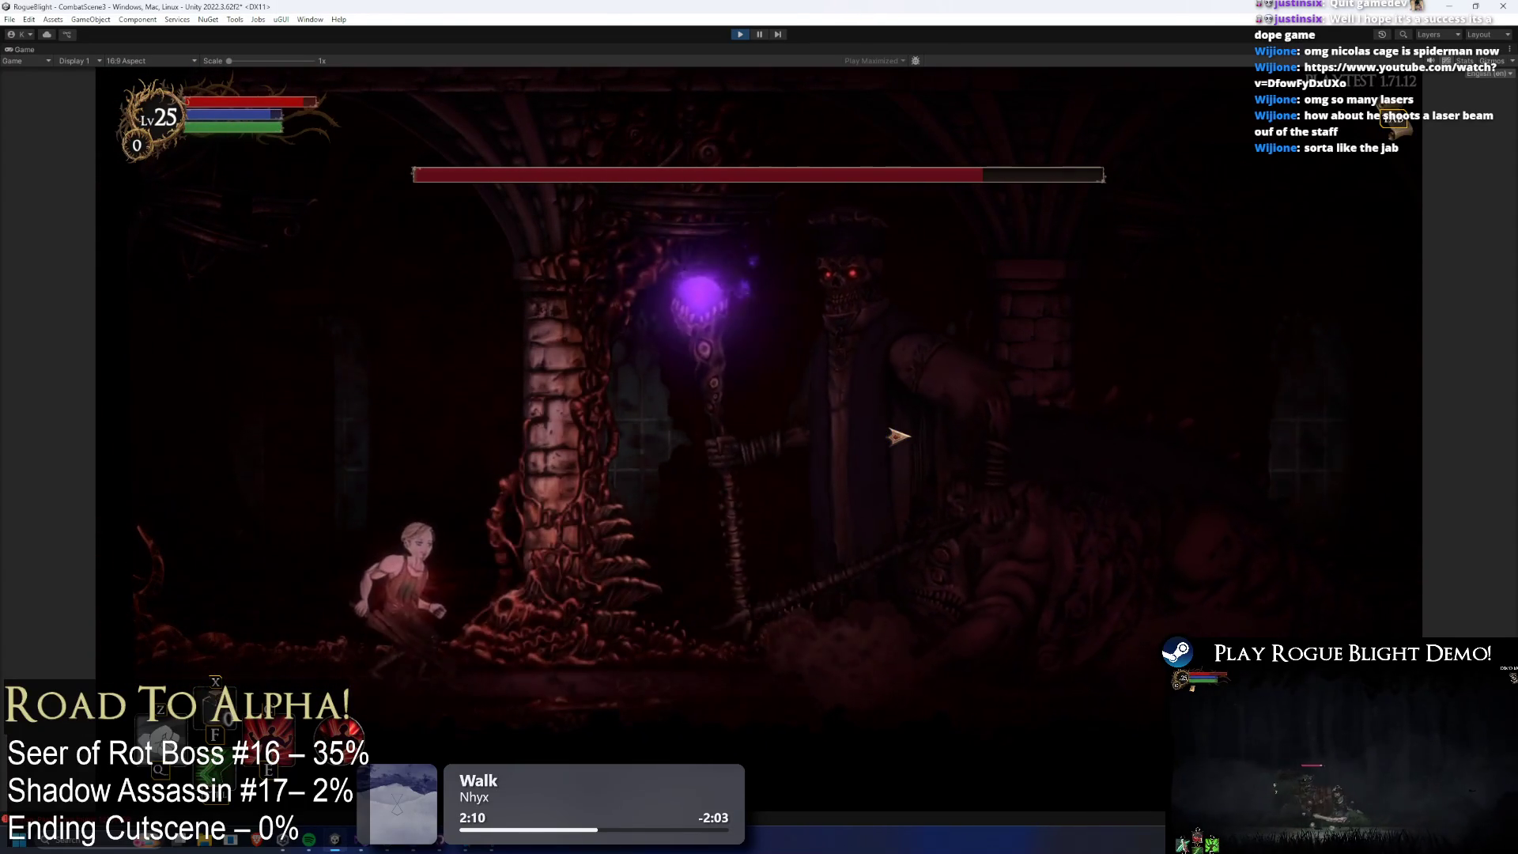
{"action": "key", "text": "a"}
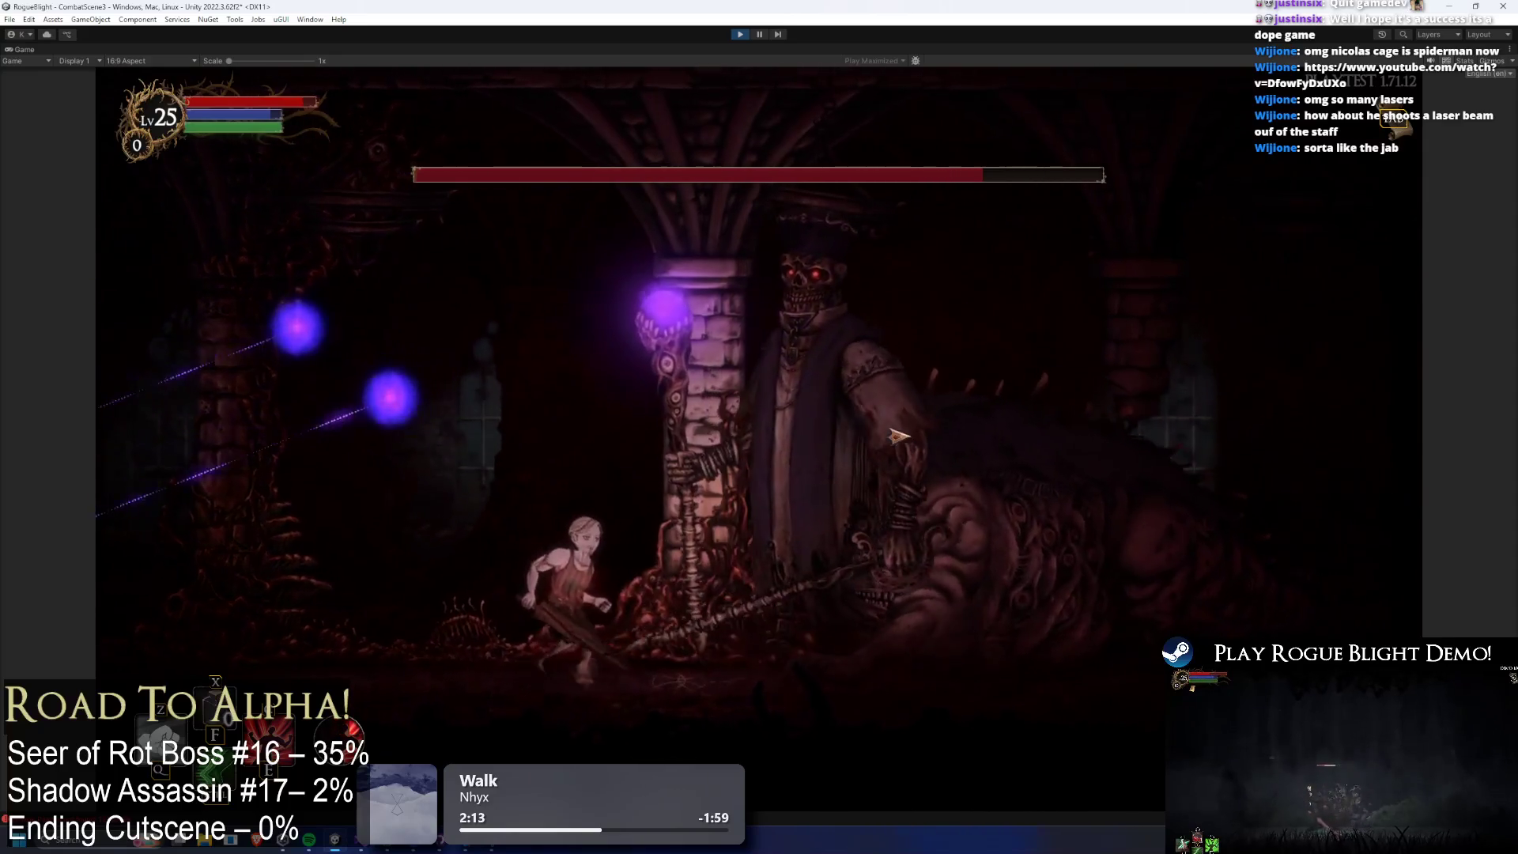
{"action": "key", "text": "d"}
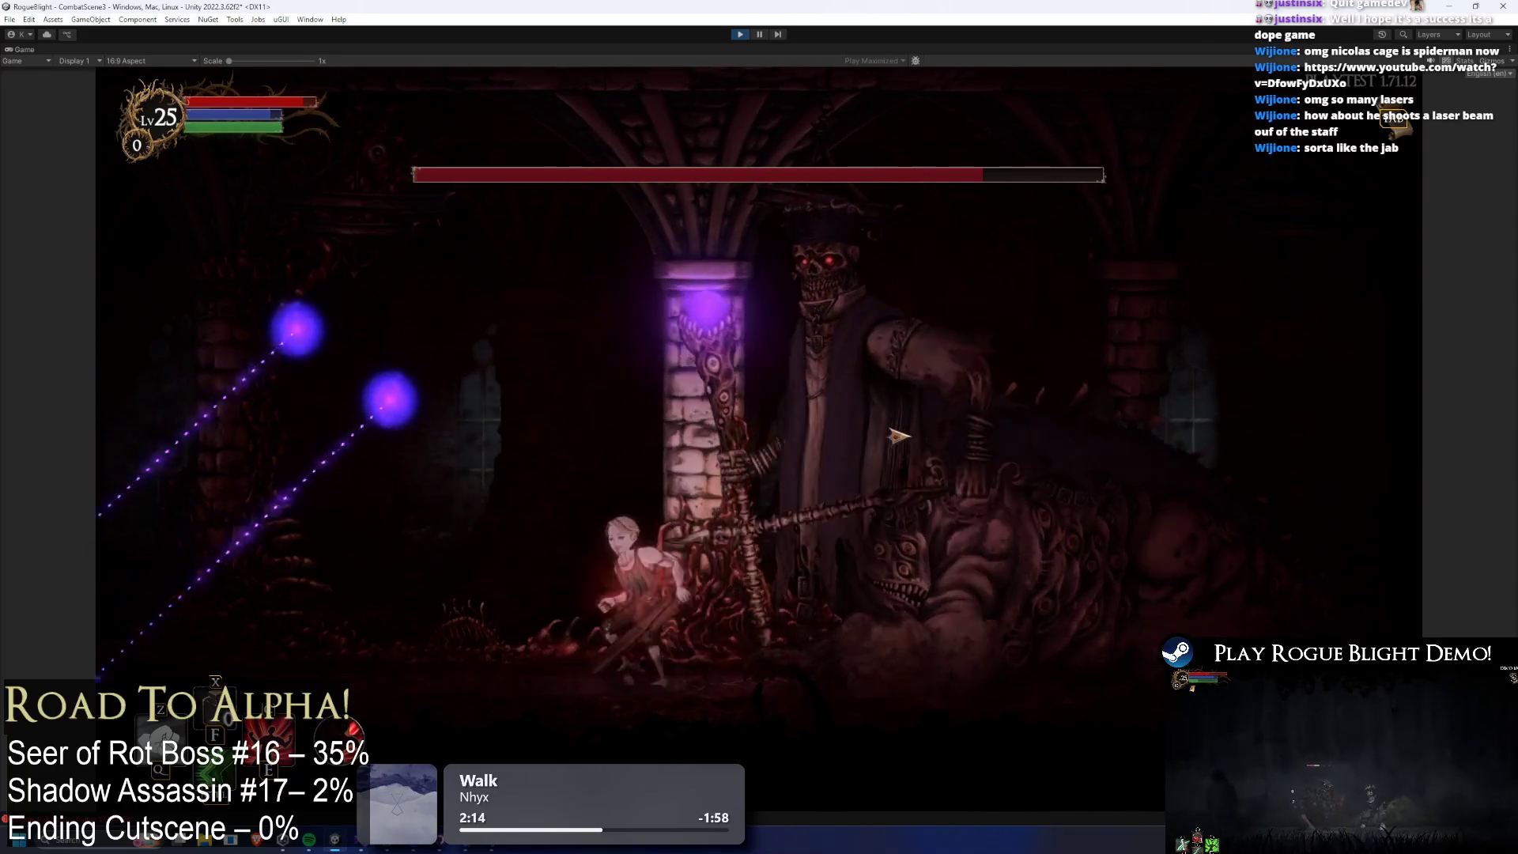